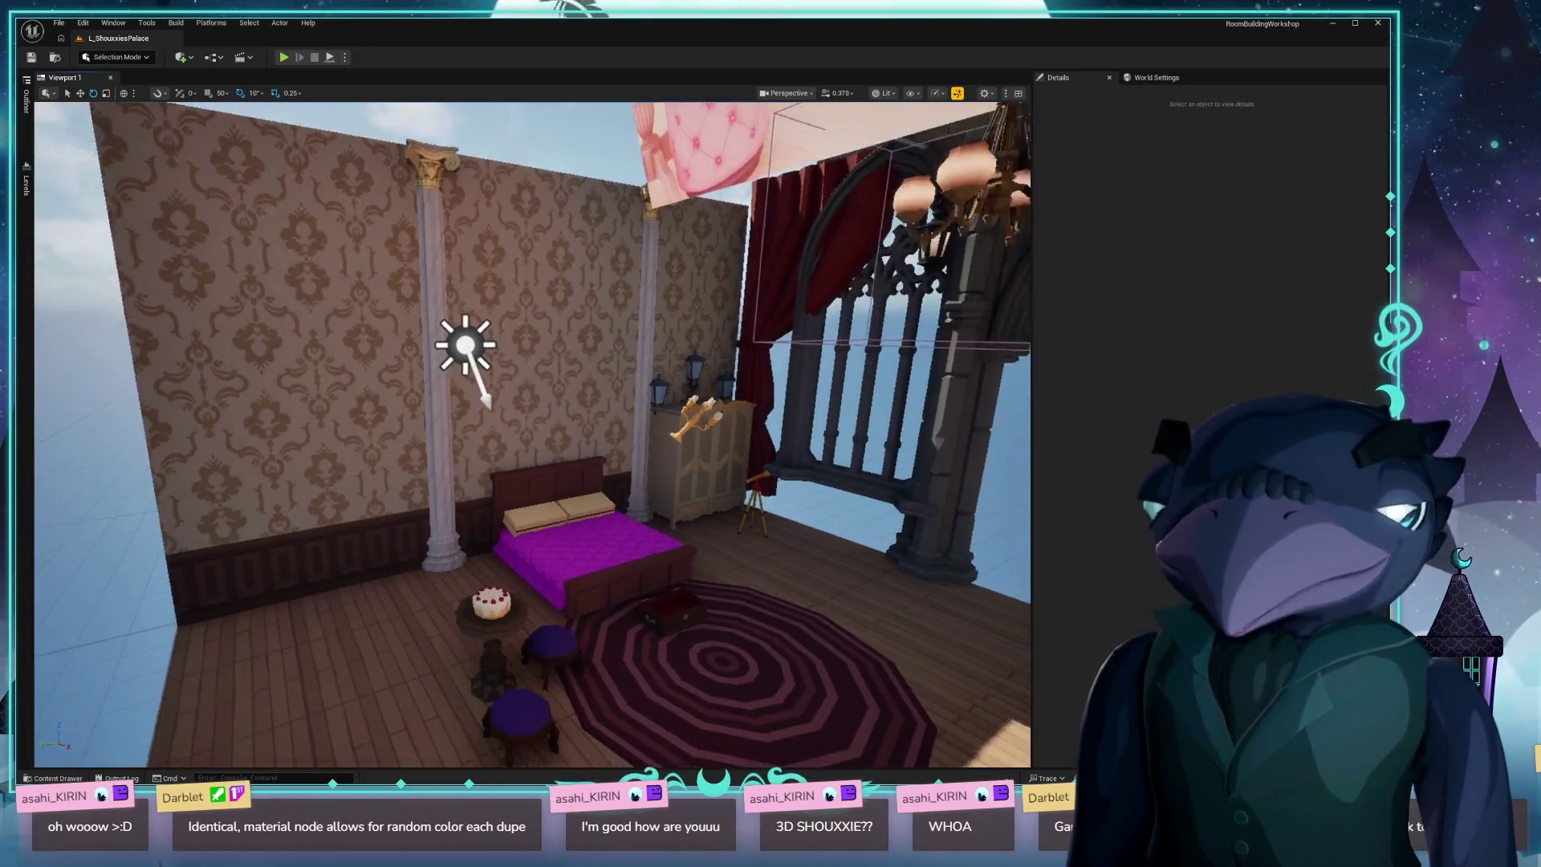
Fly the Unreal camera until the bed, striped rug and cake table are framed.
{"action": "mouse_move", "coordinate": [706, 384]}
{"action": "left_mouse_down"}
{"action": "mouse_move", "coordinate": [75, 413]}
{"action": "mouse_move", "coordinate": [273, 382]}
{"action": "mouse_move", "coordinate": [706, 384]}
{"action": "left_mouse_up"}
{"action": "left_click_drag", "start_coordinate": [527, 483], "coordinate": [526, 483]}
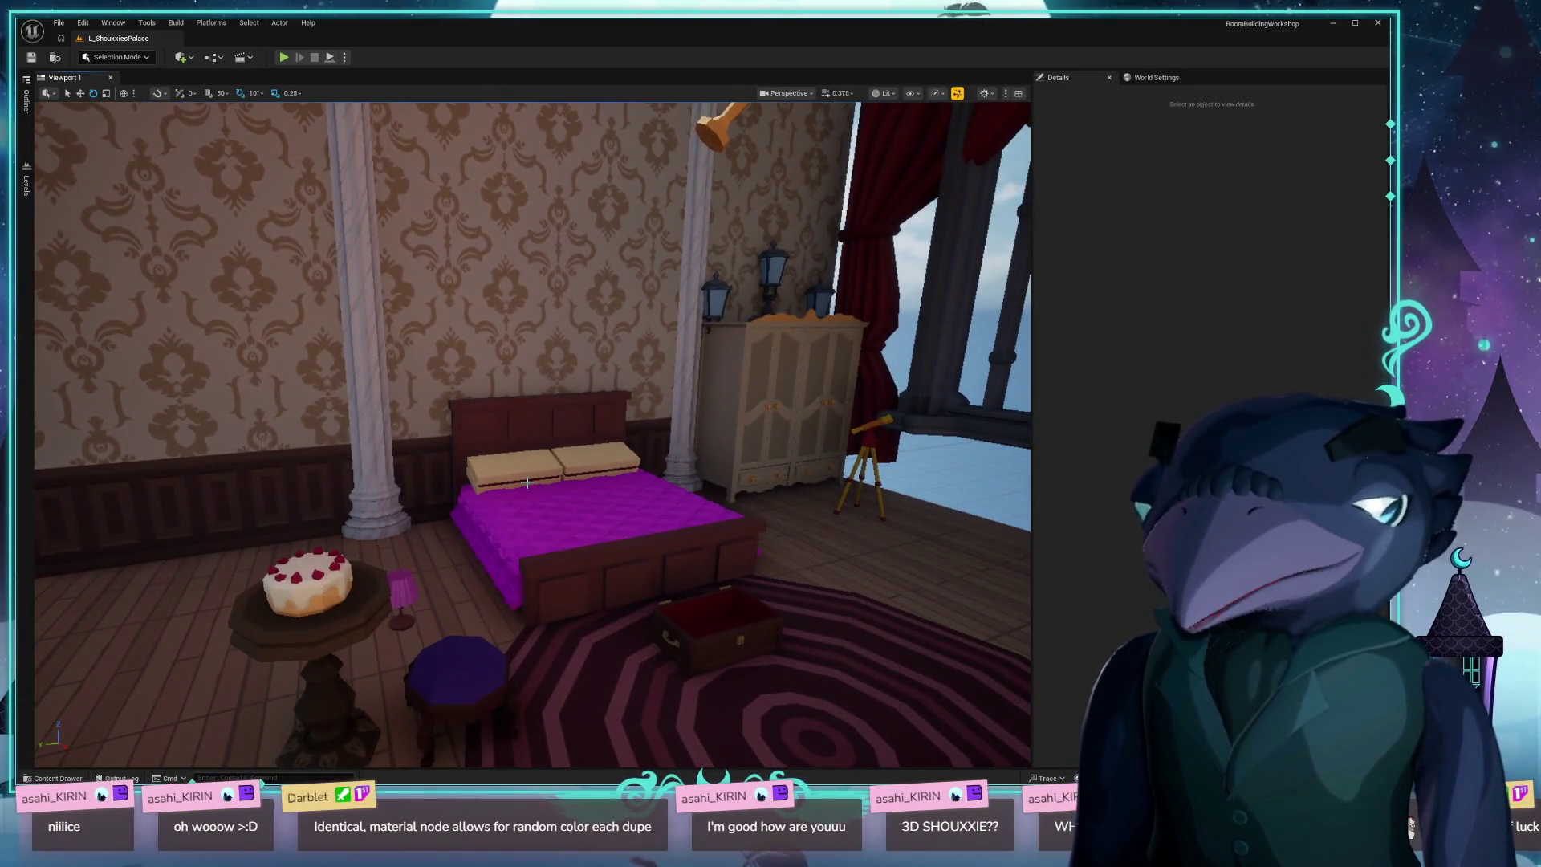
{"action": "key", "text": "alt+Tab"}
Bring the Blender macaron file forward and apply Shade Smooth to the selected display macarons.
{"action": "left_click", "coordinate": [578, 412]}
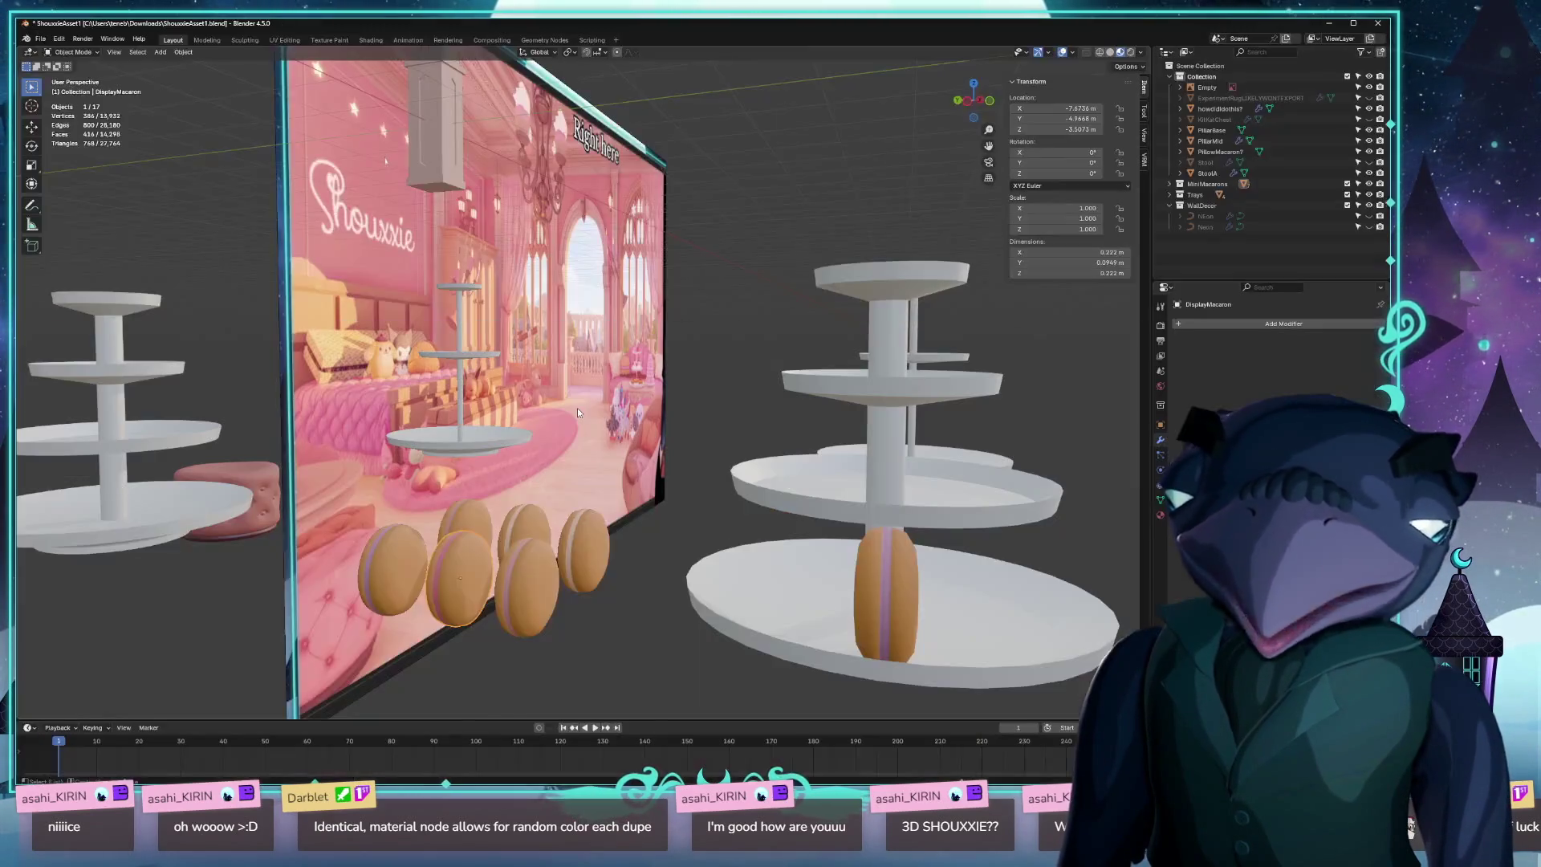
{"action": "scroll", "coordinate": [525, 603], "scroll_direction": "up", "scroll_amount": 2}
{"action": "right_click", "coordinate": [595, 631]}
{"action": "left_click", "coordinate": [650, 643]}
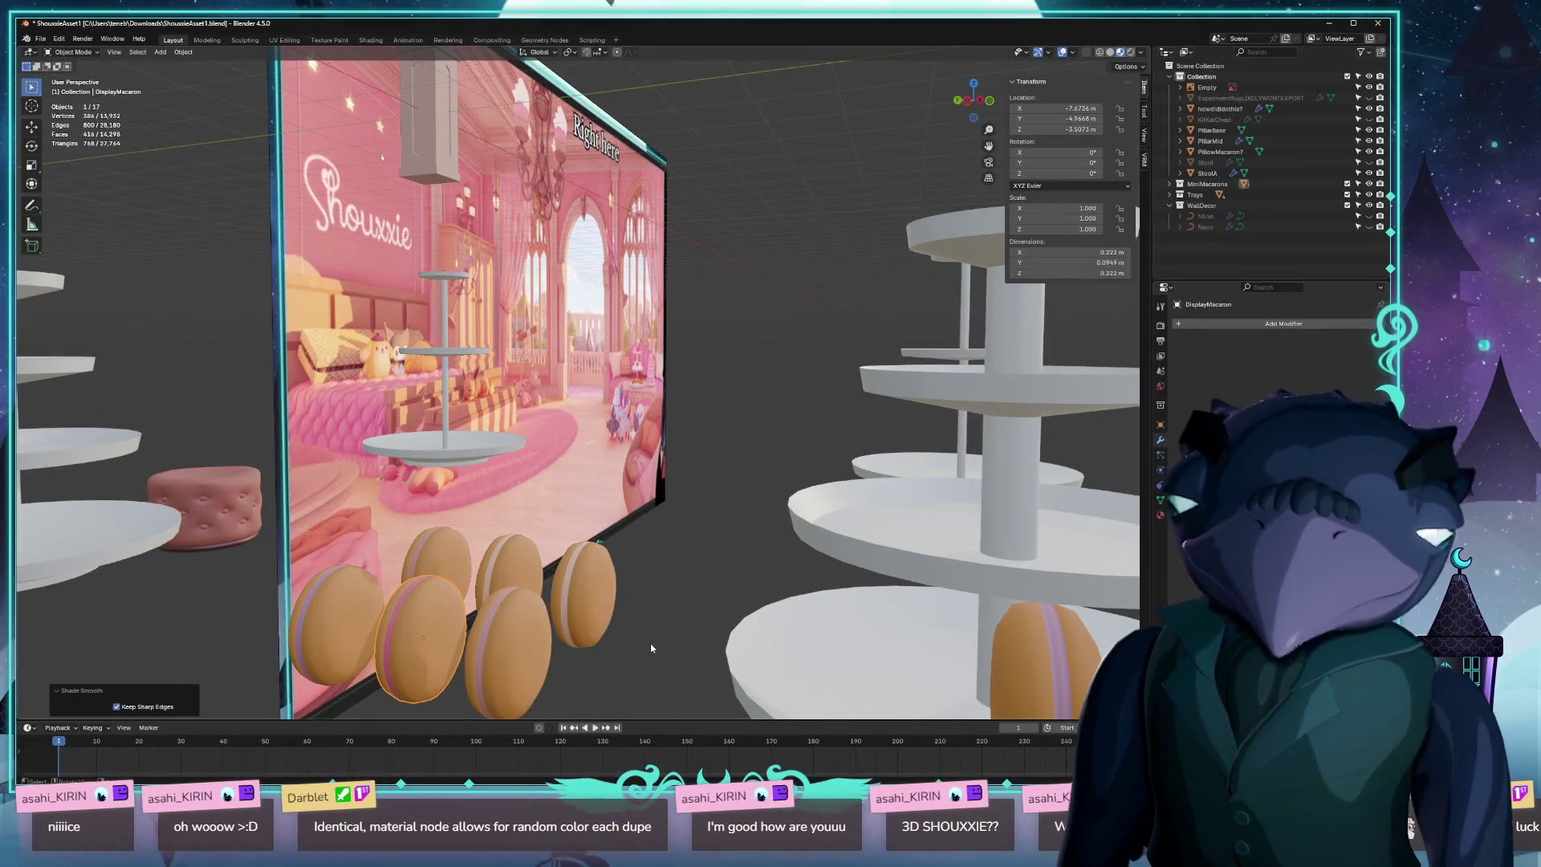
{"action": "scroll", "coordinate": [671, 569], "scroll_direction": "down", "scroll_amount": 4}
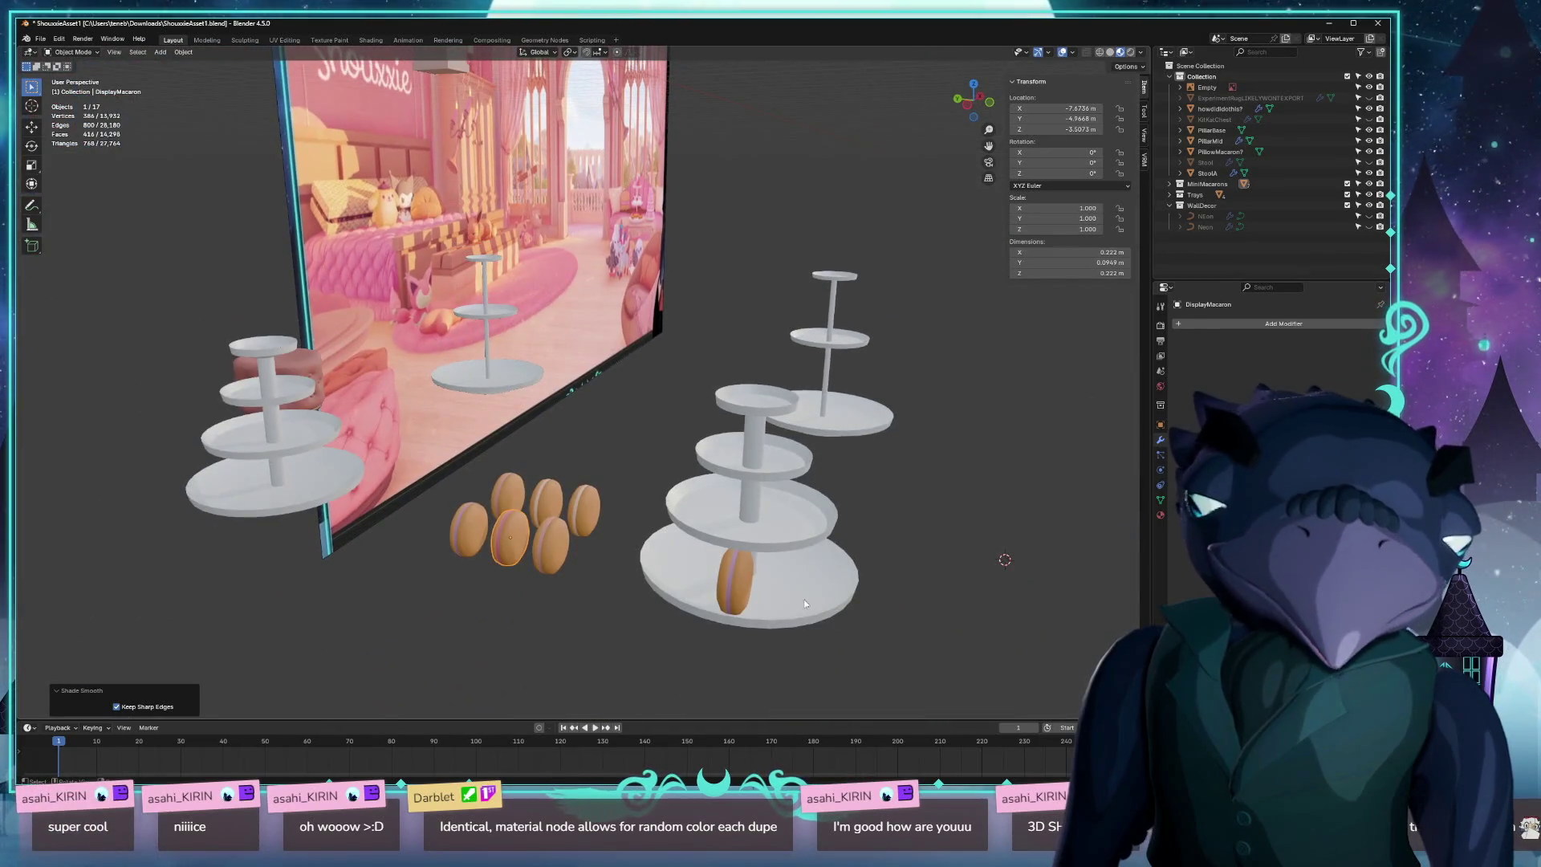
Select the tray macaron and each DisplayMacaron in the group in turn to inspect them.
{"action": "left_click", "coordinate": [734, 584]}
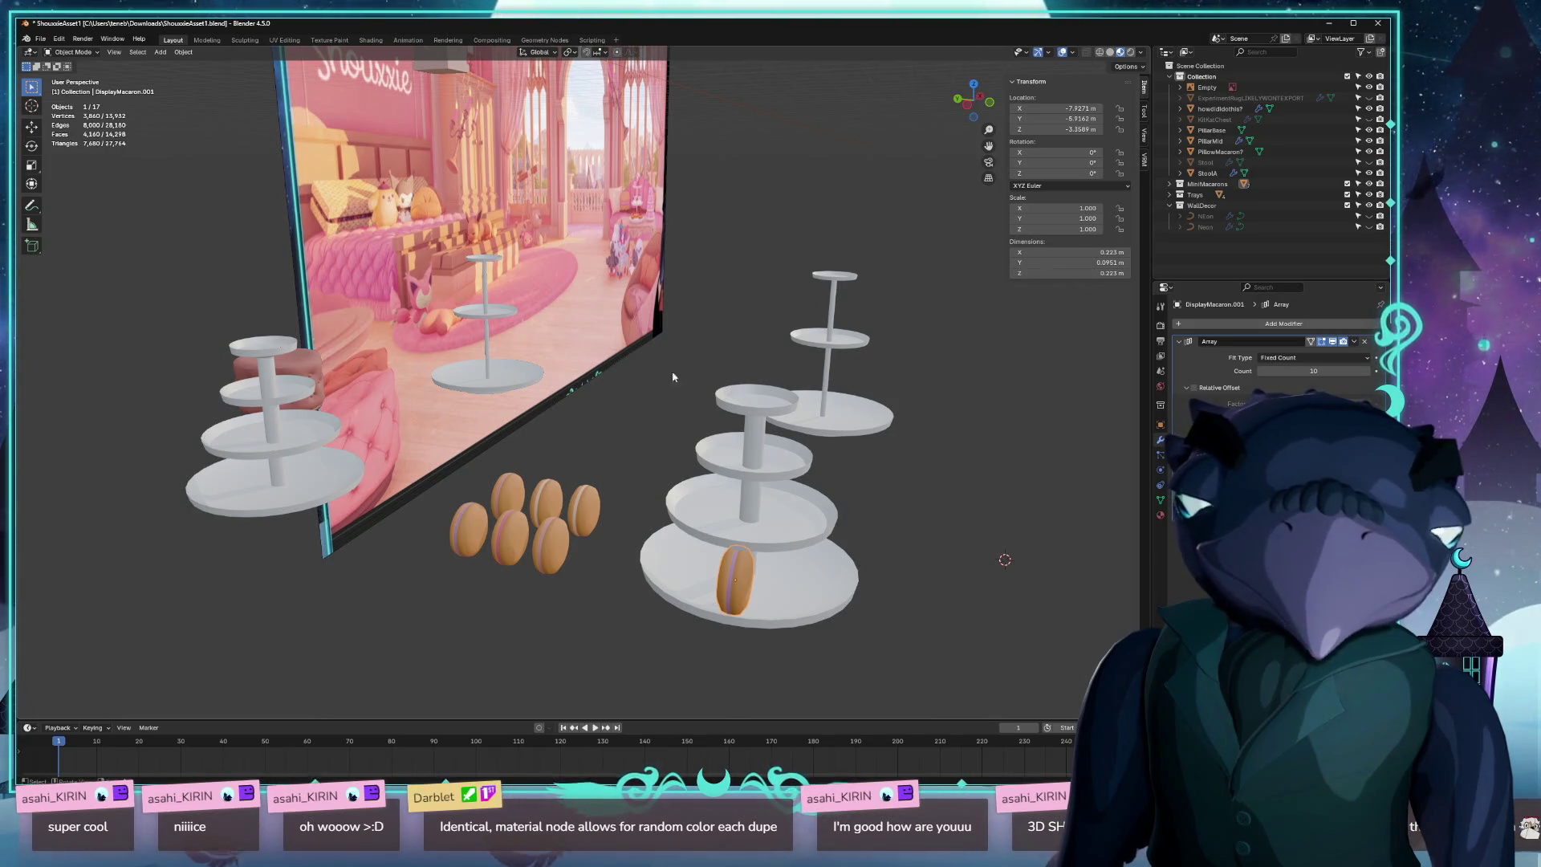
{"action": "left_click", "coordinate": [587, 512]}
{"action": "left_click", "coordinate": [546, 564]}
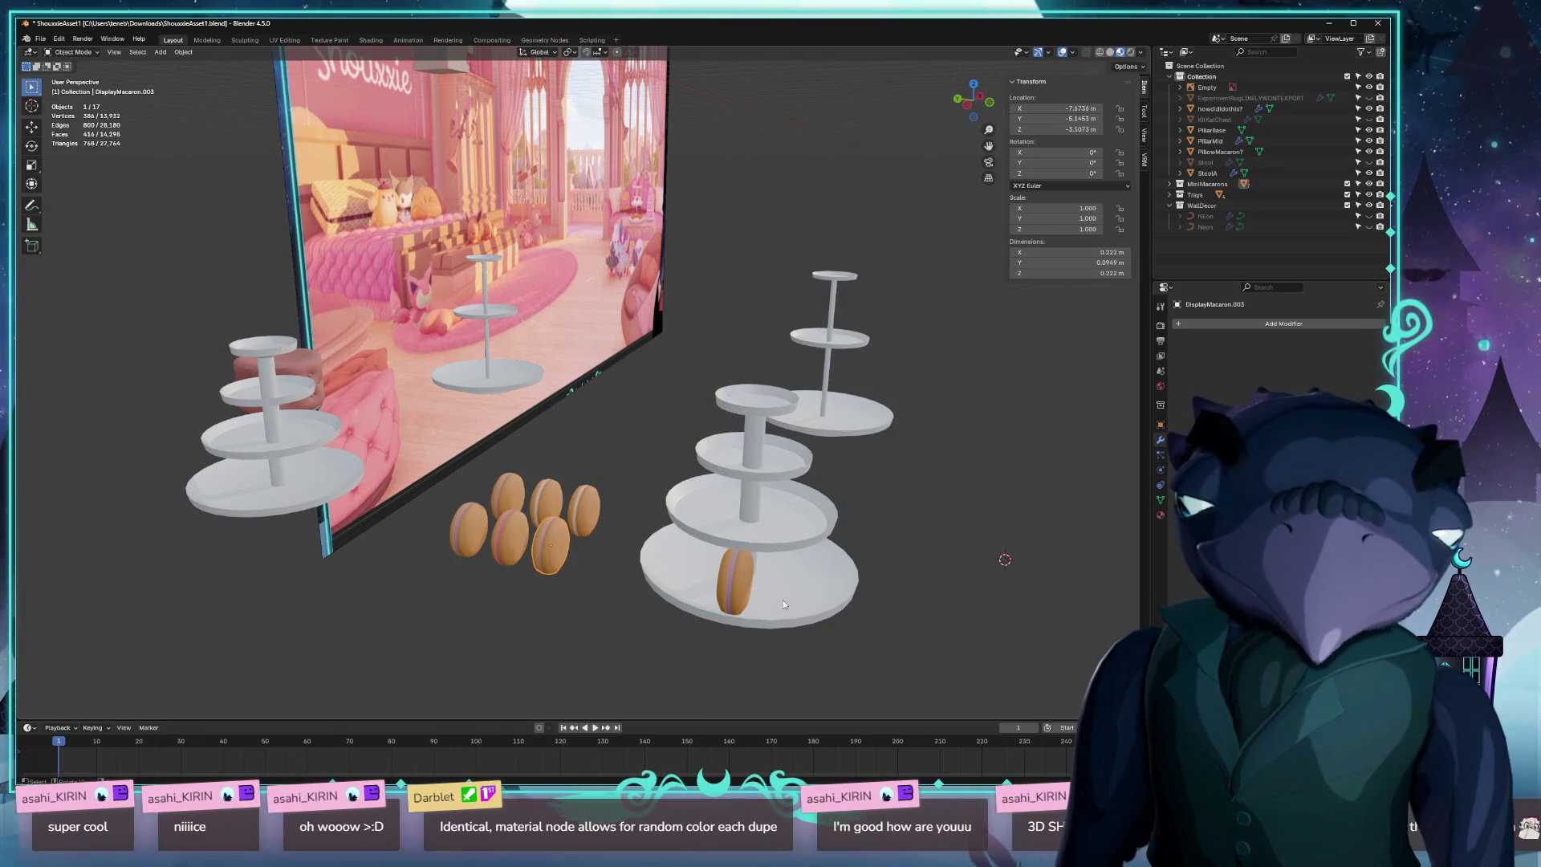
{"action": "left_click", "coordinate": [509, 489]}
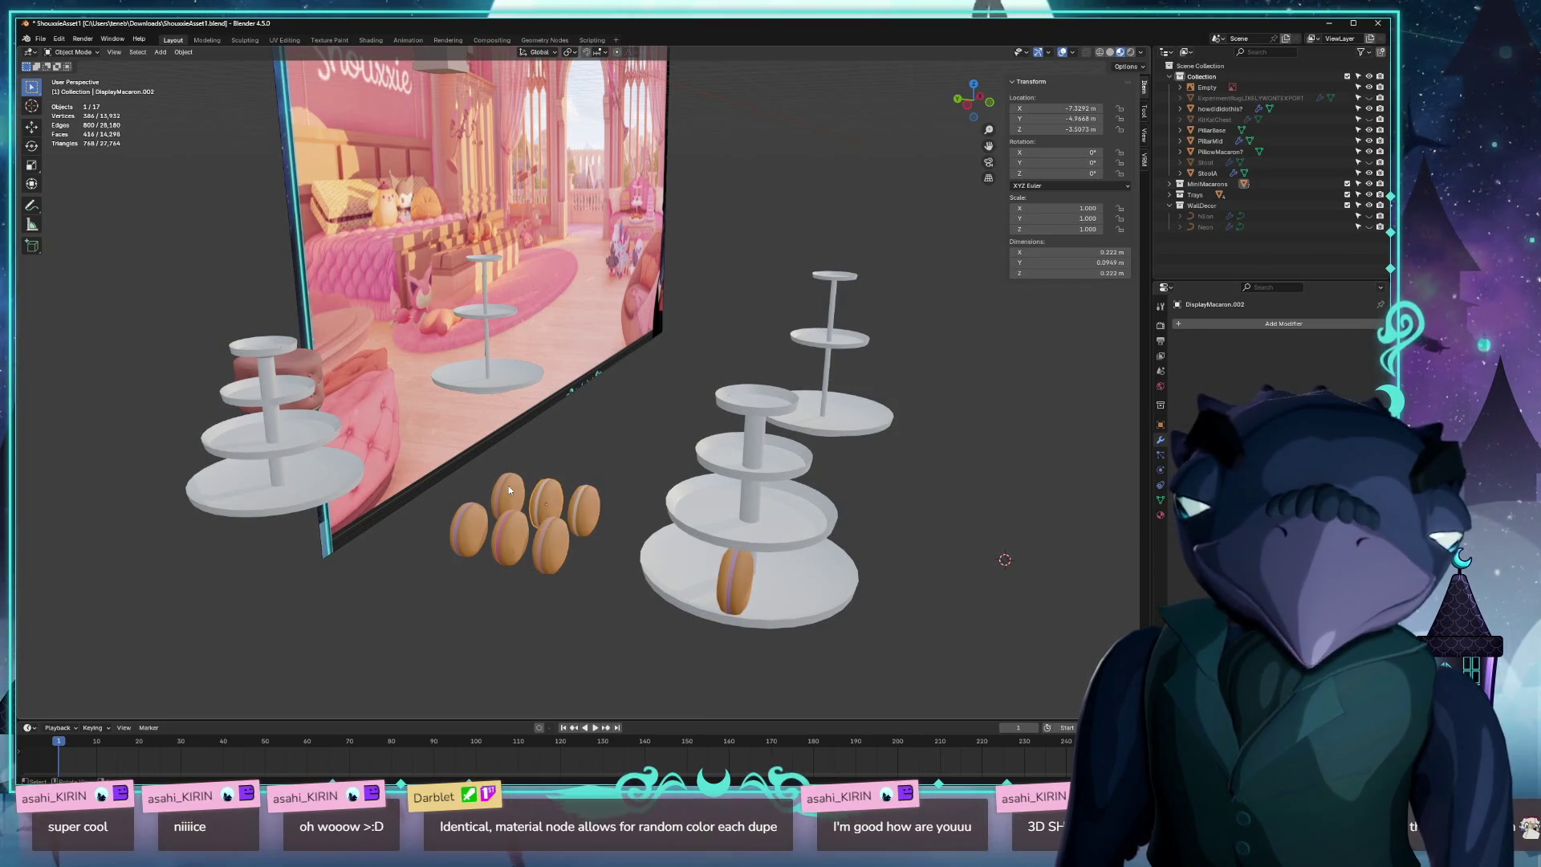
{"action": "left_click", "coordinate": [472, 522]}
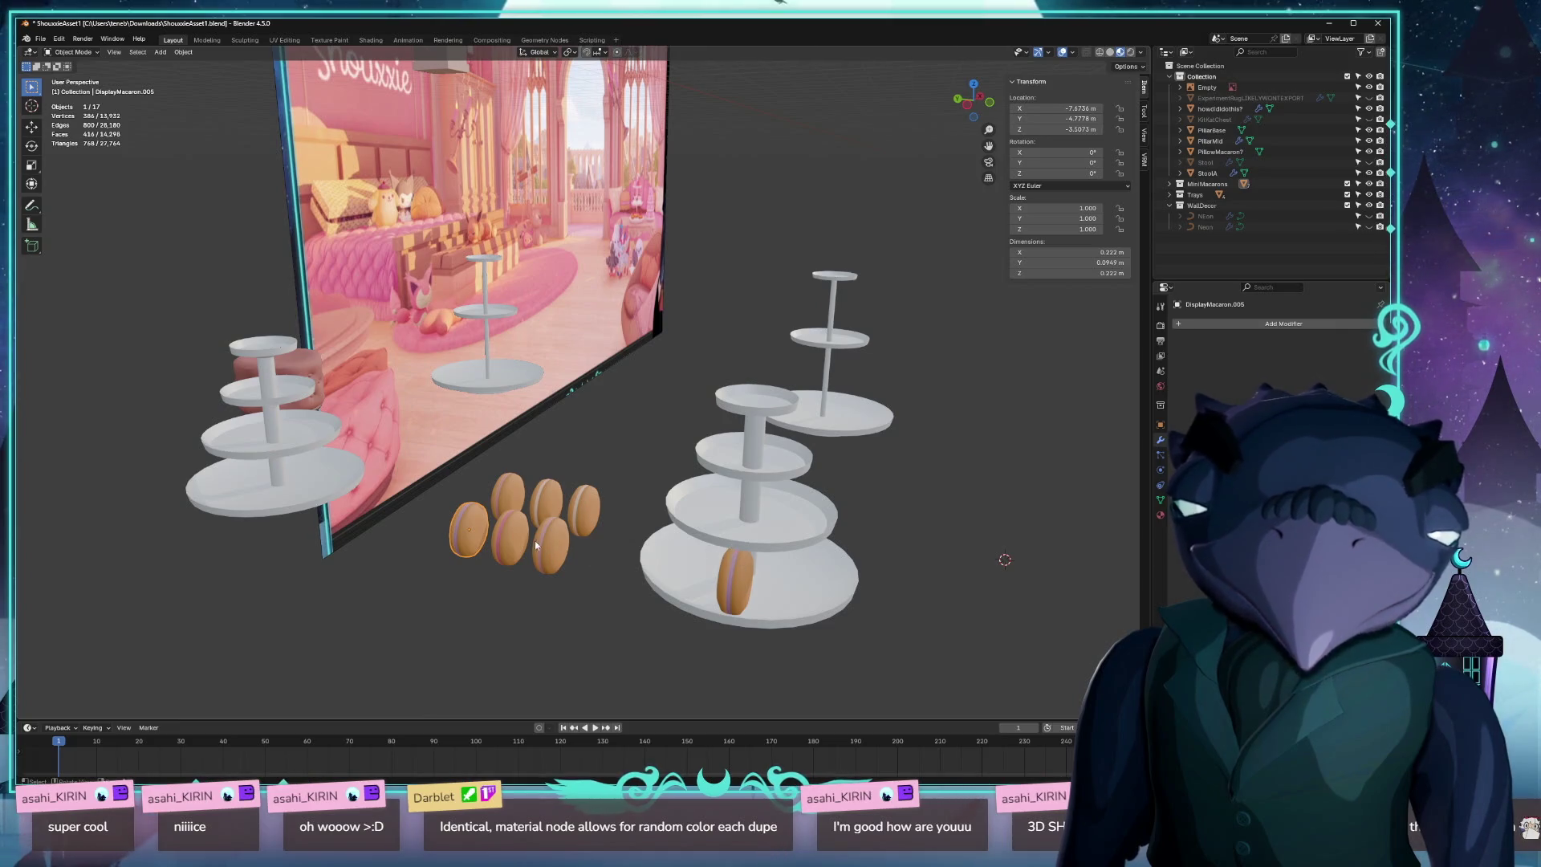
{"action": "left_click", "coordinate": [533, 541]}
{"action": "scroll", "coordinate": [494, 554], "scroll_direction": "up", "scroll_amount": 4}
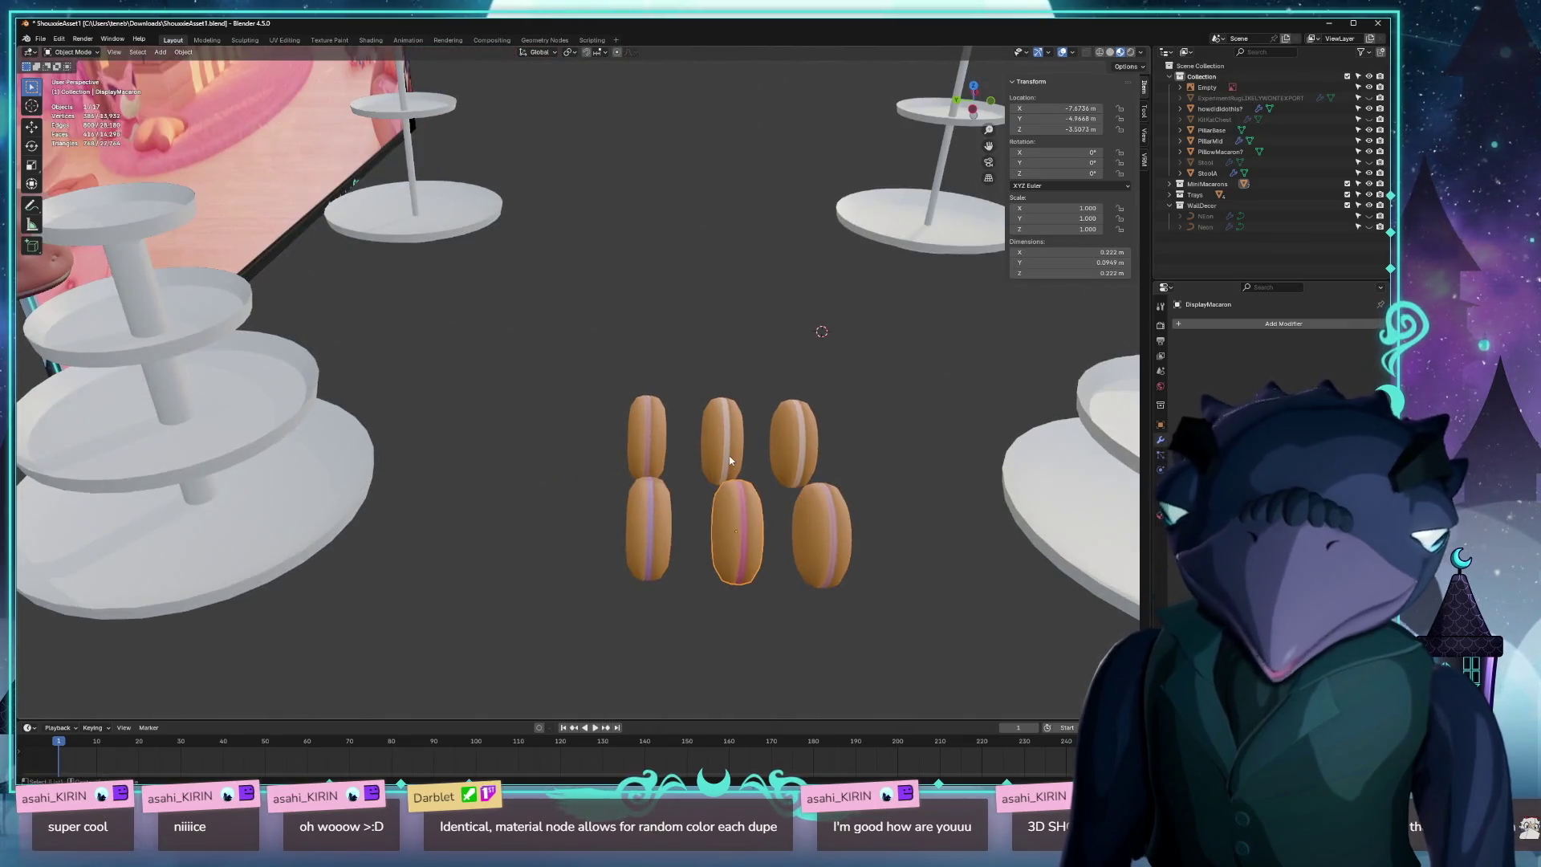
Clear the front-middle DisplayMacaron's location to 0, 0, 0 and frame it at the origin.
{"action": "key", "text": "alt+g"}
{"action": "left_click", "coordinate": [40, 39]}
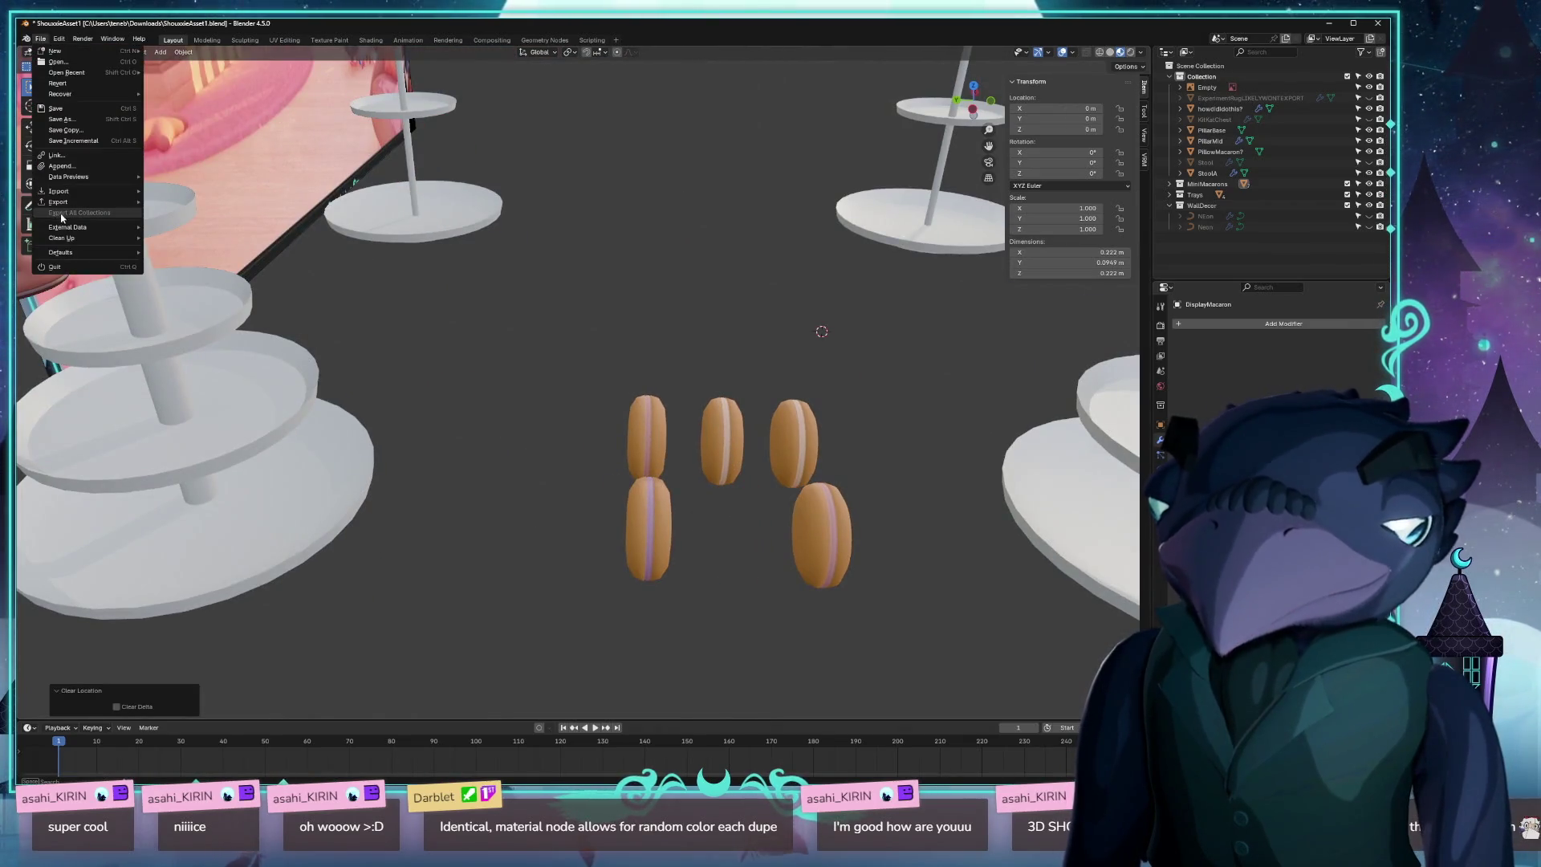
{"action": "mouse_move", "coordinate": [82, 204]}
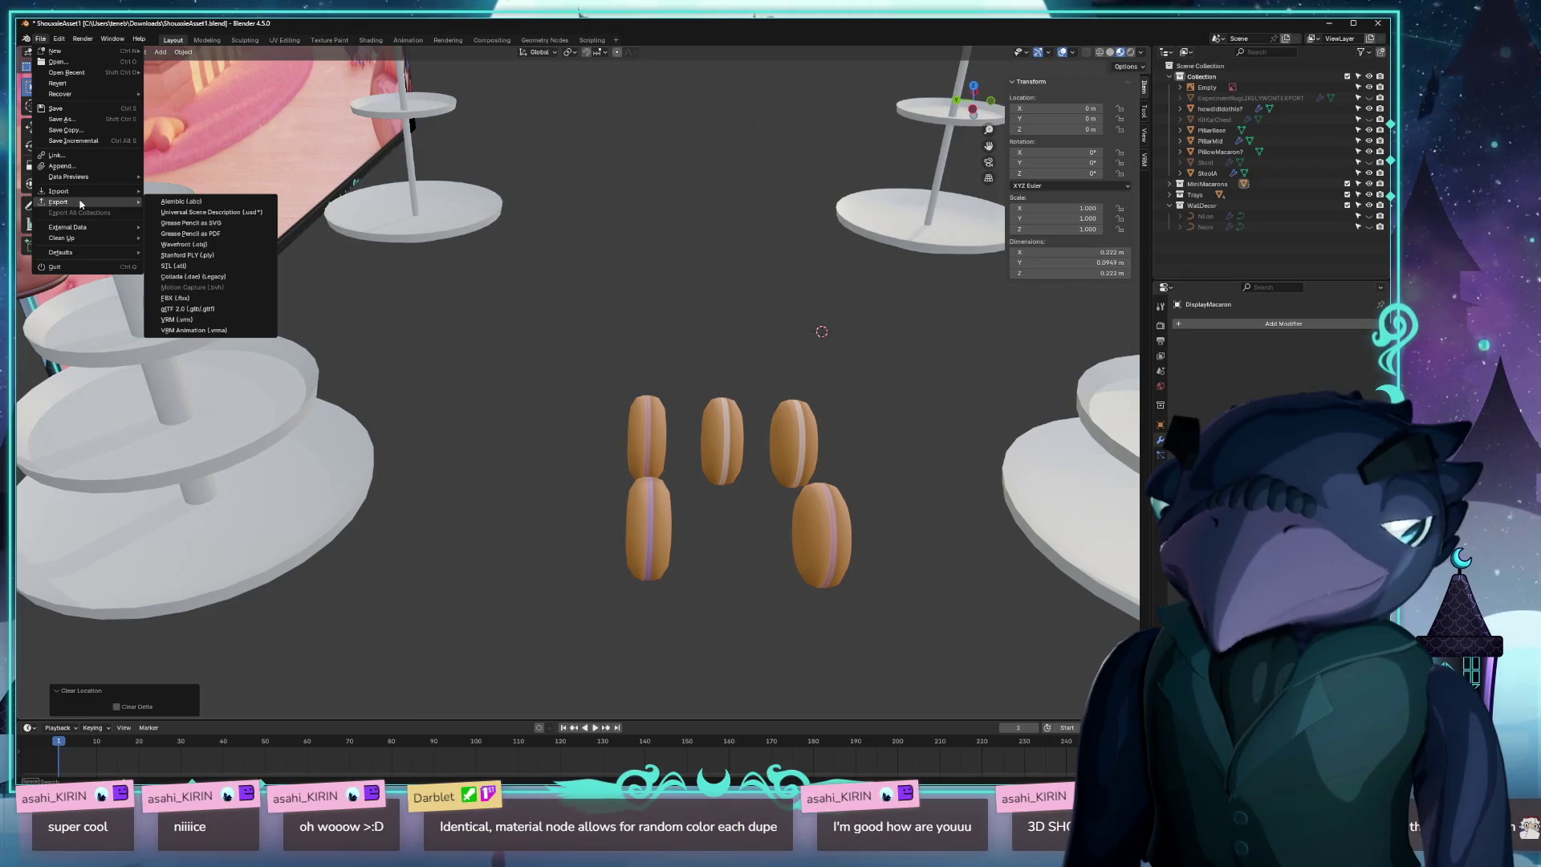
{"action": "mouse_move", "coordinate": [355, 215]}
{"action": "left_mouse_down"}
{"action": "mouse_move", "coordinate": [705, 239]}
{"action": "mouse_move", "coordinate": [665, 228]}
{"action": "left_mouse_up"}
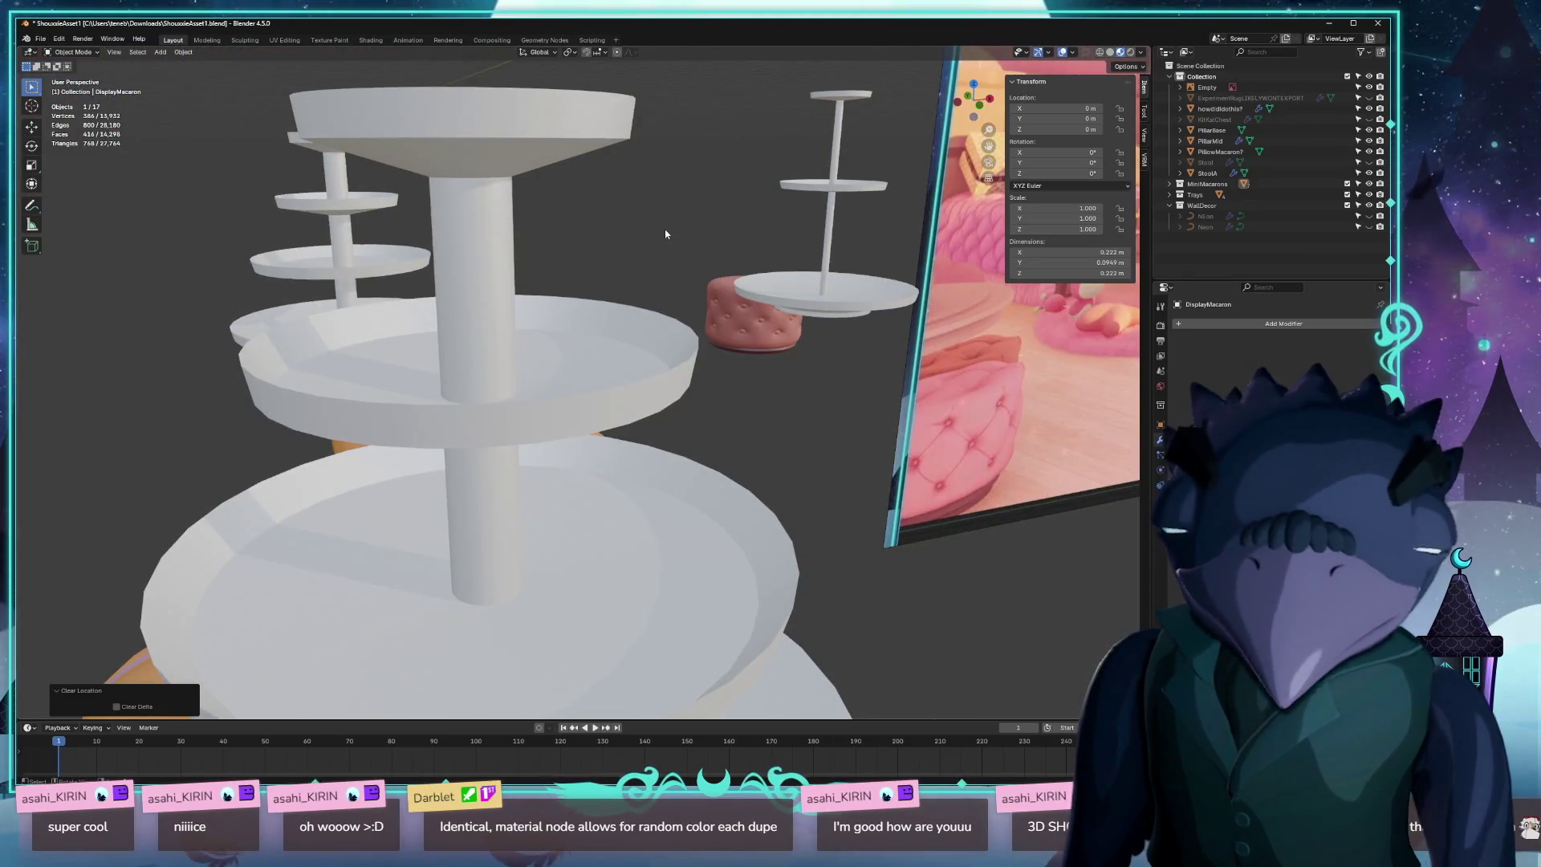
{"action": "key", "text": "KP_Decimal"}
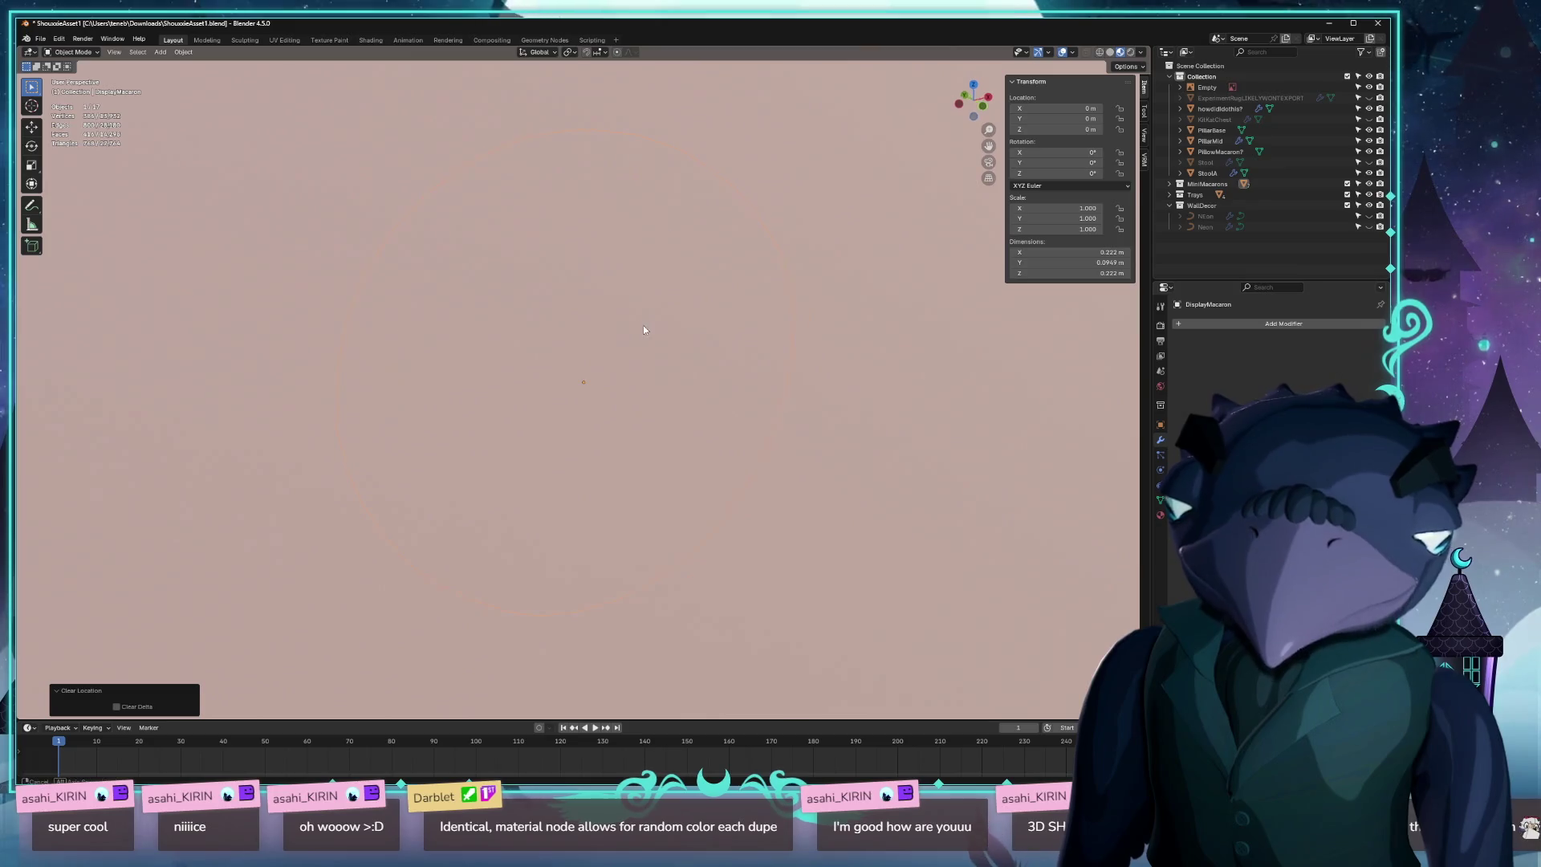
{"action": "mouse_move", "coordinate": [643, 330]}
{"action": "left_mouse_down"}
{"action": "mouse_move", "coordinate": [930, 311]}
{"action": "mouse_move", "coordinate": [867, 433]}
{"action": "mouse_move", "coordinate": [746, 409]}
{"action": "mouse_move", "coordinate": [706, 378]}
{"action": "mouse_move", "coordinate": [700, 401]}
{"action": "mouse_move", "coordinate": [617, 374]}
{"action": "left_mouse_up"}
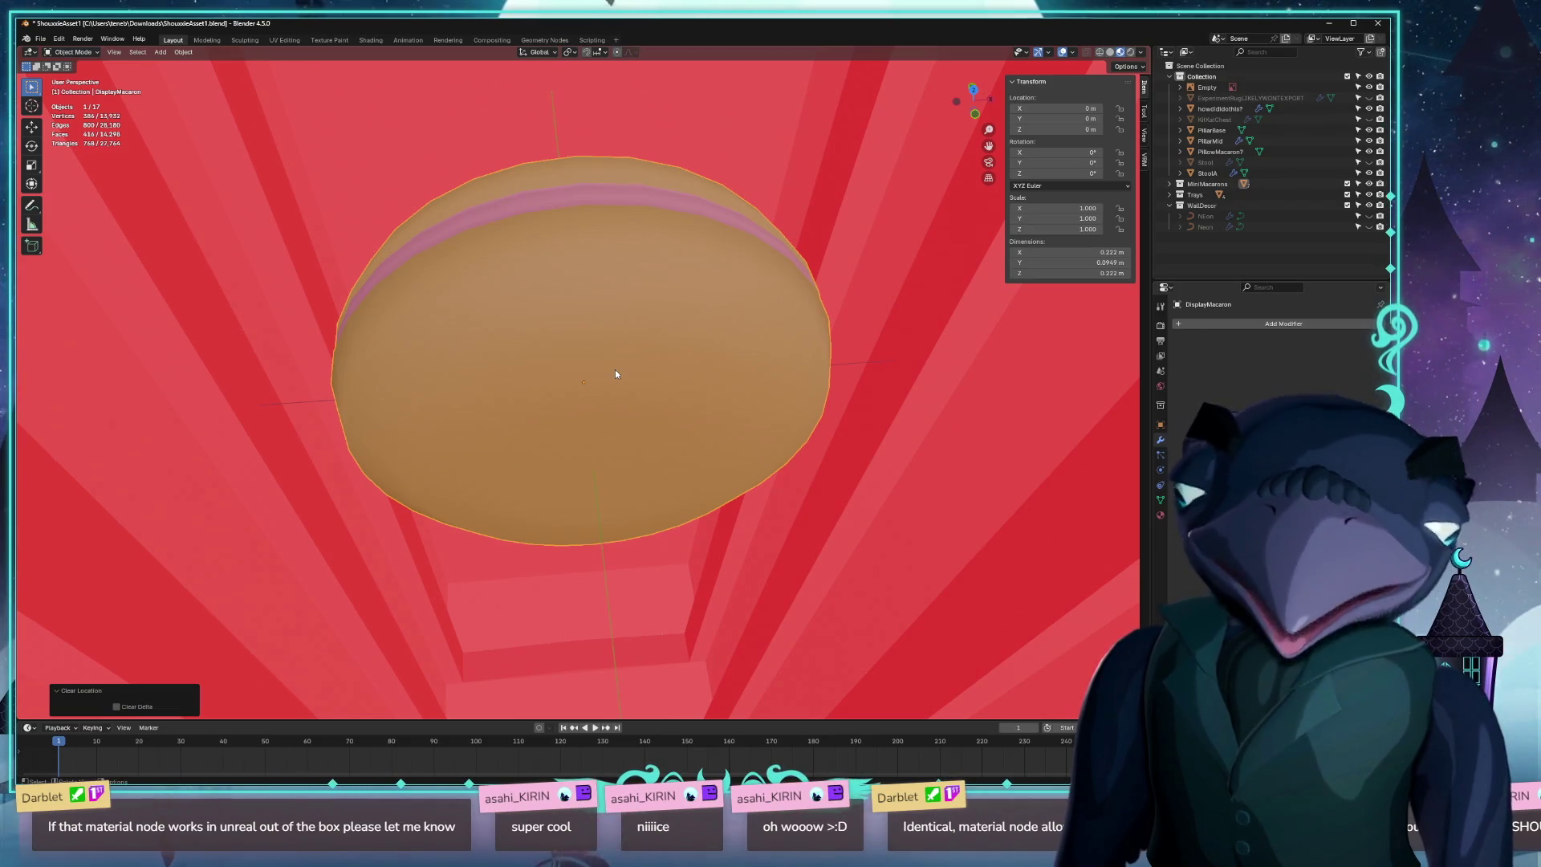
{"action": "mouse_move", "coordinate": [656, 385]}
{"action": "left_mouse_down"}
{"action": "mouse_move", "coordinate": [575, 389]}
{"action": "mouse_move", "coordinate": [650, 422]}
{"action": "mouse_move", "coordinate": [652, 446]}
{"action": "mouse_move", "coordinate": [586, 423]}
{"action": "left_mouse_up"}
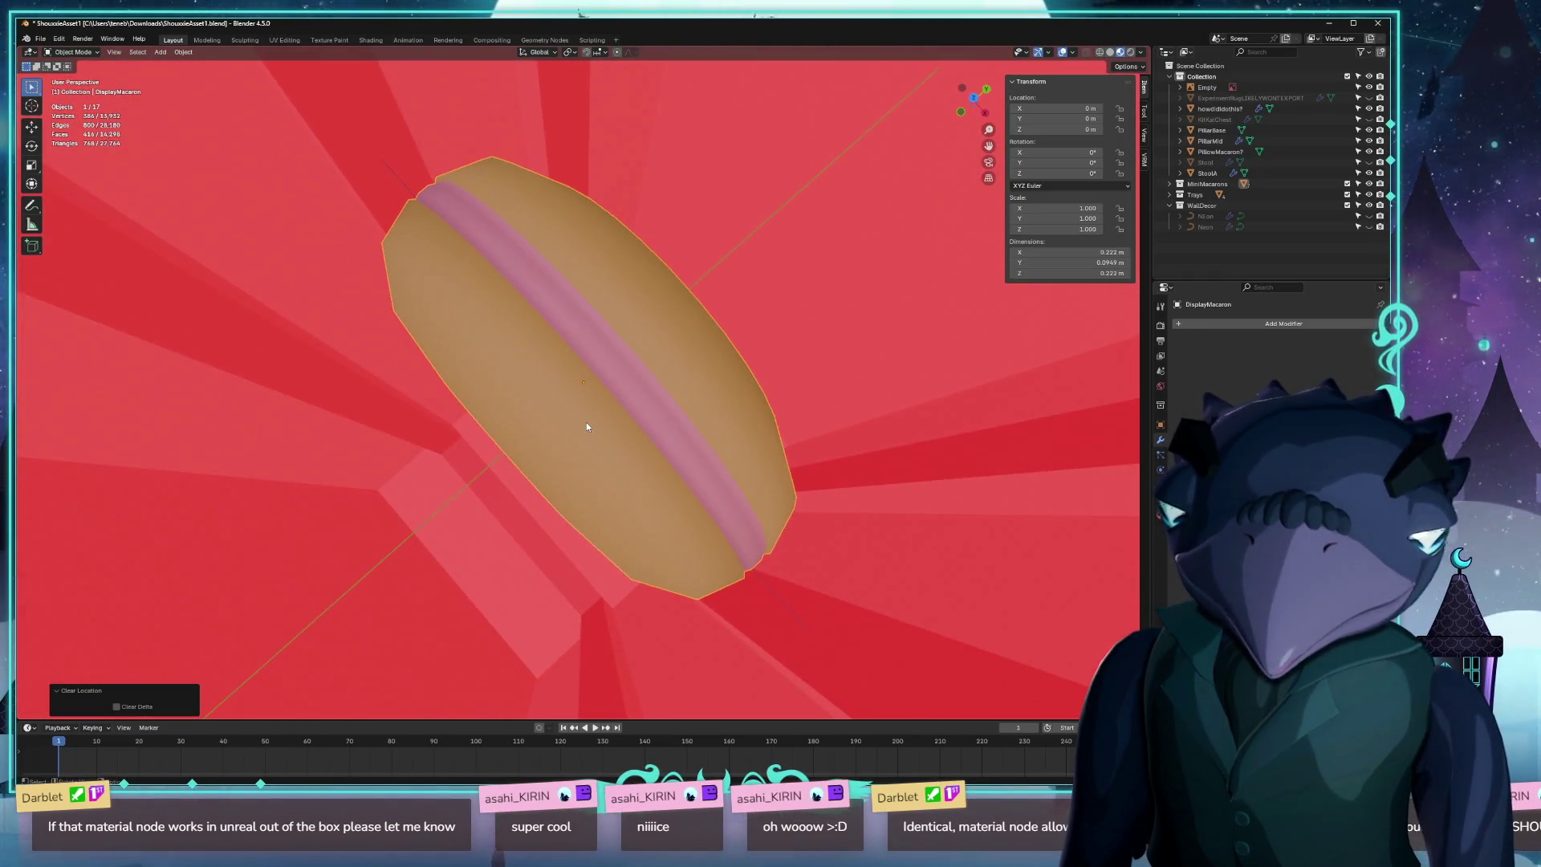
Rotate the DisplayMacaron 90° about the X axis with R X90.
{"action": "key", "text": "r"}
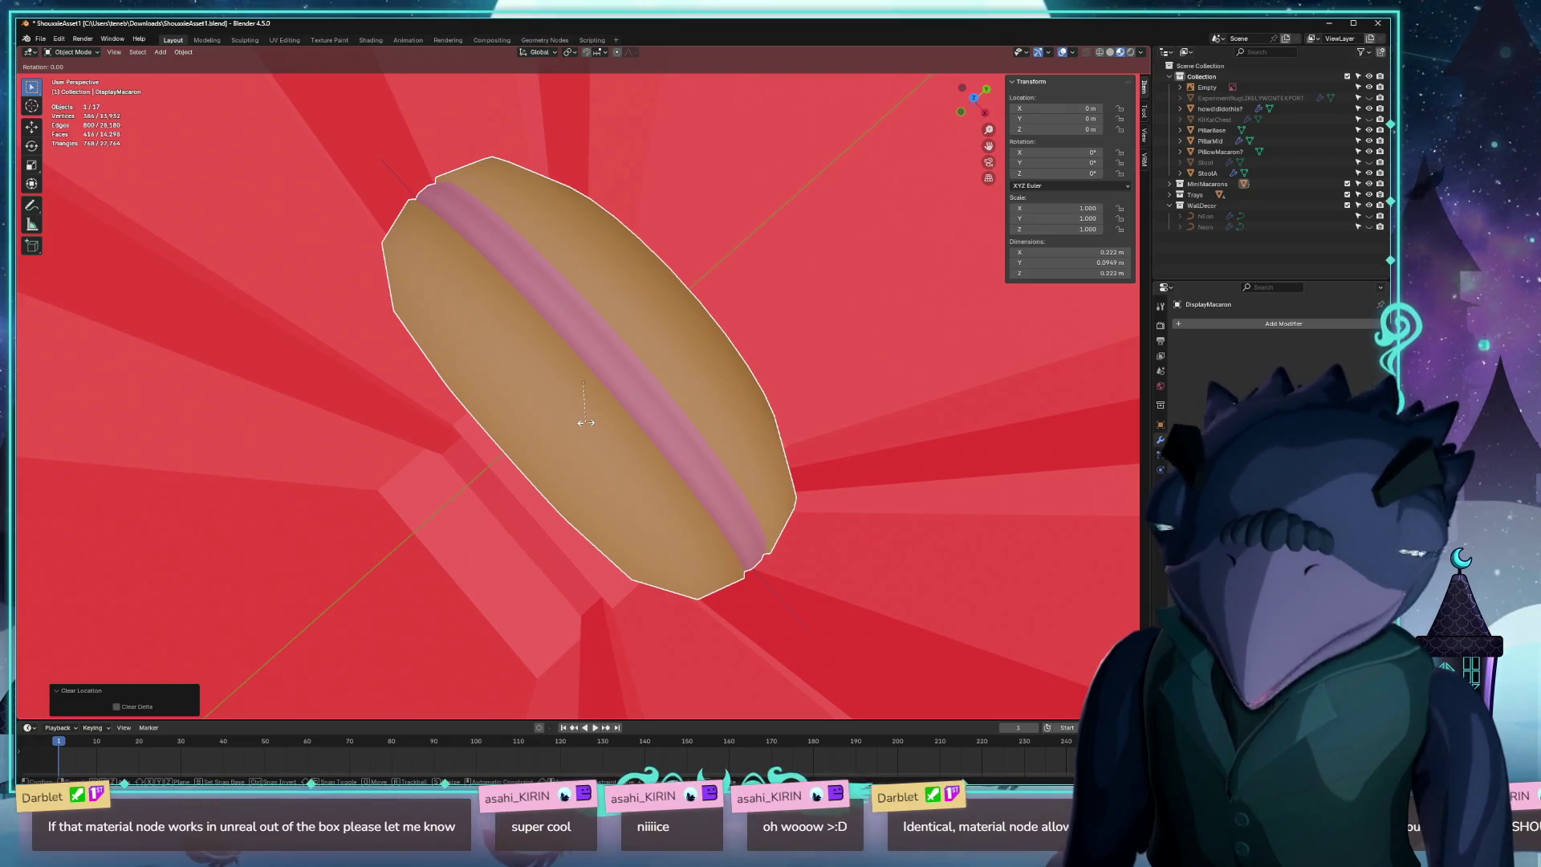
{"action": "type", "text": "x90"}
{"action": "key", "text": "Return"}
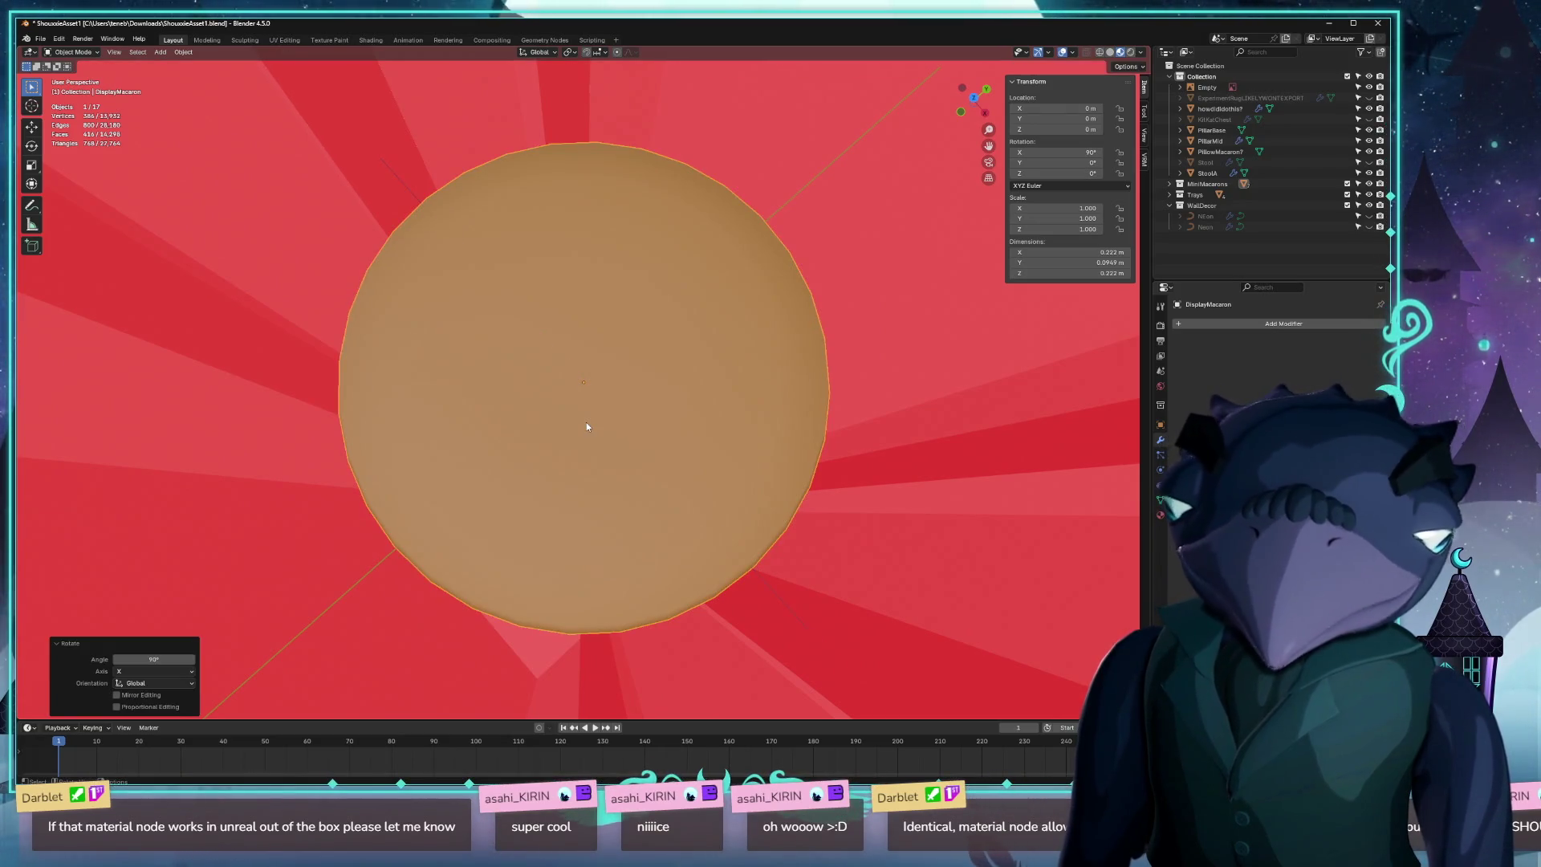
{"action": "mouse_move", "coordinate": [586, 422]}
{"action": "left_mouse_down"}
{"action": "mouse_move", "coordinate": [628, 363]}
{"action": "mouse_move", "coordinate": [861, 307]}
{"action": "mouse_move", "coordinate": [768, 369]}
{"action": "mouse_move", "coordinate": [626, 416]}
{"action": "mouse_move", "coordinate": [659, 434]}
{"action": "mouse_move", "coordinate": [626, 436]}
{"action": "mouse_move", "coordinate": [666, 440]}
{"action": "left_mouse_up"}
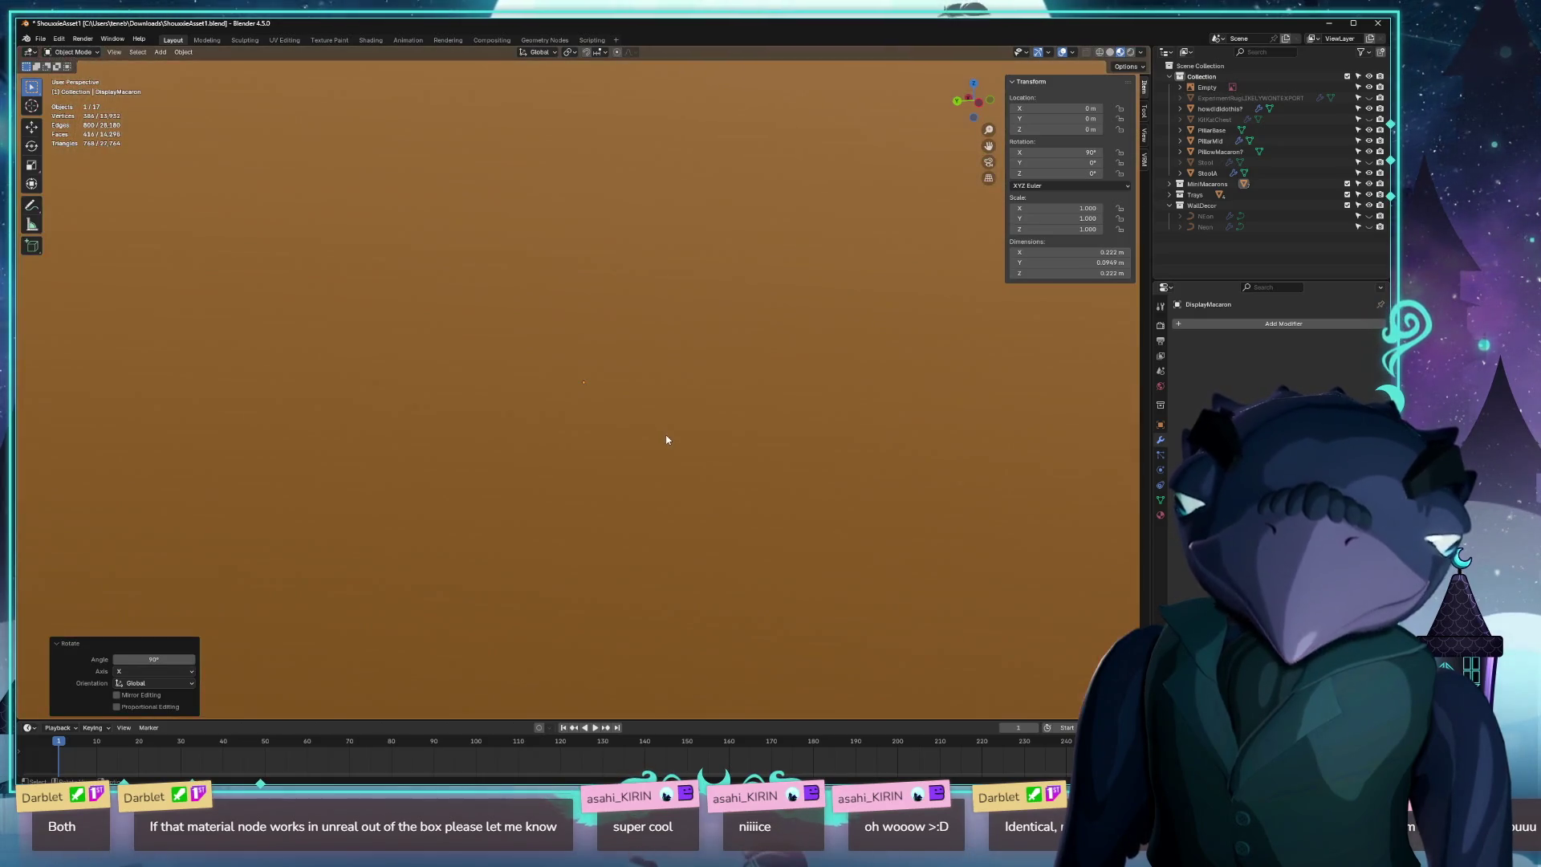
{"action": "scroll", "coordinate": [666, 440], "scroll_direction": "down", "scroll_amount": 3}
{"action": "left_click", "coordinate": [611, 423]}
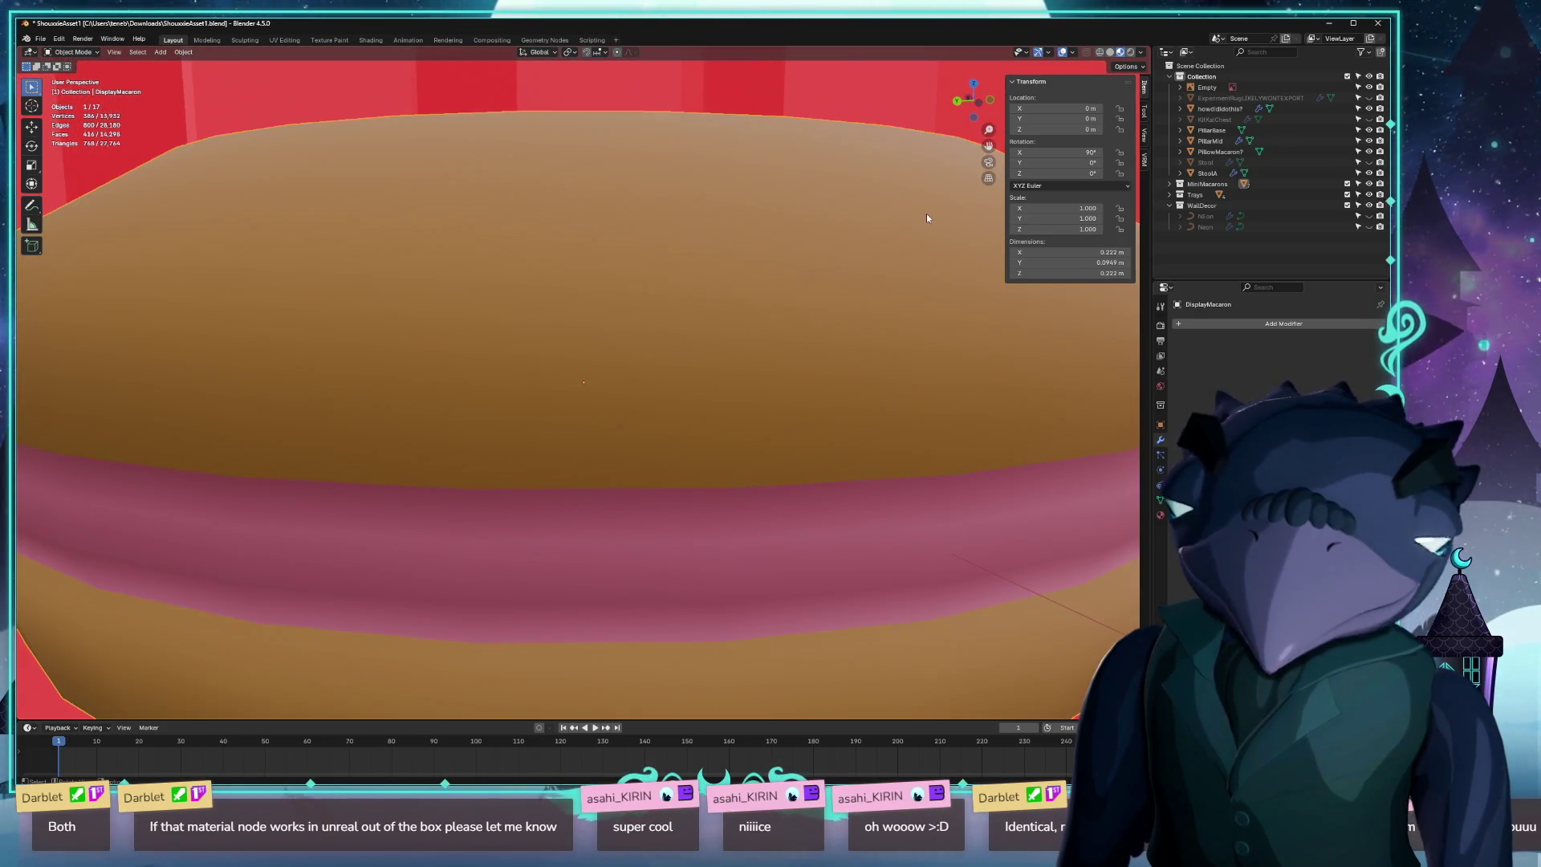
Zoom and orbit to inspect the upright macaron from a high angle.
{"action": "scroll", "coordinate": [1037, 306], "scroll_direction": "down", "scroll_amount": 10}
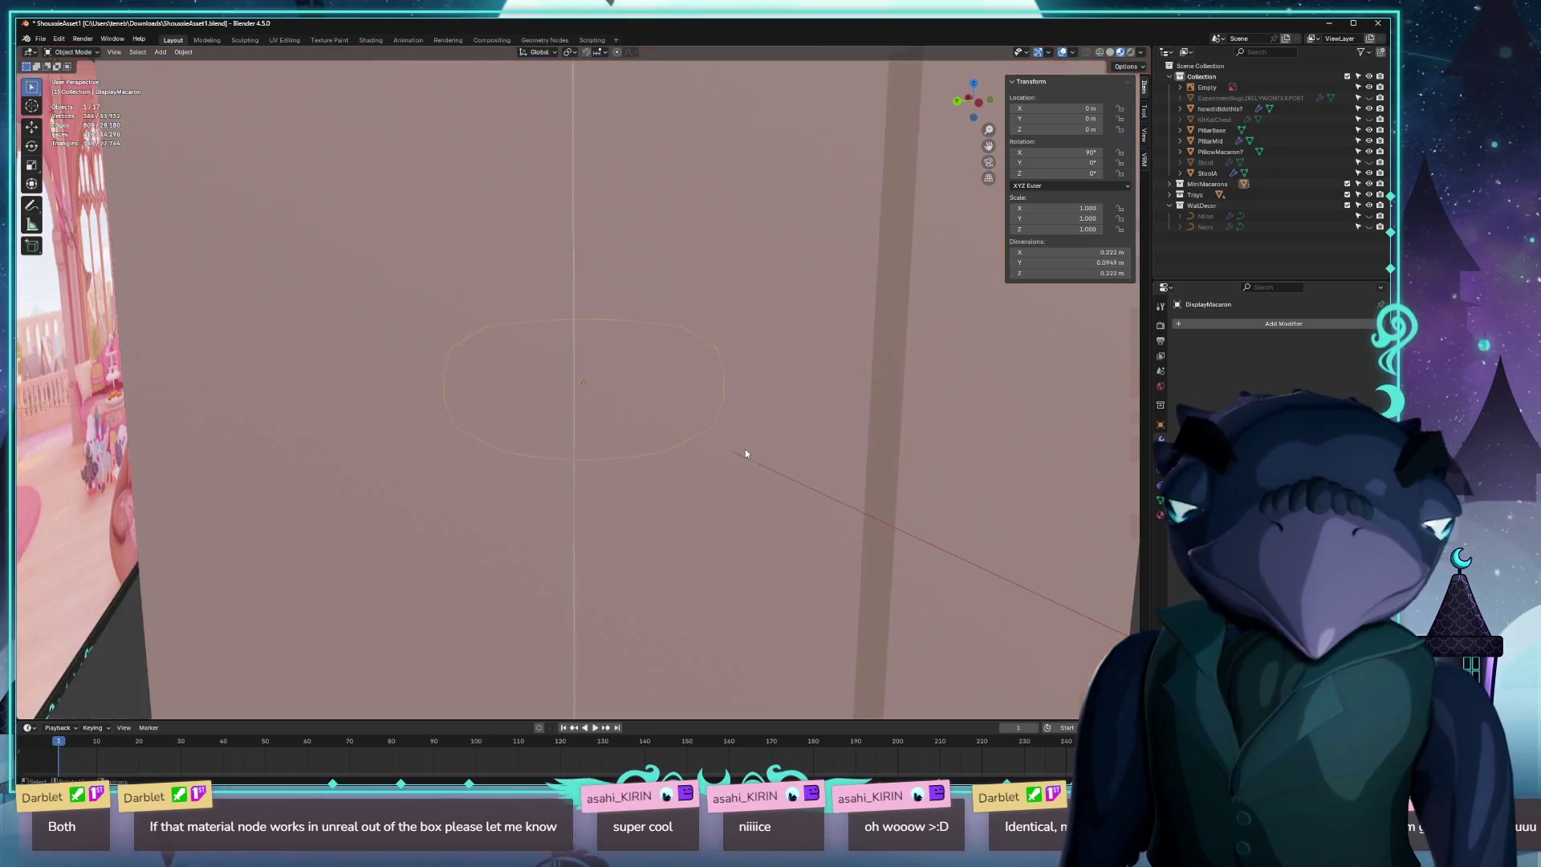
{"action": "scroll", "coordinate": [562, 467], "scroll_direction": "down", "scroll_amount": 6}
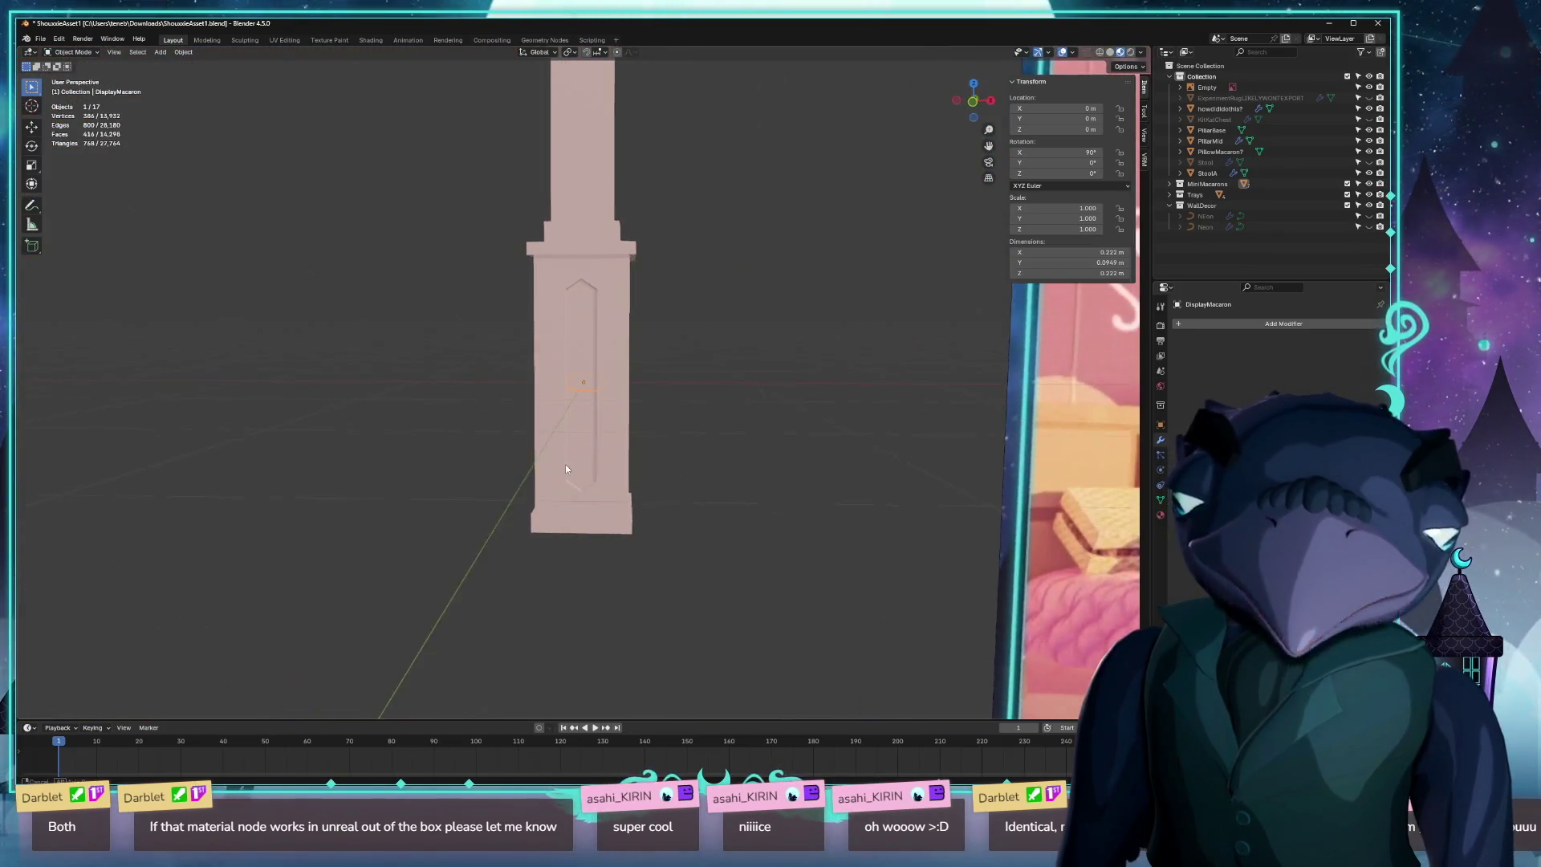
{"action": "scroll", "coordinate": [523, 481], "scroll_direction": "up", "scroll_amount": 15}
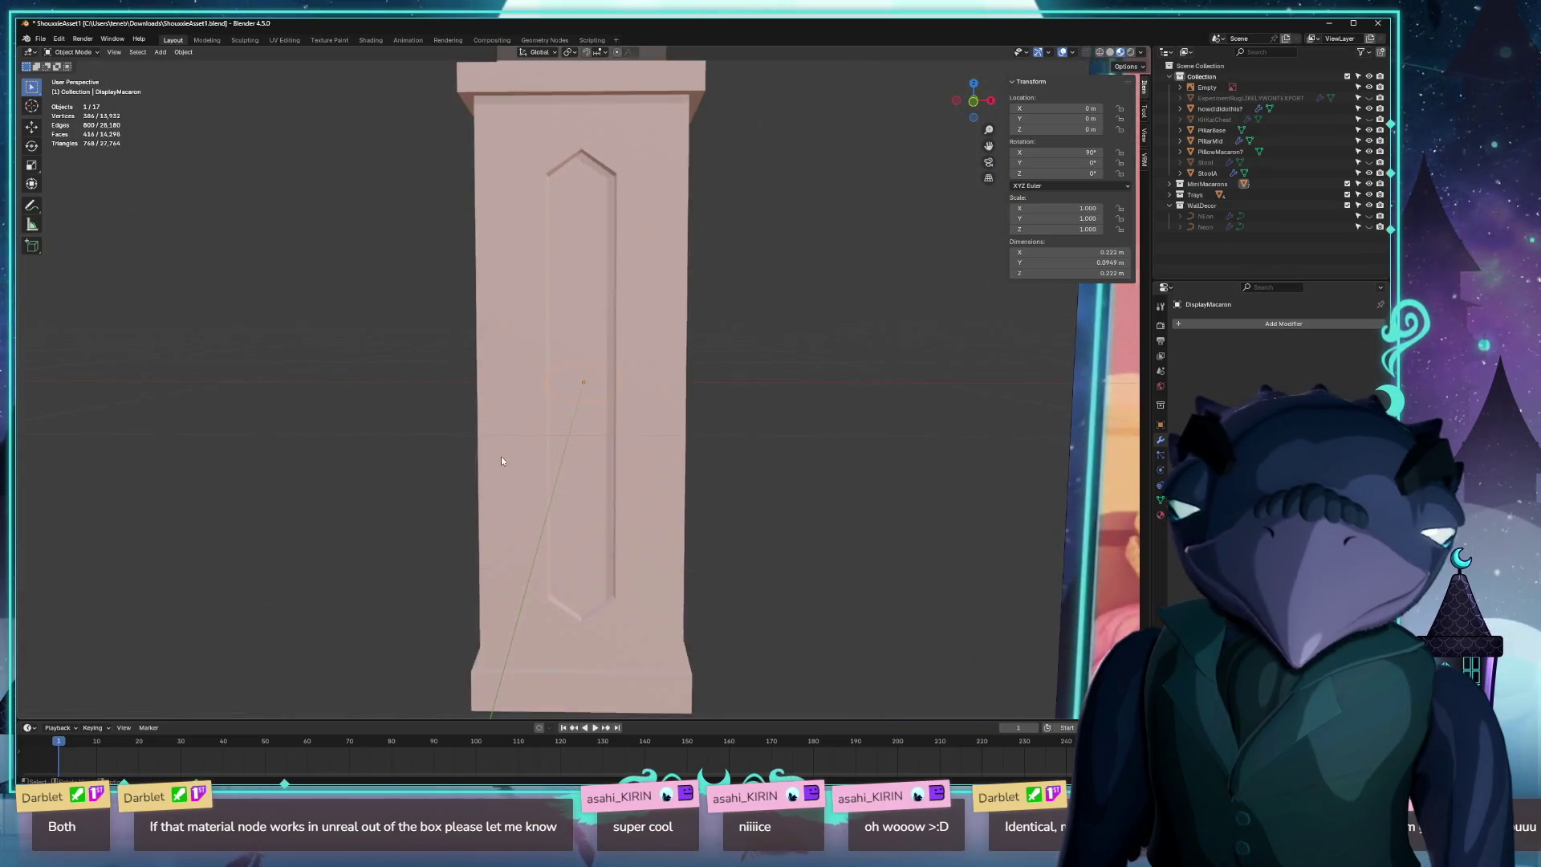
{"action": "scroll", "coordinate": [519, 570], "scroll_direction": "down", "scroll_amount": 5}
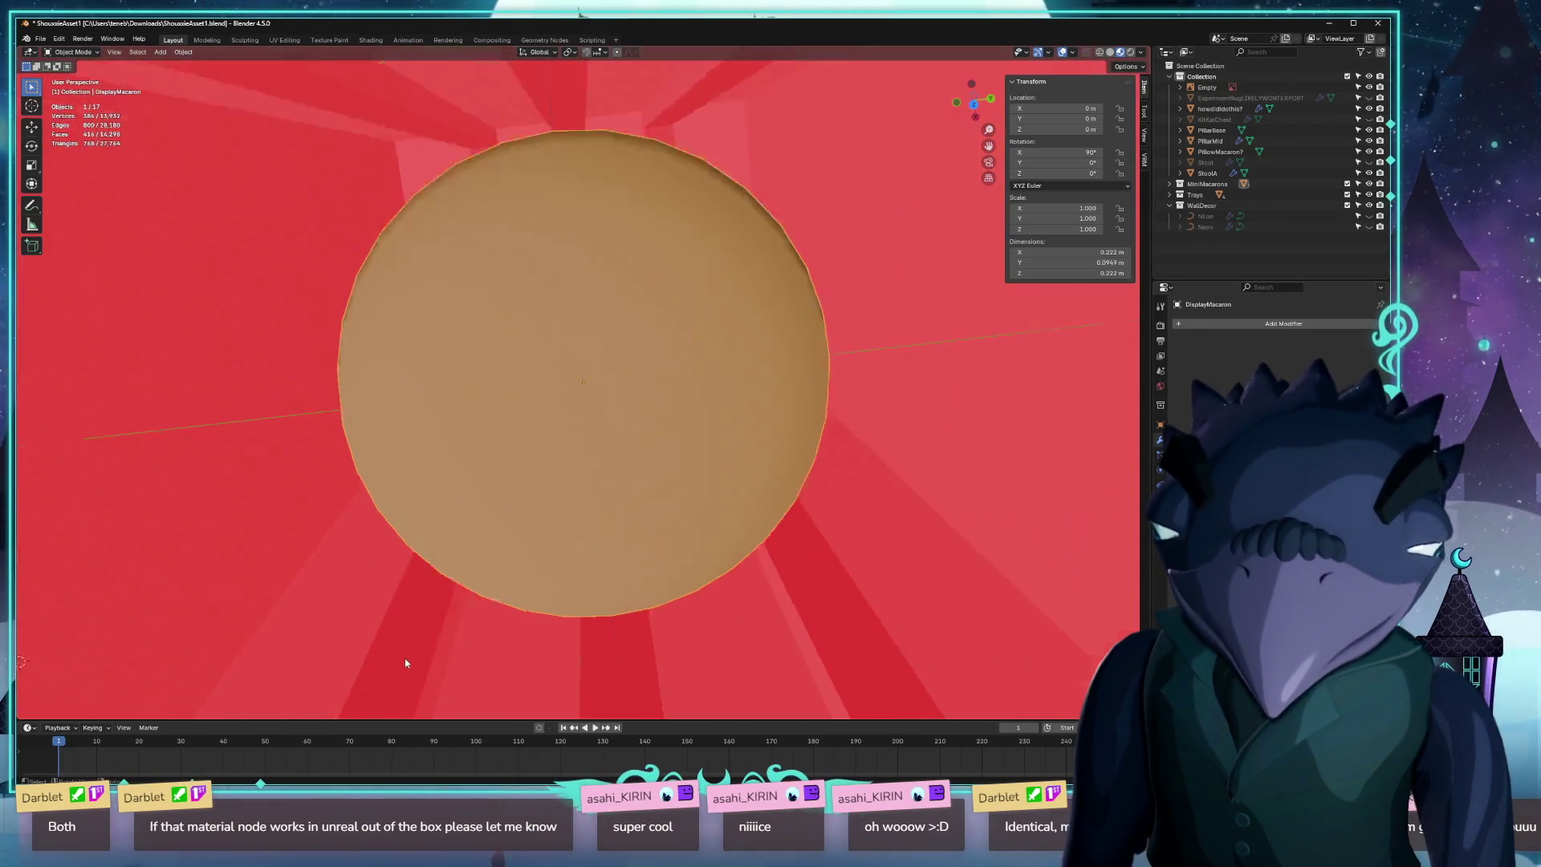
{"action": "scroll", "coordinate": [456, 529], "scroll_direction": "down", "scroll_amount": 8}
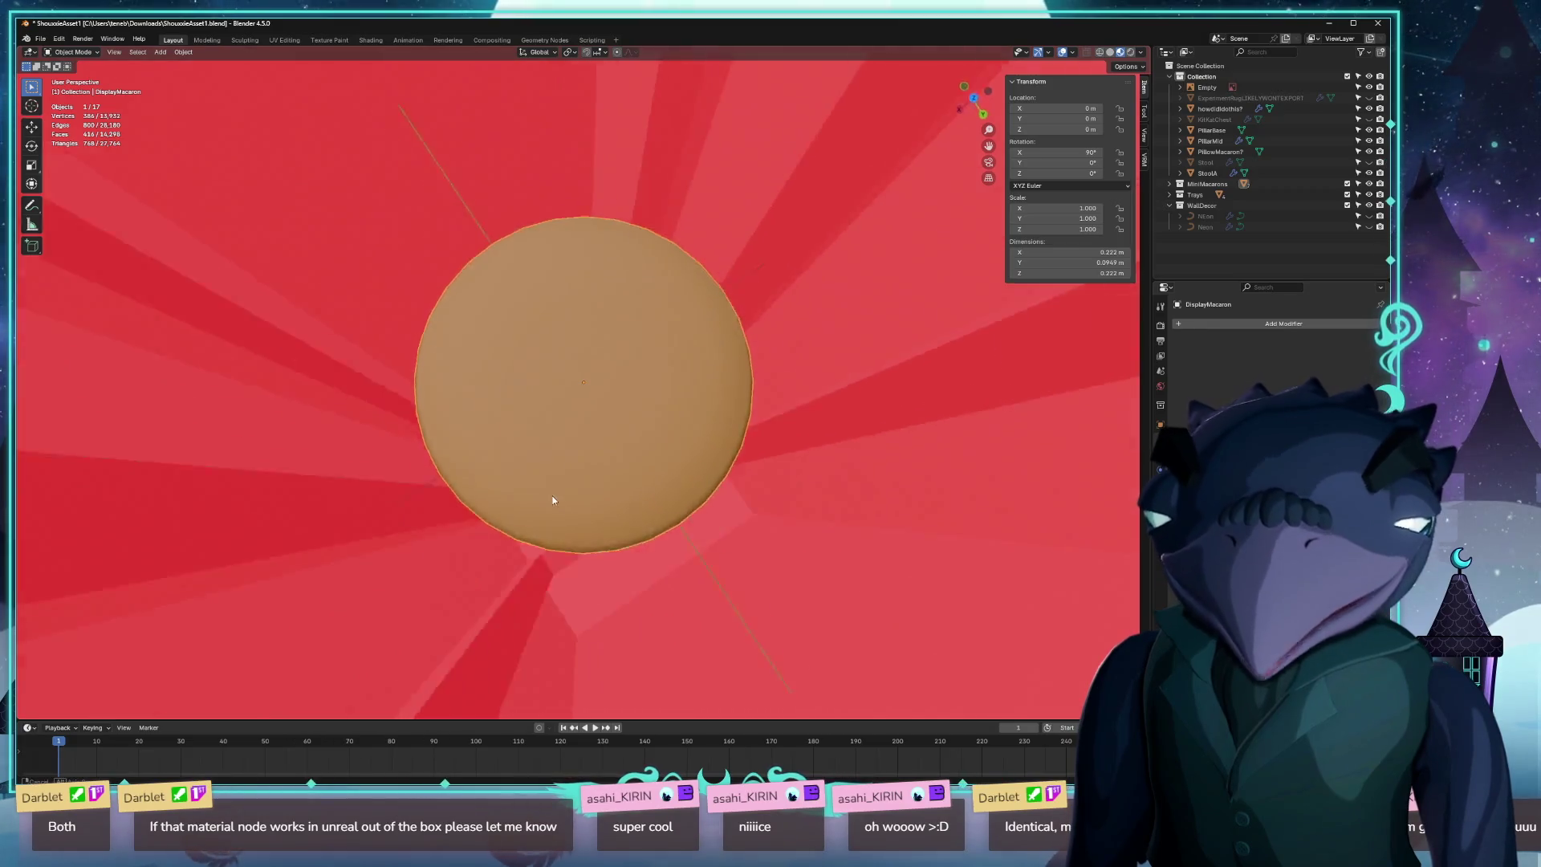
{"action": "scroll", "coordinate": [527, 506], "scroll_direction": "down", "scroll_amount": 4}
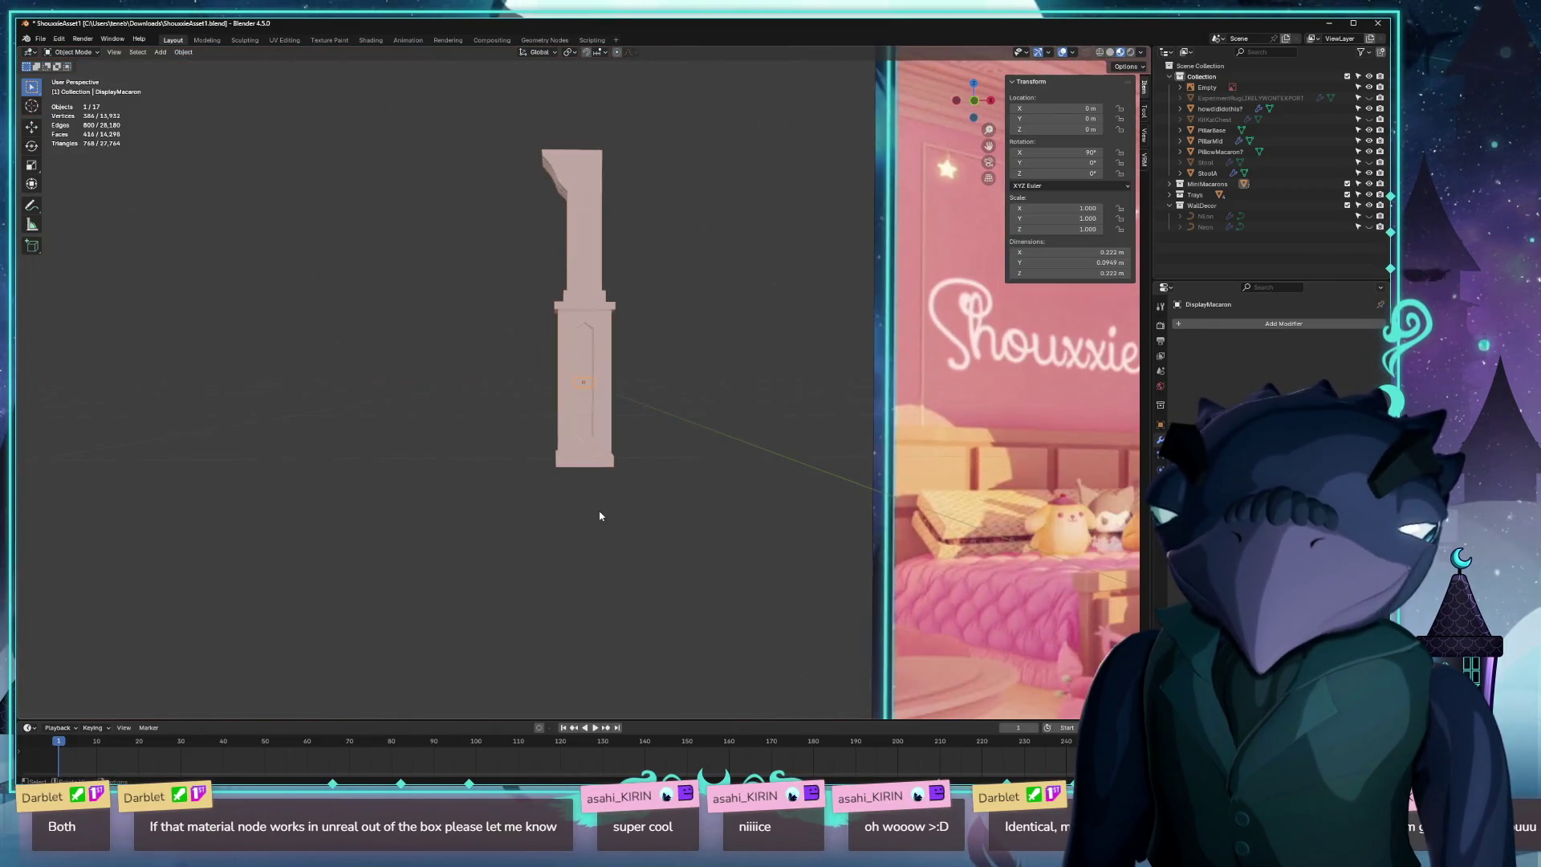
{"action": "left_click_drag", "start_coordinate": [602, 516], "coordinate": [739, 541]}
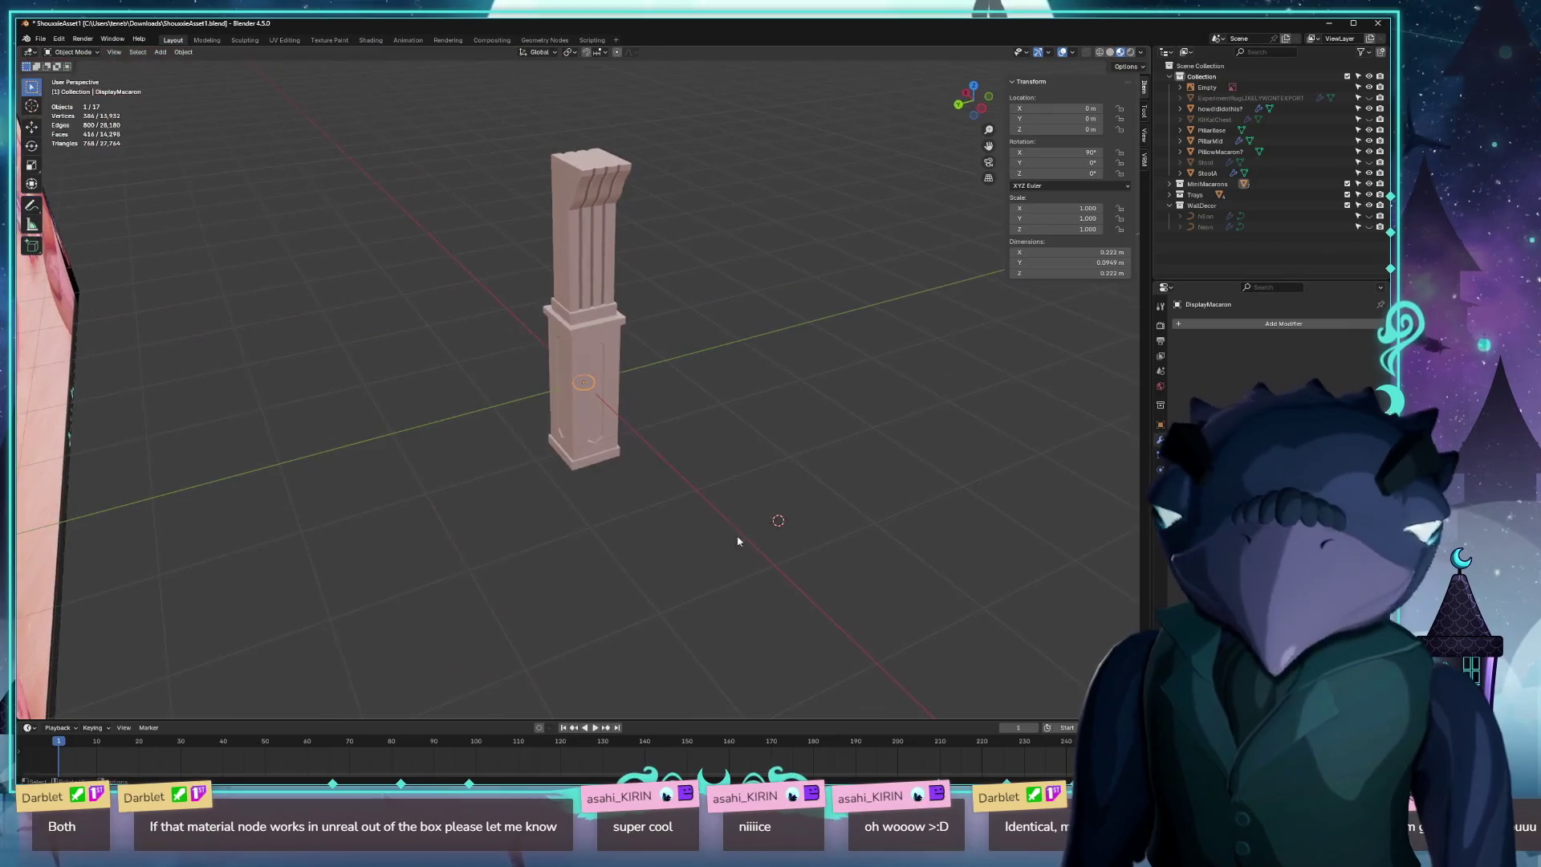
Start a glTF 2.0 export named 'shouxxie_', close that window, and exit local view.
{"action": "left_click", "coordinate": [40, 39]}
{"action": "mouse_move", "coordinate": [112, 201]}
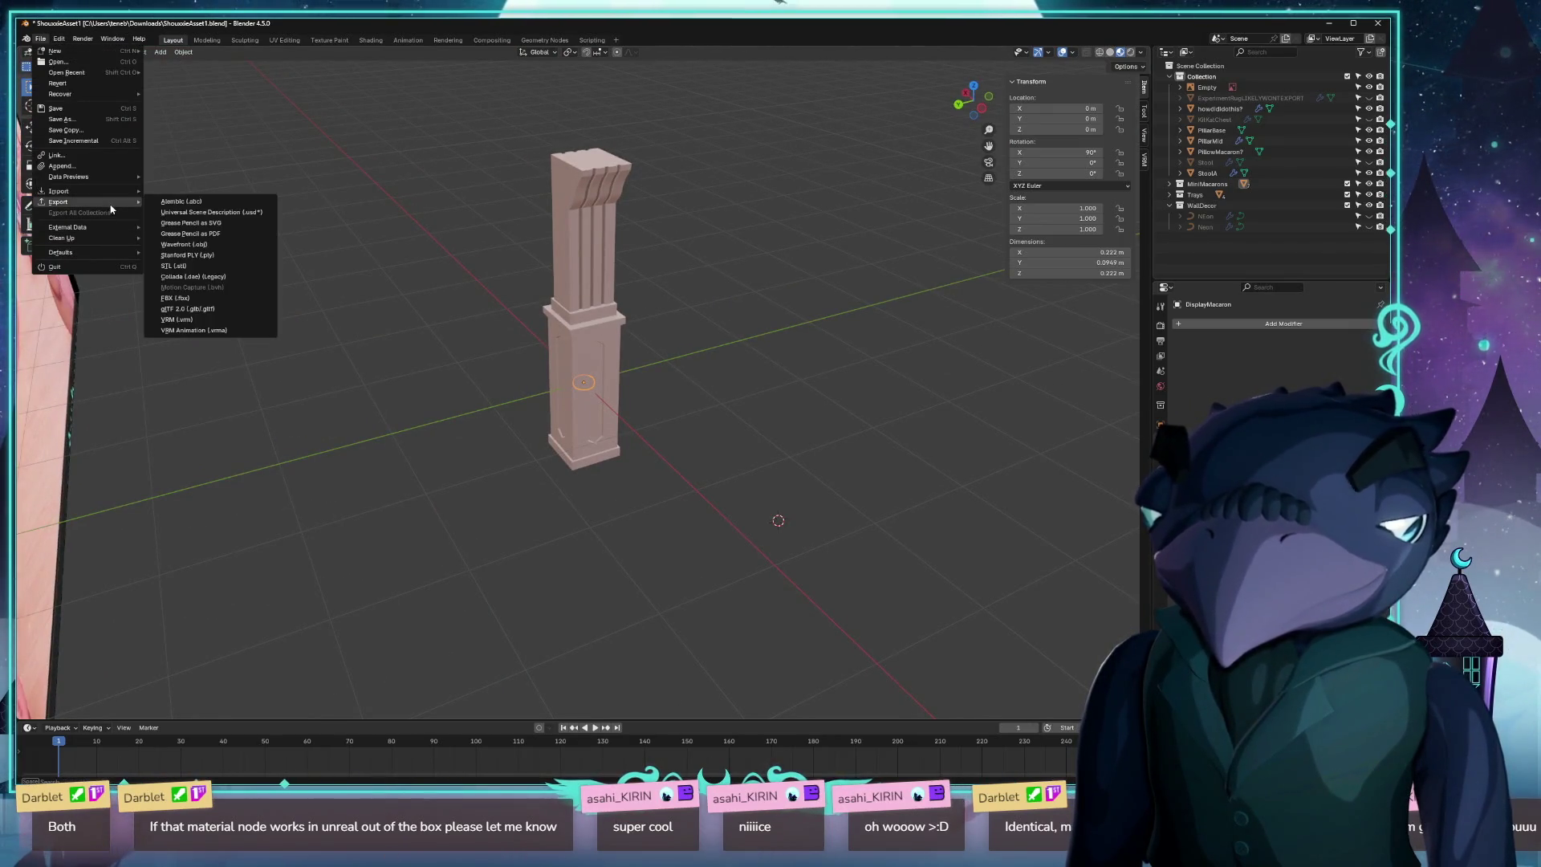
{"action": "left_click", "coordinate": [203, 315]}
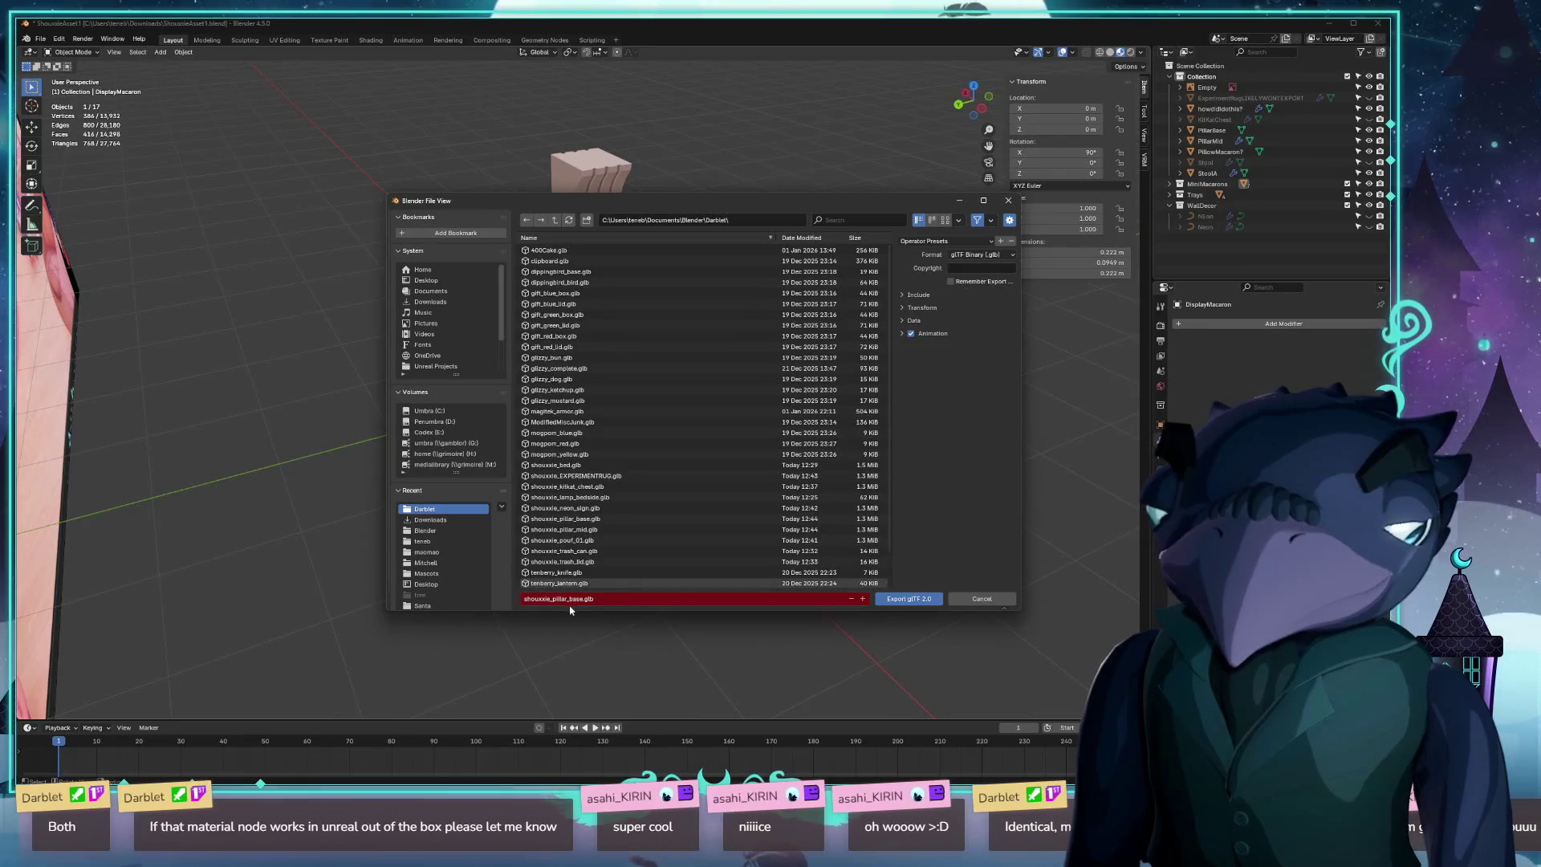
{"action": "type", "text": "shouxxie_"}
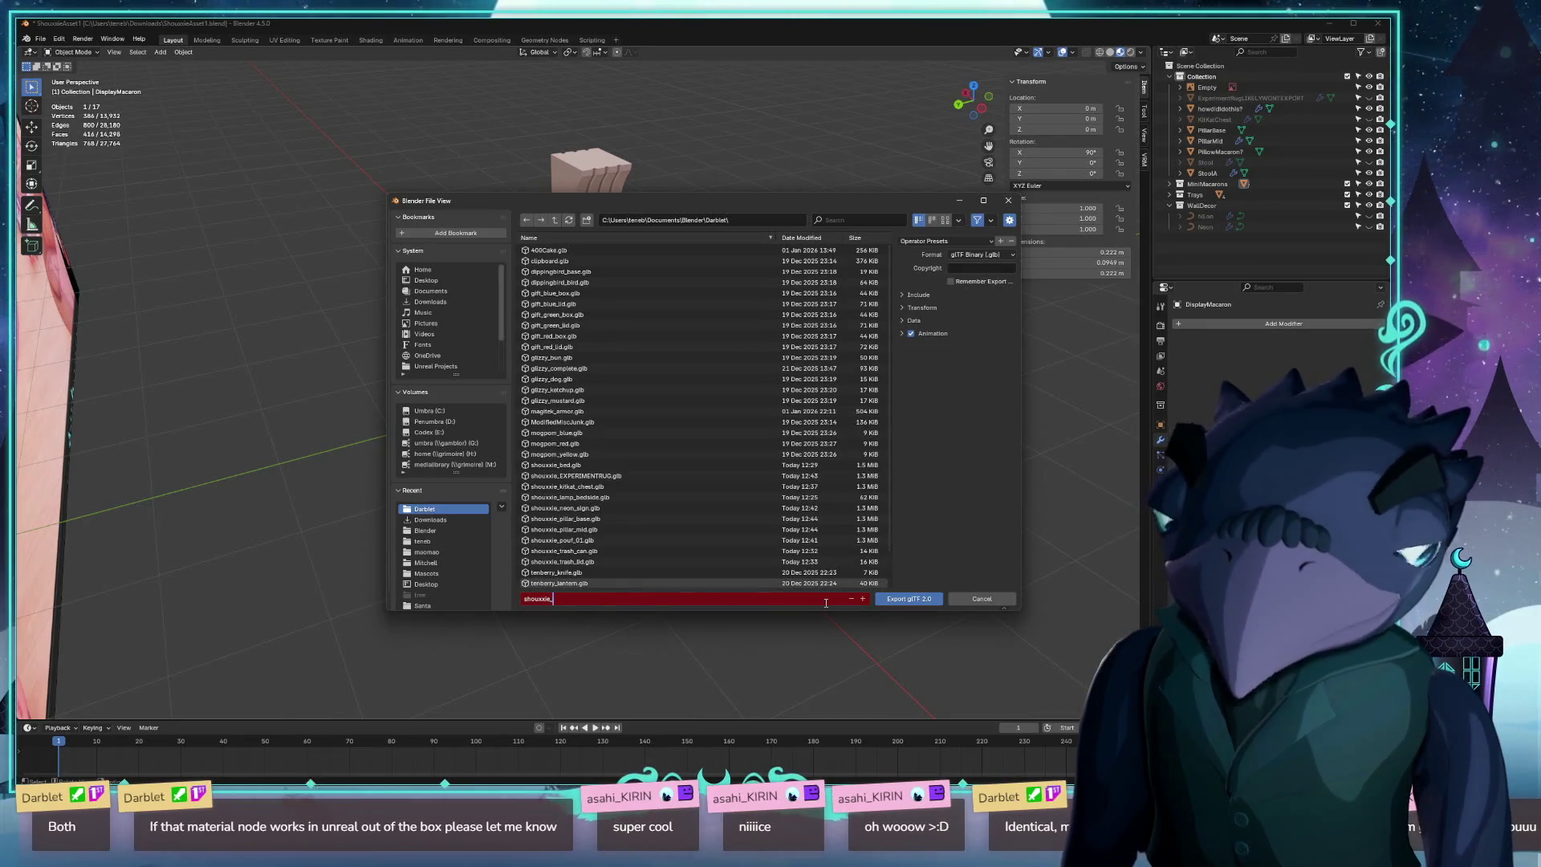
{"action": "key", "text": "Return"}
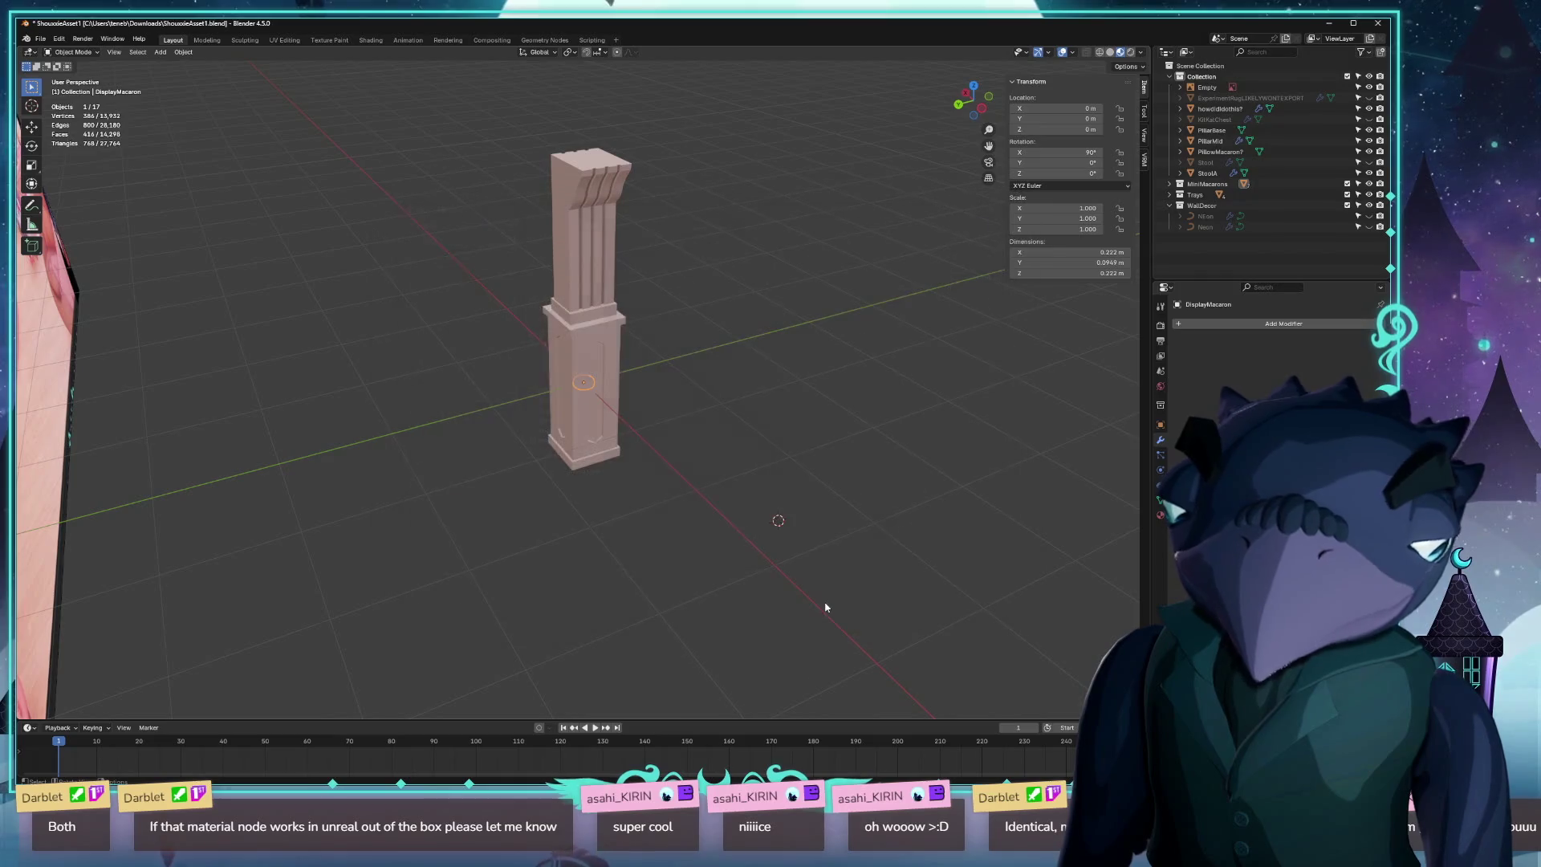
{"action": "key", "text": "KP_Divide"}
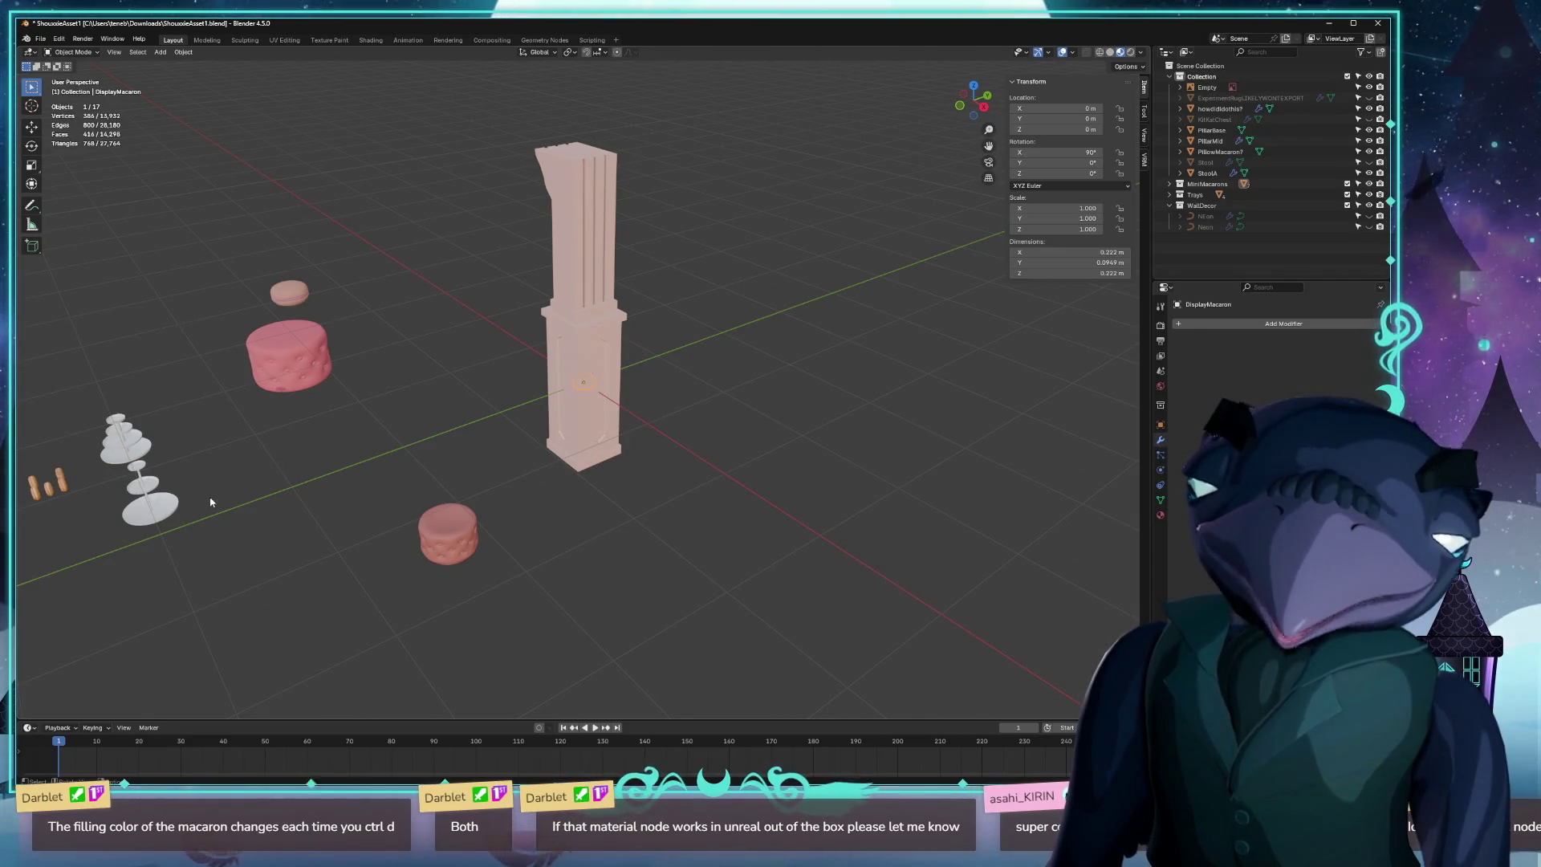
{"action": "left_click_drag", "start_coordinate": [211, 502], "coordinate": [758, 482]}
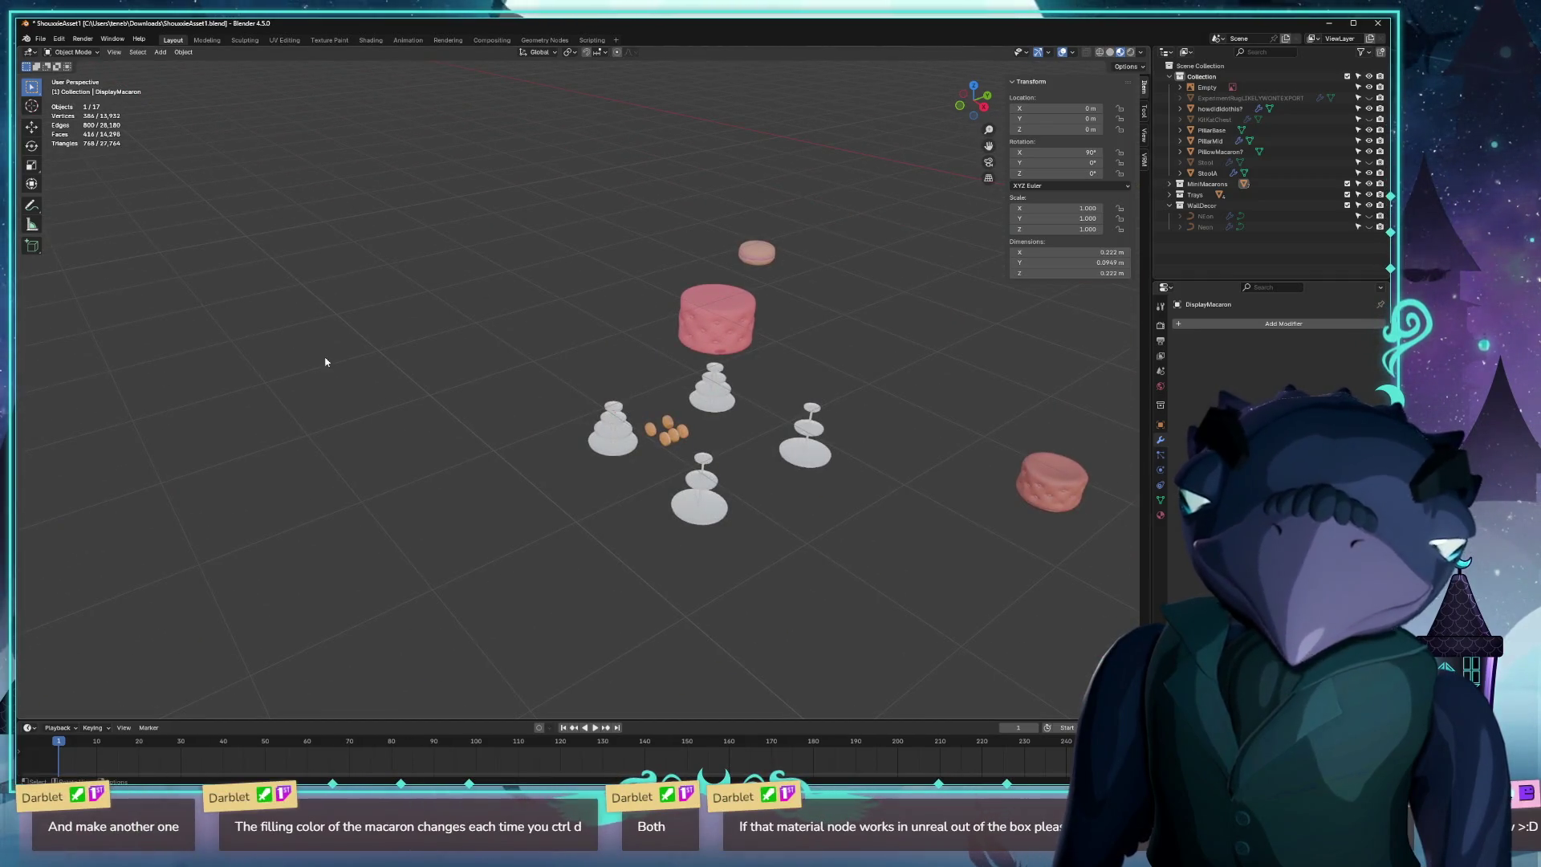
{"action": "mouse_move", "coordinate": [325, 362]}
{"action": "left_mouse_down"}
{"action": "mouse_move", "coordinate": [591, 361]}
{"action": "mouse_move", "coordinate": [564, 349]}
{"action": "mouse_move", "coordinate": [476, 435]}
{"action": "mouse_move", "coordinate": [272, 509]}
{"action": "mouse_move", "coordinate": [334, 532]}
{"action": "mouse_move", "coordinate": [722, 274]}
{"action": "mouse_move", "coordinate": [533, 450]}
{"action": "mouse_move", "coordinate": [733, 380]}
{"action": "left_mouse_up"}
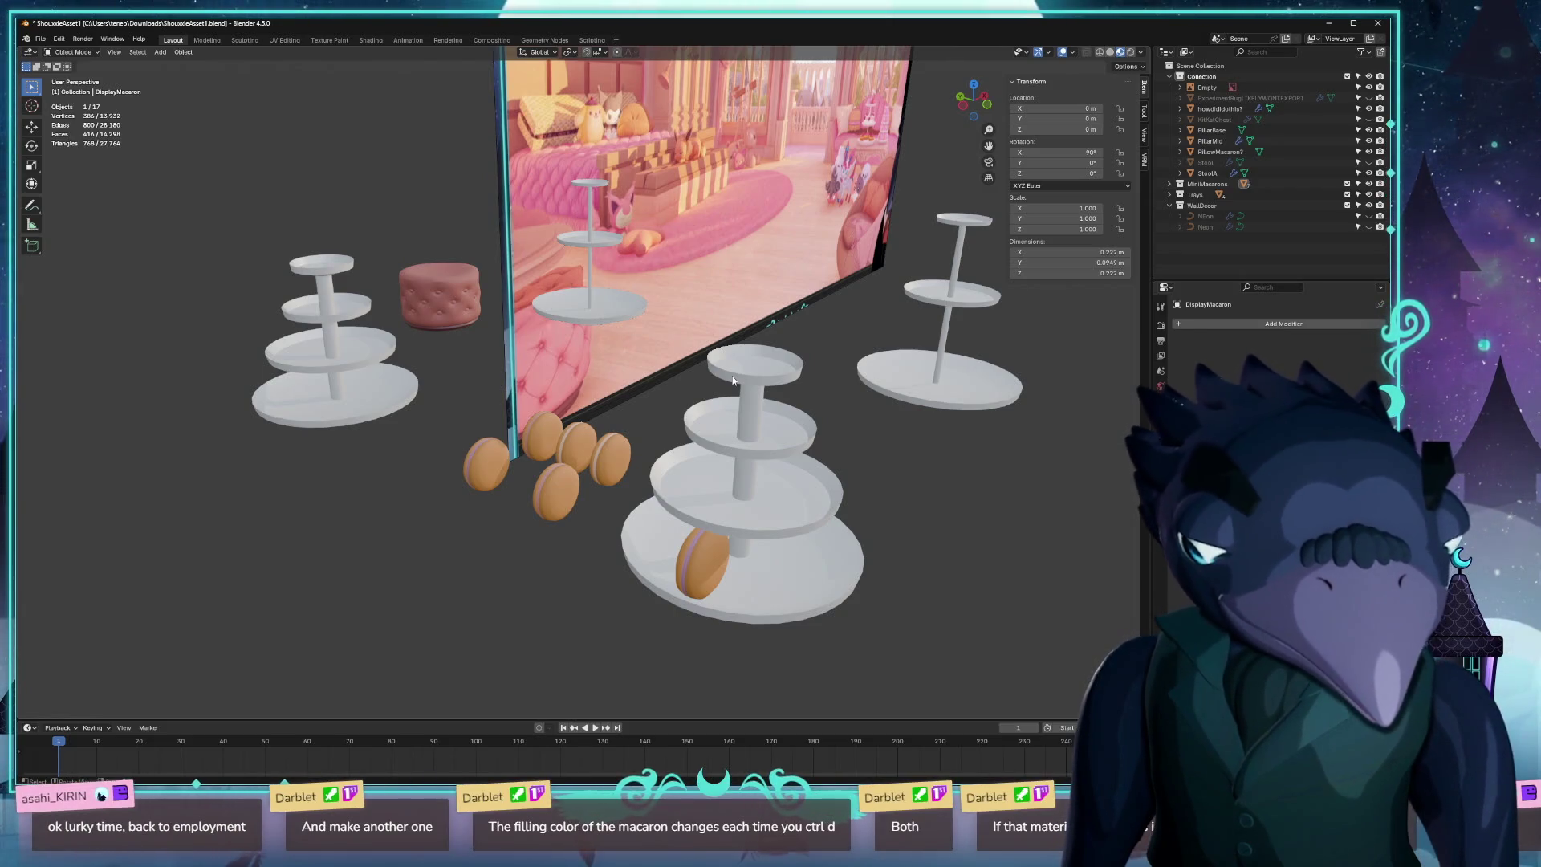
{"action": "left_click_drag", "start_coordinate": [373, 543], "coordinate": [430, 554]}
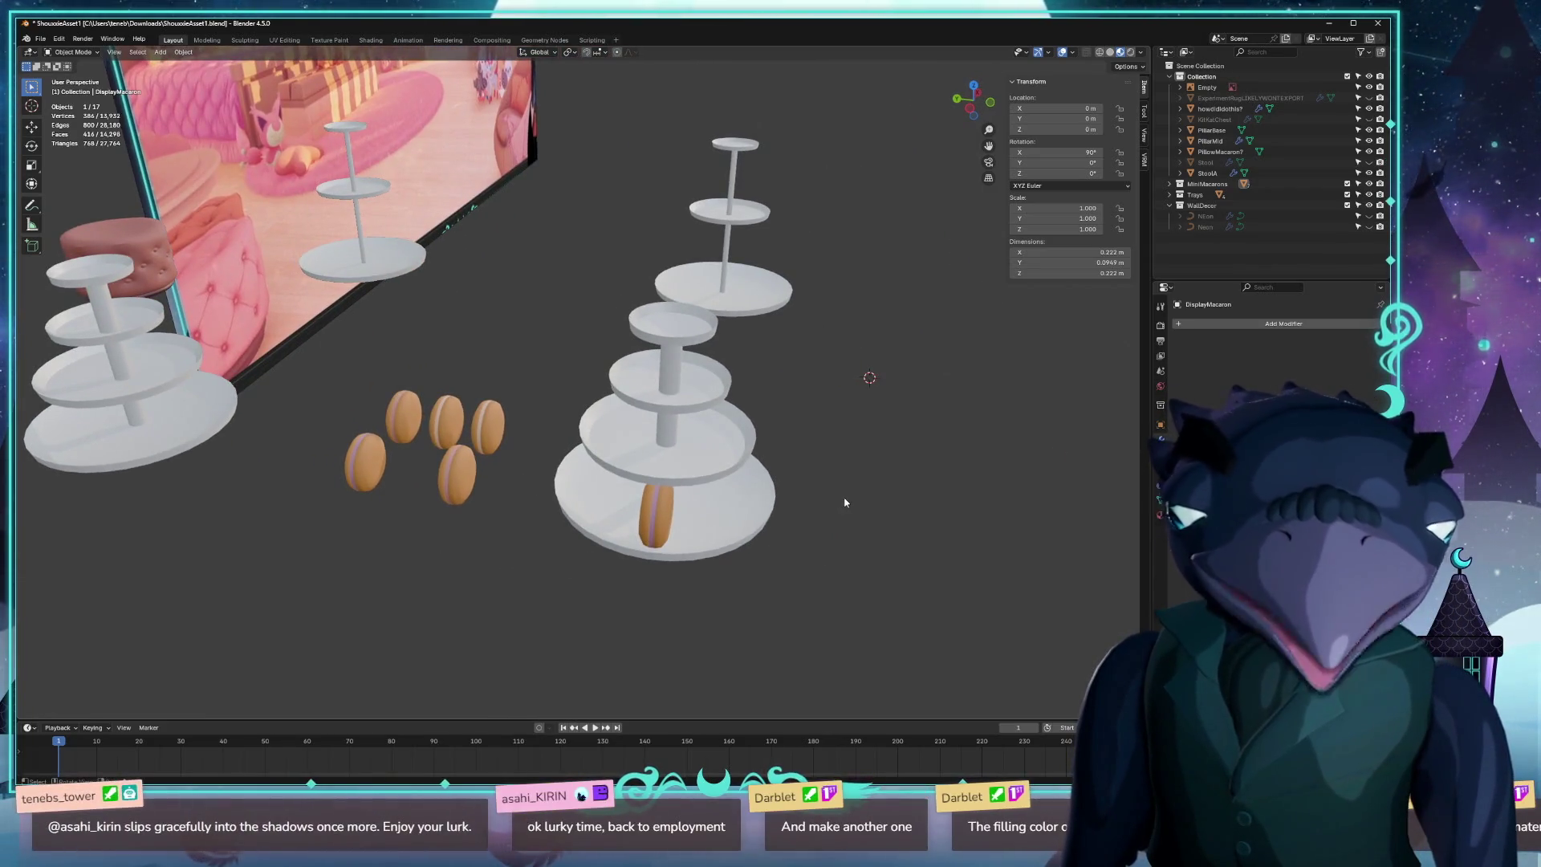
{"action": "mouse_move", "coordinate": [956, 489]}
{"action": "left_mouse_down"}
{"action": "mouse_move", "coordinate": [902, 455]}
{"action": "mouse_move", "coordinate": [421, 422]}
{"action": "mouse_move", "coordinate": [474, 432]}
{"action": "mouse_move", "coordinate": [483, 415]}
{"action": "mouse_move", "coordinate": [440, 425]}
{"action": "left_mouse_up"}
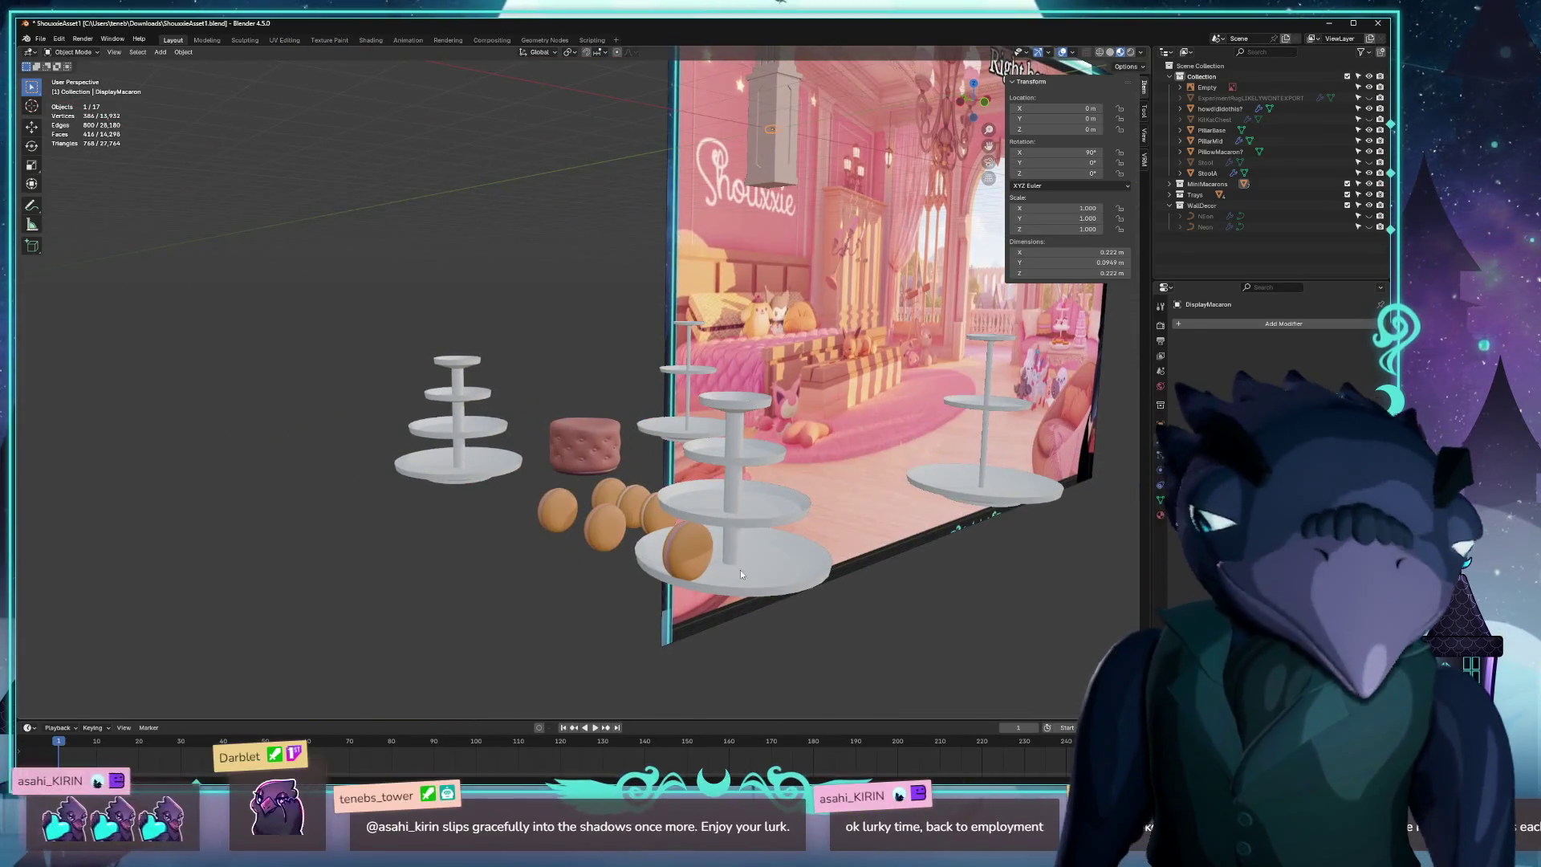
Select Tray.001, check ThinTray.001 from a side view, then reselect the large front Tray.001.
{"action": "left_click", "coordinate": [788, 575]}
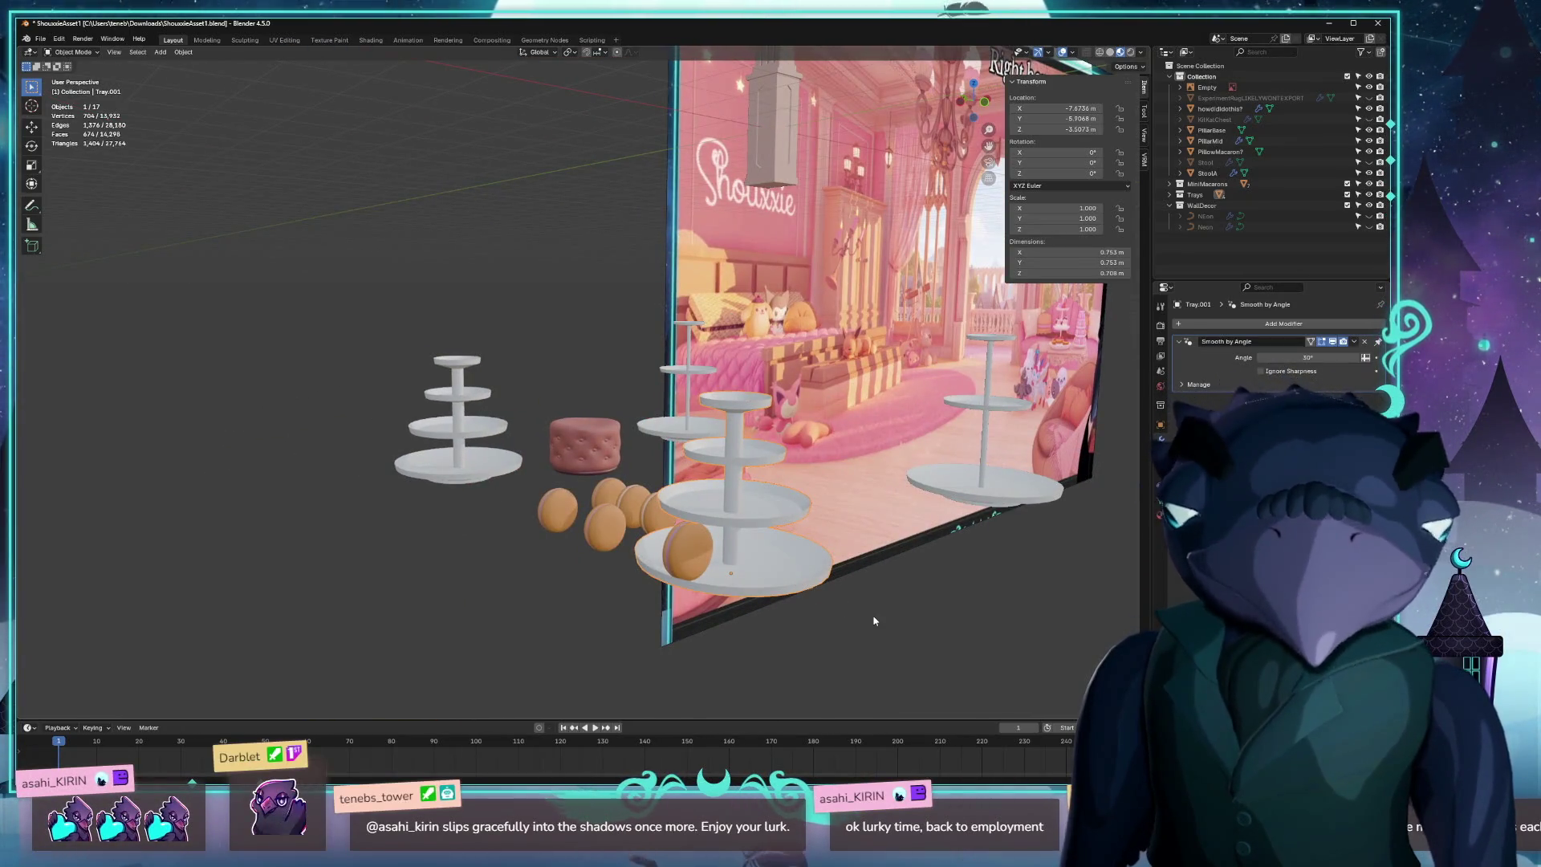
{"action": "left_click_drag", "start_coordinate": [874, 620], "coordinate": [897, 683]}
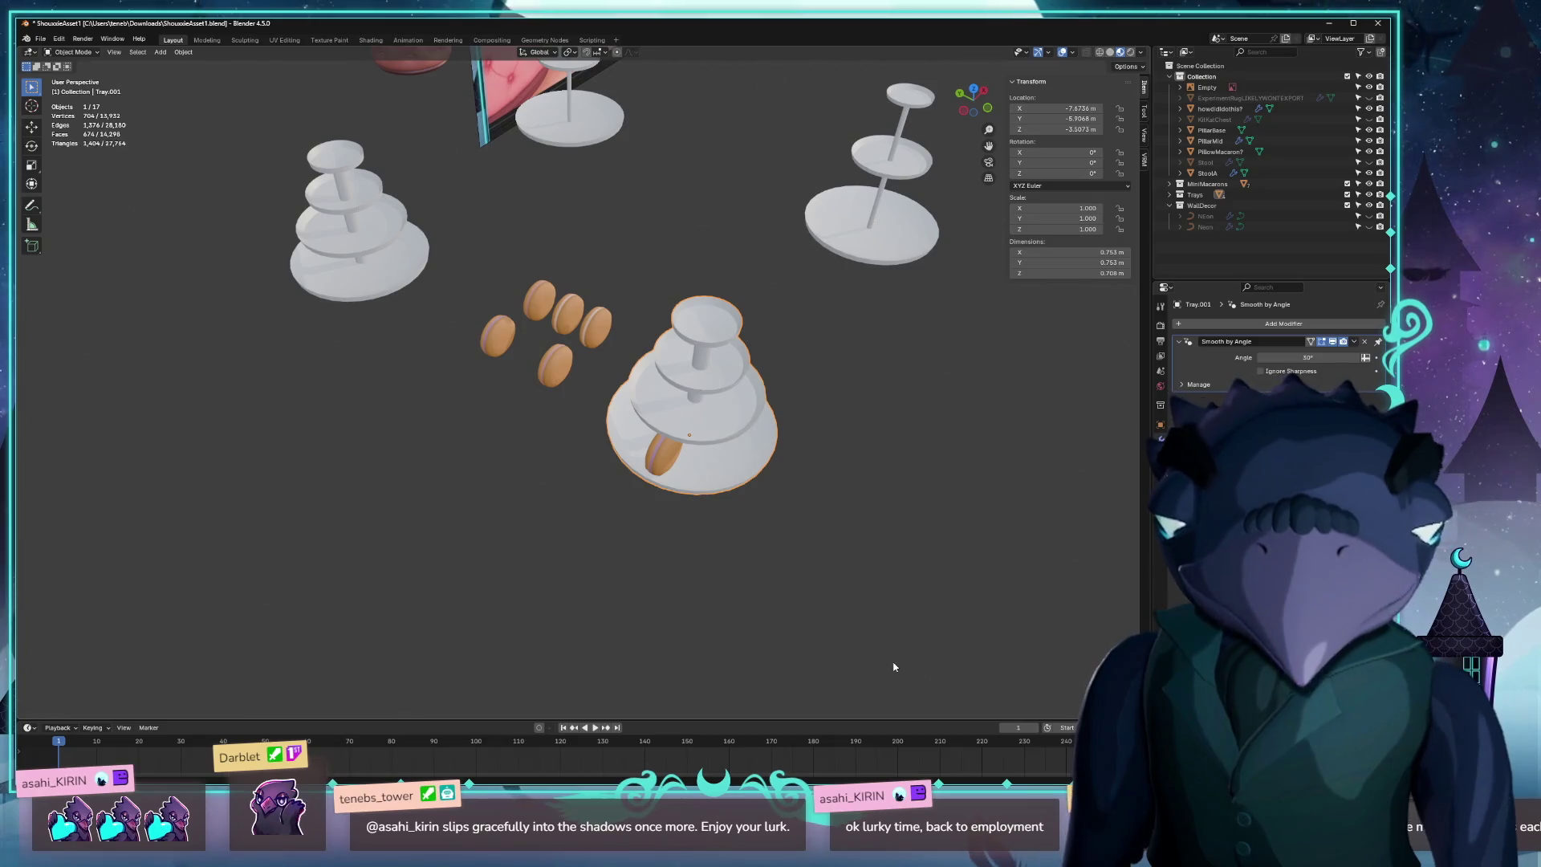
{"action": "left_click_drag", "start_coordinate": [710, 594], "coordinate": [874, 411]}
{"action": "left_click", "coordinate": [854, 408]}
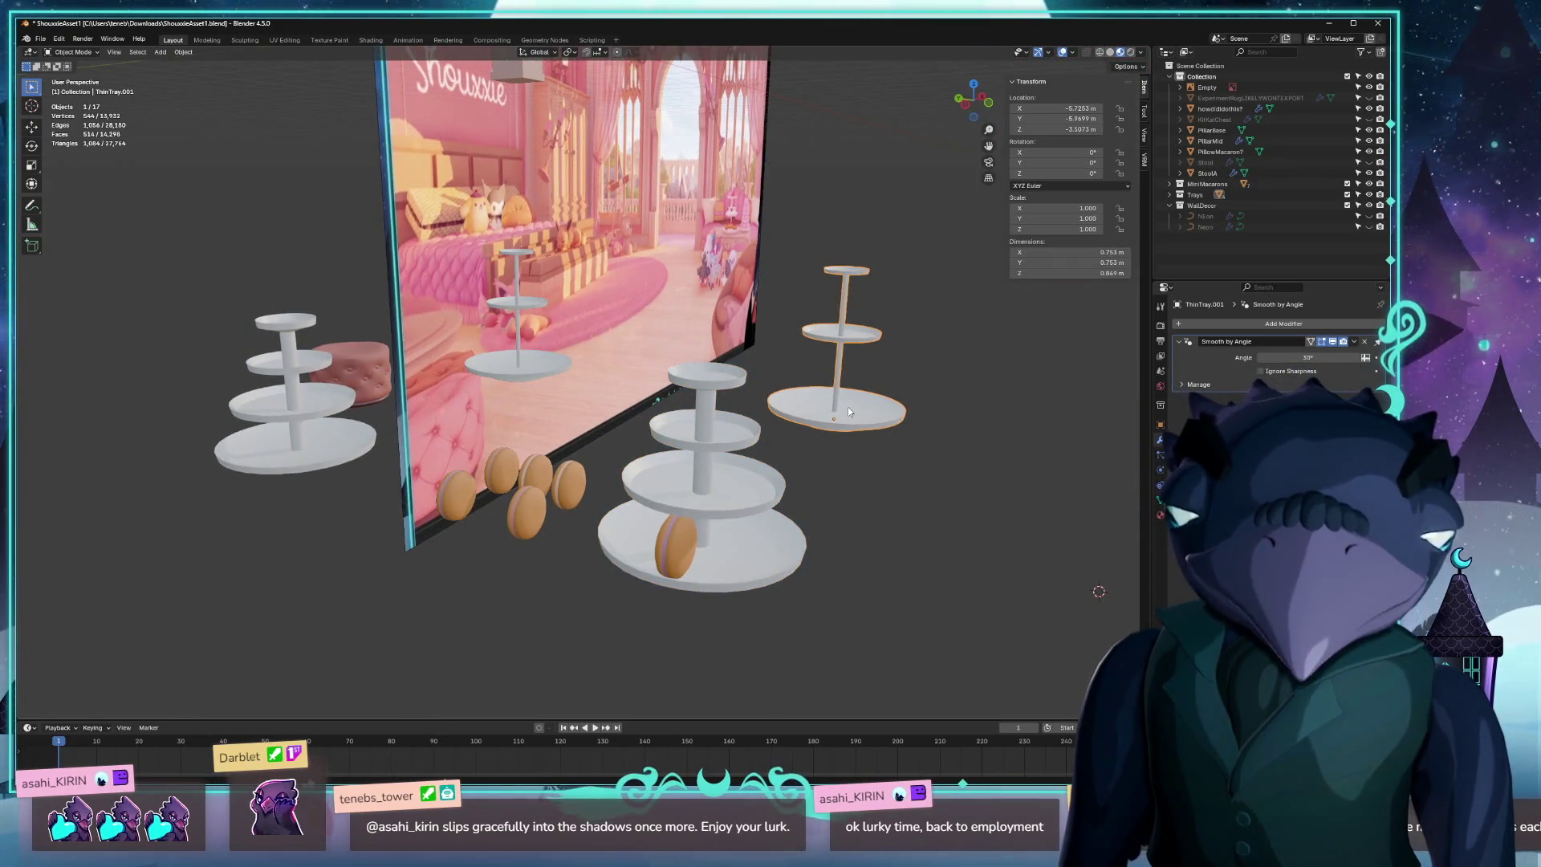
{"action": "left_click", "coordinate": [676, 459]}
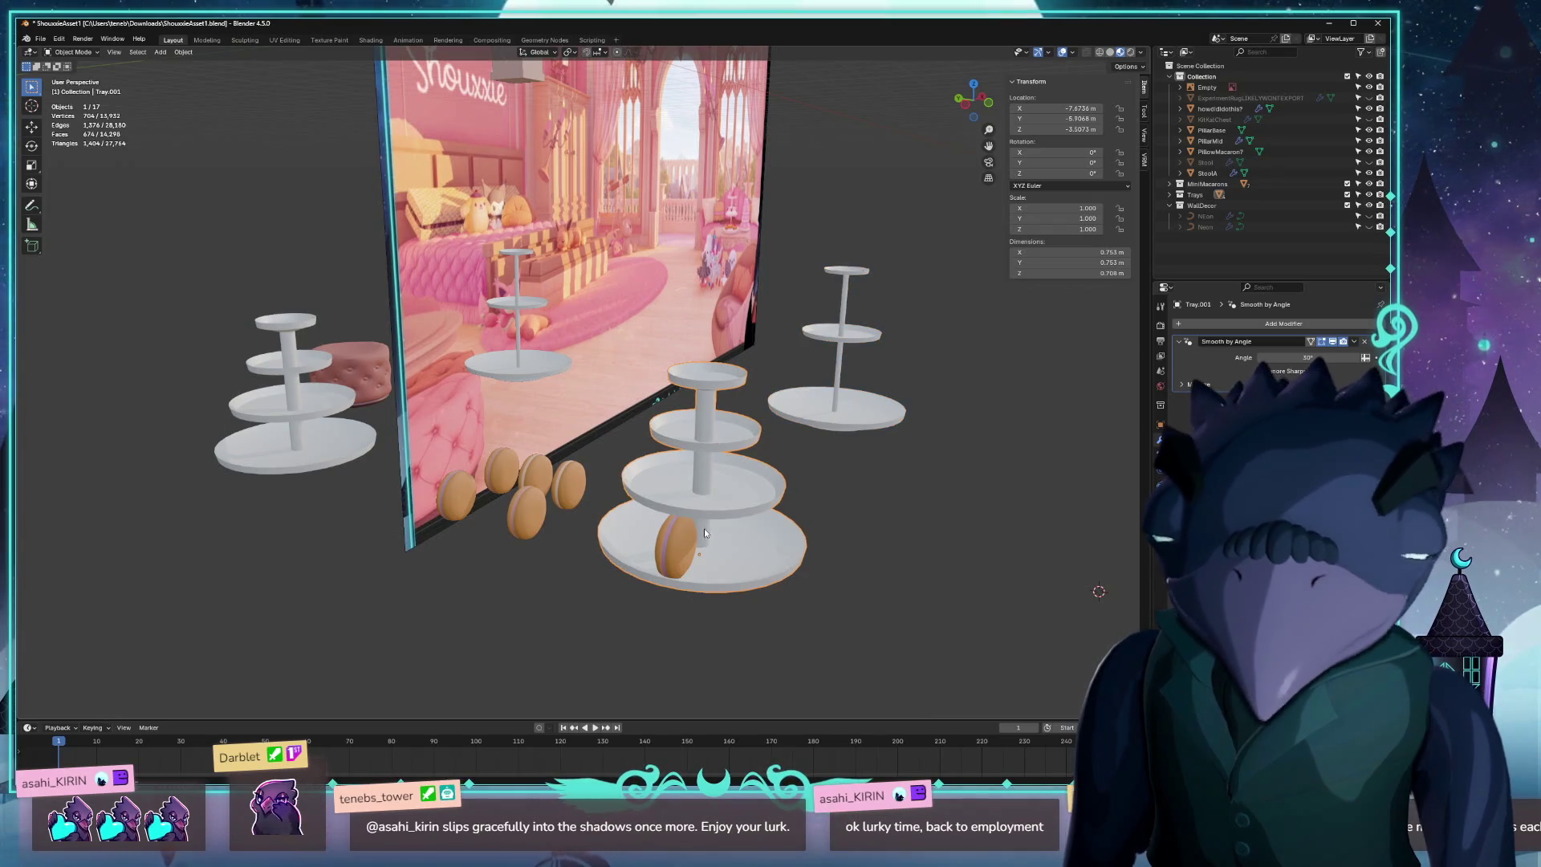
Move Tray.001 to the world origin and export it as shouxxie_tray.glb via glTF 2.0.
{"action": "key", "text": "alt+g"}
{"action": "key", "text": "KP_Decimal"}
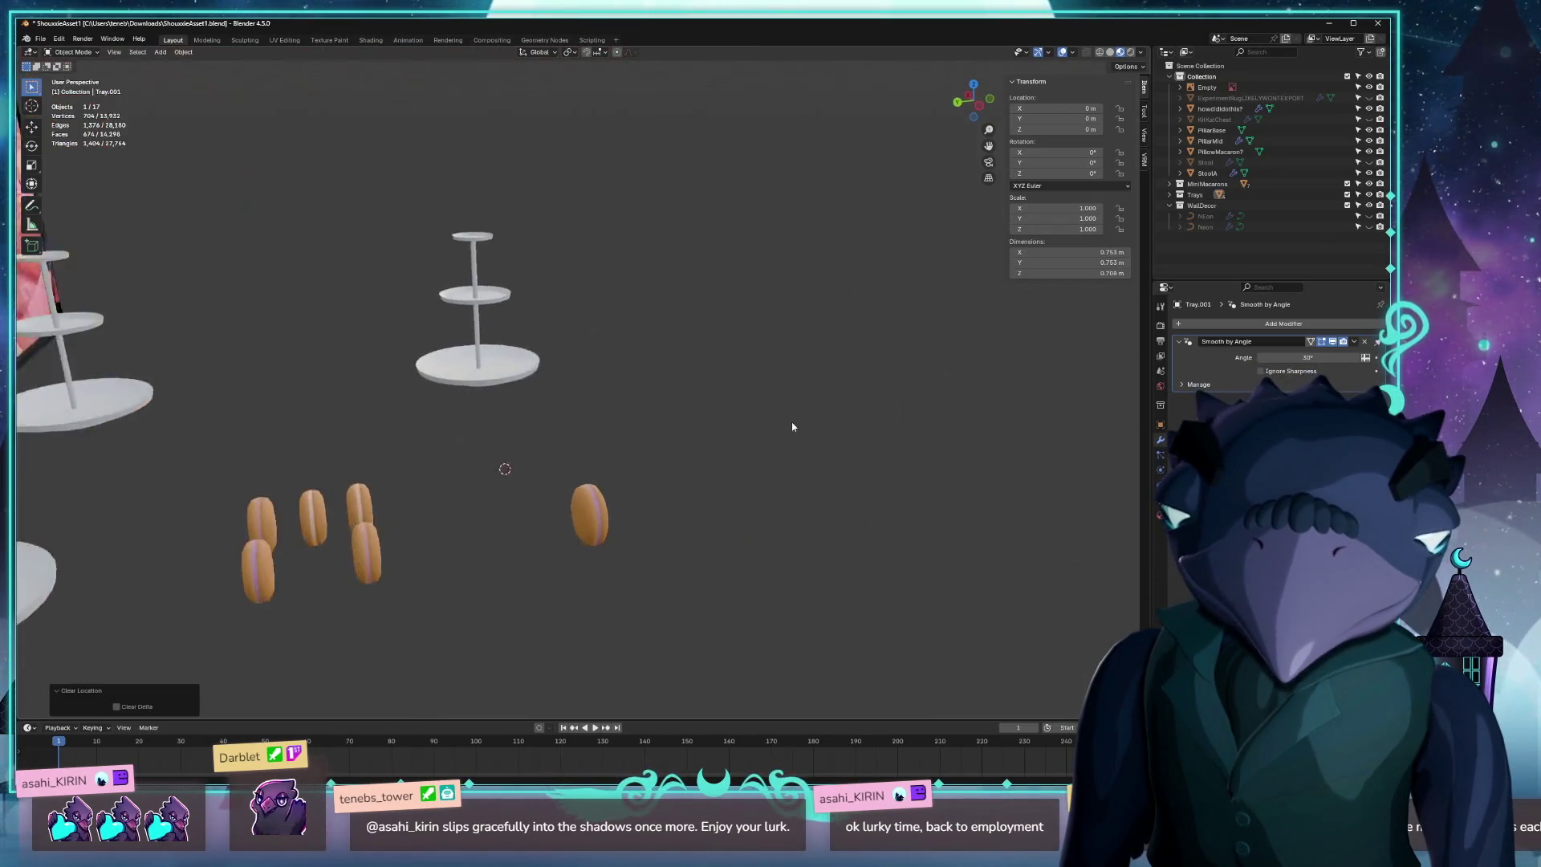
{"action": "left_click", "coordinate": [42, 37]}
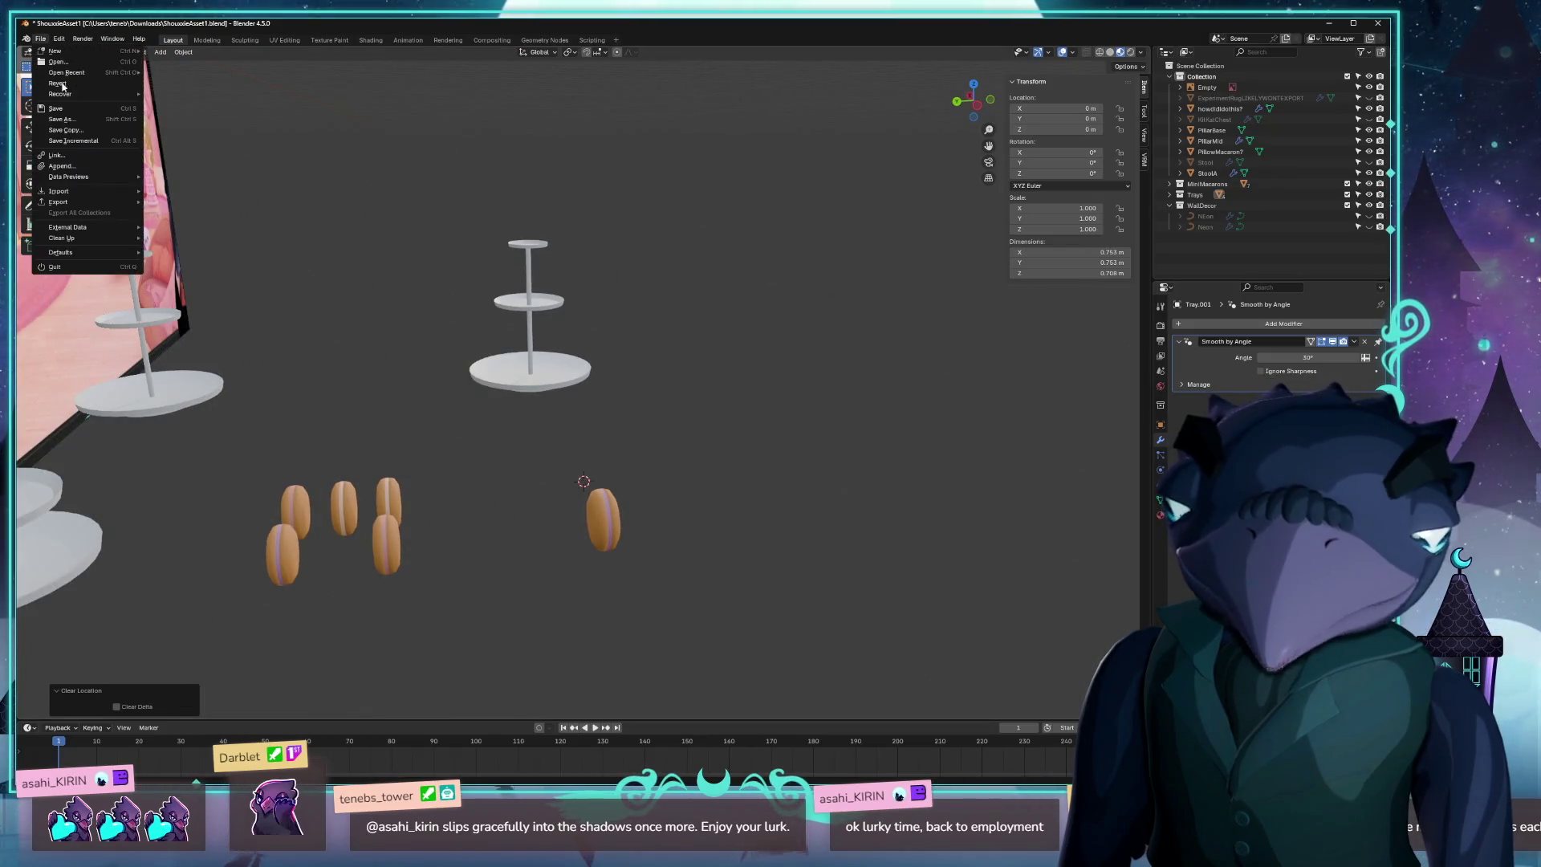
{"action": "mouse_move", "coordinate": [80, 201]}
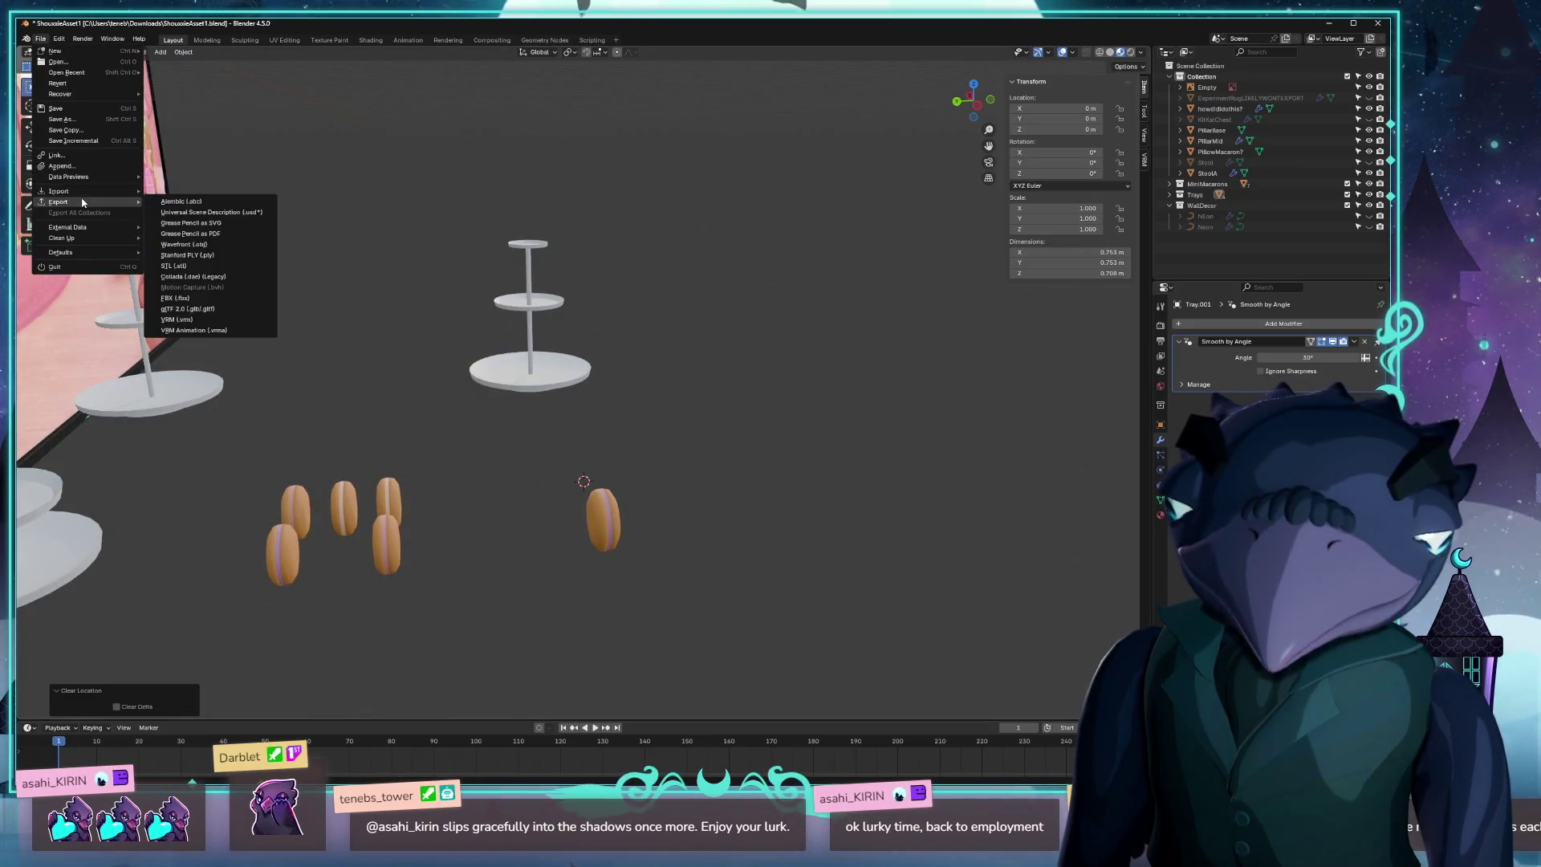
{"action": "left_click", "coordinate": [201, 308]}
{"action": "type", "text": "shouxxie_tray"}
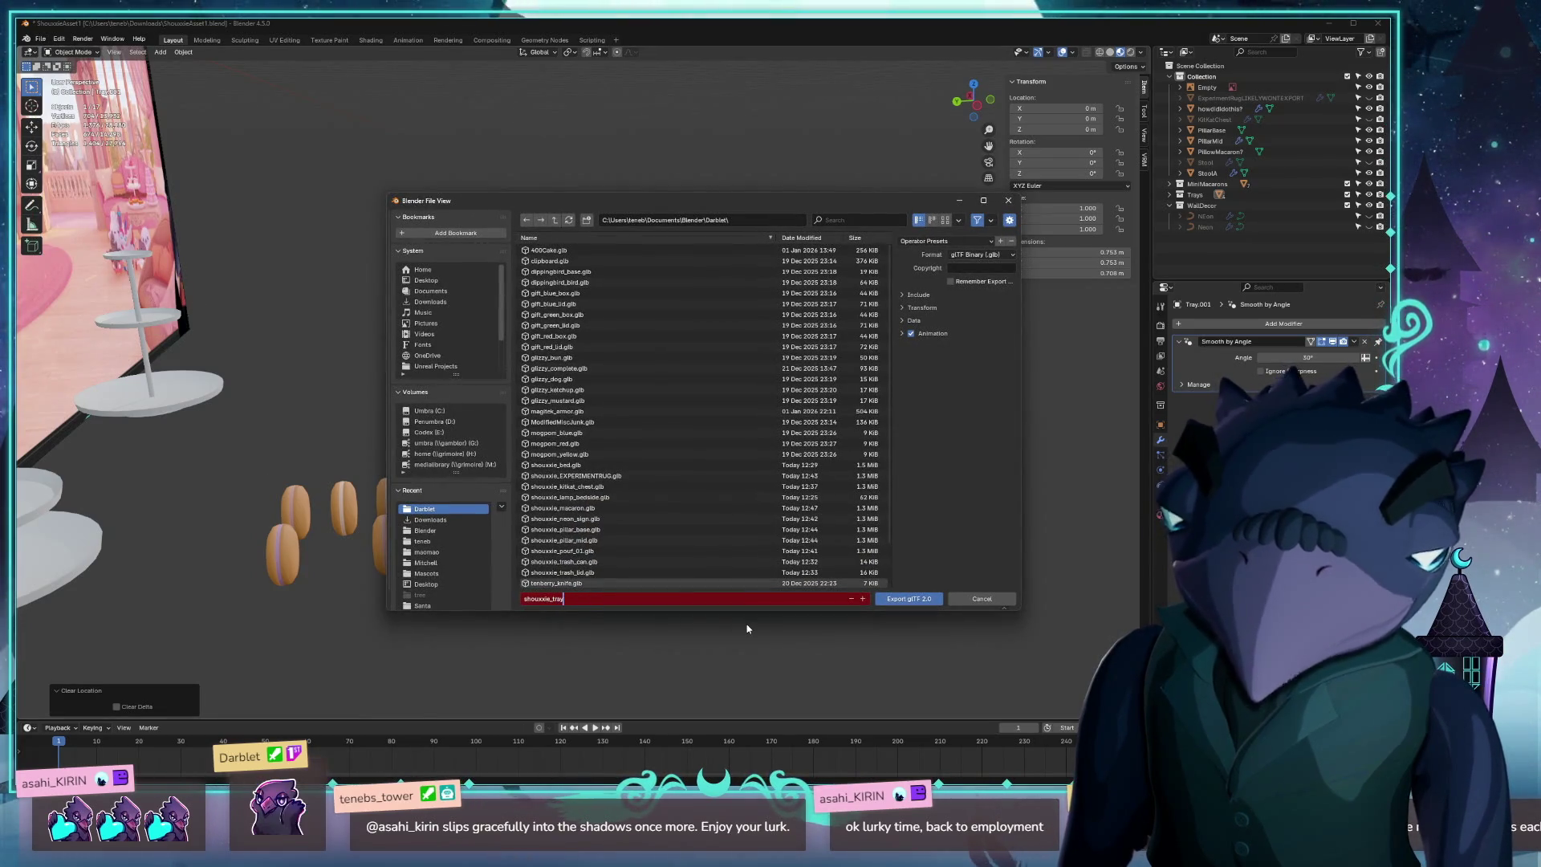
{"action": "key", "text": "Return"}
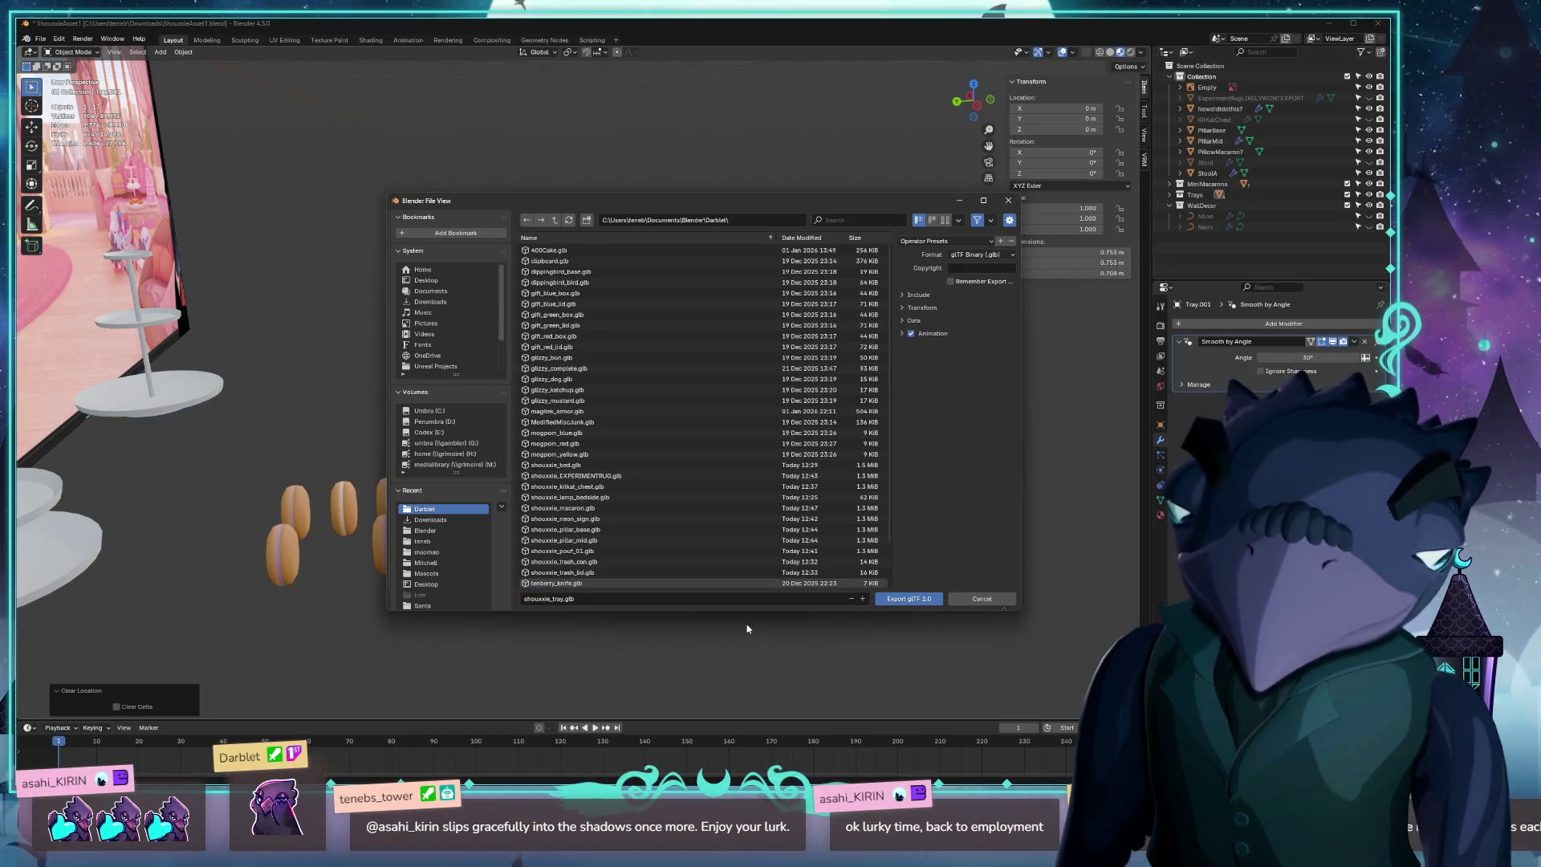
{"action": "left_click", "coordinate": [908, 599]}
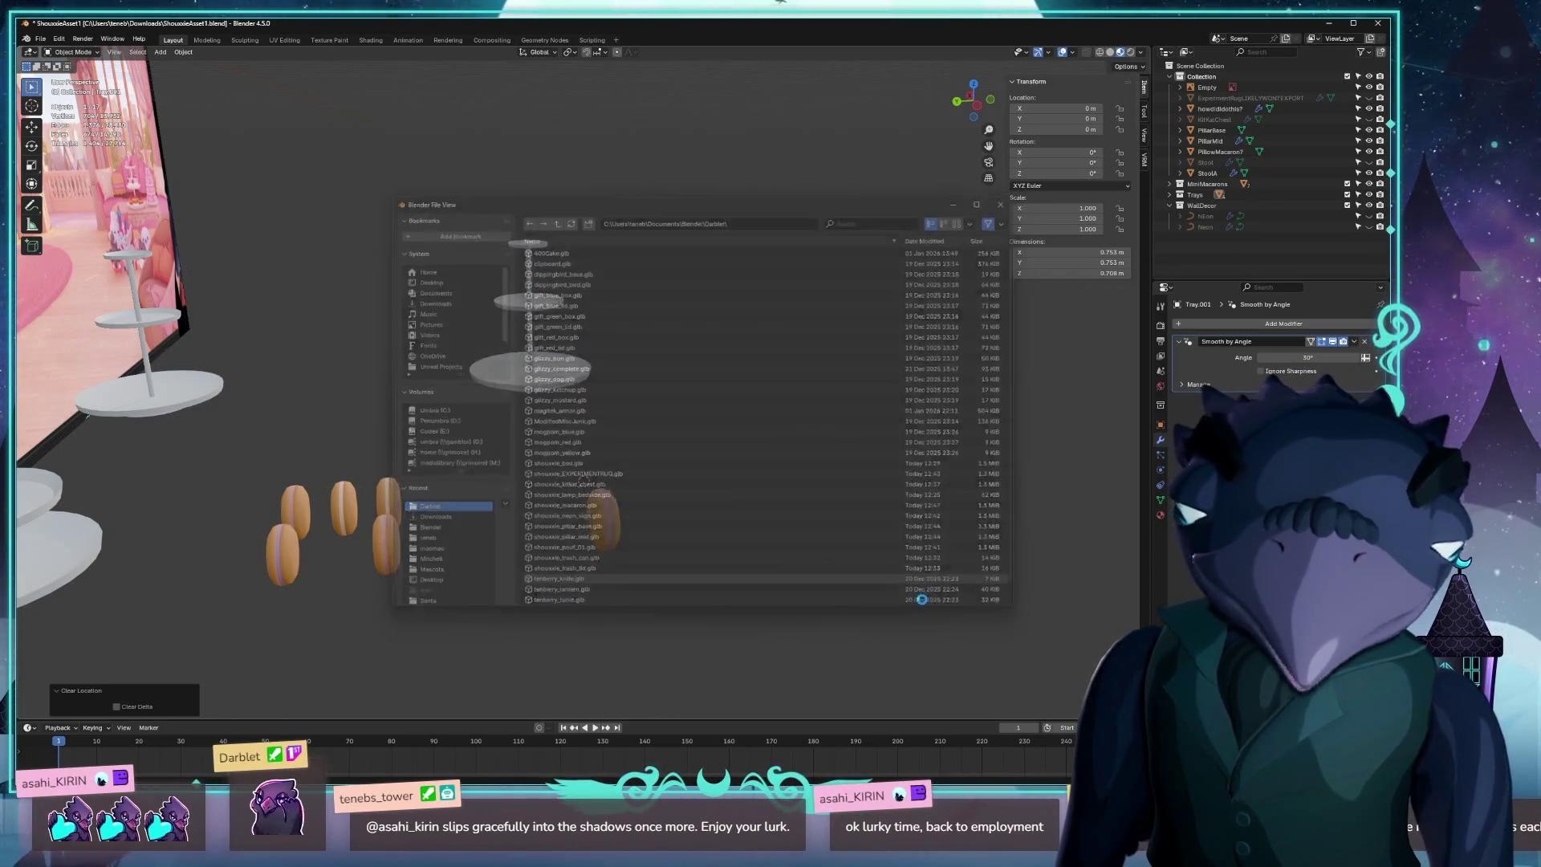
Move ThinTray.001 to the origin and export it as its own glTF 2.0 .glb file.
{"action": "left_click", "coordinate": [512, 376]}
{"action": "key", "text": "alt+g"}
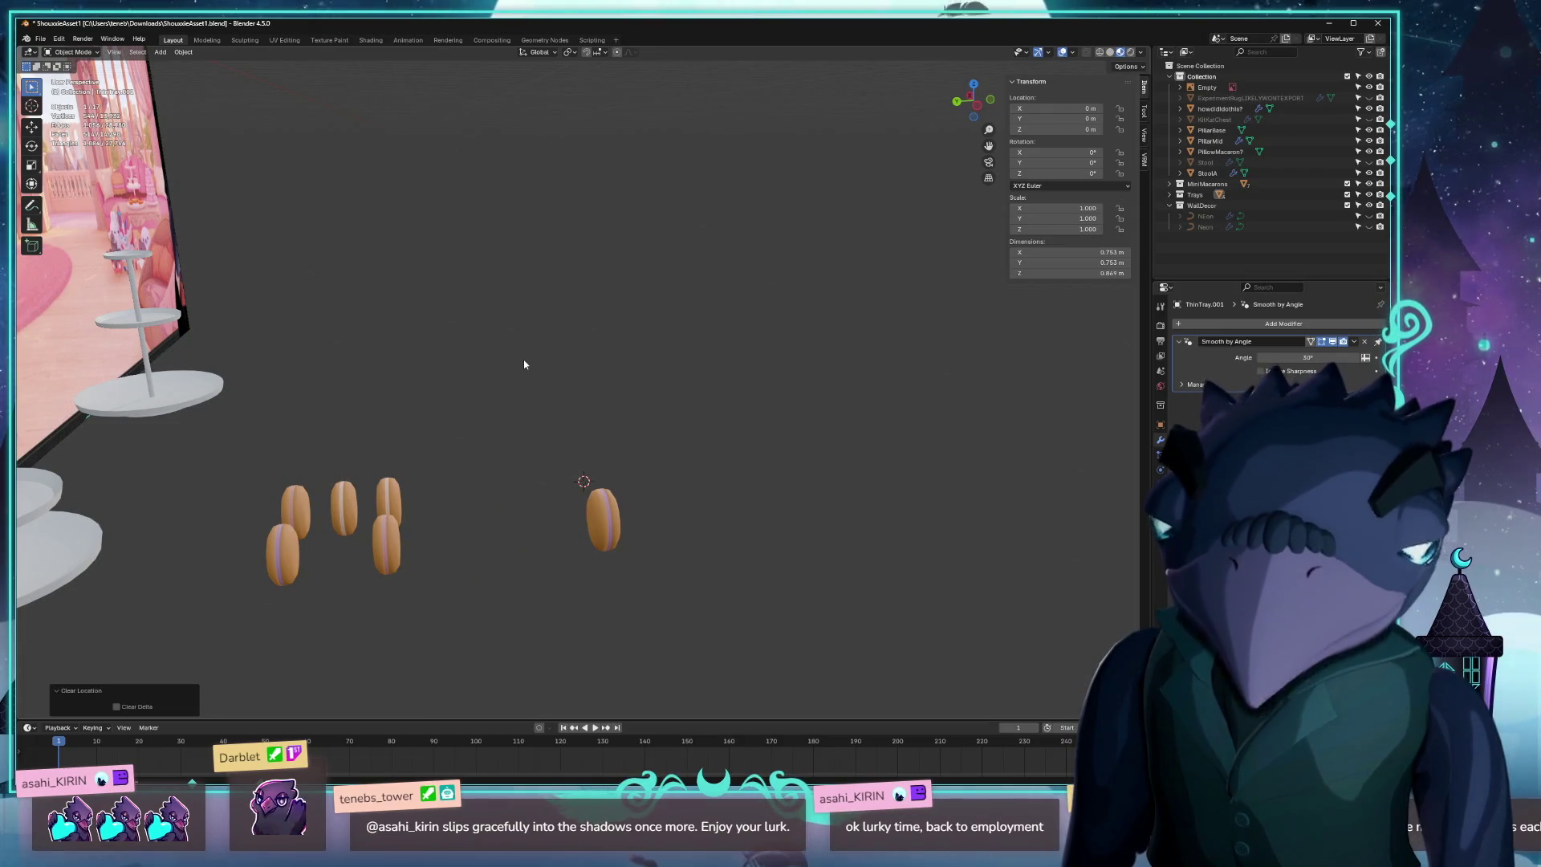
{"action": "left_click", "coordinate": [43, 45]}
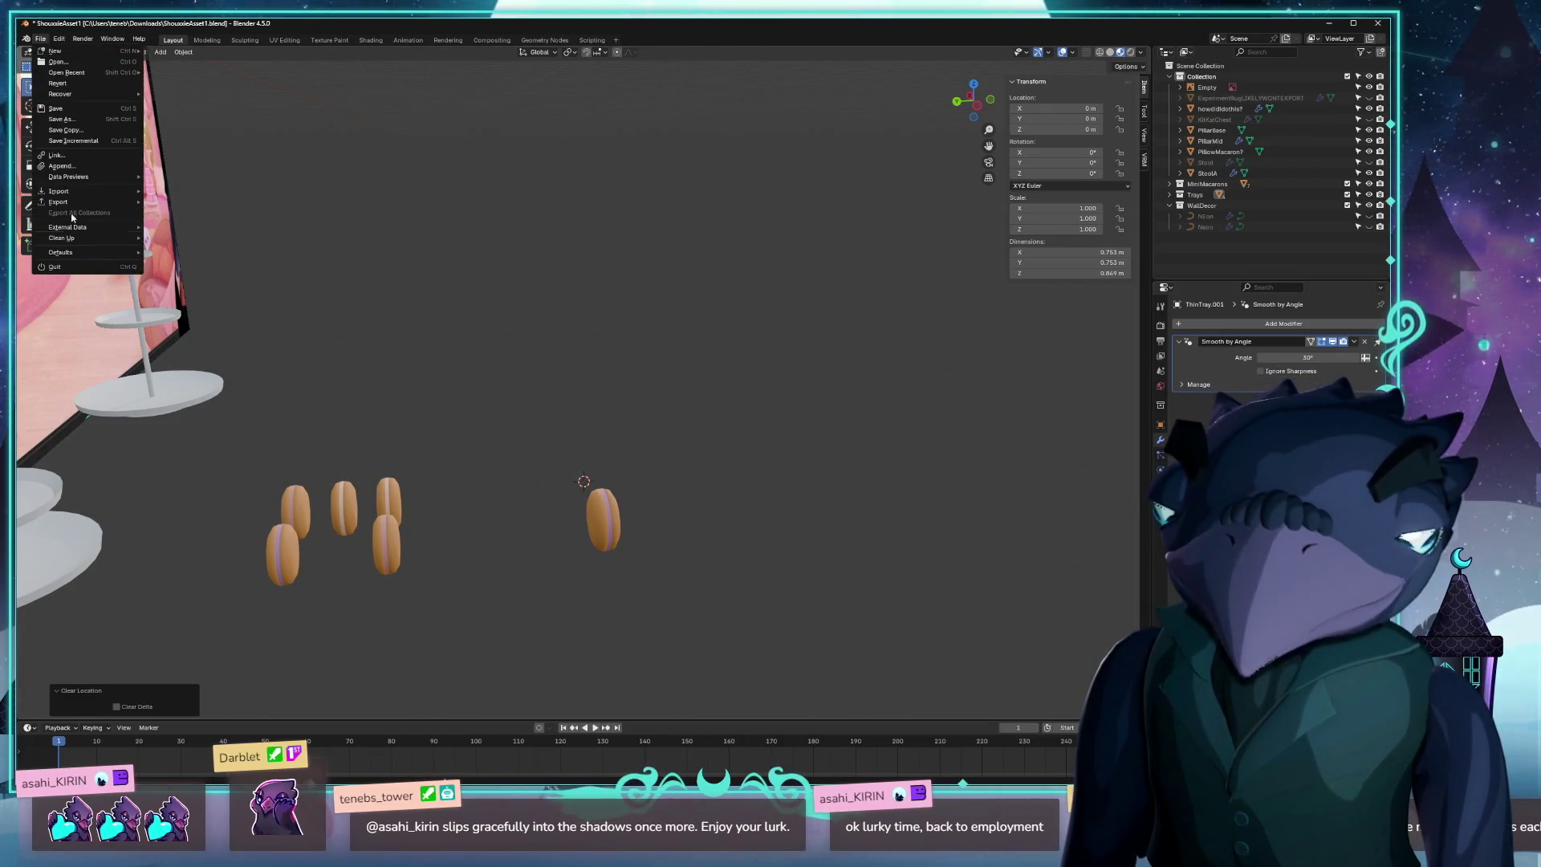
{"action": "mouse_move", "coordinate": [72, 240]}
{"action": "mouse_move", "coordinate": [88, 202]}
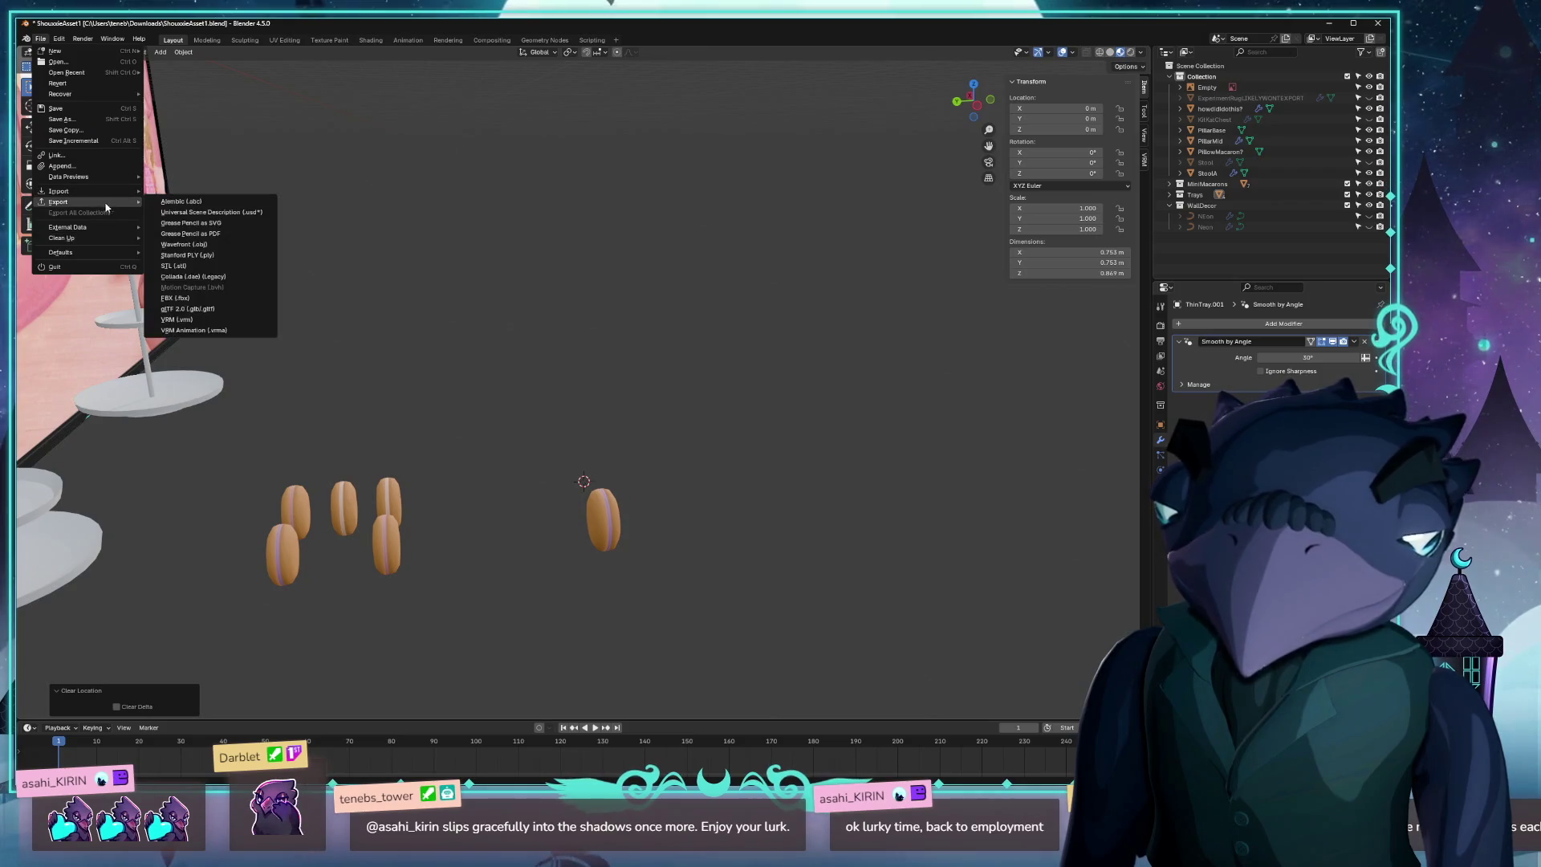
{"action": "left_click", "coordinate": [200, 311]}
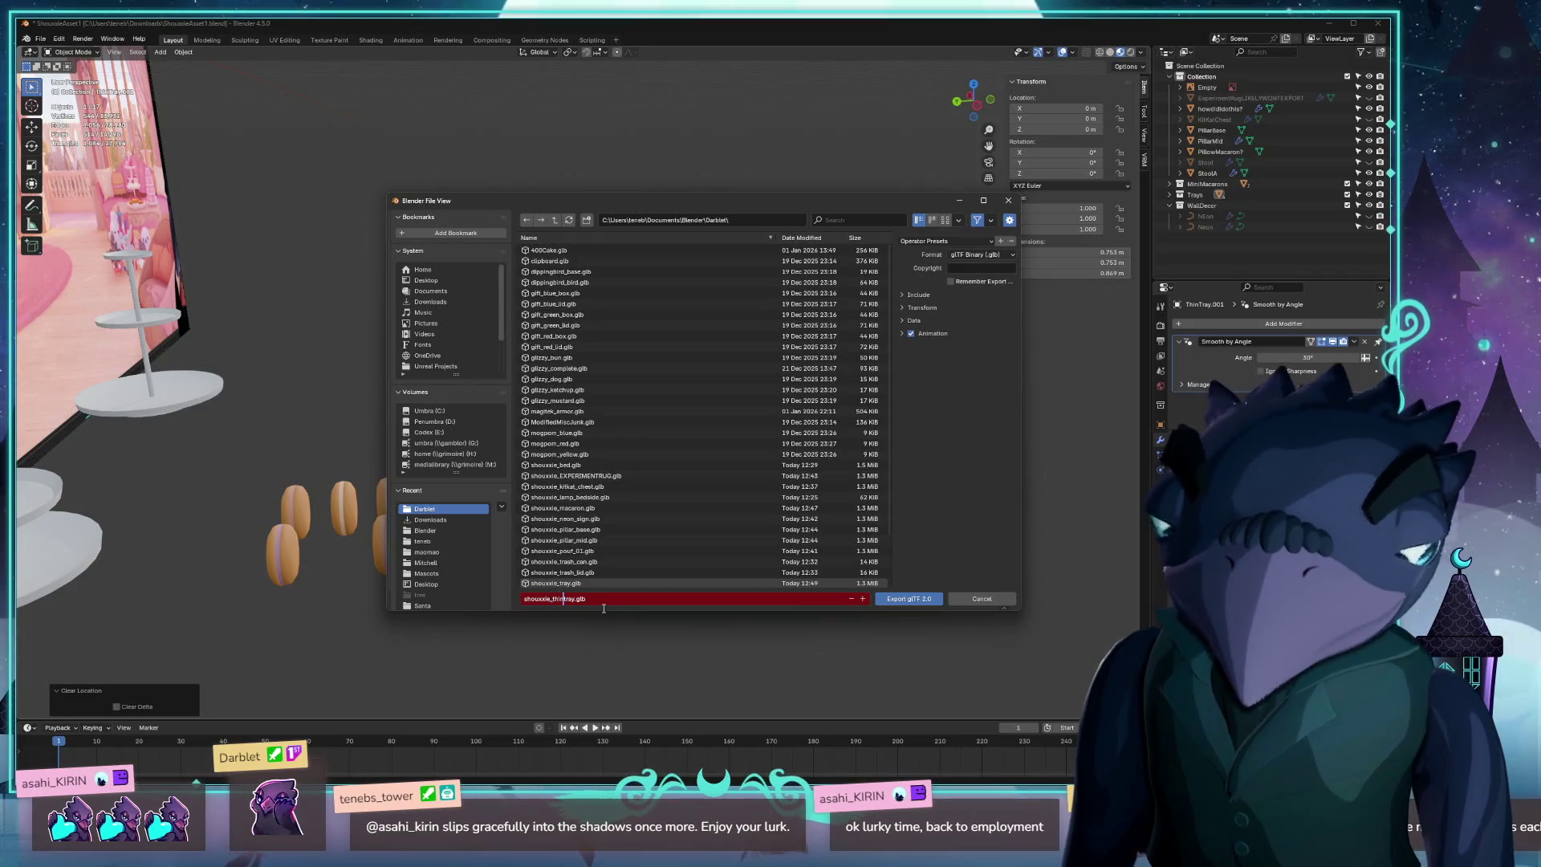
{"action": "key", "text": "Return"}
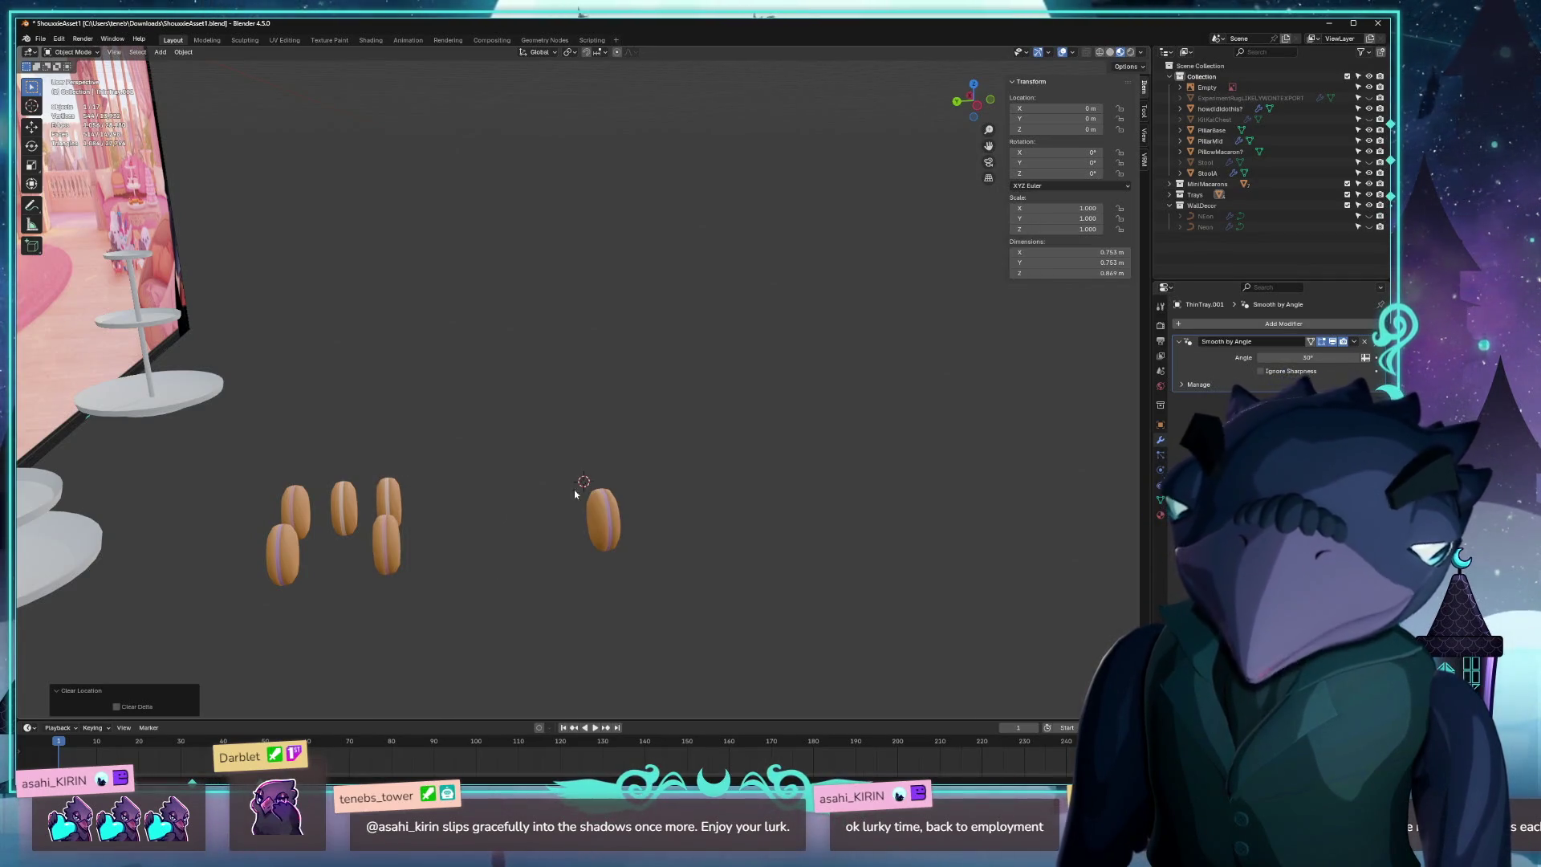
Orbit around the props, select the pillow macaron and zoom in on it.
{"action": "mouse_move", "coordinate": [575, 493]}
{"action": "left_mouse_down"}
{"action": "mouse_move", "coordinate": [589, 408]}
{"action": "mouse_move", "coordinate": [516, 464]}
{"action": "mouse_move", "coordinate": [595, 468]}
{"action": "left_mouse_up"}
{"action": "scroll", "coordinate": [516, 458], "scroll_direction": "up", "scroll_amount": 2}
{"action": "scroll", "coordinate": [594, 468], "scroll_direction": "down", "scroll_amount": 2}
{"action": "left_click_drag", "start_coordinate": [427, 368], "coordinate": [304, 329]}
{"action": "left_click", "coordinate": [305, 341]}
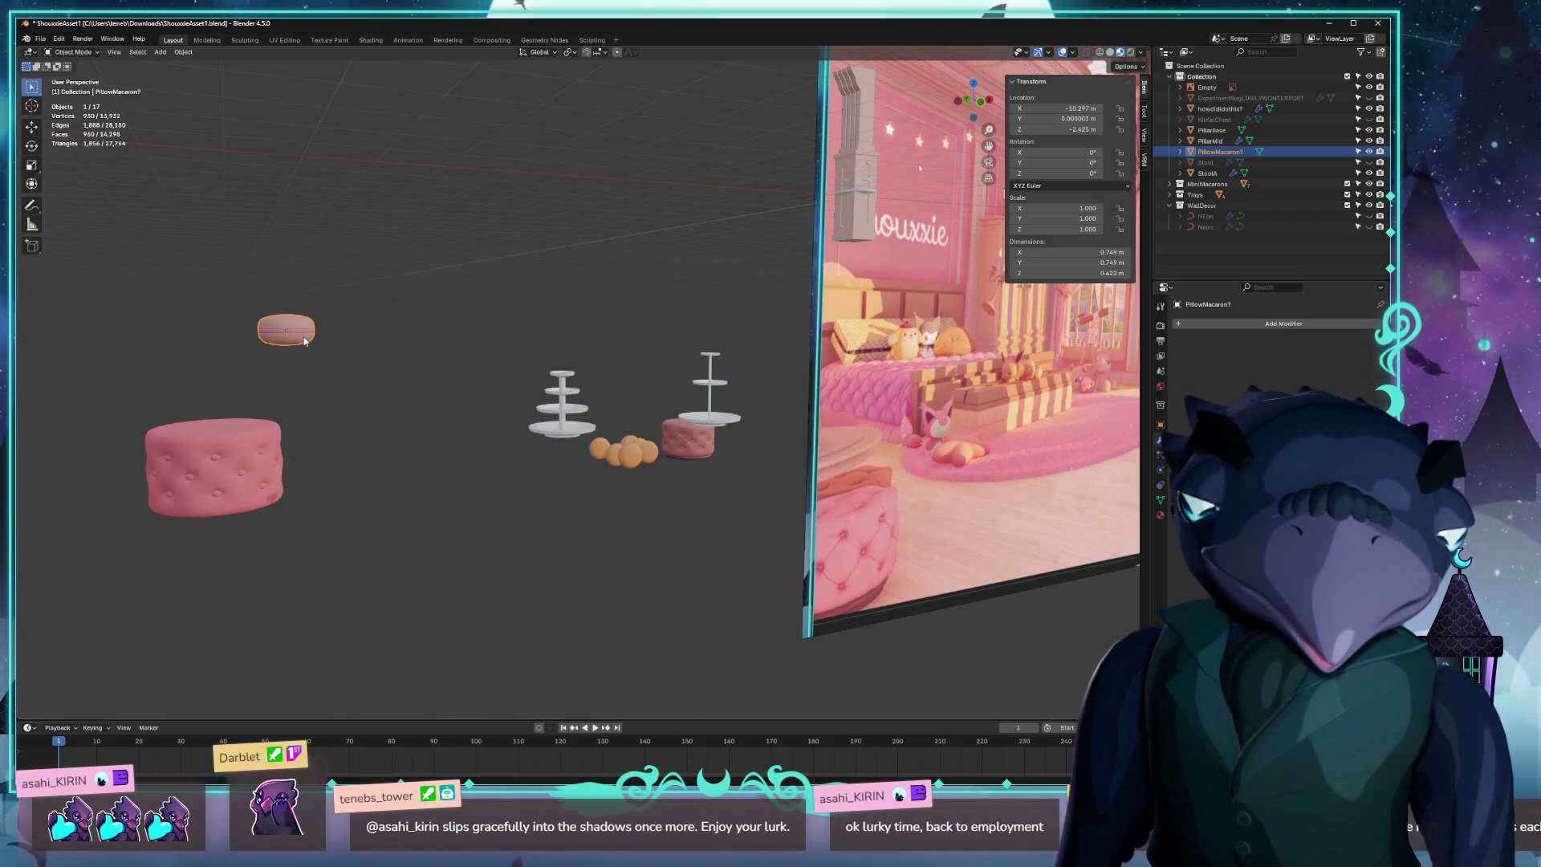
{"action": "left_click_drag", "start_coordinate": [325, 339], "coordinate": [338, 363]}
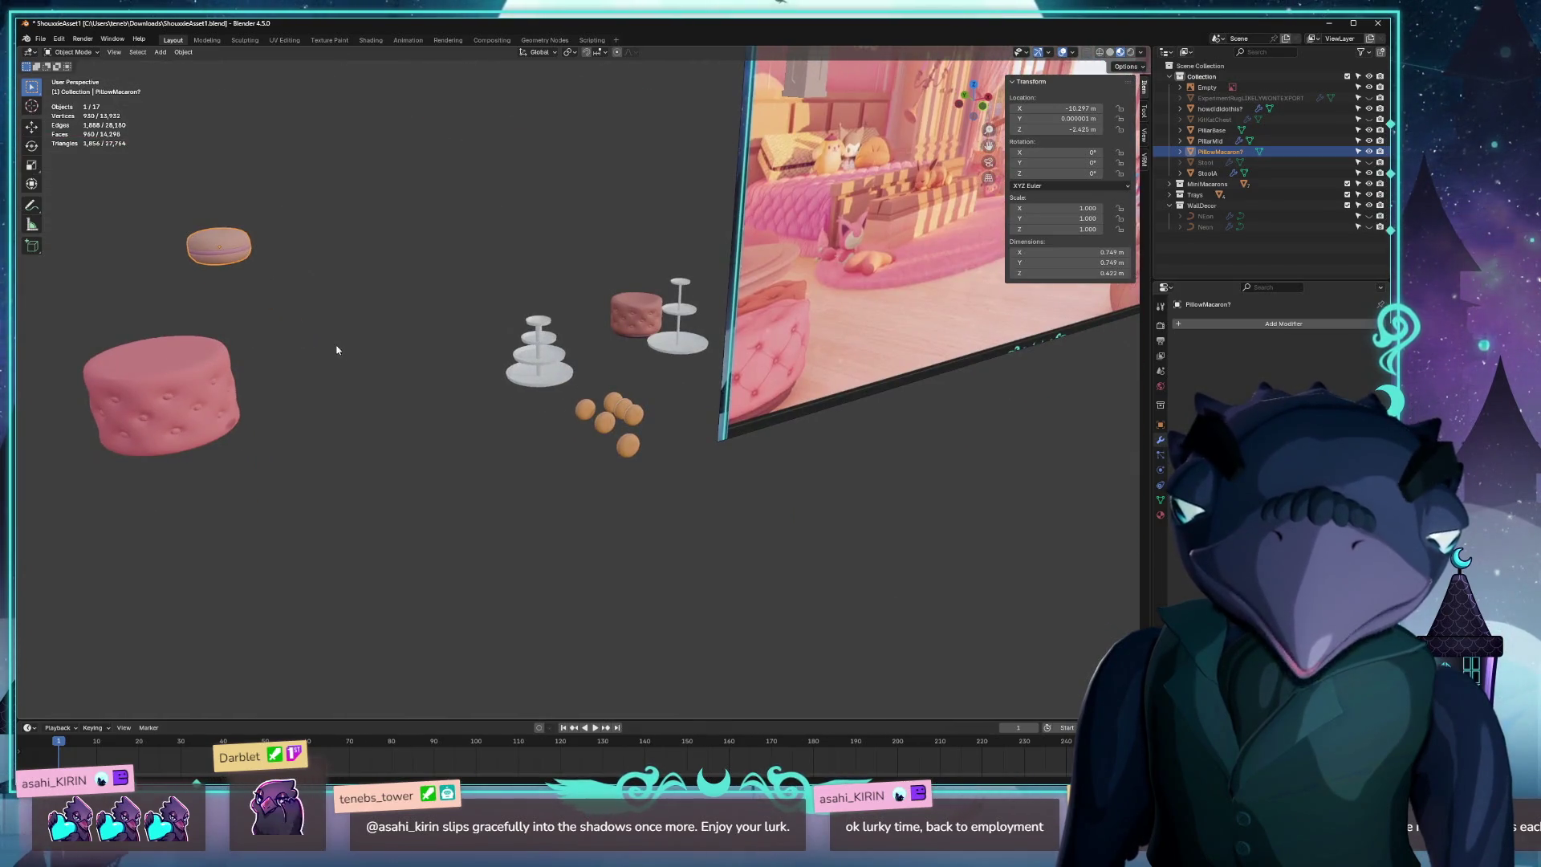
{"action": "left_click_drag", "start_coordinate": [328, 254], "coordinate": [825, 514]}
{"action": "scroll", "coordinate": [830, 615], "scroll_direction": "up", "scroll_amount": 3}
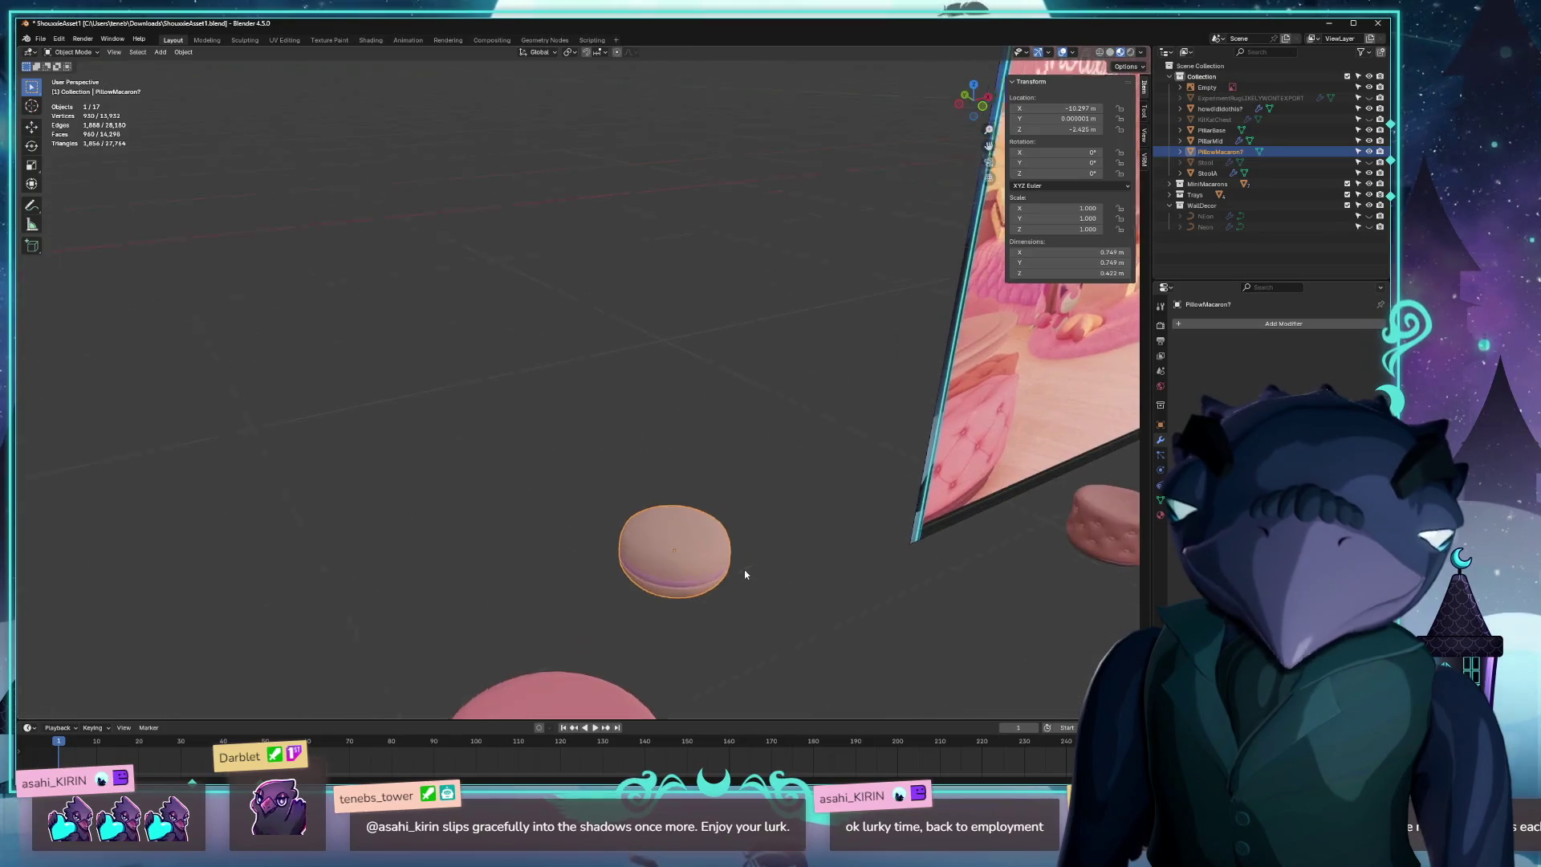
{"action": "mouse_move", "coordinate": [691, 543]}
{"action": "left_mouse_down"}
{"action": "mouse_move", "coordinate": [797, 529]}
{"action": "mouse_move", "coordinate": [715, 616]}
{"action": "mouse_move", "coordinate": [700, 586]}
{"action": "left_mouse_up"}
Orbit across the tray stands, cake stands, mini macarons and the room wall panel.
{"action": "mouse_move", "coordinate": [598, 686]}
{"action": "left_mouse_down"}
{"action": "mouse_move", "coordinate": [516, 618]}
{"action": "mouse_move", "coordinate": [543, 351]}
{"action": "mouse_move", "coordinate": [528, 384]}
{"action": "mouse_move", "coordinate": [446, 313]}
{"action": "left_mouse_up"}
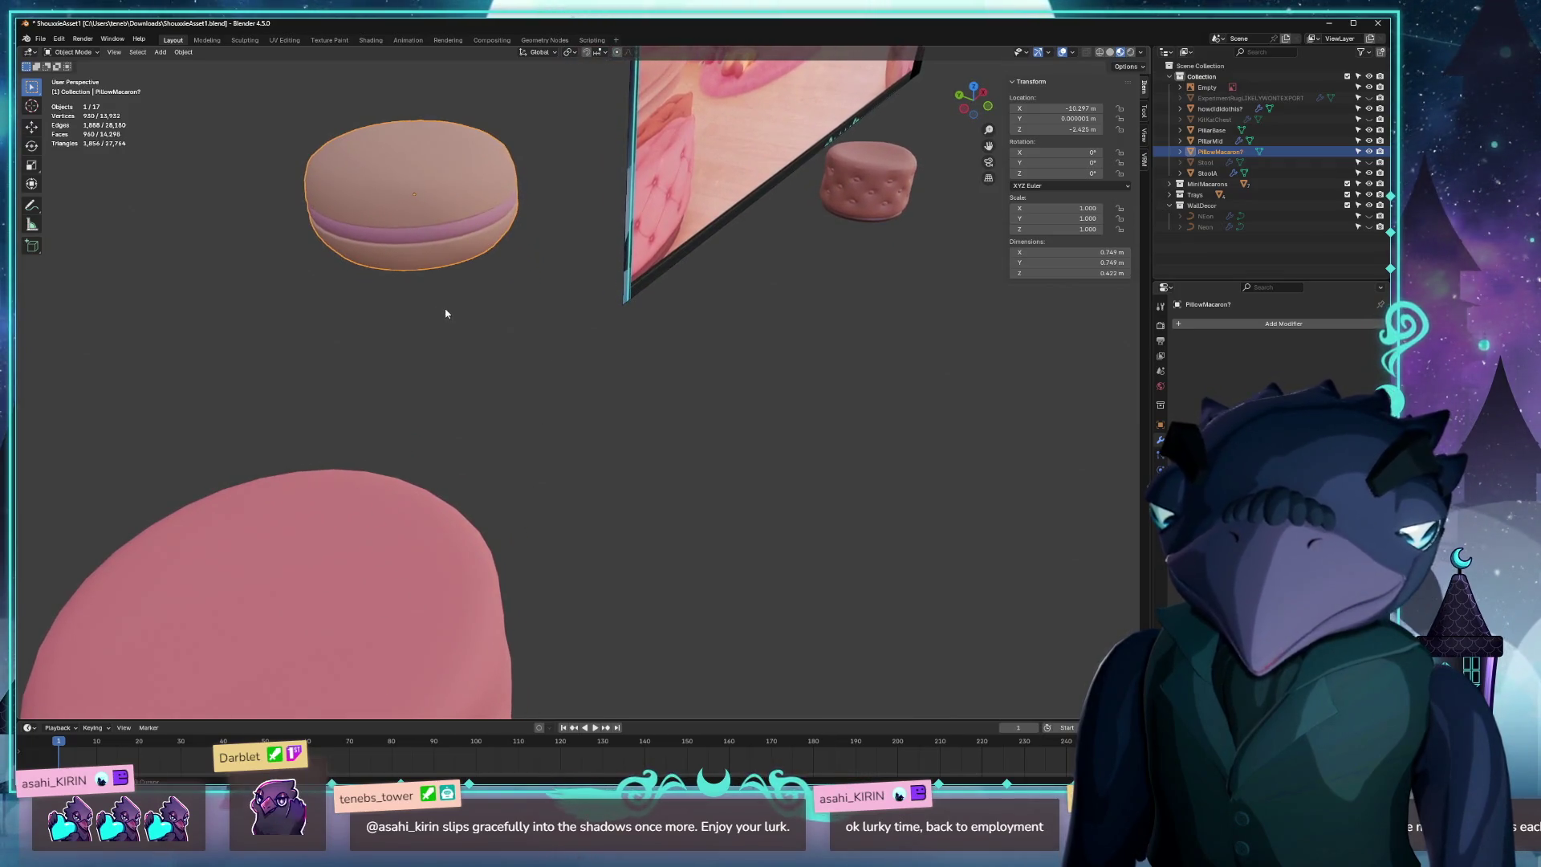
{"action": "mouse_move", "coordinate": [504, 255]}
{"action": "left_mouse_down"}
{"action": "mouse_move", "coordinate": [419, 317]}
{"action": "mouse_move", "coordinate": [441, 307]}
{"action": "left_mouse_up"}
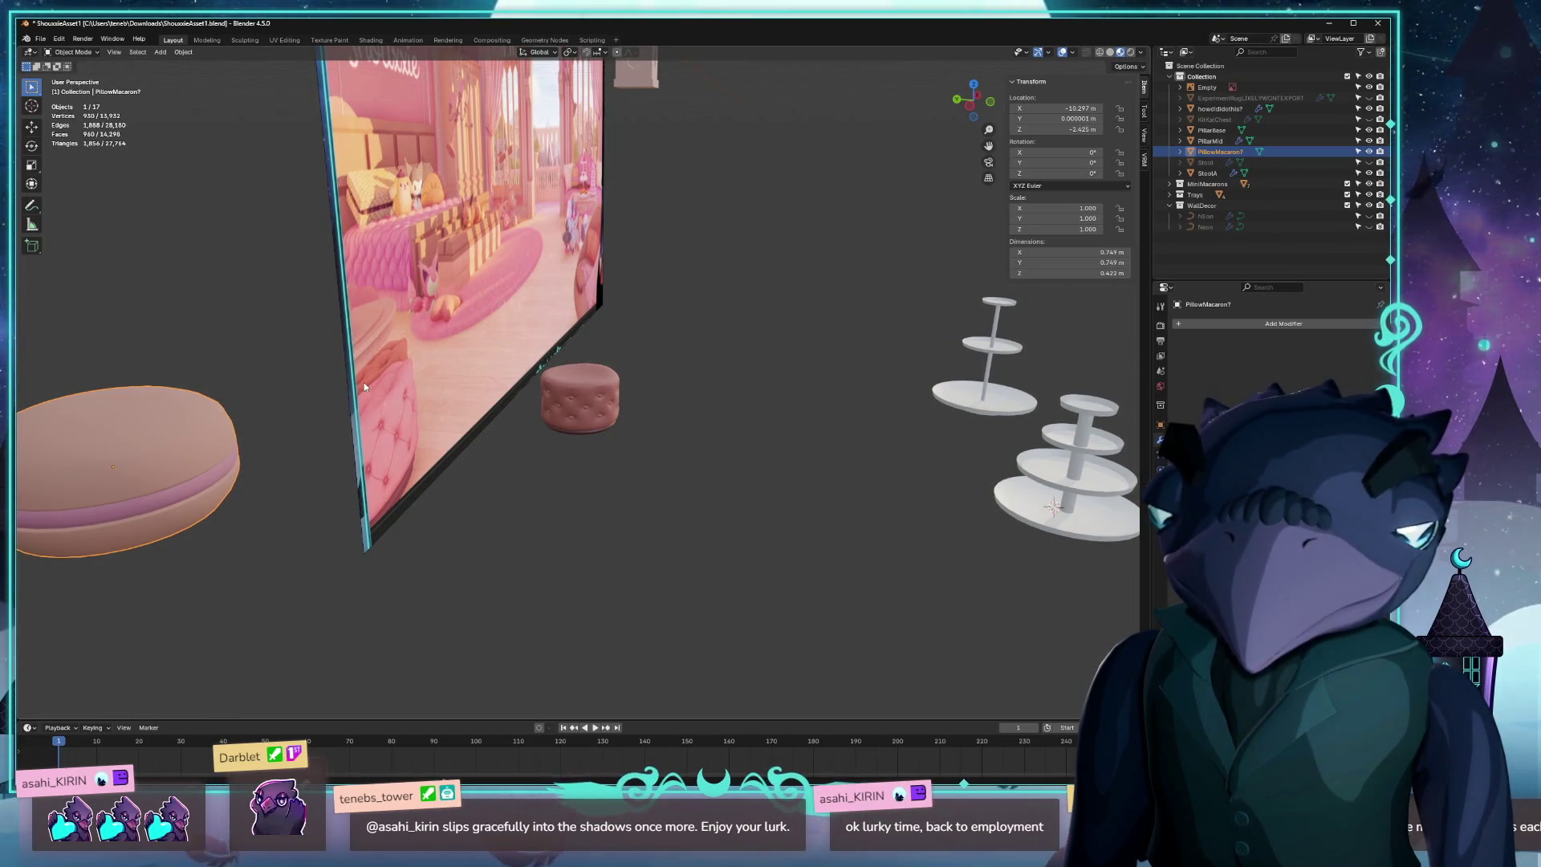
{"action": "mouse_move", "coordinate": [364, 388]}
{"action": "left_mouse_down"}
{"action": "mouse_move", "coordinate": [479, 485]}
{"action": "mouse_move", "coordinate": [448, 469]}
{"action": "mouse_move", "coordinate": [534, 478]}
{"action": "mouse_move", "coordinate": [627, 388]}
{"action": "mouse_move", "coordinate": [354, 417]}
{"action": "mouse_move", "coordinate": [1087, 450]}
{"action": "left_mouse_up"}
{"action": "right_click", "coordinate": [594, 470]}
{"action": "mouse_move", "coordinate": [988, 546]}
{"action": "left_mouse_down"}
{"action": "mouse_move", "coordinate": [805, 550]}
{"action": "mouse_move", "coordinate": [856, 546]}
{"action": "left_mouse_up"}
{"action": "scroll", "coordinate": [834, 533], "scroll_direction": "down", "scroll_amount": 8}
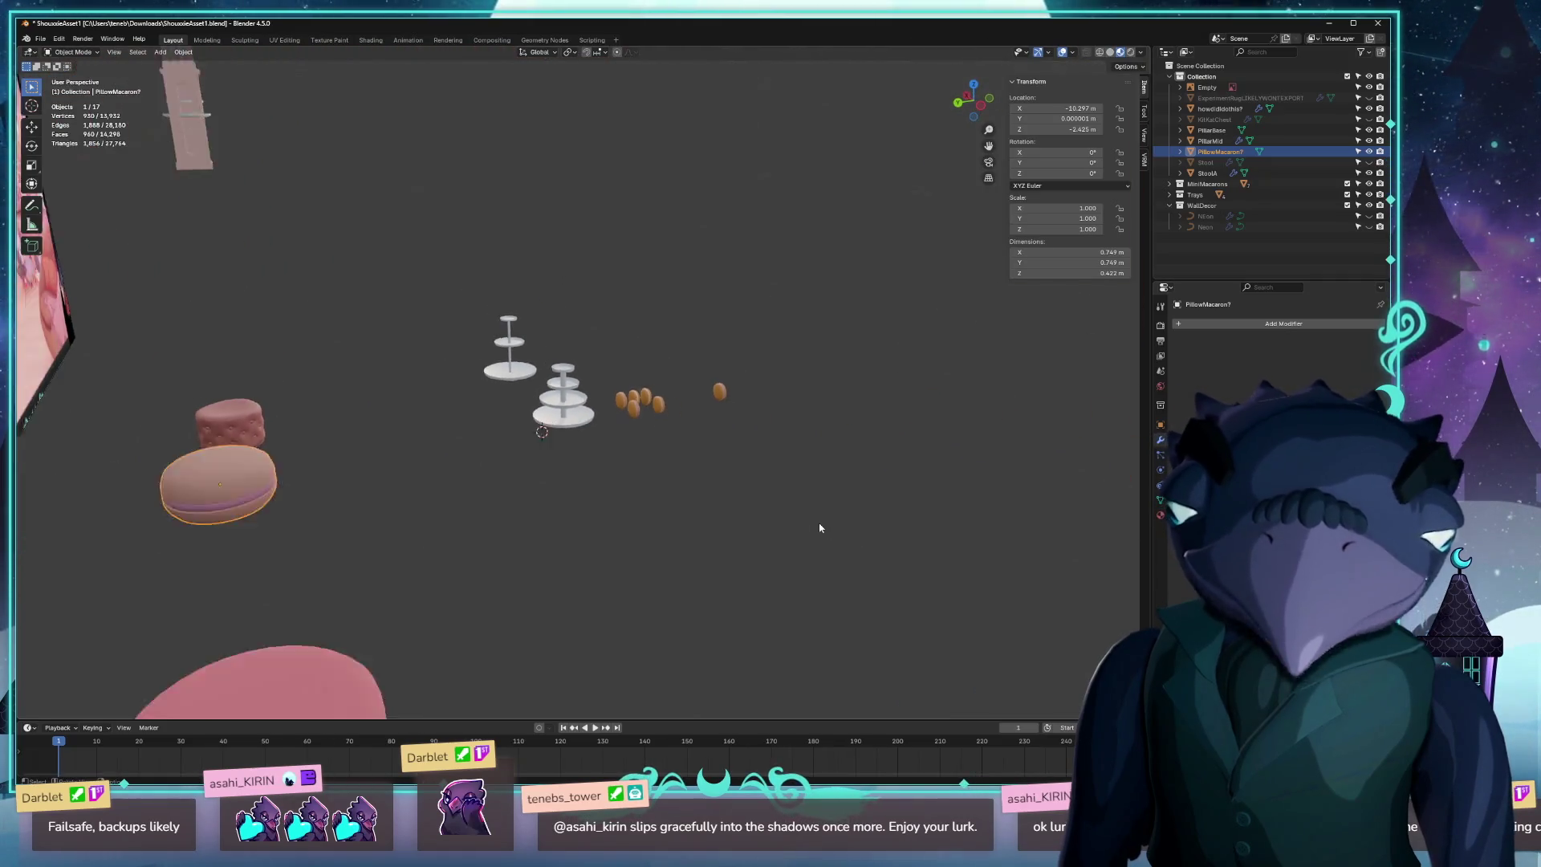
{"action": "mouse_move", "coordinate": [773, 477]}
{"action": "left_mouse_down"}
{"action": "mouse_move", "coordinate": [733, 447]}
{"action": "mouse_move", "coordinate": [815, 433]}
{"action": "mouse_move", "coordinate": [923, 321]}
{"action": "mouse_move", "coordinate": [1004, 191]}
{"action": "left_mouse_up"}
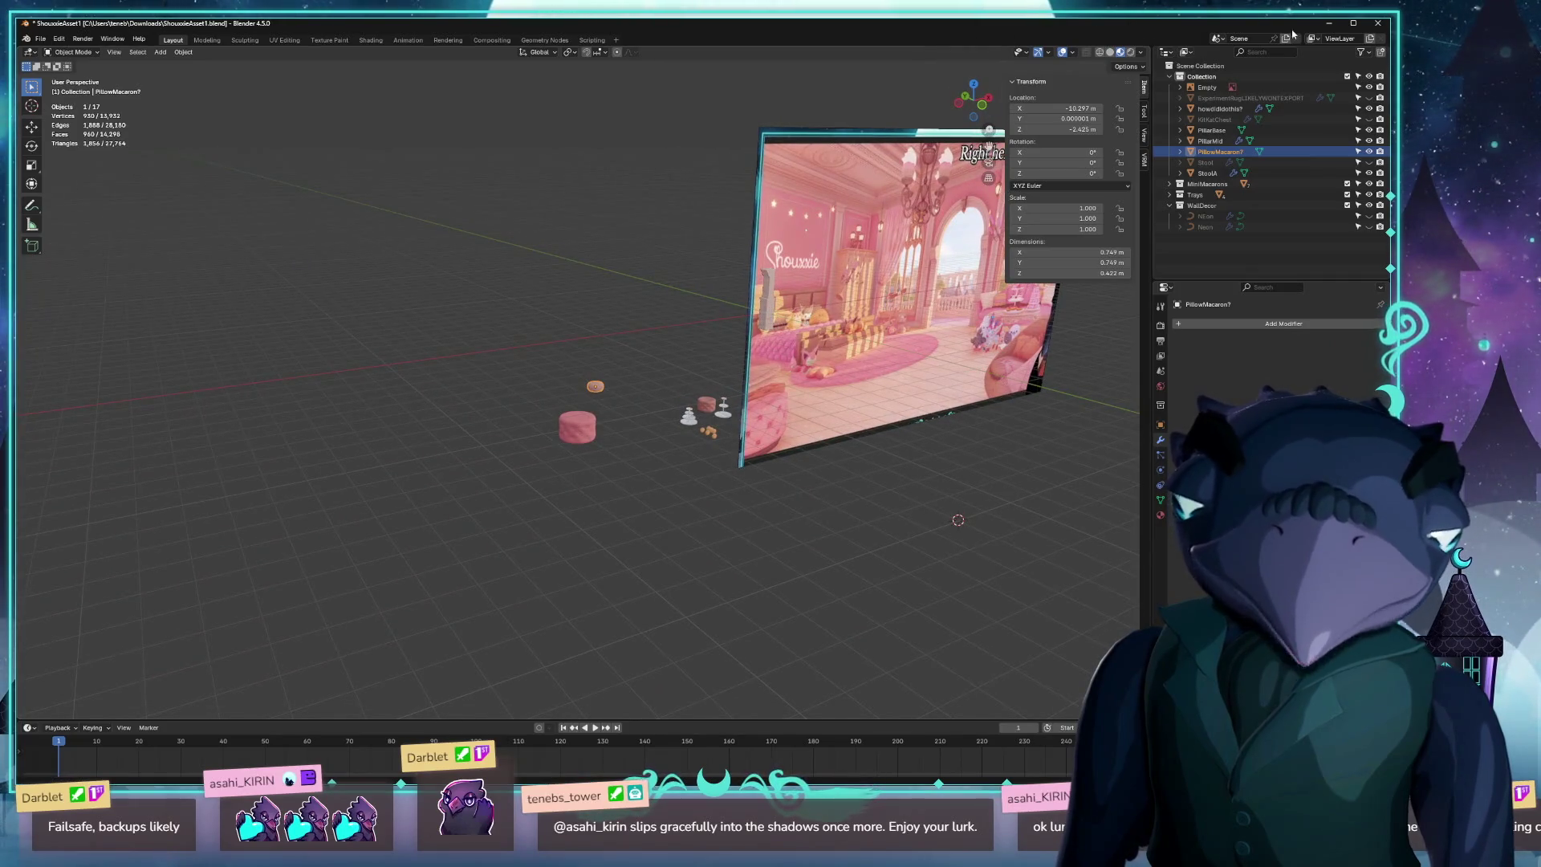
Quit Blender choosing Don't Save, then fly the Unreal camera over to the bed.
{"action": "left_click", "coordinate": [1377, 23]}
{"action": "left_click", "coordinate": [706, 434]}
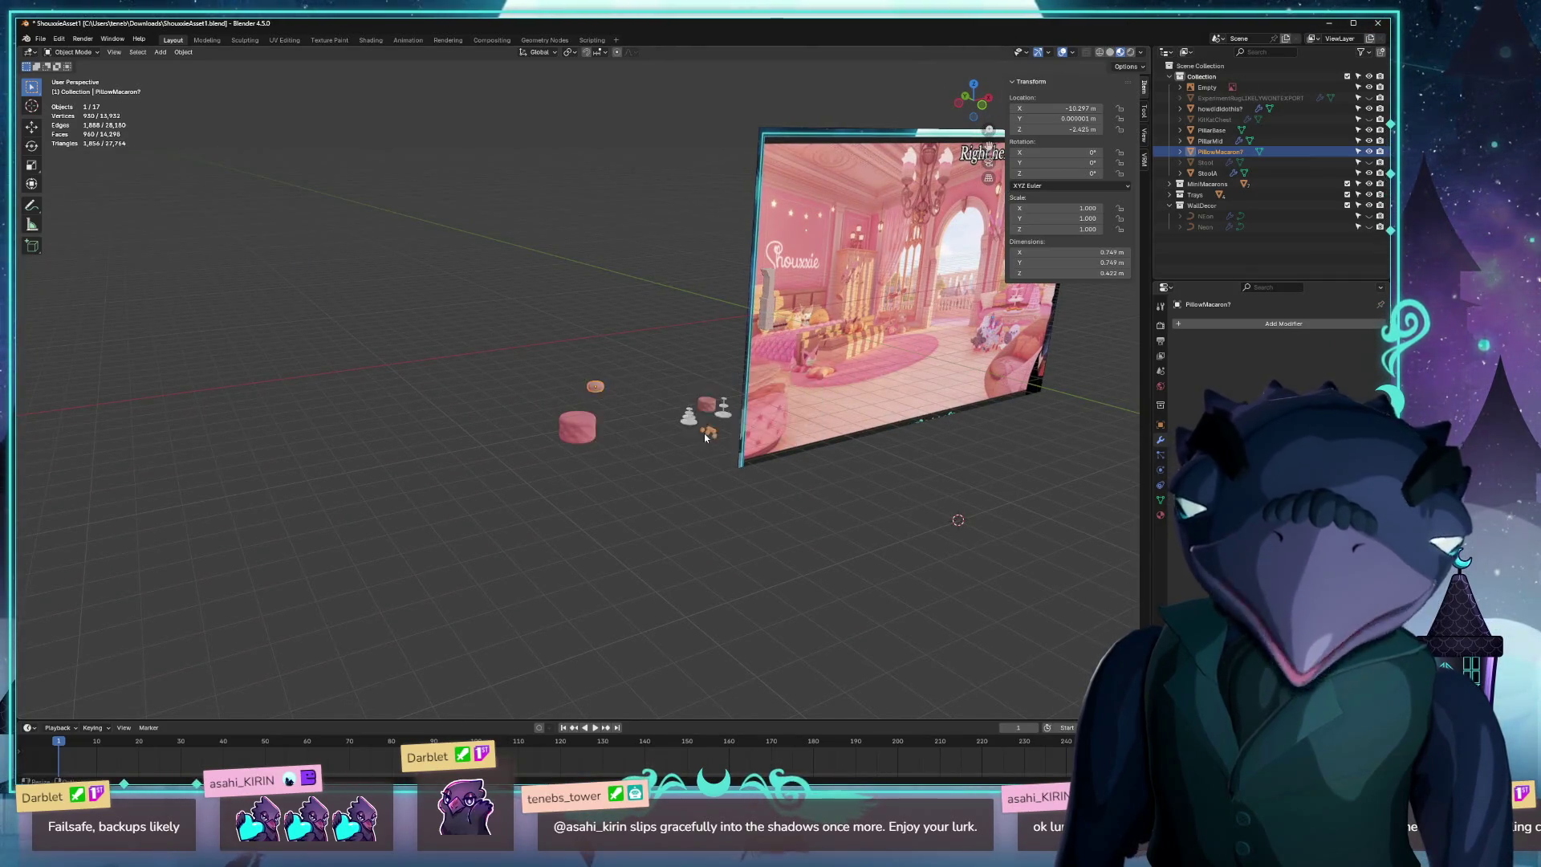
{"action": "mouse_move", "coordinate": [458, 468]}
{"action": "left_mouse_down"}
{"action": "mouse_move", "coordinate": [514, 462]}
{"action": "mouse_move", "coordinate": [474, 464]}
{"action": "mouse_move", "coordinate": [407, 516]}
{"action": "left_mouse_up"}
{"action": "key", "text": "ctrl+space"}
Import shouxxie_neon_sign.glb into the DarbletProductions content folder through the Content Browser.
{"action": "left_click", "coordinate": [392, 495]}
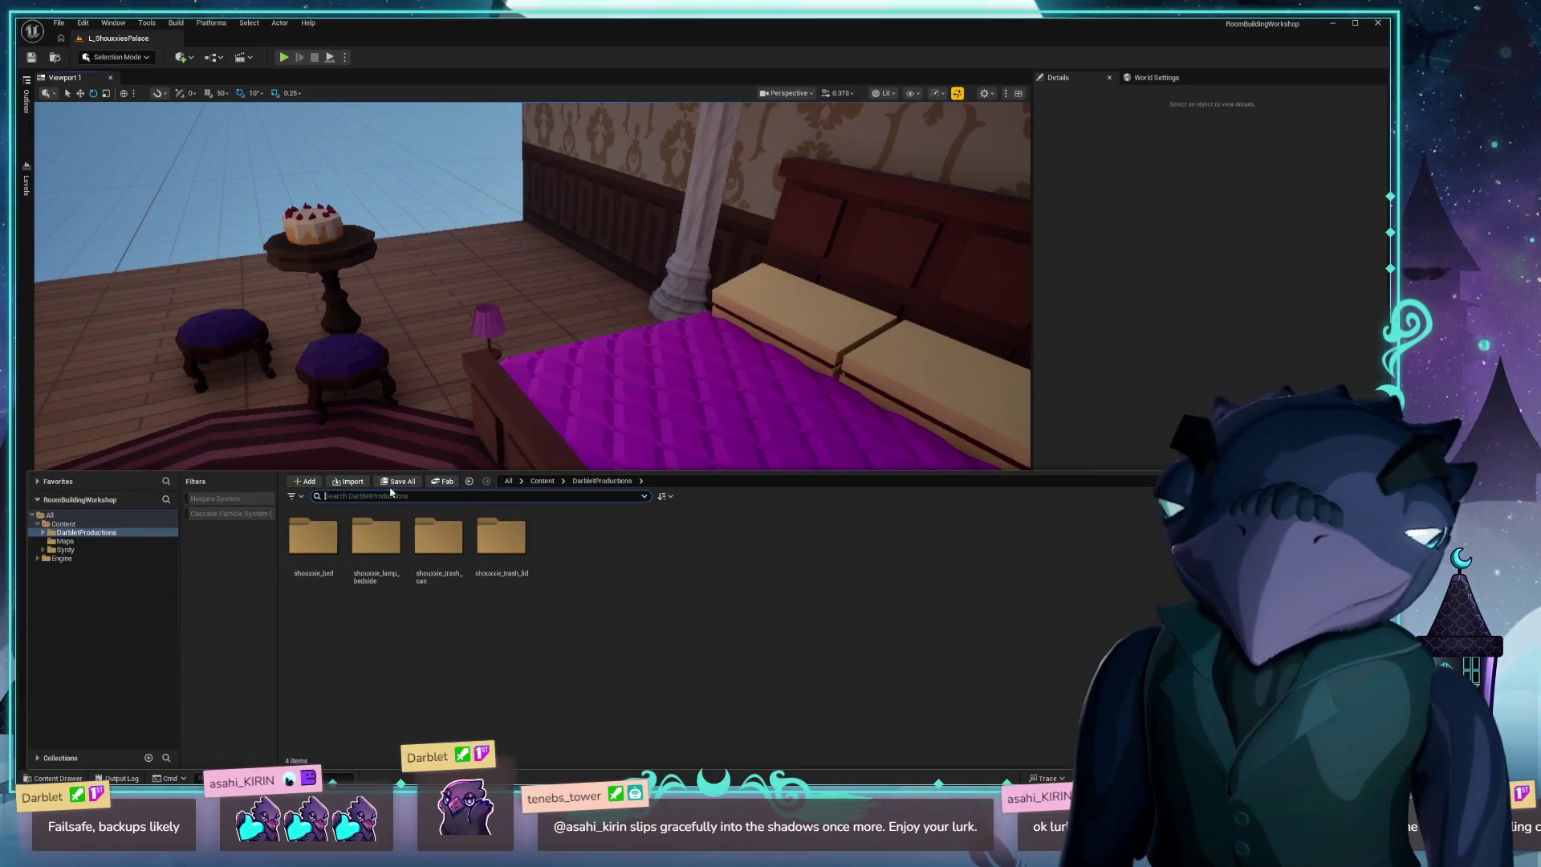
{"action": "left_click", "coordinate": [355, 487]}
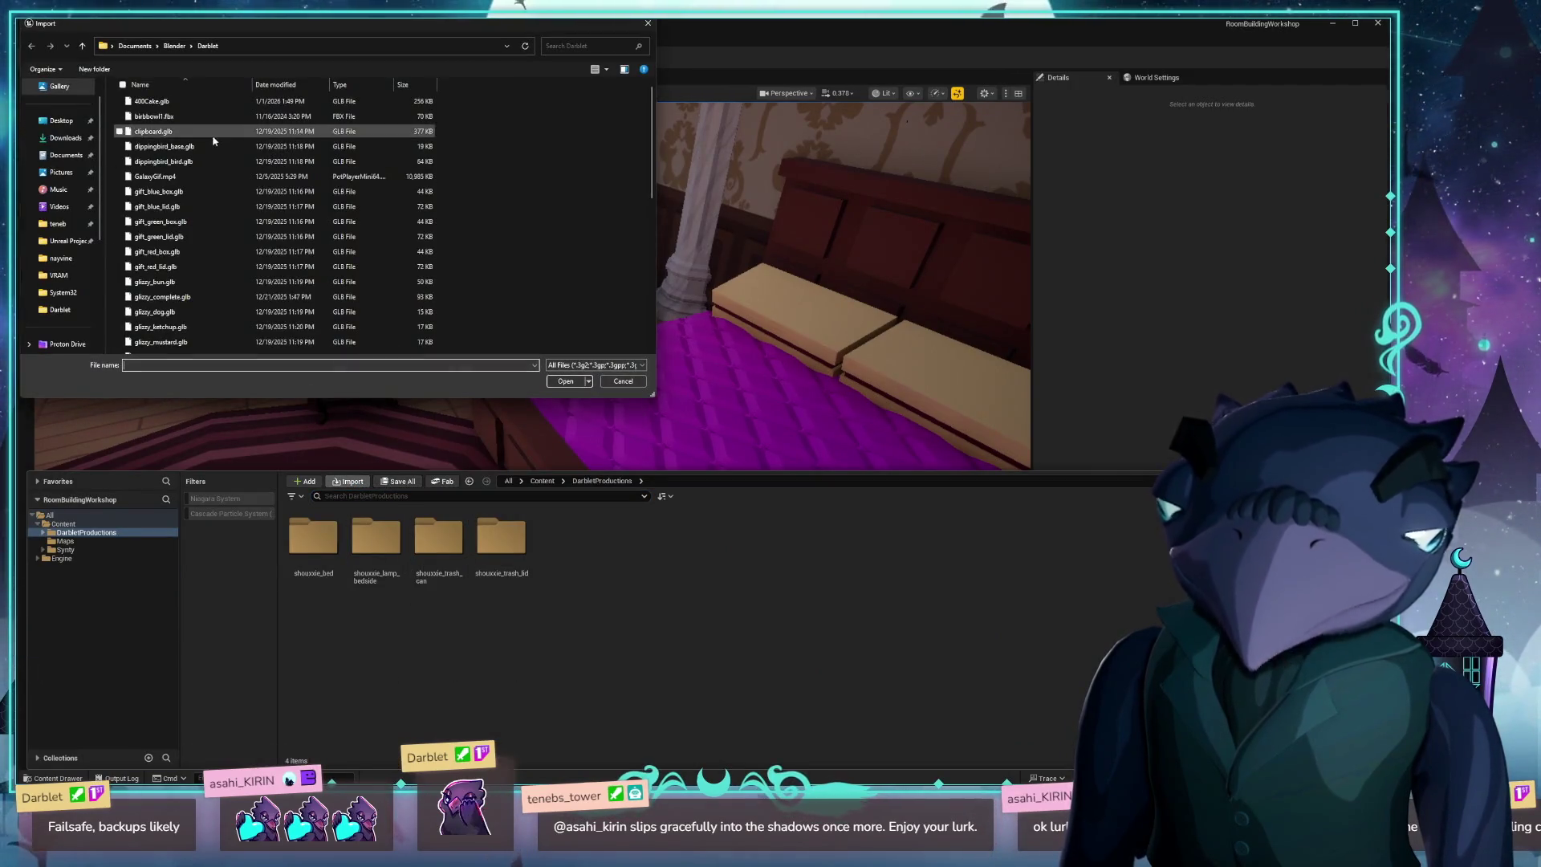
{"action": "scroll", "coordinate": [269, 219], "scroll_direction": "down", "scroll_amount": 5}
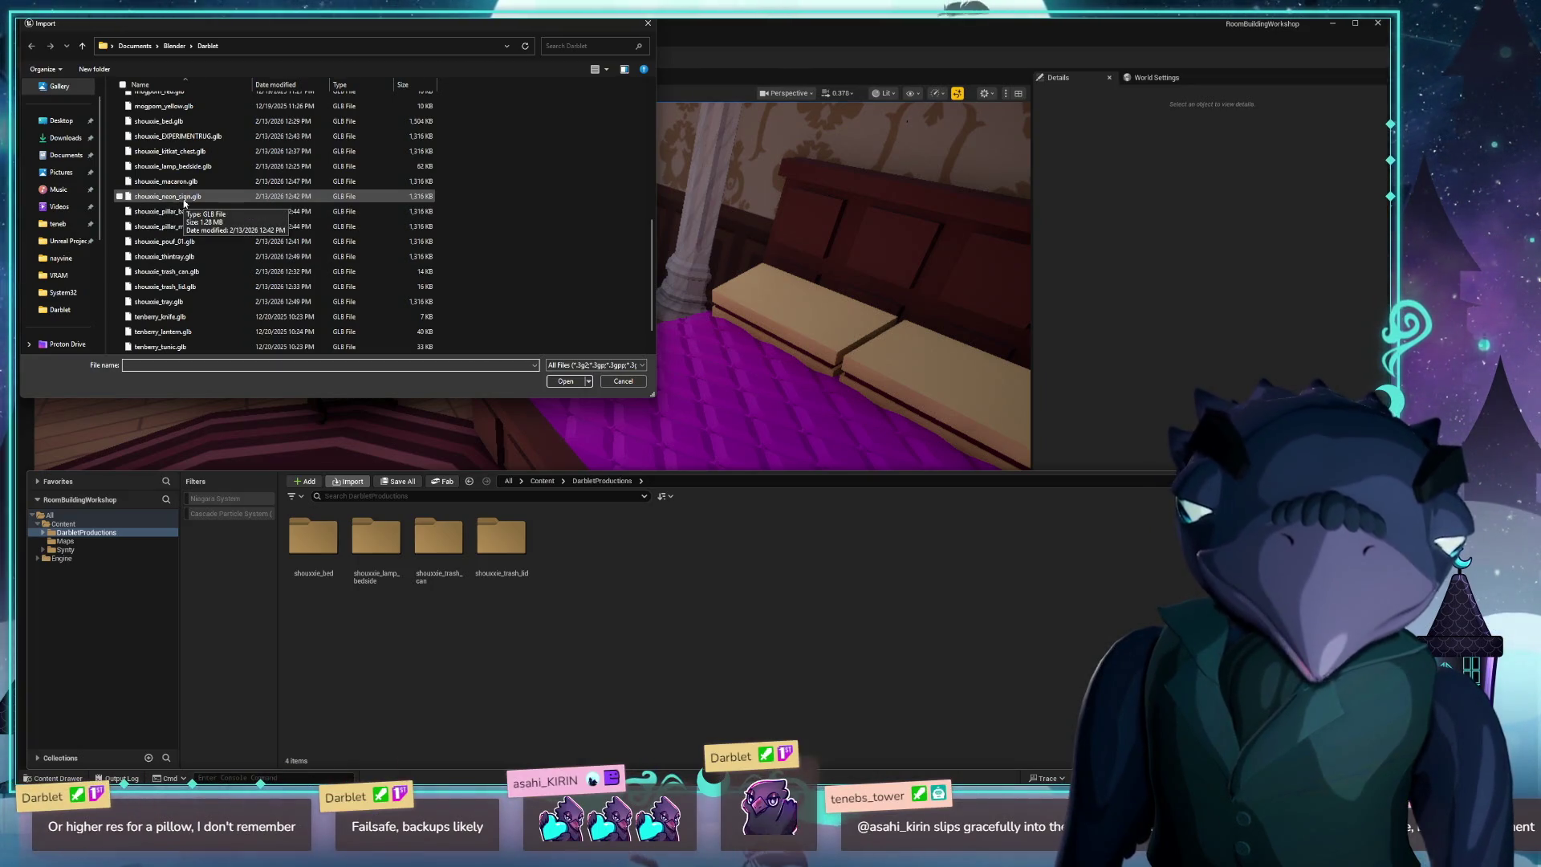
{"action": "double_click", "coordinate": [184, 203]}
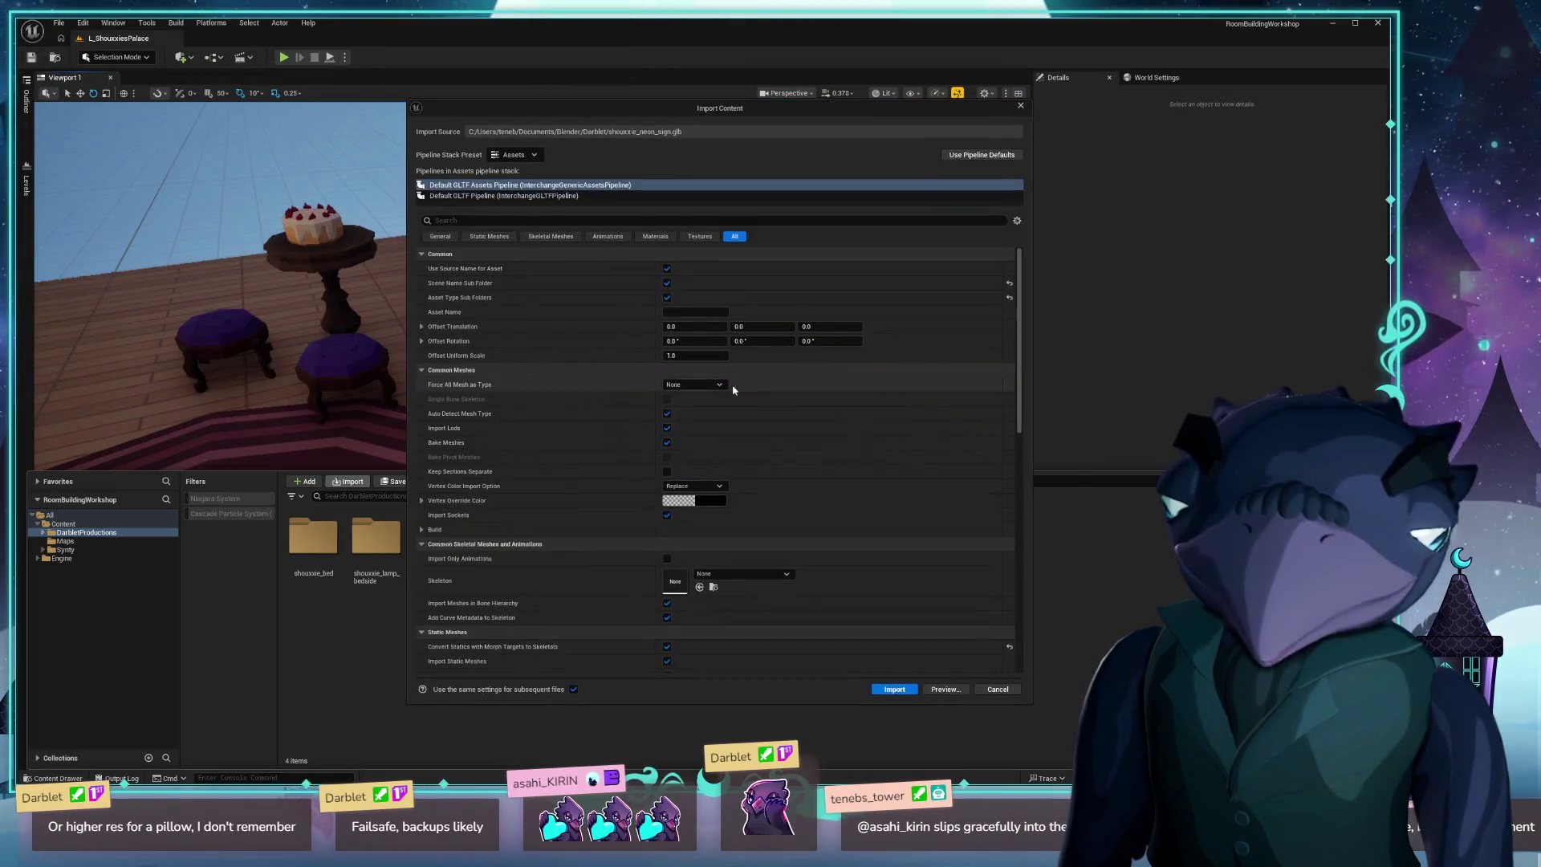
{"action": "left_click", "coordinate": [901, 691]}
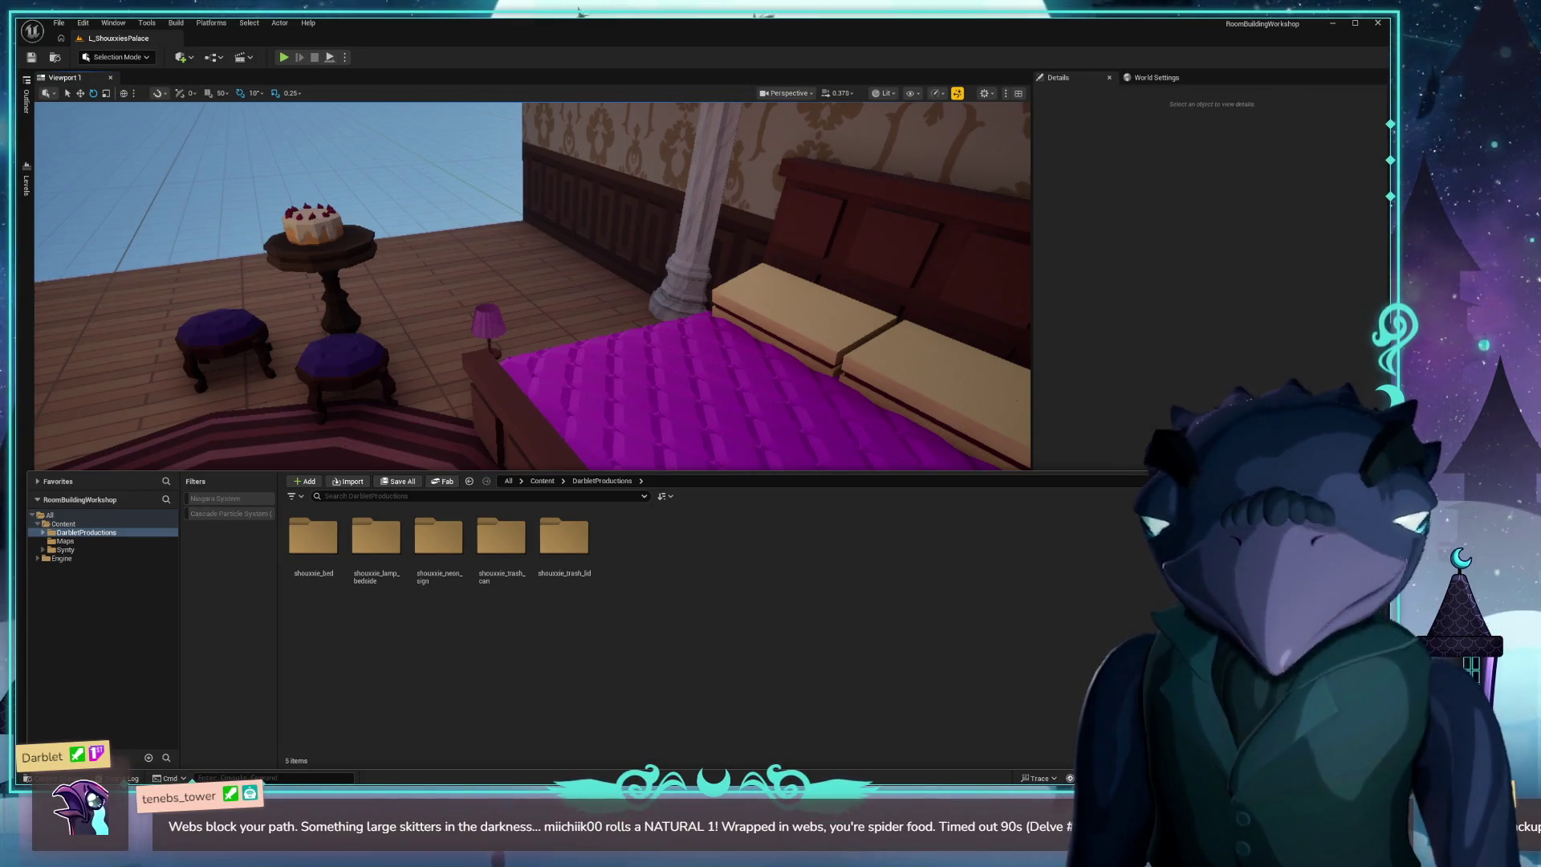
{"action": "key", "text": "ctrl+space"}
Set the Unreal viewport scalability to Low and fly the camera round to face the bed.
{"action": "mouse_move", "coordinate": [529, 361]}
{"action": "left_mouse_down"}
{"action": "mouse_move", "coordinate": [473, 361]}
{"action": "mouse_move", "coordinate": [498, 361]}
{"action": "left_mouse_up"}
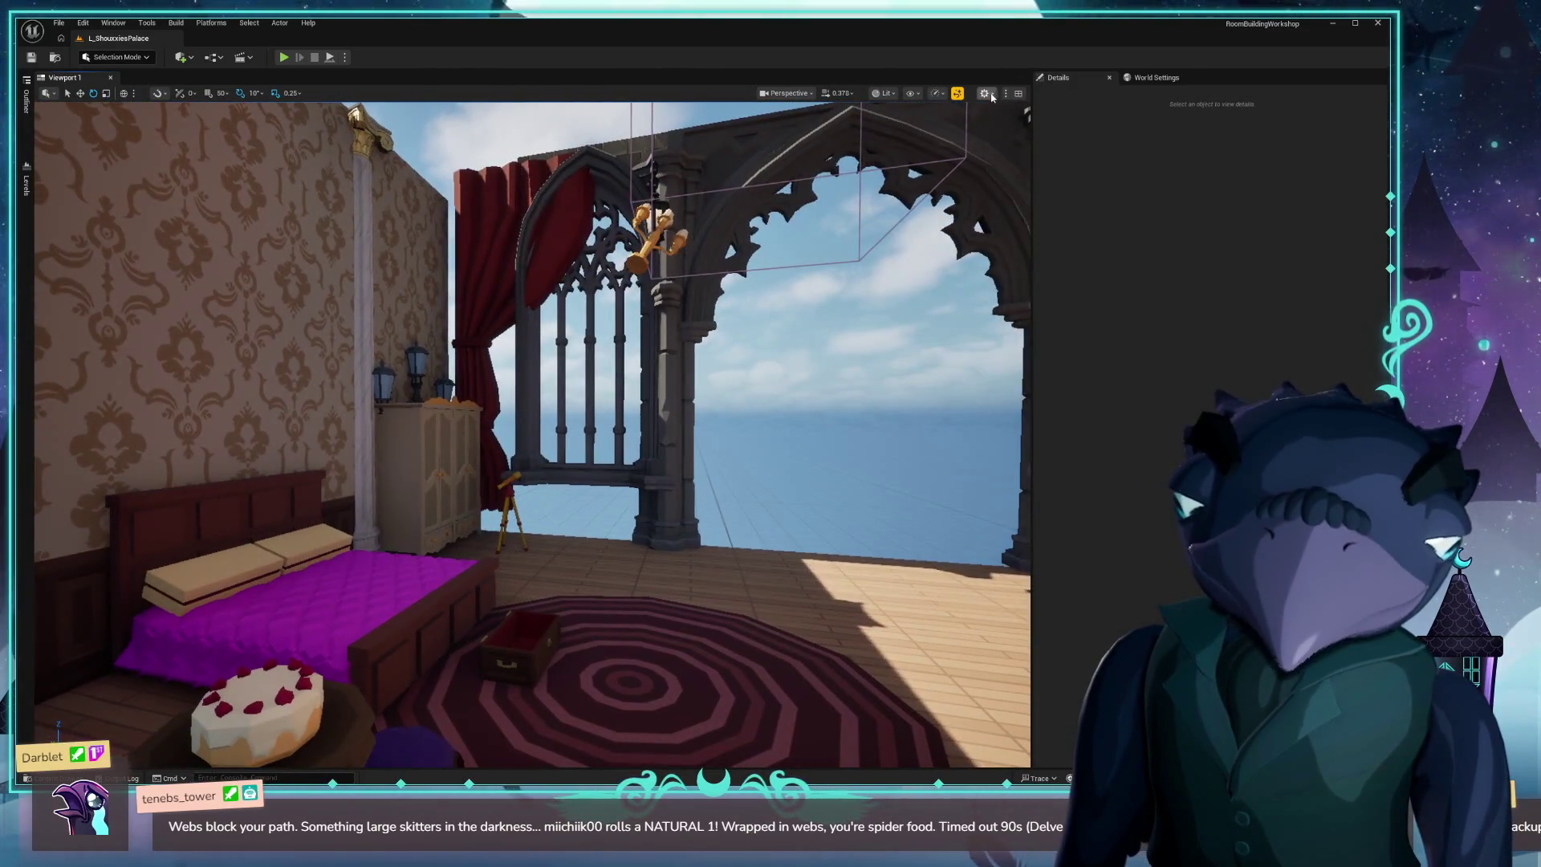
{"action": "left_click", "coordinate": [913, 93]}
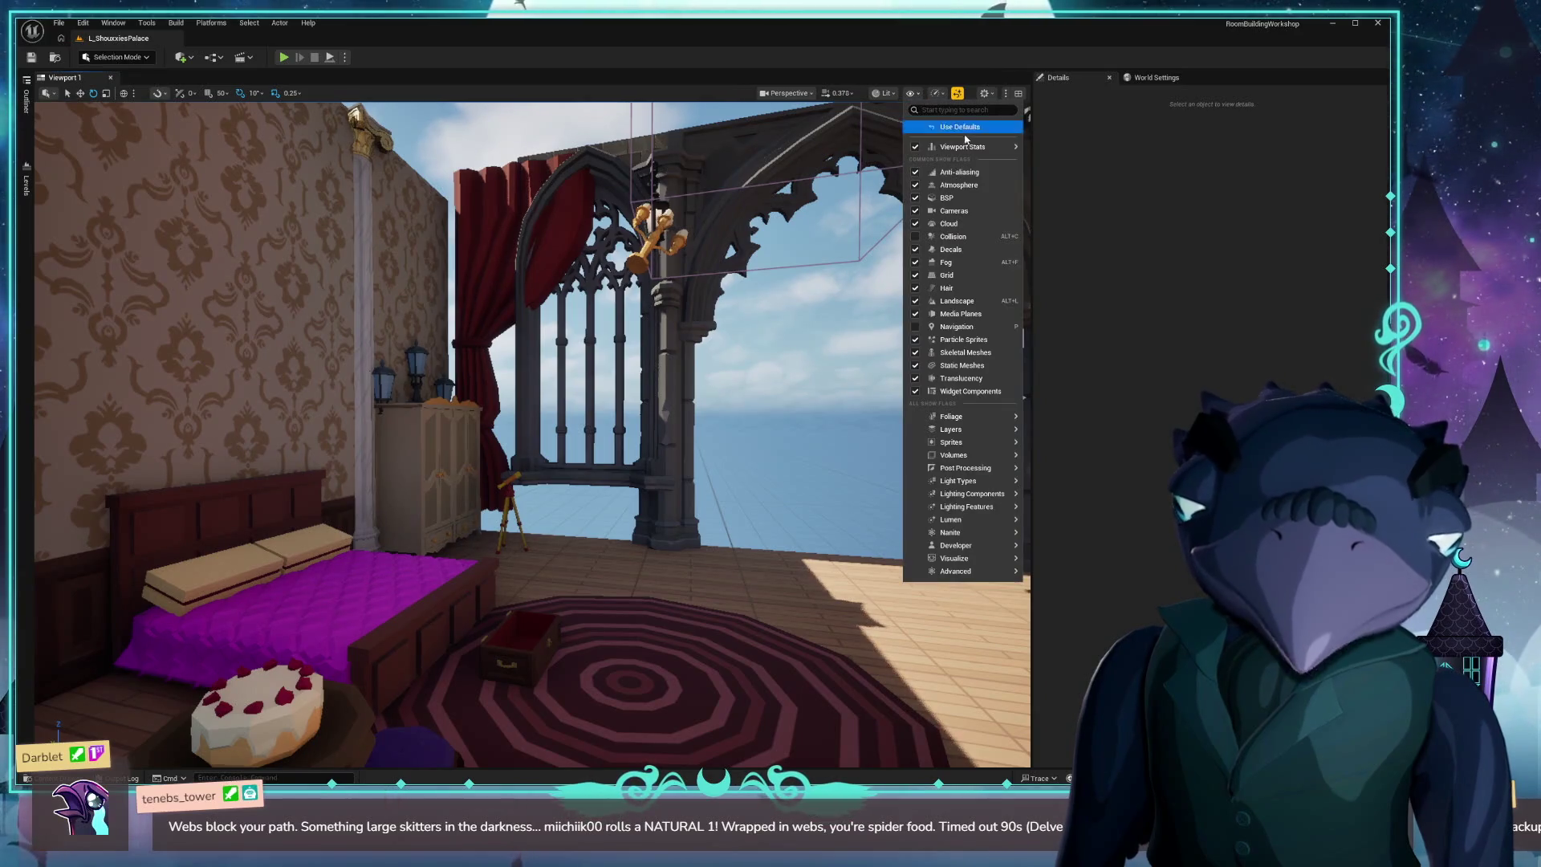
{"action": "left_click", "coordinate": [937, 93]}
{"action": "mouse_move", "coordinate": [996, 156]}
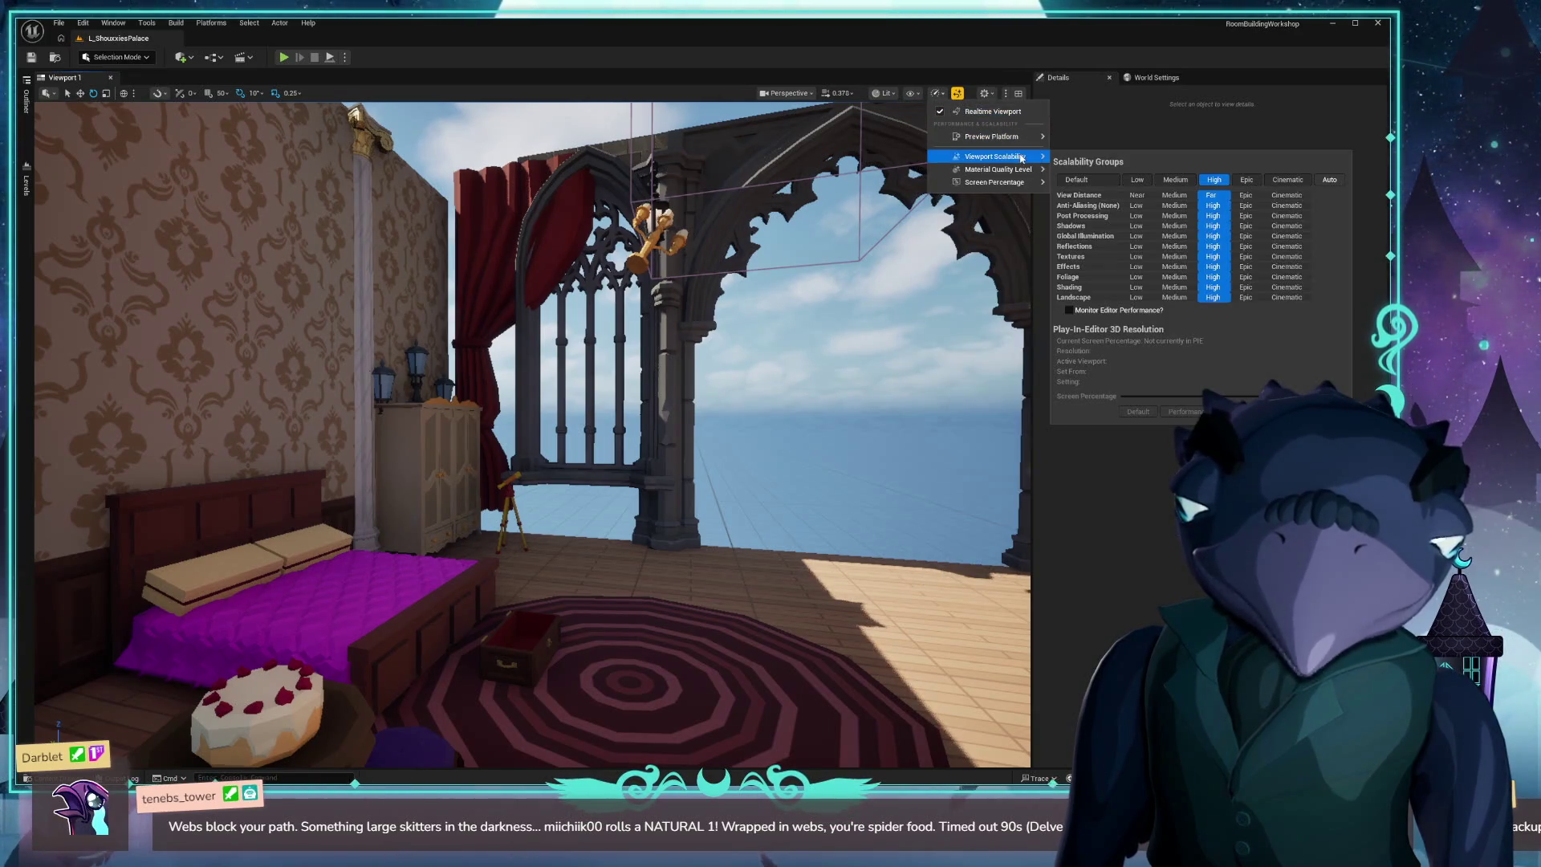
{"action": "left_click", "coordinate": [1132, 184]}
{"action": "mouse_move", "coordinate": [562, 401]}
{"action": "left_mouse_down"}
{"action": "mouse_move", "coordinate": [458, 401]}
{"action": "mouse_move", "coordinate": [529, 382]}
{"action": "left_mouse_up"}
{"action": "key", "text": "ctrl+space"}
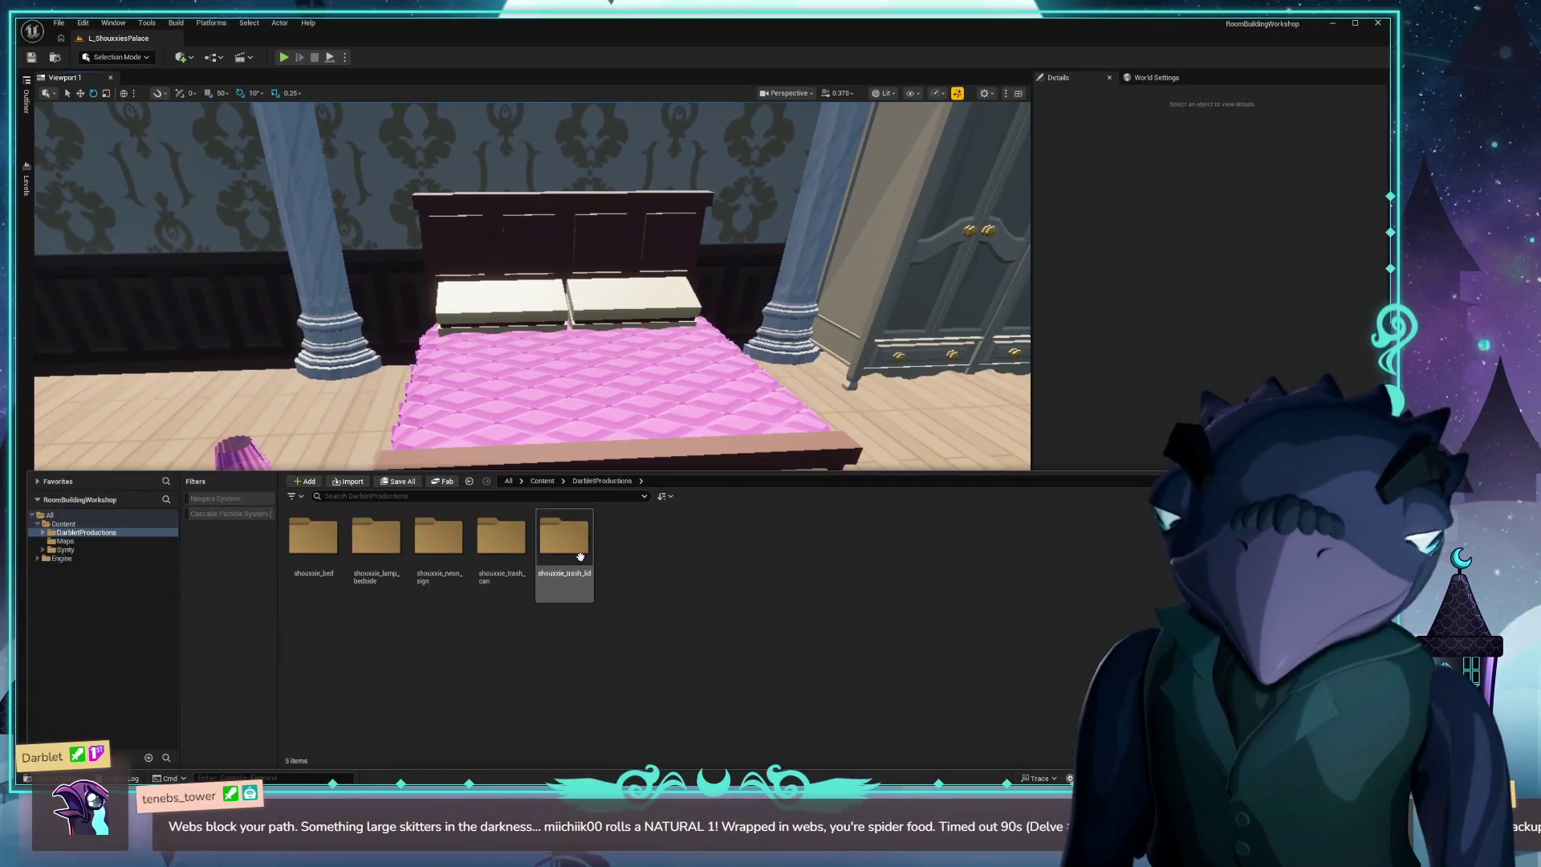
Place the shouxxie_trash_can mesh in the bedroom, dropped to rest on the floor.
{"action": "left_click", "coordinate": [584, 541]}
{"action": "double_click", "coordinate": [501, 536]}
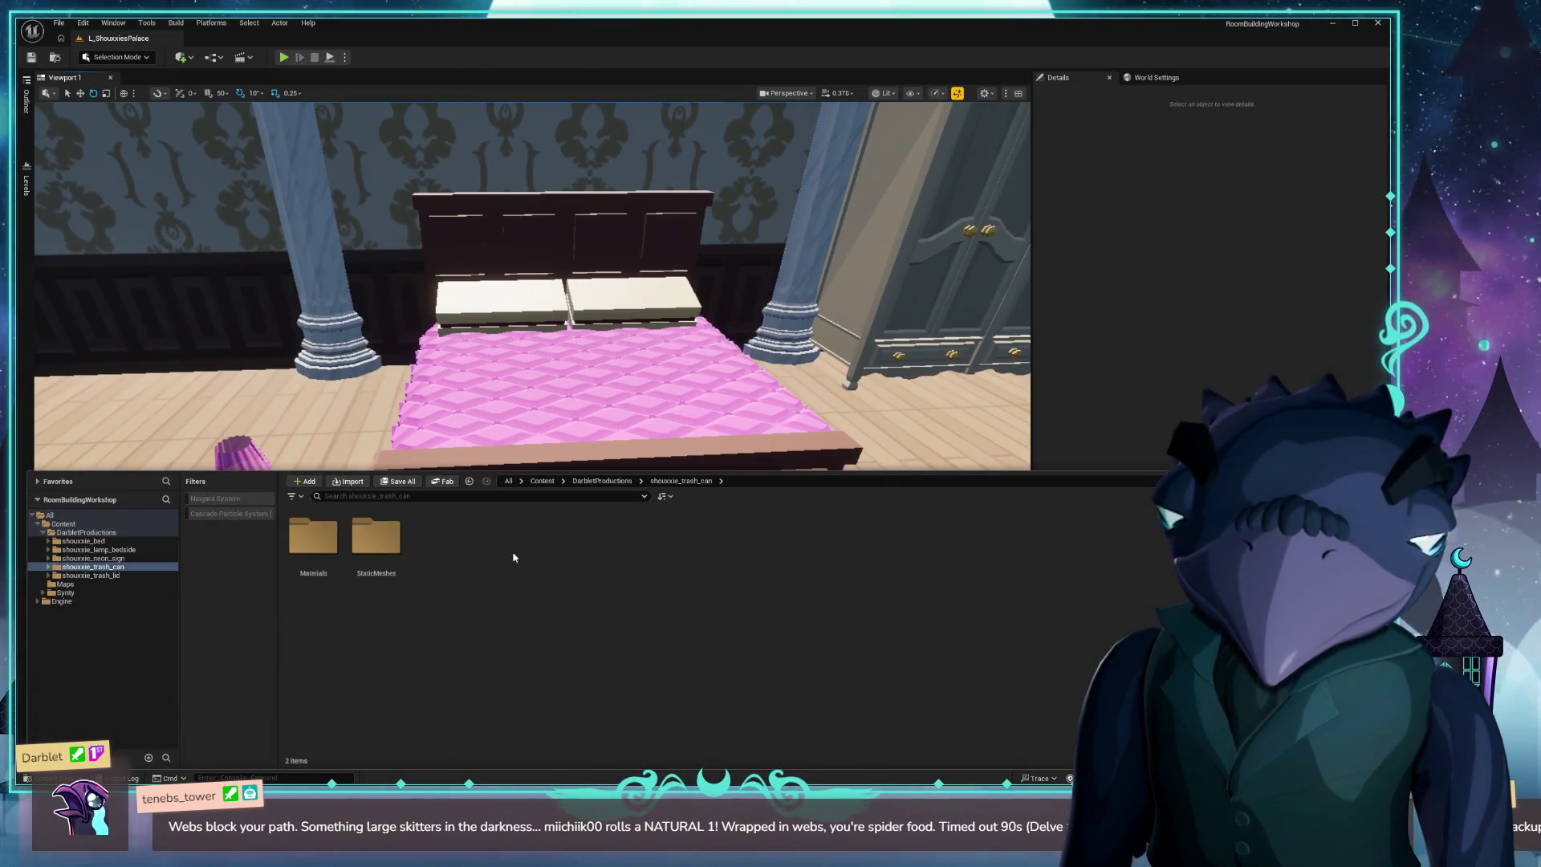
{"action": "double_click", "coordinate": [371, 539]}
{"action": "left_click_drag", "start_coordinate": [311, 533], "coordinate": [878, 446]}
{"action": "key", "text": "f"}
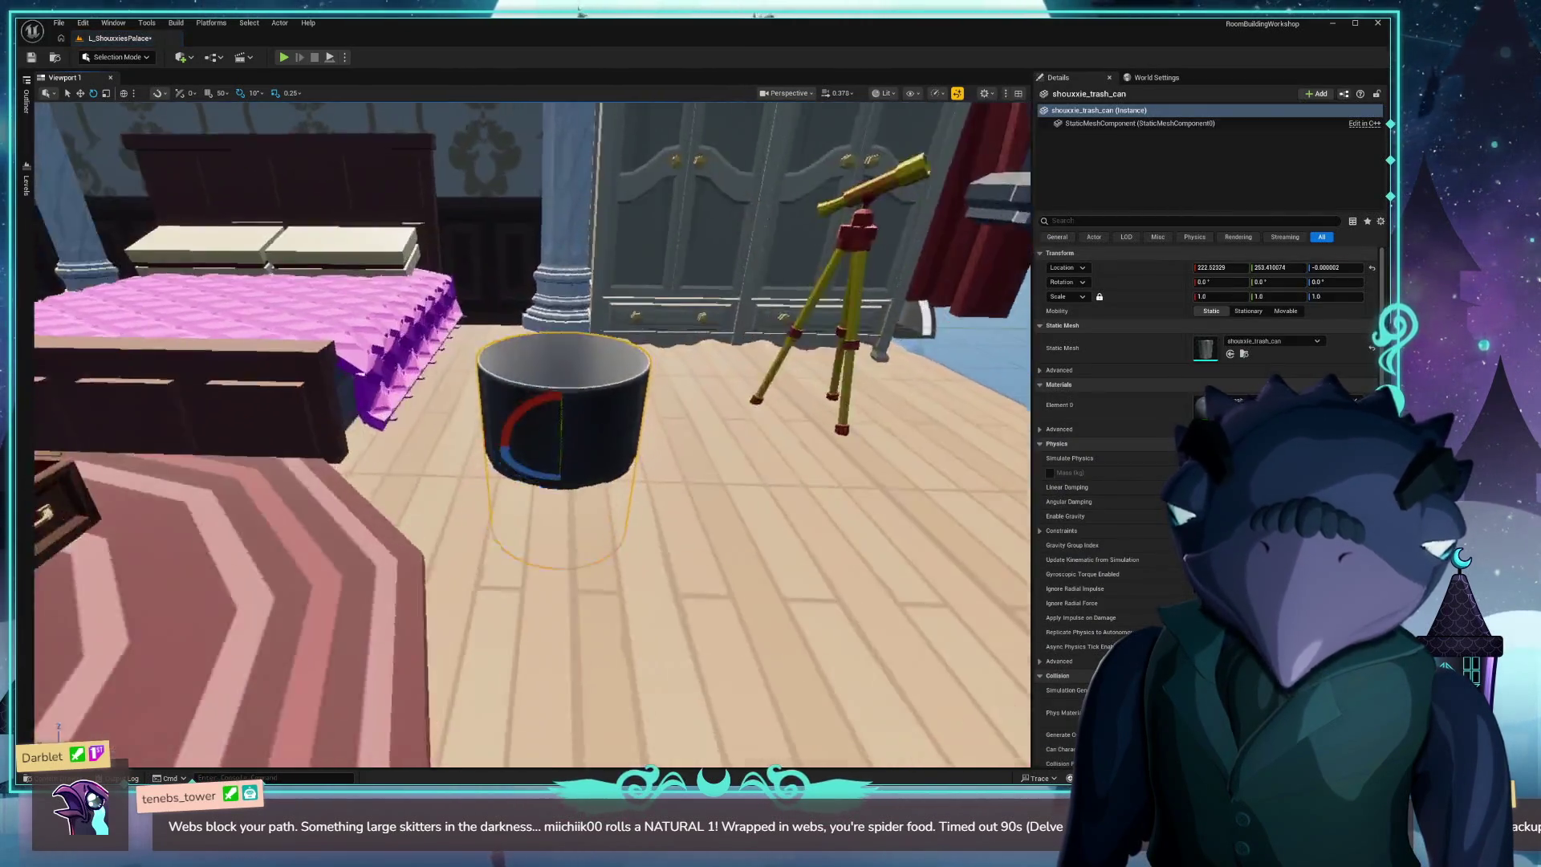
{"action": "key", "text": "w"}
{"action": "key", "text": "End"}
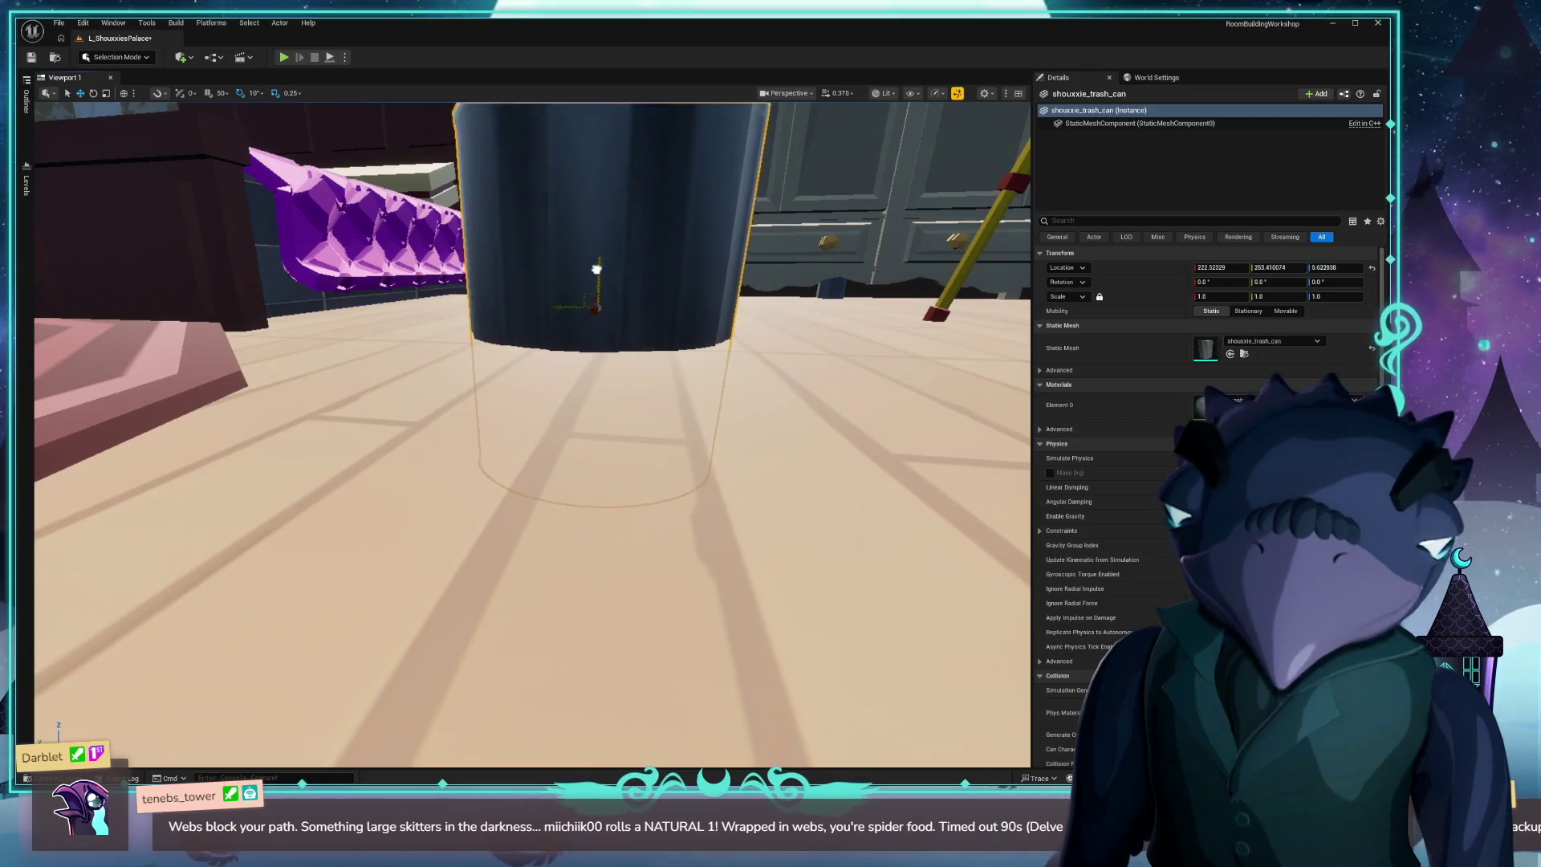
{"action": "key", "text": "f"}
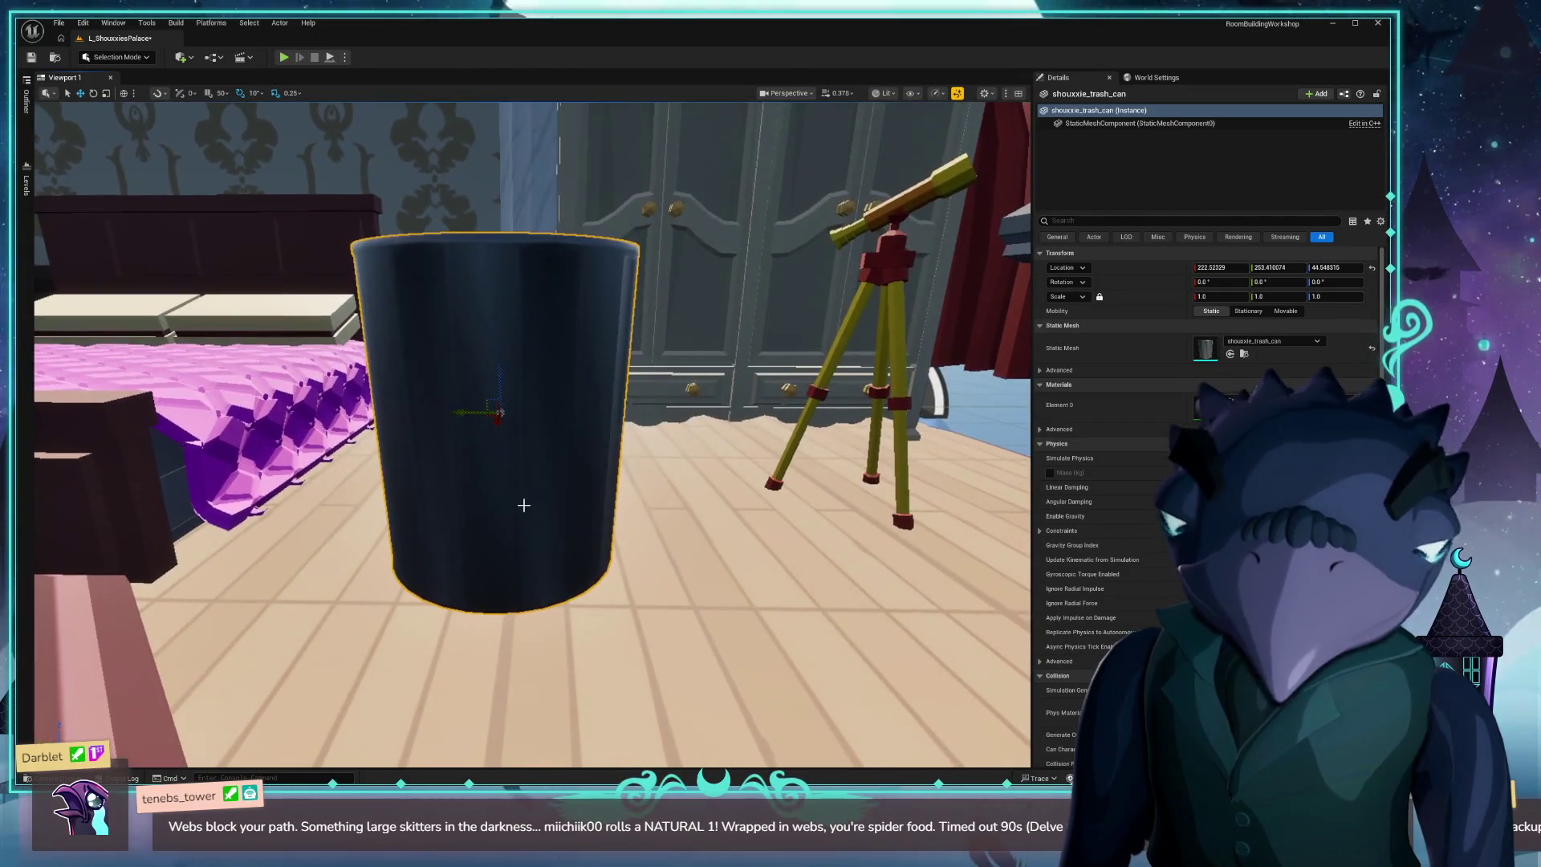
{"action": "mouse_move", "coordinate": [500, 374]}
{"action": "left_mouse_down"}
{"action": "mouse_move", "coordinate": [500, 293]}
{"action": "mouse_move", "coordinate": [449, 305]}
{"action": "mouse_move", "coordinate": [482, 321]}
{"action": "mouse_move", "coordinate": [474, 257]}
{"action": "left_mouse_up"}
{"action": "key", "text": "End"}
Drag the shouxxie_trash_lid mesh from its StaticMeshes folder onto the trash can.
{"action": "scroll", "coordinate": [477, 280], "scroll_direction": "down", "scroll_amount": 10}
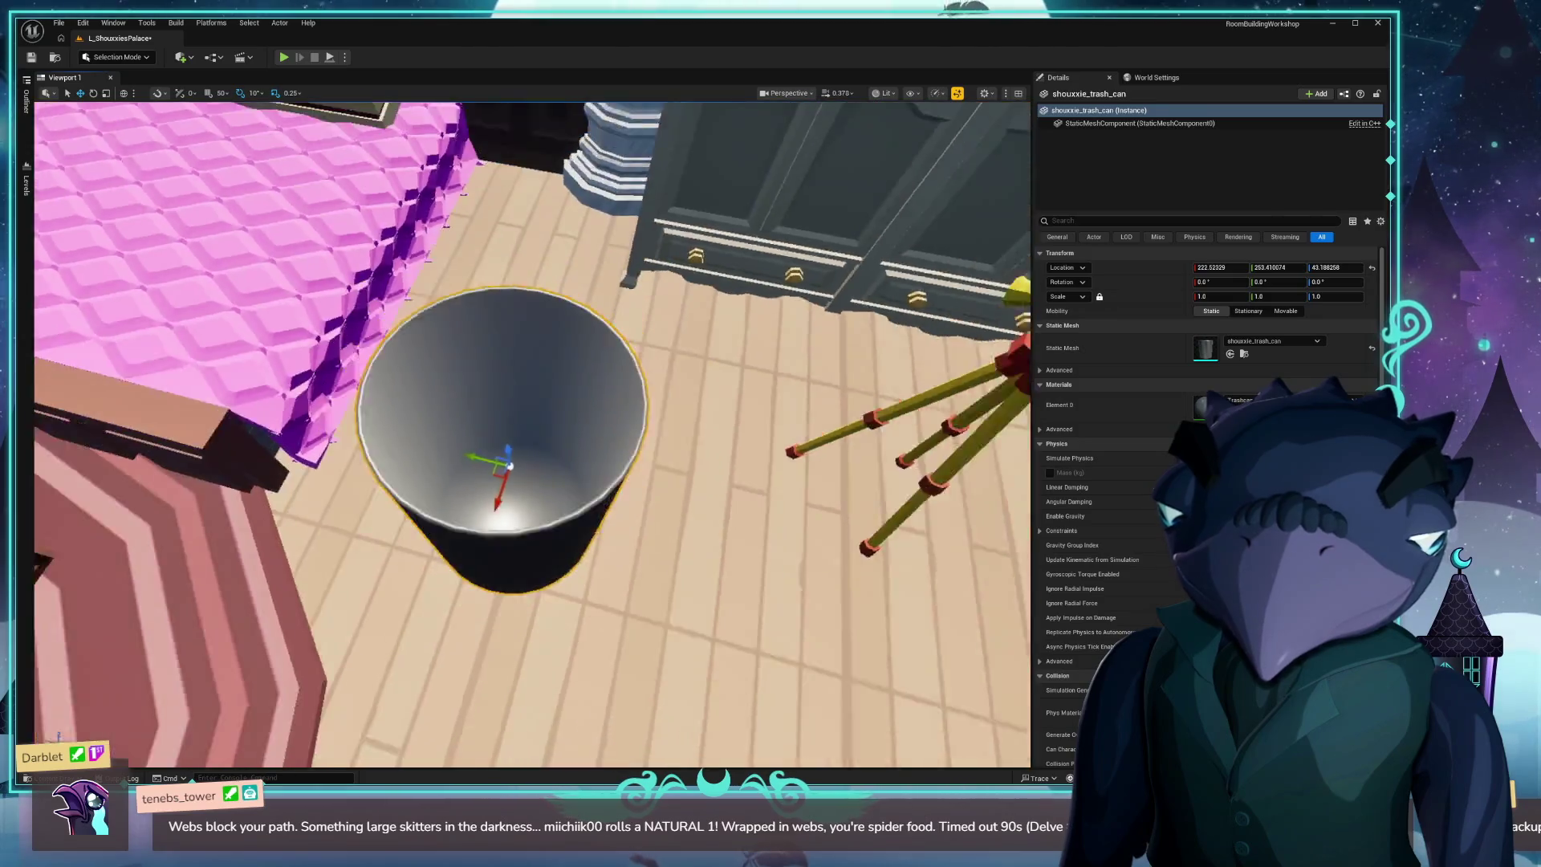
{"action": "key", "text": "ctrl+b"}
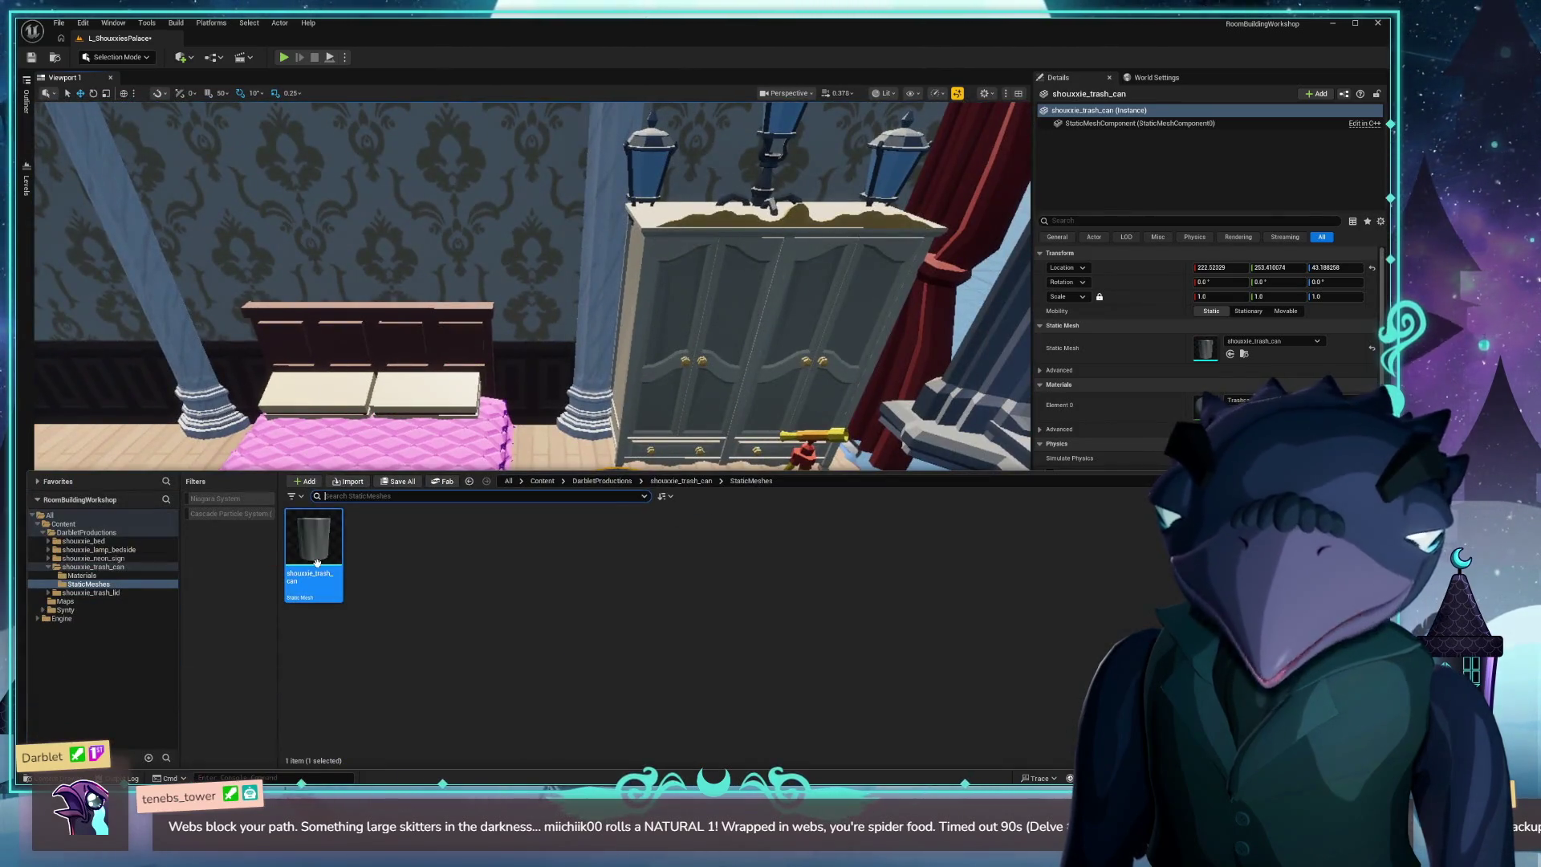
{"action": "left_click", "coordinate": [681, 482]}
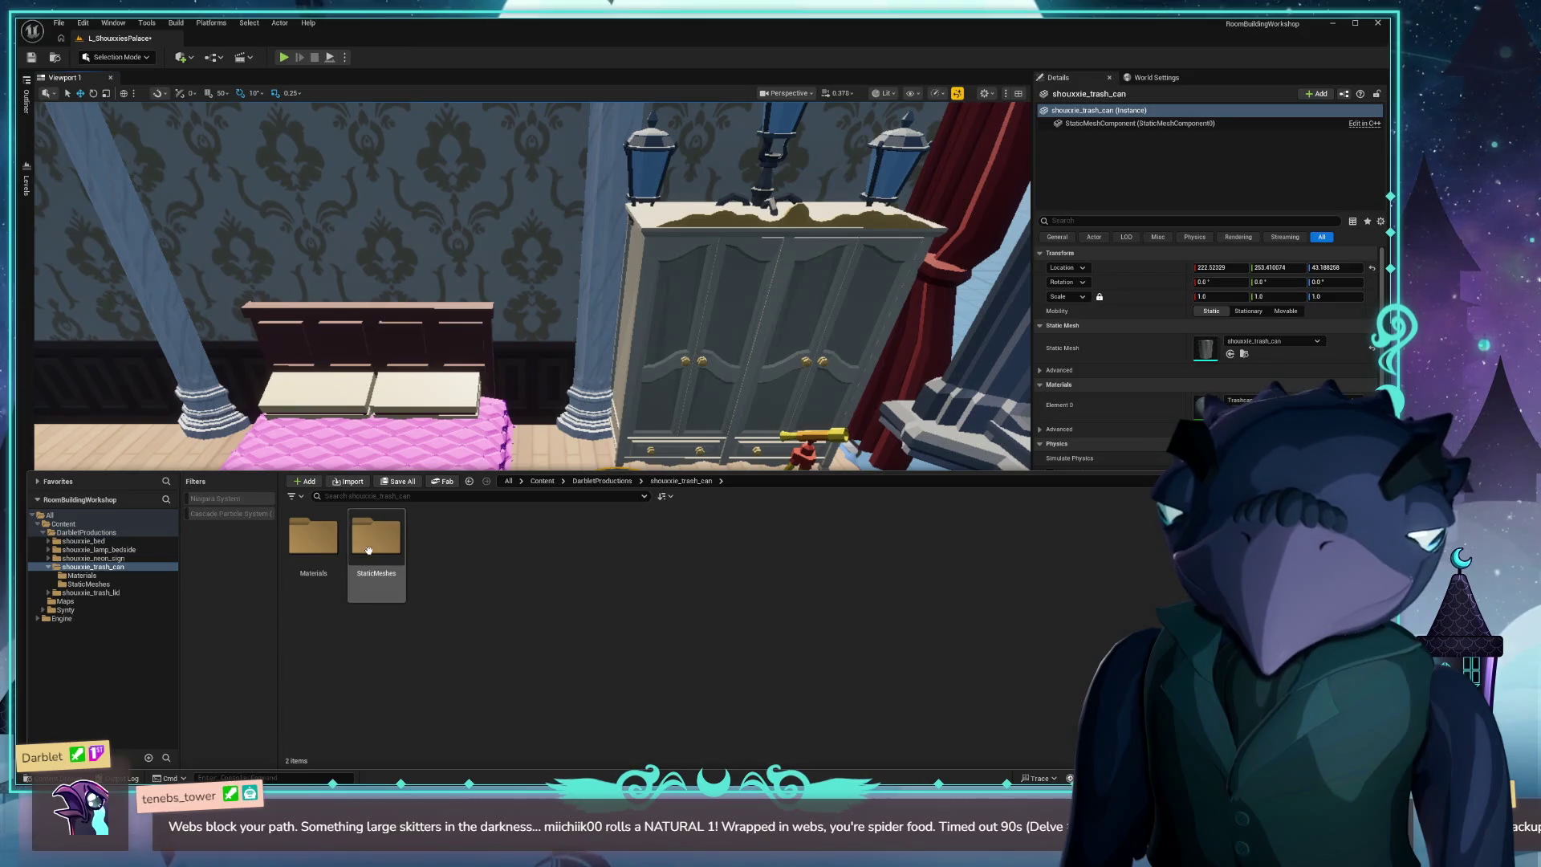
{"action": "left_click", "coordinate": [614, 484]}
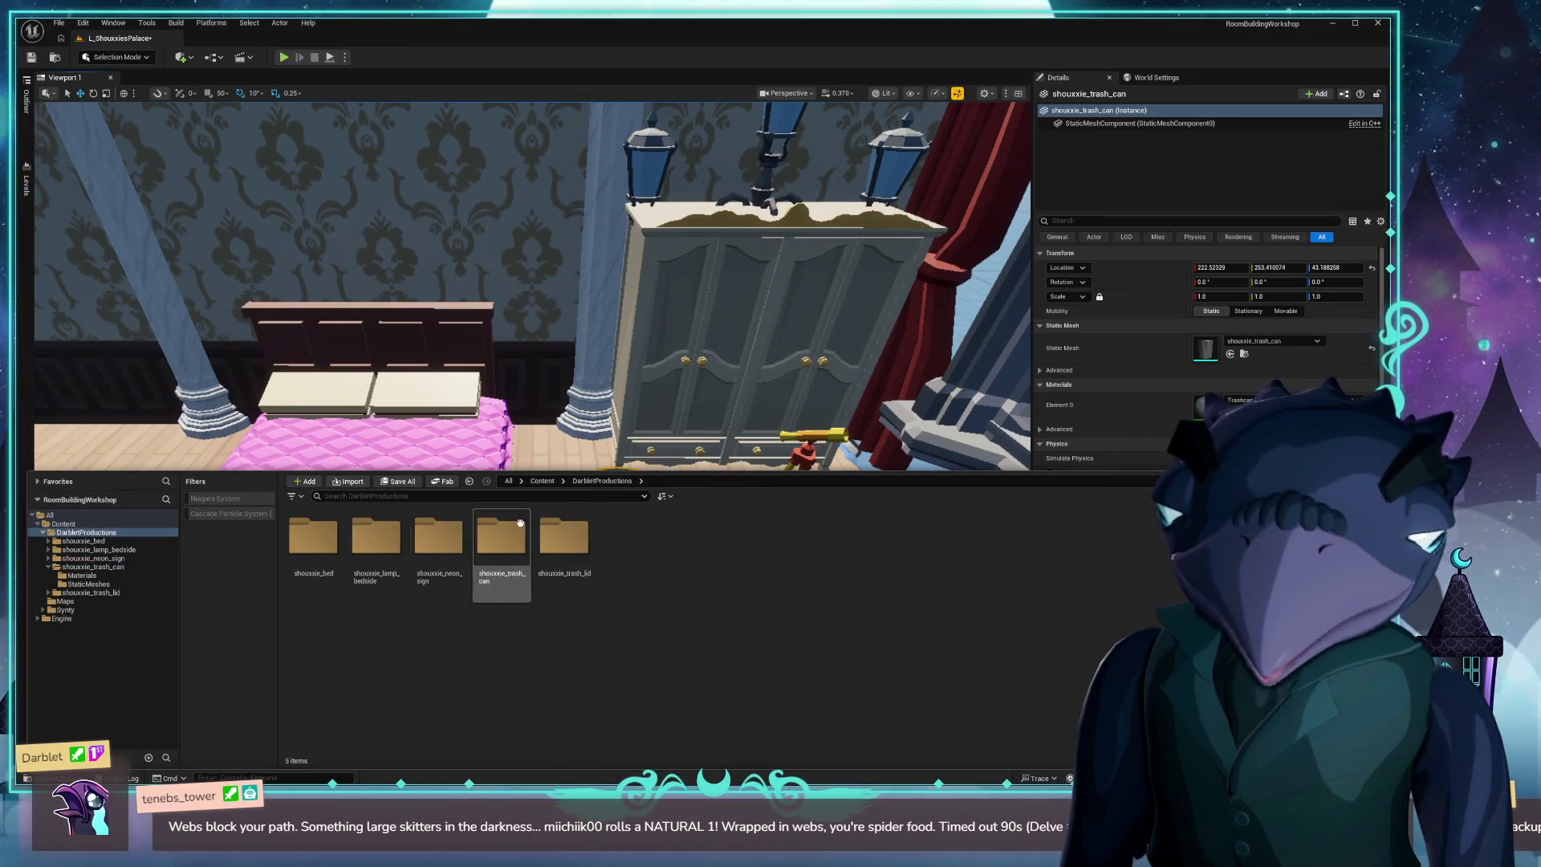
{"action": "left_click", "coordinate": [591, 551]}
{"action": "double_click", "coordinate": [594, 551]}
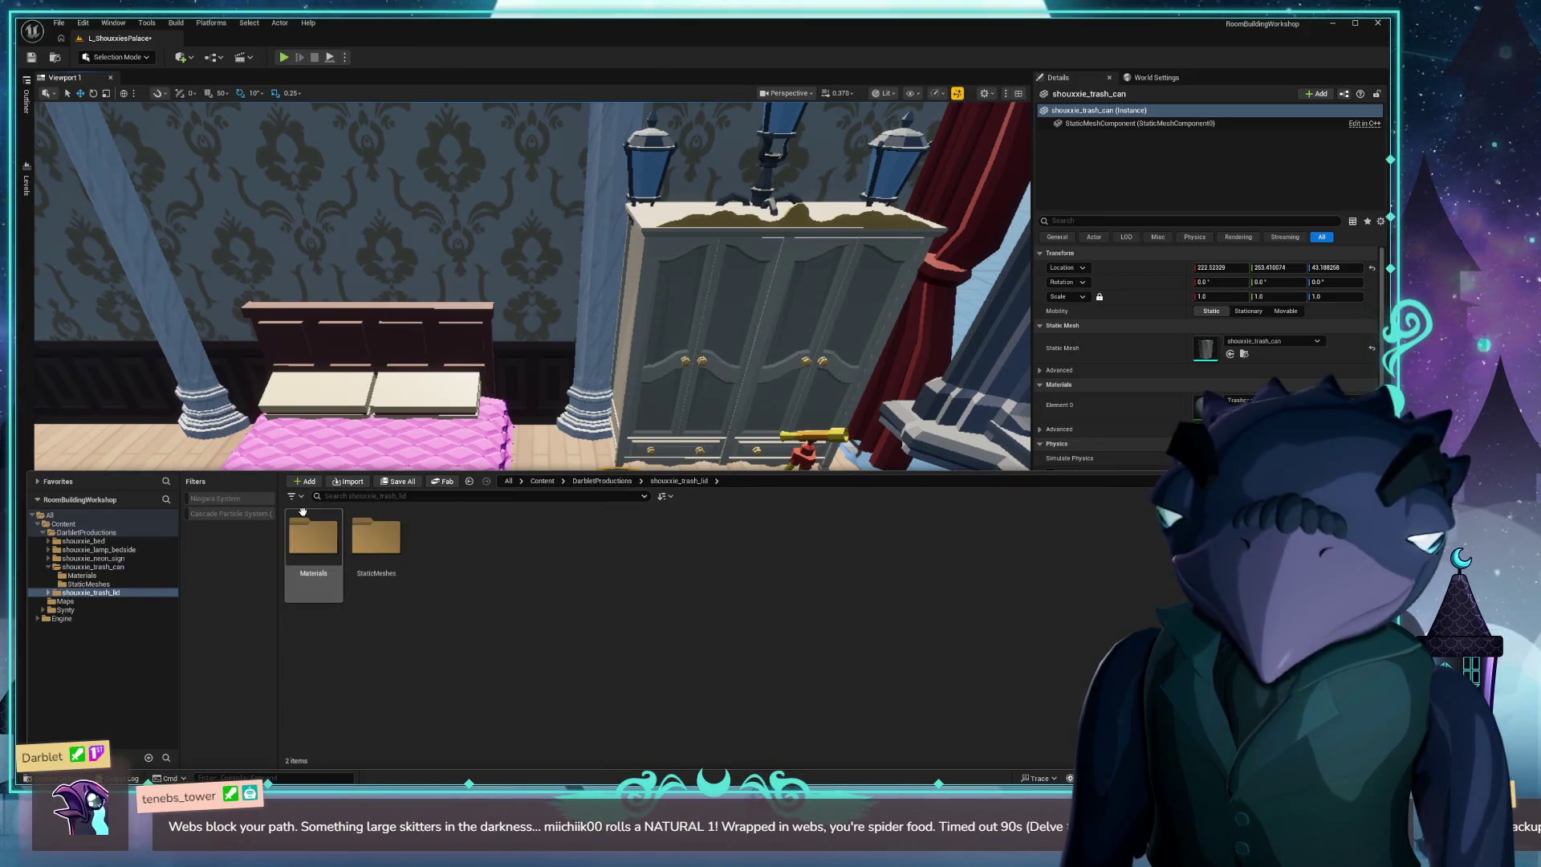
{"action": "double_click", "coordinate": [378, 544]}
{"action": "mouse_move", "coordinate": [313, 539]}
{"action": "left_mouse_down"}
{"action": "mouse_move", "coordinate": [618, 521]}
{"action": "mouse_move", "coordinate": [614, 542]}
{"action": "mouse_move", "coordinate": [648, 483]}
{"action": "mouse_move", "coordinate": [570, 417]}
{"action": "mouse_move", "coordinate": [454, 532]}
{"action": "mouse_move", "coordinate": [432, 590]}
{"action": "mouse_move", "coordinate": [477, 563]}
{"action": "mouse_move", "coordinate": [465, 504]}
{"action": "left_mouse_up"}
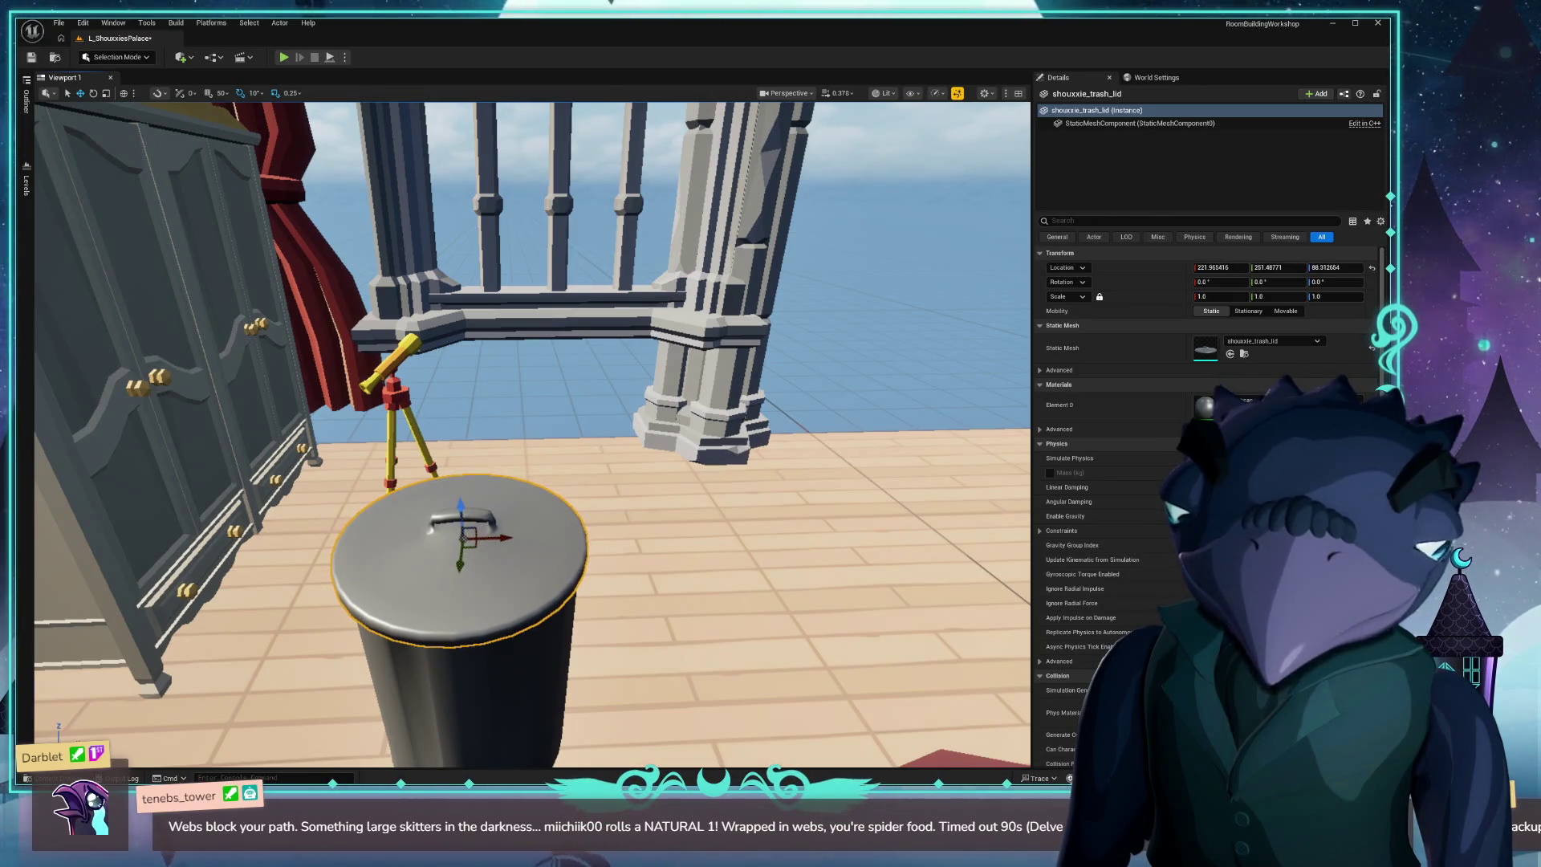
Fly the camera back through the room toward the wall sconce and reopen the asset browser.
{"action": "key", "text": "s"}
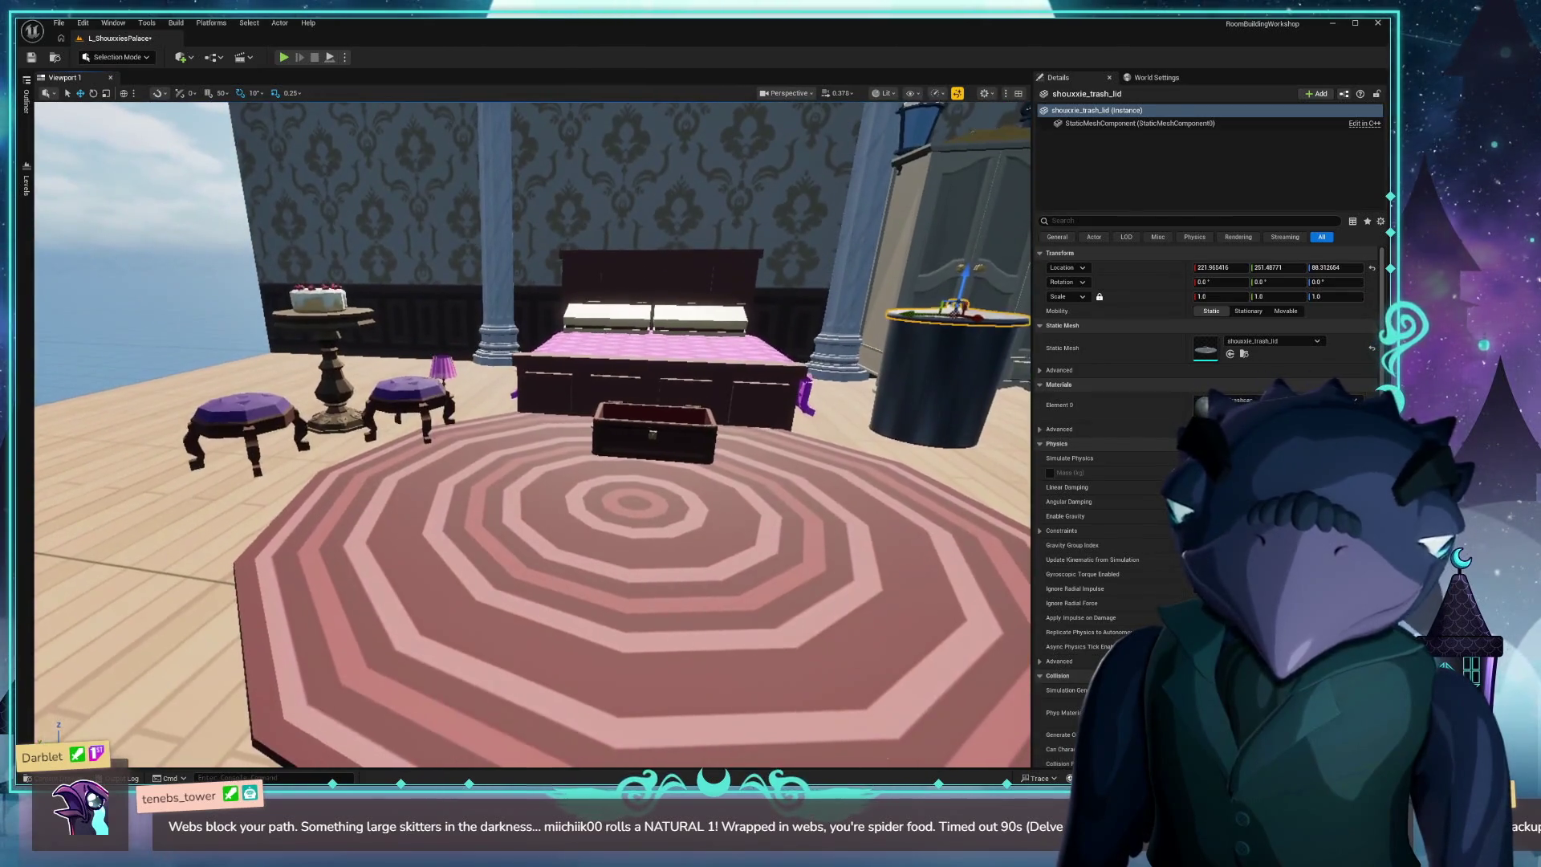
{"action": "key", "text": "w"}
{"action": "key", "text": "ctrl+space"}
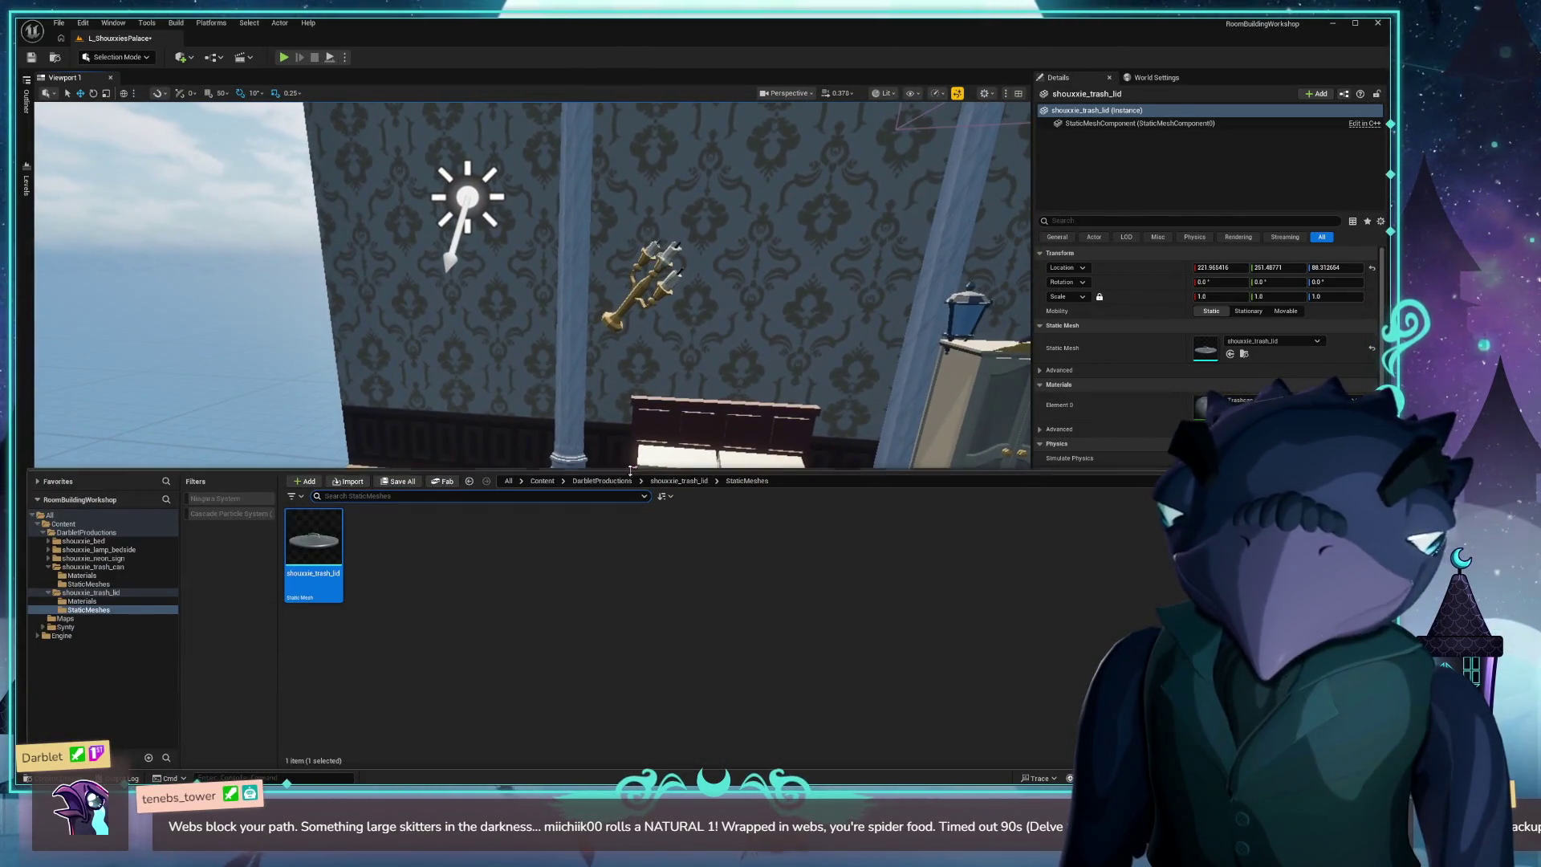
Browse the shouxxie_neon_sign Textures and StaticMeshes folders.
{"action": "left_click", "coordinate": [588, 481]}
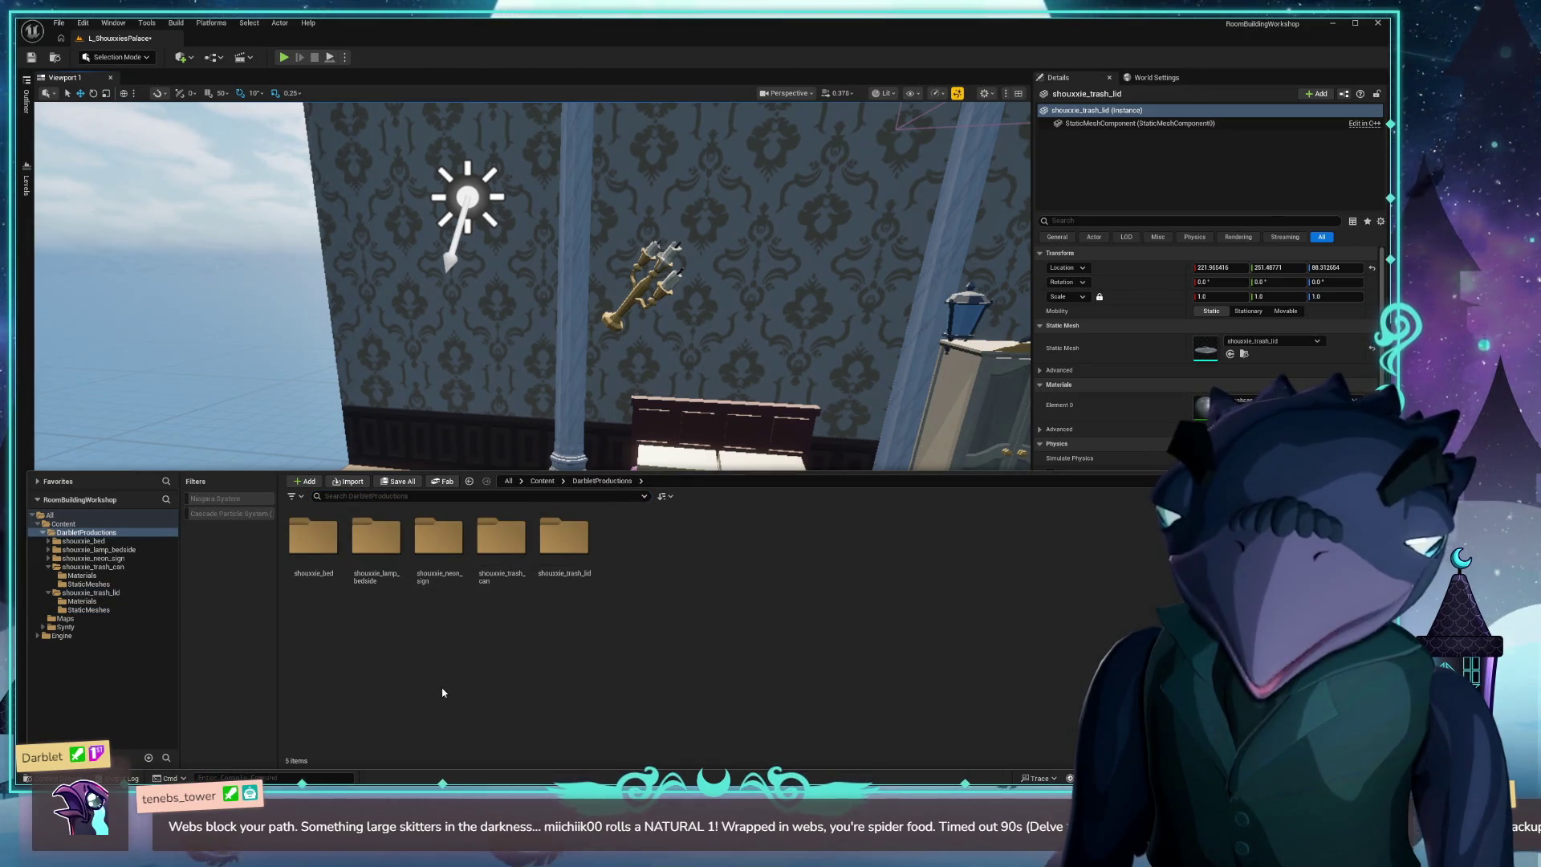
{"action": "double_click", "coordinate": [438, 537]}
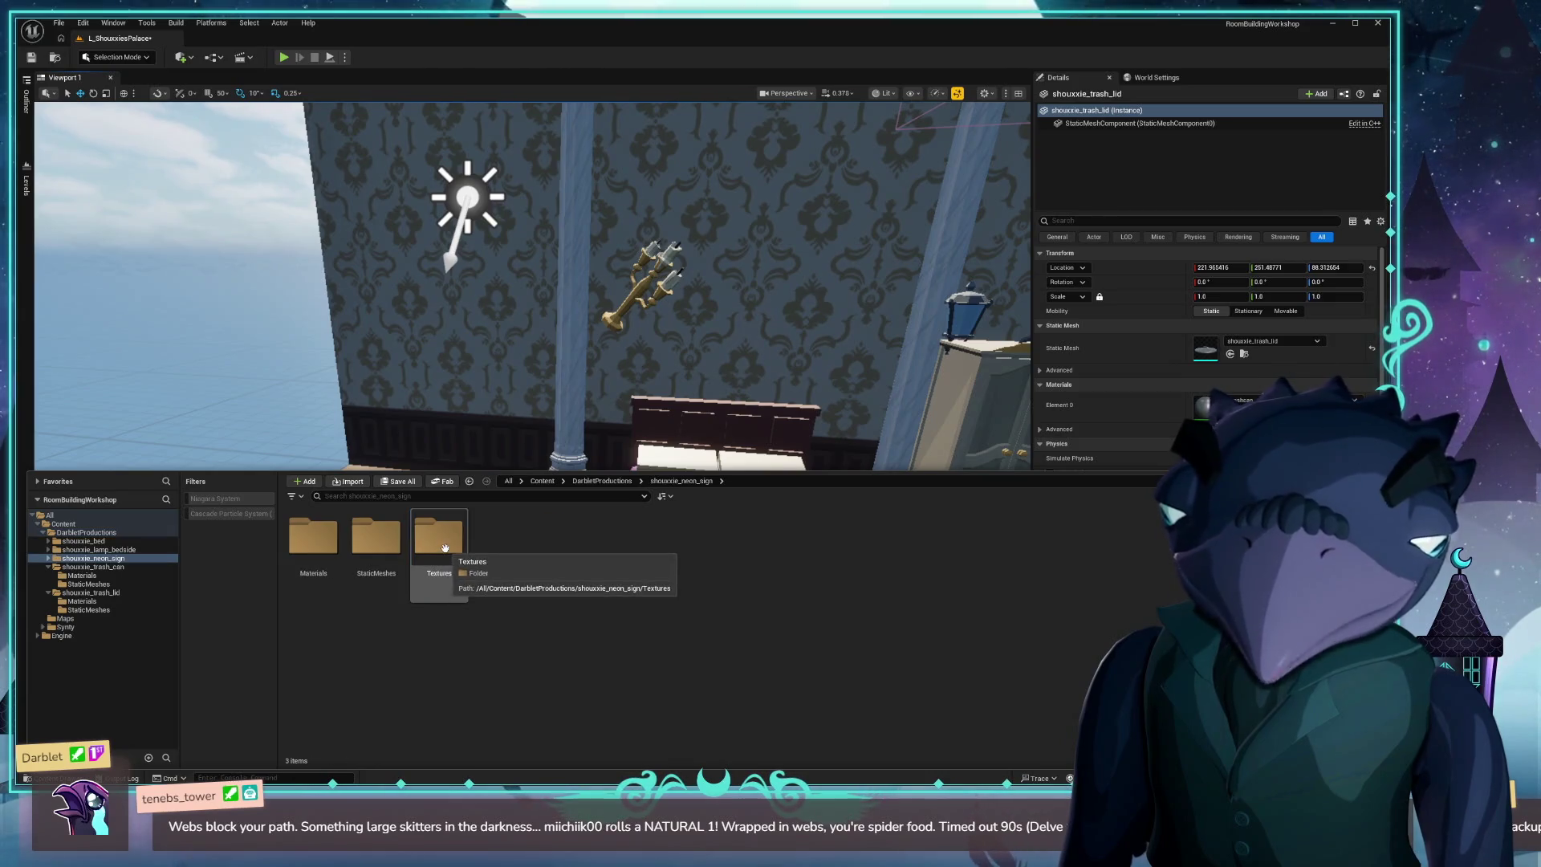
{"action": "double_click", "coordinate": [439, 548]}
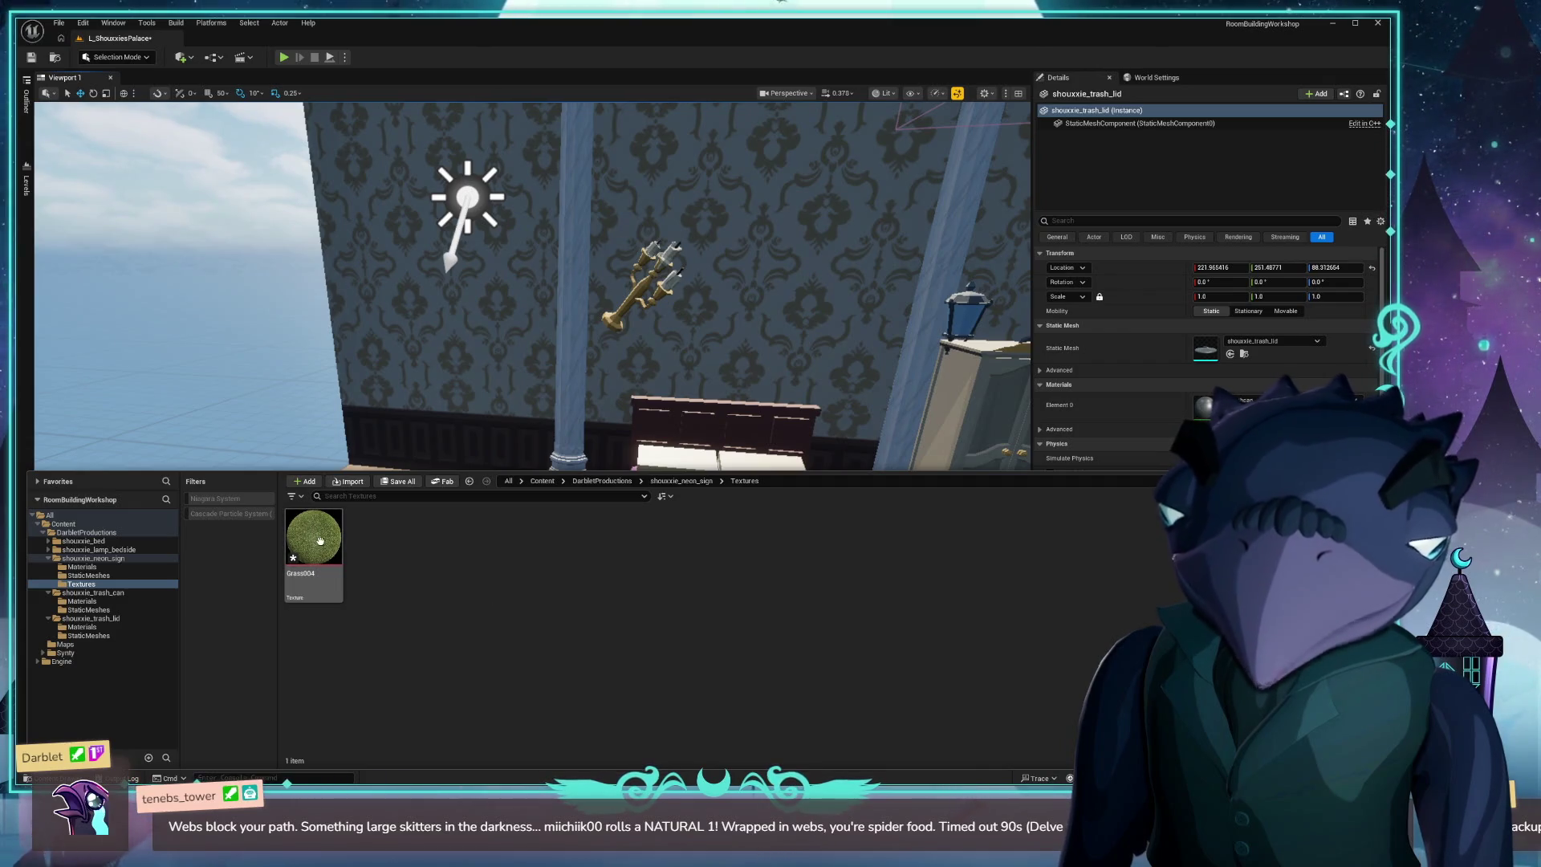
{"action": "mouse_move", "coordinate": [322, 542]}
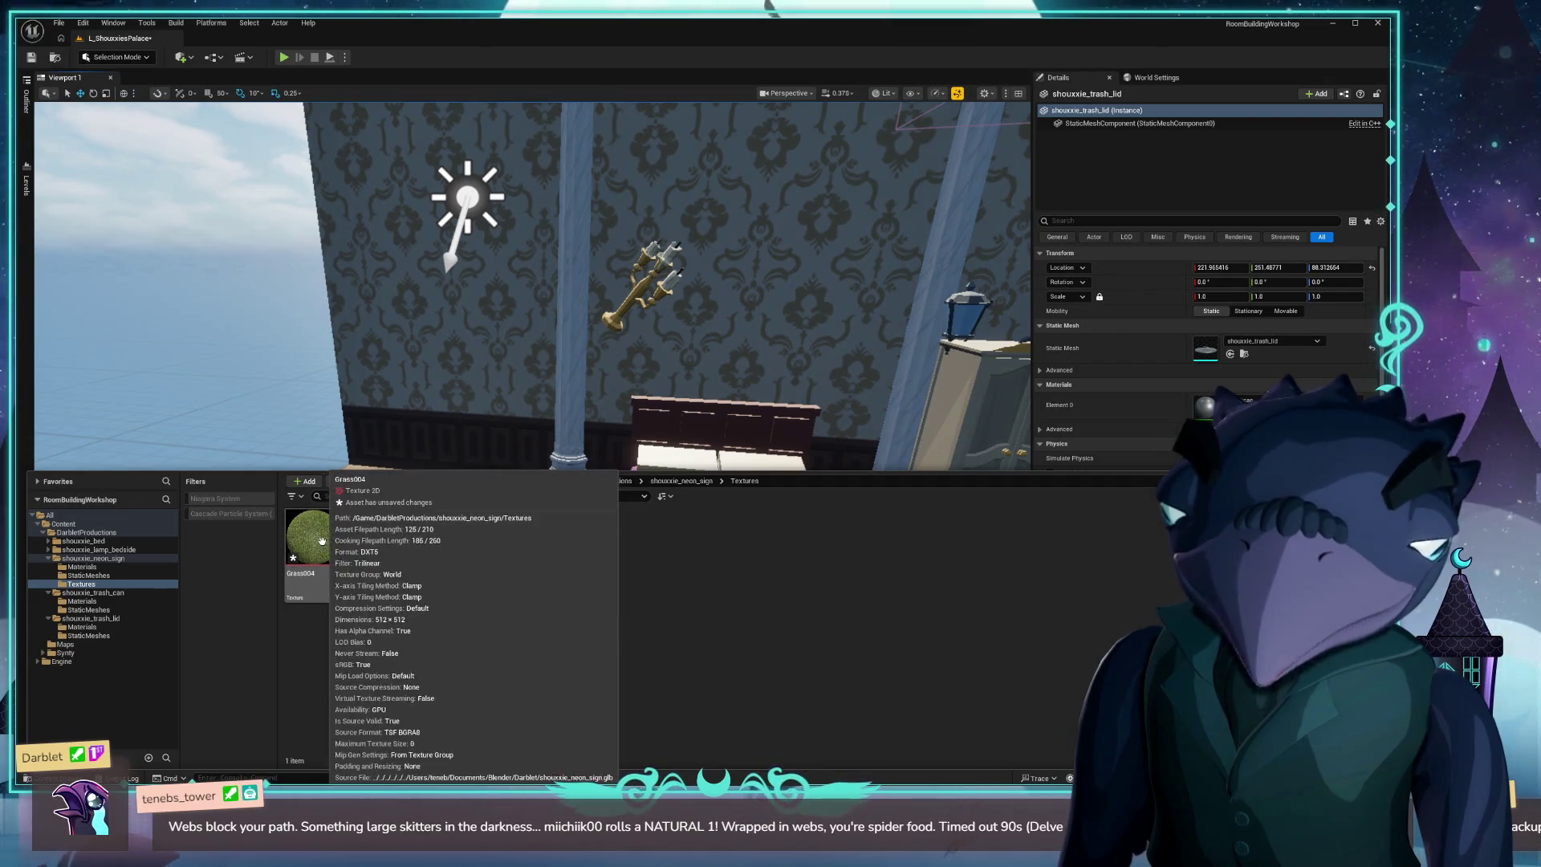
{"action": "left_click", "coordinate": [703, 482]}
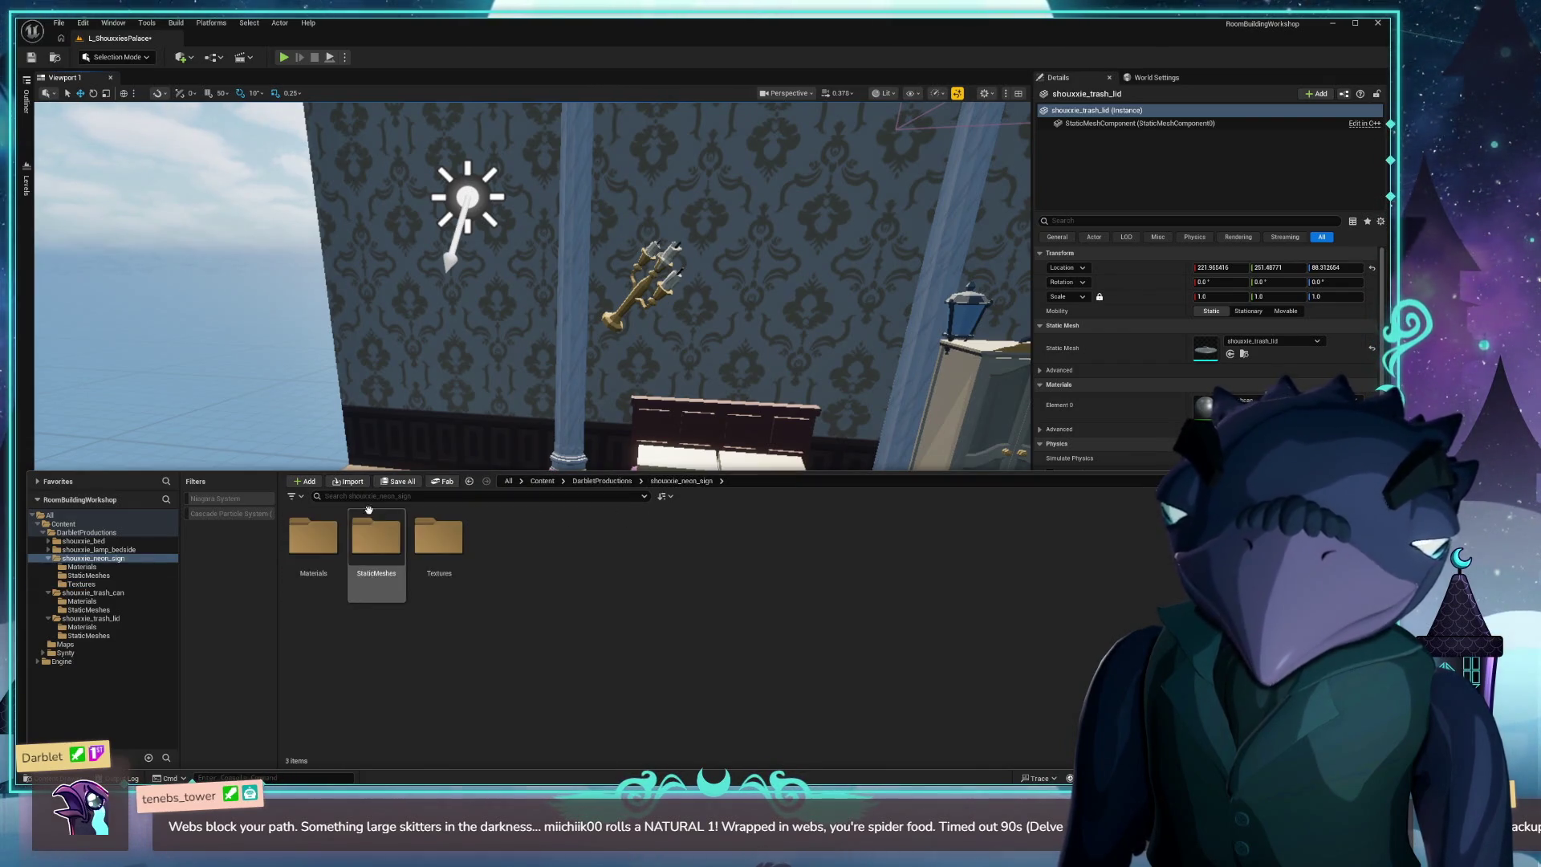
{"action": "double_click", "coordinate": [389, 553]}
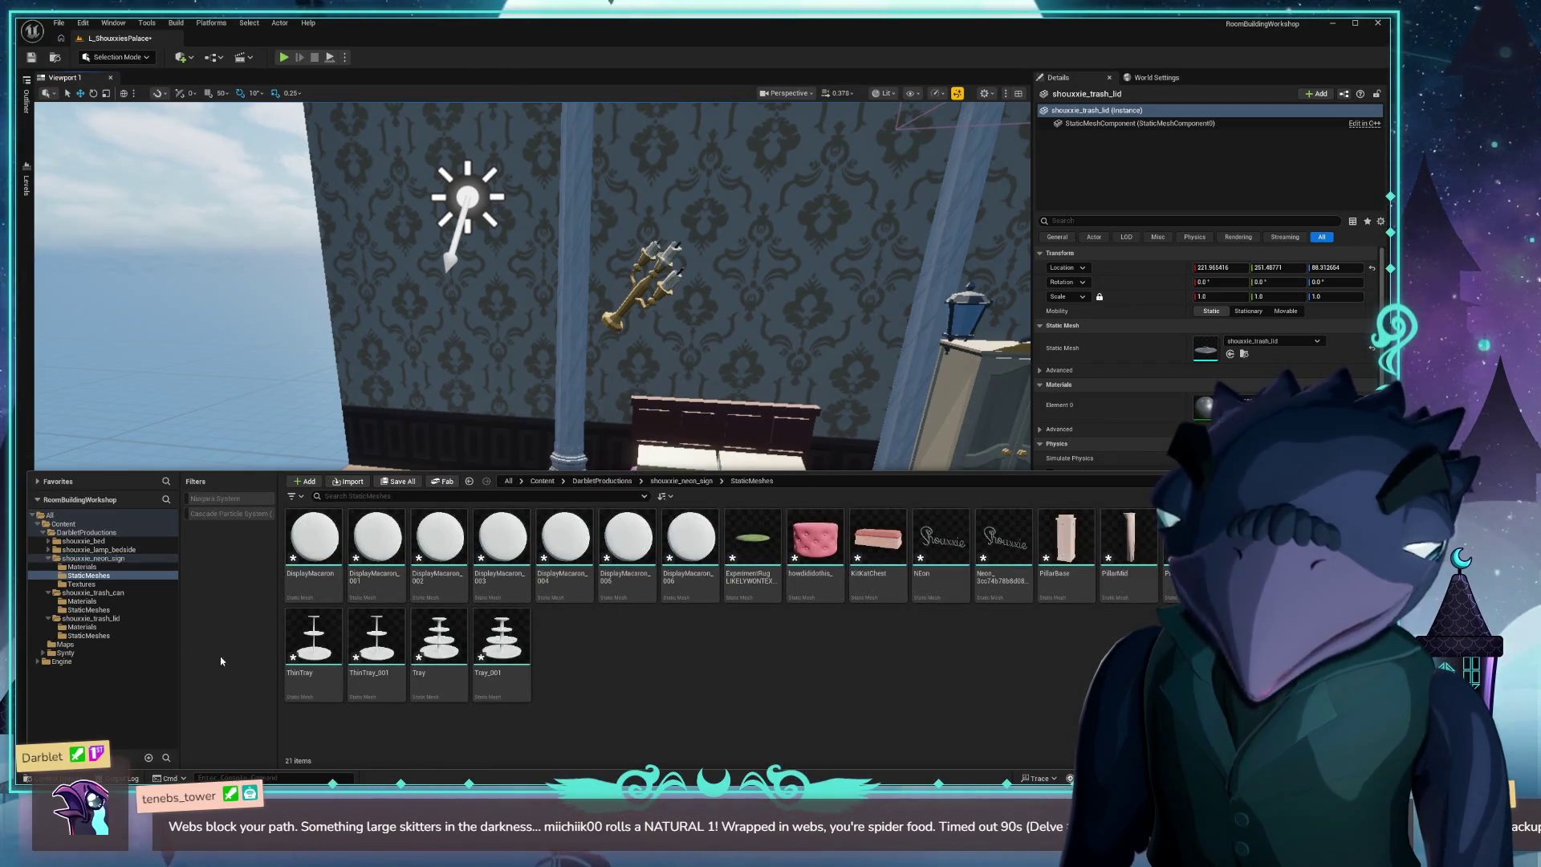
{"action": "mouse_move", "coordinate": [755, 593]}
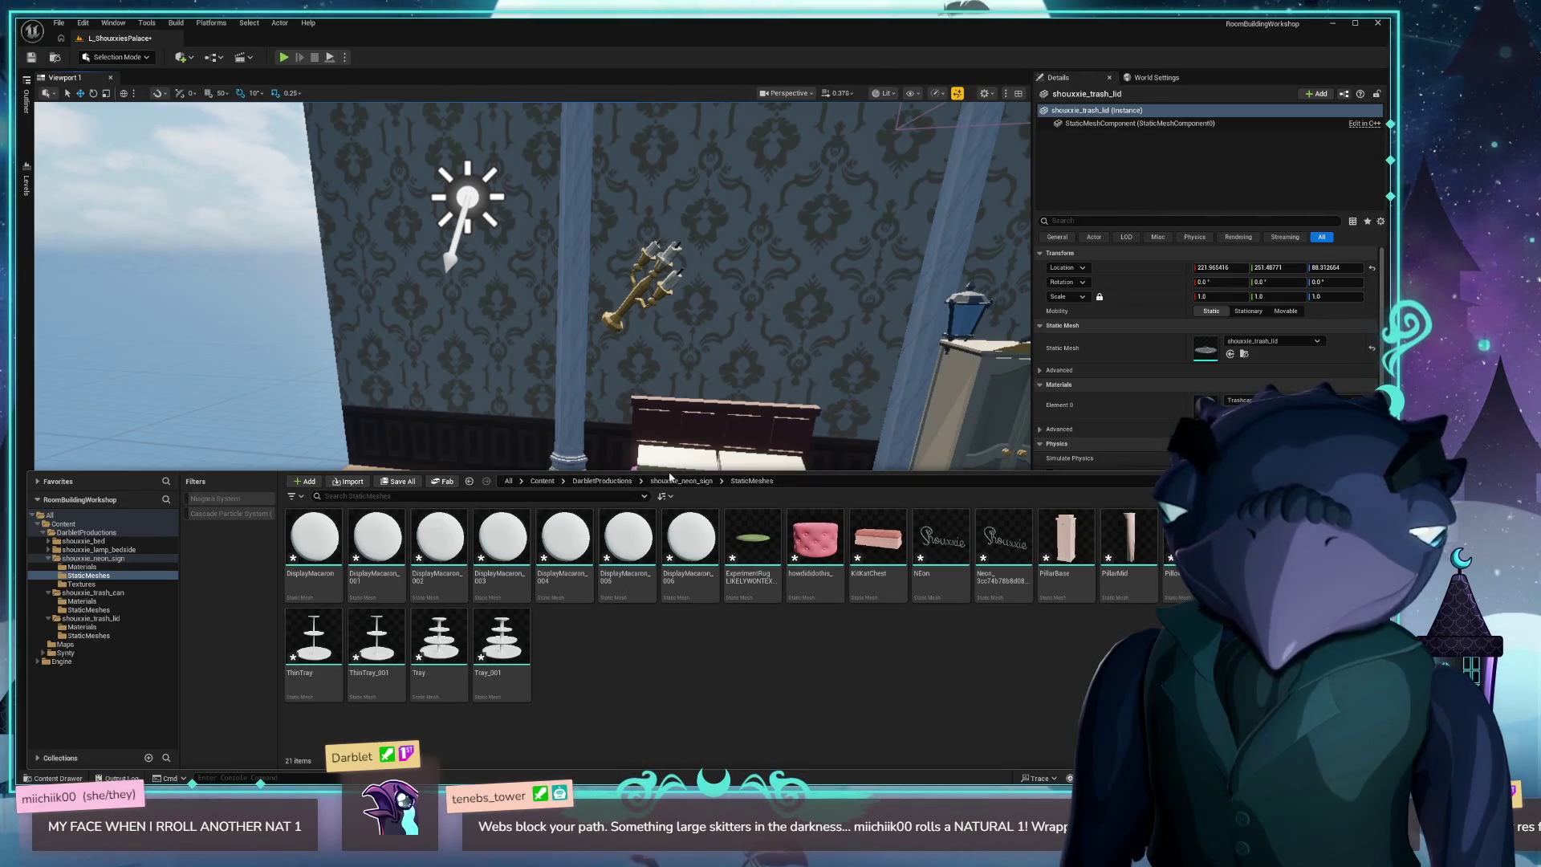
Return to DarbletProductions, cancel the Import file browser, and reopen the neon sign folder.
{"action": "left_click", "coordinate": [609, 481]}
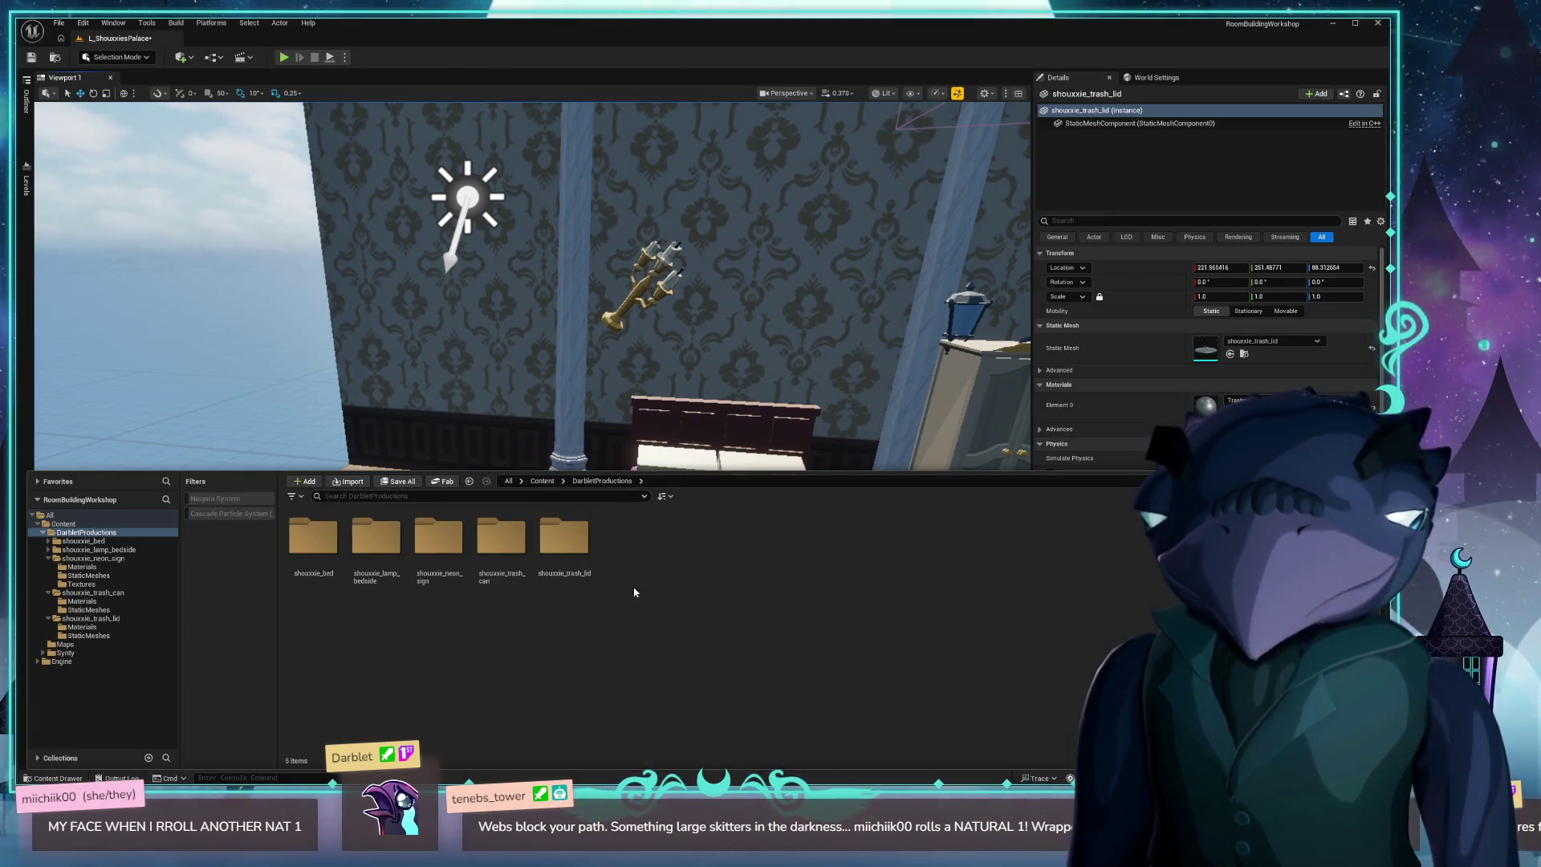
{"action": "left_click", "coordinate": [349, 481]}
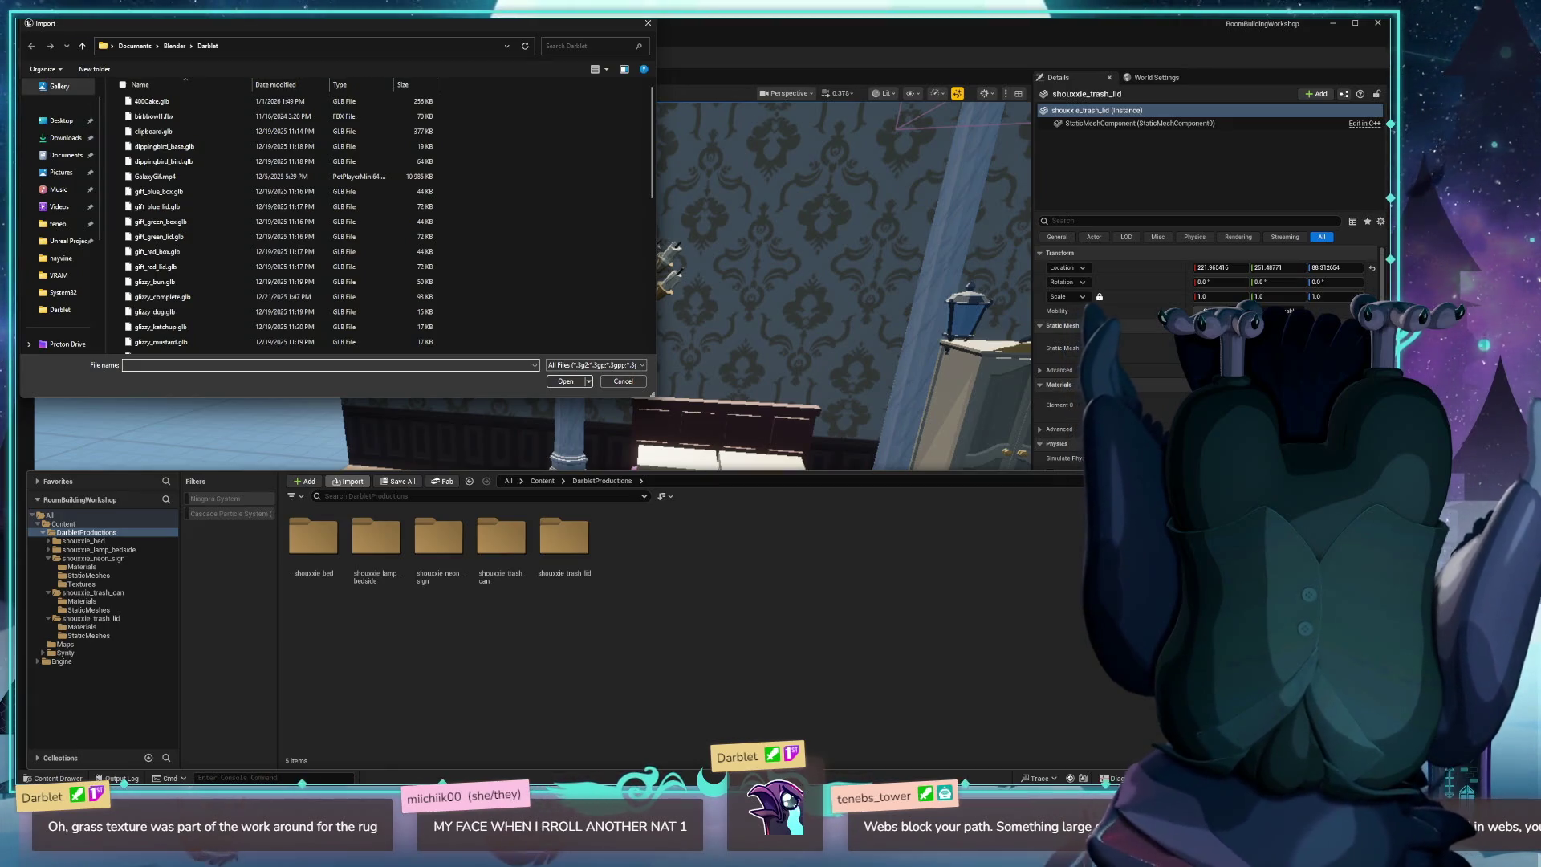
{"action": "left_click", "coordinate": [623, 381]}
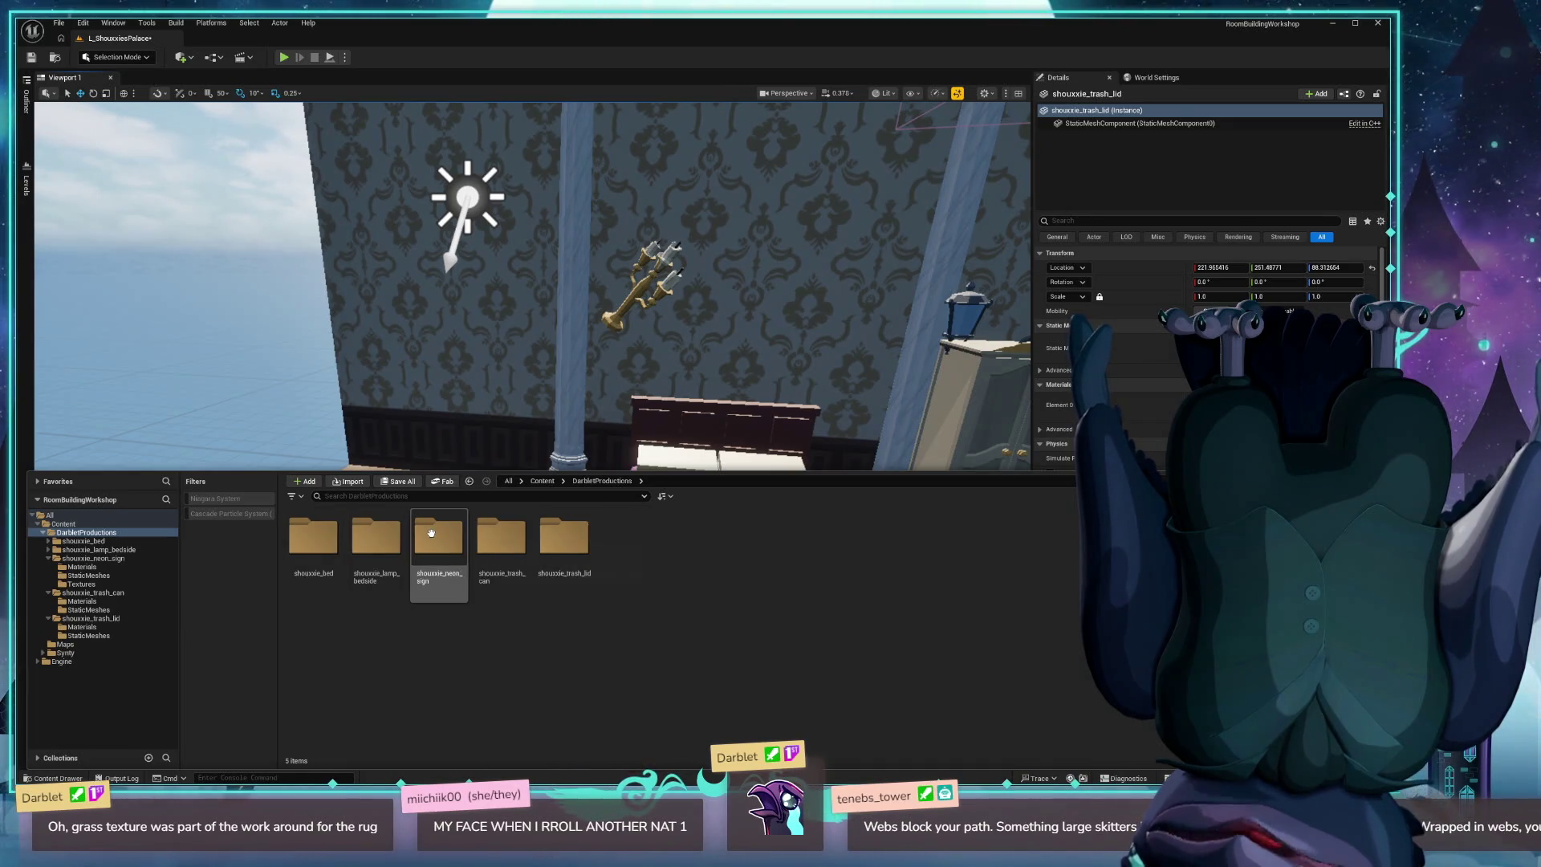
{"action": "double_click", "coordinate": [431, 532]}
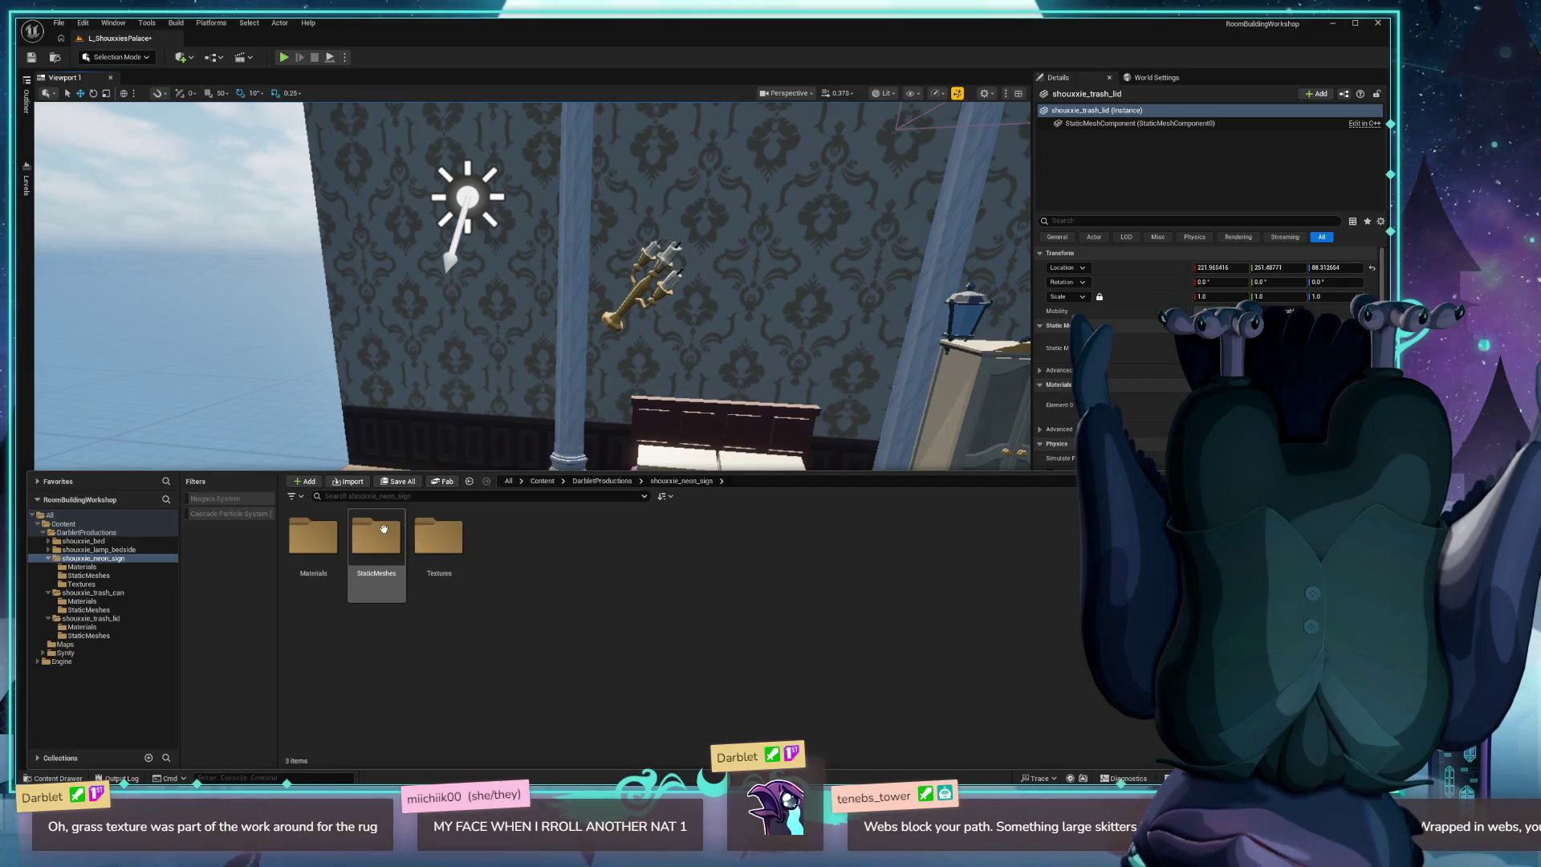
Place Tray_001 from the neon sign's StaticMeshes into the room, then delete it.
{"action": "double_click", "coordinate": [380, 531]}
{"action": "left_click_drag", "start_coordinate": [501, 634], "coordinate": [431, 560]}
{"action": "left_click_drag", "start_coordinate": [150, 480], "coordinate": [152, 483]}
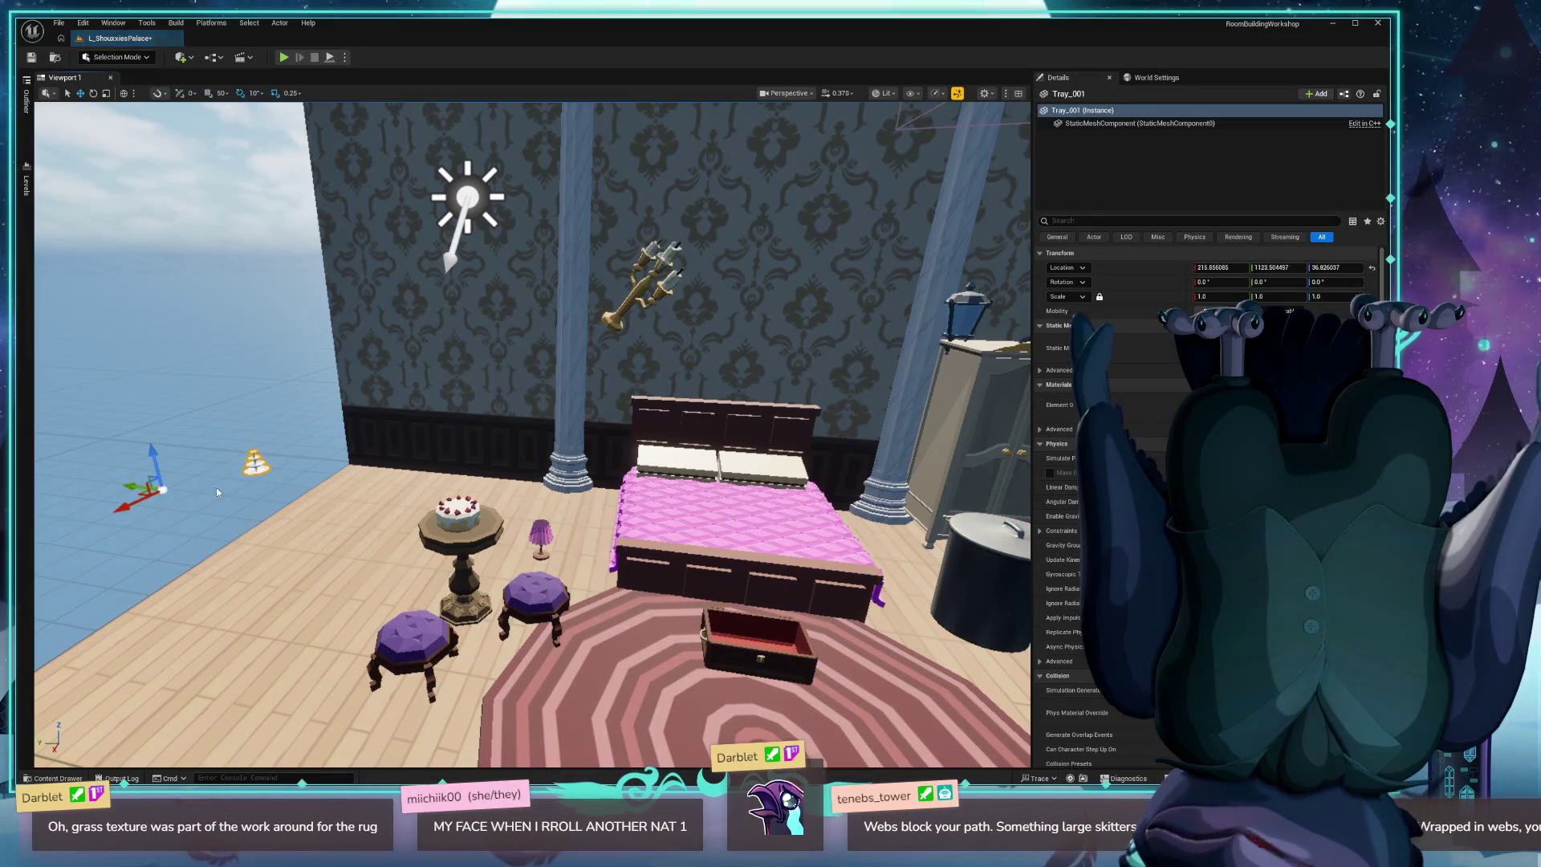
{"action": "key", "text": "Delete"}
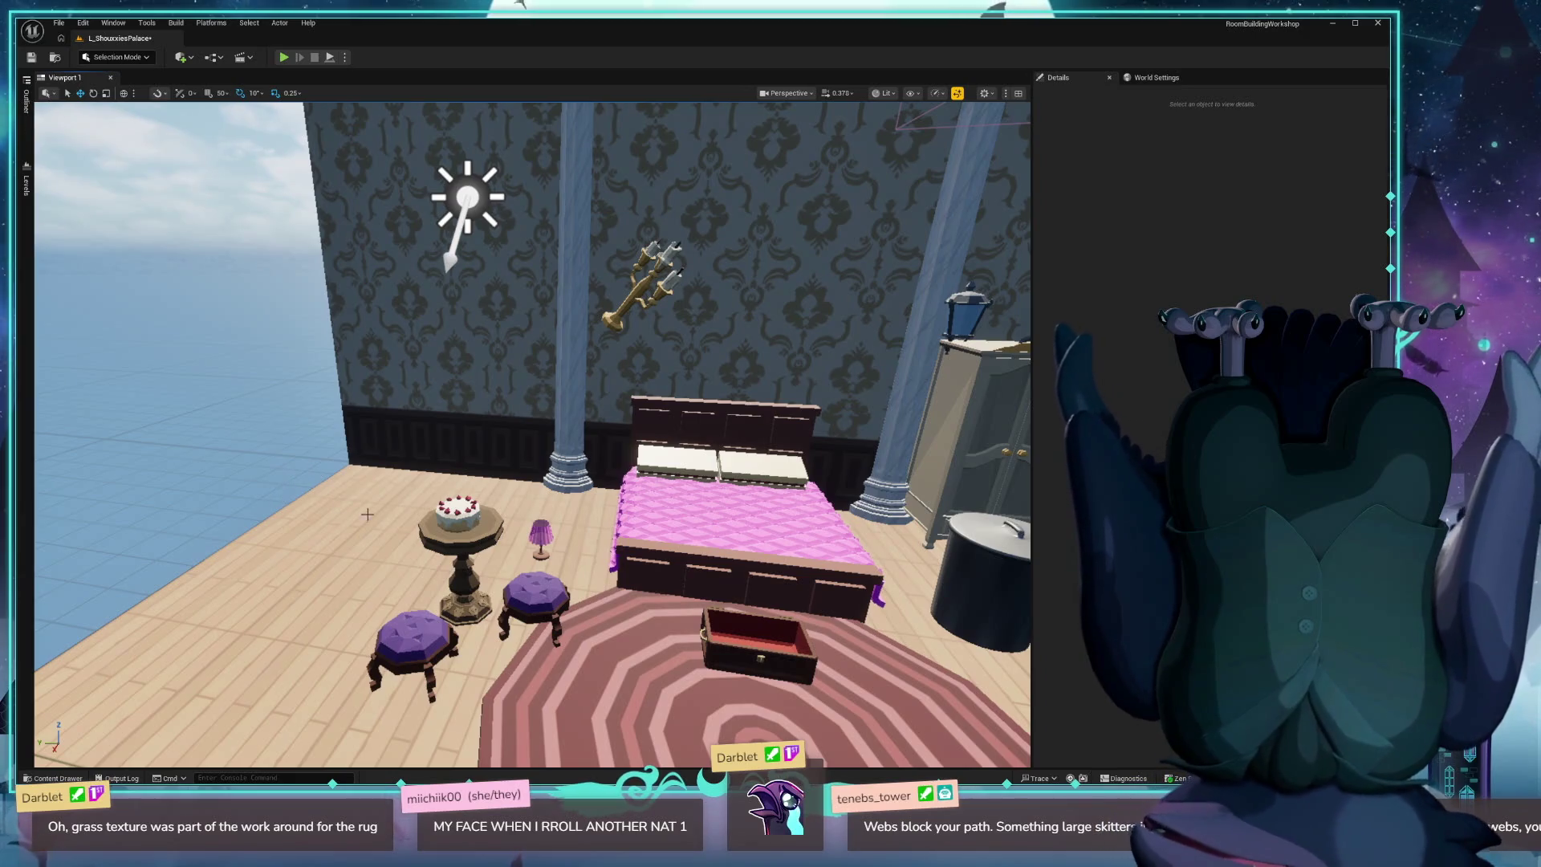
Select and frame the grass-textured rug, orbiting to view its grassy top.
{"action": "scroll", "coordinate": [584, 551], "scroll_direction": "up", "scroll_amount": 5}
{"action": "key", "text": "ctrl+space"}
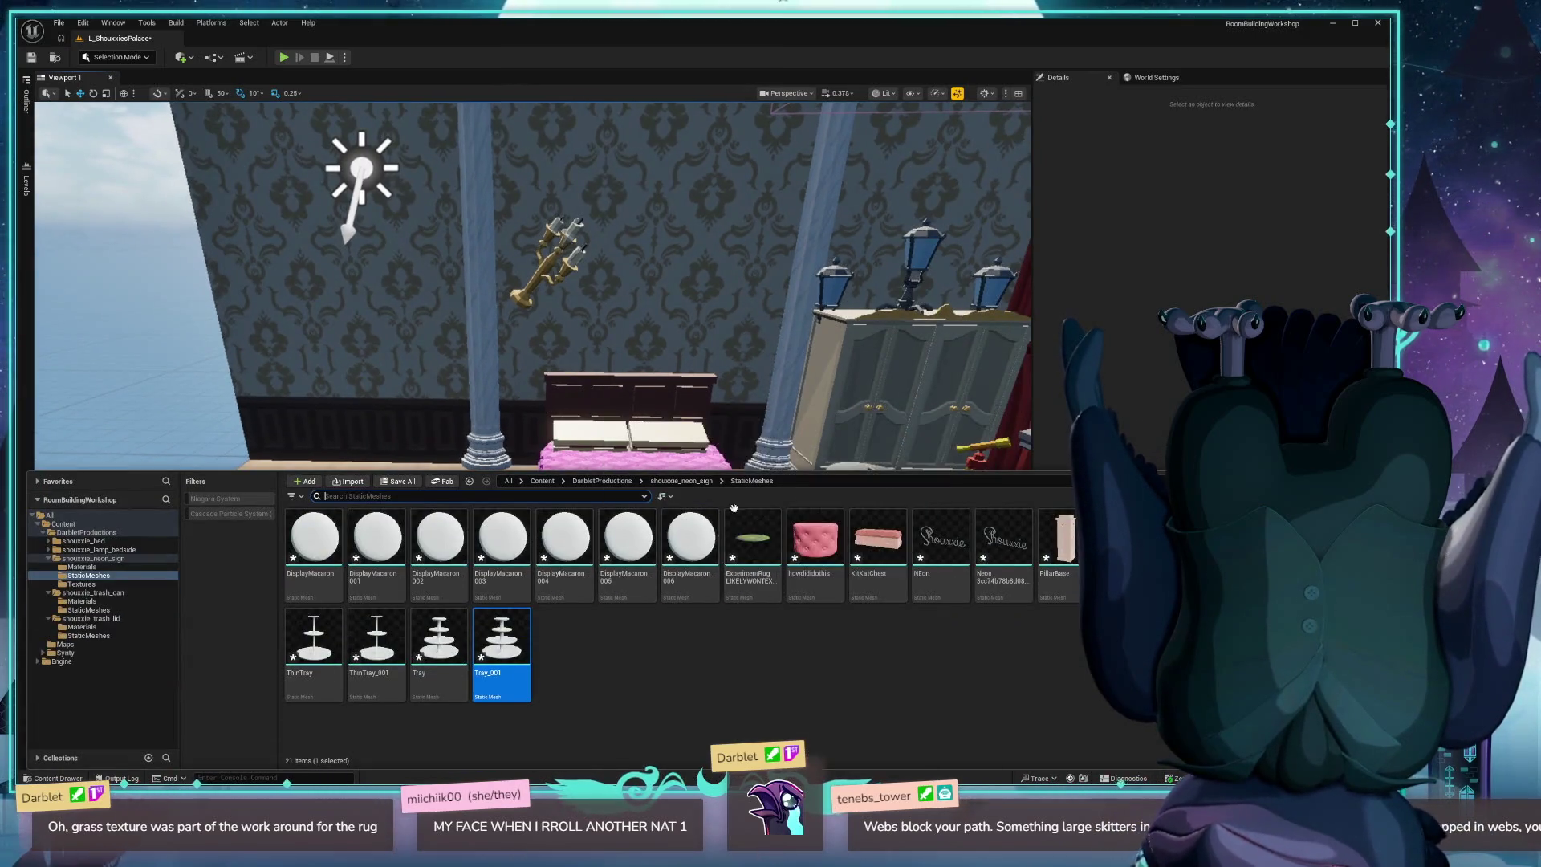
{"action": "key", "text": "ctrl+space"}
{"action": "left_click", "coordinate": [158, 645]}
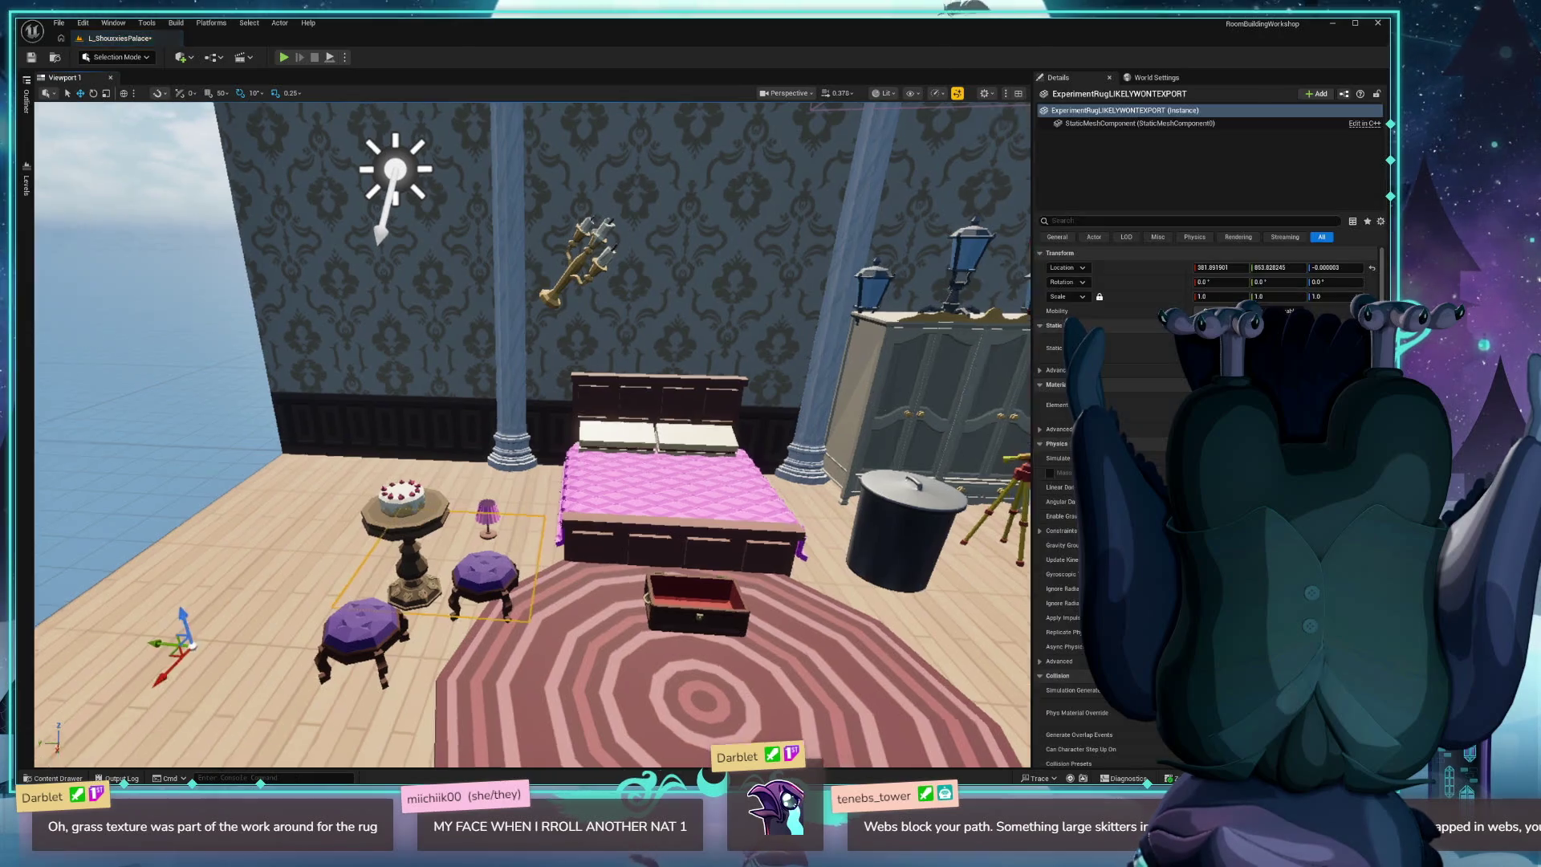
{"action": "key", "text": "f"}
{"action": "scroll", "coordinate": [532, 433], "scroll_direction": "up", "scroll_amount": 10}
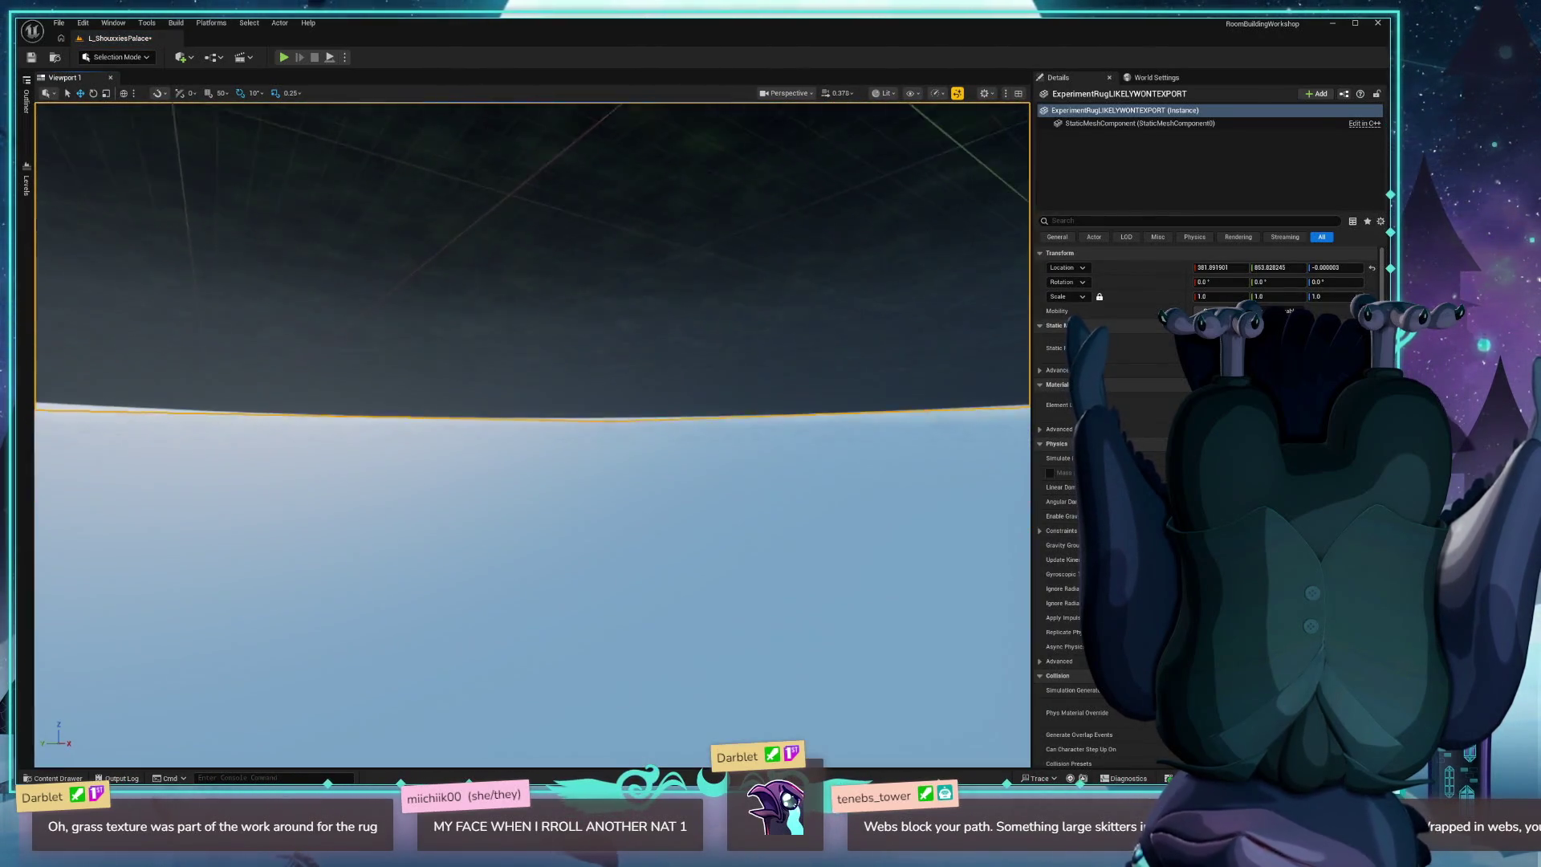
{"action": "mouse_move", "coordinate": [532, 433]}
{"action": "left_mouse_down"}
{"action": "mouse_move", "coordinate": [521, 449]}
{"action": "mouse_move", "coordinate": [497, 425]}
{"action": "mouse_move", "coordinate": [530, 449]}
{"action": "mouse_move", "coordinate": [530, 514]}
{"action": "mouse_move", "coordinate": [530, 449]}
{"action": "left_mouse_up"}
{"action": "key", "text": "ctrl+space"}
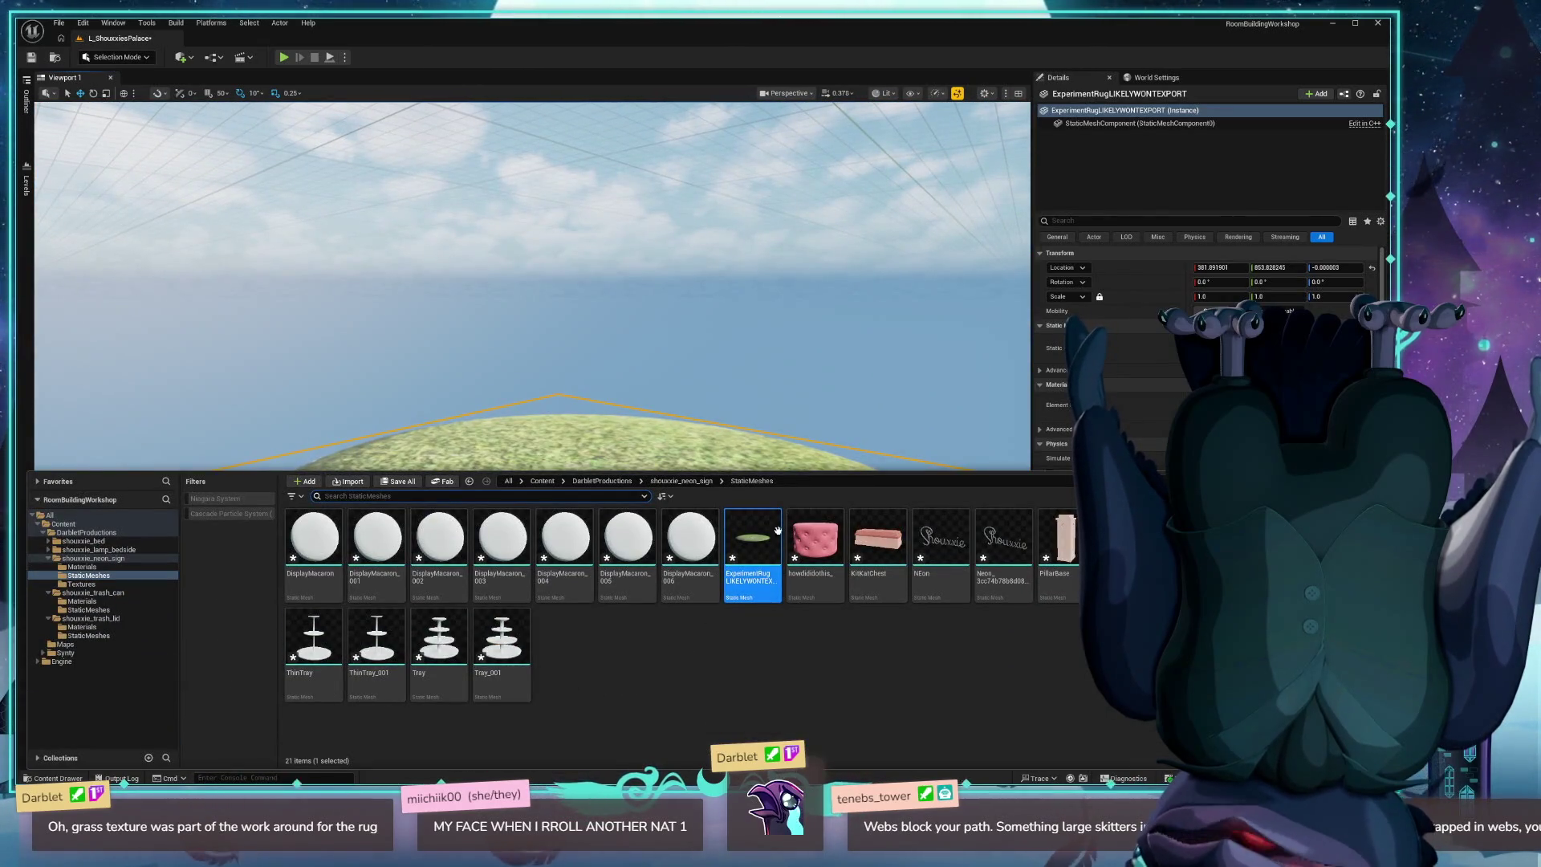
Open the CarpetAttempt material instance from shouxxie_neon_sign > Materials.
{"action": "left_click", "coordinate": [682, 481]}
{"action": "double_click", "coordinate": [314, 536]}
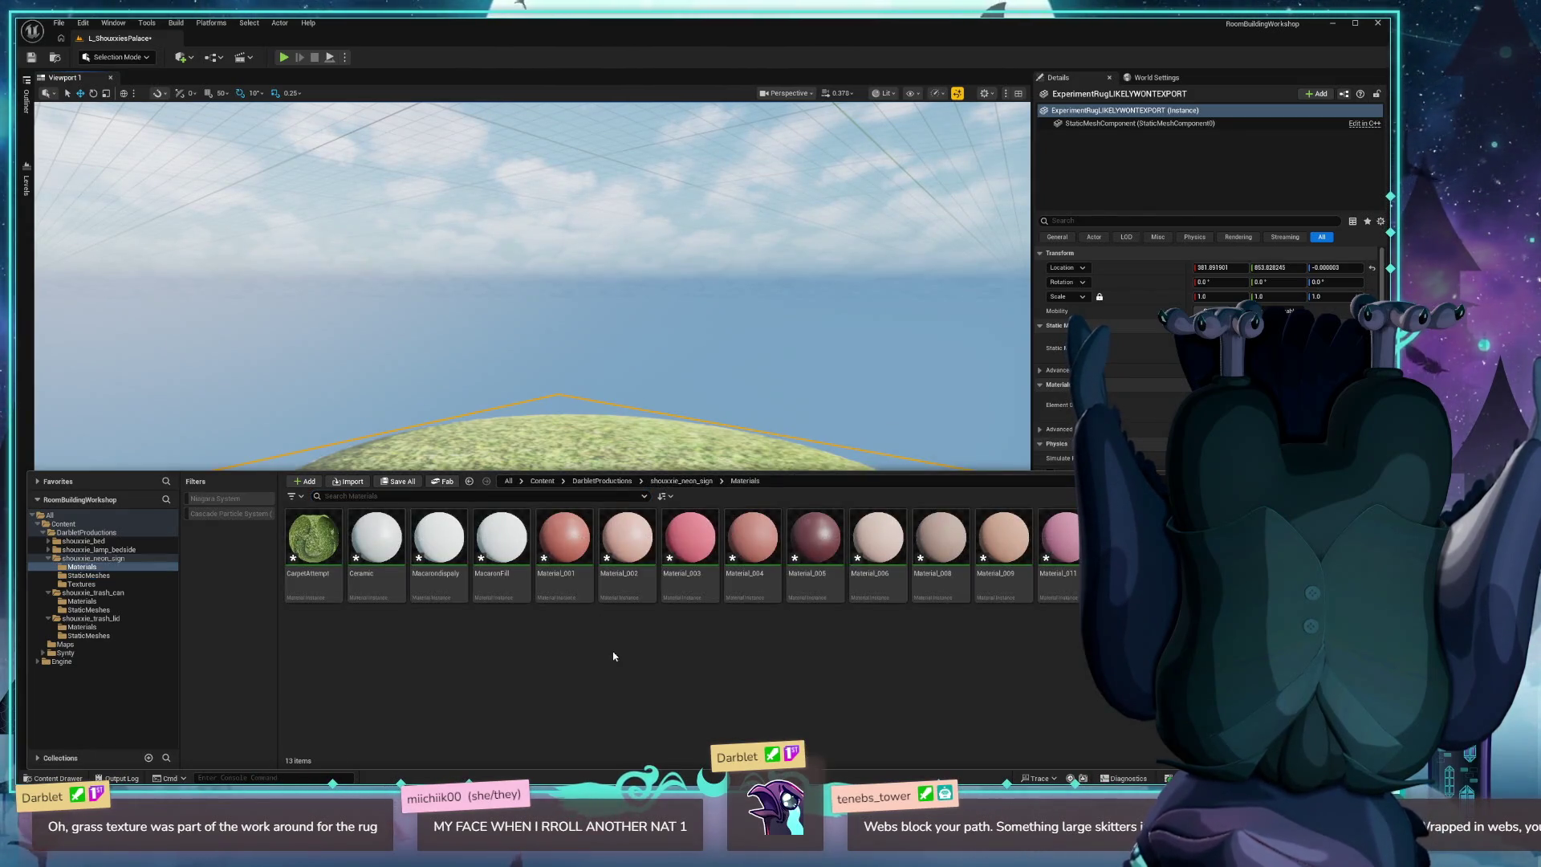
{"action": "double_click", "coordinate": [314, 546]}
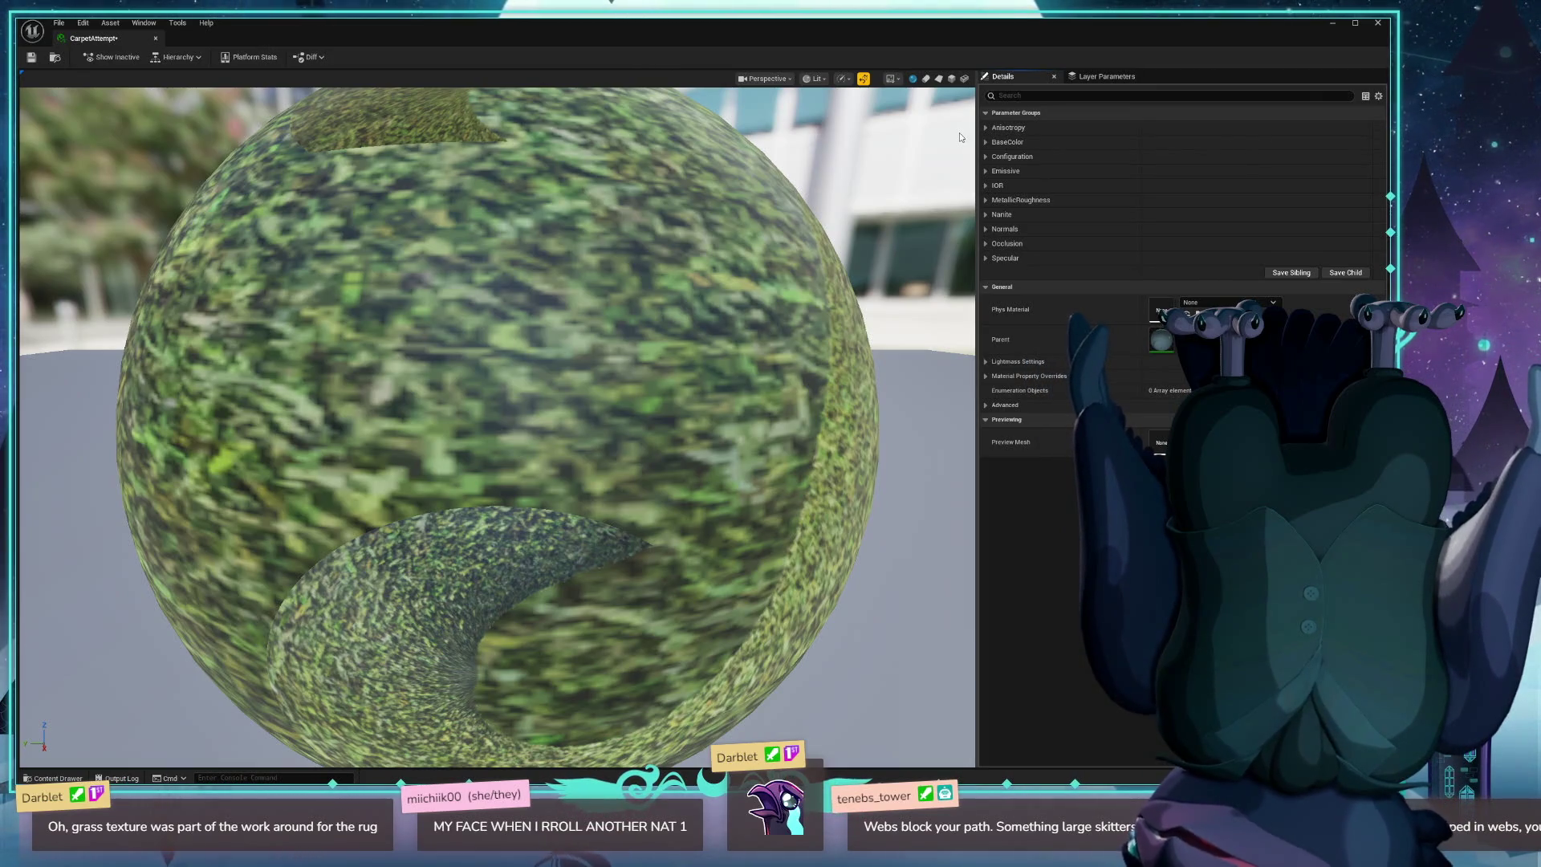
Open CarpetAttempt's grey parent material and zoom its preview.
{"action": "double_click", "coordinate": [1163, 348]}
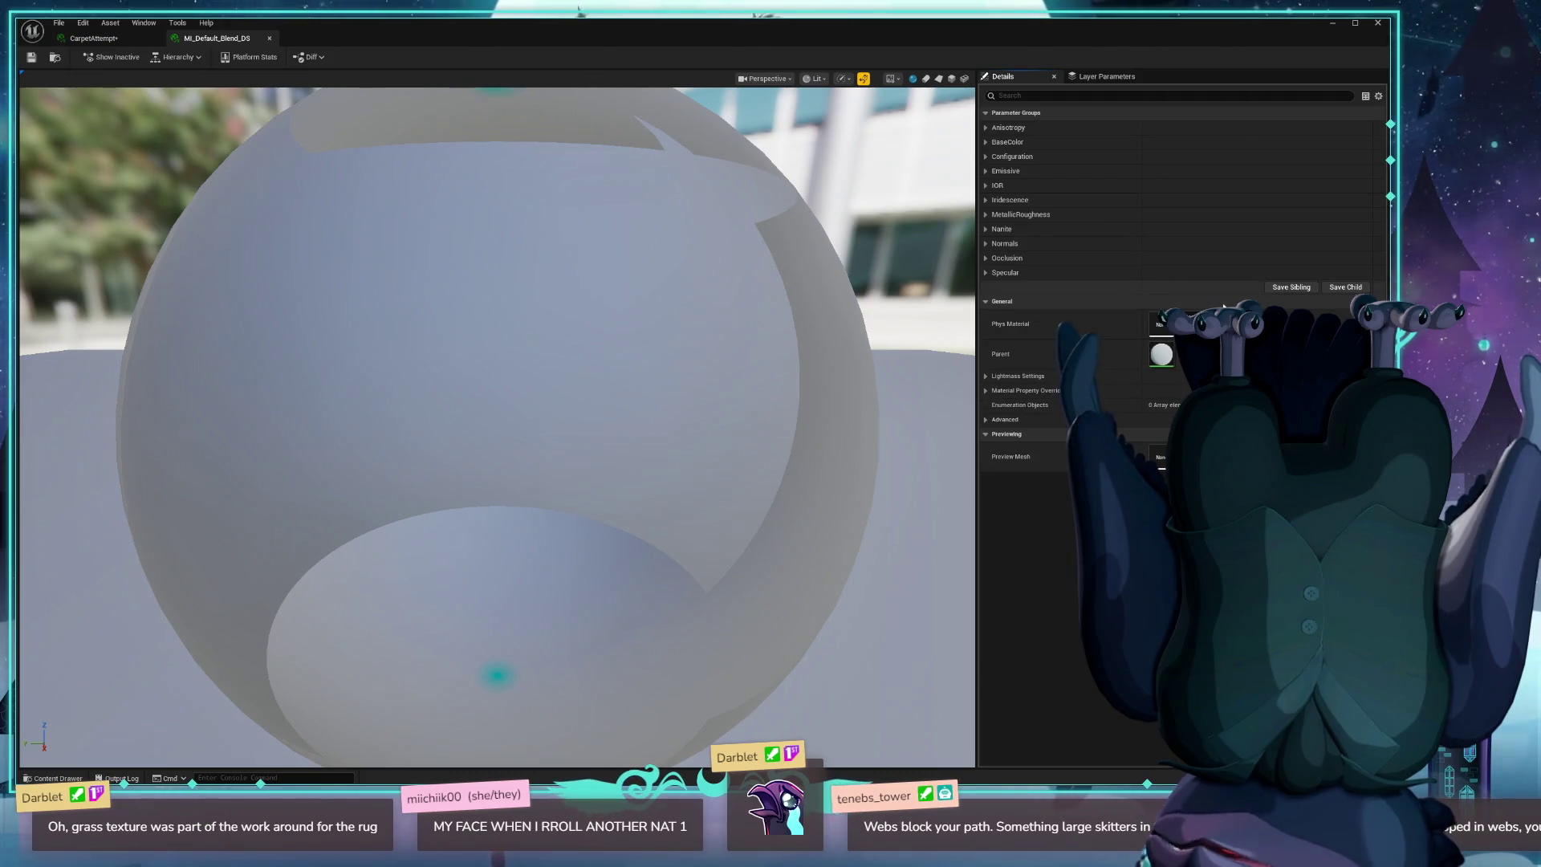
{"action": "scroll", "coordinate": [825, 362], "scroll_direction": "down", "scroll_amount": 5}
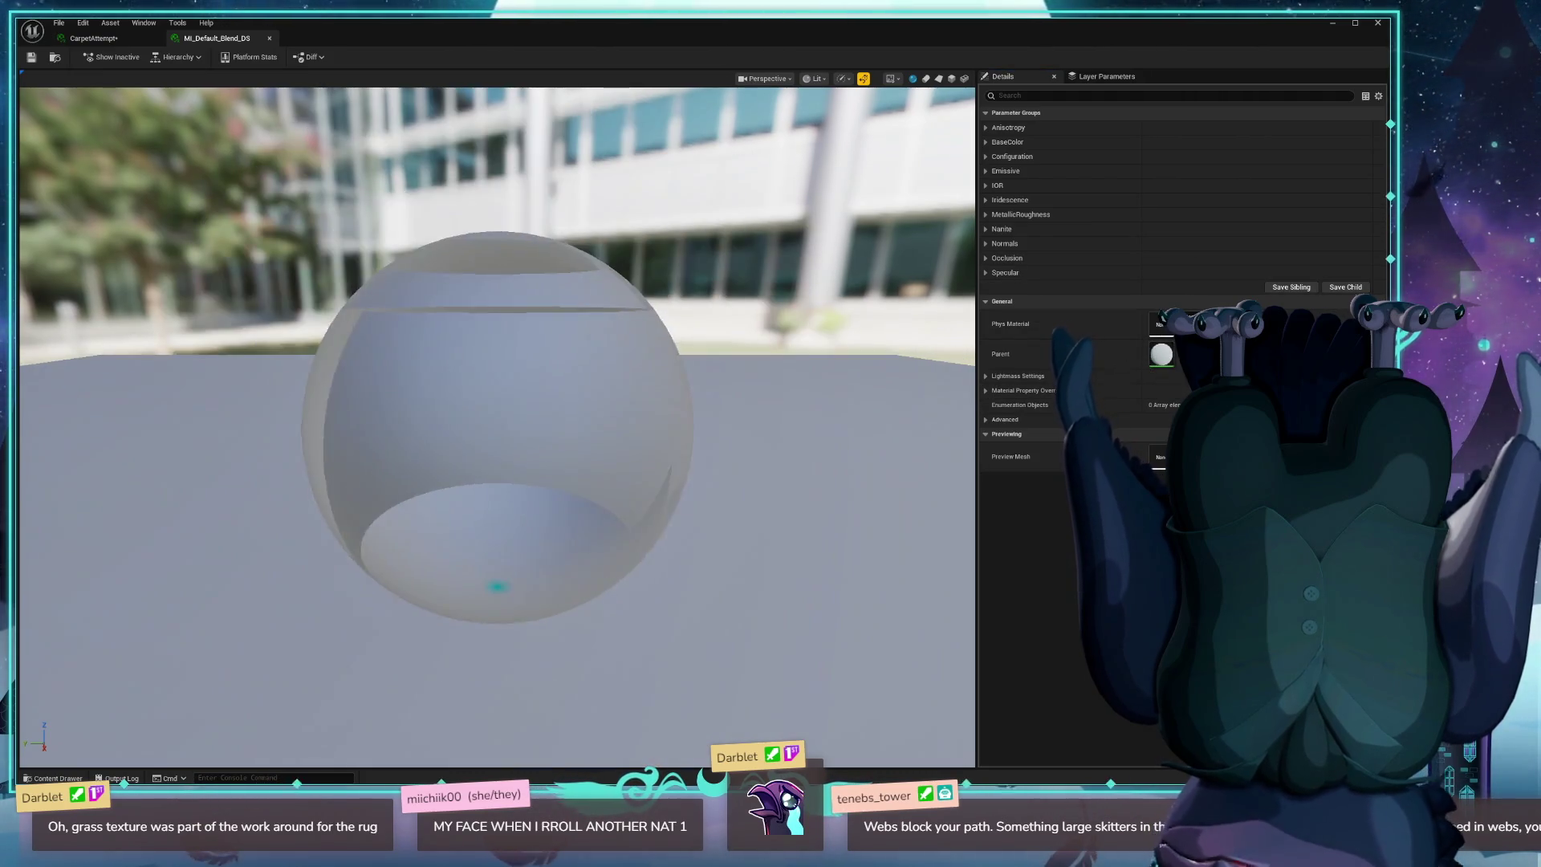
{"action": "scroll", "coordinate": [498, 425], "scroll_direction": "up", "scroll_amount": 5}
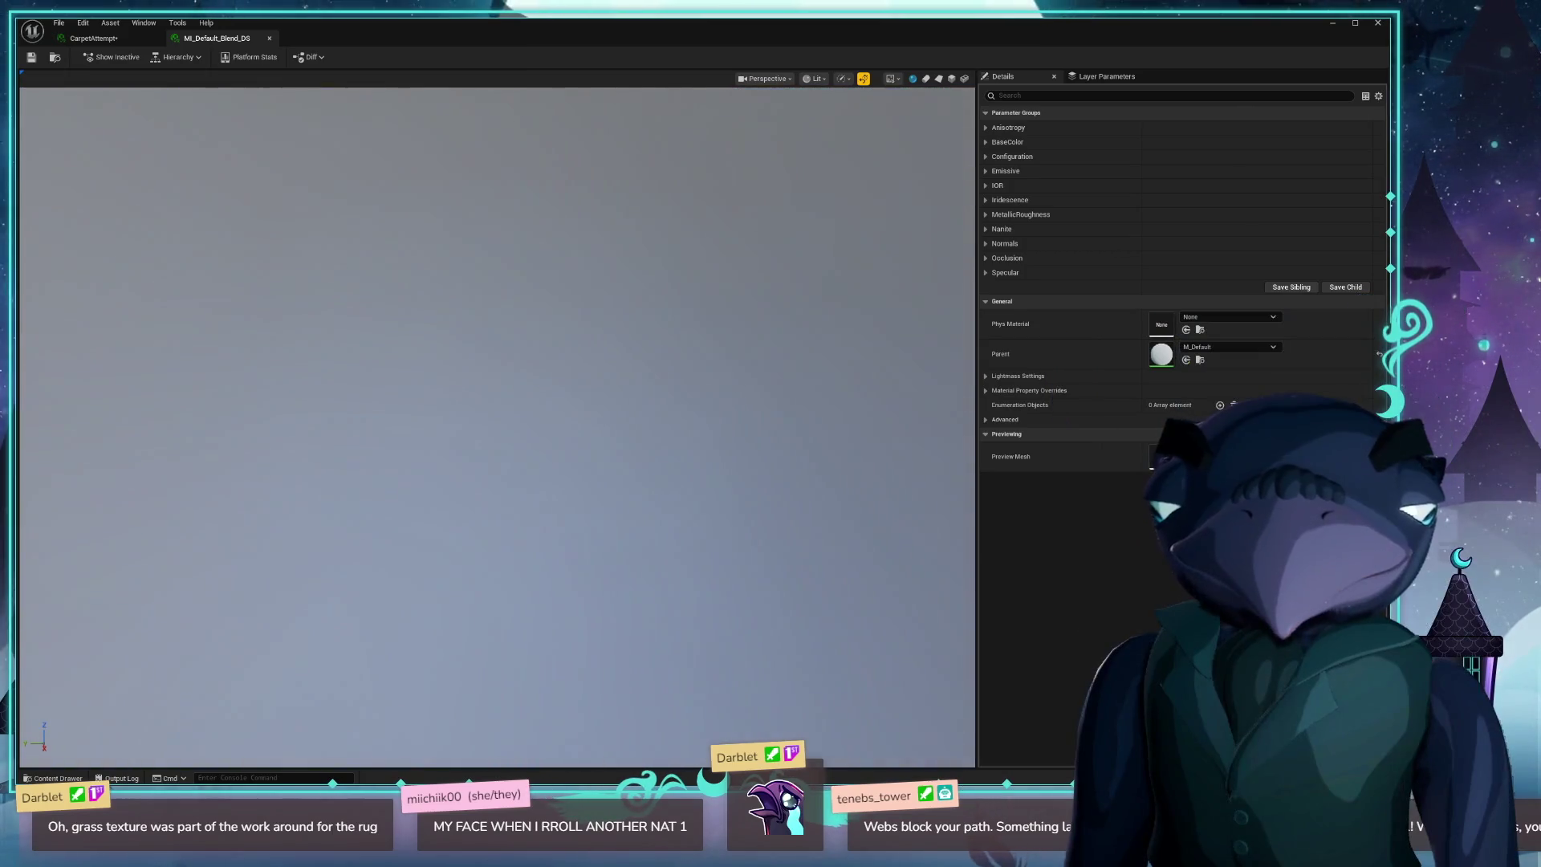
{"action": "scroll", "coordinate": [498, 426], "scroll_direction": "down", "scroll_amount": 10}
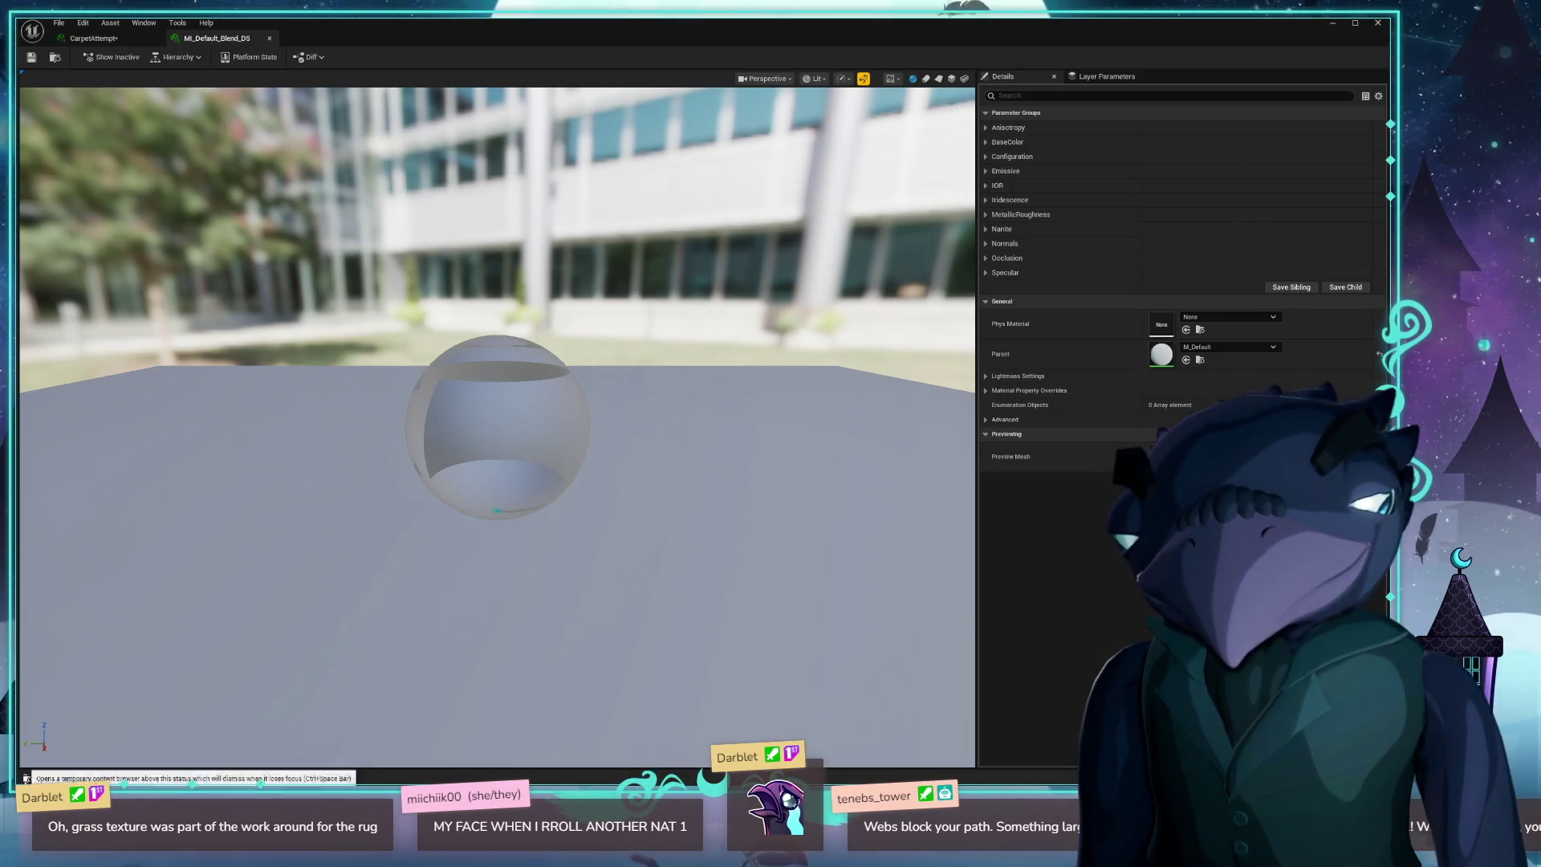
Browse back to the neon sign's Materials folder, then close the material editor.
{"action": "left_click", "coordinate": [53, 777]}
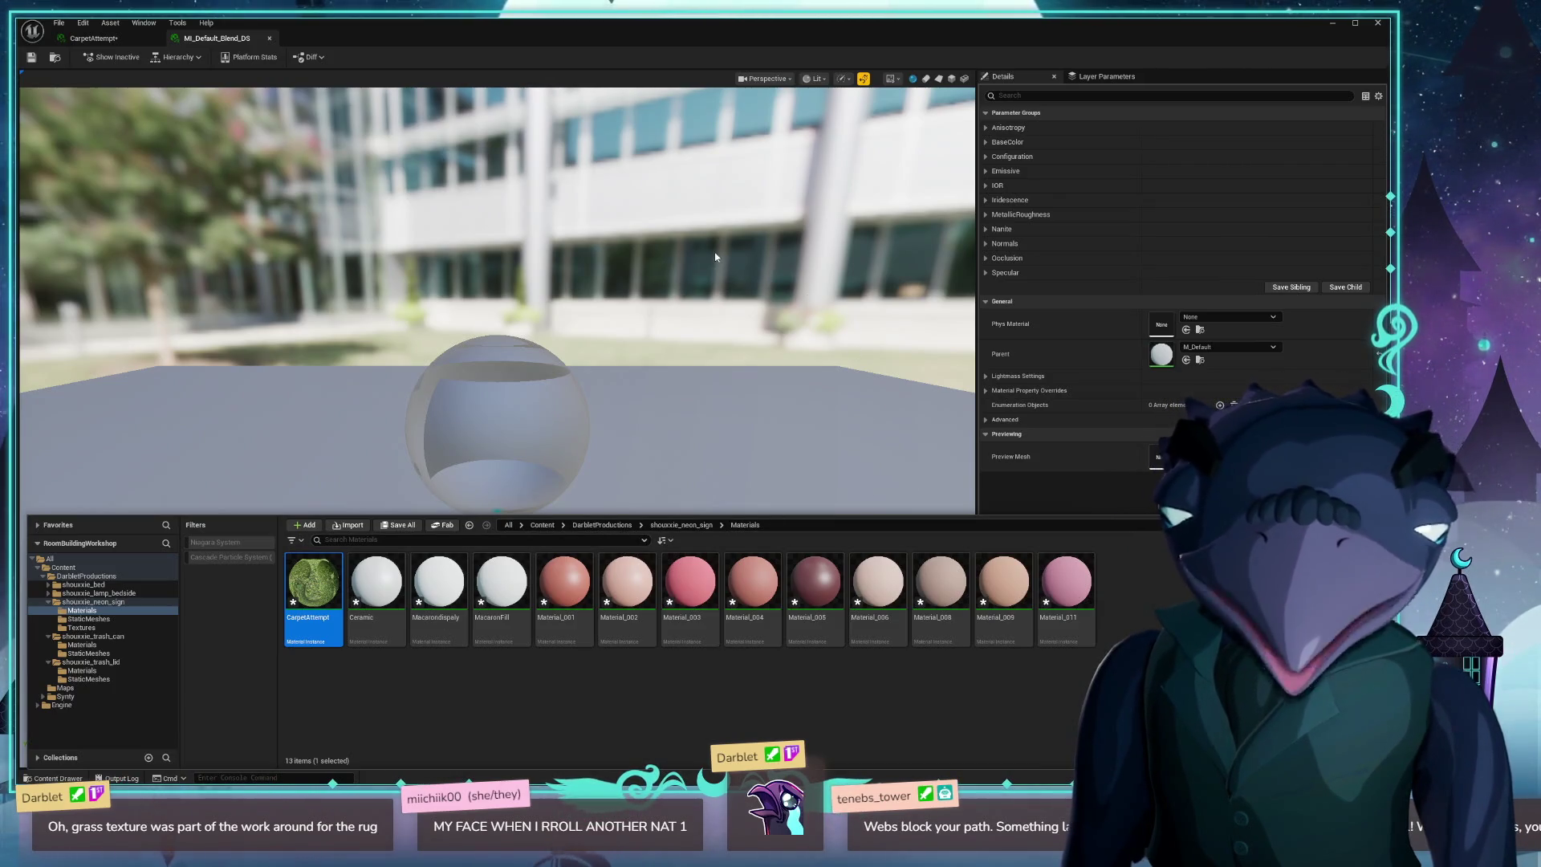
{"action": "left_click", "coordinate": [683, 526]}
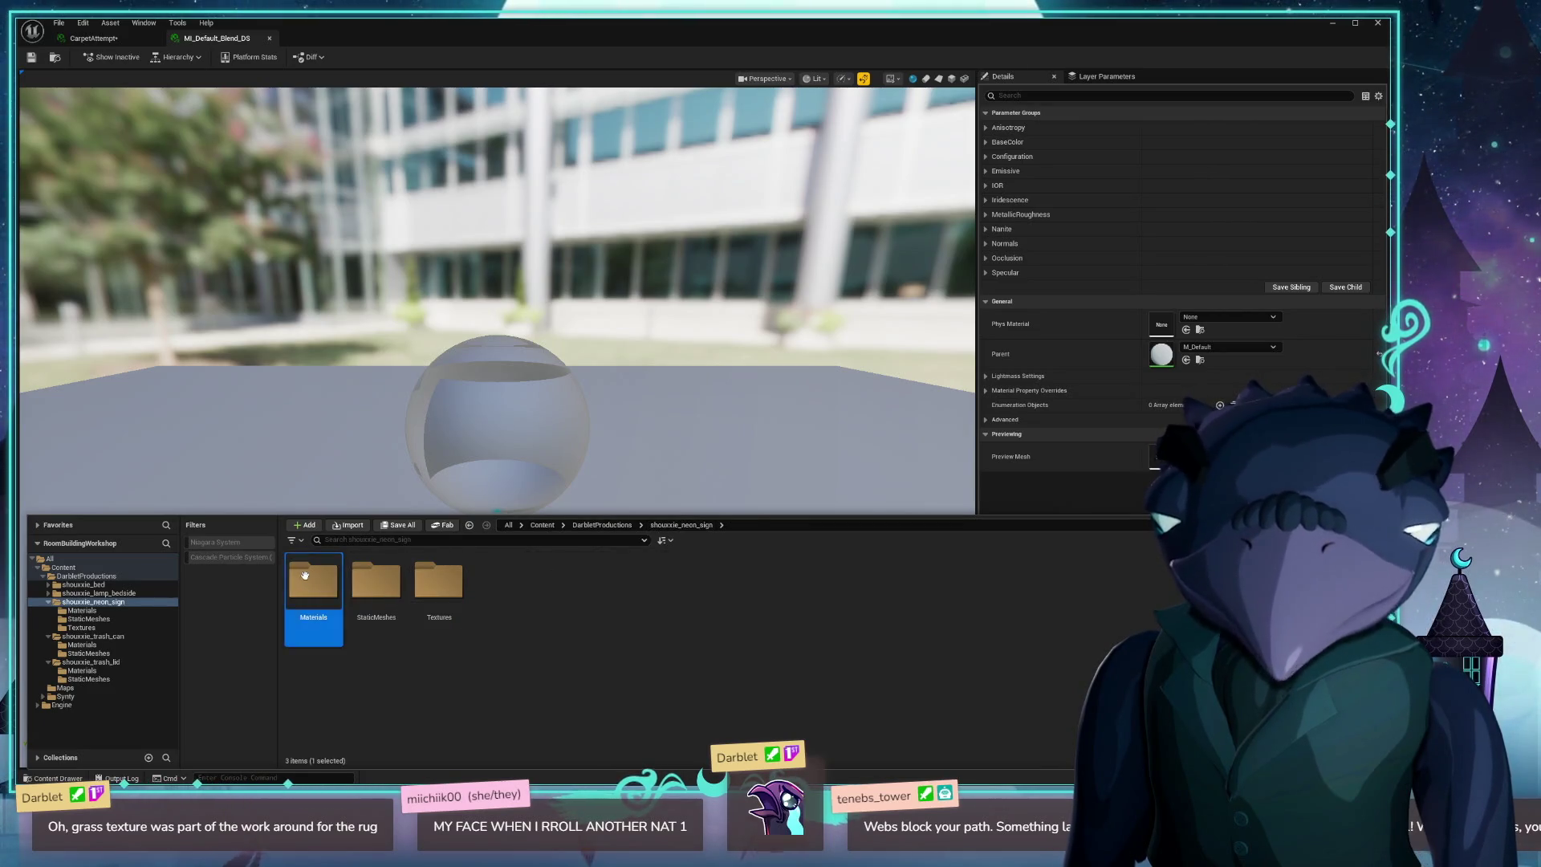
{"action": "double_click", "coordinate": [317, 594]}
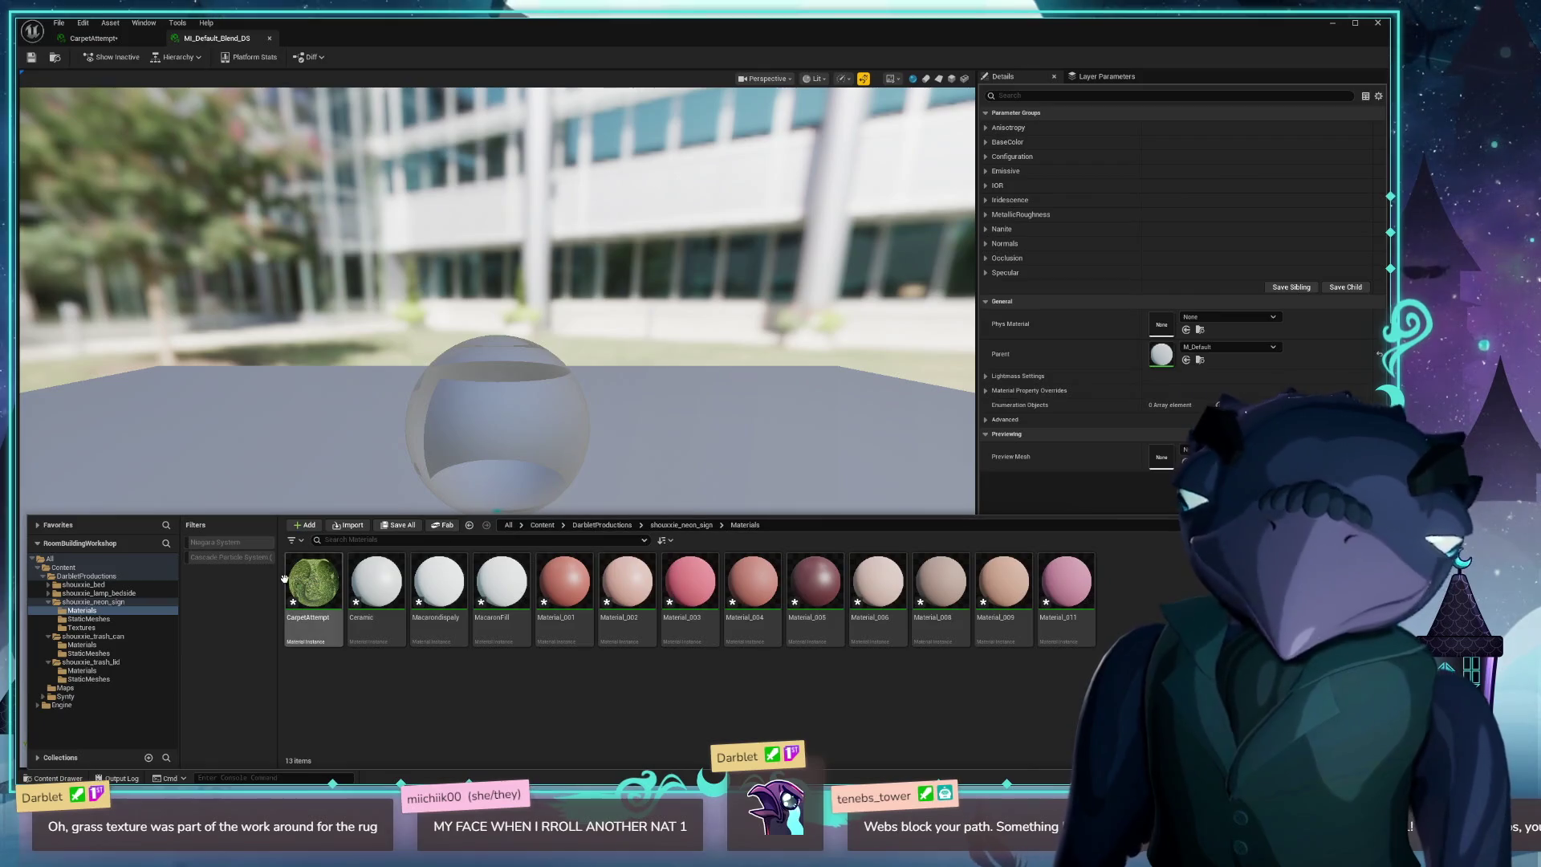
{"action": "key", "text": "ctrl+space"}
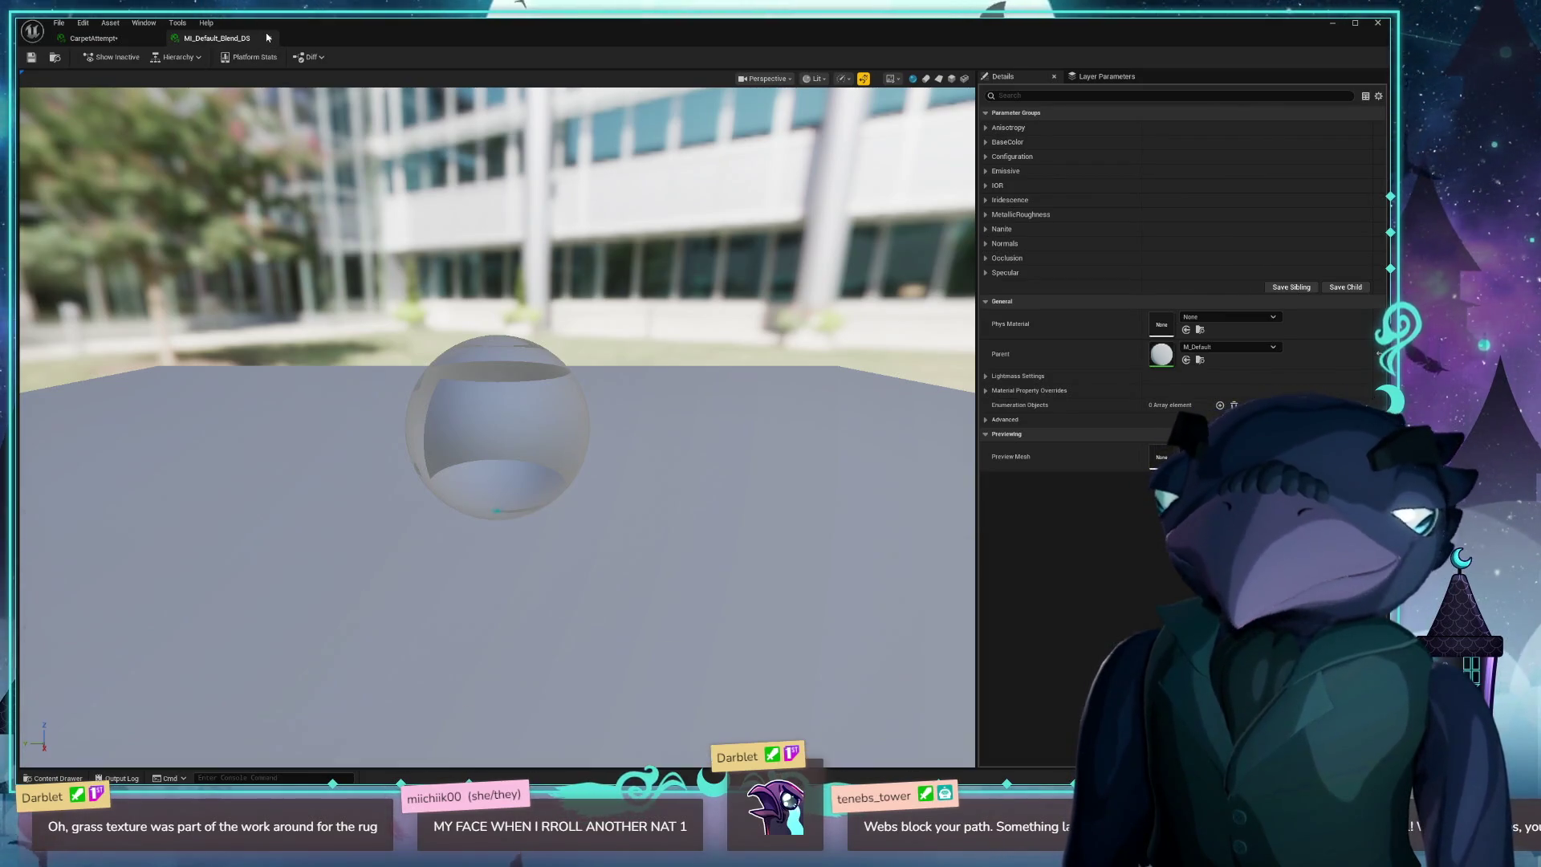
{"action": "left_click", "coordinate": [1374, 24]}
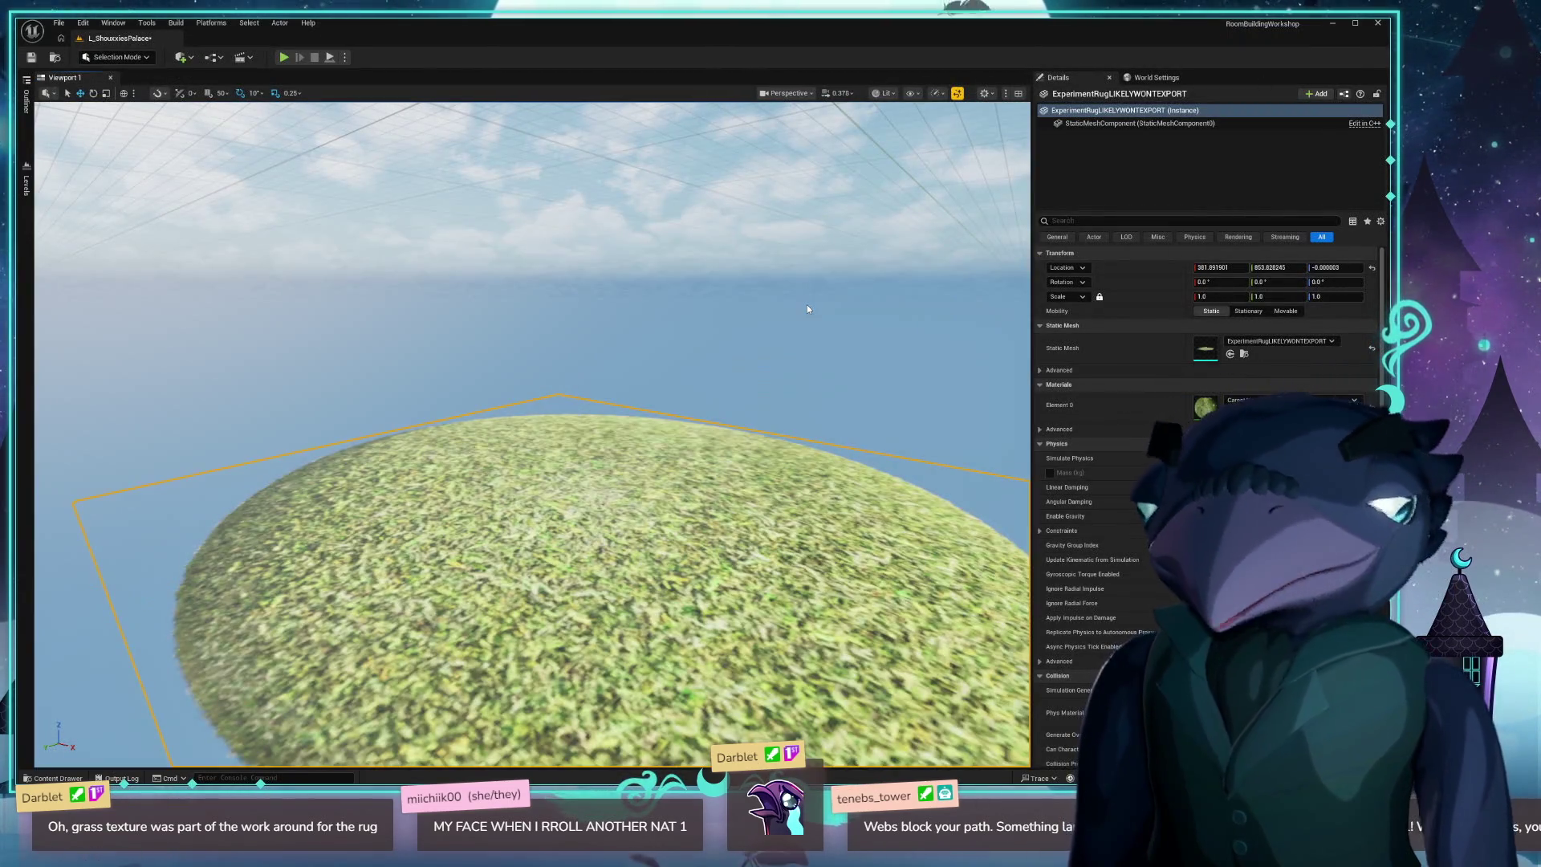
Frame the grass rug and browse to the neon sign's StaticMeshes folder.
{"action": "left_click_drag", "start_coordinate": [496, 542], "coordinate": [536, 182]}
{"action": "key", "text": "f"}
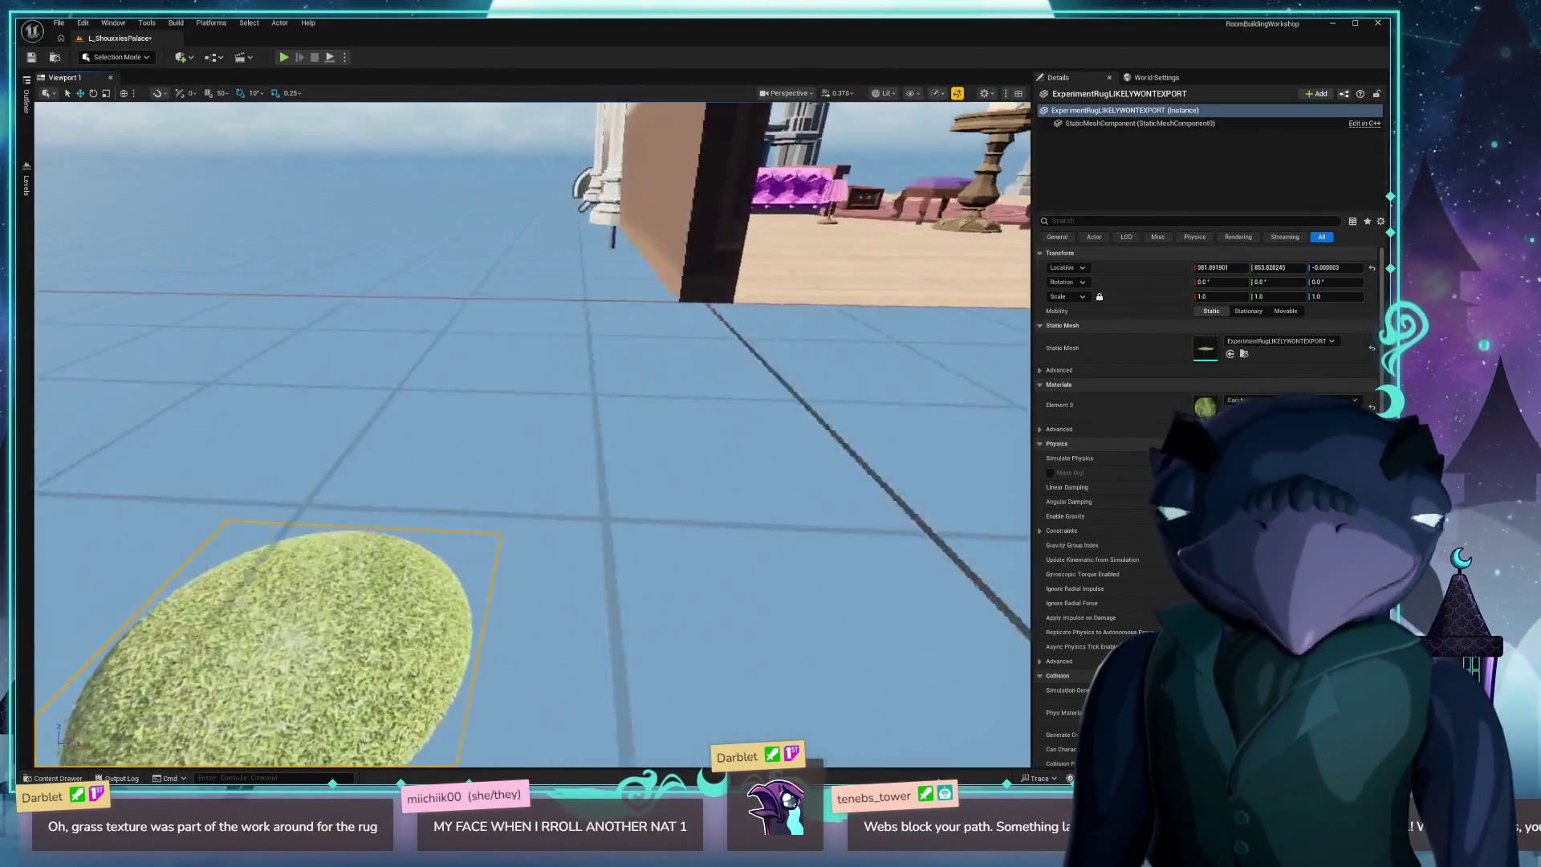
{"action": "key", "text": "ctrl+space"}
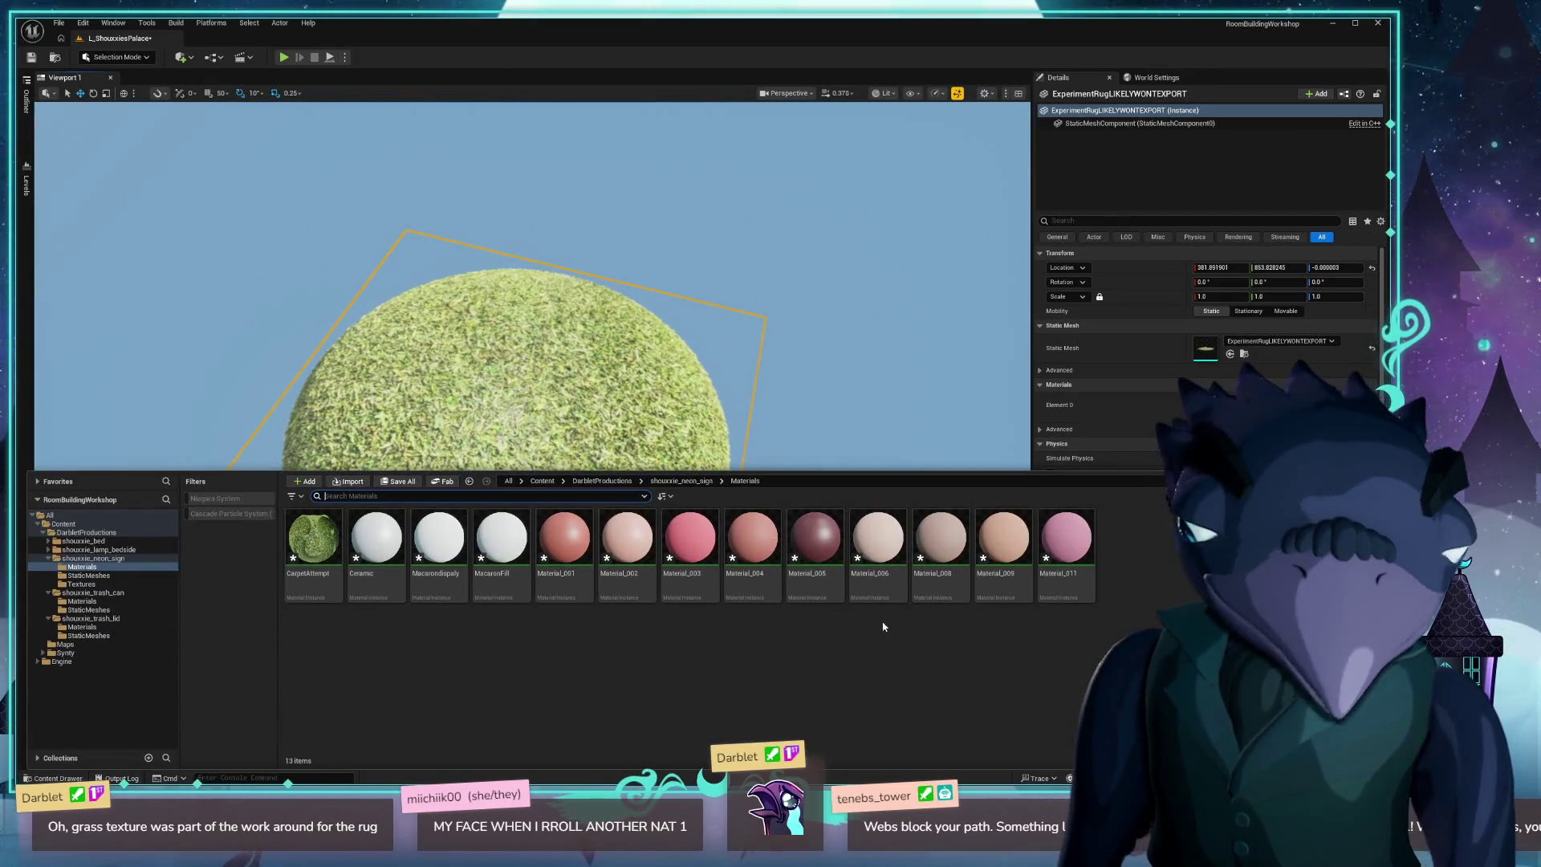
{"action": "left_click", "coordinate": [681, 481]}
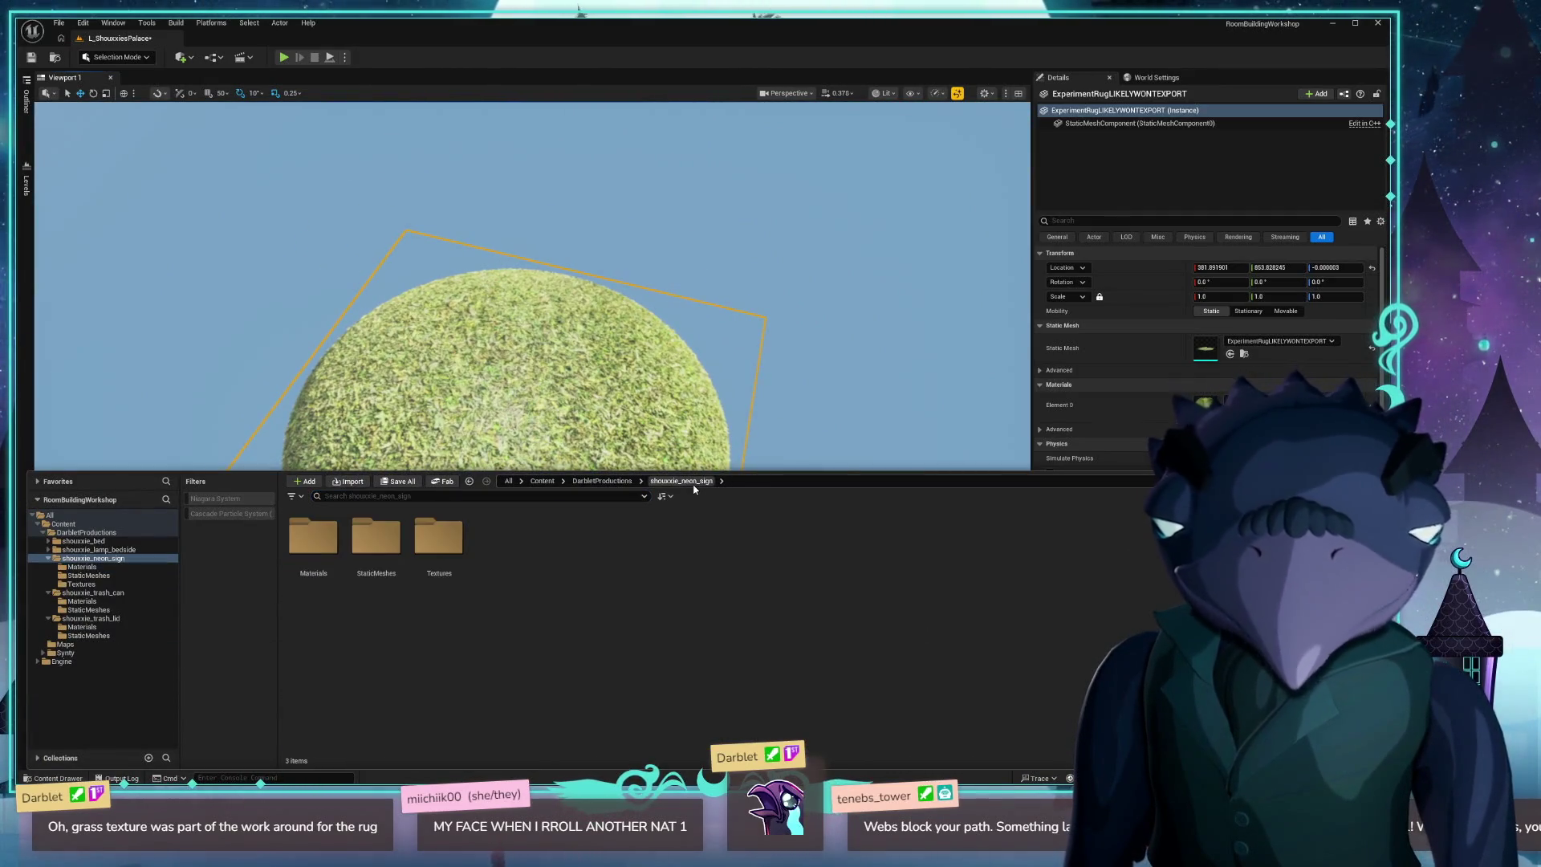
{"action": "double_click", "coordinate": [377, 536]}
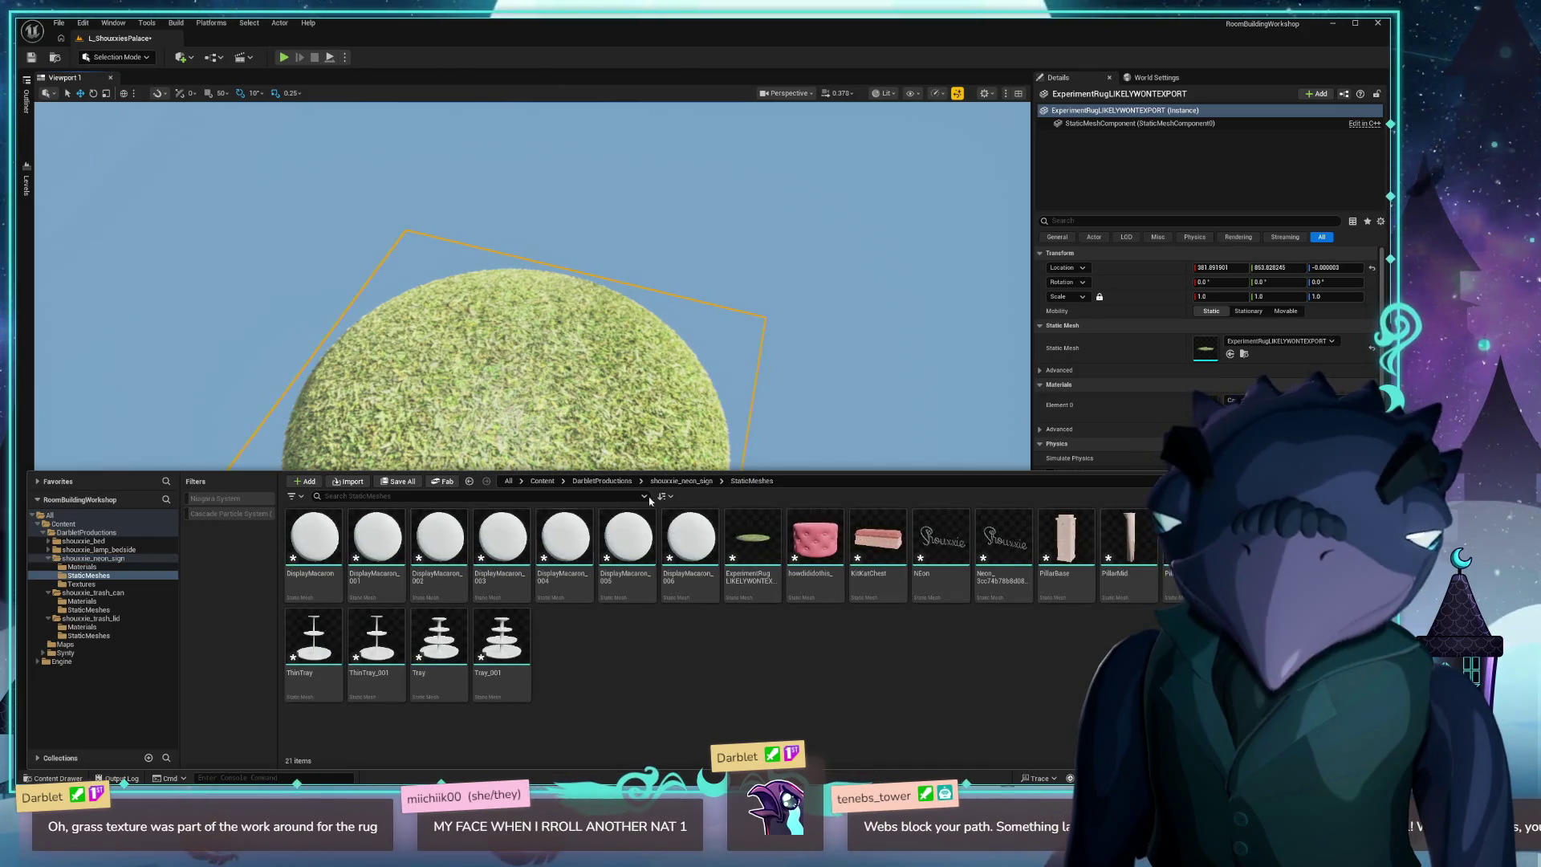
Turn the view back toward the room walls and close the Unreal editor.
{"action": "scroll", "coordinate": [562, 281], "scroll_direction": "down", "scroll_amount": 5}
{"action": "mouse_move", "coordinate": [995, 208]}
{"action": "left_mouse_down"}
{"action": "mouse_move", "coordinate": [947, 241]}
{"action": "mouse_move", "coordinate": [995, 208]}
{"action": "mouse_move", "coordinate": [955, 128]}
{"action": "left_mouse_up"}
{"action": "scroll", "coordinate": [530, 434], "scroll_direction": "up", "scroll_amount": 3}
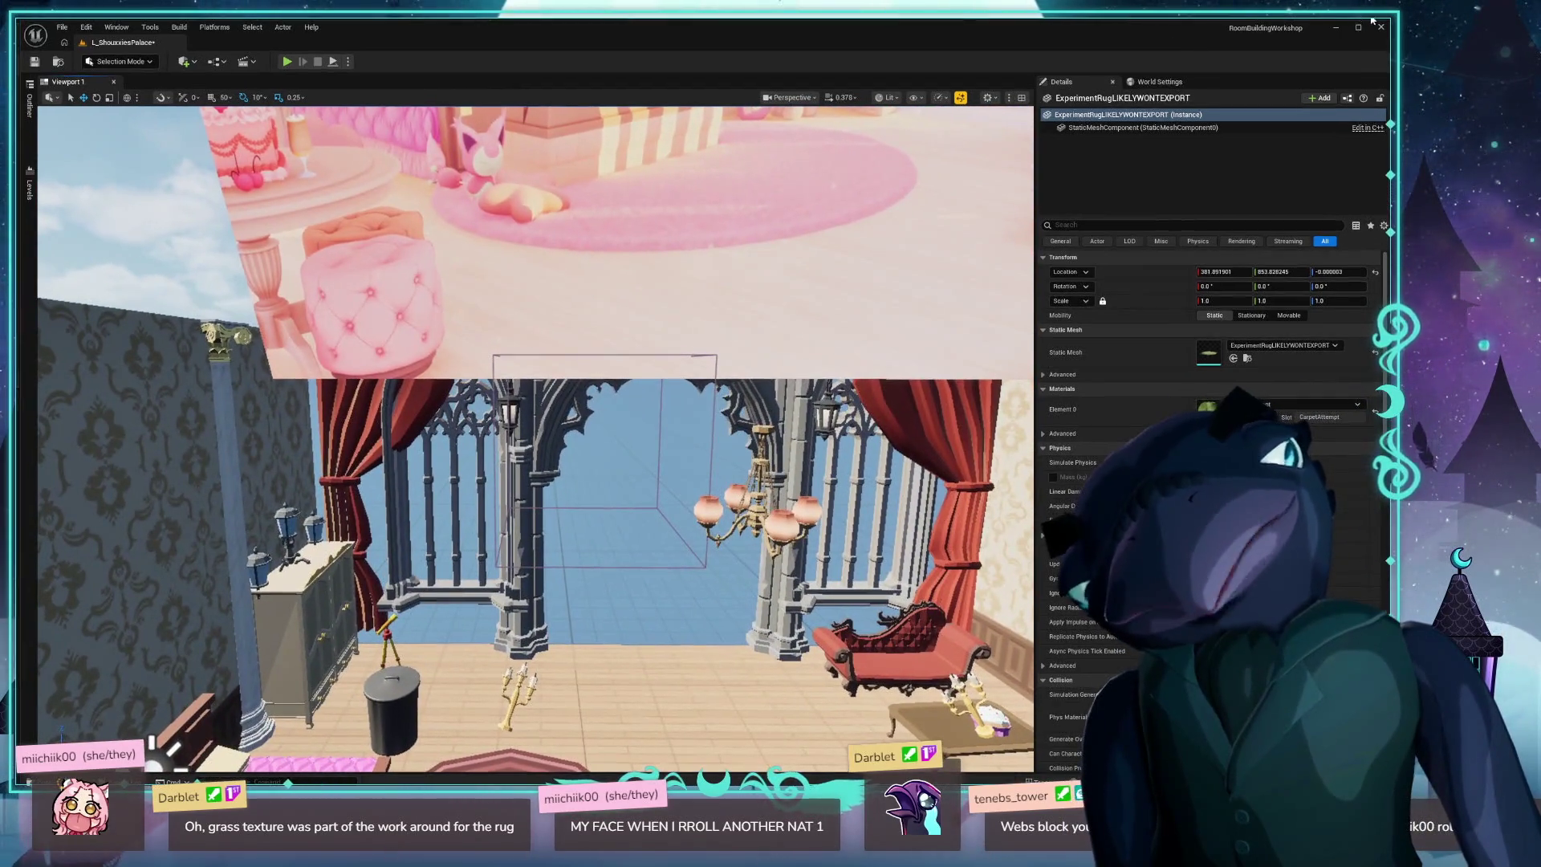
{"action": "left_click", "coordinate": [1381, 28]}
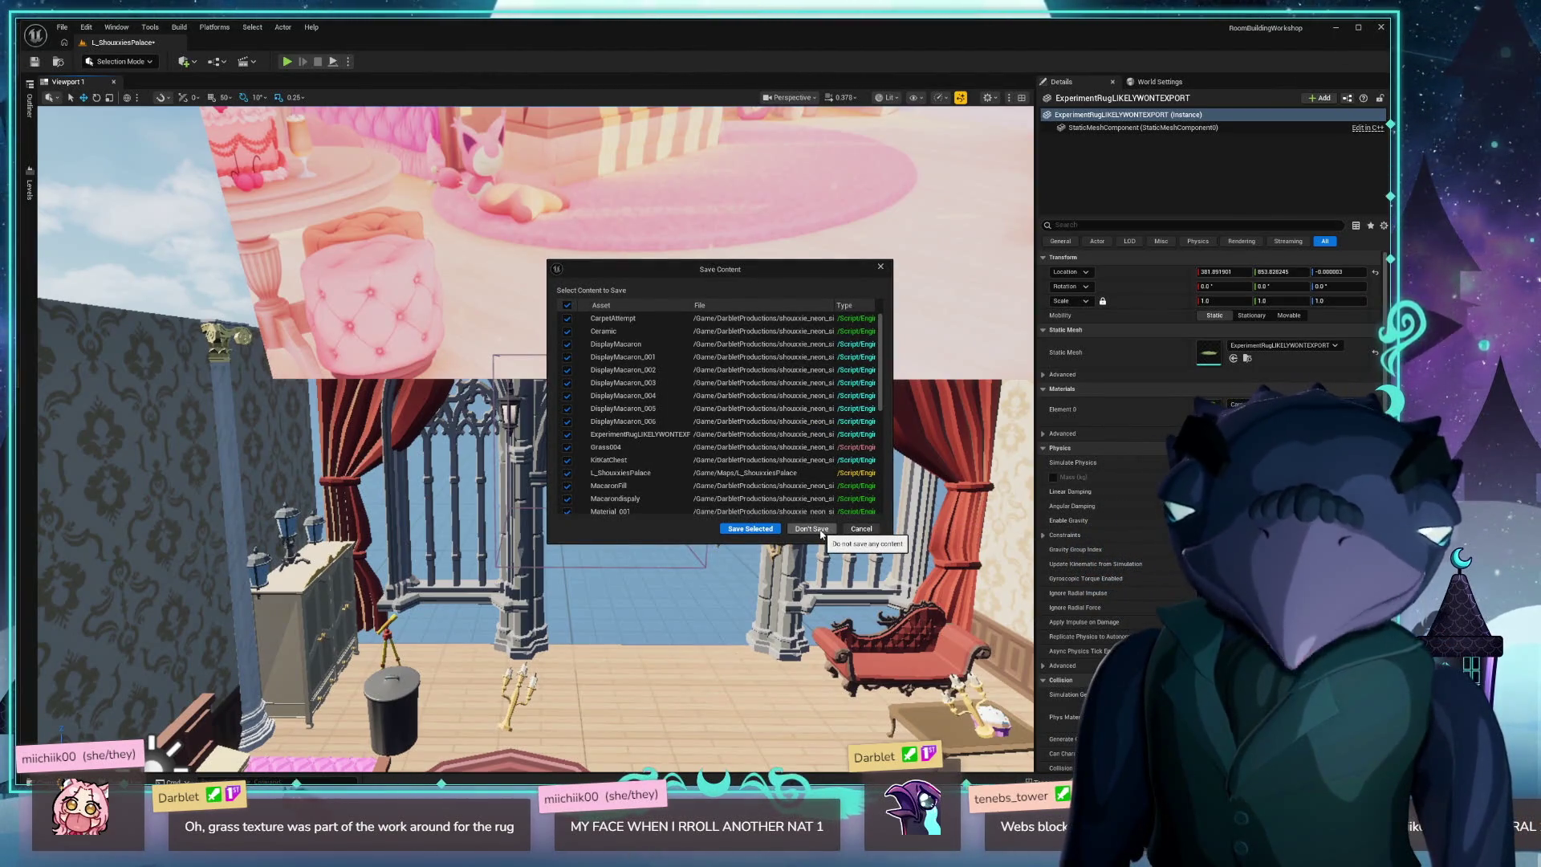
Choose Don't Save in the Save Content dialog to exit without saving.
{"action": "left_click", "coordinate": [820, 530]}
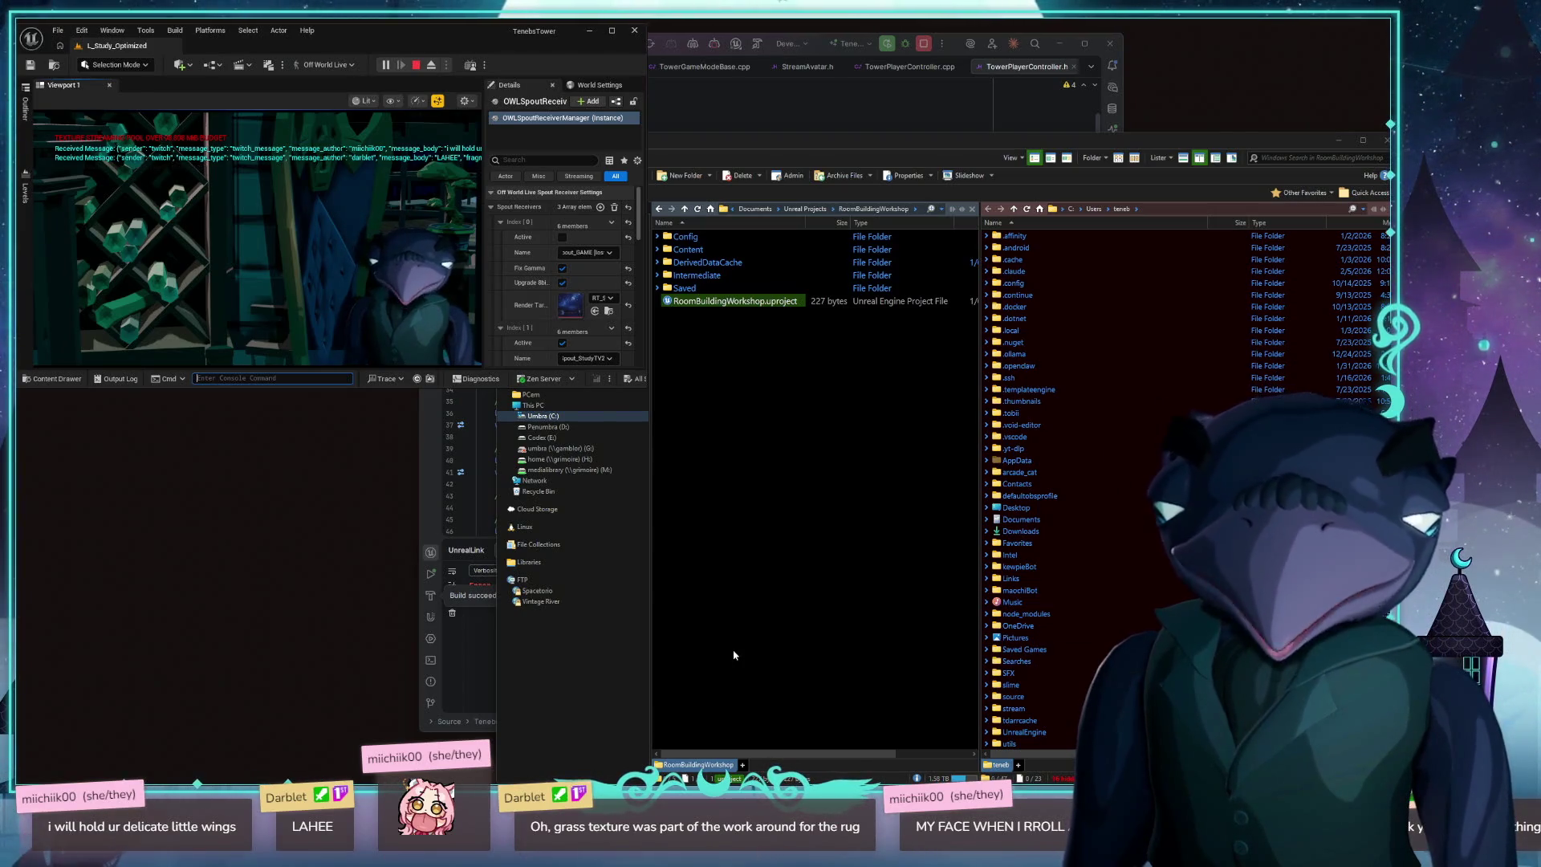
Relaunch RoomBuildingWorkshop.uproject from File Explorer and focus the new editor window.
{"action": "left_click", "coordinate": [753, 302]}
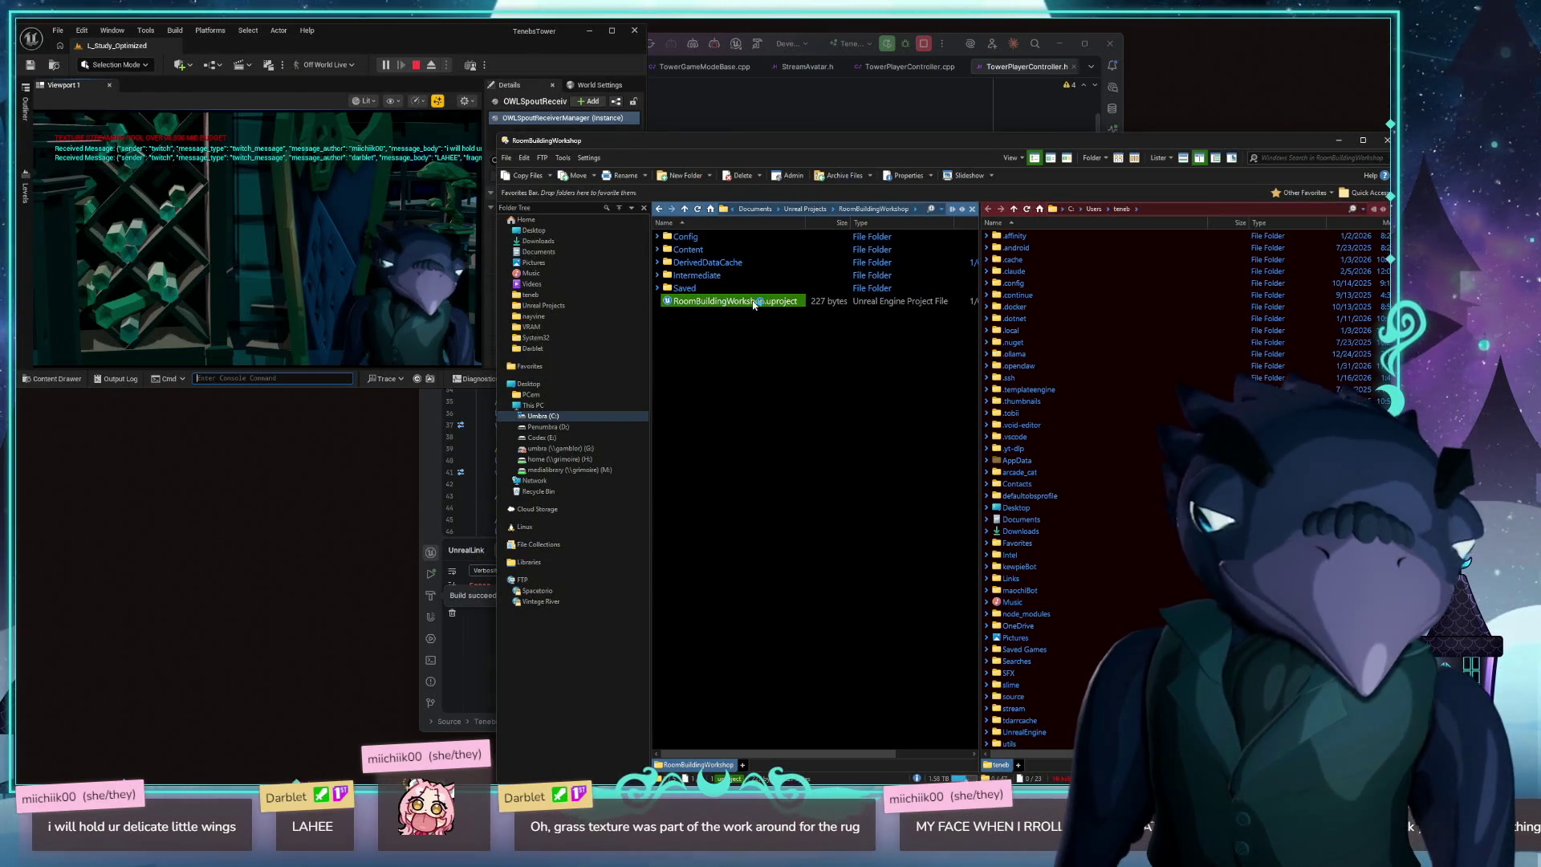
{"action": "double_click", "coordinate": [753, 302]}
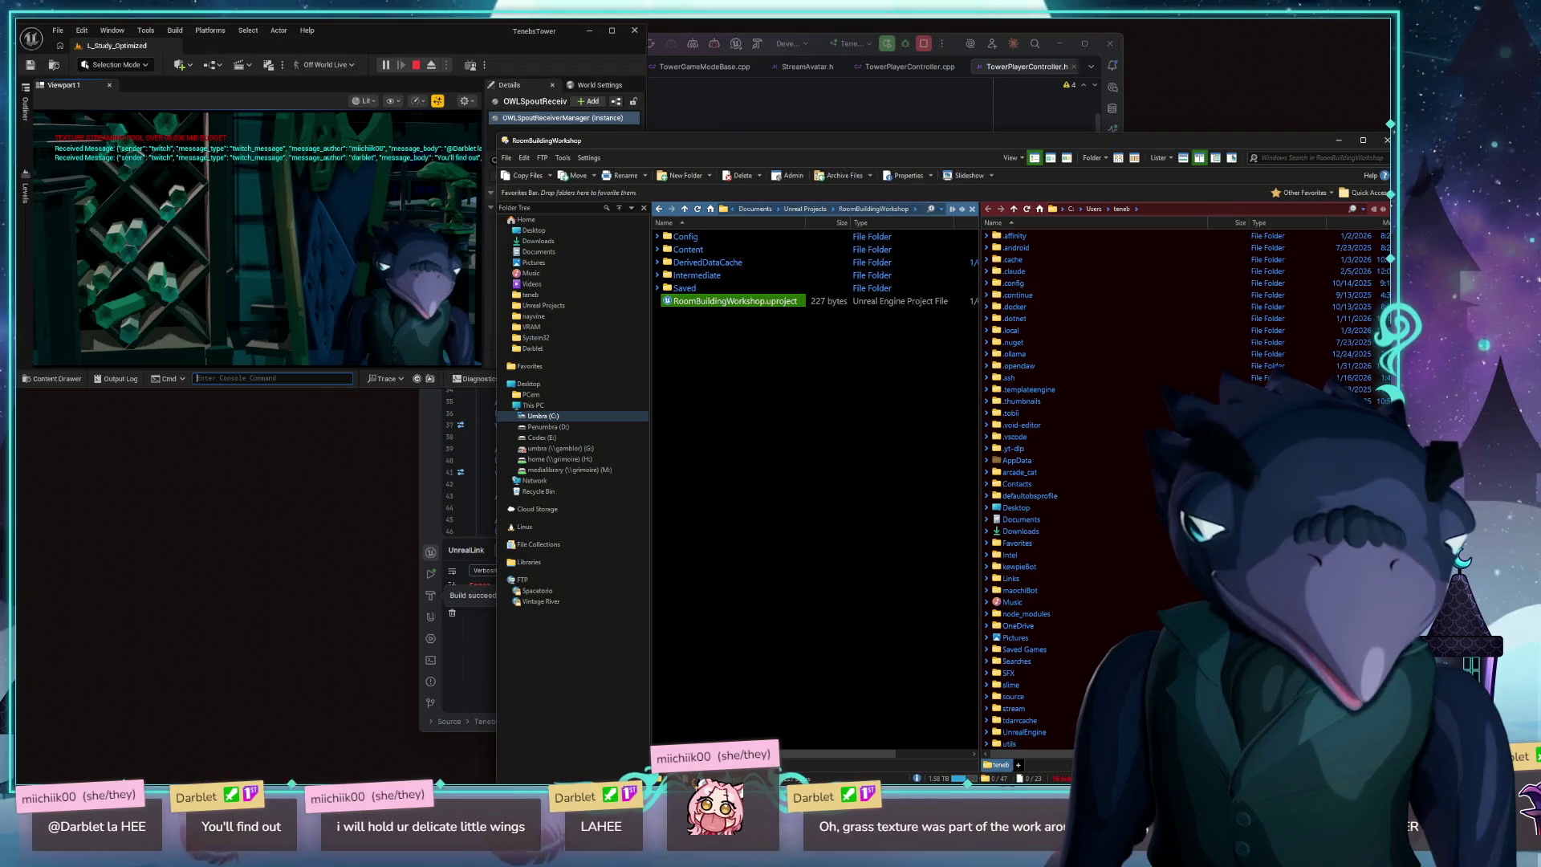
{"action": "left_click", "coordinate": [374, 542]}
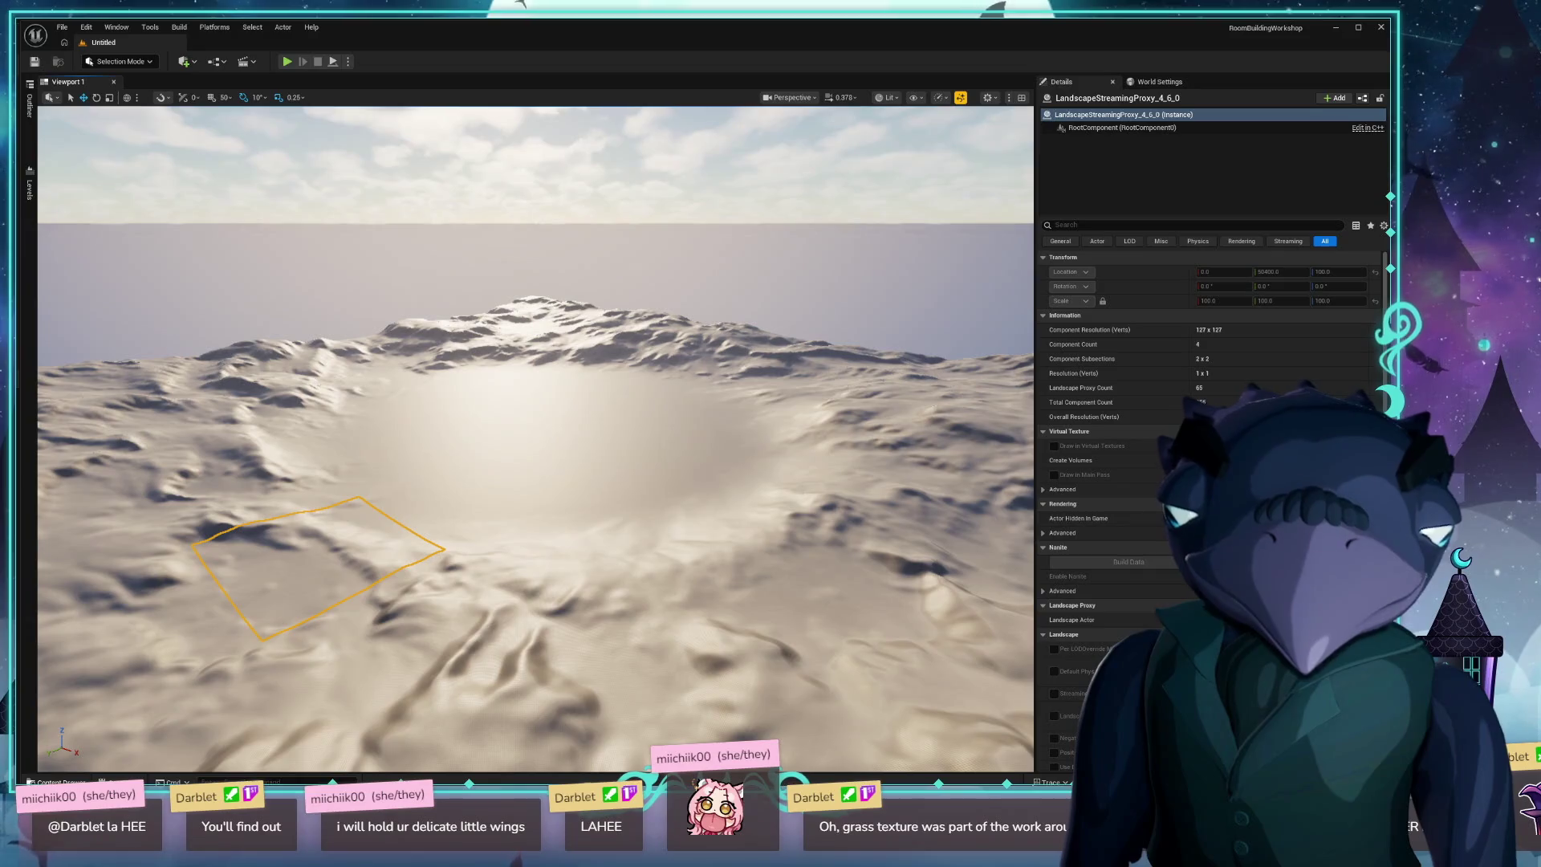
{"action": "key", "text": "ctrl+space"}
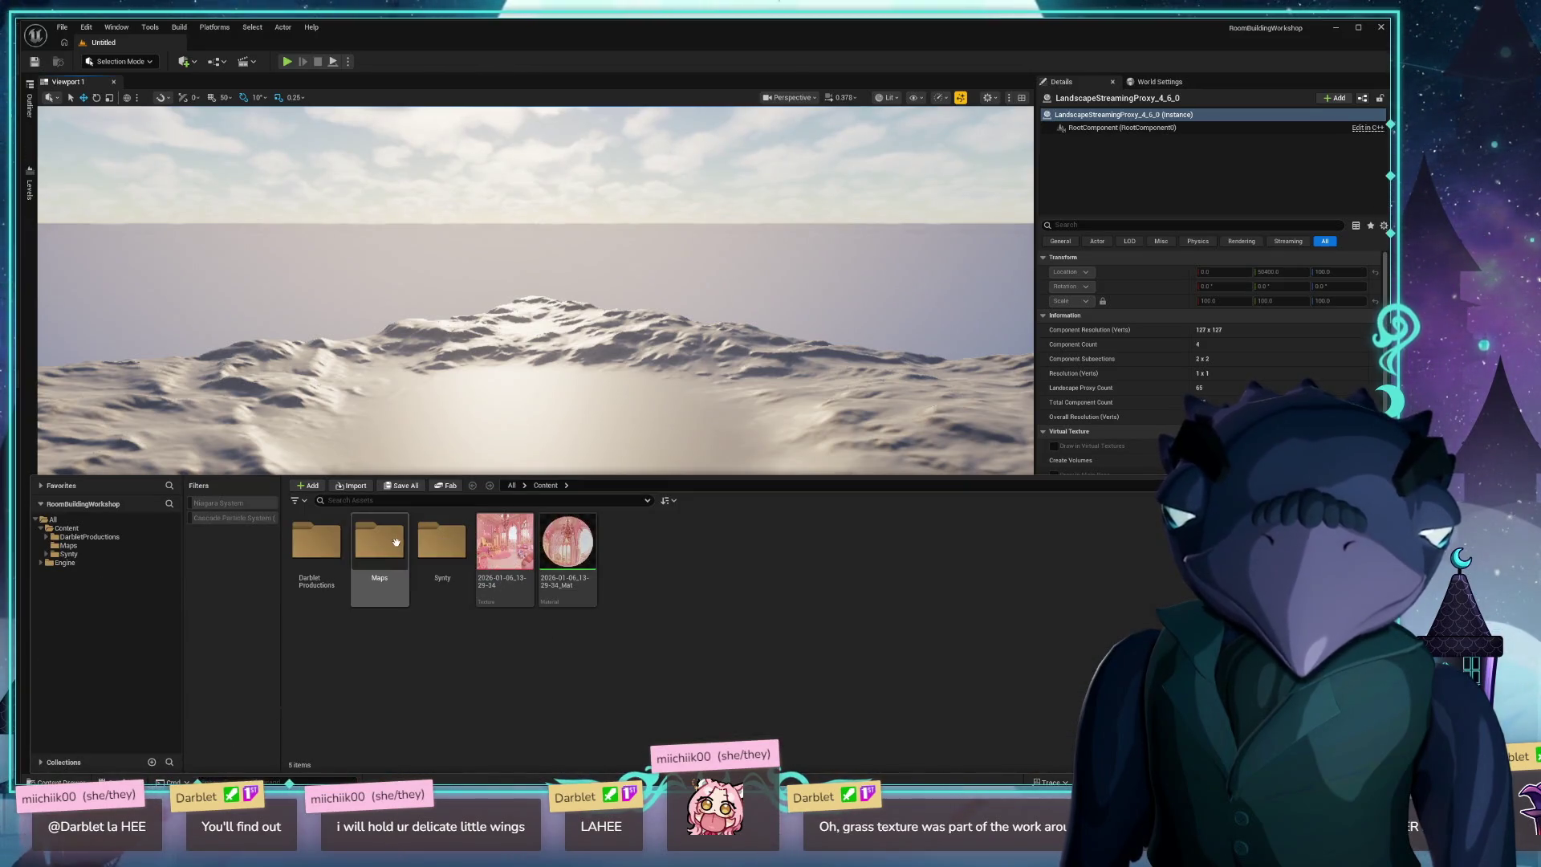
{"action": "double_click", "coordinate": [396, 543]}
{"action": "double_click", "coordinate": [317, 546]}
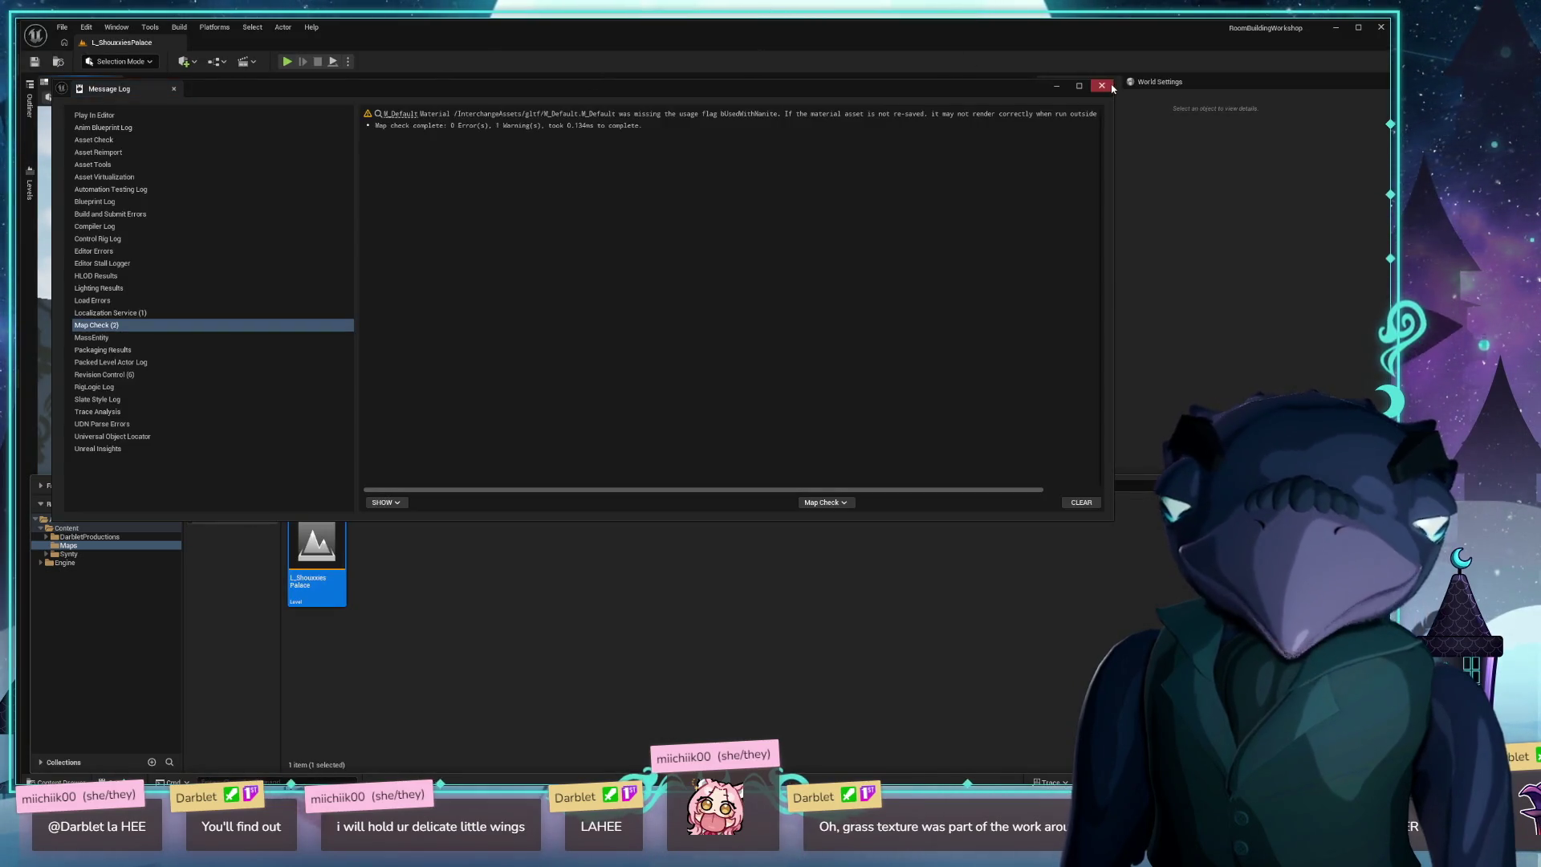
{"action": "left_click", "coordinate": [1101, 85]}
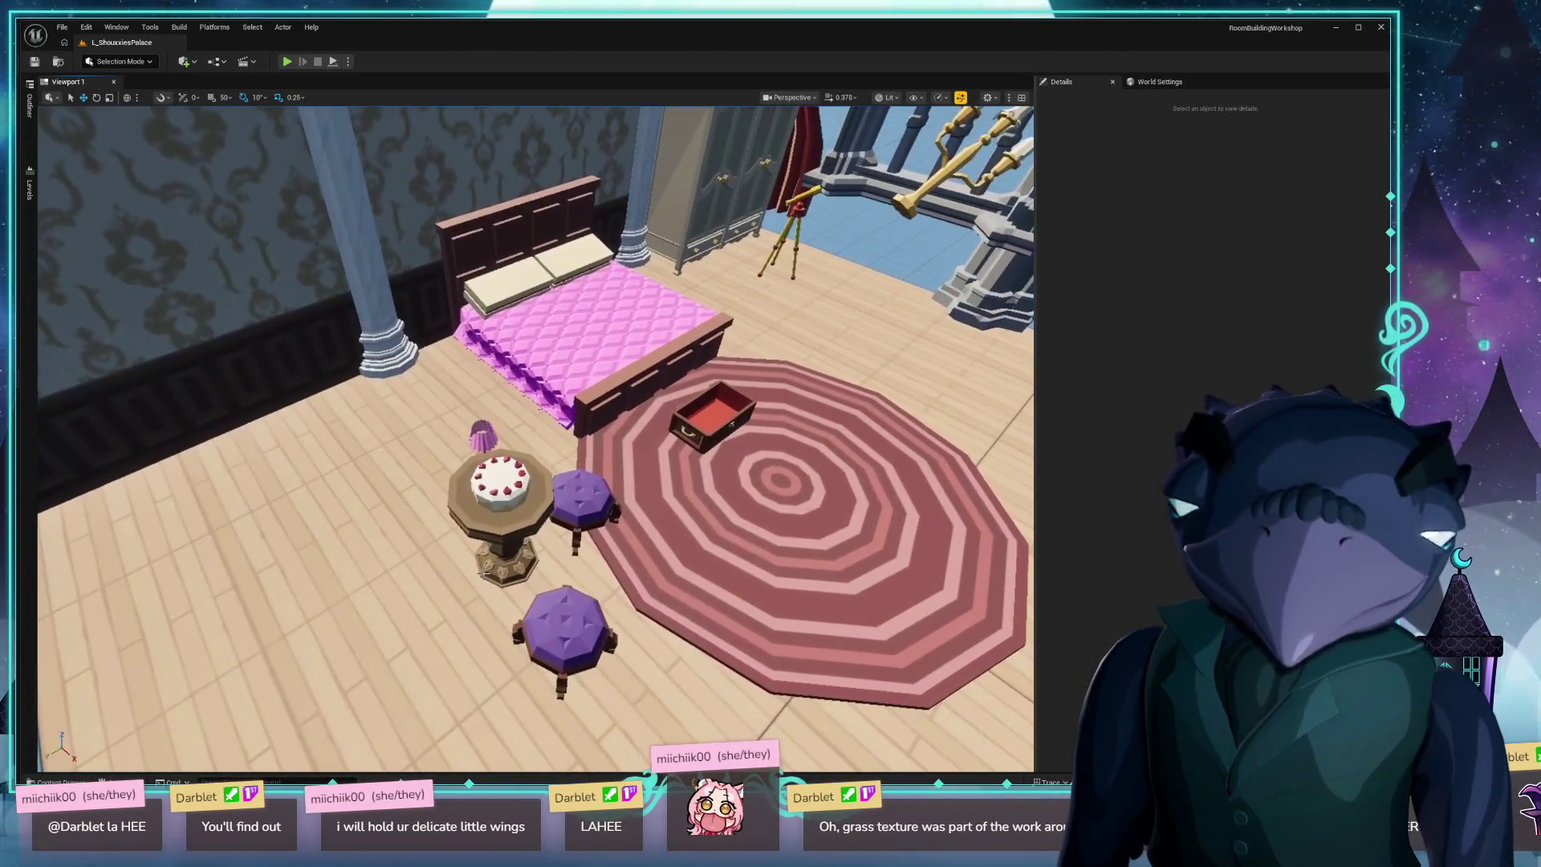
{"action": "key", "text": "ctrl+space"}
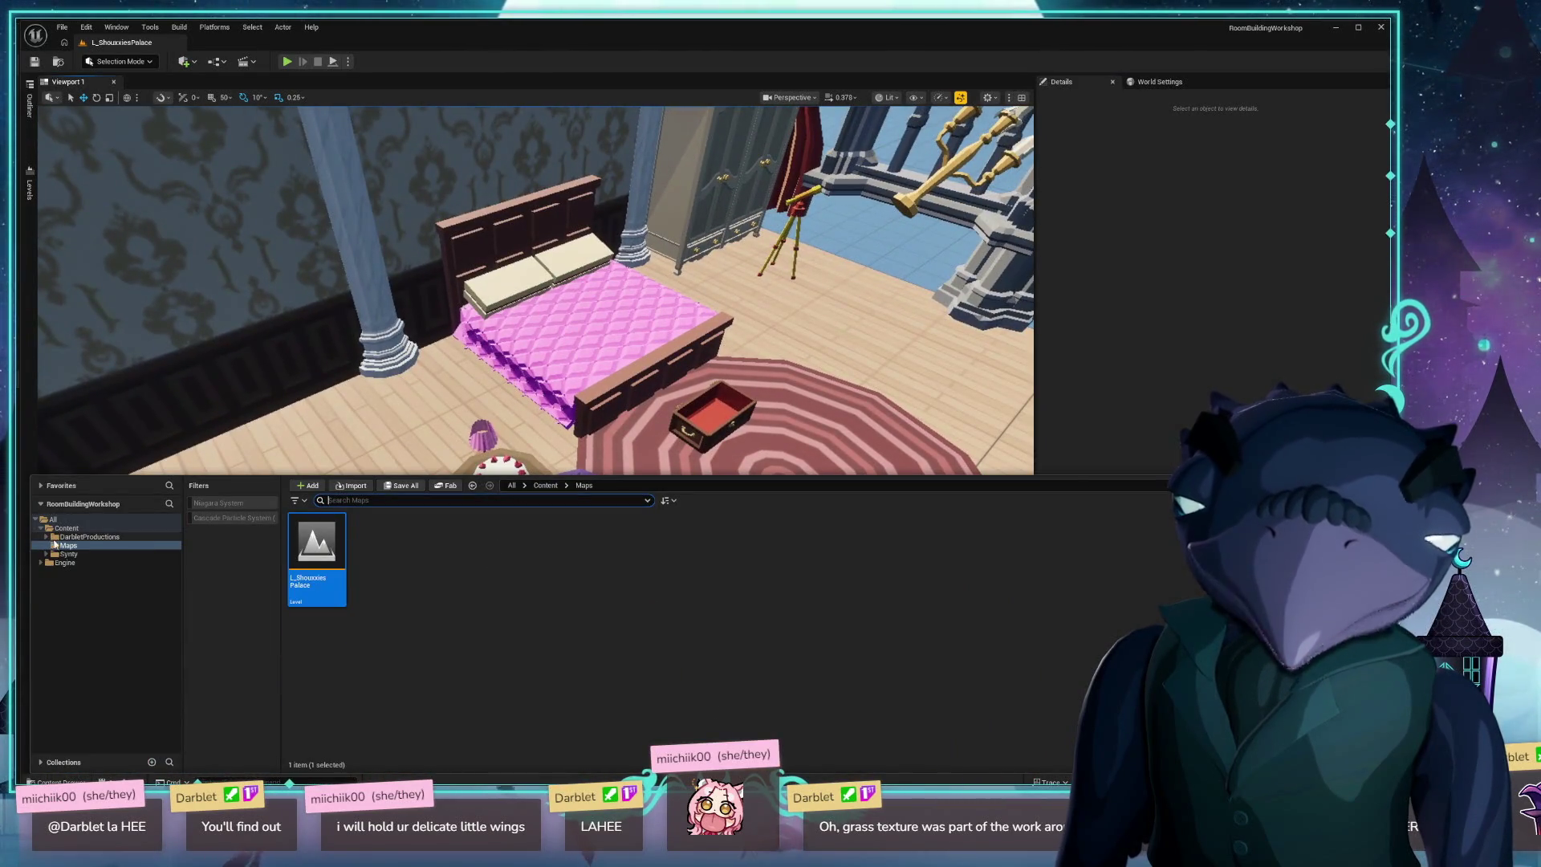
{"action": "left_click", "coordinate": [89, 536]}
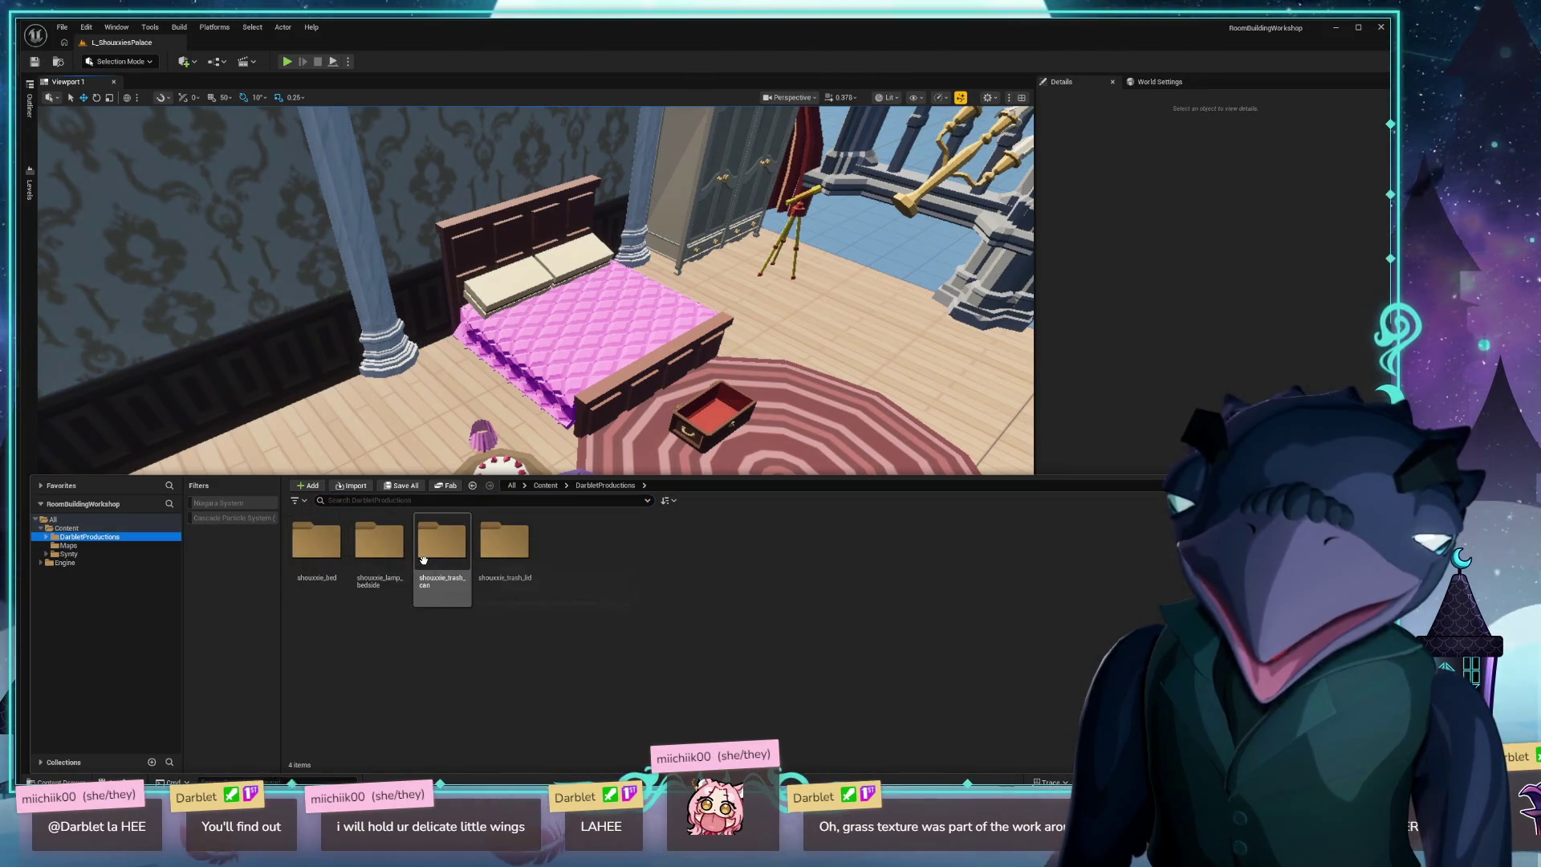
{"action": "left_click", "coordinate": [791, 601]}
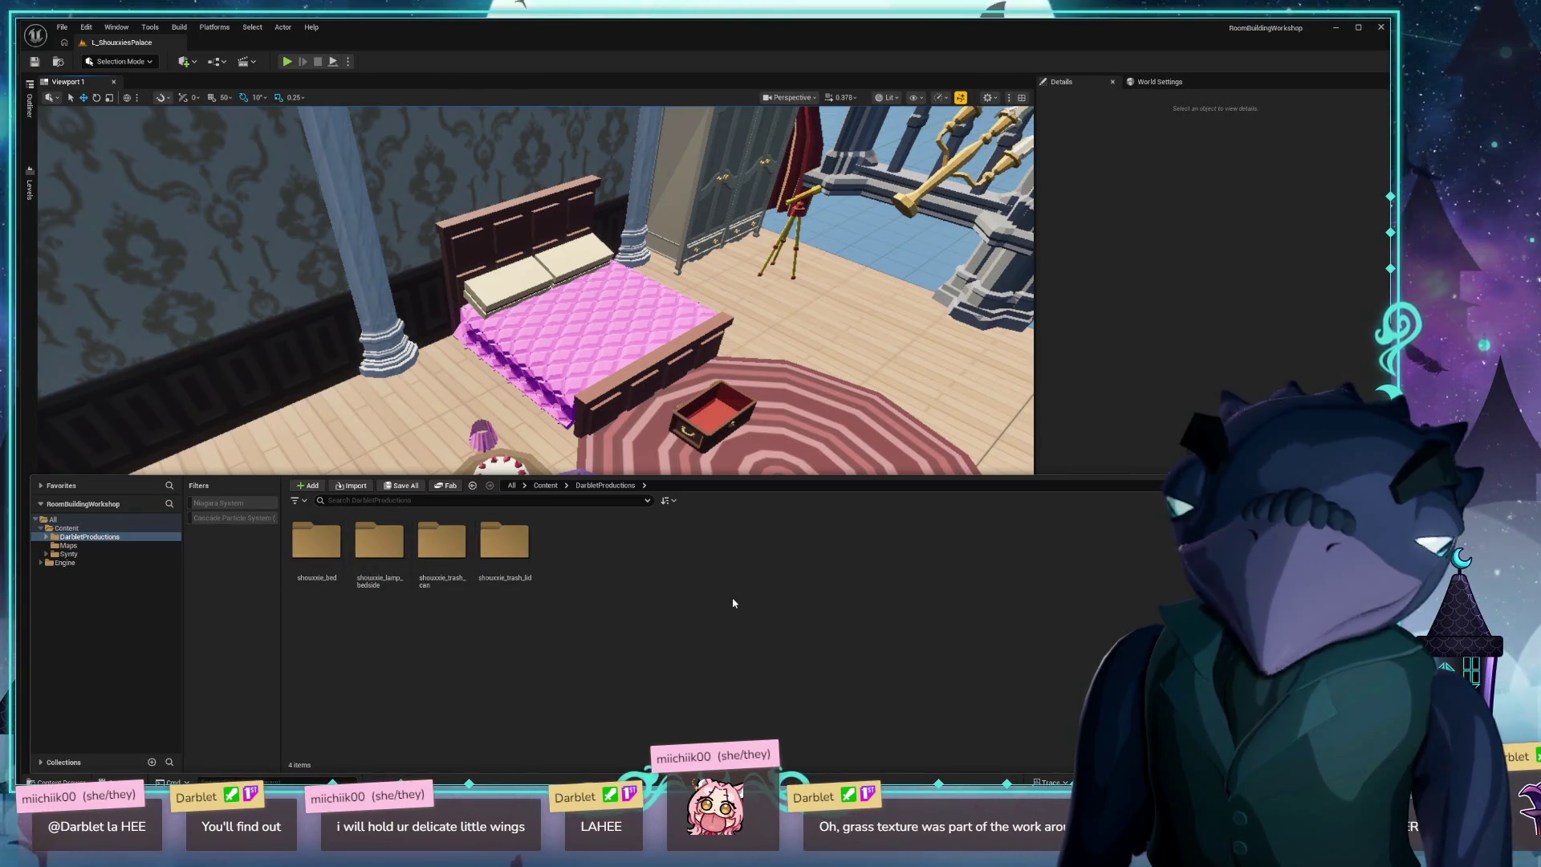
{"action": "left_click_drag", "start_coordinate": [896, 375], "coordinate": [888, 367]}
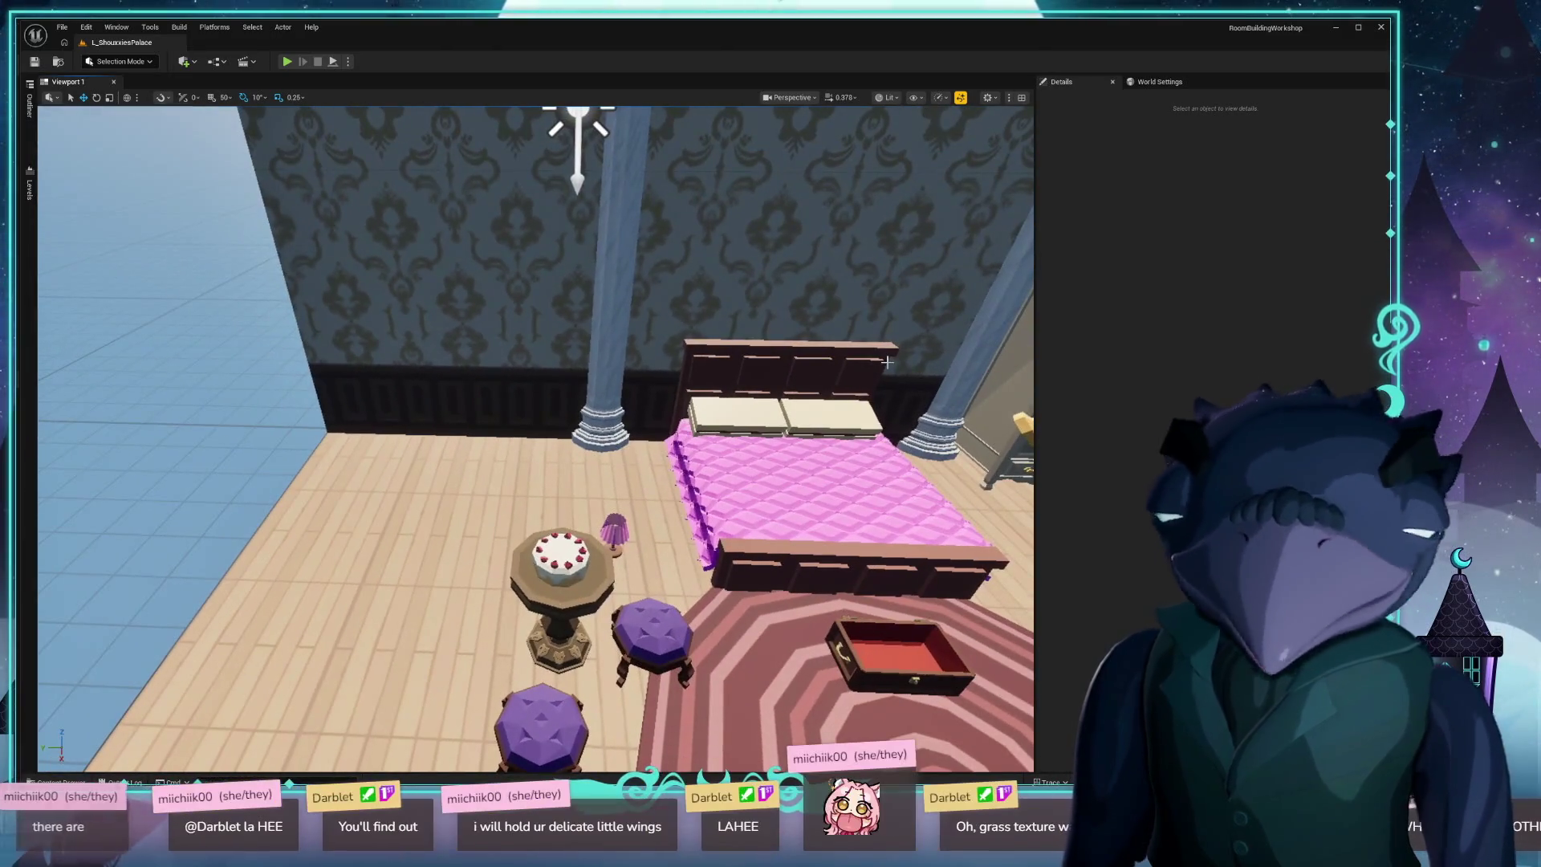
Launch Blender 4.5 by searching 'lener' in PowerToys Run.
{"action": "key", "text": "alt+space"}
{"action": "type", "text": "lender 4.5"}
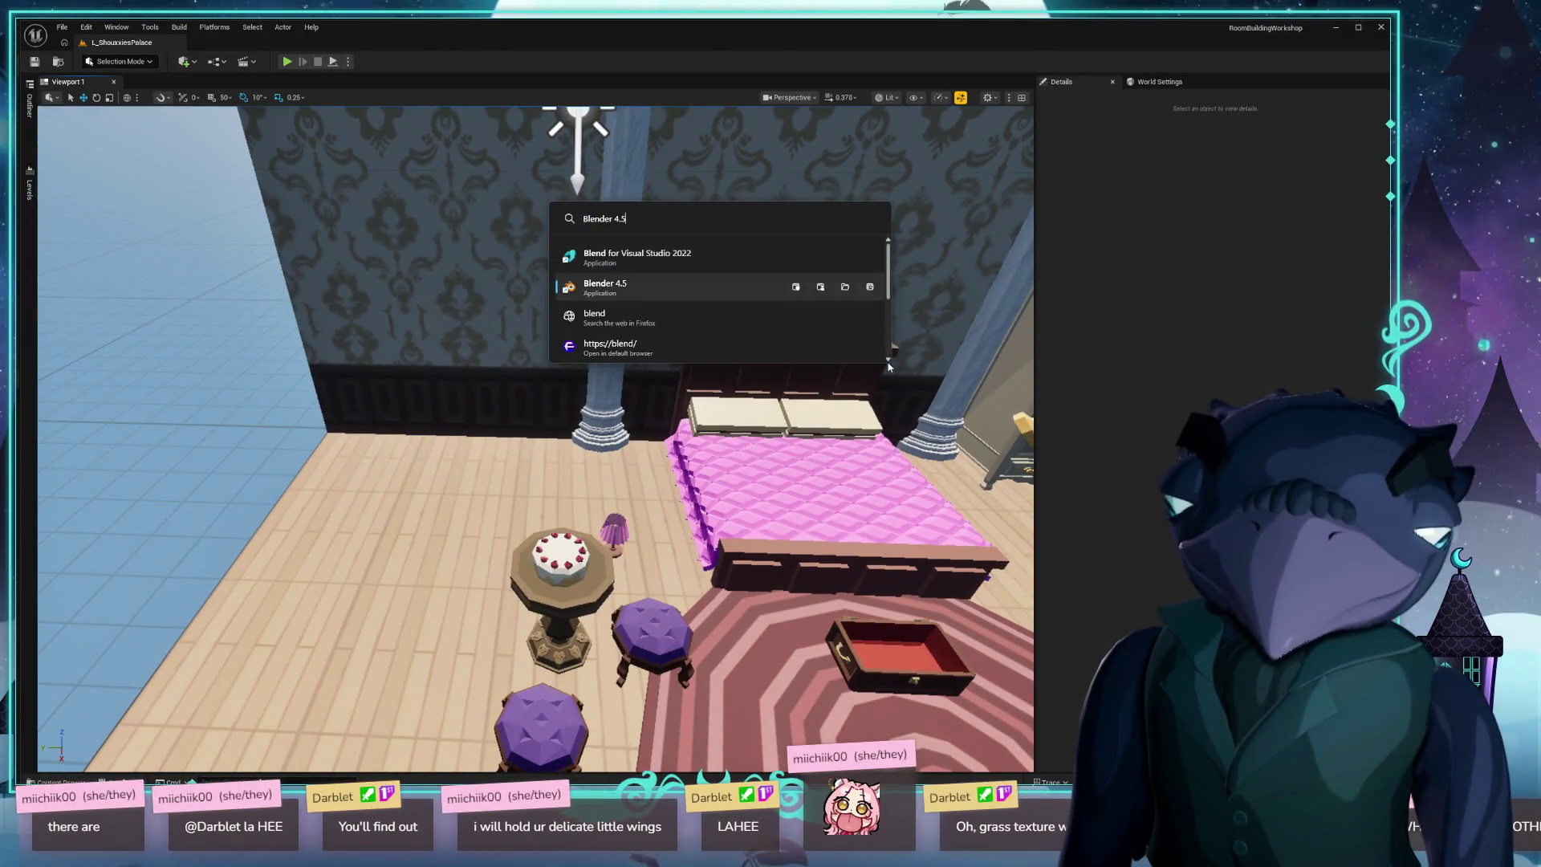
{"action": "key", "text": "Return"}
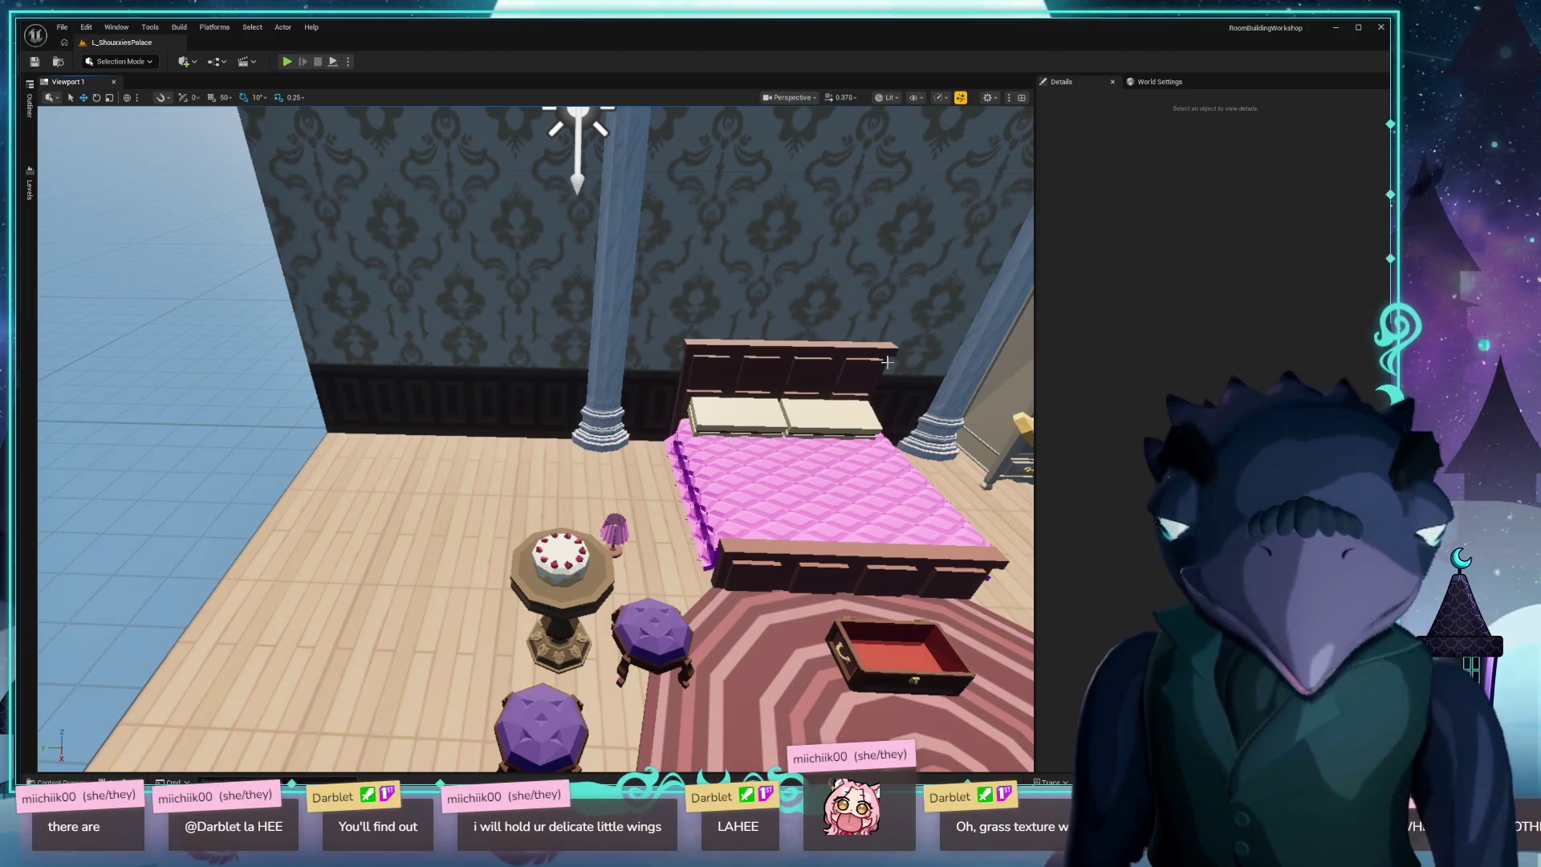
Cycle through open windows with Alt+Tab, then dismiss the switcher.
{"action": "key", "text": "alt+Tab"}
{"action": "key", "text": "Tab"}
{"action": "key", "text": "Tab"}
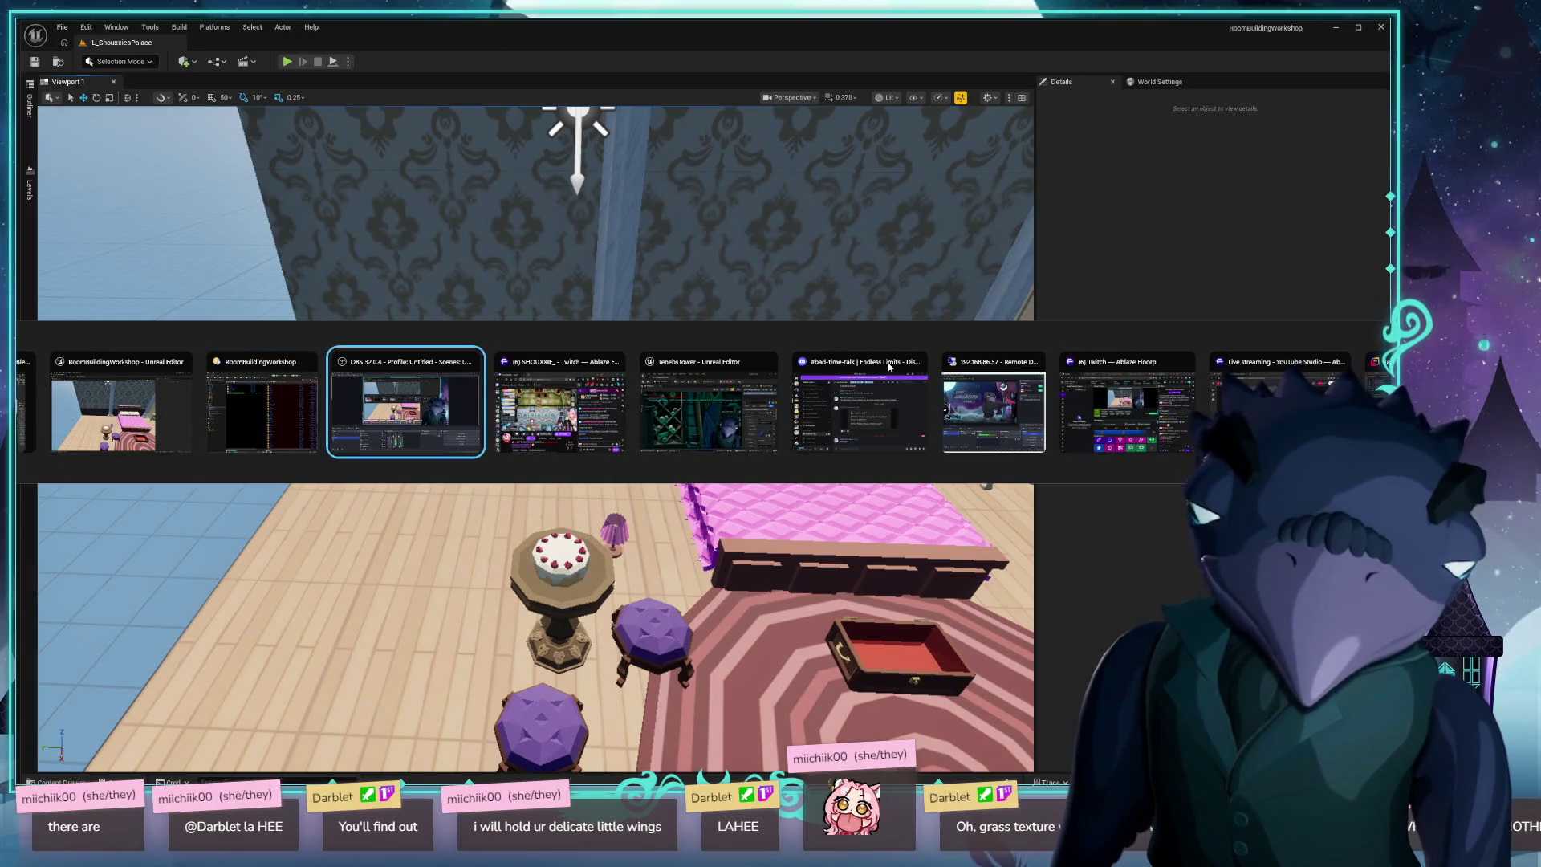
{"action": "key", "text": "Escape"}
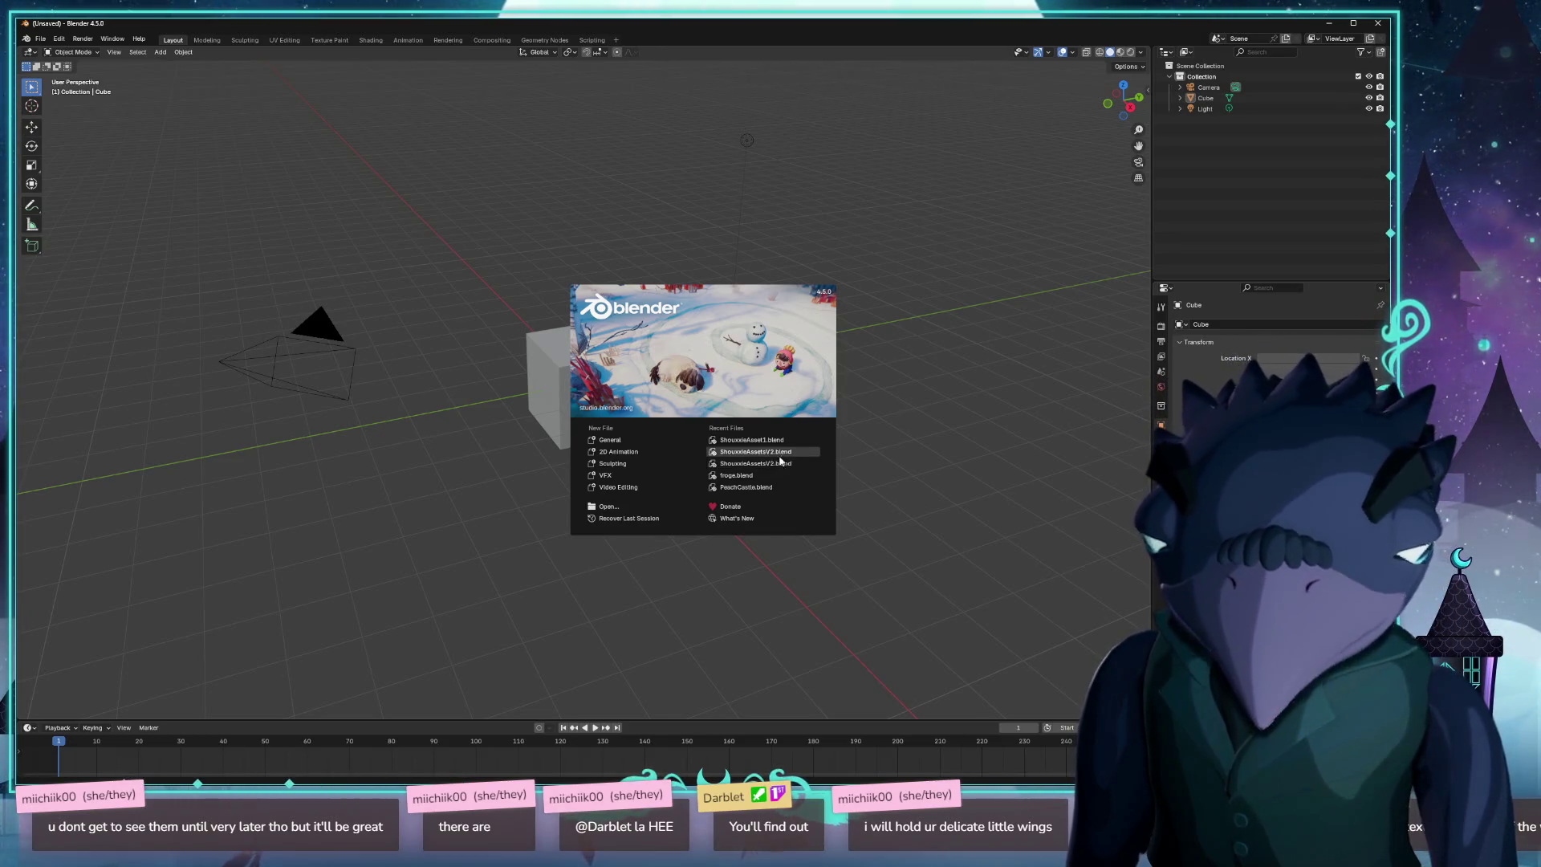
Open ShouxxieAsset1.blend from the splash screen's Recent Files list.
{"action": "left_click", "coordinate": [752, 440]}
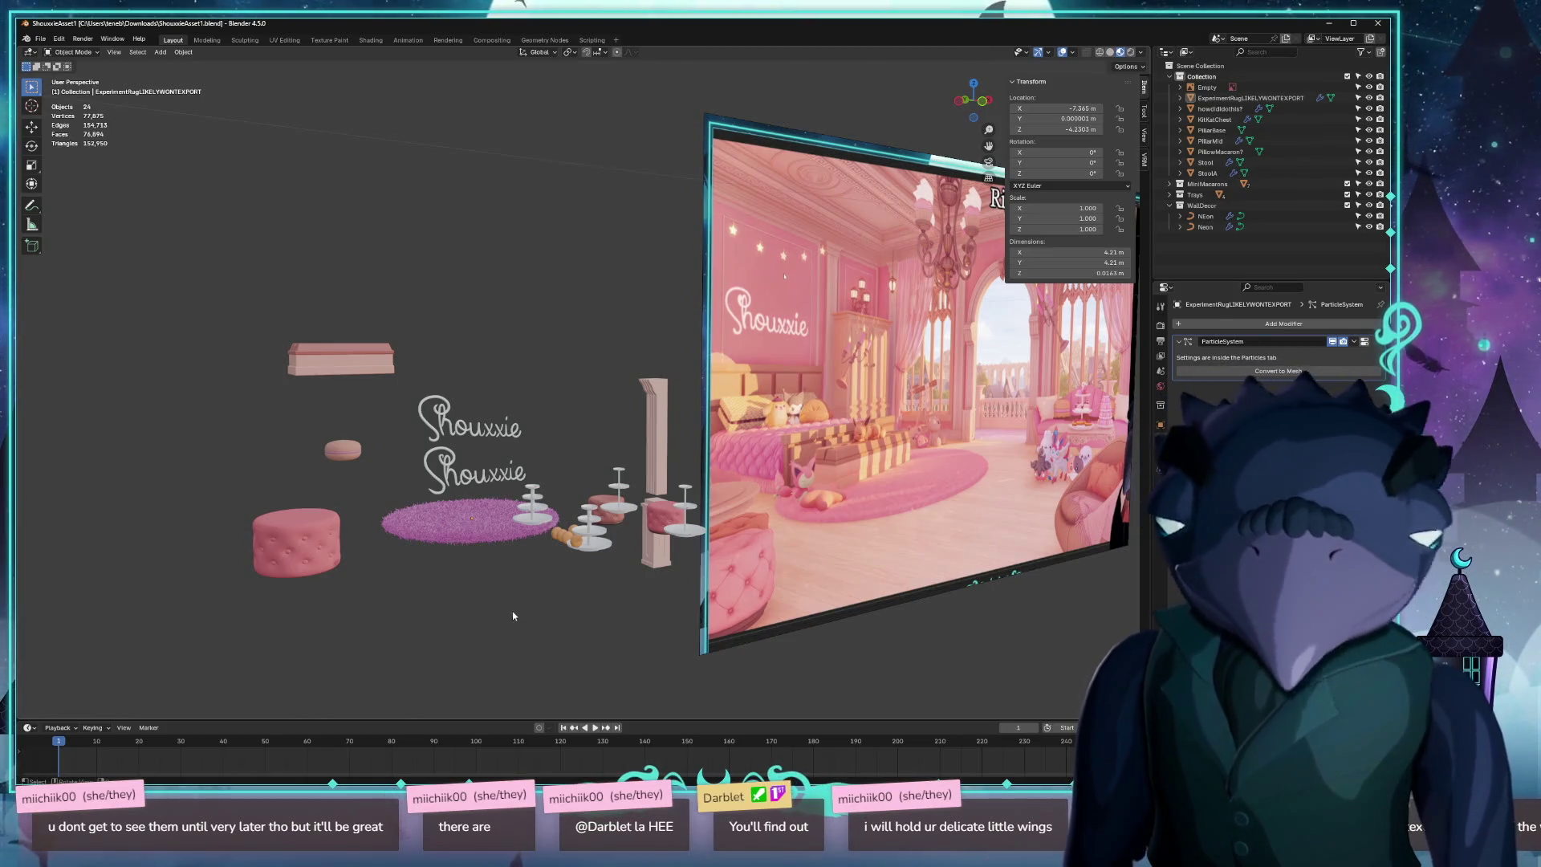
{"action": "mouse_move", "coordinate": [513, 616]}
{"action": "left_mouse_down"}
{"action": "mouse_move", "coordinate": [551, 678]}
{"action": "mouse_move", "coordinate": [575, 673]}
{"action": "left_mouse_up"}
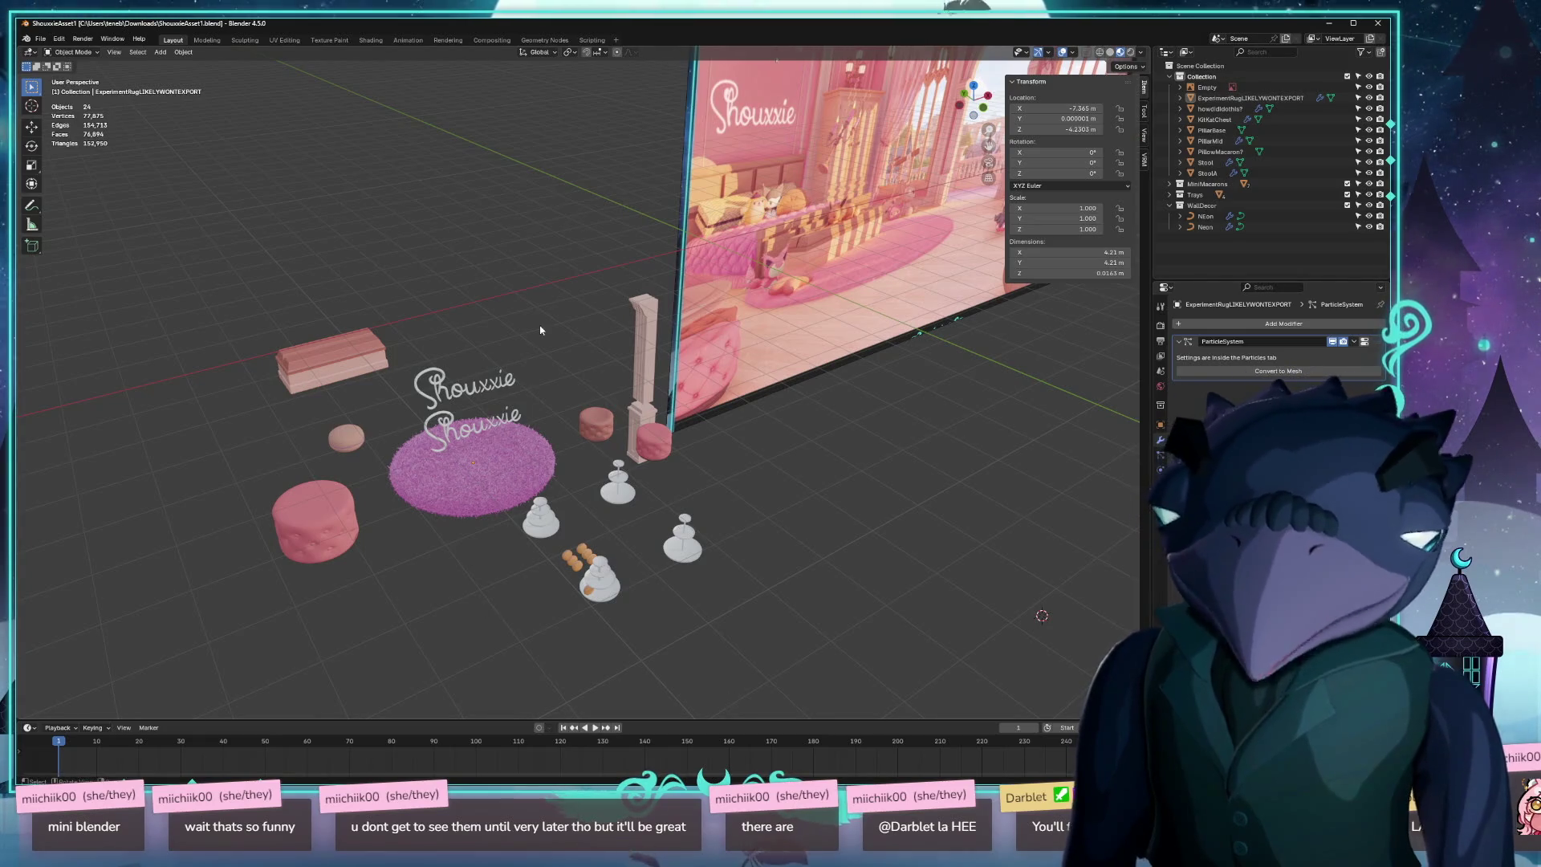
{"action": "mouse_move", "coordinate": [473, 352]}
{"action": "left_mouse_down"}
{"action": "mouse_move", "coordinate": [773, 406]}
{"action": "mouse_move", "coordinate": [733, 375]}
{"action": "left_mouse_up"}
{"action": "left_click_drag", "start_coordinate": [639, 467], "coordinate": [710, 431]}
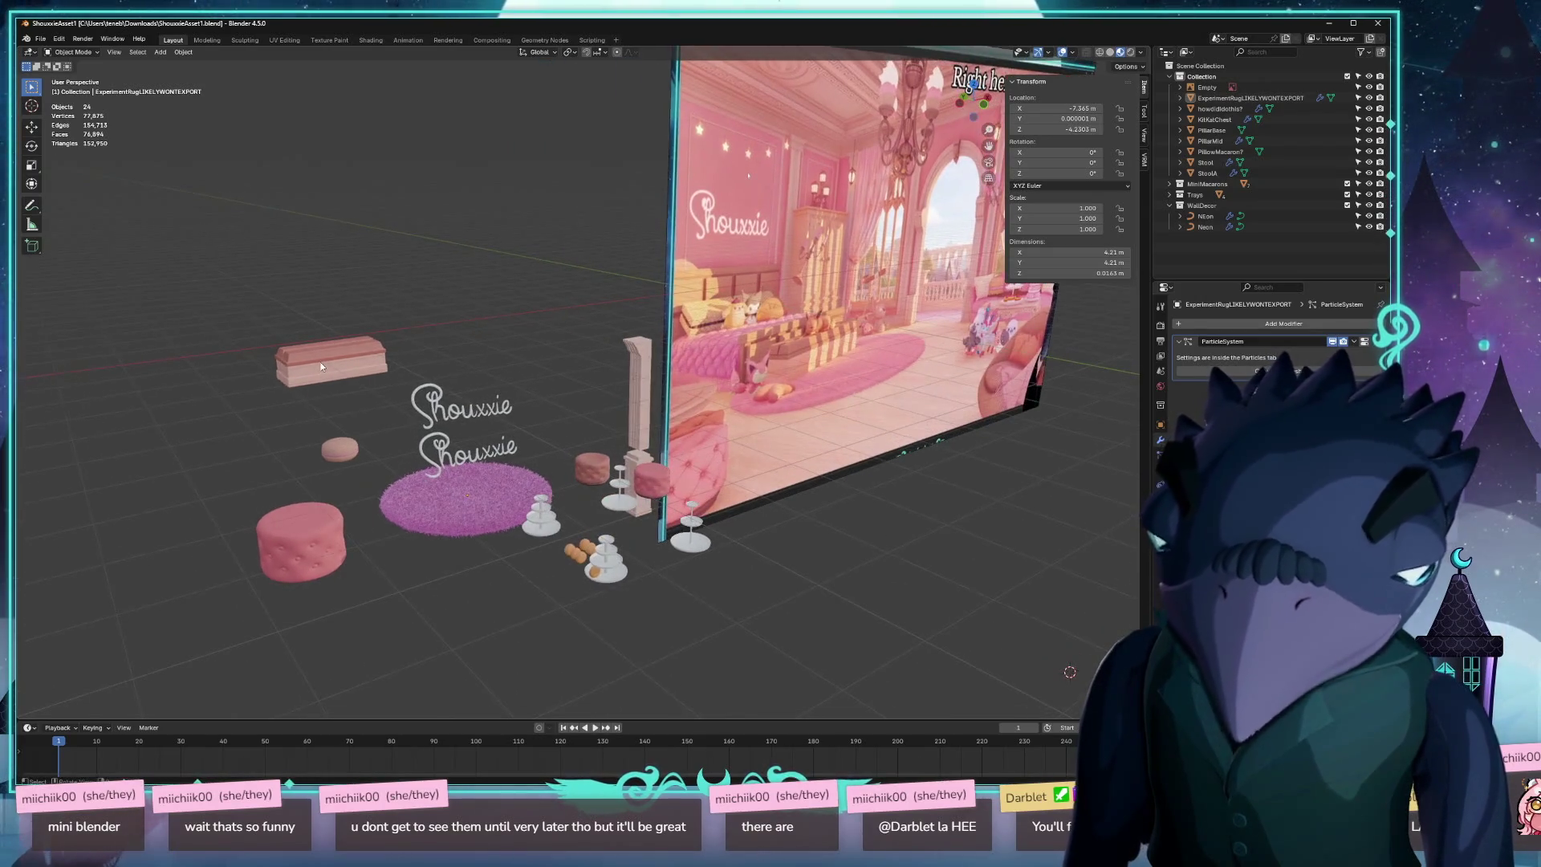
Clear the KitKatChest's location to the world origin and start a glTF 2.0 export.
{"action": "left_click", "coordinate": [320, 362]}
{"action": "key", "text": "alt+g"}
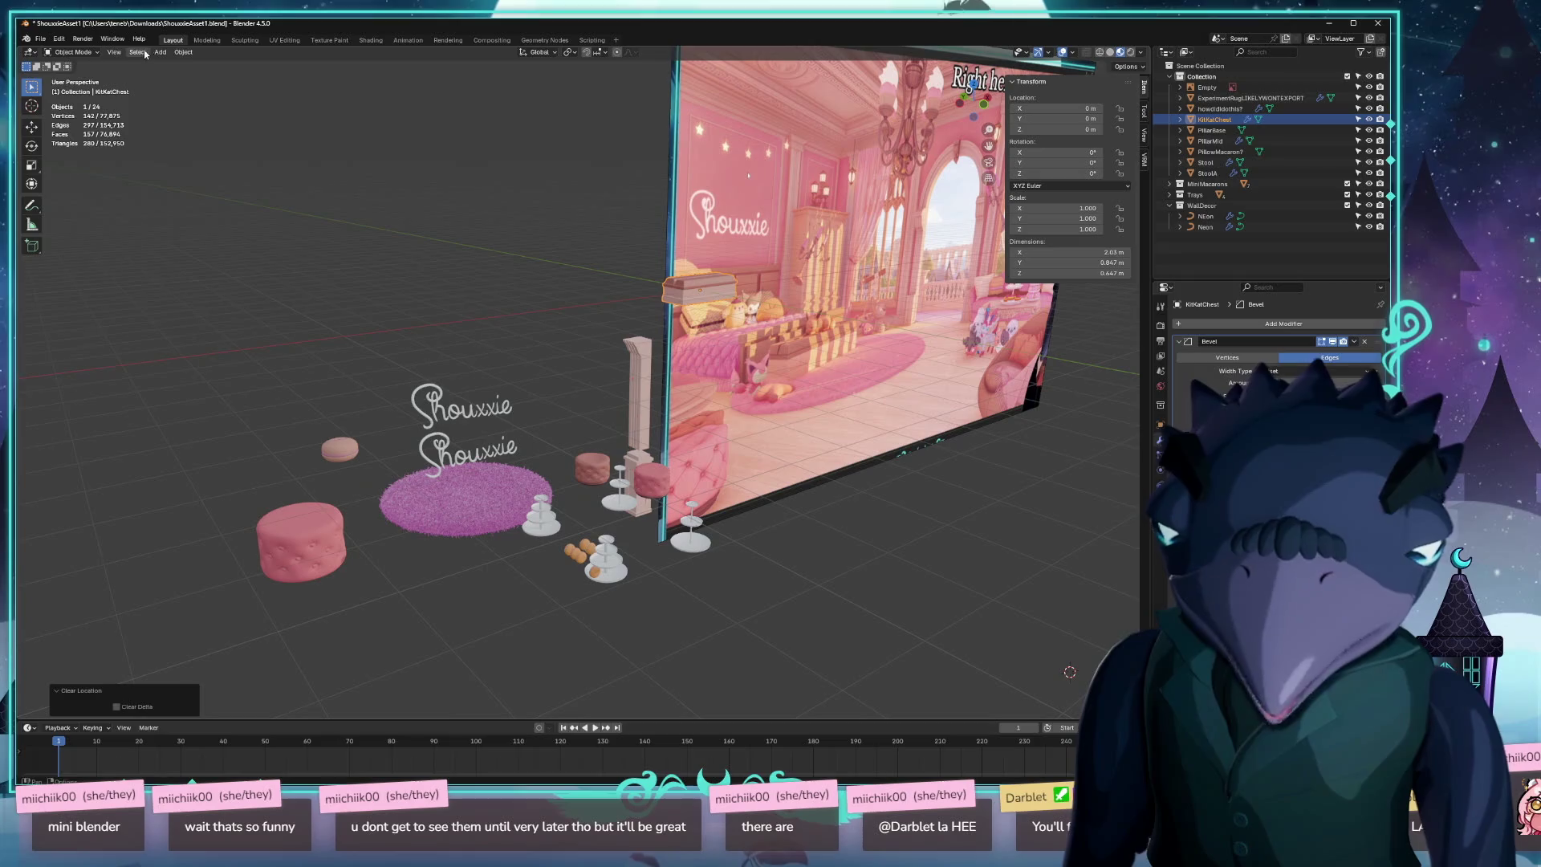
{"action": "left_click", "coordinate": [39, 40]}
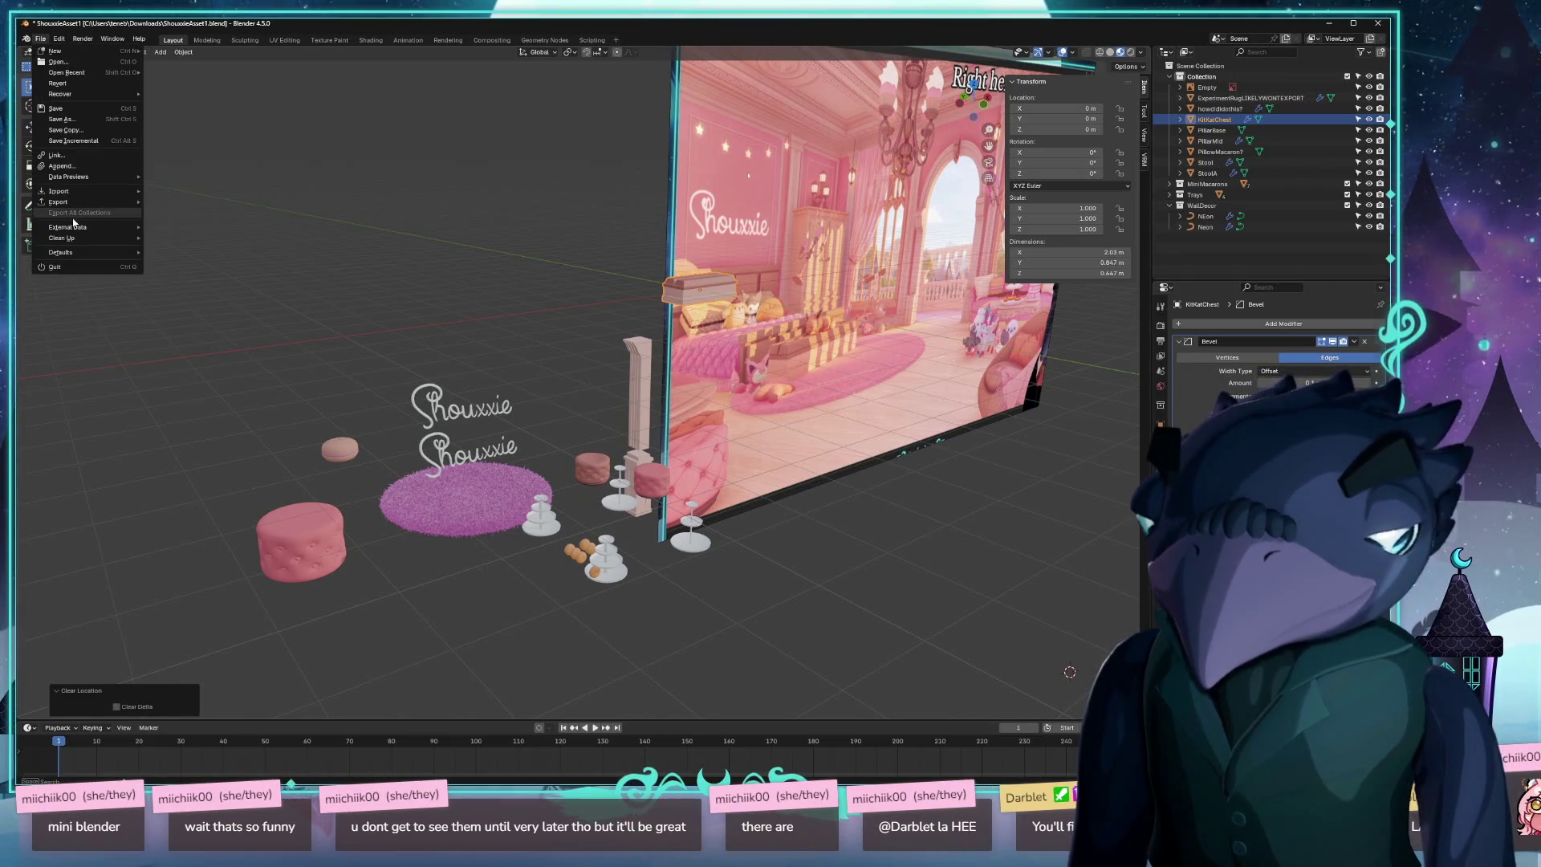
{"action": "mouse_move", "coordinate": [97, 201]}
{"action": "left_click", "coordinate": [188, 308]}
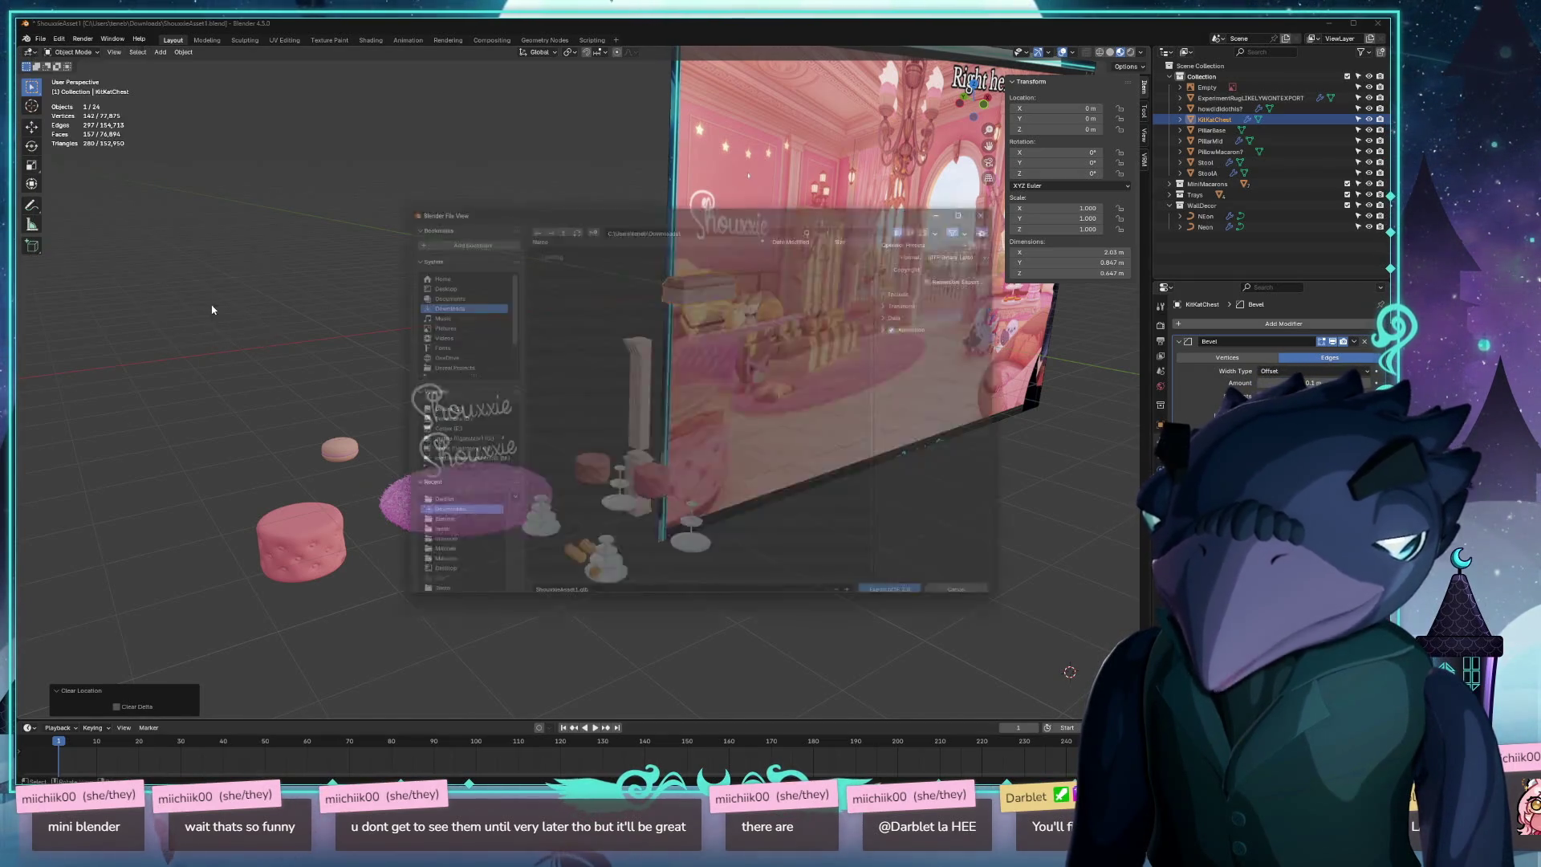
{"action": "left_click", "coordinate": [914, 295]}
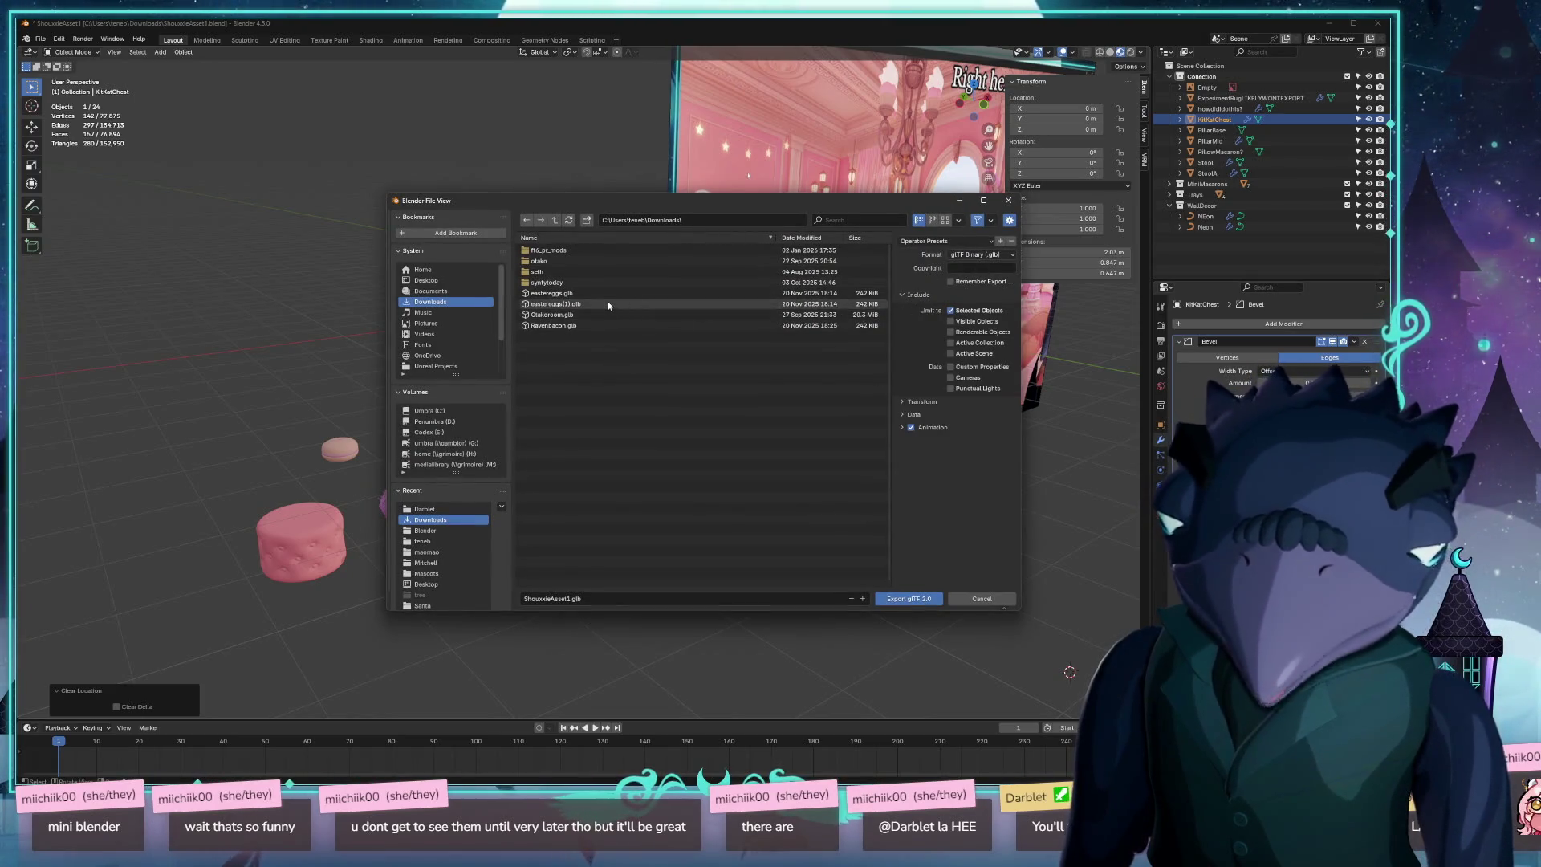
Export the chest to Documents\Blender\Darblet as shouxxie_kitkat_chest.glb.
{"action": "left_click", "coordinate": [429, 291]}
{"action": "double_click", "coordinate": [542, 293]}
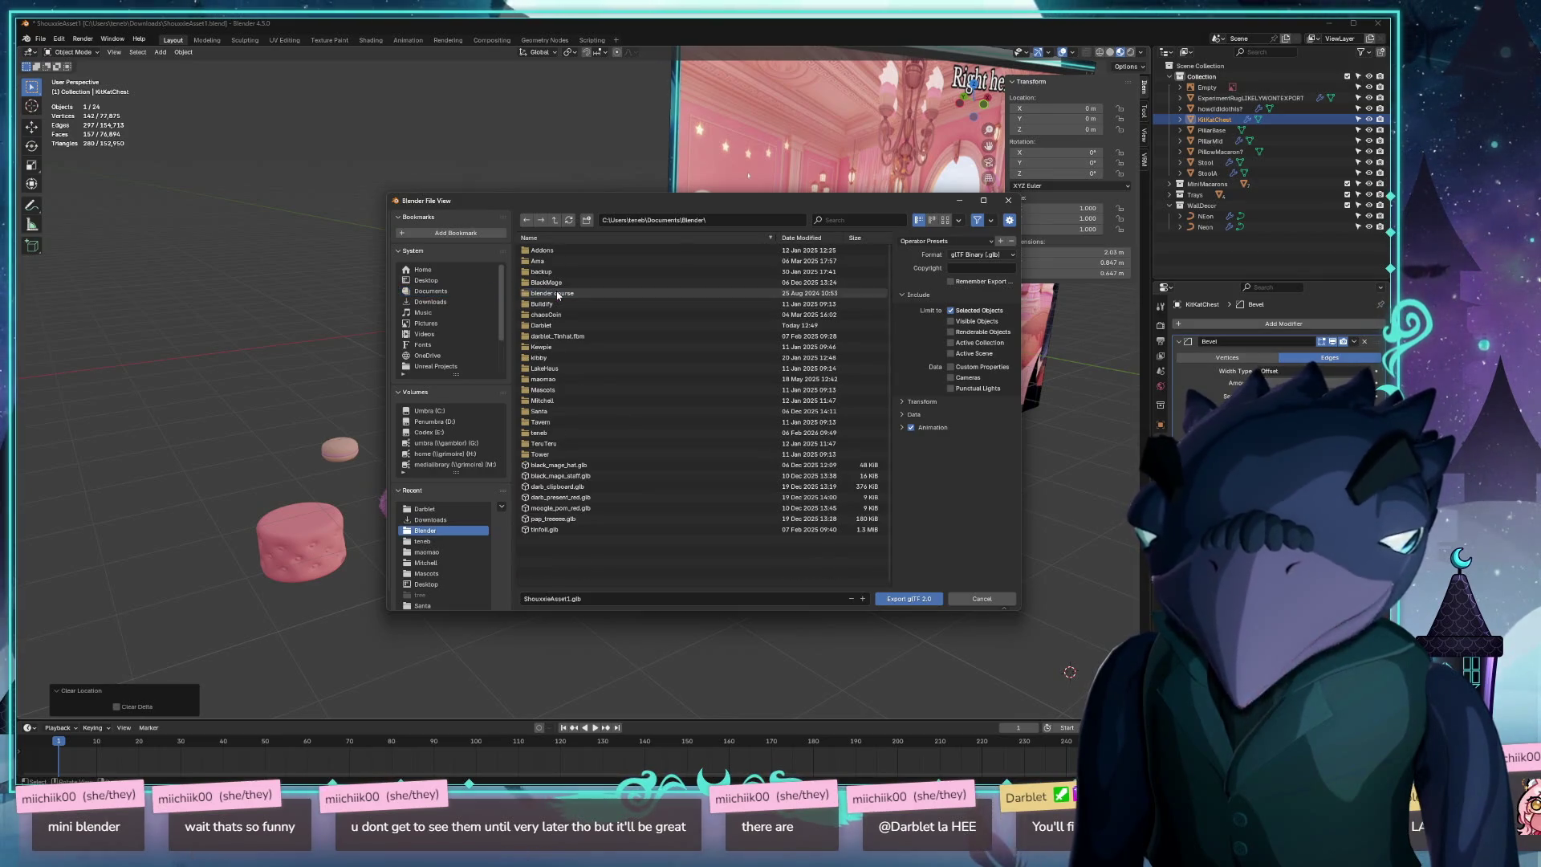
{"action": "double_click", "coordinate": [550, 324]}
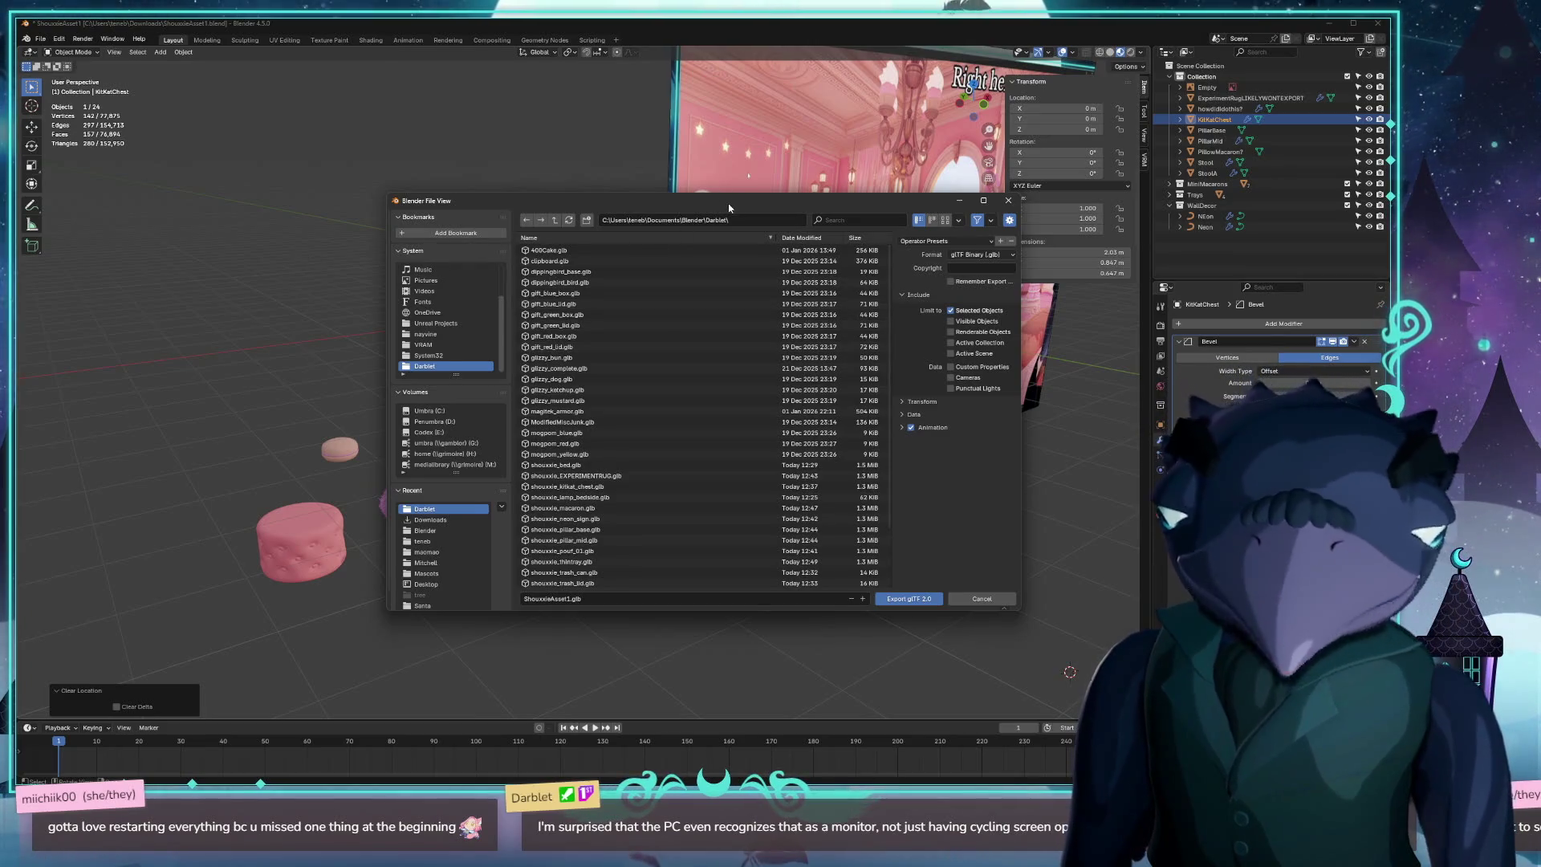
{"action": "left_click_drag", "start_coordinate": [729, 204], "coordinate": [243, 155]}
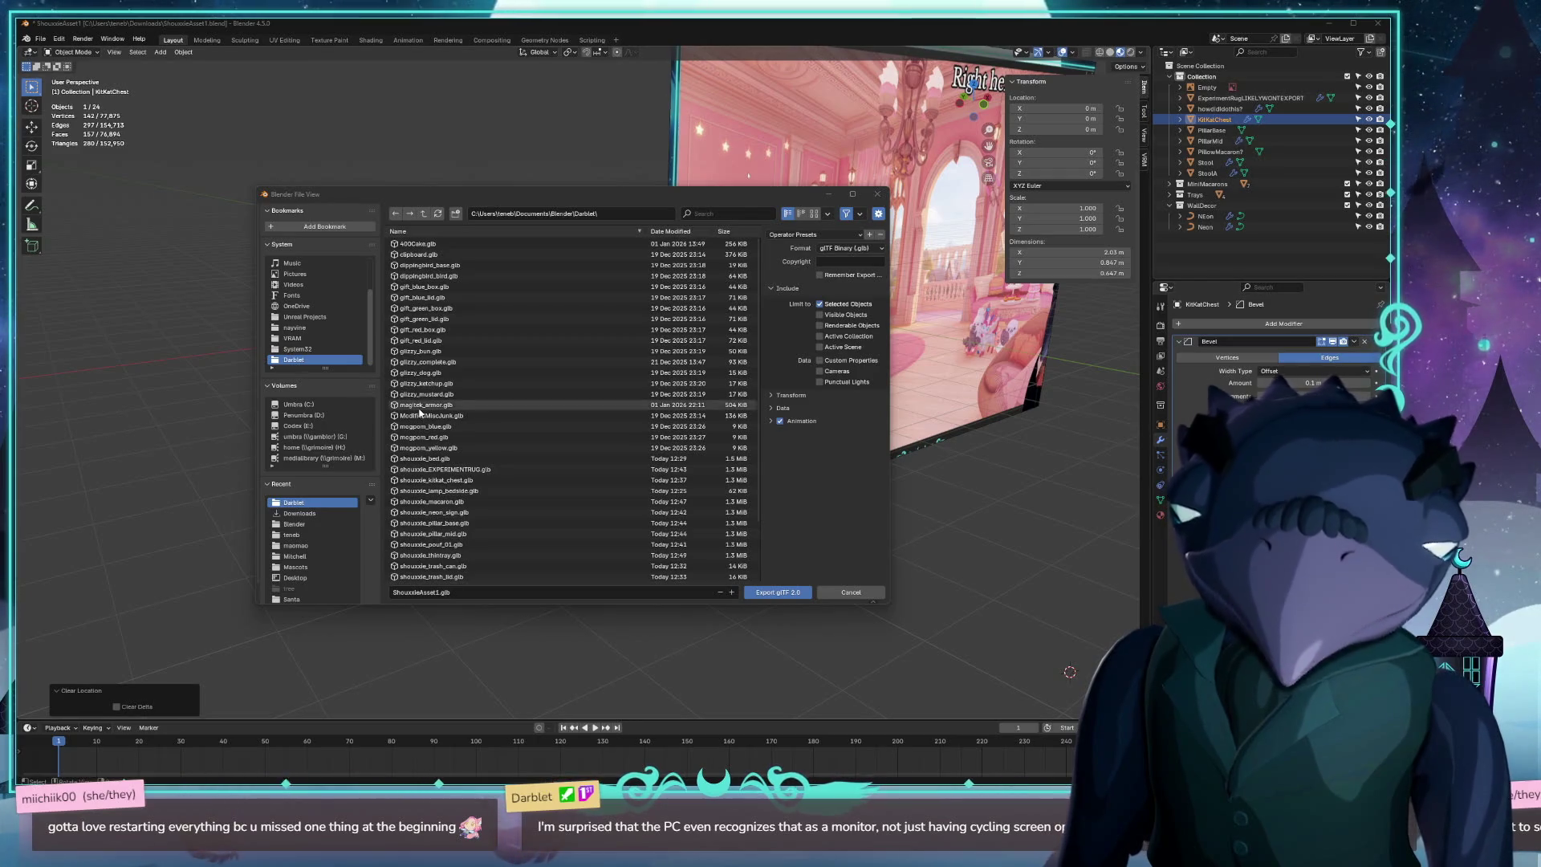
{"action": "mouse_move", "coordinate": [630, 196]}
{"action": "left_mouse_down"}
{"action": "mouse_move", "coordinate": [1202, 197]}
{"action": "mouse_move", "coordinate": [1177, 579]}
{"action": "mouse_move", "coordinate": [675, 183]}
{"action": "left_mouse_up"}
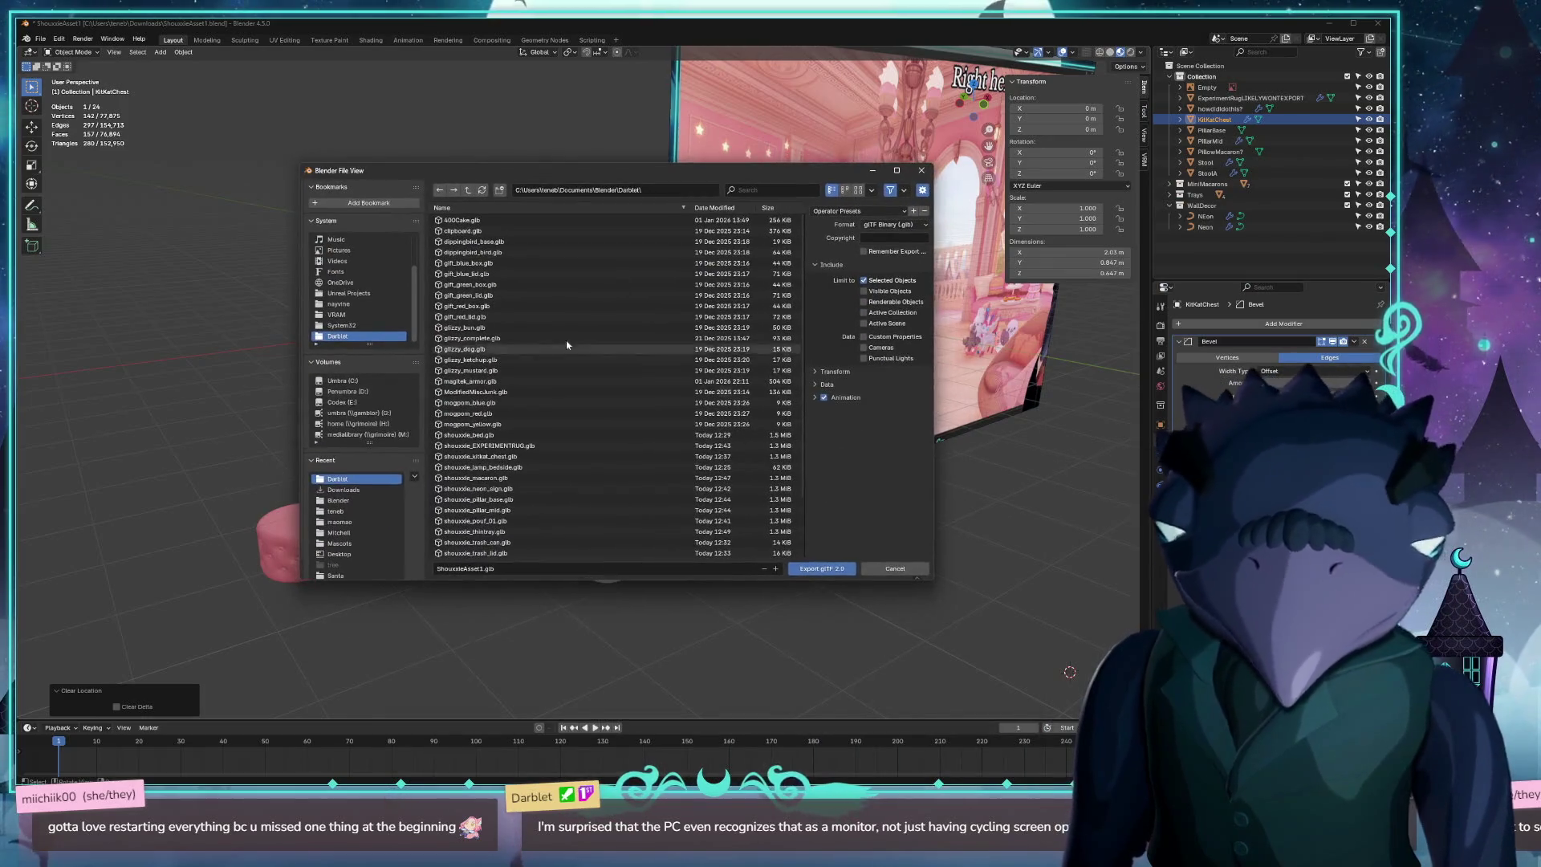
{"action": "left_click", "coordinate": [549, 457]}
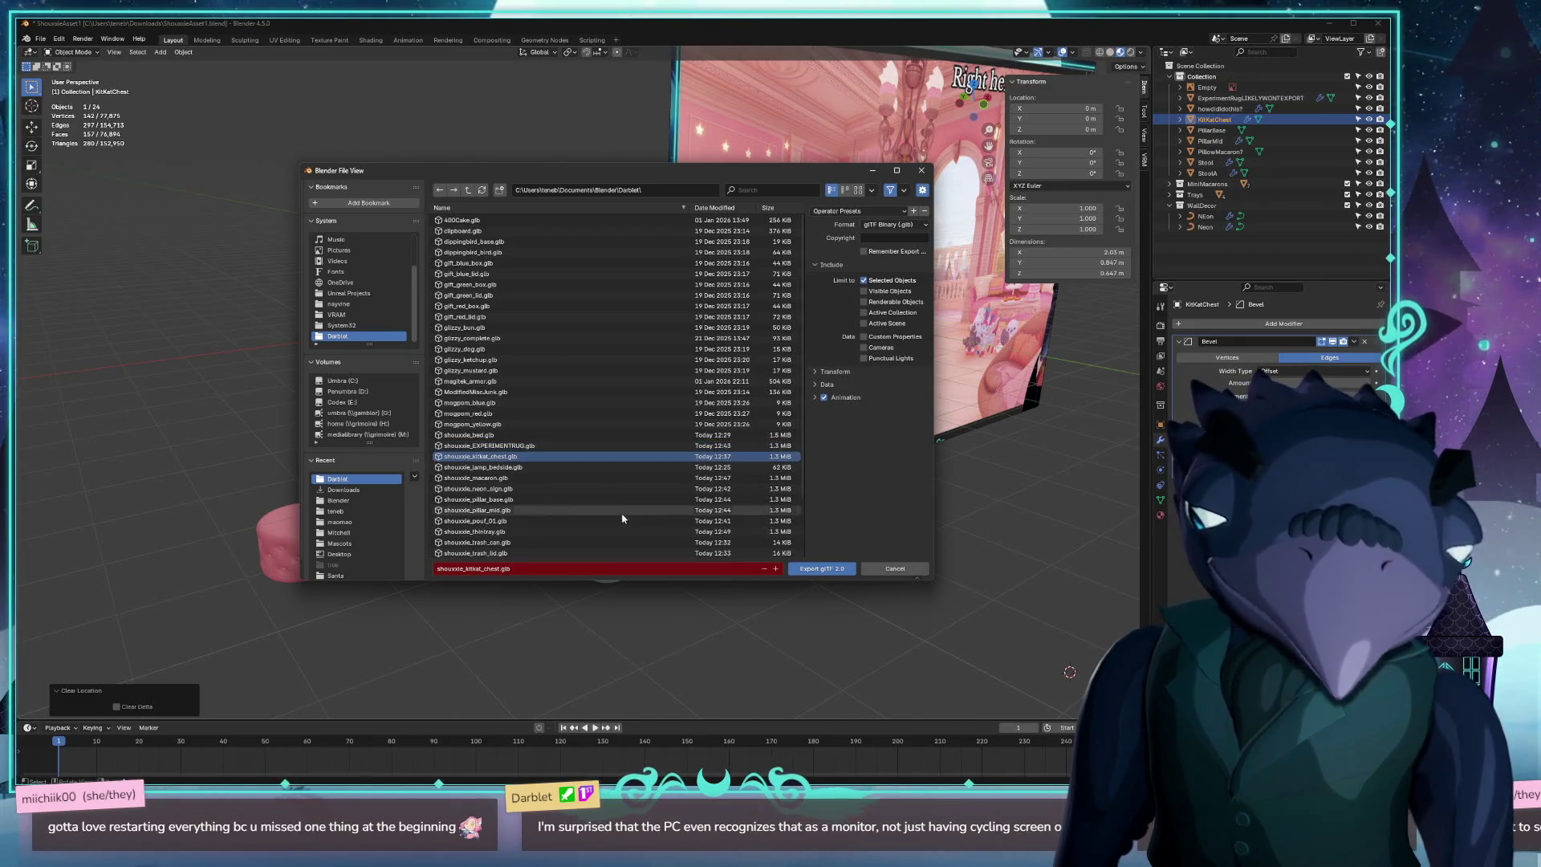
{"action": "left_click", "coordinate": [835, 573]}
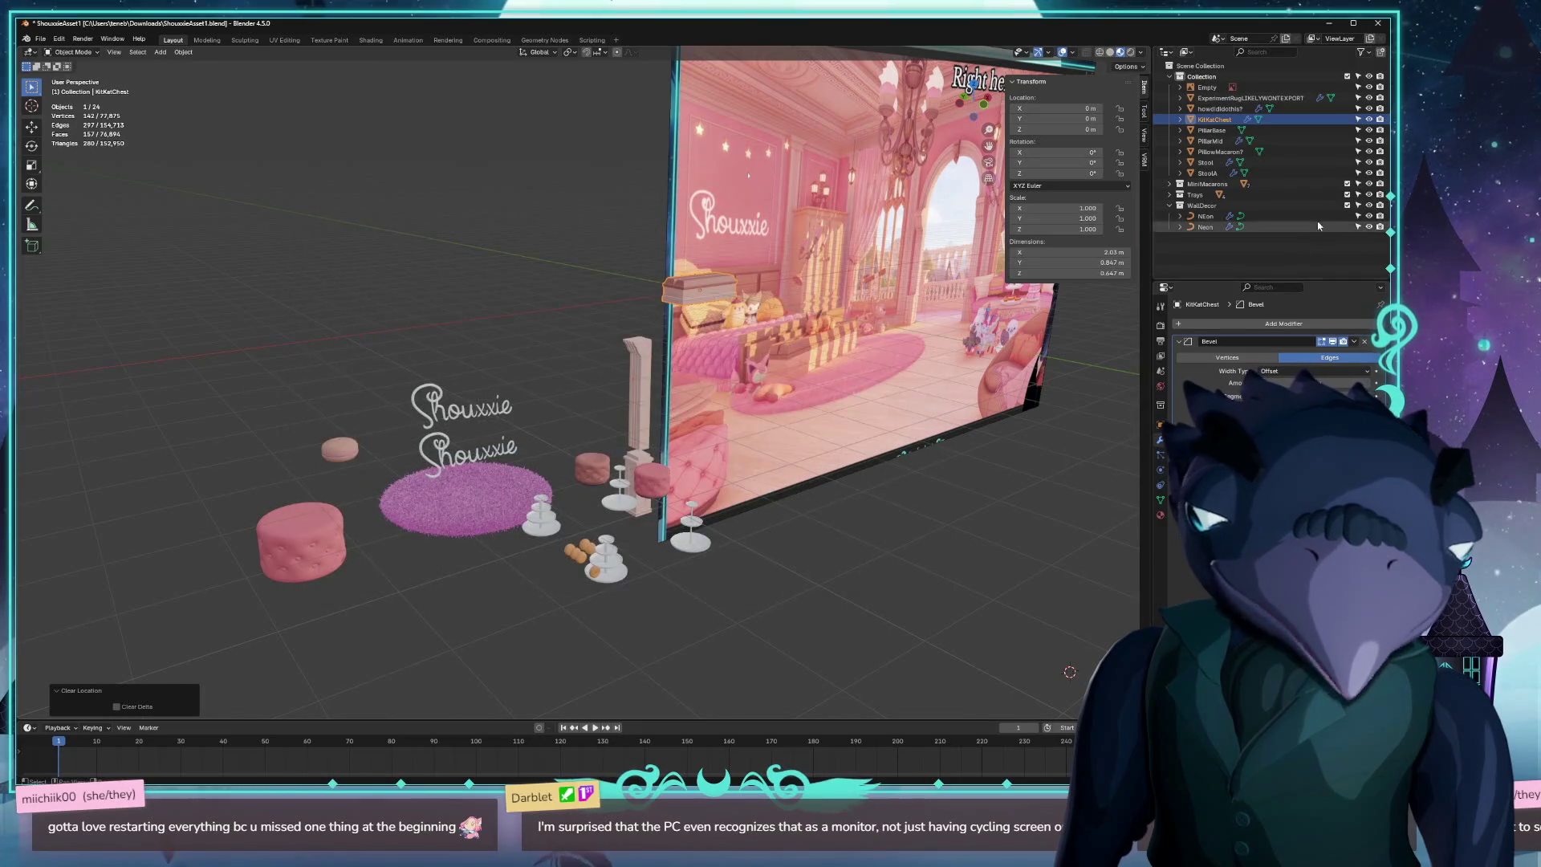
Hide the KitKatChest and move the pink rug to the world origin.
{"action": "left_click", "coordinate": [1367, 119]}
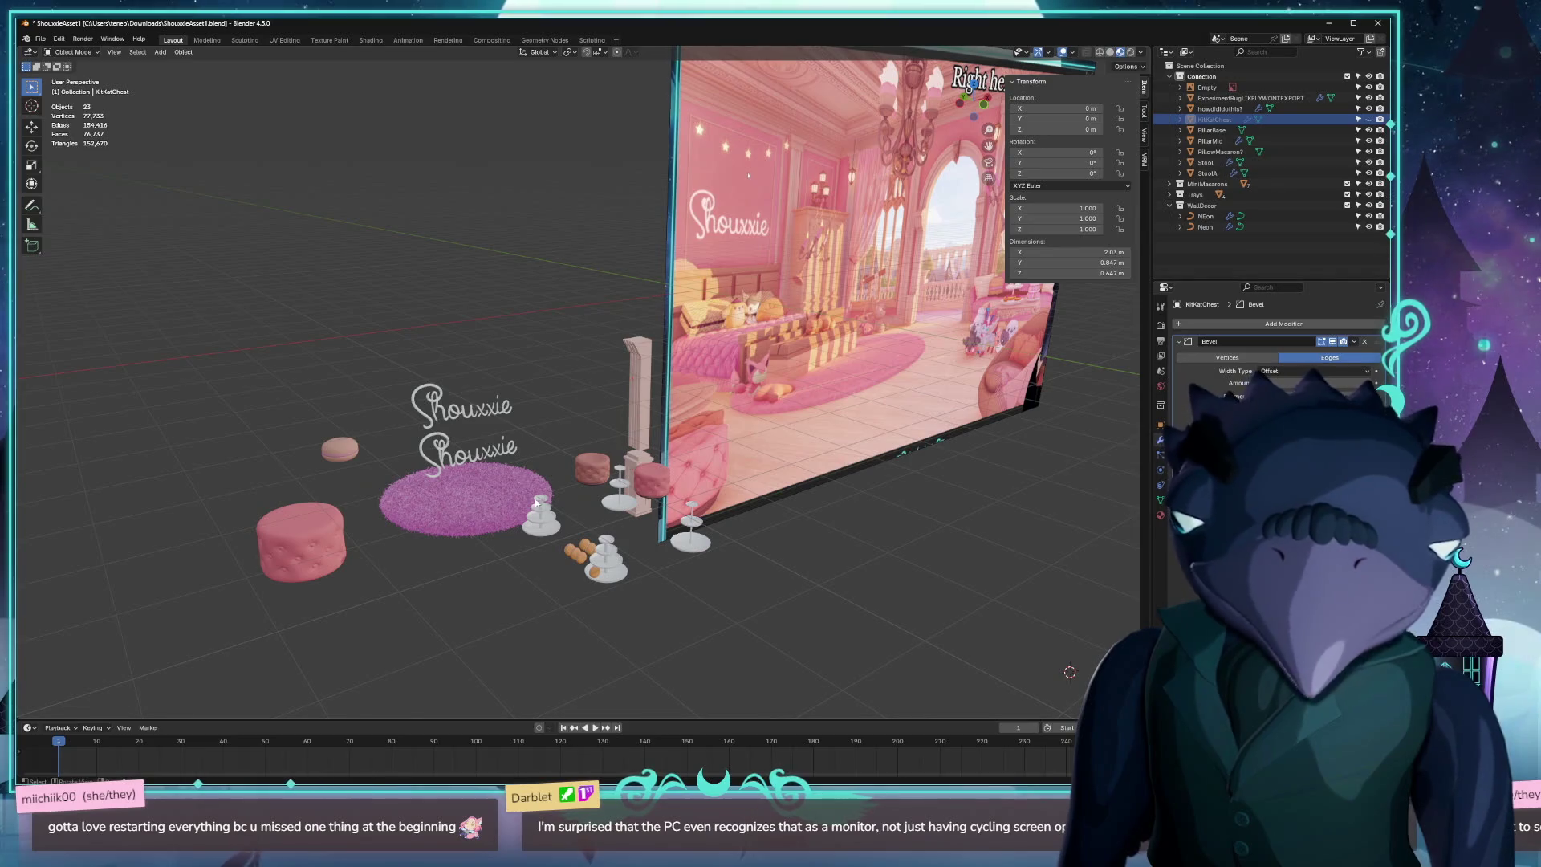
{"action": "left_click", "coordinate": [475, 516]}
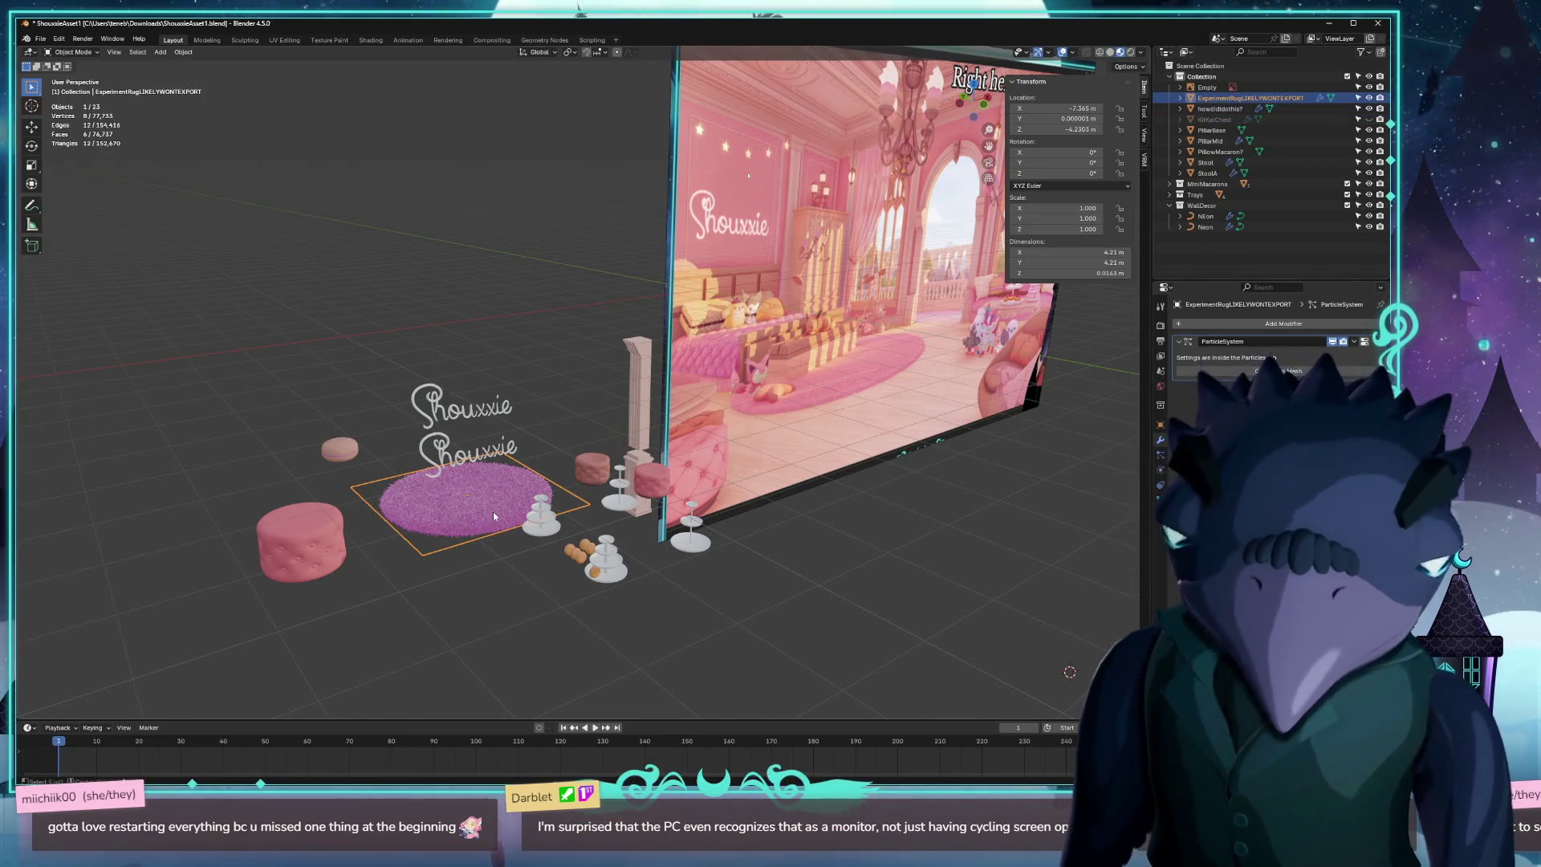
{"action": "key", "text": "alt+g"}
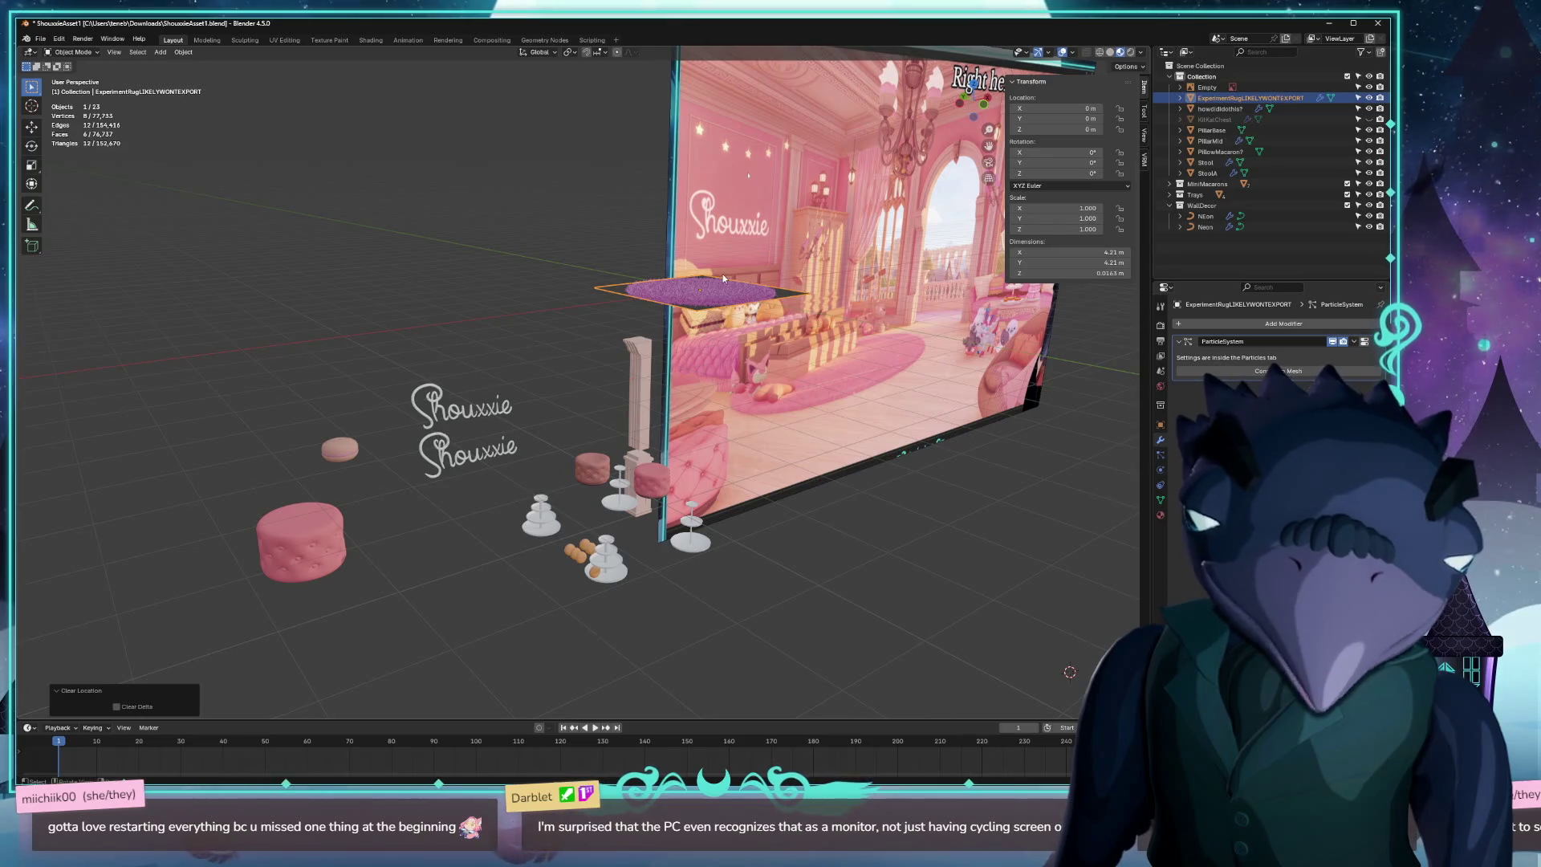
Begin an FBX export of the rug to the Darblet folder, then cancel it.
{"action": "left_click", "coordinate": [40, 39]}
{"action": "mouse_move", "coordinate": [98, 201]}
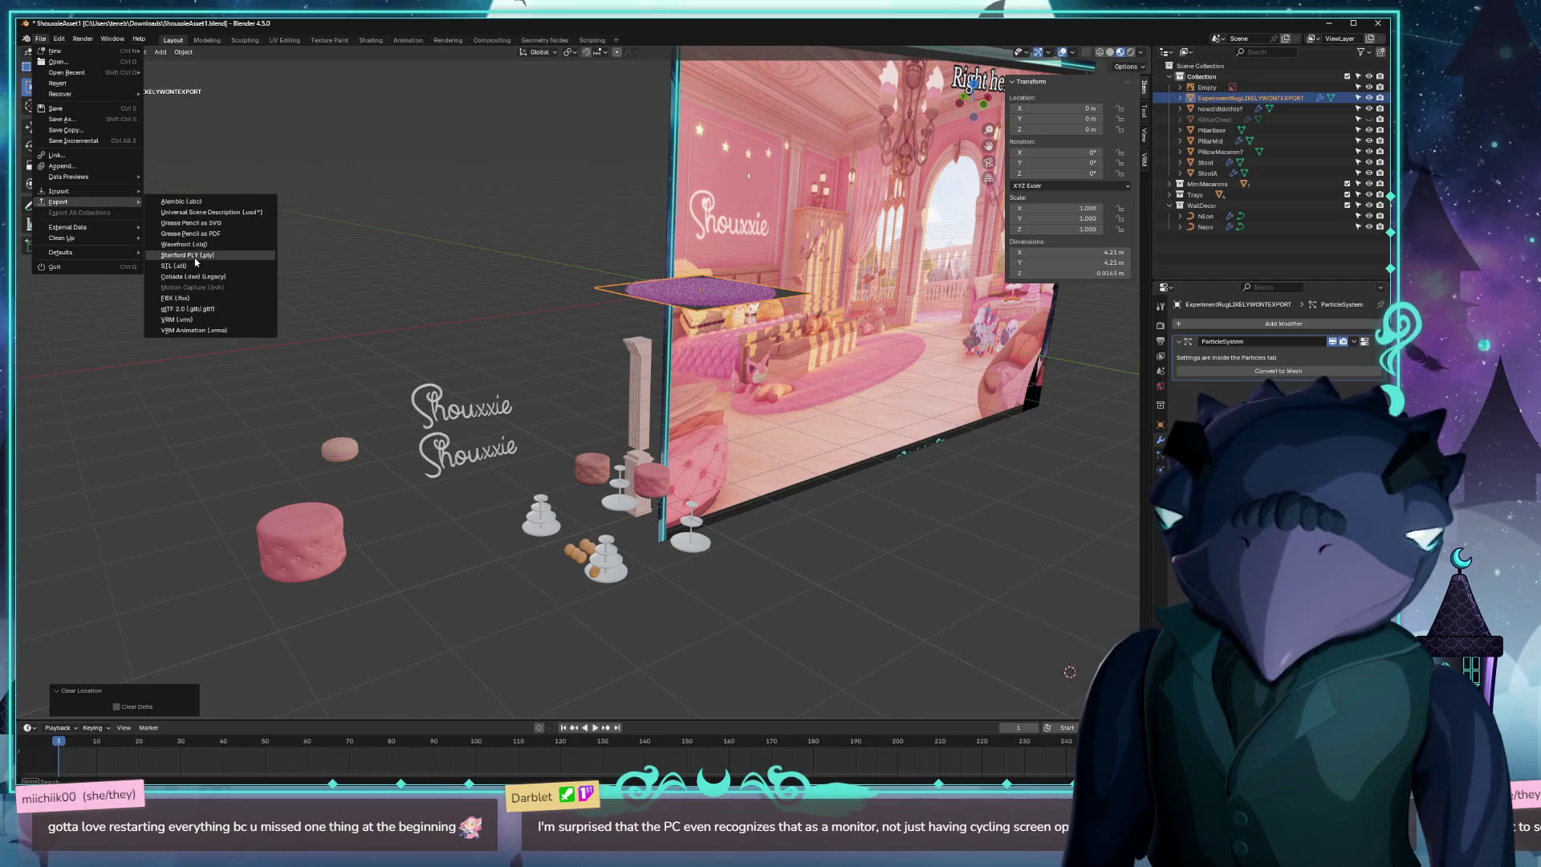
{"action": "left_click", "coordinate": [175, 298]}
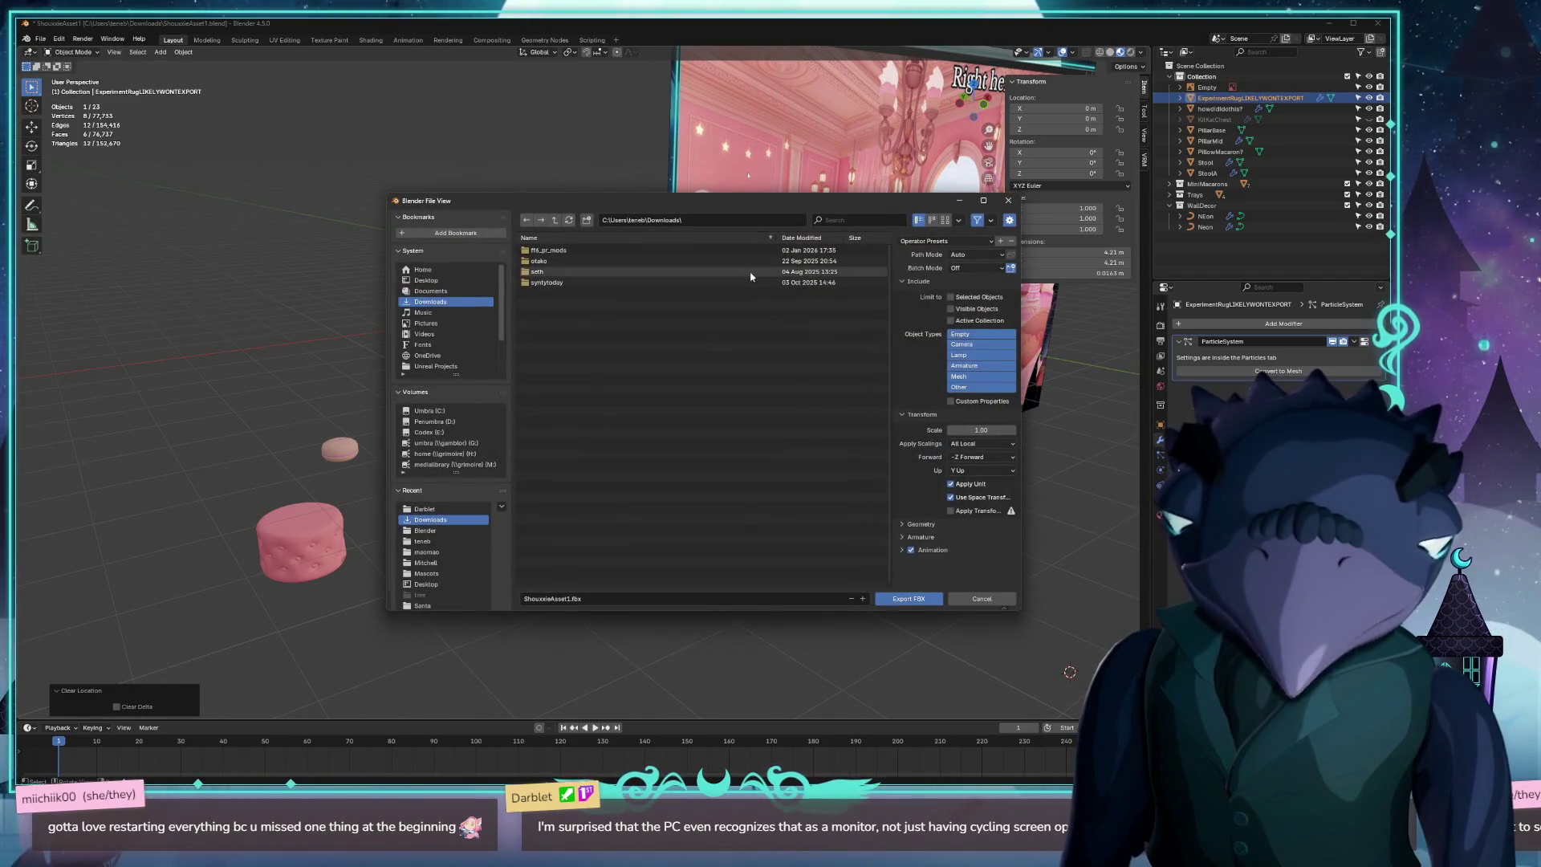
{"action": "left_click", "coordinate": [431, 290]}
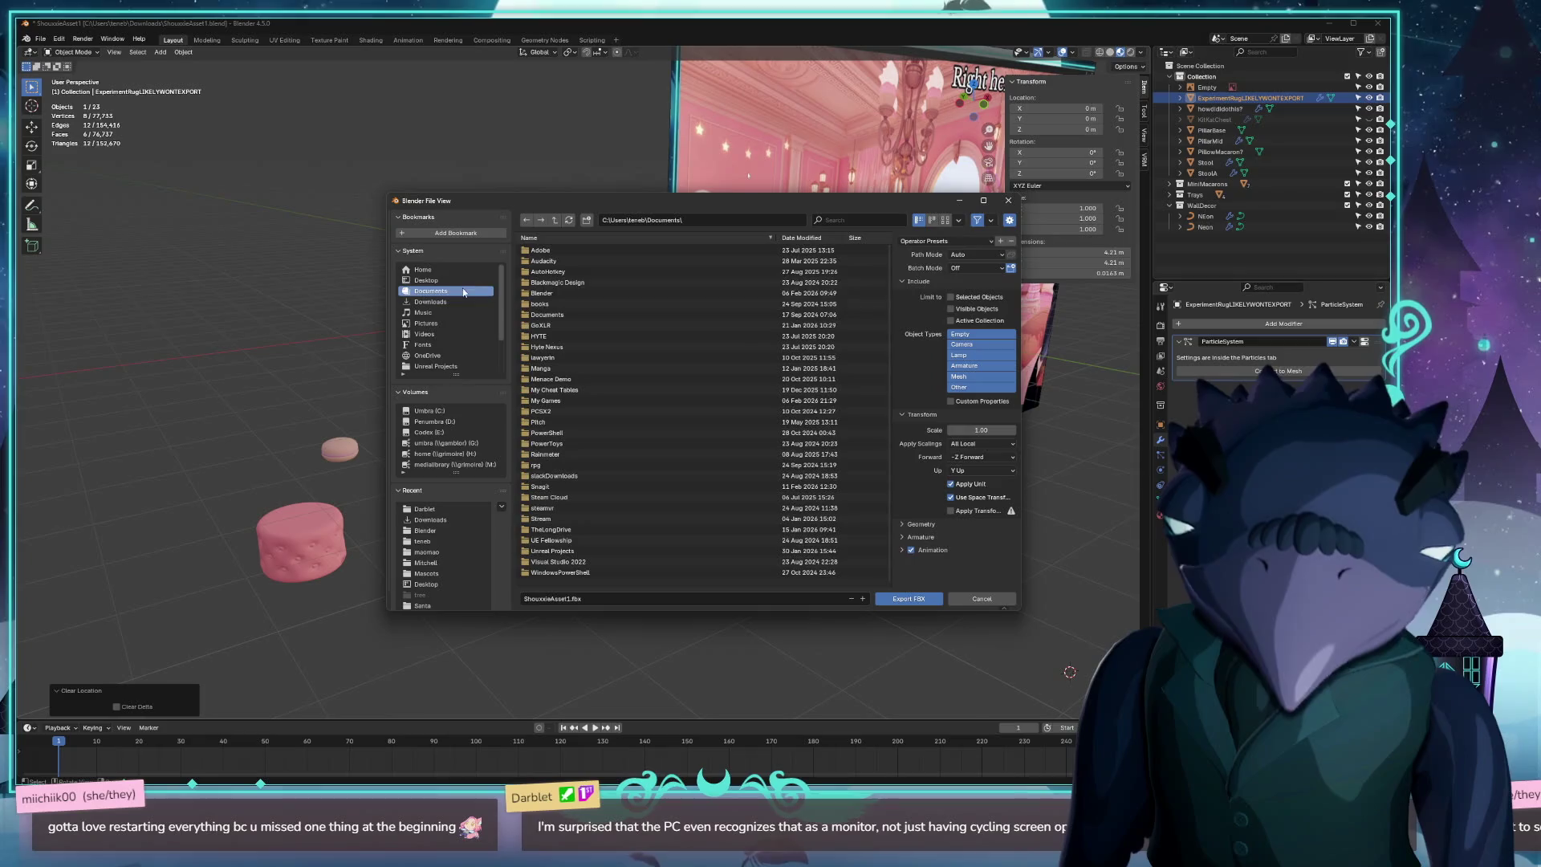
{"action": "left_click", "coordinate": [554, 293]}
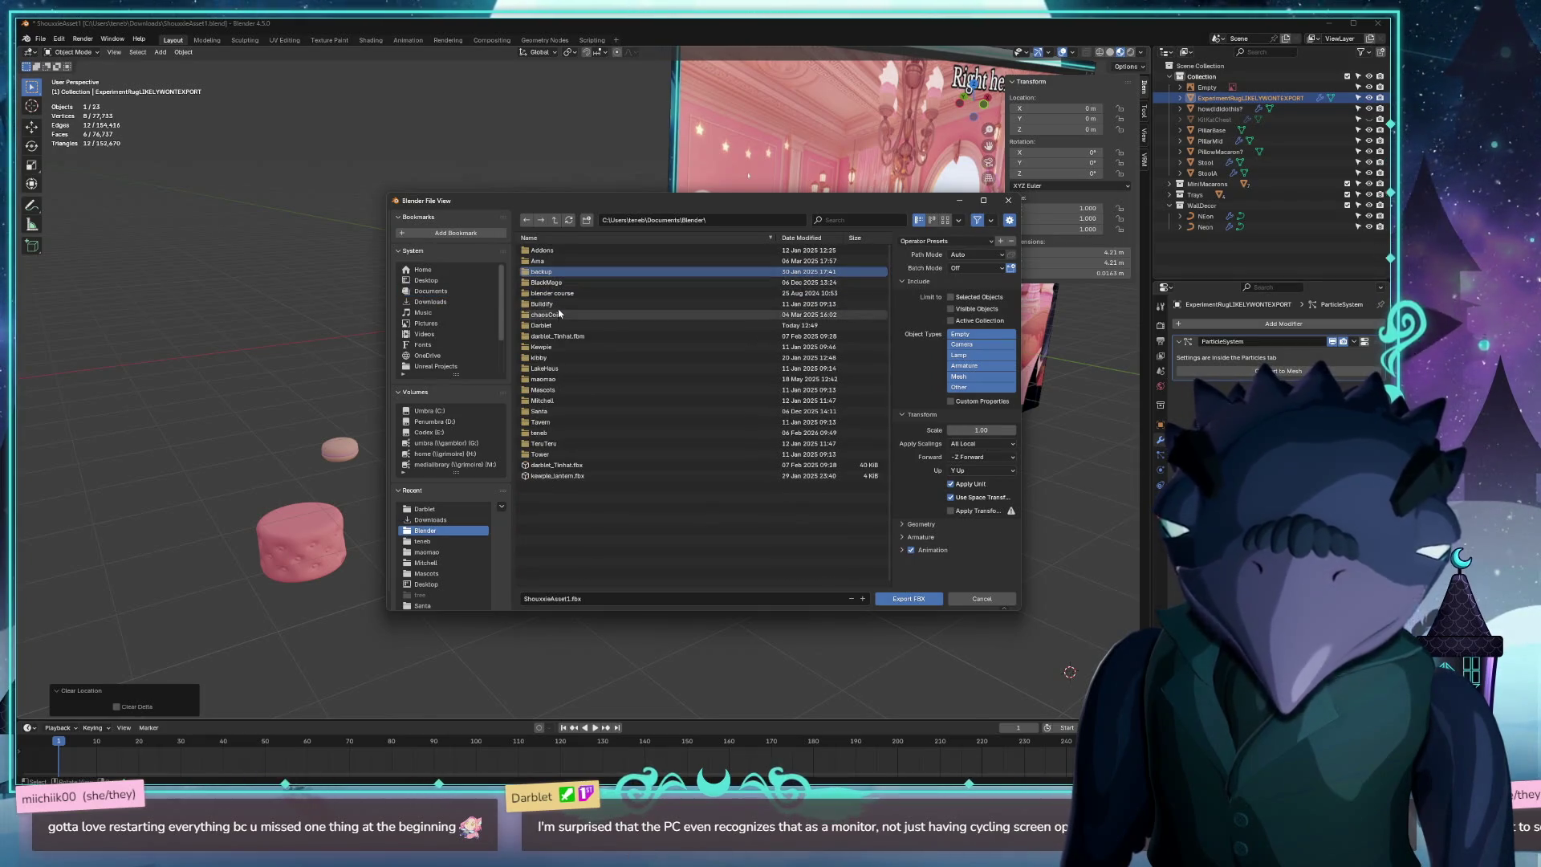
{"action": "double_click", "coordinate": [549, 325]}
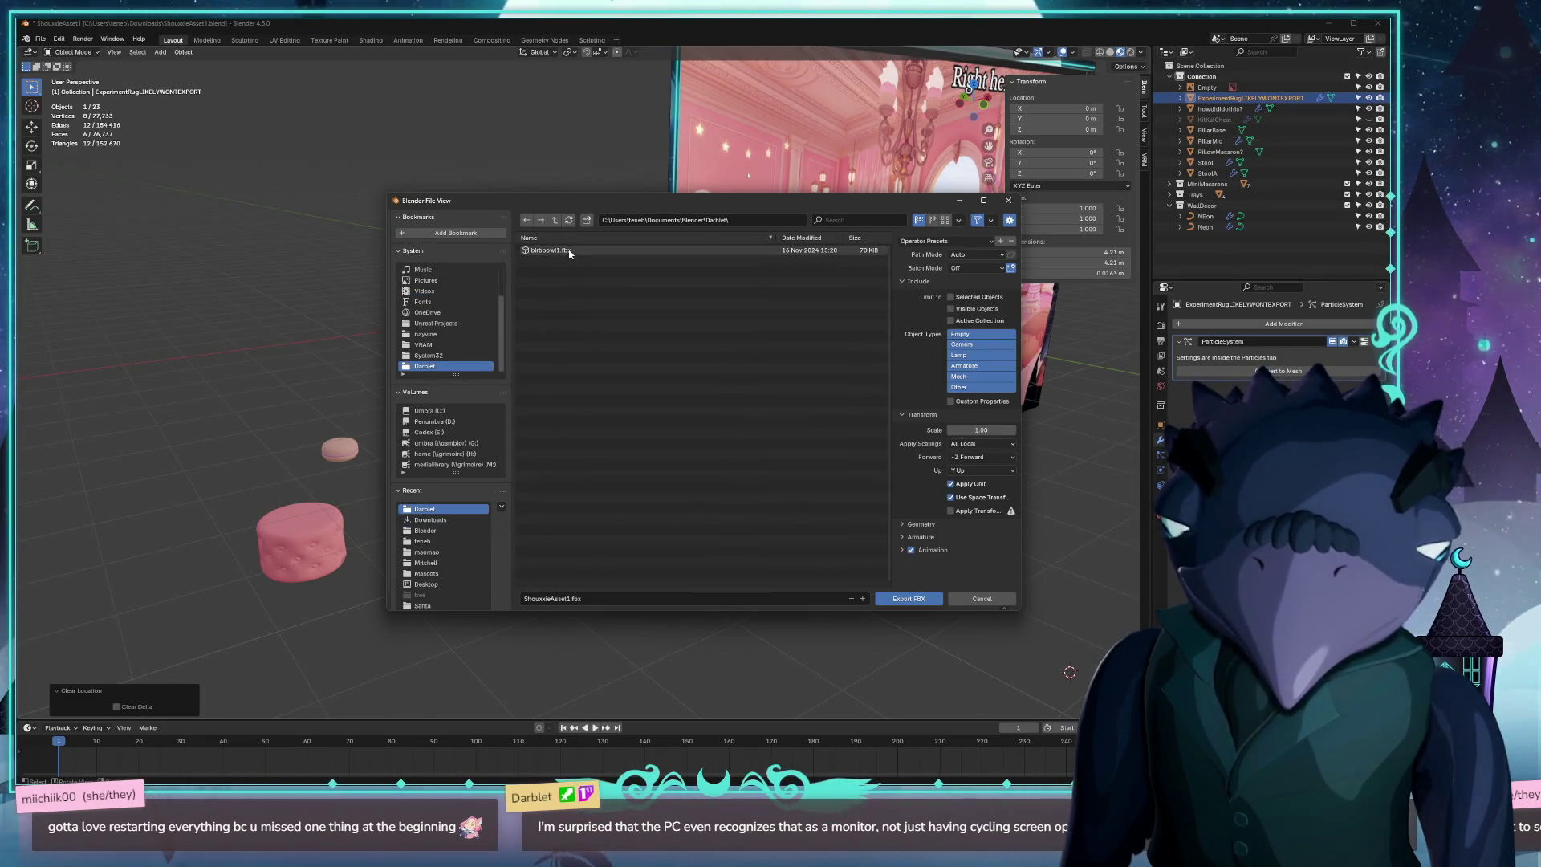
{"action": "double_click", "coordinate": [550, 251]}
{"action": "left_click", "coordinate": [40, 39]}
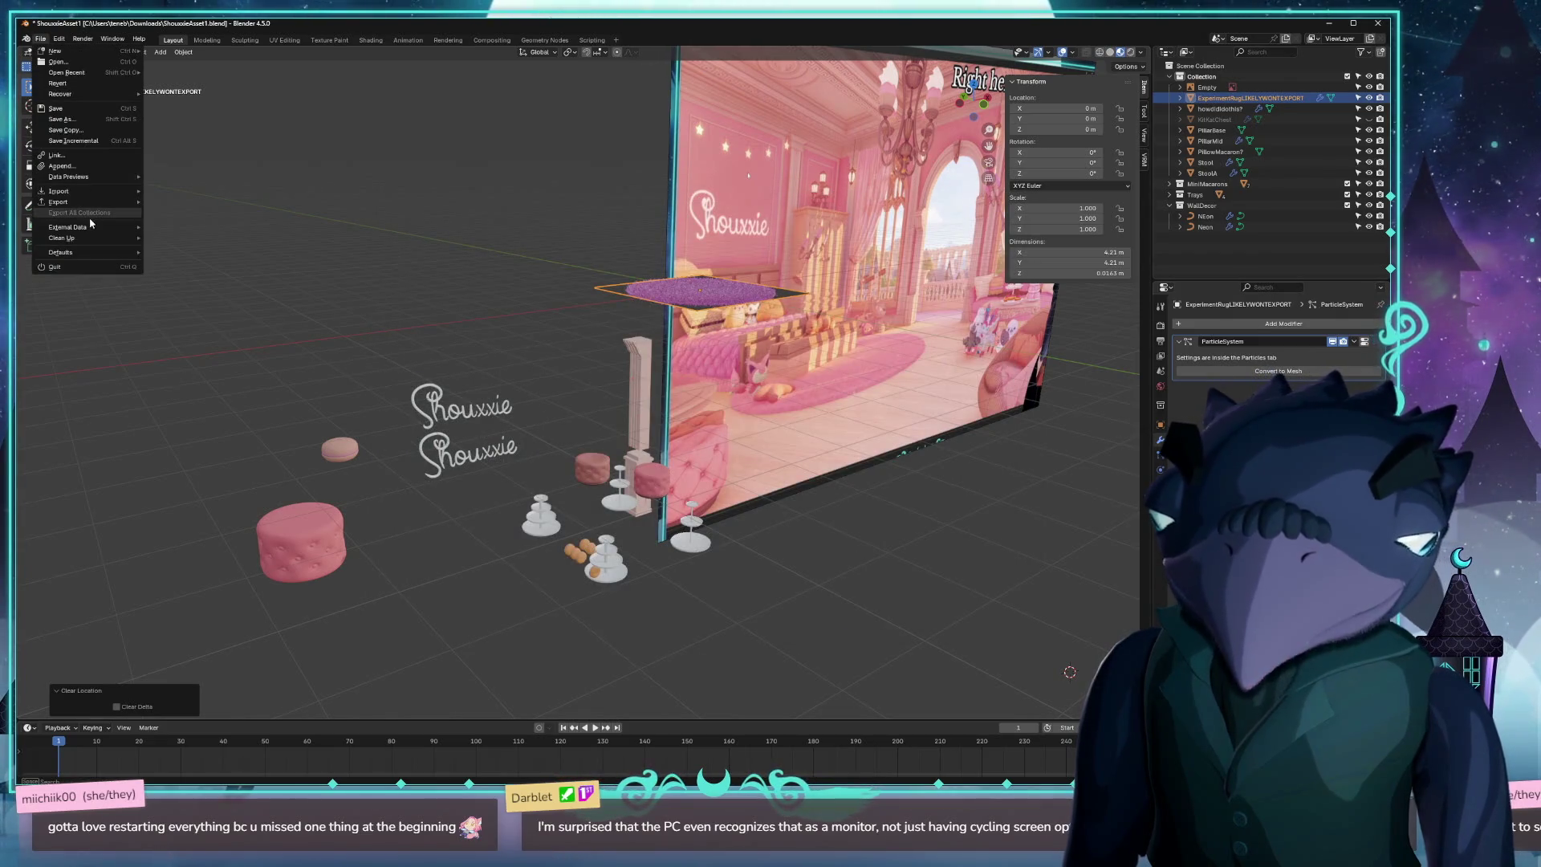
Export the rug as shouxxie_EXPERIMENTRUG.glb via glTF 2.0 and hide it.
{"action": "mouse_move", "coordinate": [81, 201]}
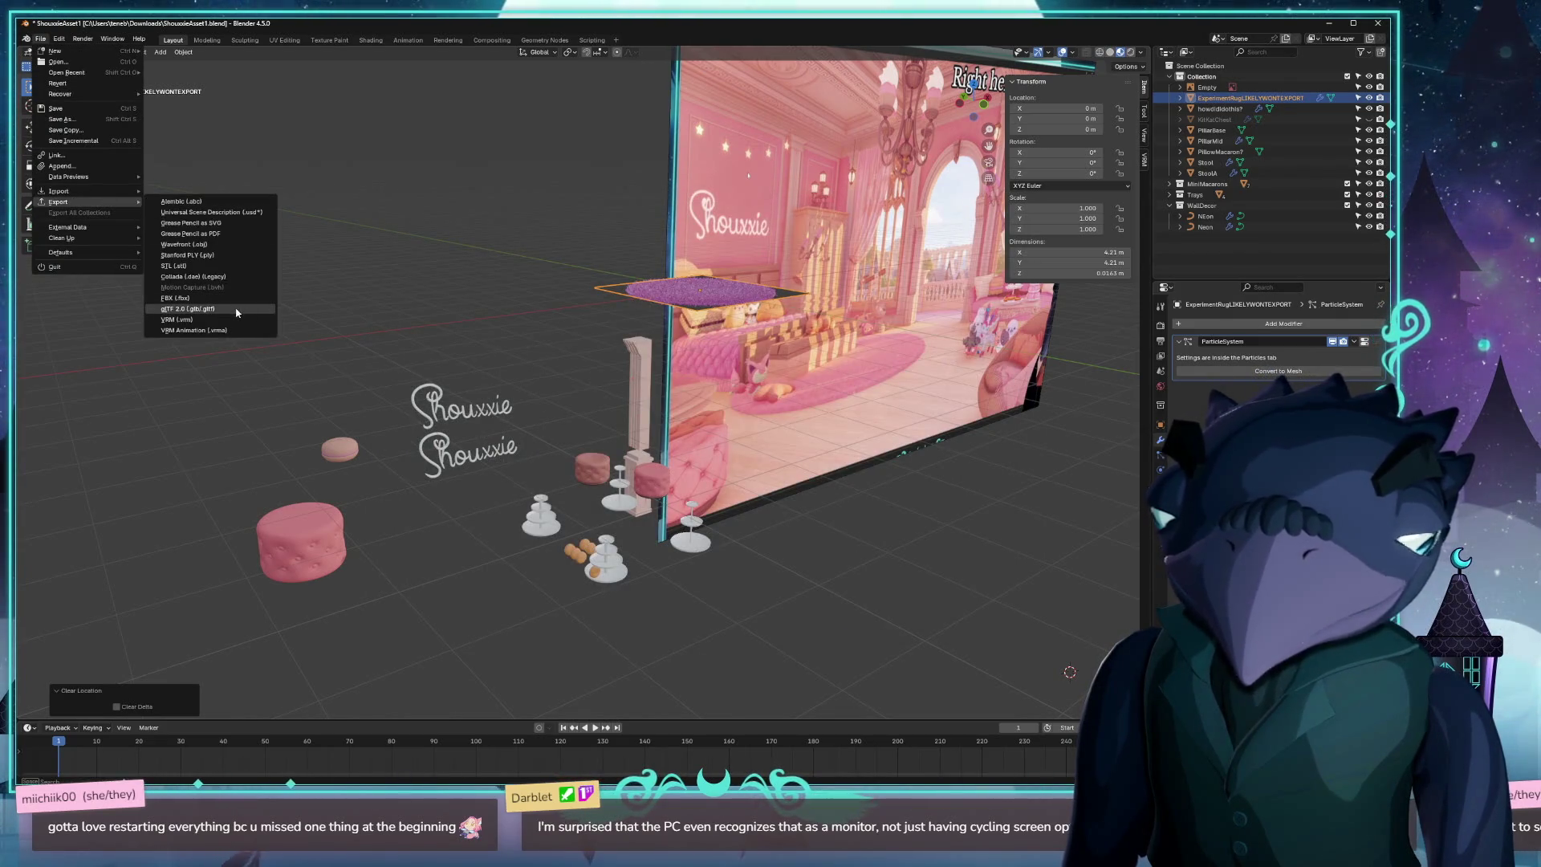
{"action": "left_click", "coordinate": [187, 309]}
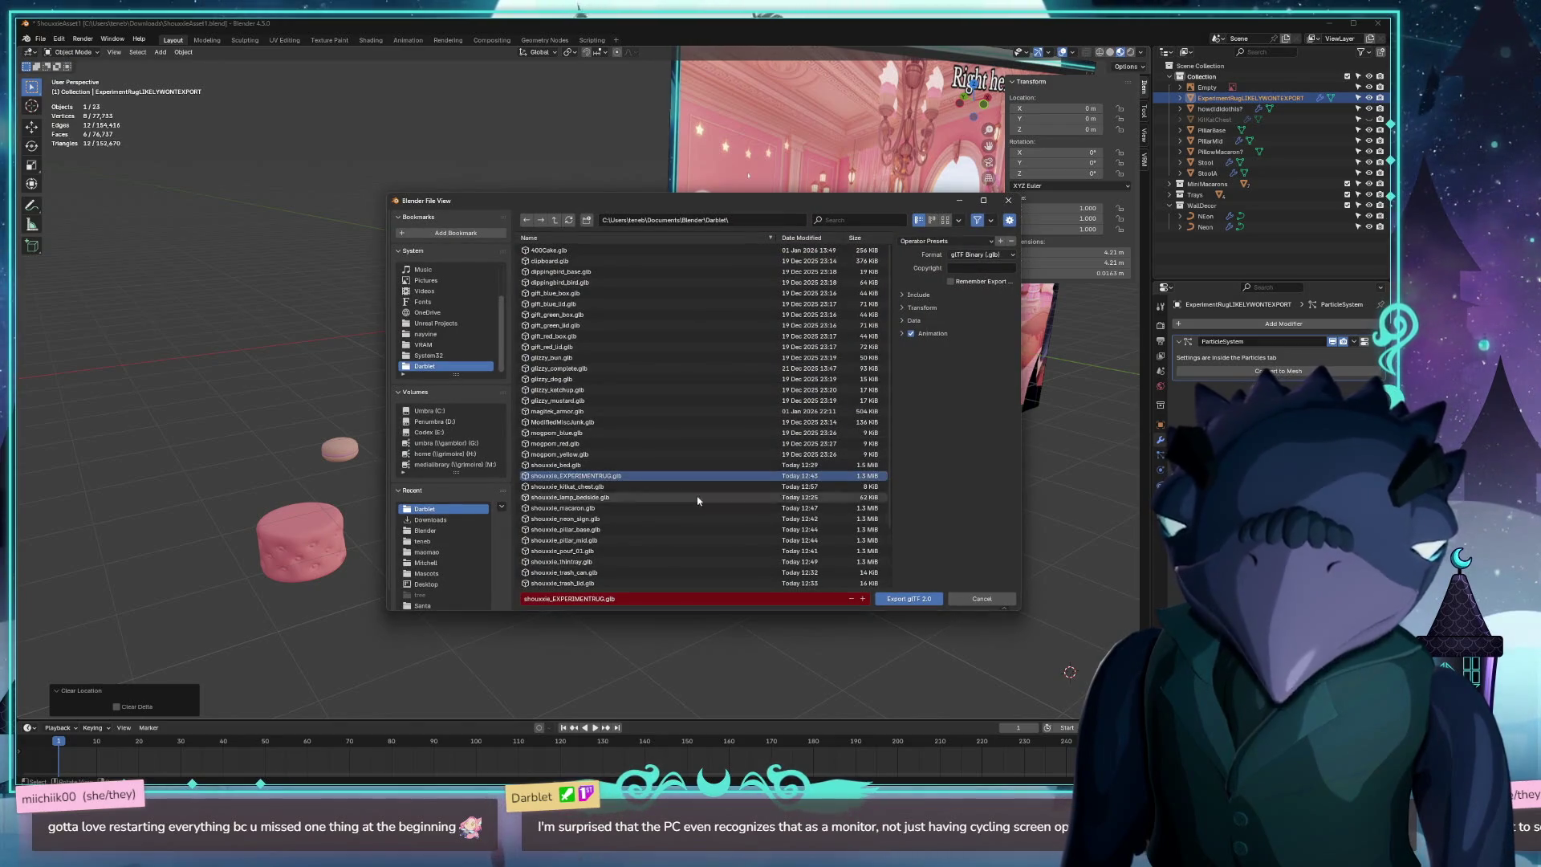
{"action": "left_click", "coordinate": [909, 599]}
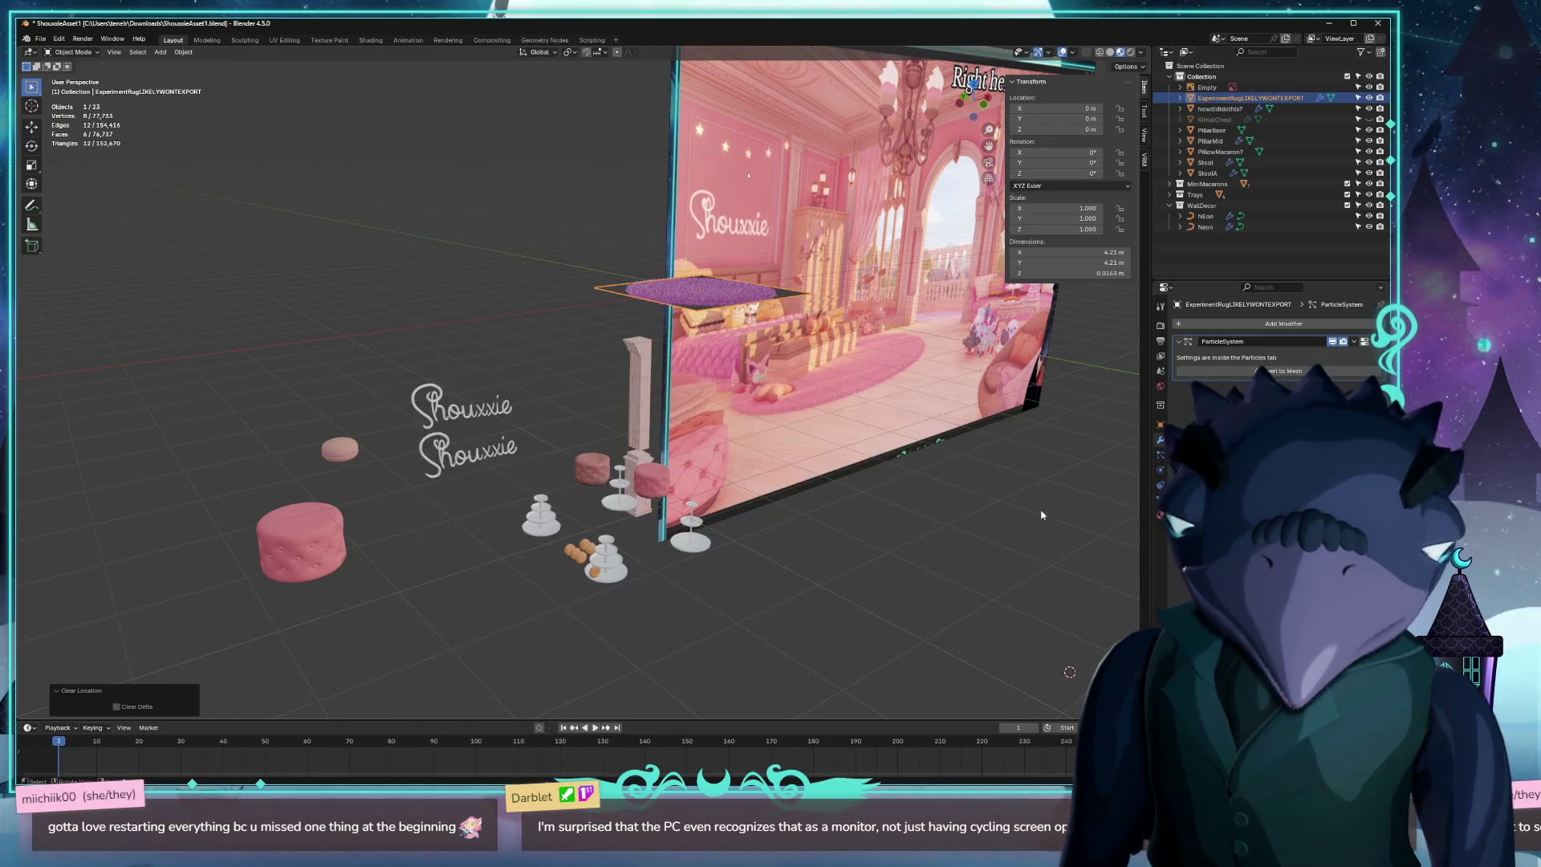
{"action": "left_click", "coordinate": [1370, 98]}
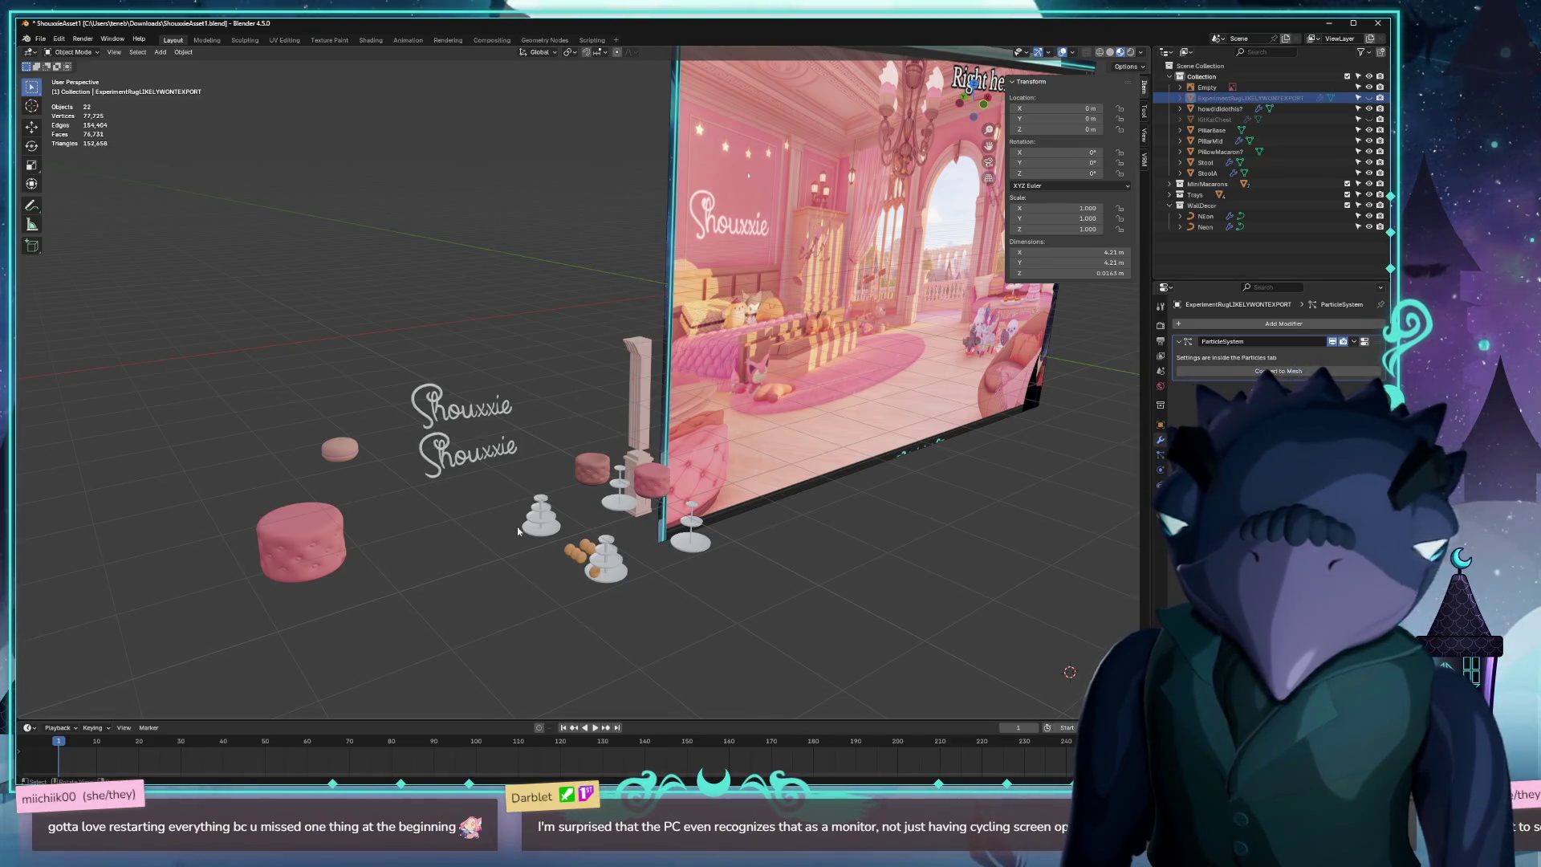
Select the stool and move it to the world origin, keeping the other props hidden.
{"action": "left_click", "coordinate": [664, 487]}
{"action": "key", "text": "alt+h"}
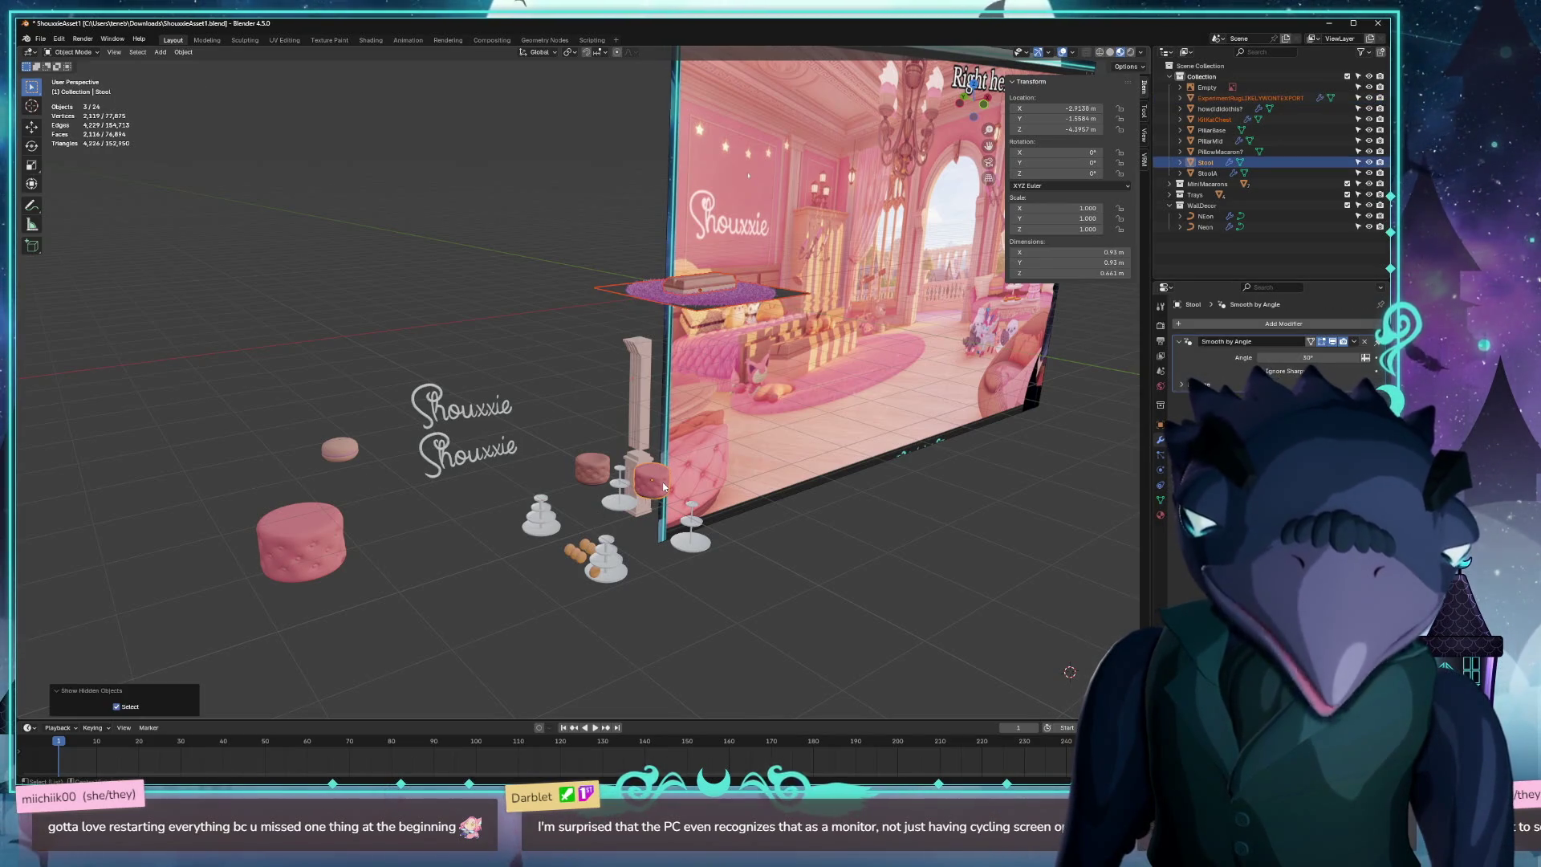
{"action": "key", "text": "ctrl+z"}
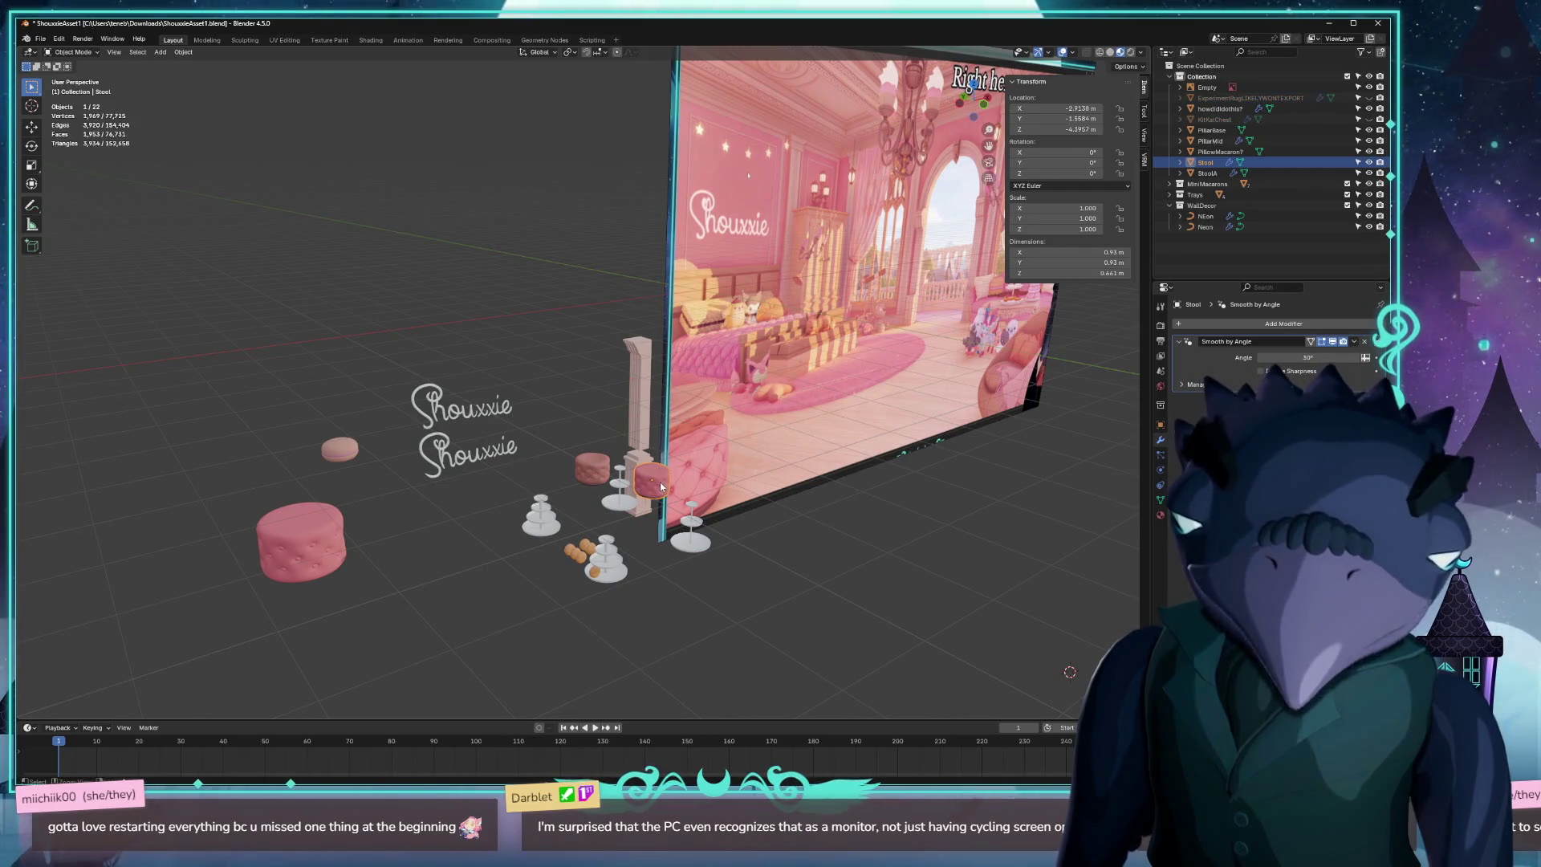
{"action": "key", "text": "alt+g"}
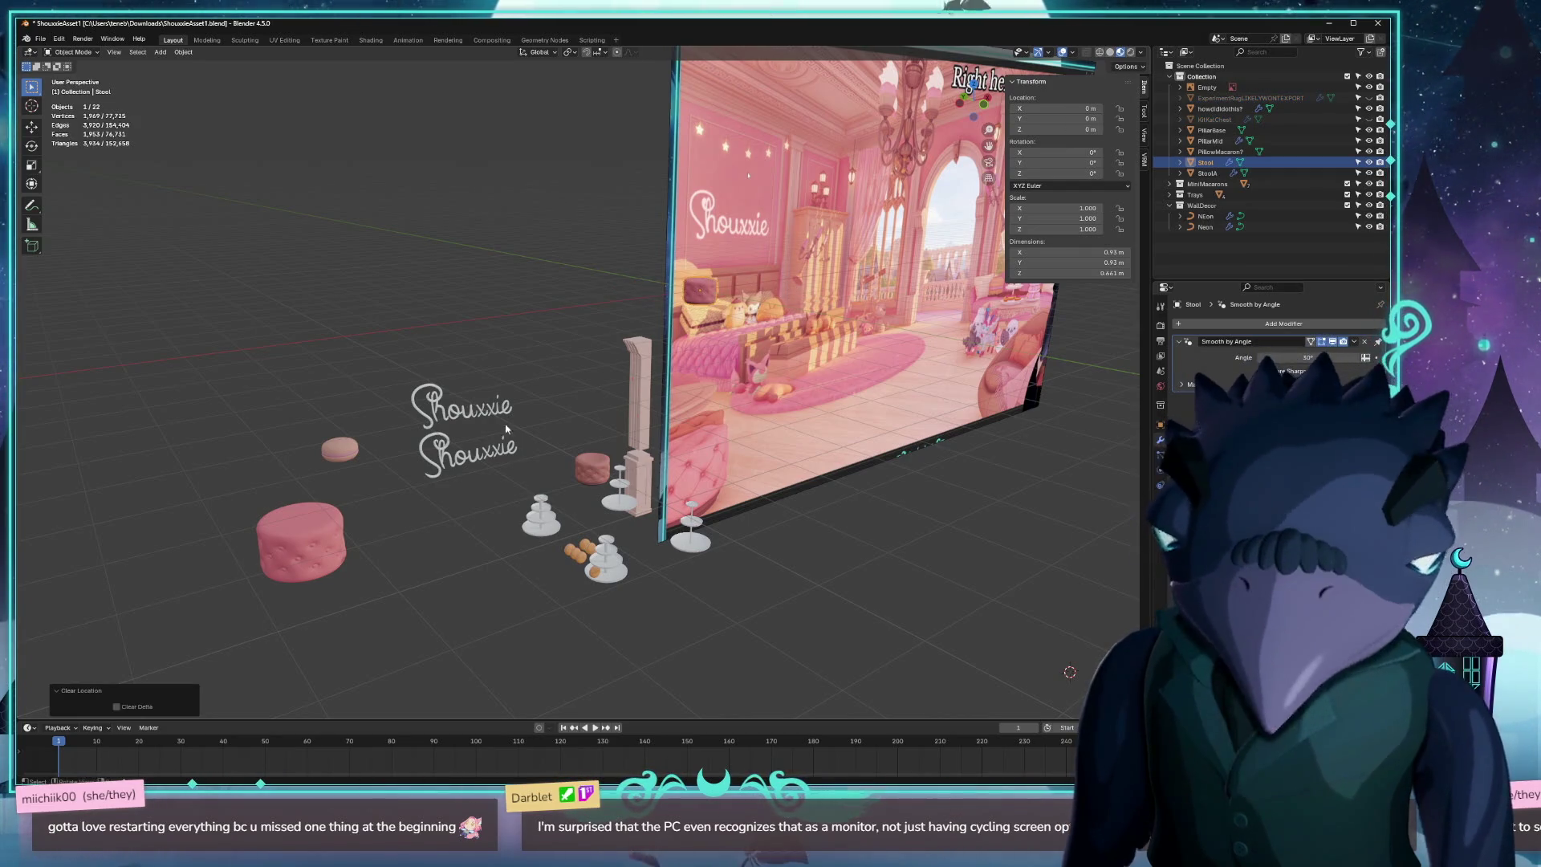
Export the stool as shouxxie_pouf_01.glb, then hide it and select the middle pillar.
{"action": "left_click", "coordinate": [40, 39]}
{"action": "mouse_move", "coordinate": [81, 202]}
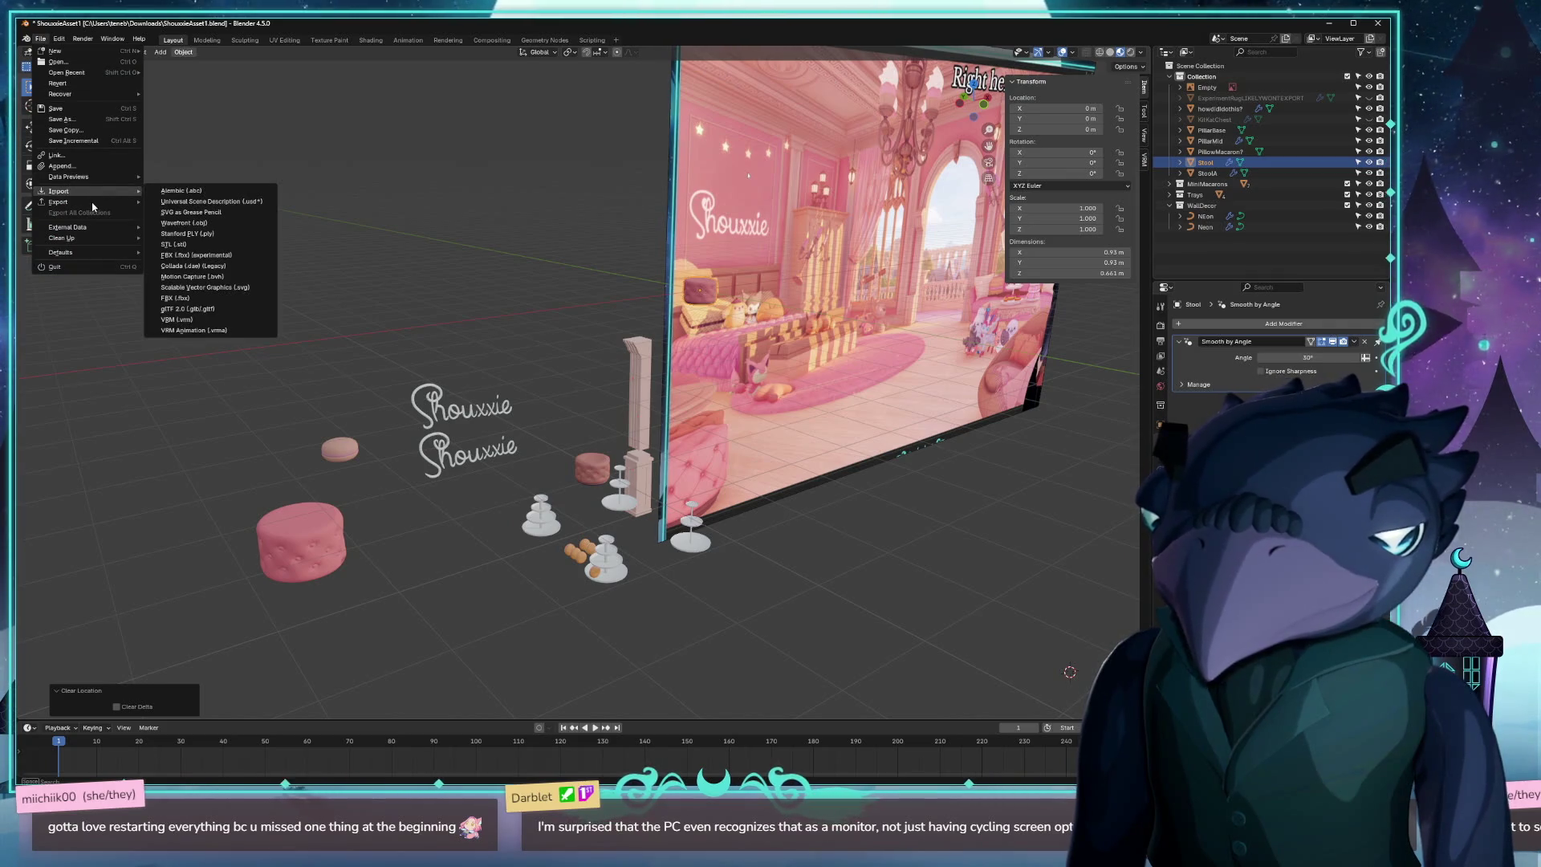
{"action": "left_click", "coordinate": [188, 308]}
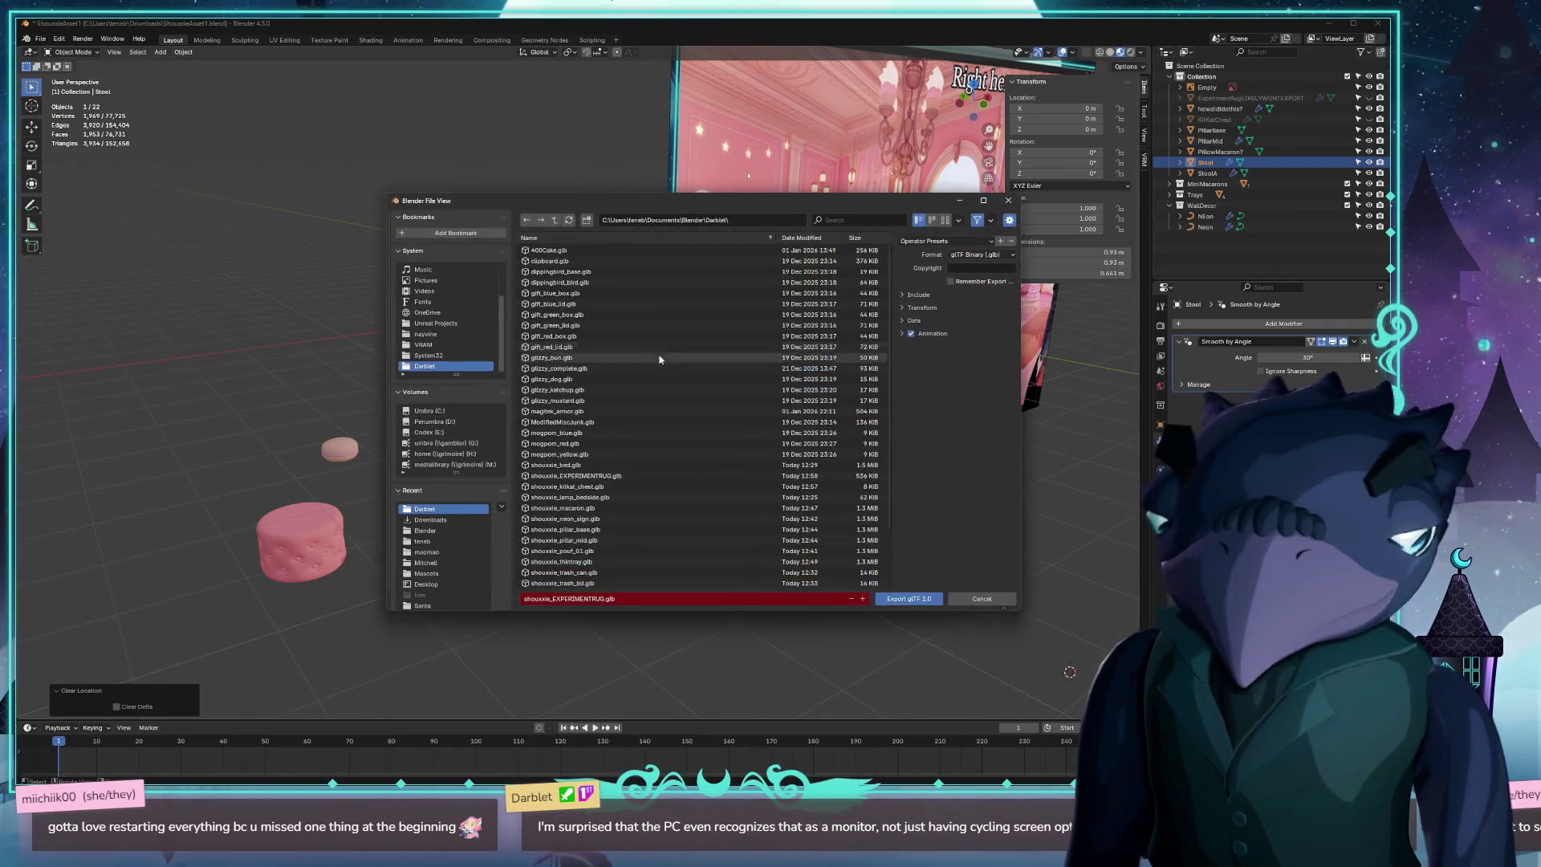
{"action": "left_click", "coordinate": [903, 295]}
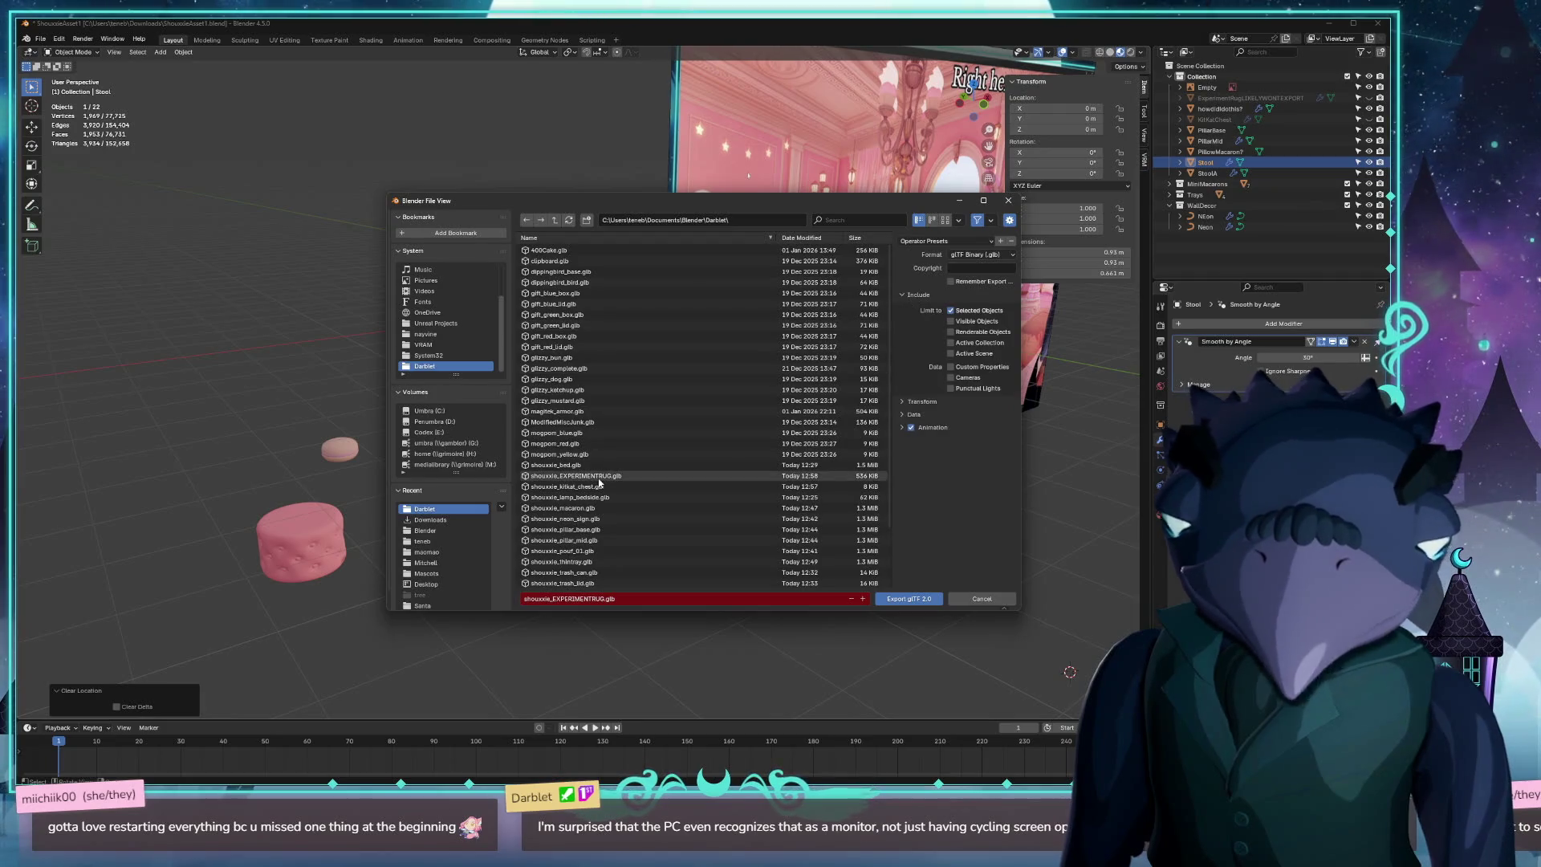
{"action": "left_click", "coordinate": [562, 551]}
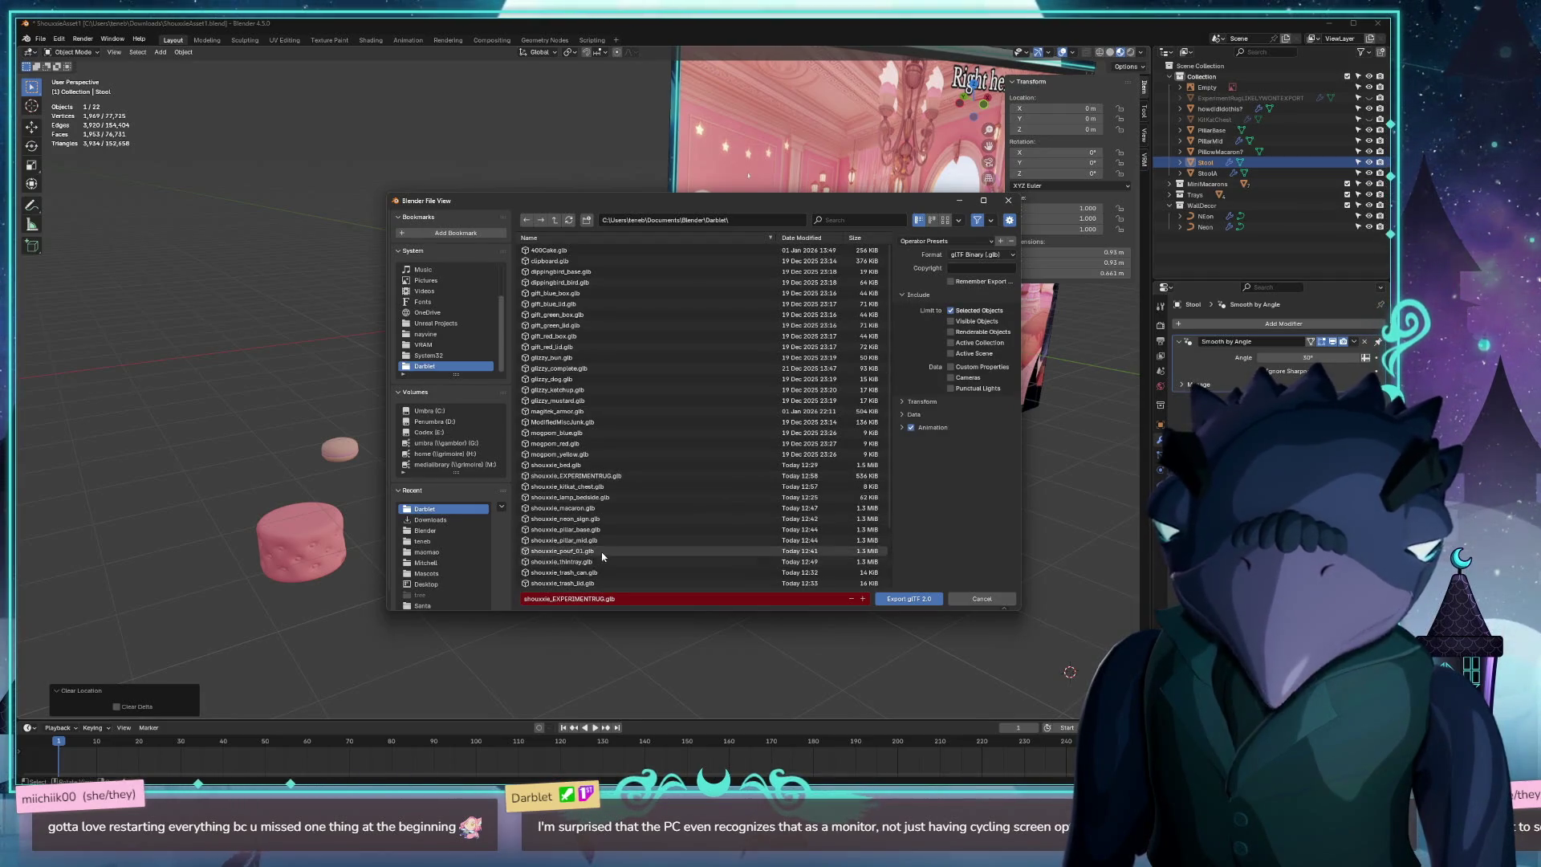
{"action": "left_click", "coordinate": [908, 599]}
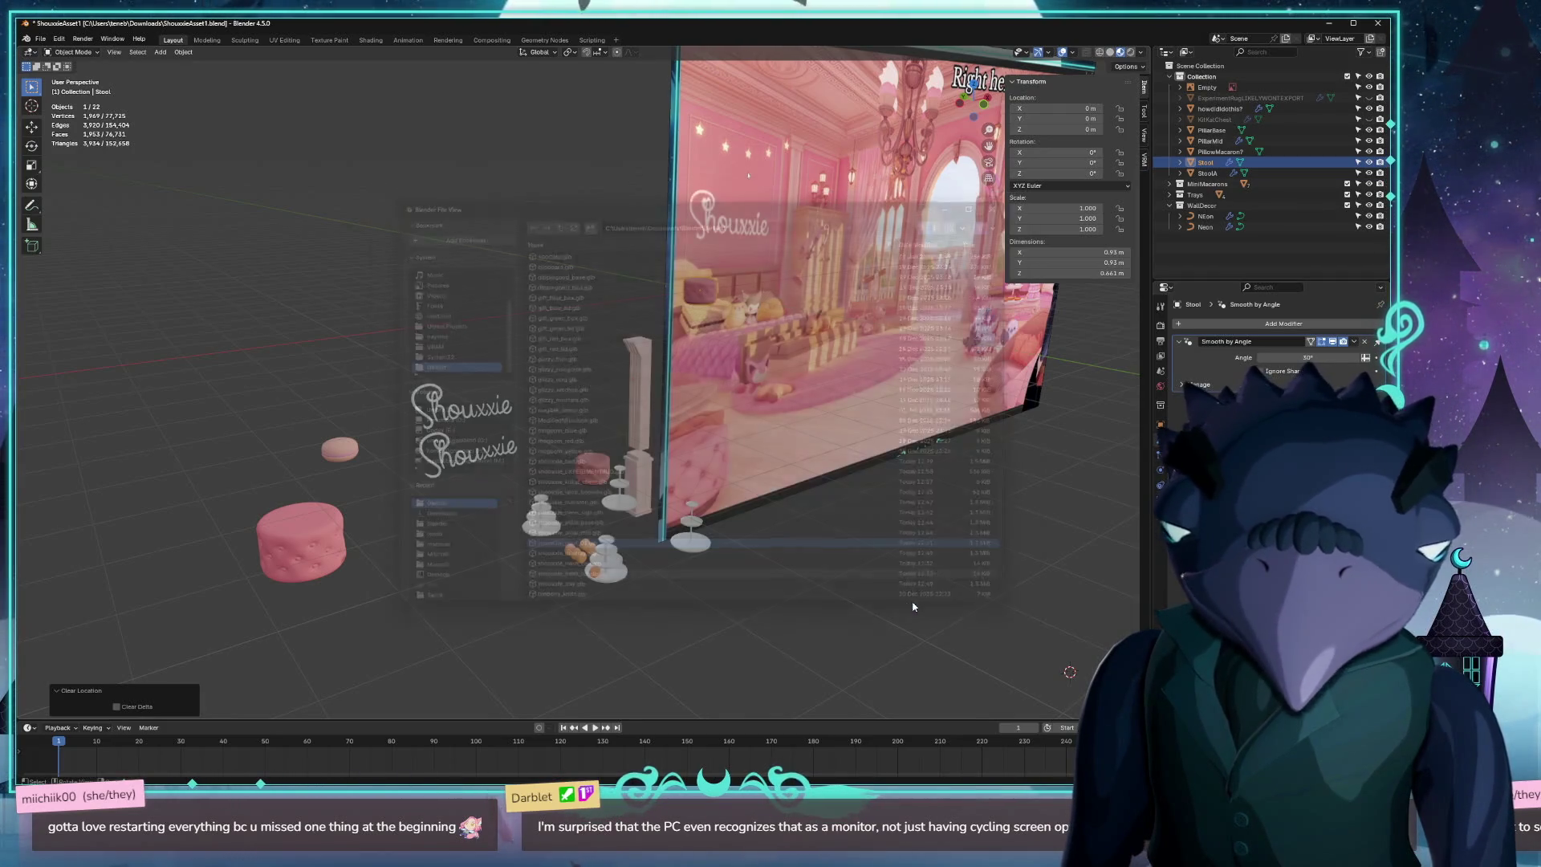
{"action": "left_click", "coordinate": [1370, 163]}
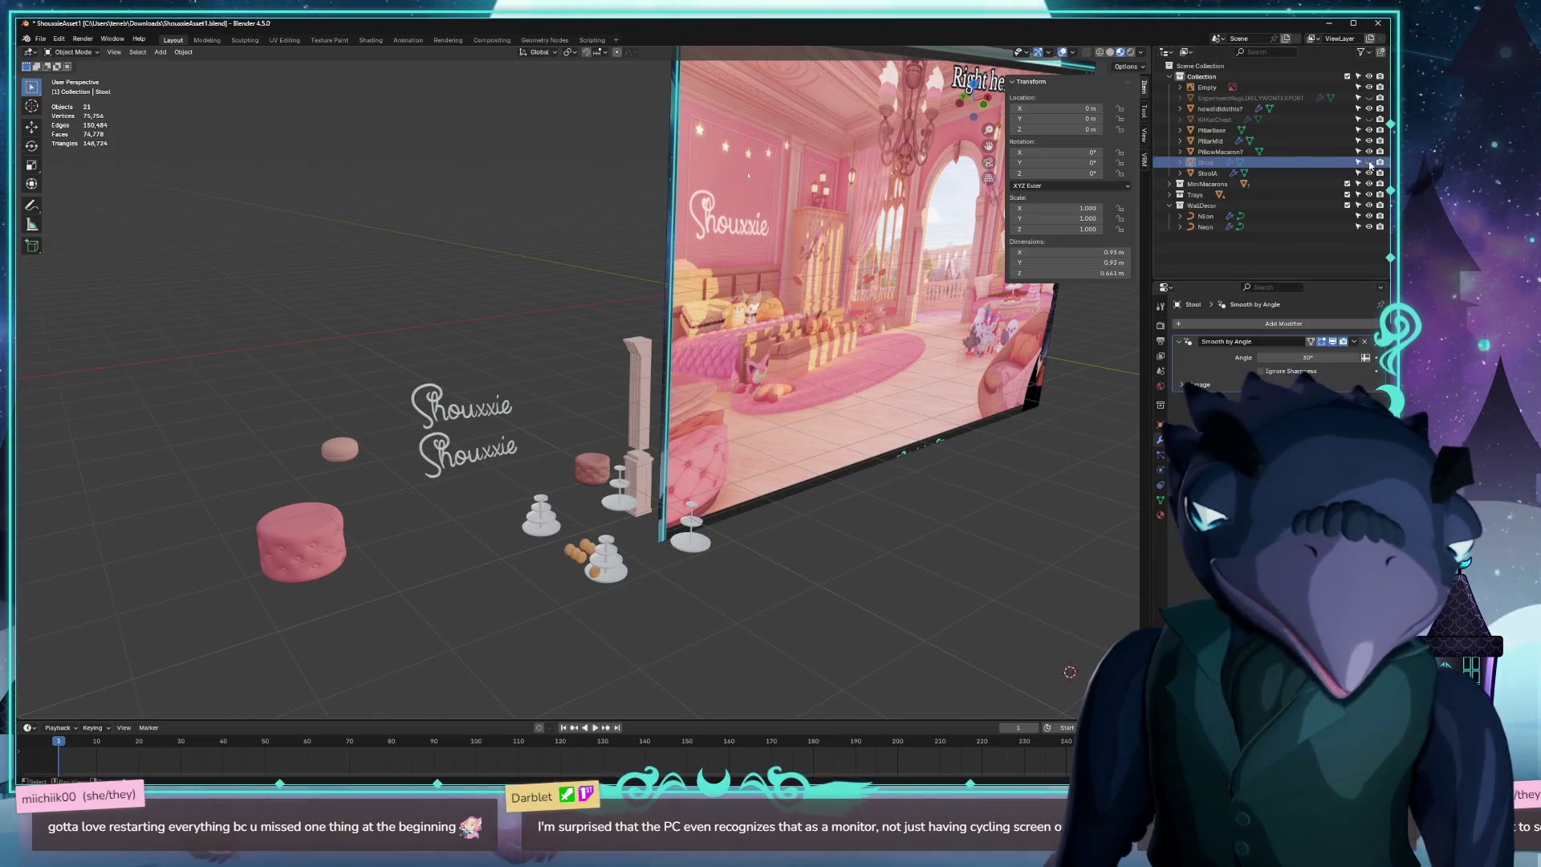
{"action": "left_click", "coordinate": [648, 356]}
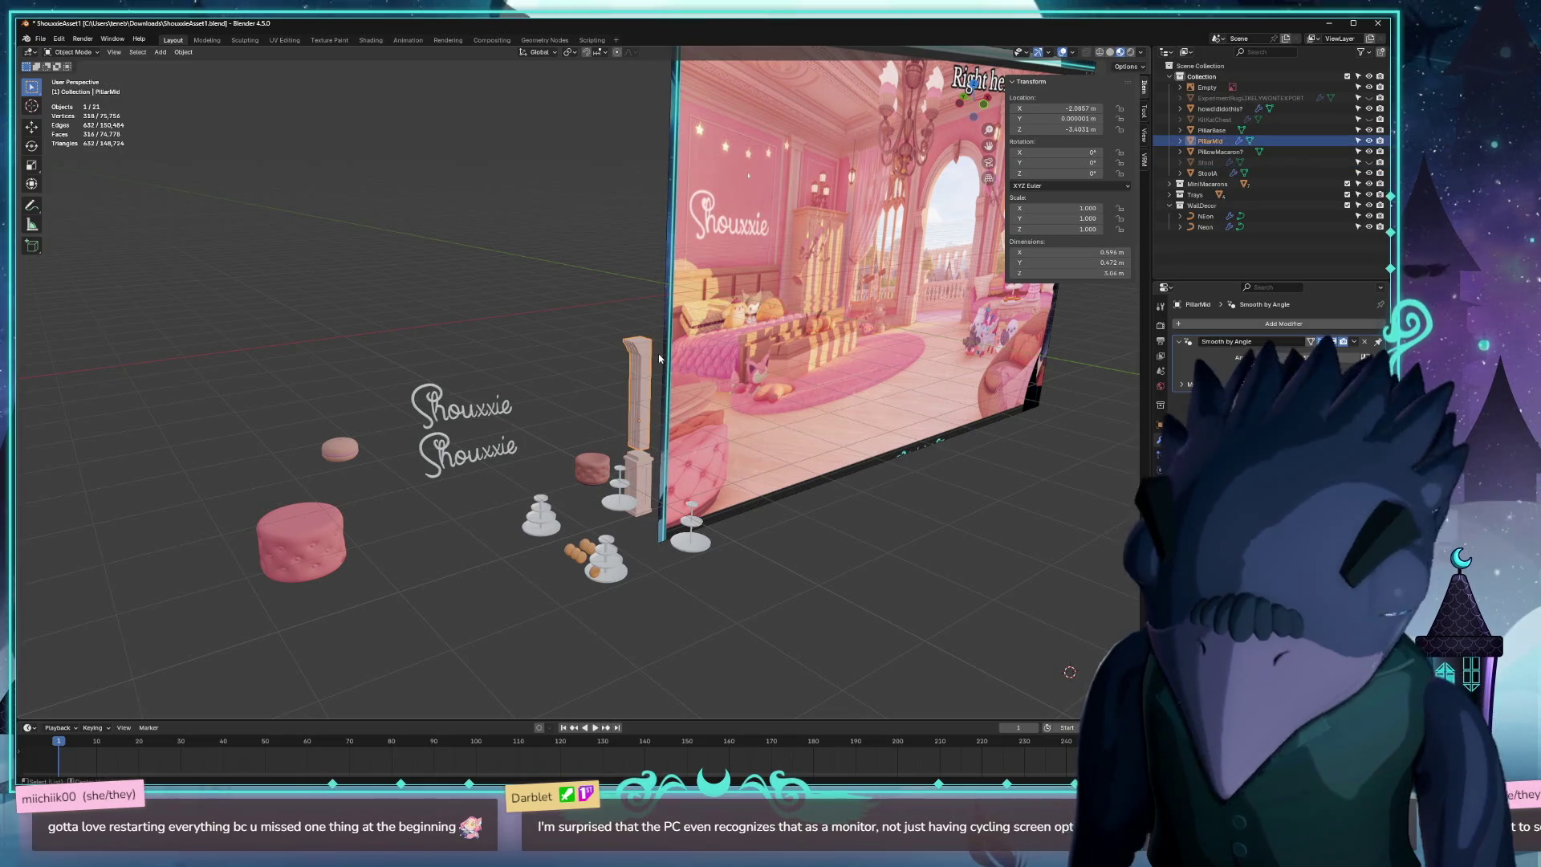
Move PillarMid to the origin, export it as shouxxie_pillar_mid.glb, and hide it.
{"action": "key", "text": "alt+g"}
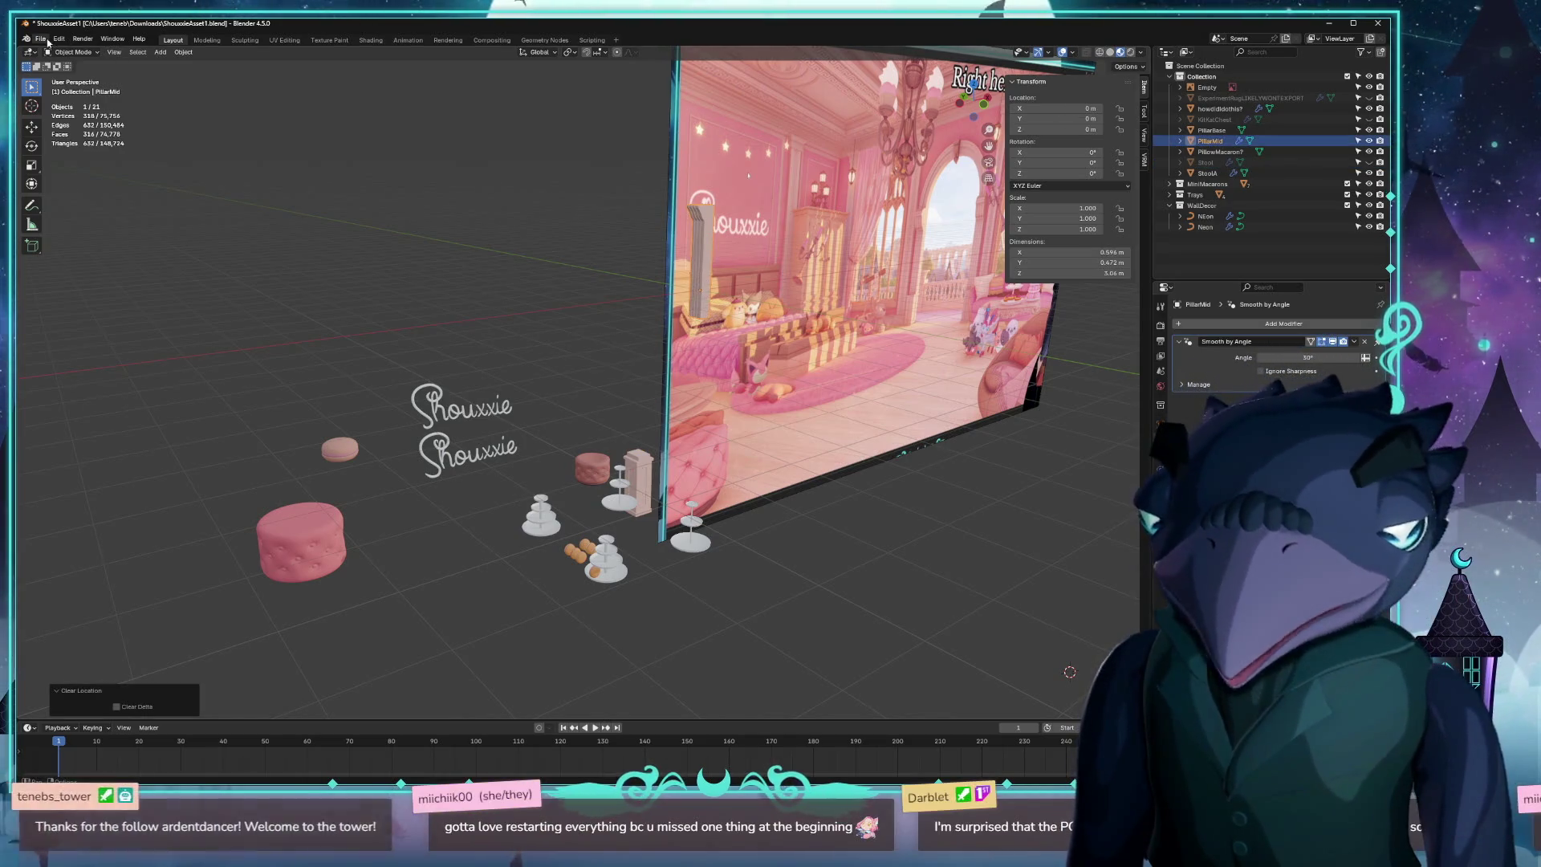
{"action": "left_click", "coordinate": [40, 39]}
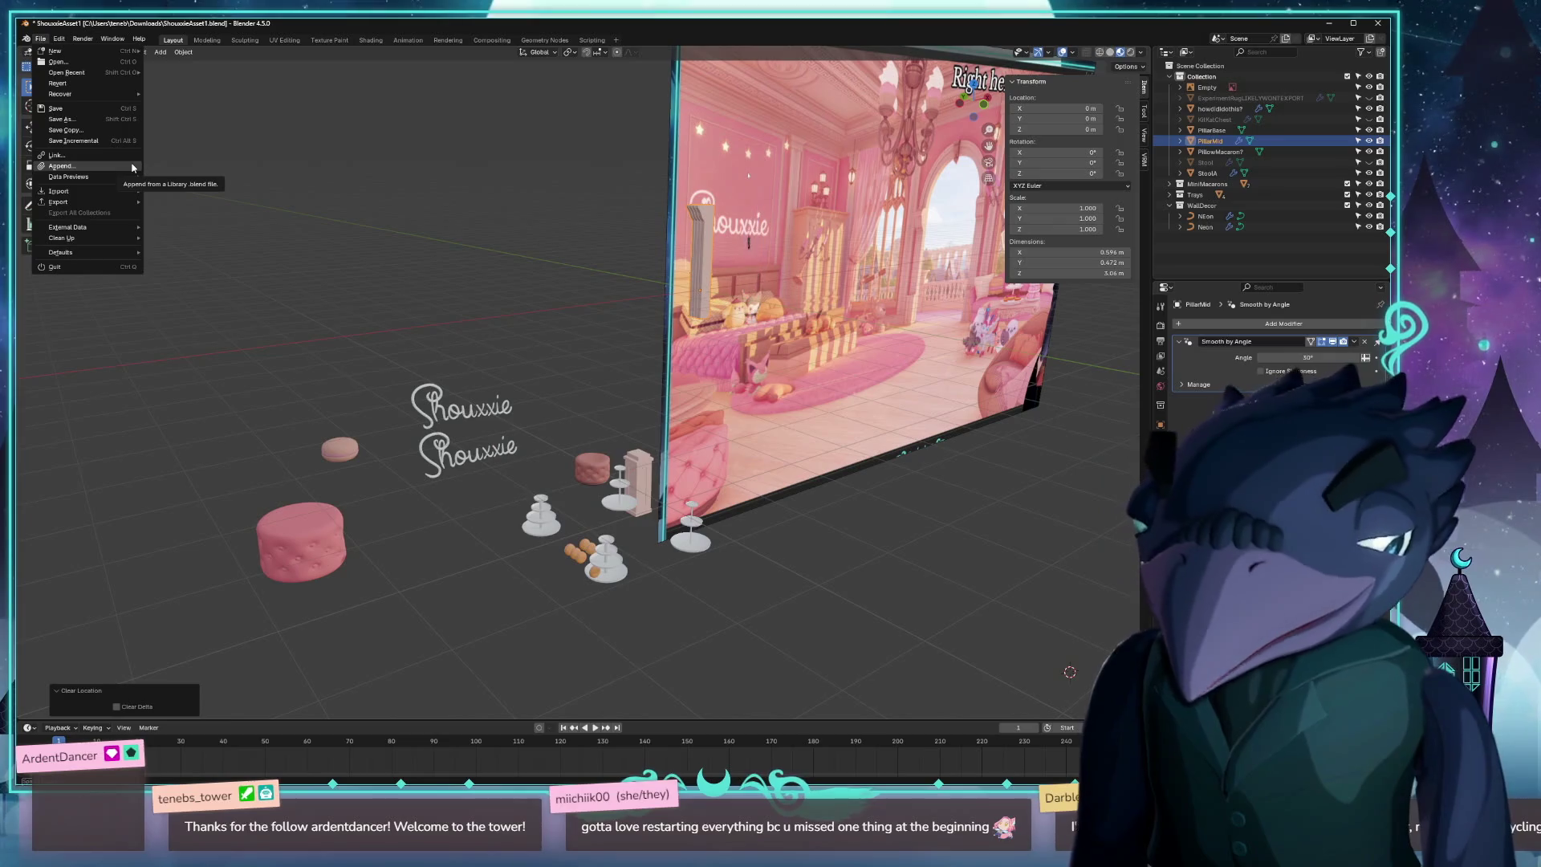
{"action": "mouse_move", "coordinate": [116, 202]}
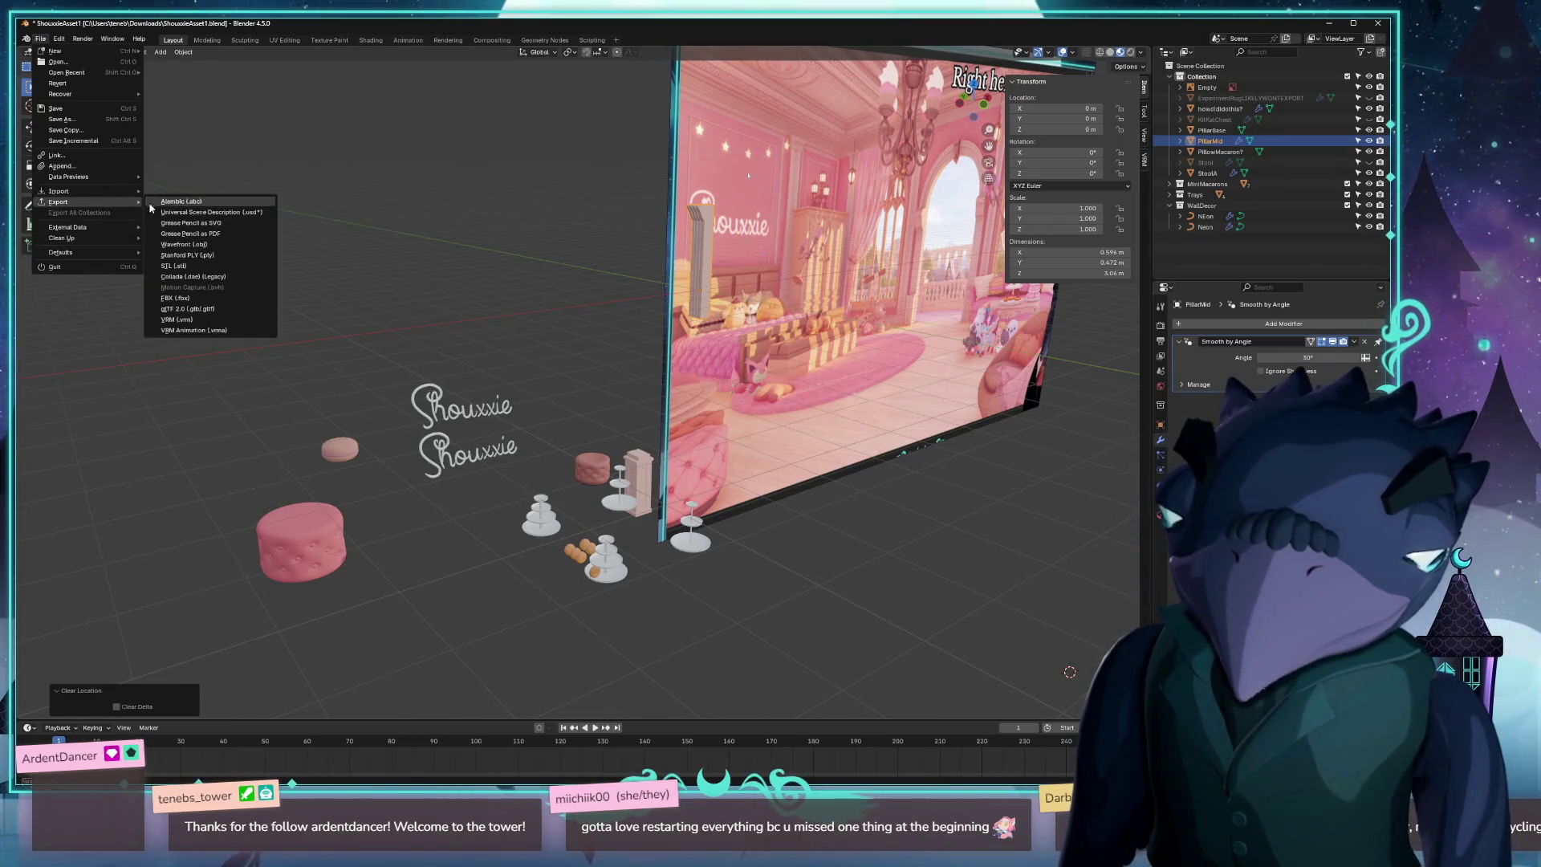
{"action": "left_click", "coordinate": [191, 309]}
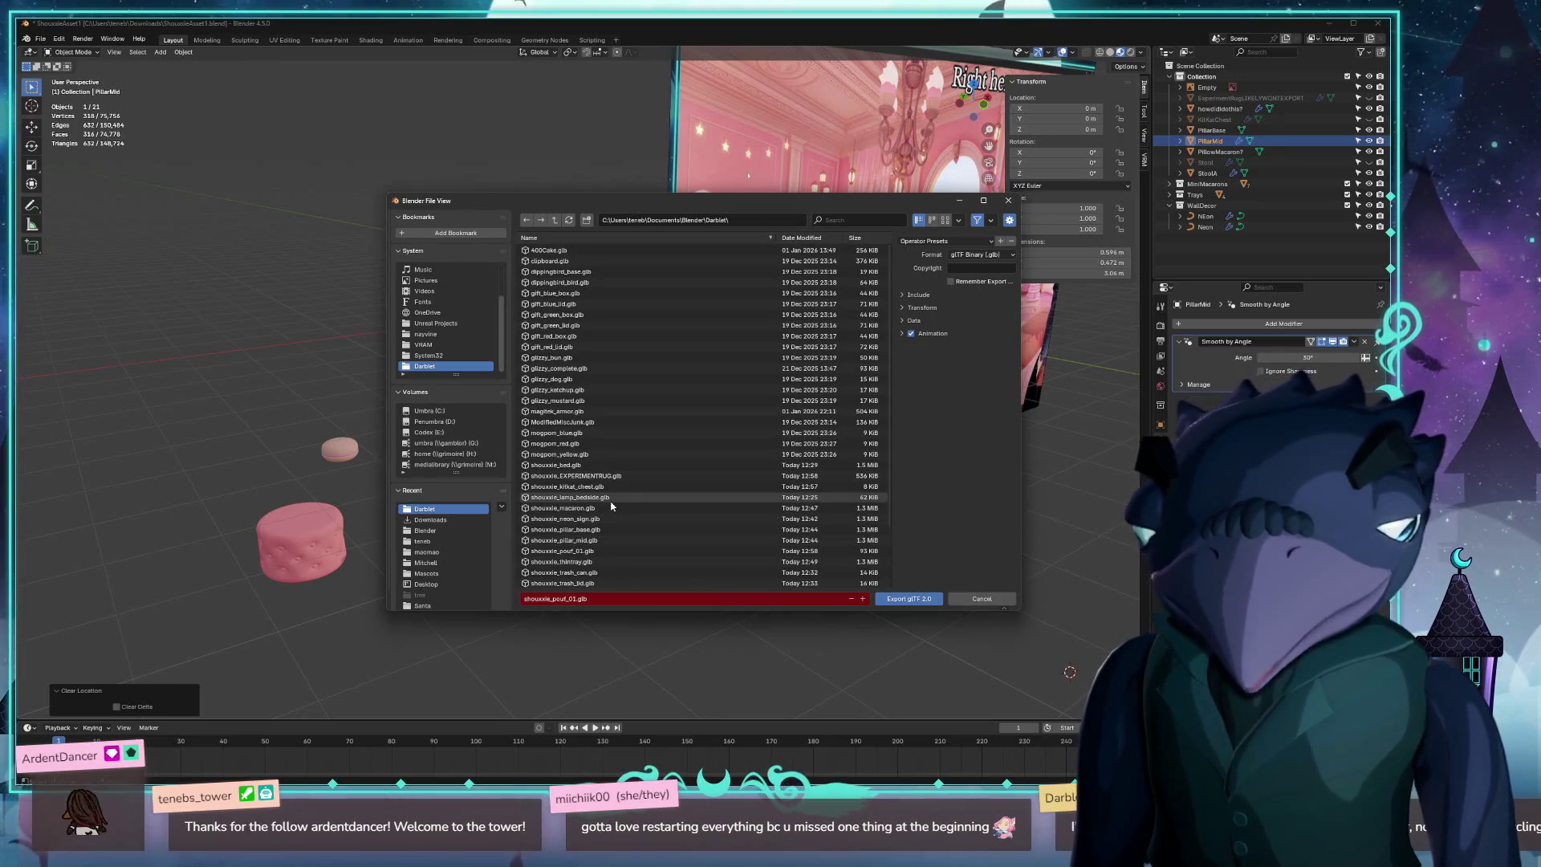
{"action": "mouse_move", "coordinate": [751, 210]}
{"action": "left_mouse_down"}
{"action": "mouse_move", "coordinate": [417, 355]}
{"action": "mouse_move", "coordinate": [377, 426]}
{"action": "mouse_move", "coordinate": [377, 345]}
{"action": "mouse_move", "coordinate": [699, 120]}
{"action": "mouse_move", "coordinate": [736, 160]}
{"action": "left_mouse_up"}
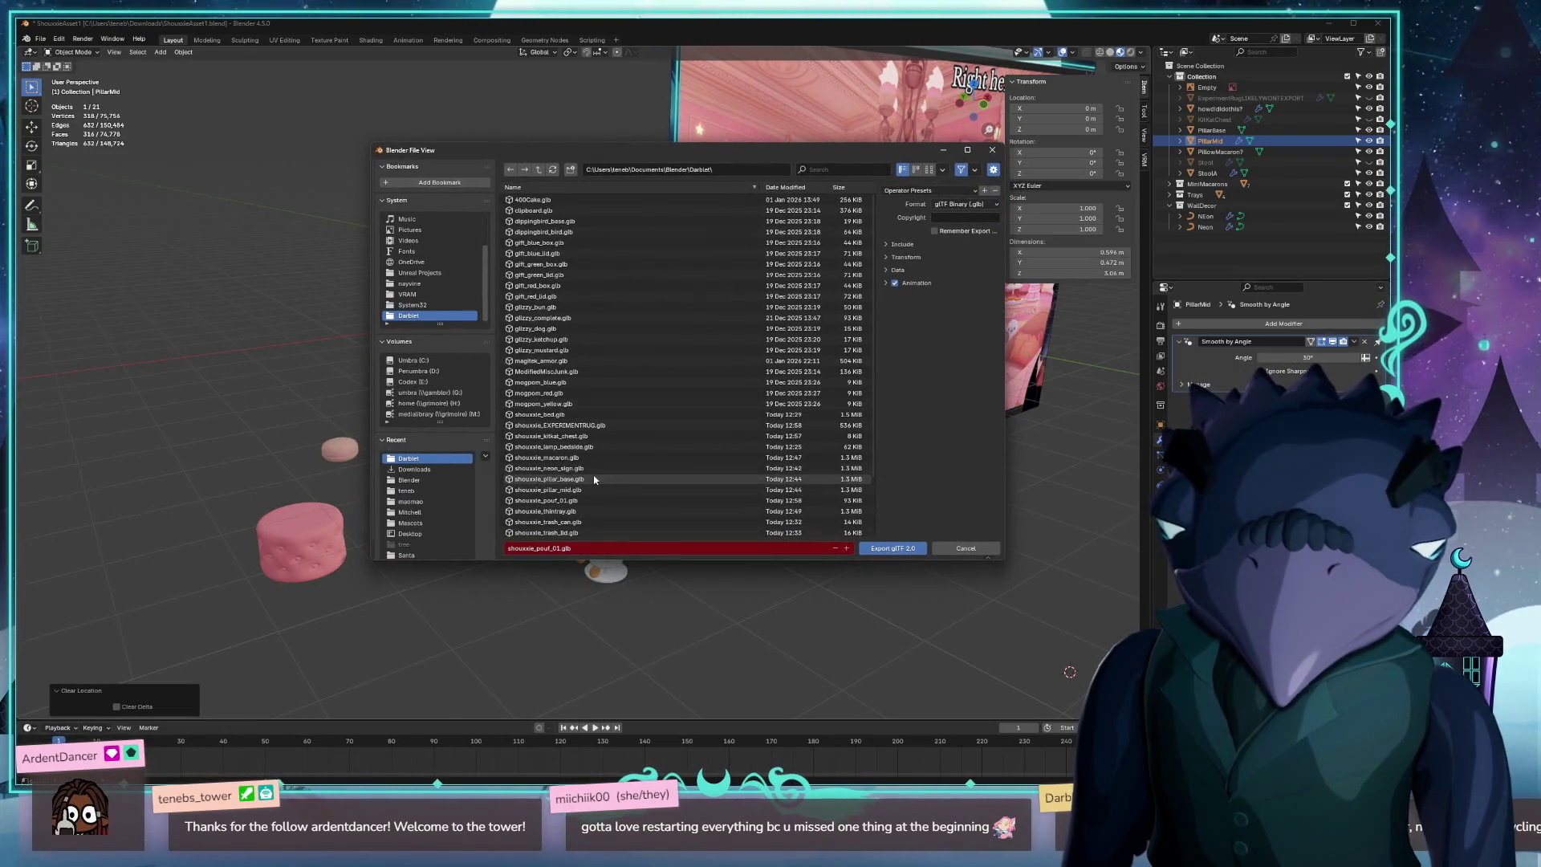
{"action": "left_click", "coordinate": [896, 549]}
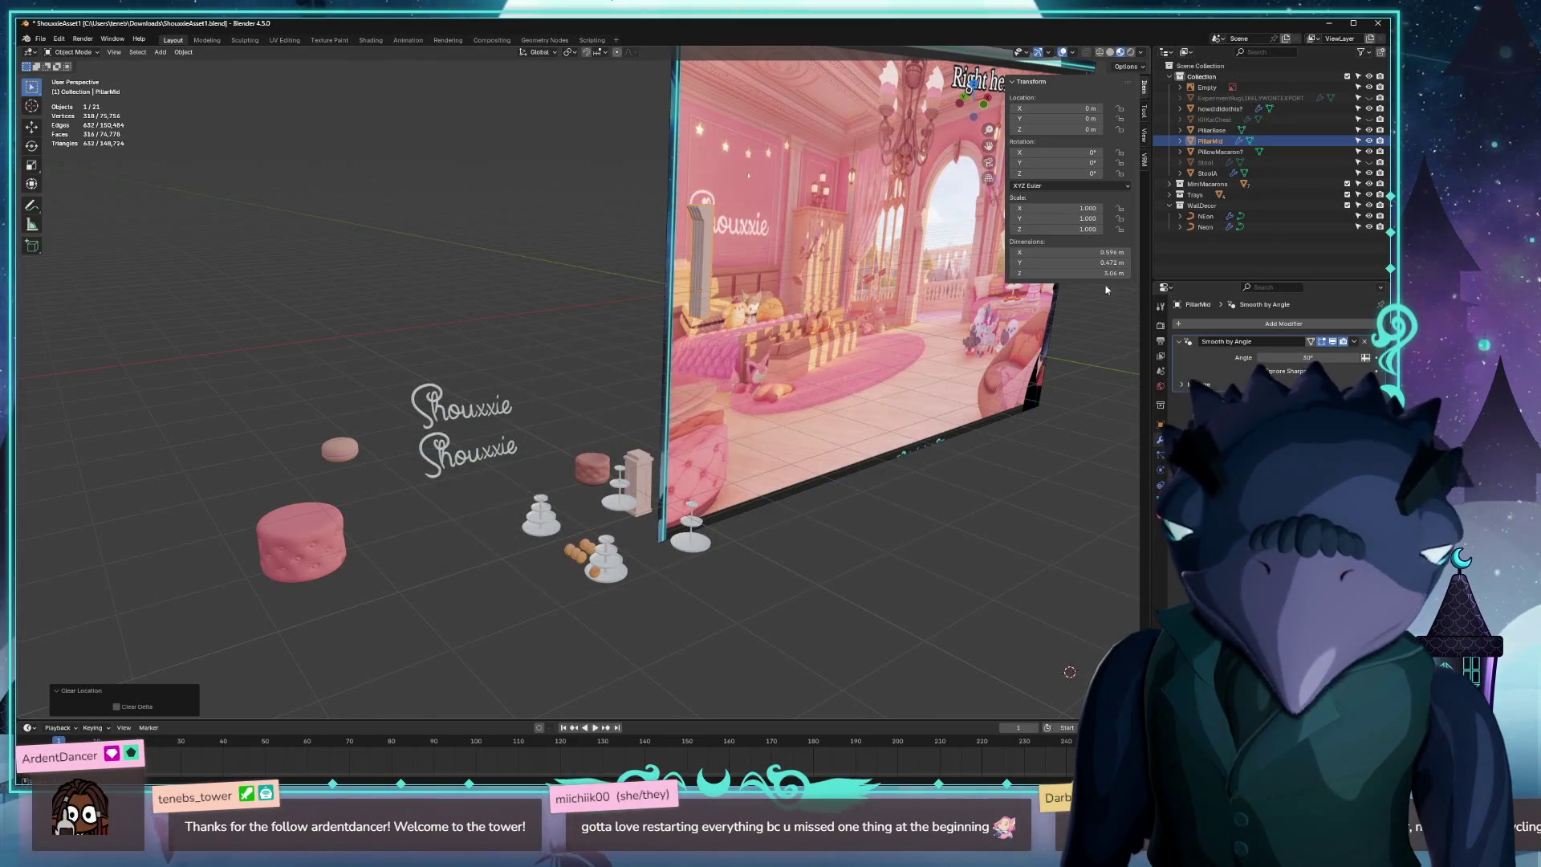
{"action": "left_click", "coordinate": [1370, 141]}
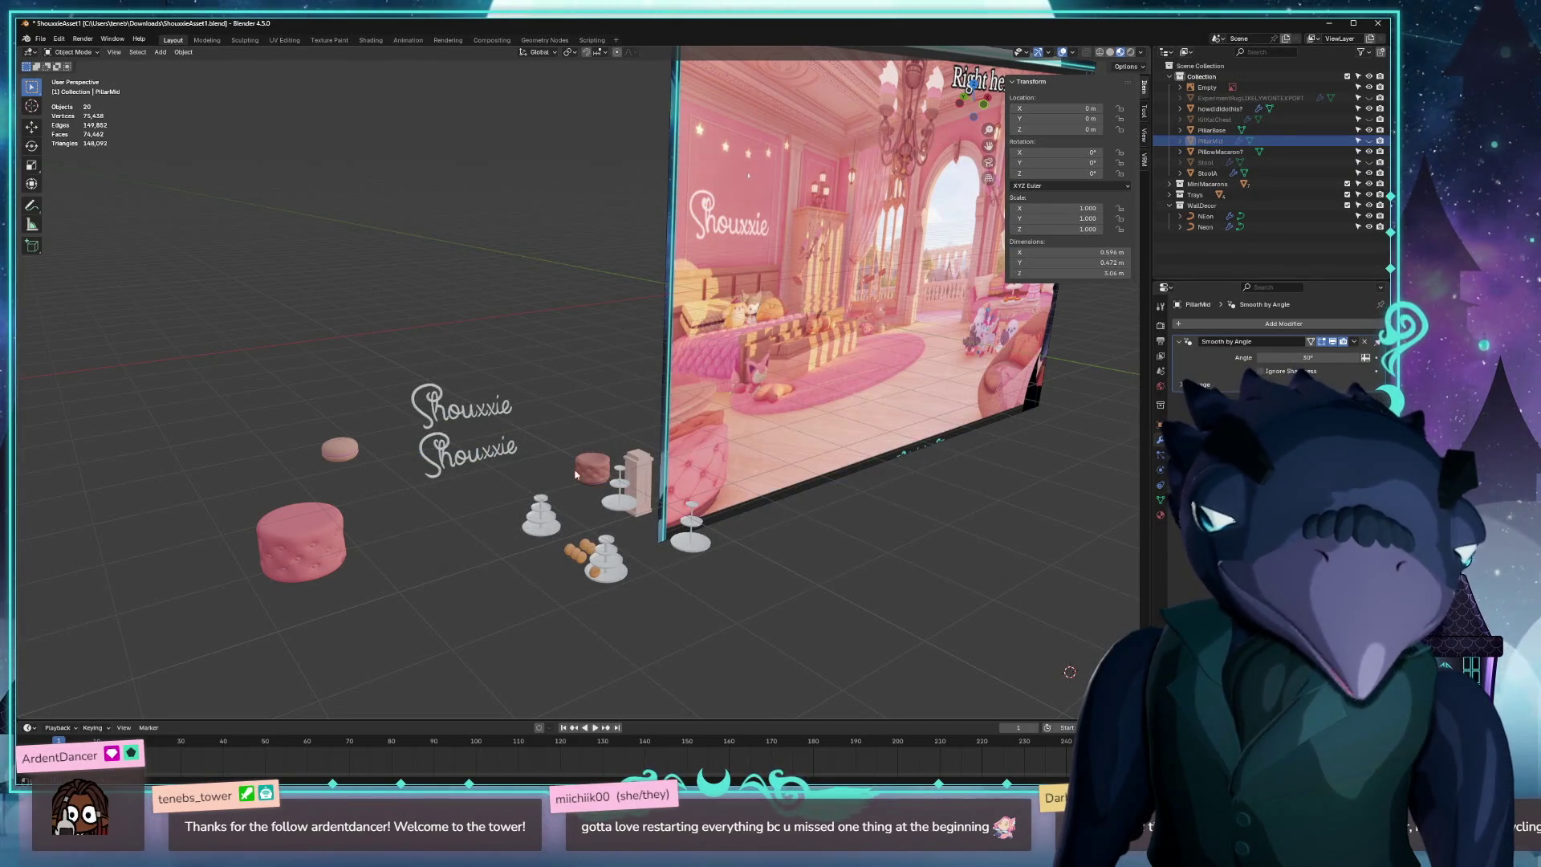
Move PillarBase to the origin and export it as shouxxie_pillar_base.glb.
{"action": "left_click", "coordinate": [638, 469]}
{"action": "key", "text": "alt+g"}
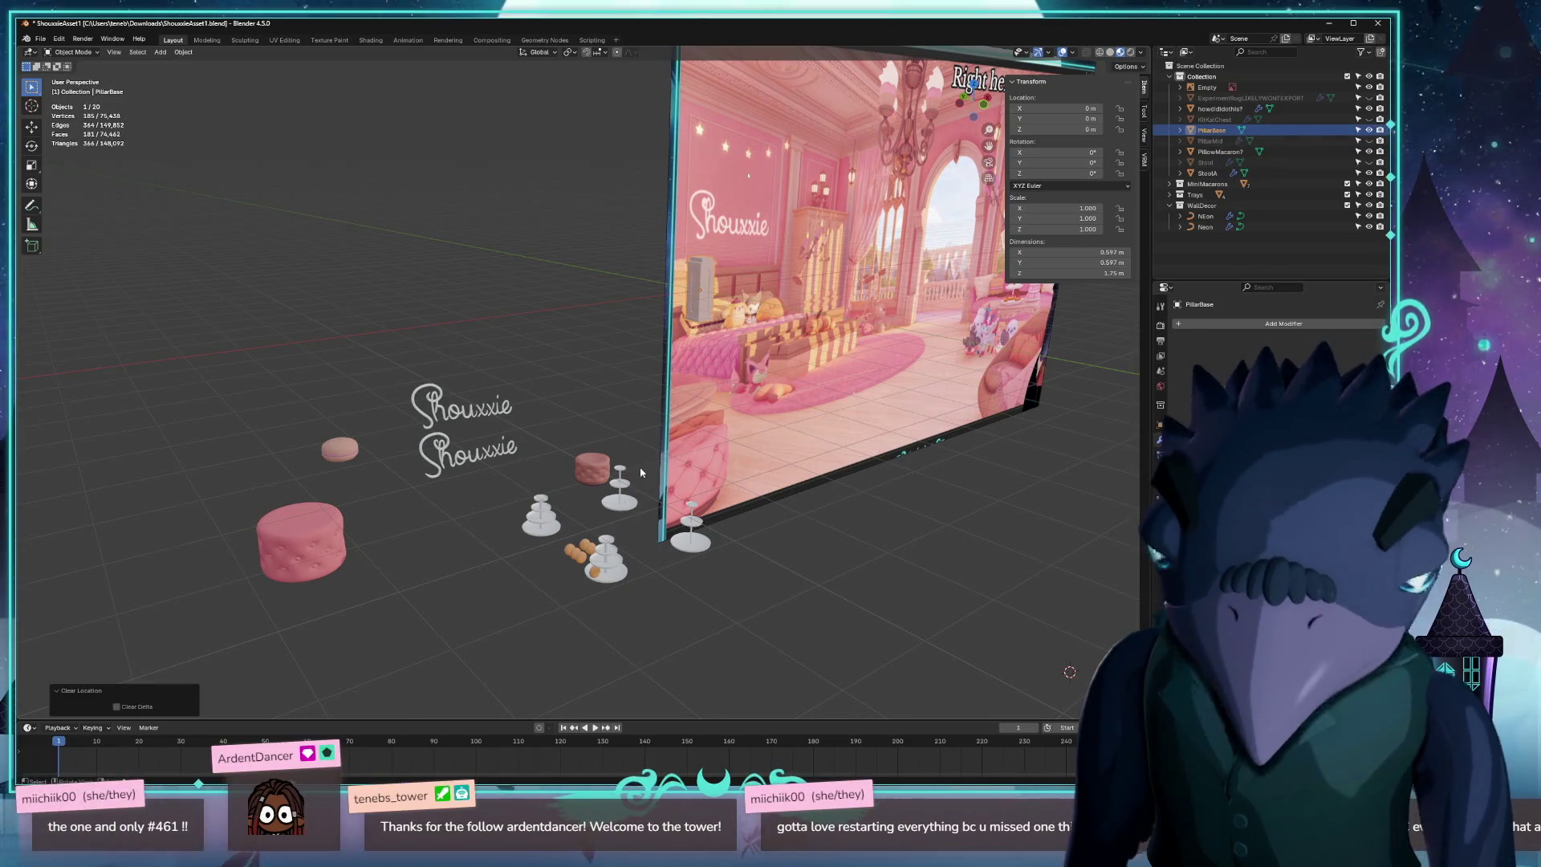
{"action": "left_click", "coordinate": [40, 39]}
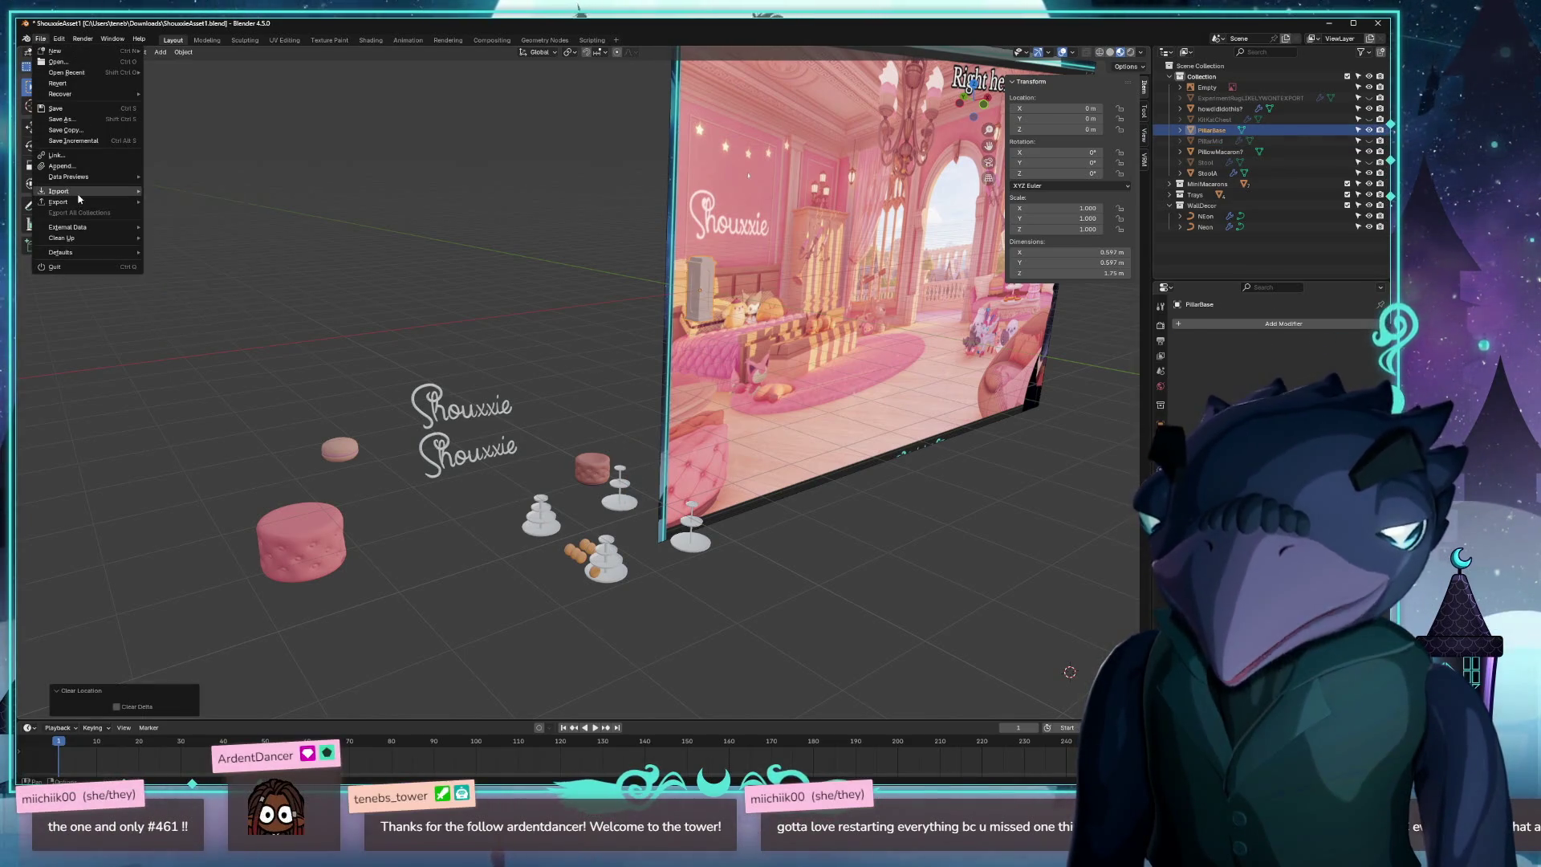
{"action": "mouse_move", "coordinate": [88, 202]}
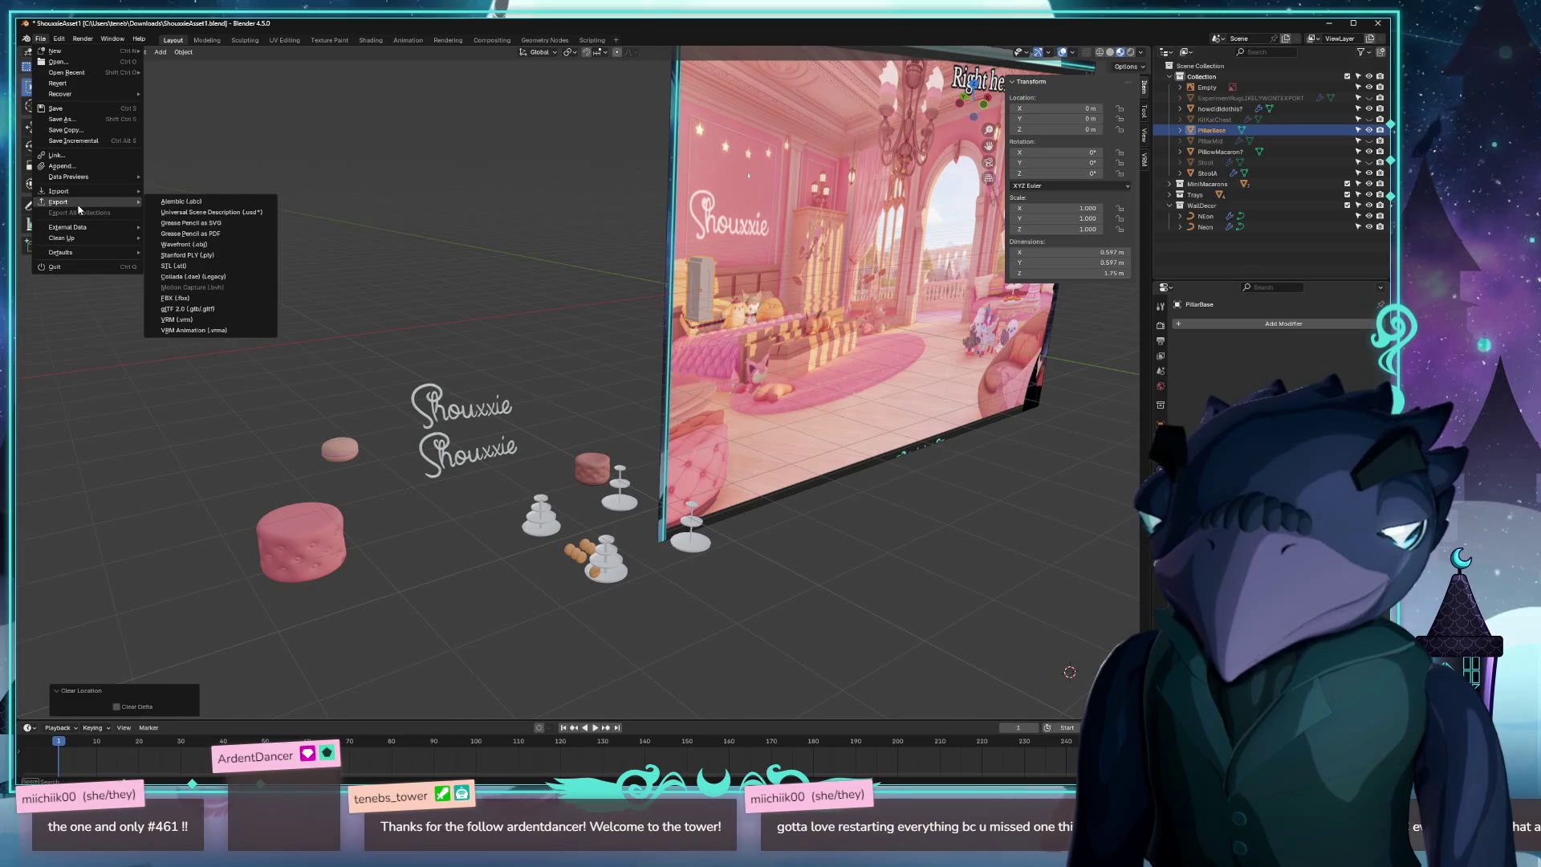
{"action": "left_click", "coordinate": [189, 308]}
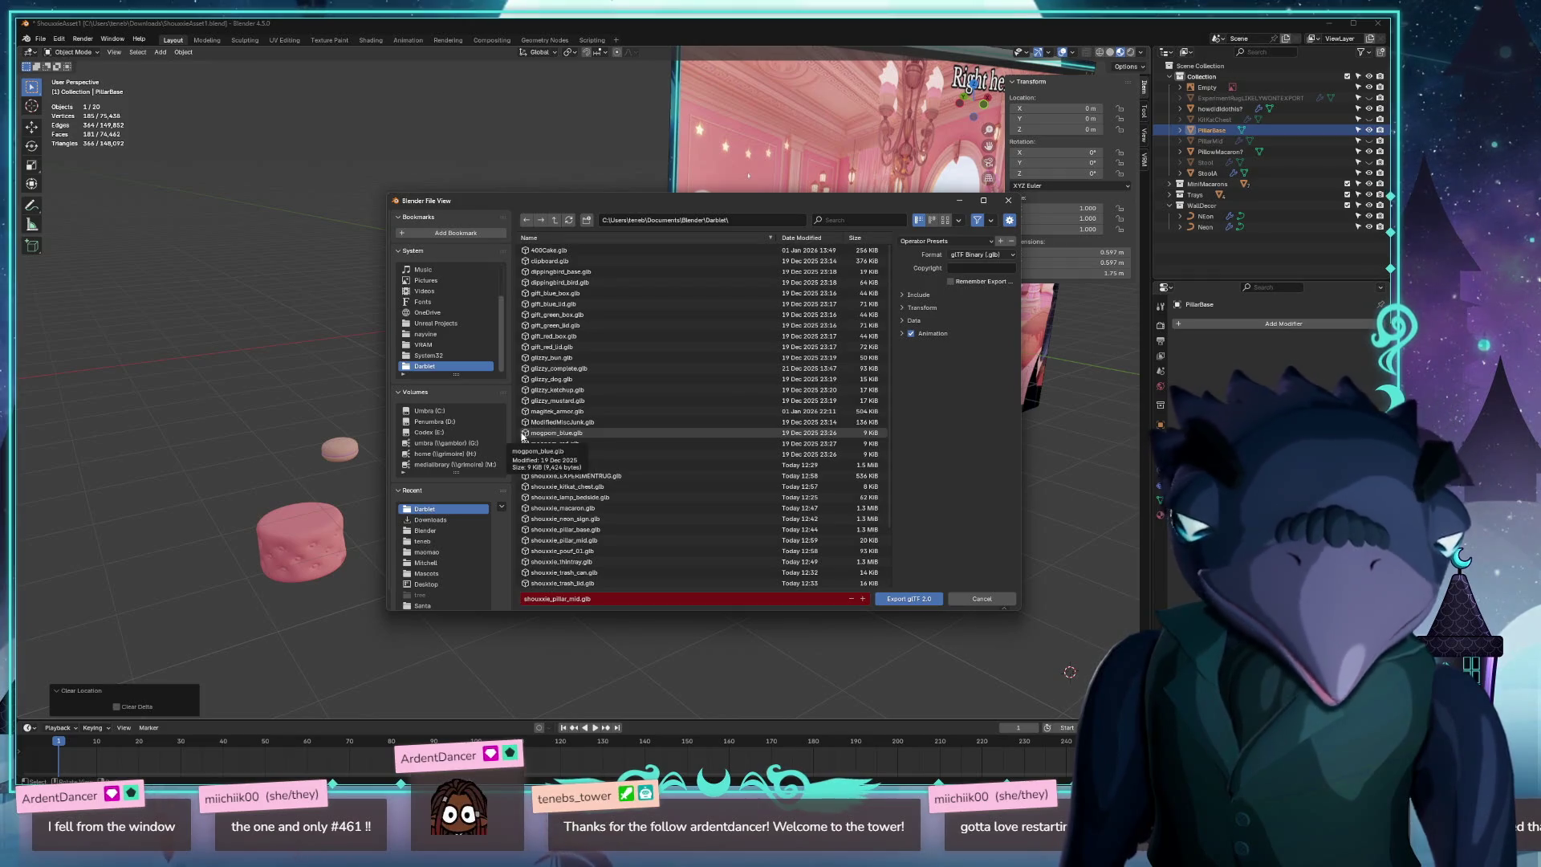
{"action": "left_click", "coordinate": [618, 529]}
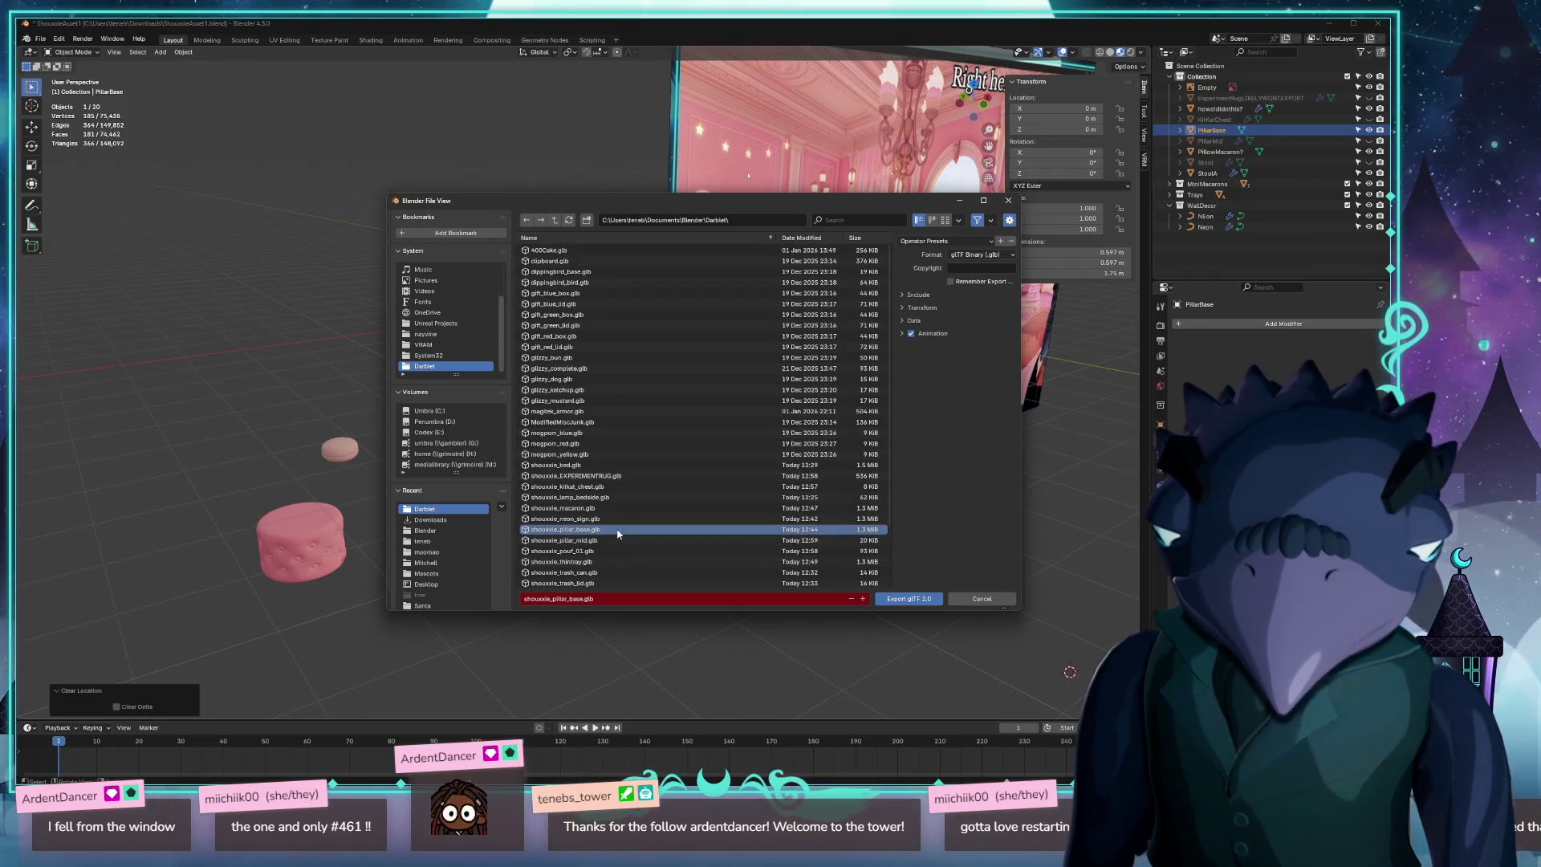
{"action": "left_click", "coordinate": [883, 599]}
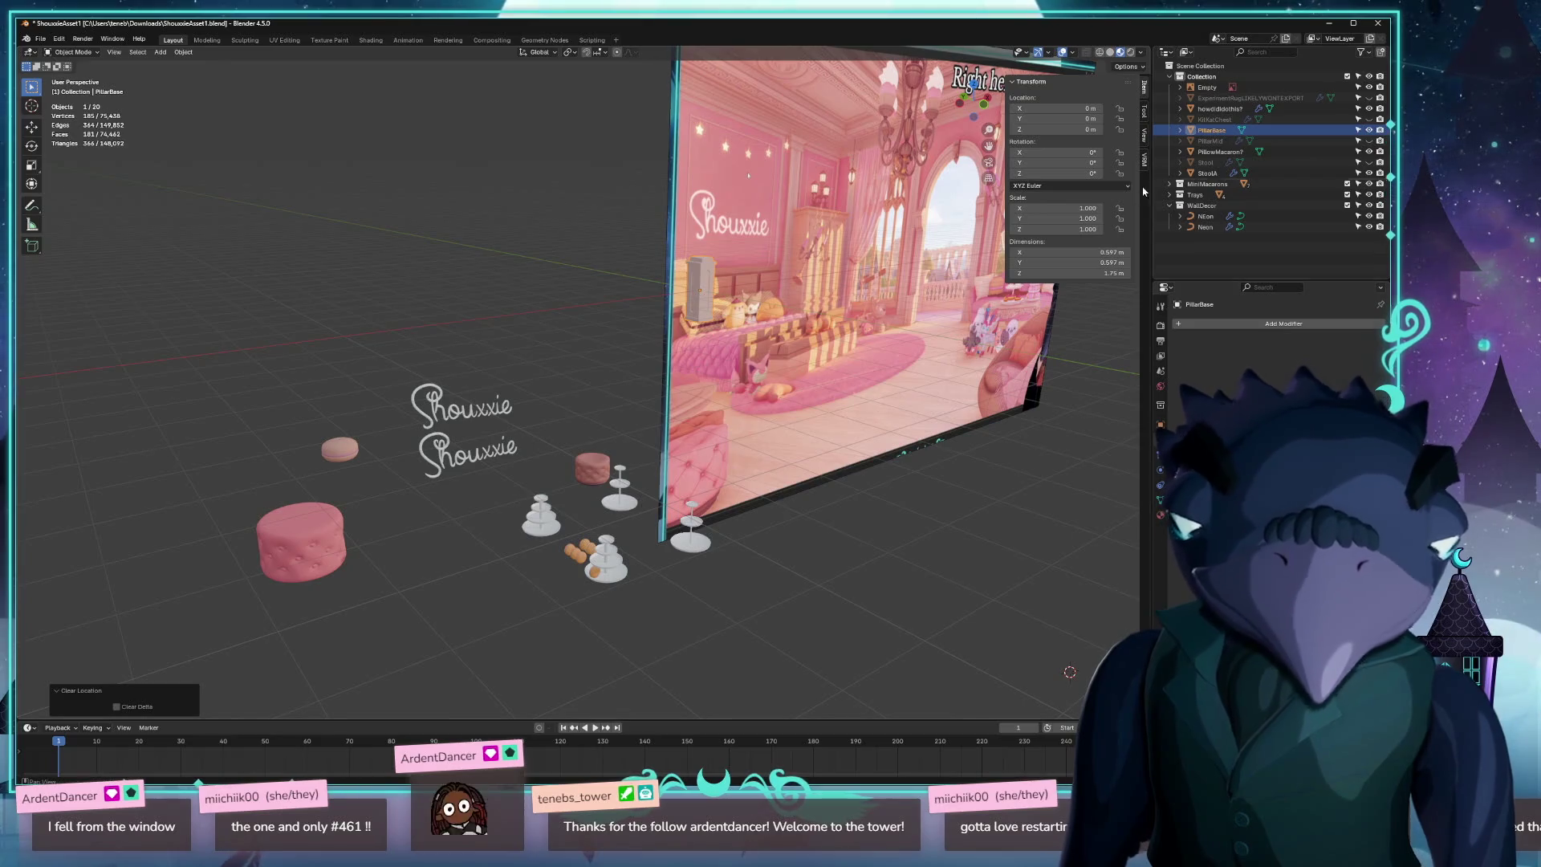
Hide PillarBase, reveal all objects, and hide the two Shouxxie neon text objects.
{"action": "left_click", "coordinate": [1371, 131]}
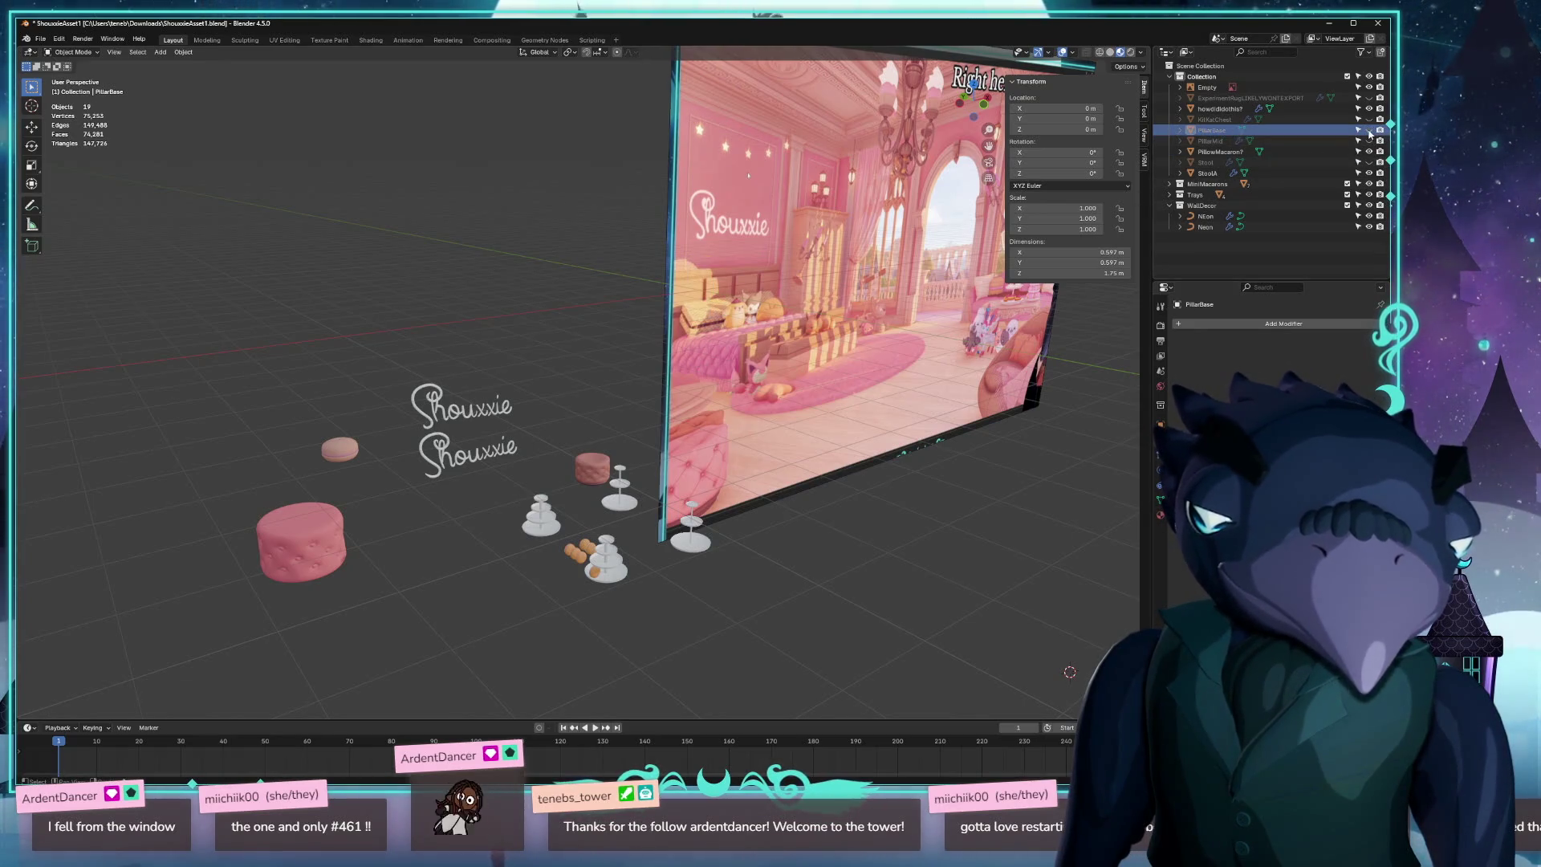
{"action": "left_click", "coordinate": [464, 457]}
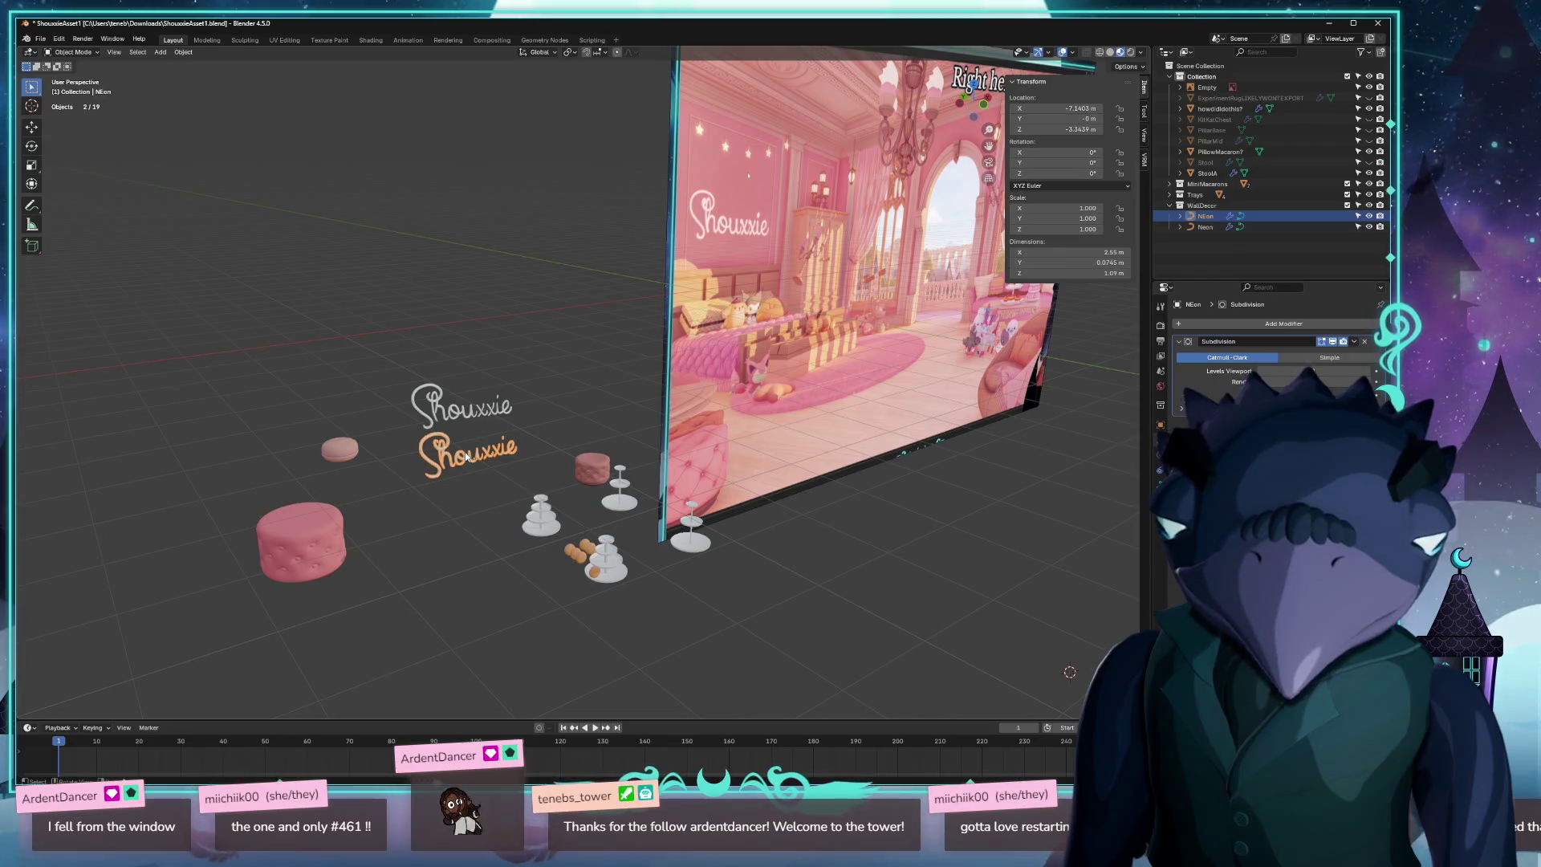
{"action": "left_click", "coordinate": [442, 404]}
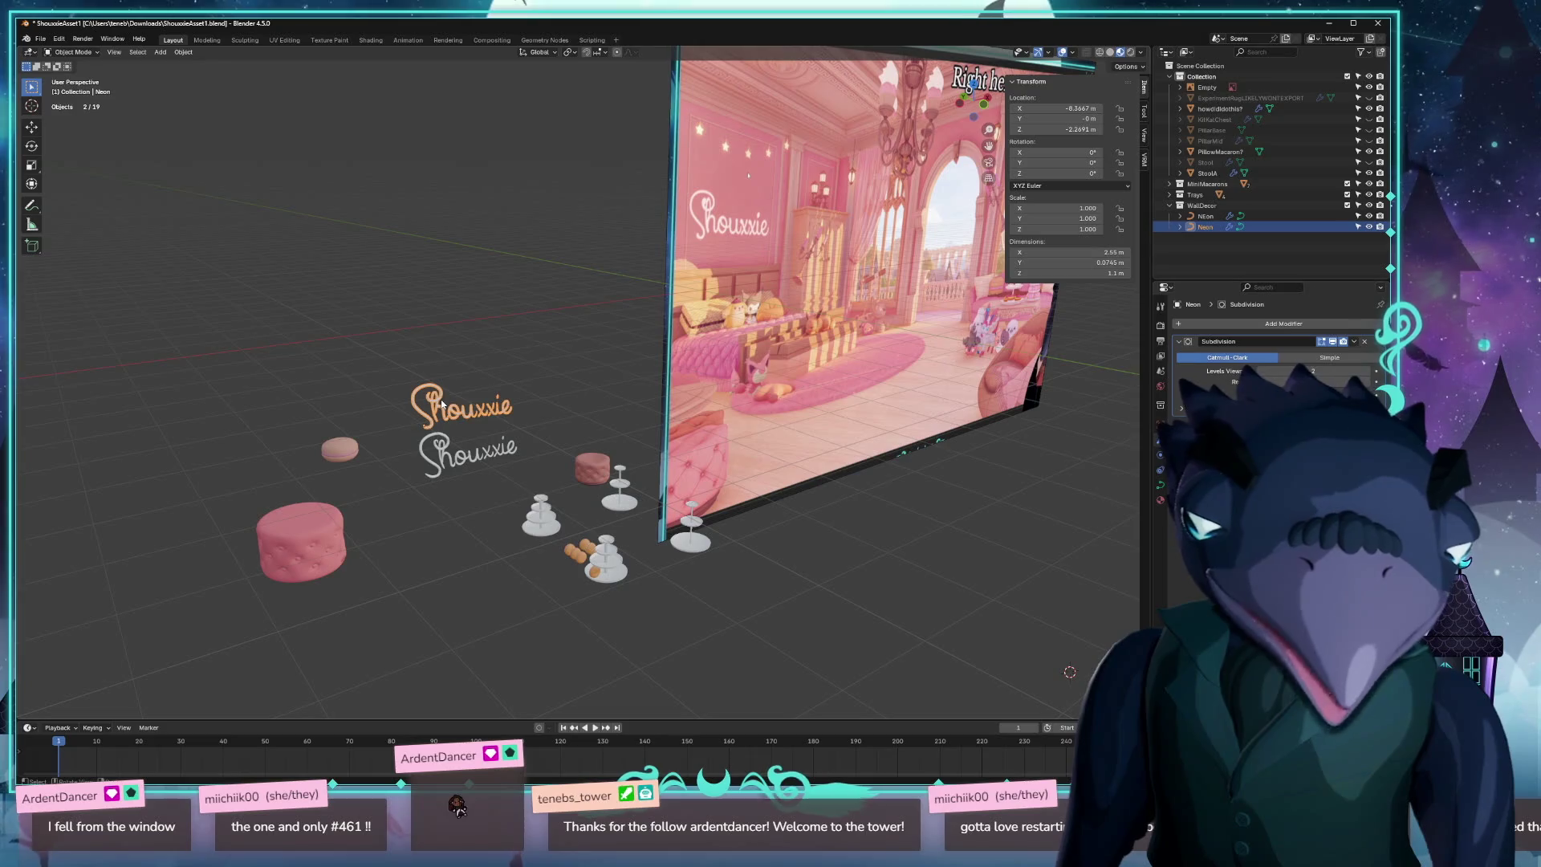
{"action": "key", "text": "alt+h"}
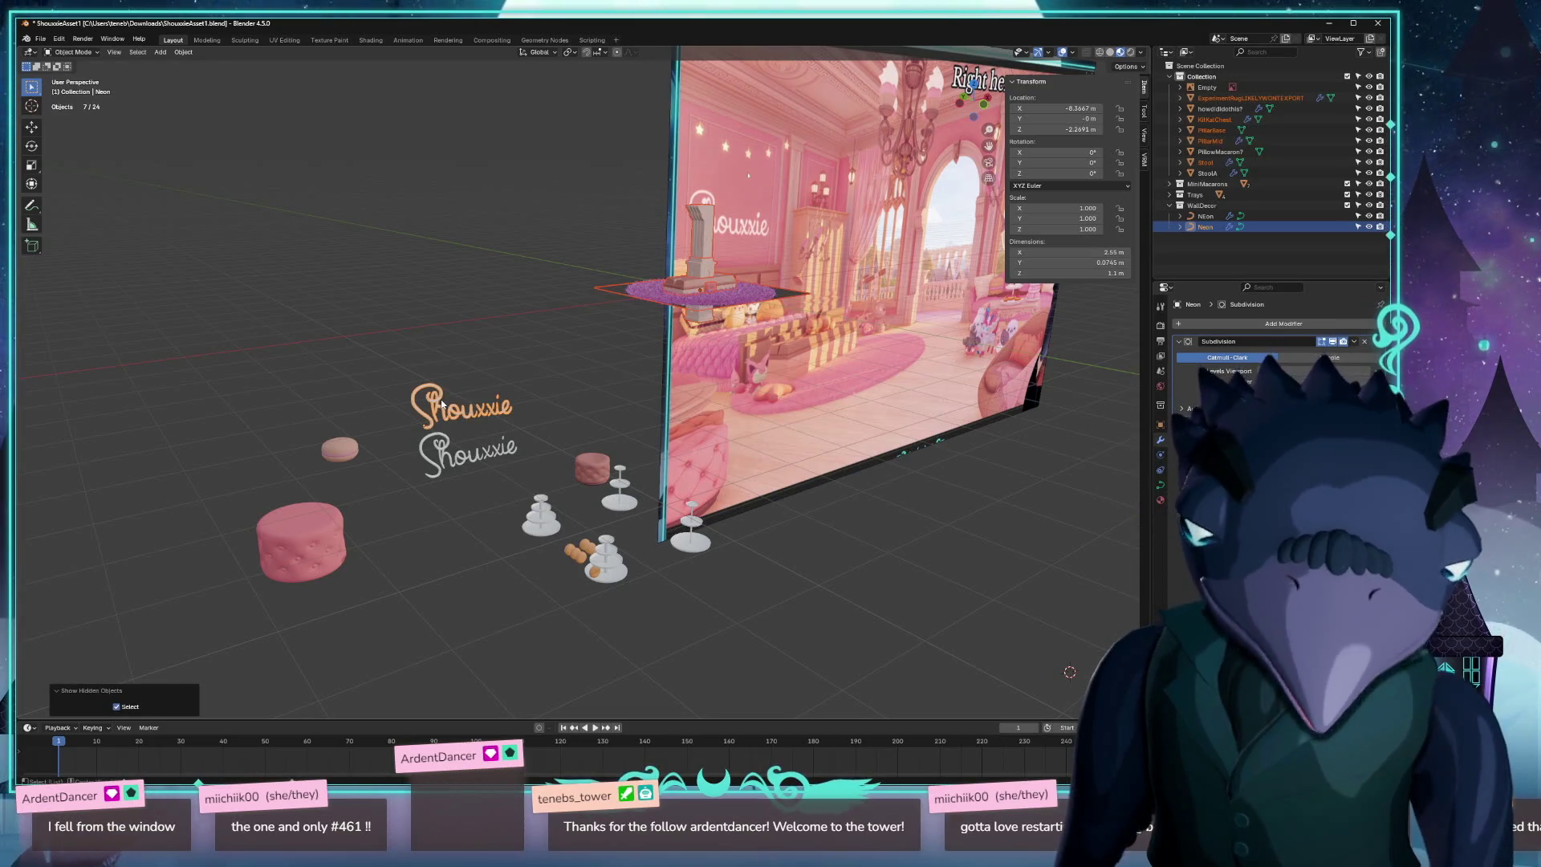
{"action": "left_click", "coordinate": [1369, 226]}
{"action": "left_click", "coordinate": [1369, 216]}
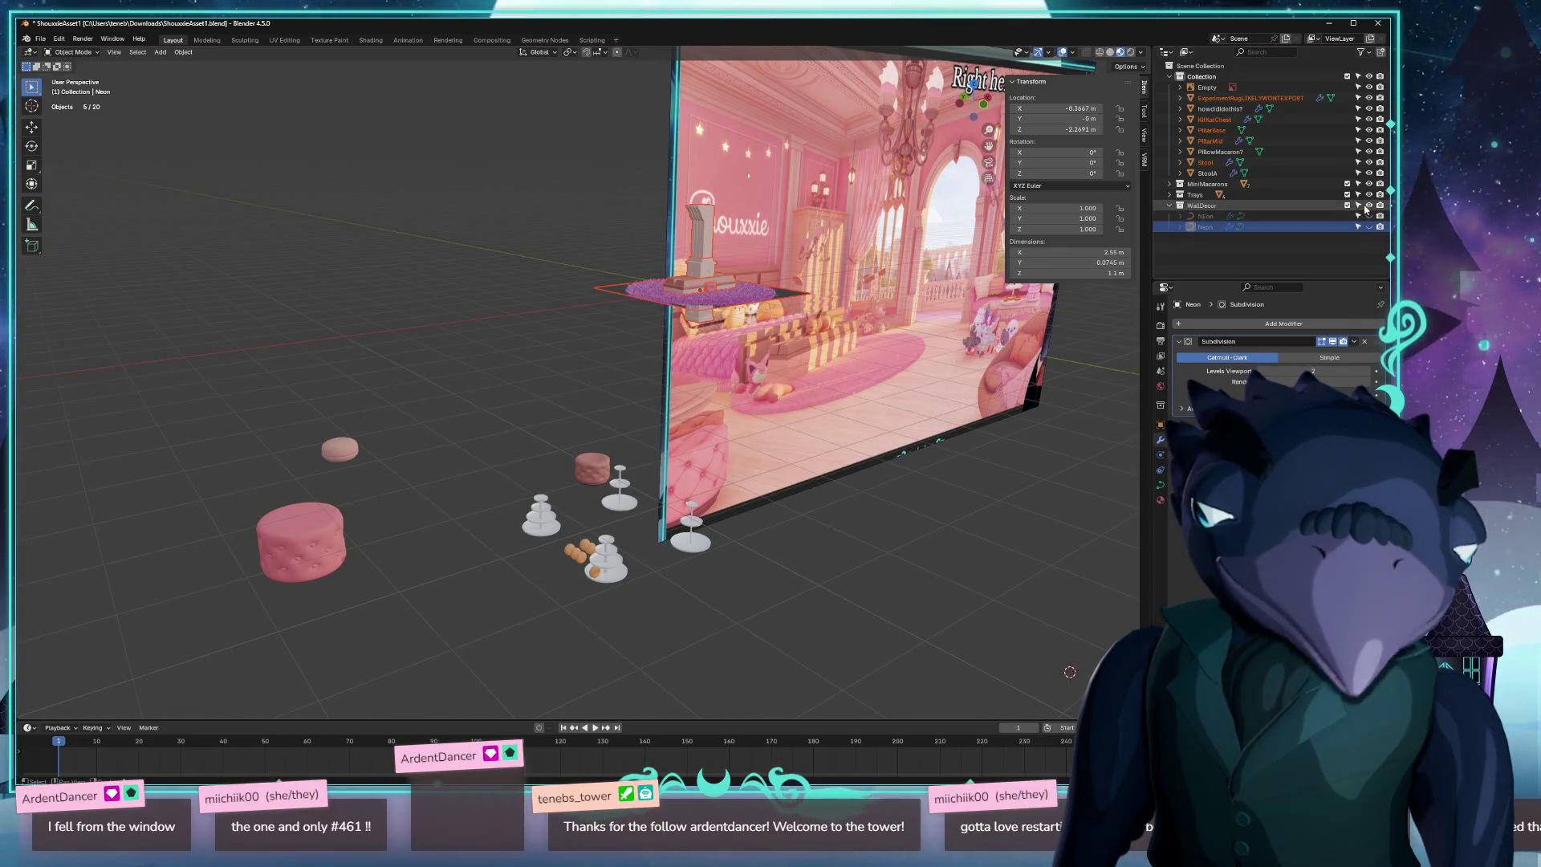
Hide PillarMid, PillarBase, KitKatChest, ExperimentRug and Stool.
{"action": "left_click", "coordinate": [702, 257]}
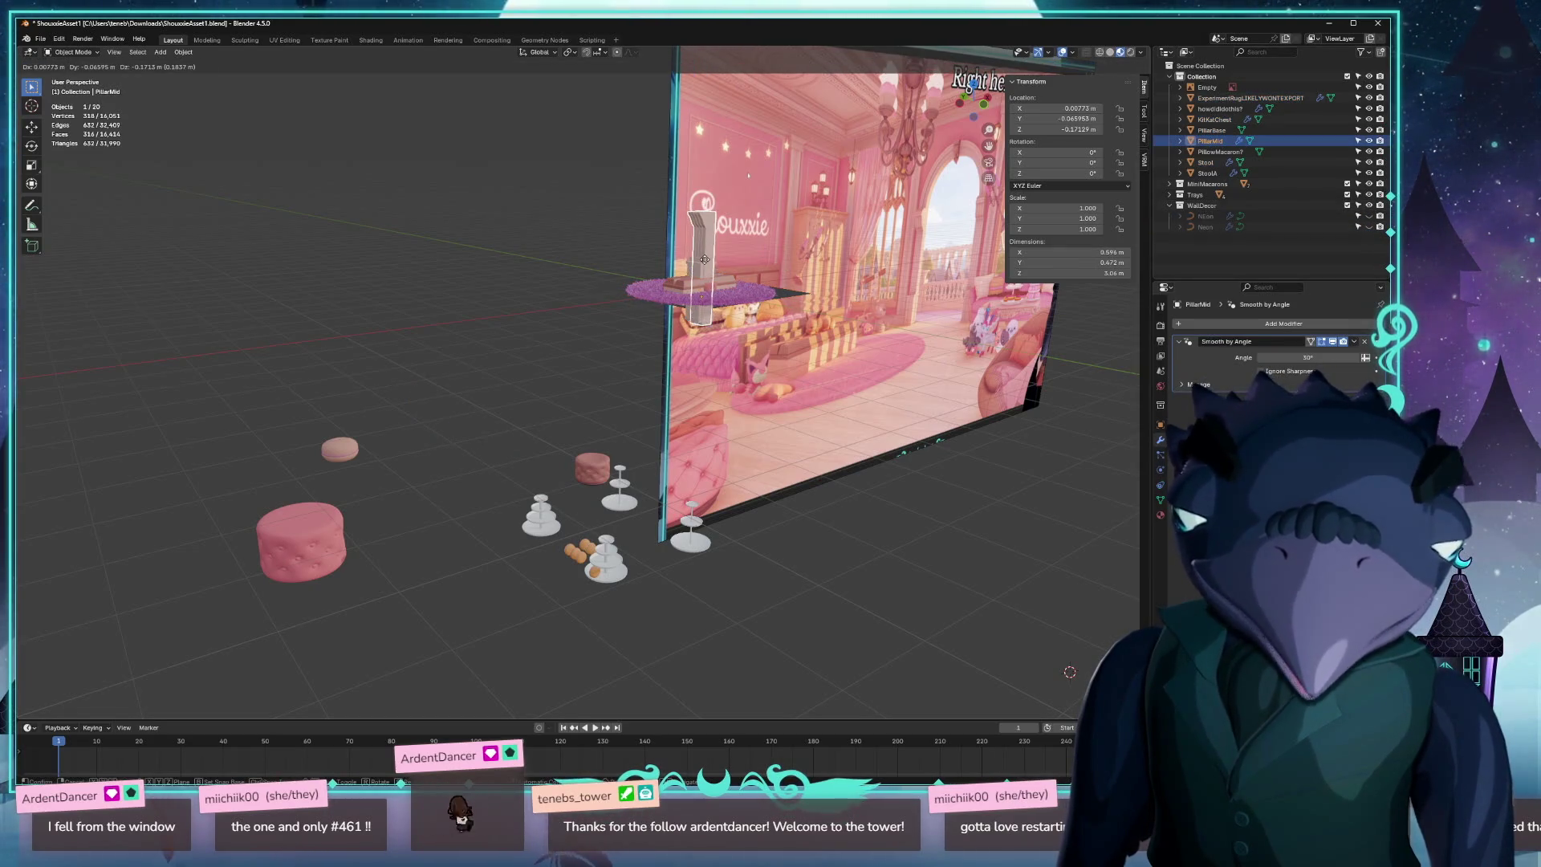
{"action": "key", "text": "h"}
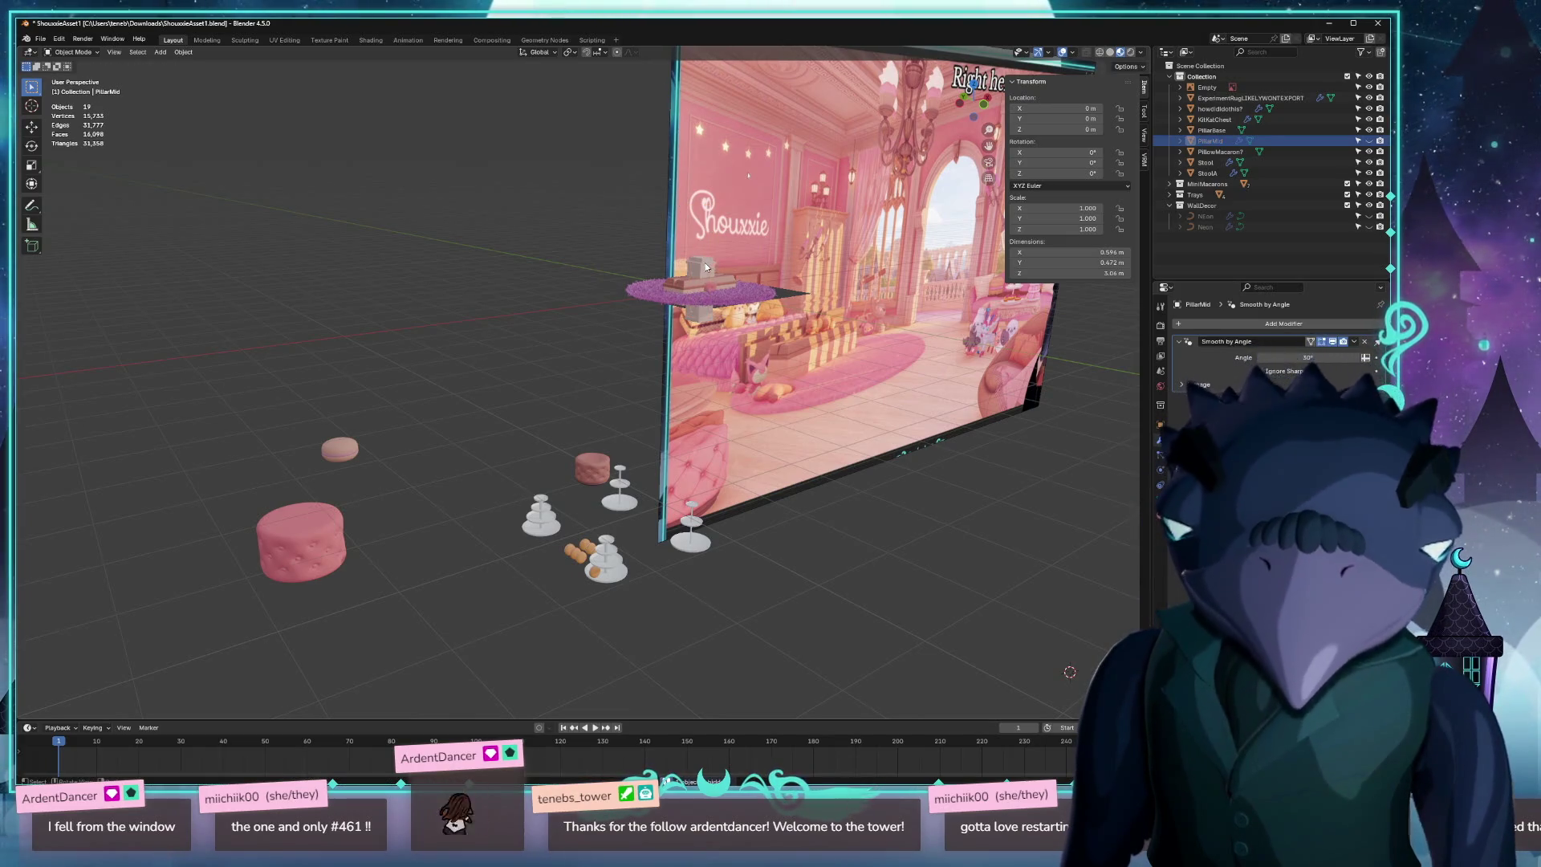
{"action": "left_click", "coordinate": [707, 267]}
{"action": "key", "text": "h"}
{"action": "left_click", "coordinate": [699, 280]}
{"action": "key", "text": "h"}
{"action": "left_click", "coordinate": [706, 293]}
{"action": "key", "text": "h"}
{"action": "left_click", "coordinate": [698, 289]}
{"action": "key", "text": "h"}
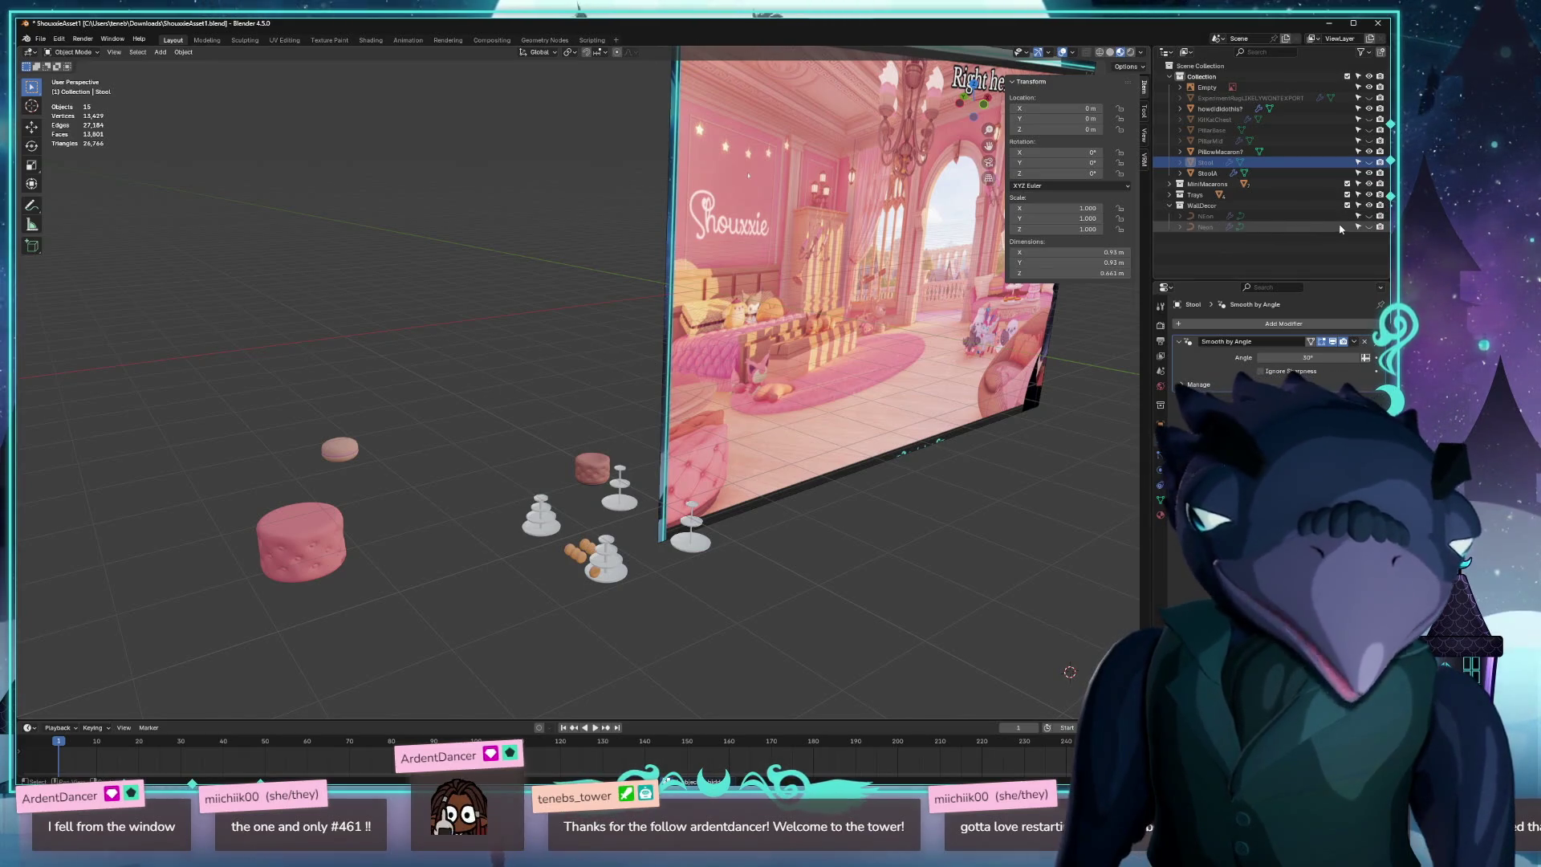
Bring the Shouxxie neon sign back into view and move it to the world origin.
{"action": "left_click", "coordinate": [1369, 228]}
{"action": "left_click", "coordinate": [428, 409]}
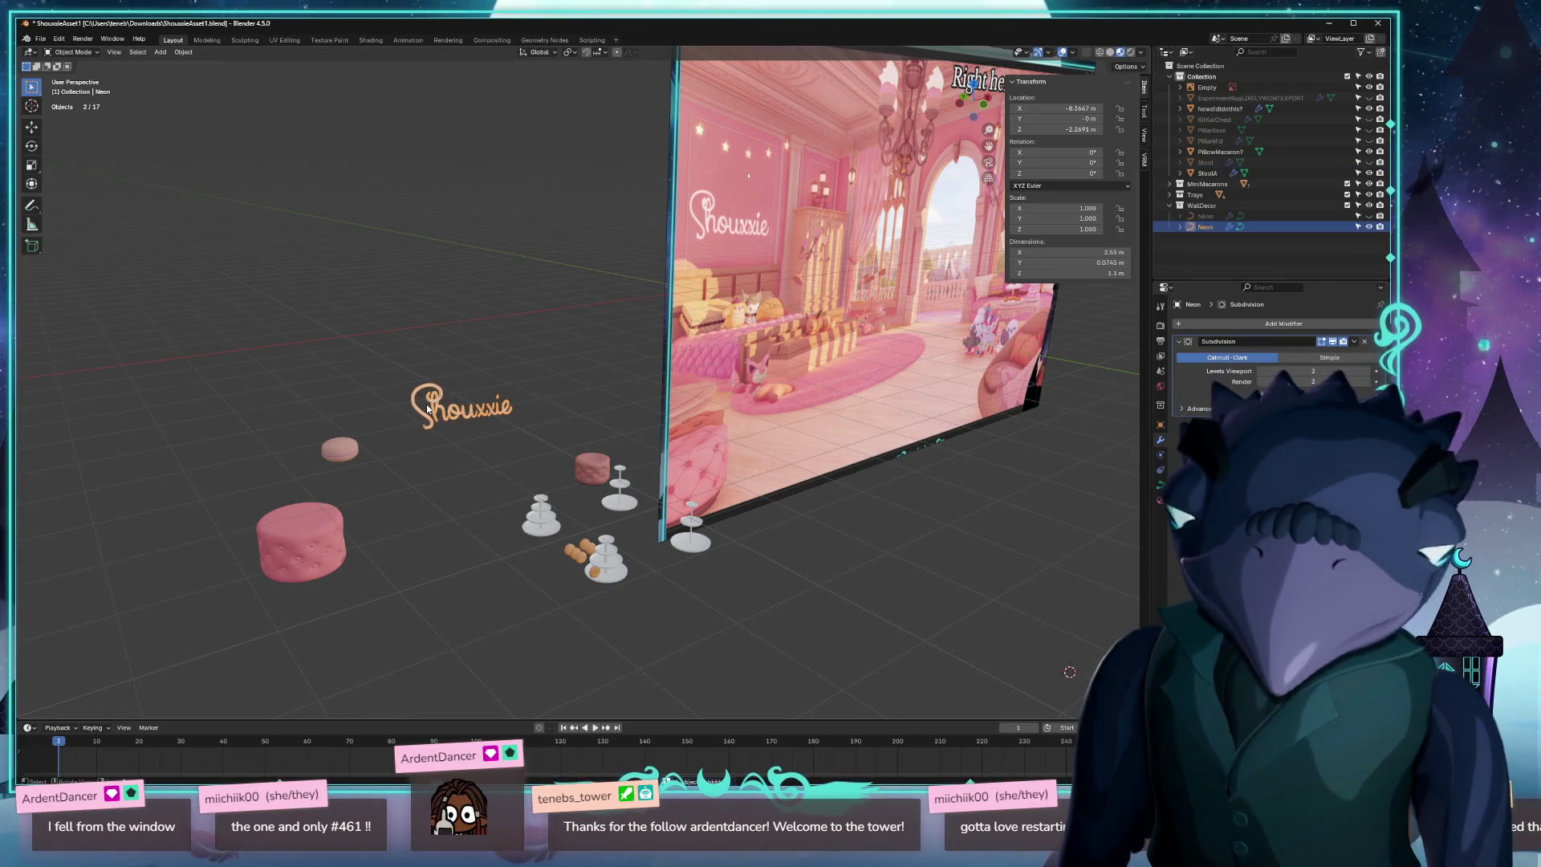
{"action": "key", "text": "alt+g"}
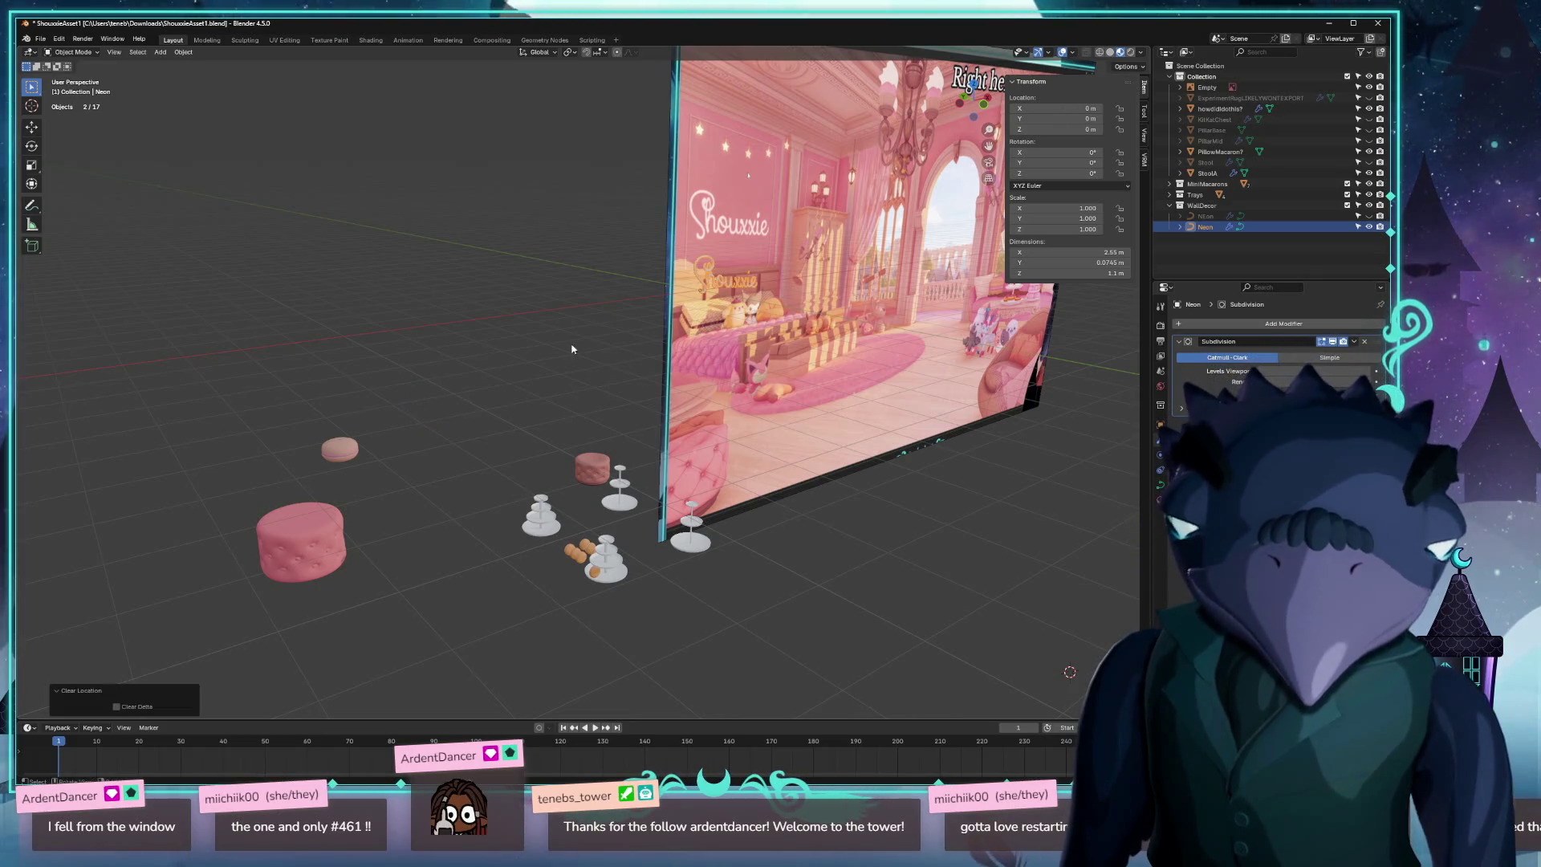
{"action": "scroll", "coordinate": [577, 317], "scroll_direction": "up", "scroll_amount": 2}
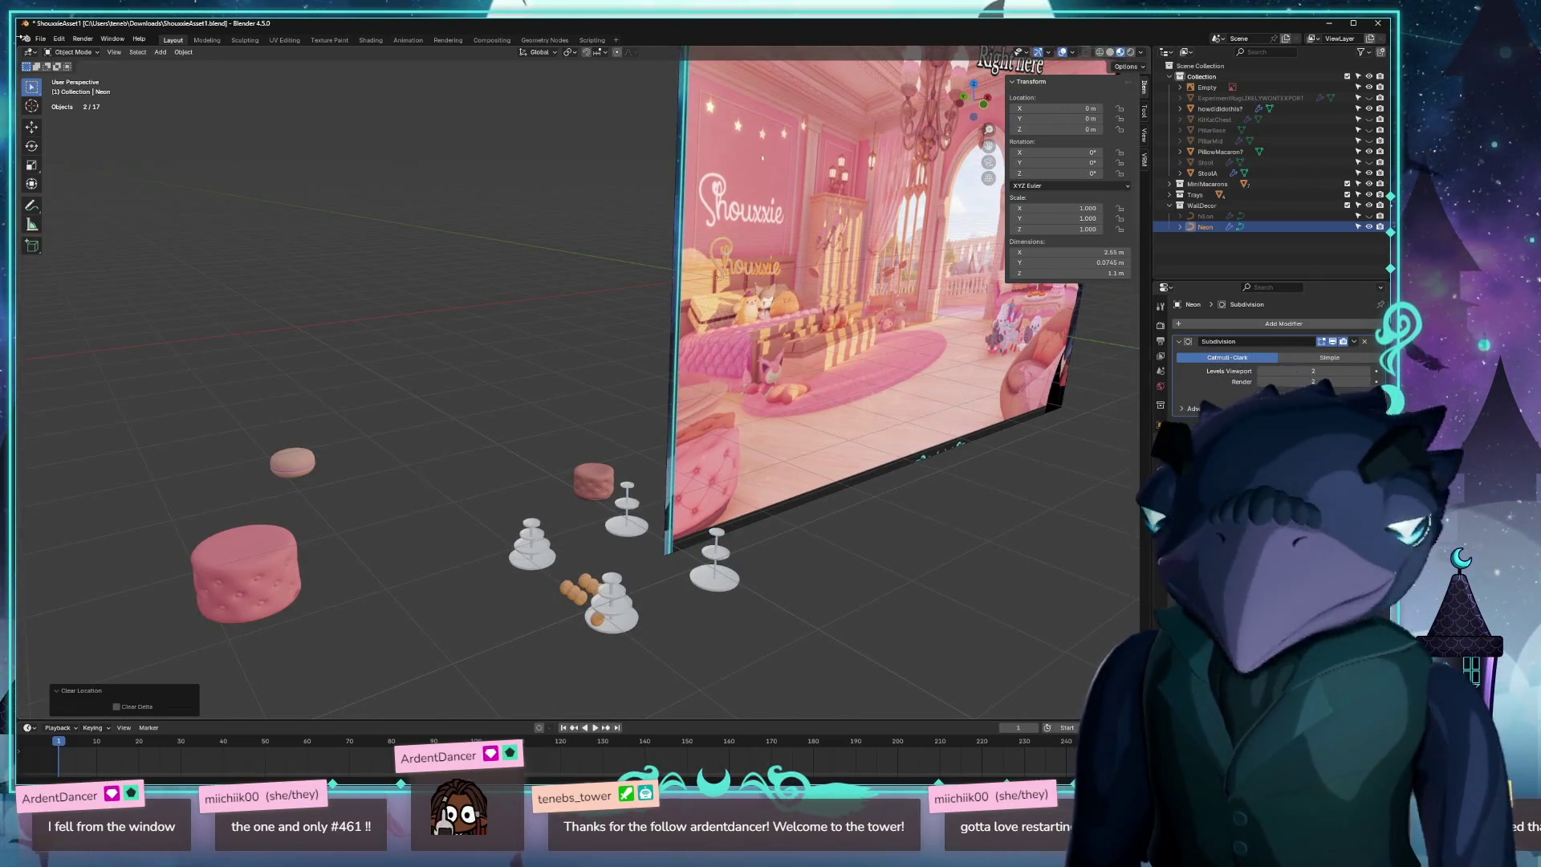
{"action": "left_click", "coordinate": [40, 39]}
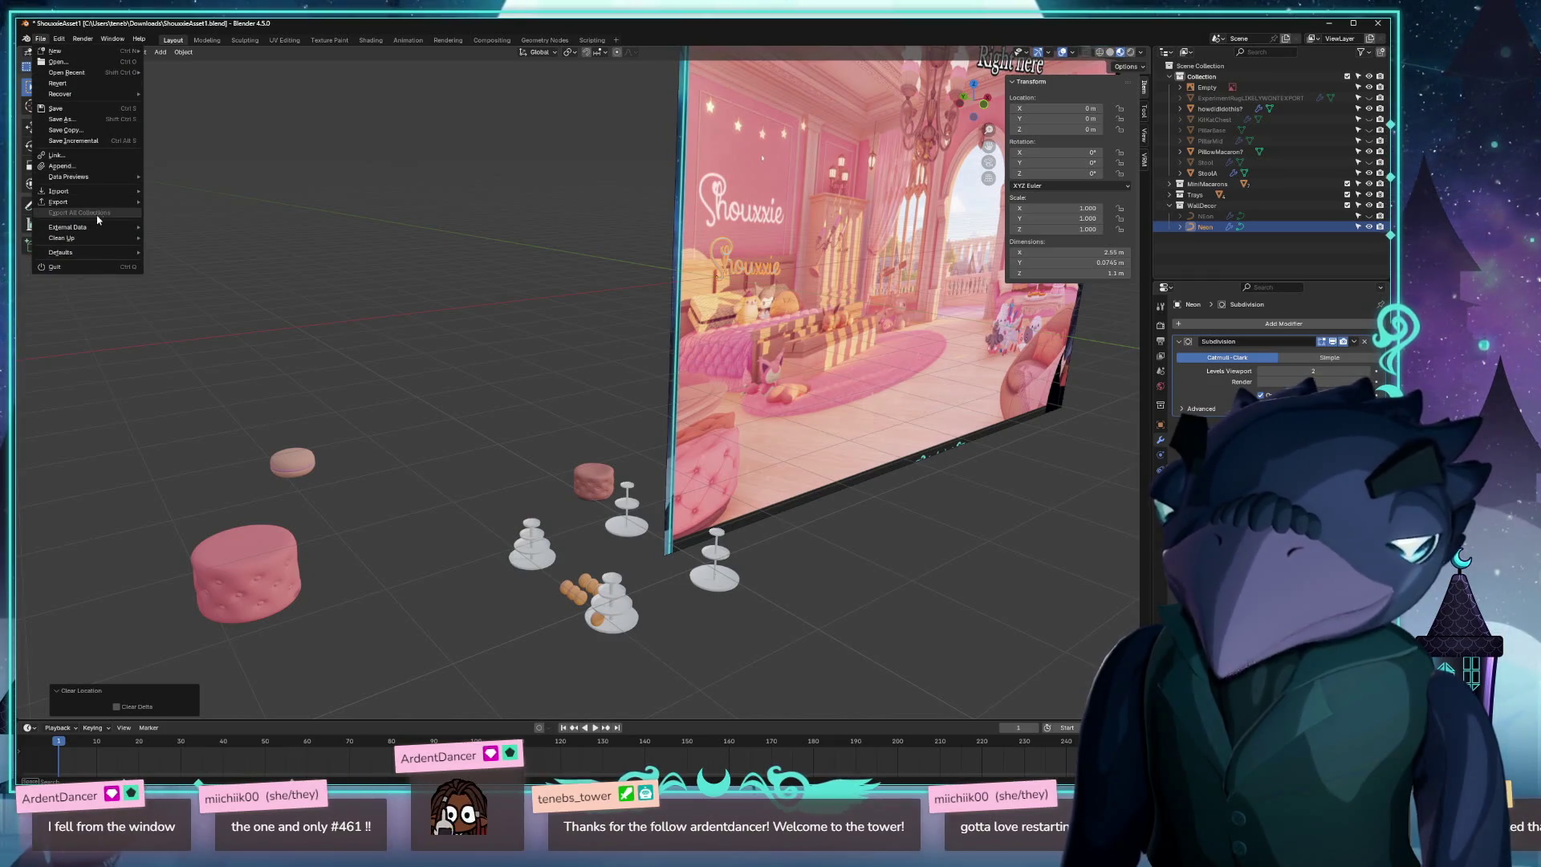
Back out of a mistaken FBX export and export the neon sign as shouxxie_neon_sign.glb.
{"action": "mouse_move", "coordinate": [92, 202]}
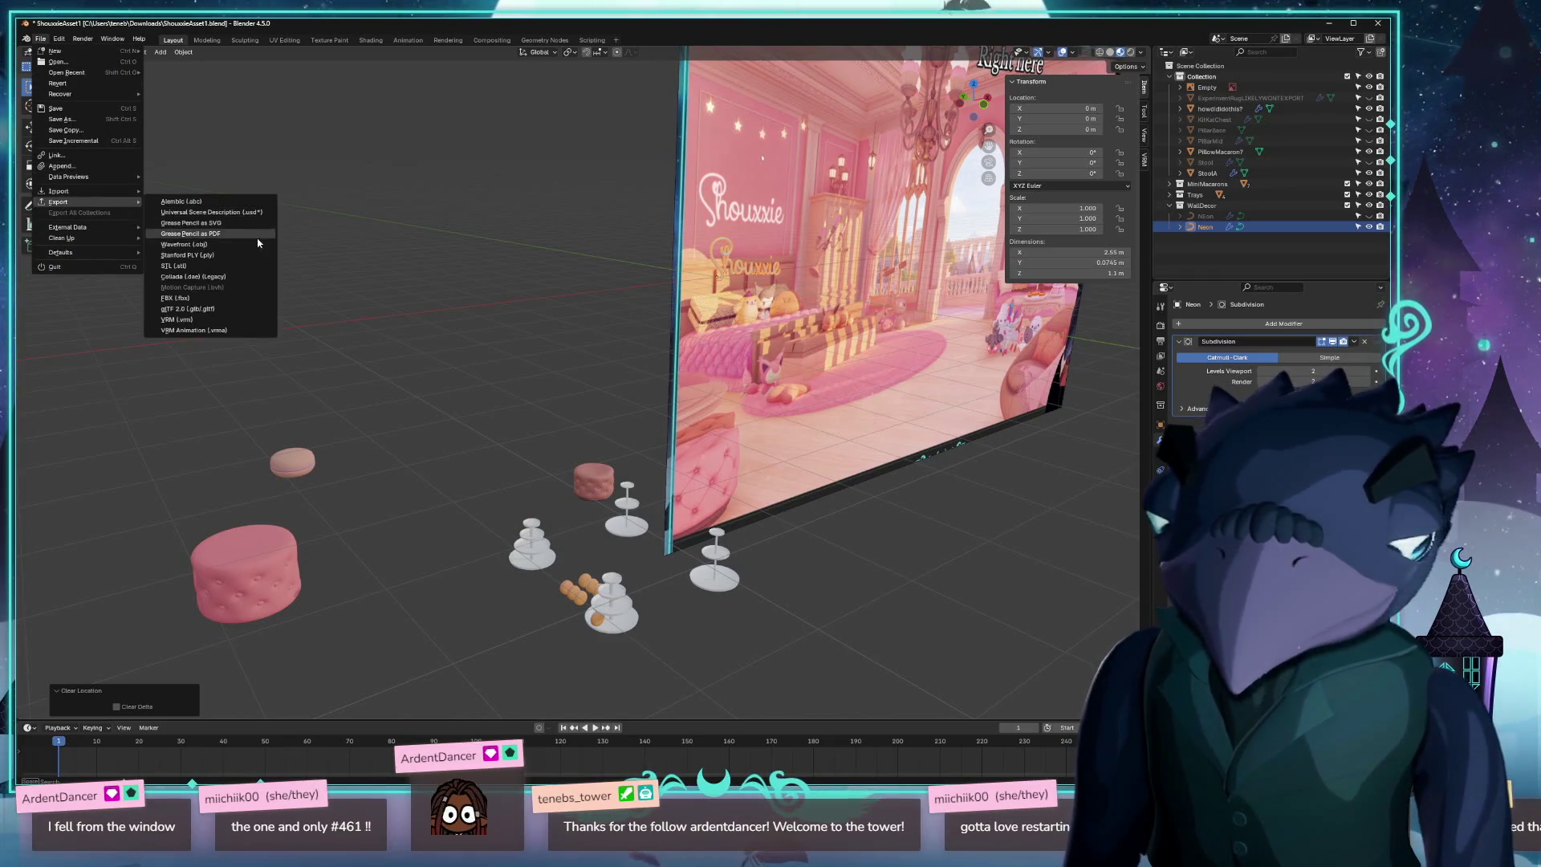
{"action": "left_click", "coordinate": [207, 300]}
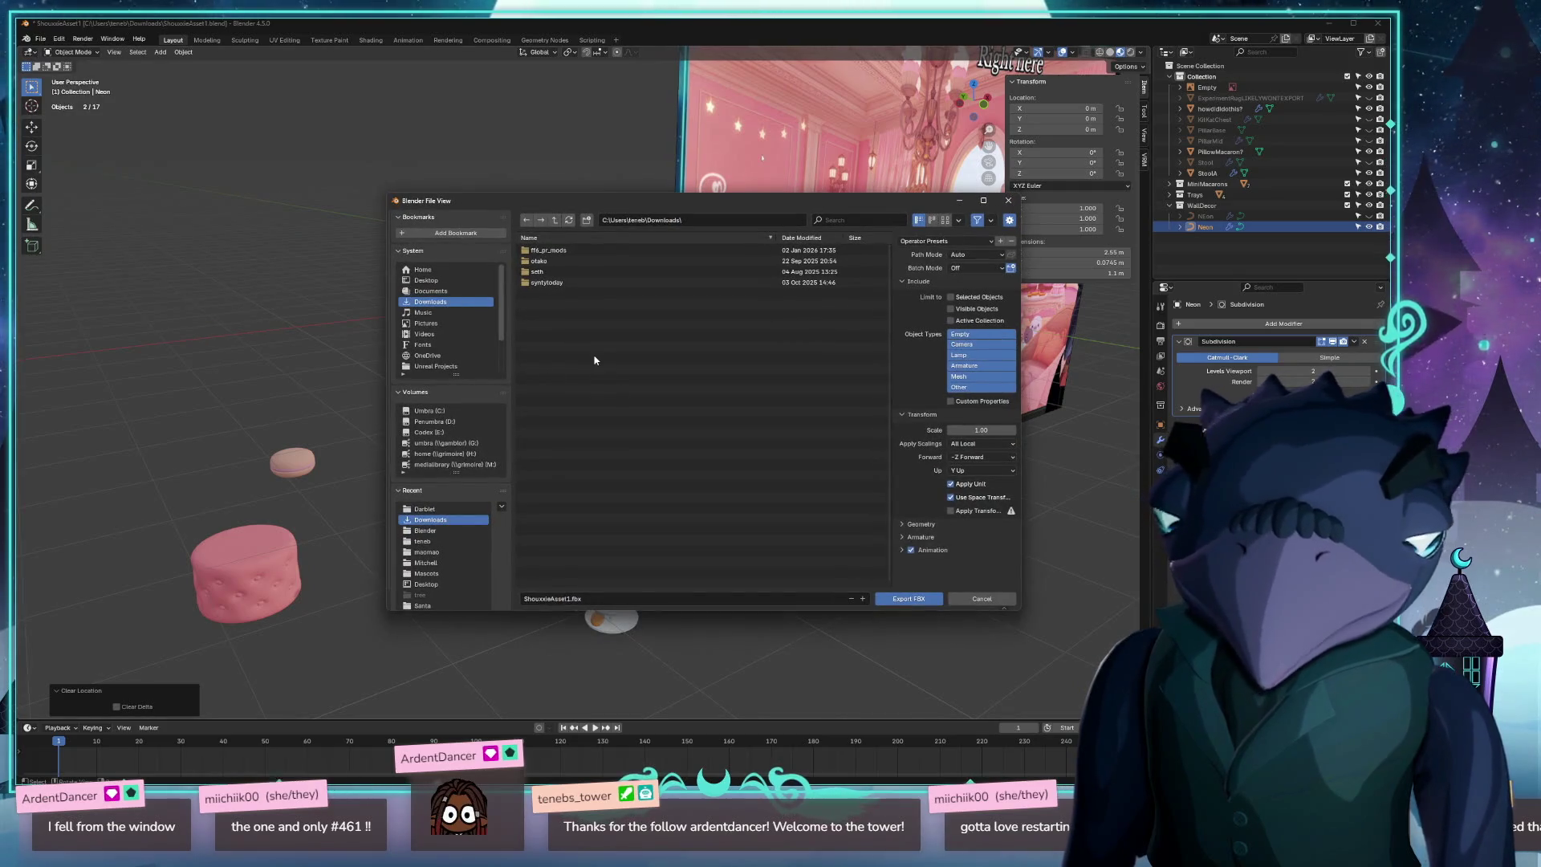
{"action": "key", "text": "Escape"}
{"action": "left_click", "coordinate": [41, 39]}
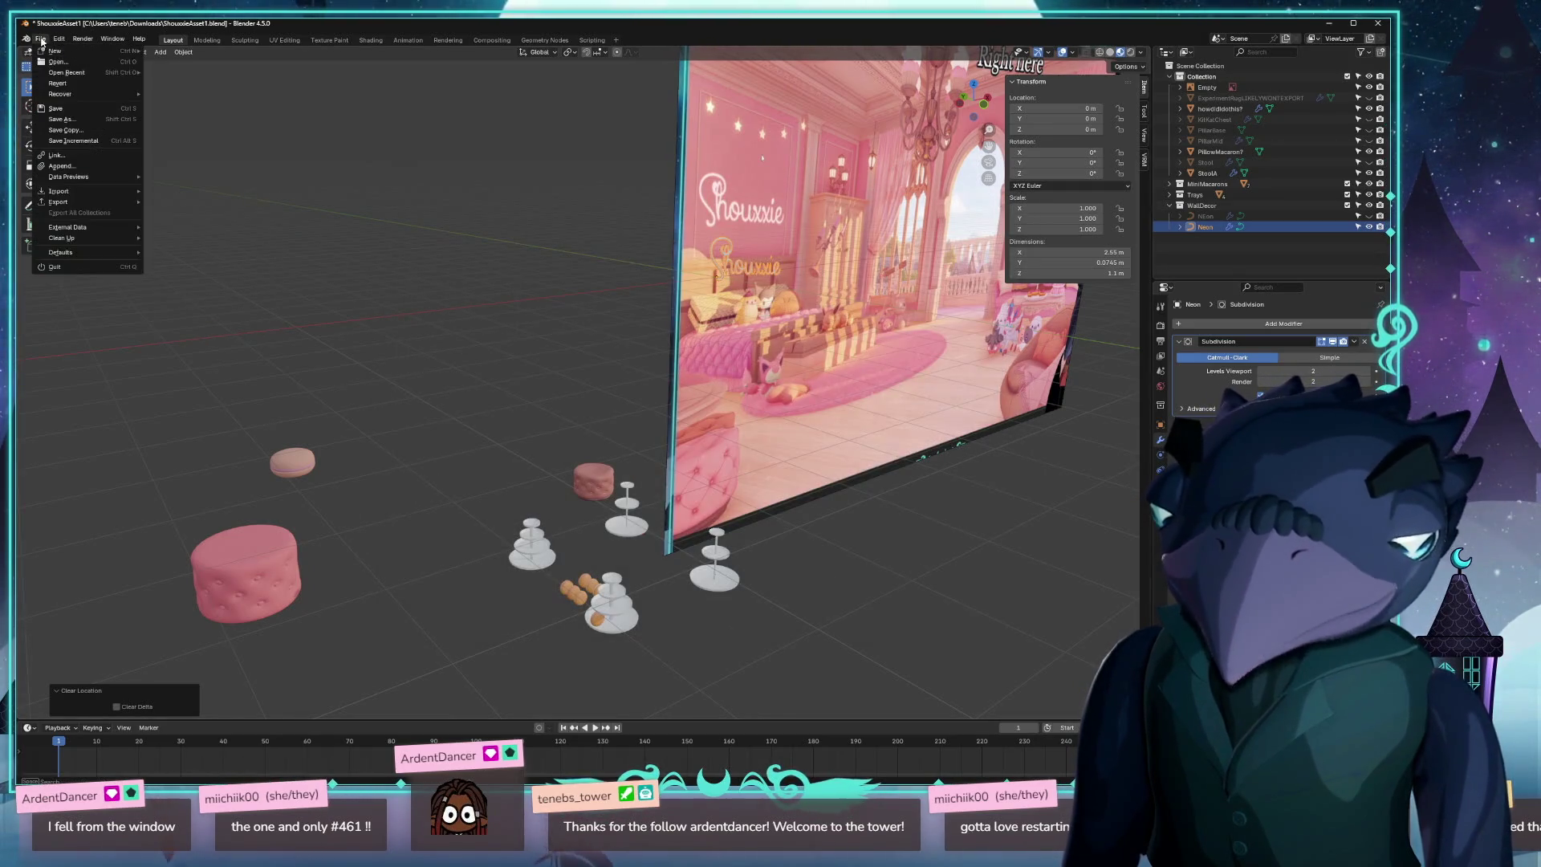
{"action": "mouse_move", "coordinate": [123, 204]}
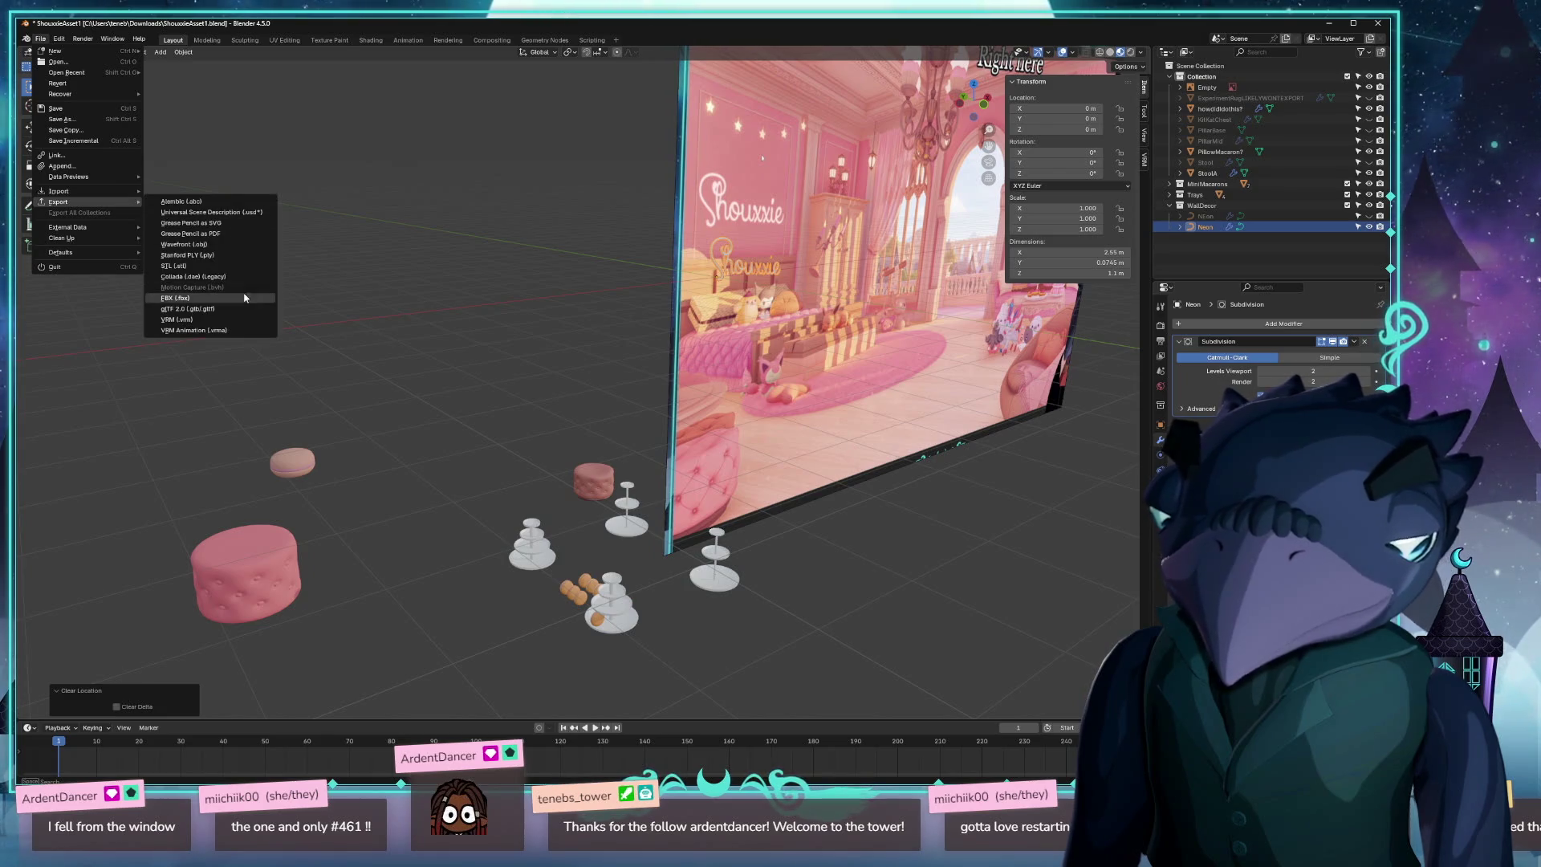
{"action": "left_click", "coordinate": [230, 308]}
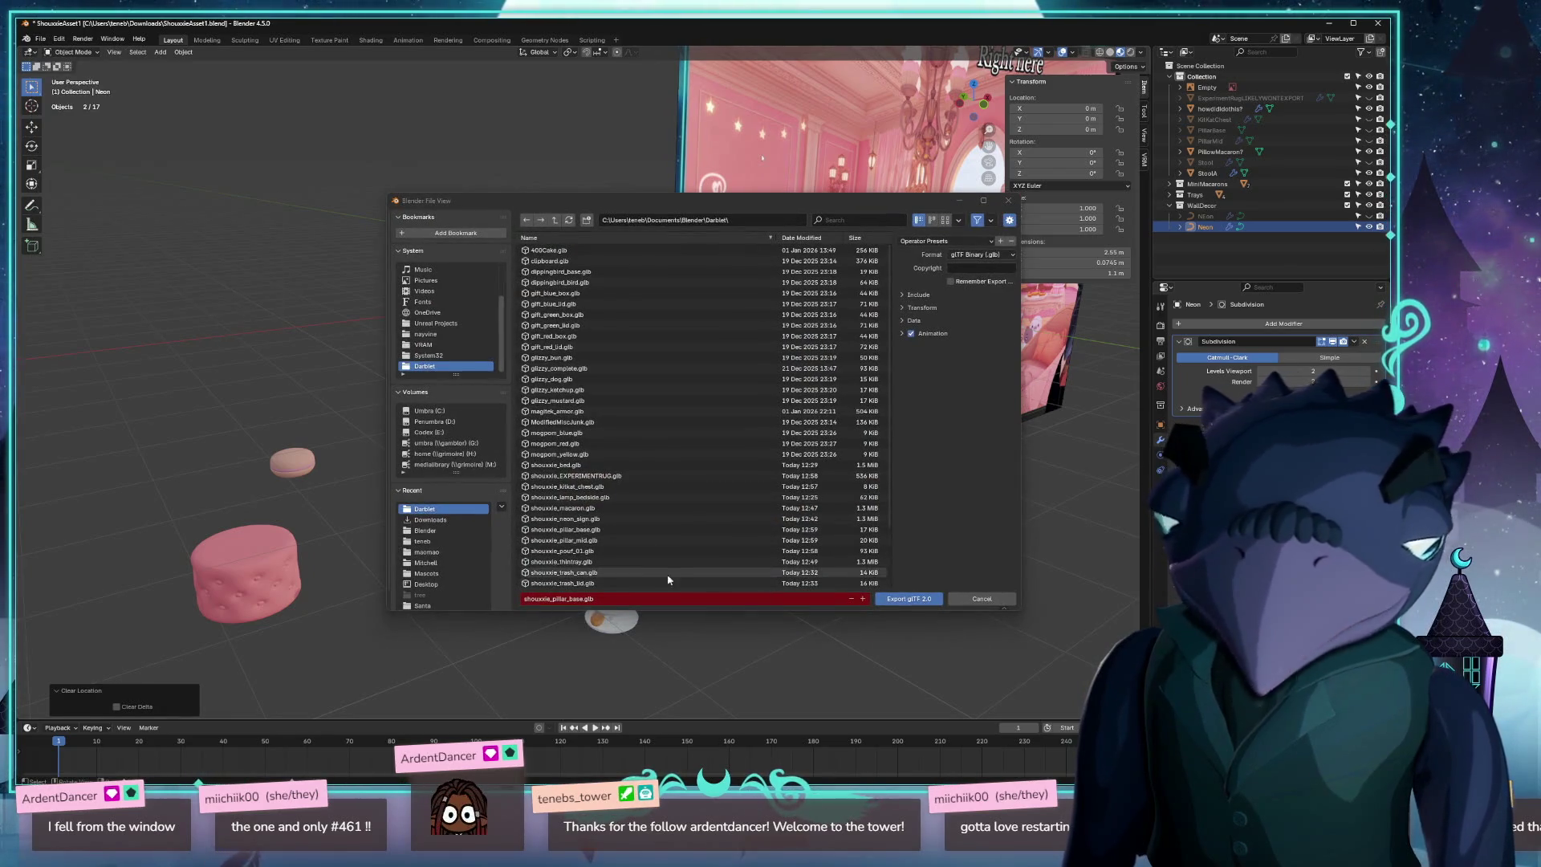
{"action": "scroll", "coordinate": [590, 376], "scroll_direction": "down", "scroll_amount": 2}
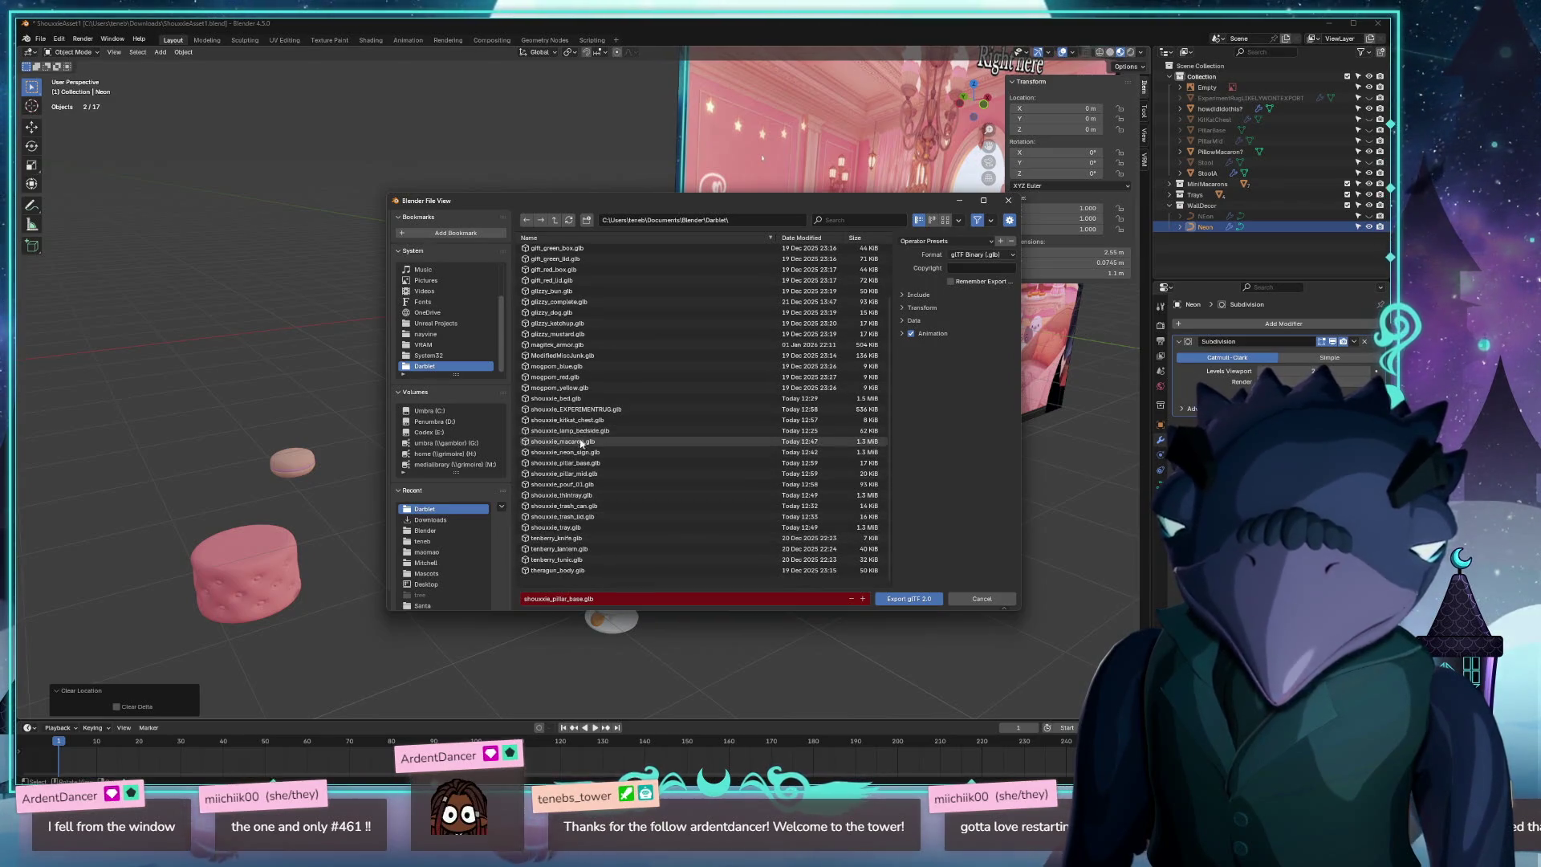
{"action": "left_click", "coordinate": [566, 452]}
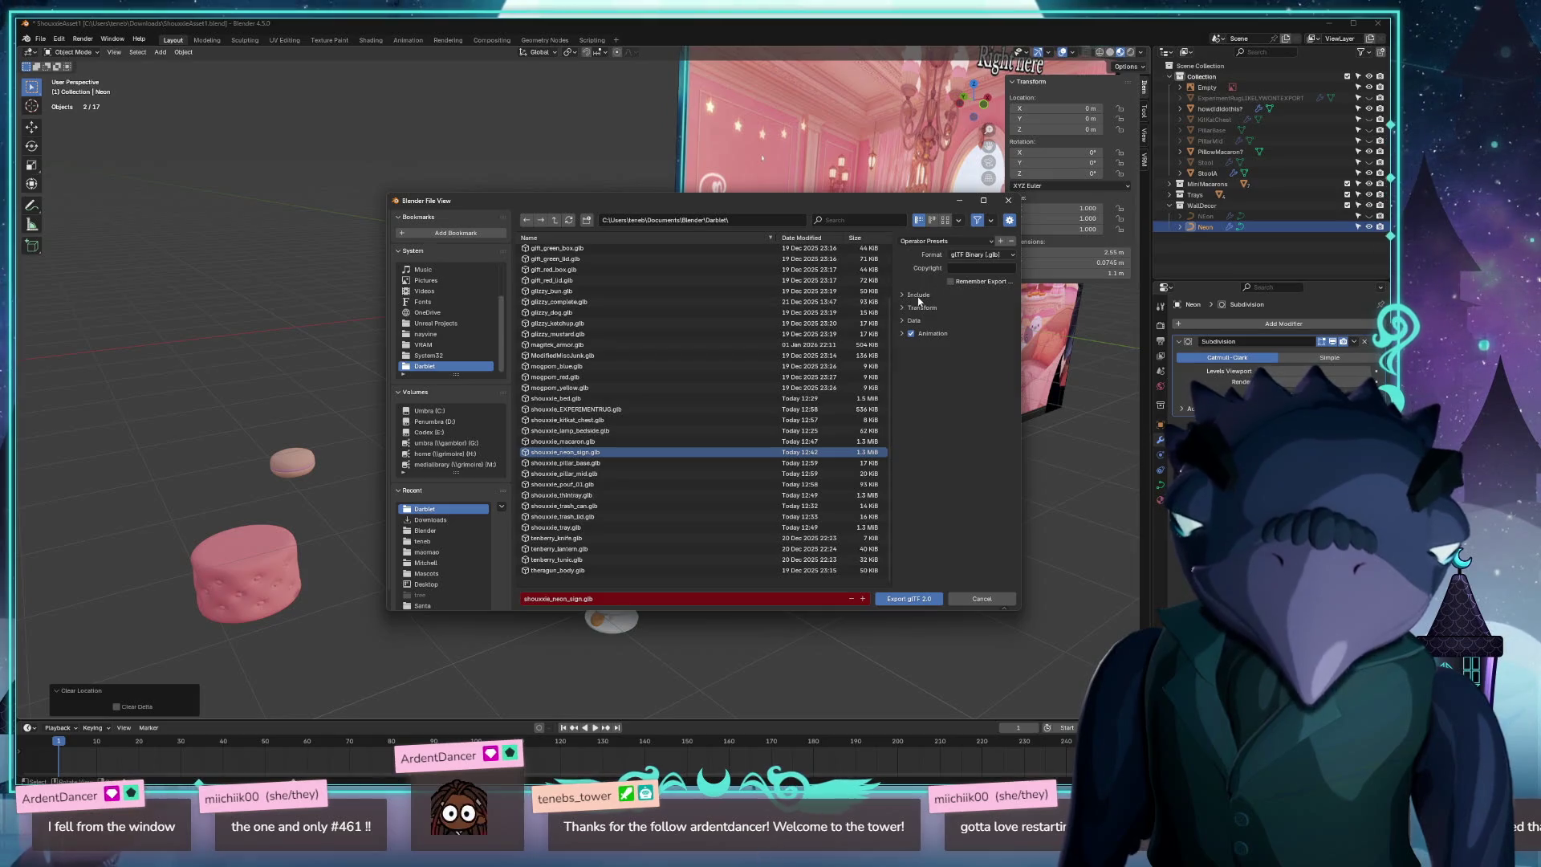
{"action": "left_click", "coordinate": [910, 599]}
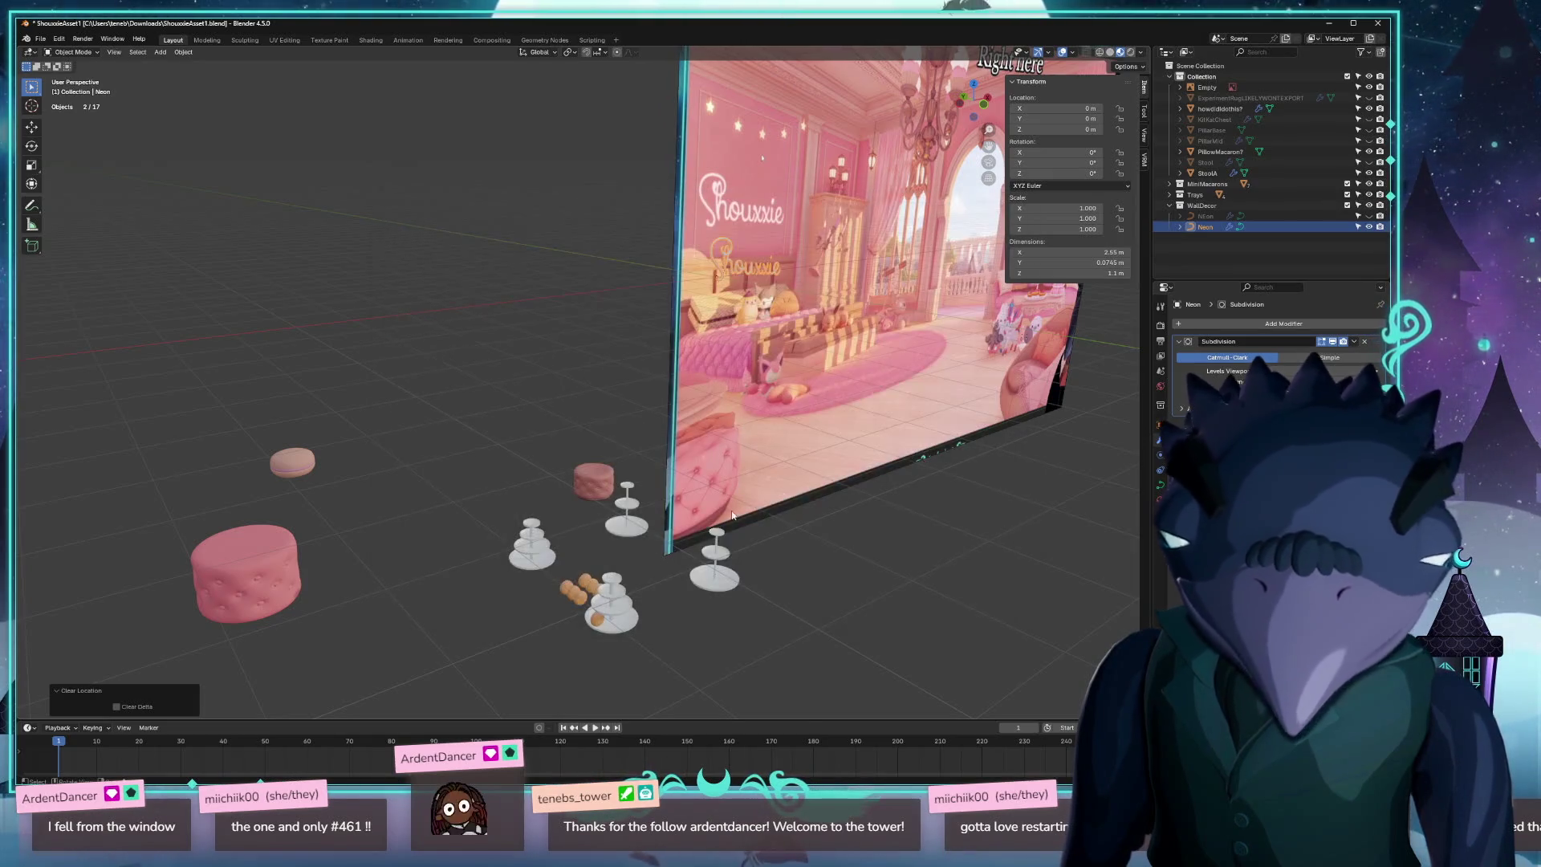
Hide the neon sign, move the tray stand to the origin, and export it as shouxxie_tray.glb.
{"action": "key", "text": "h"}
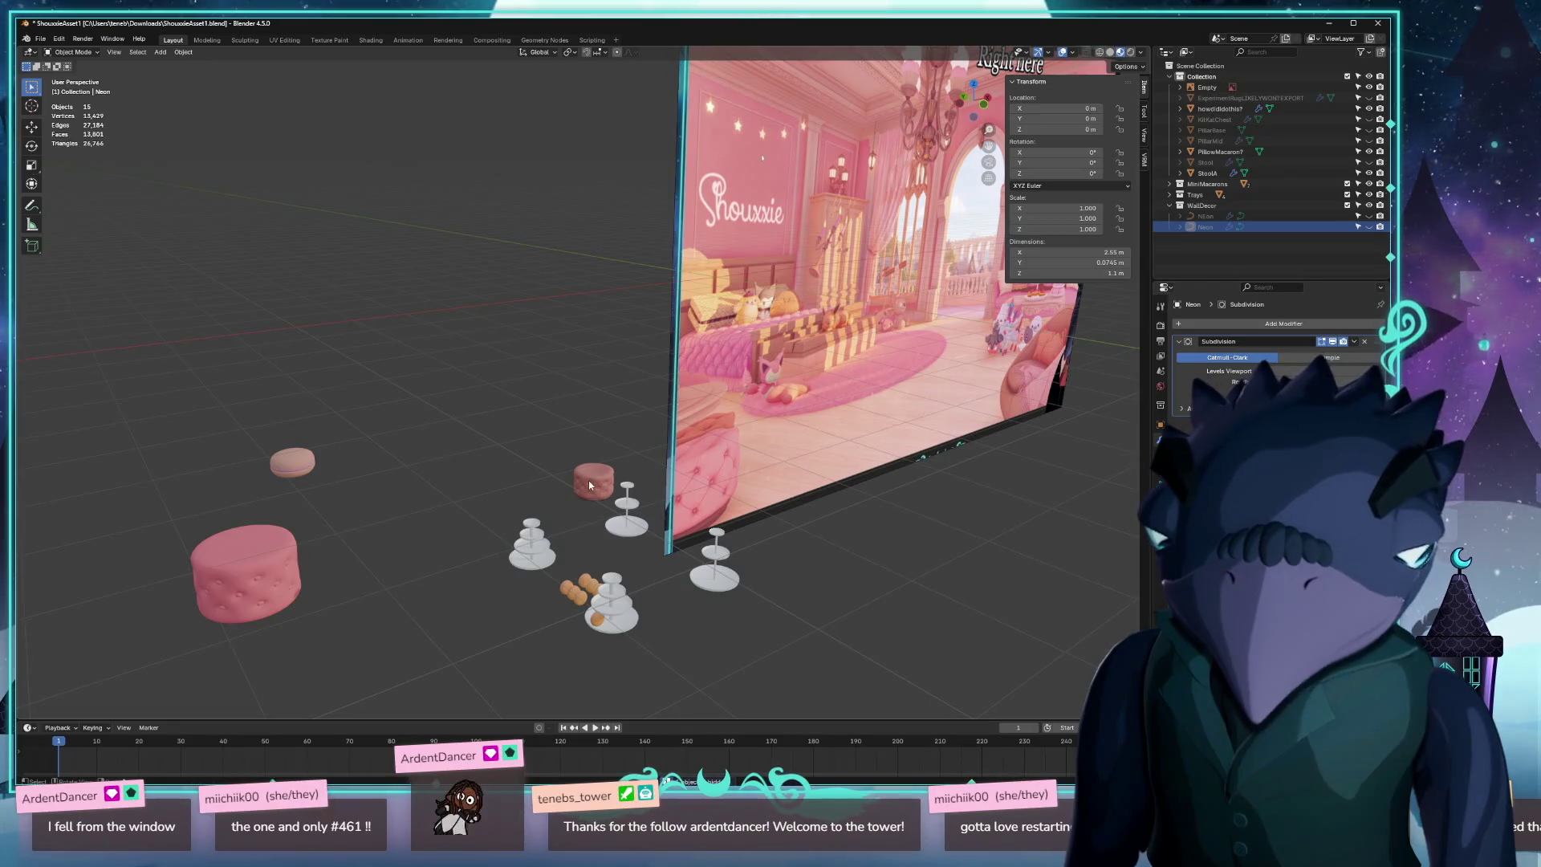
{"action": "left_click", "coordinate": [627, 627]}
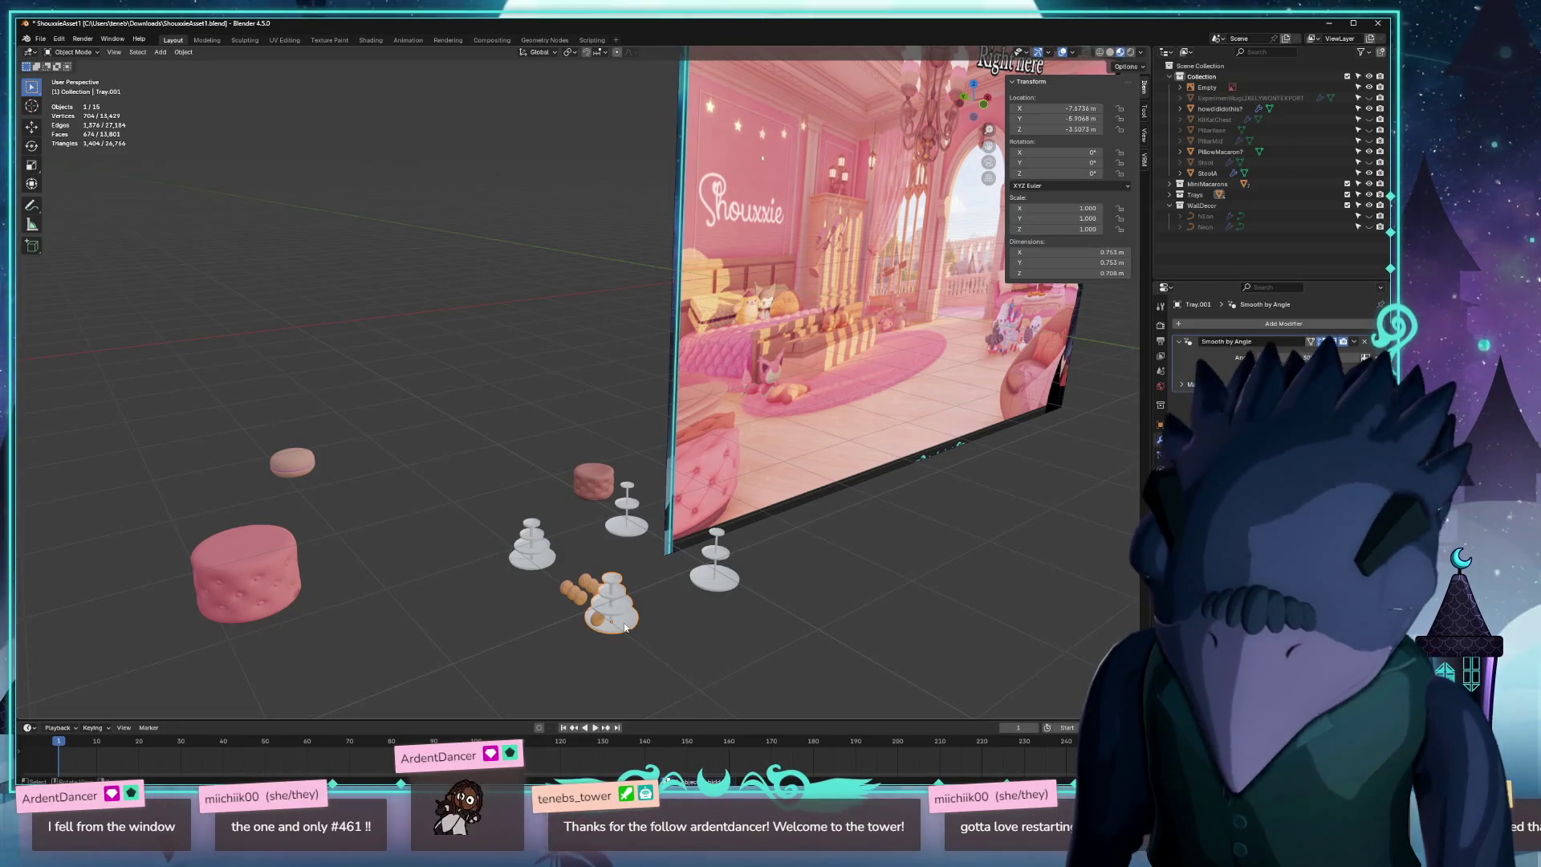
{"action": "key", "text": "alt+h"}
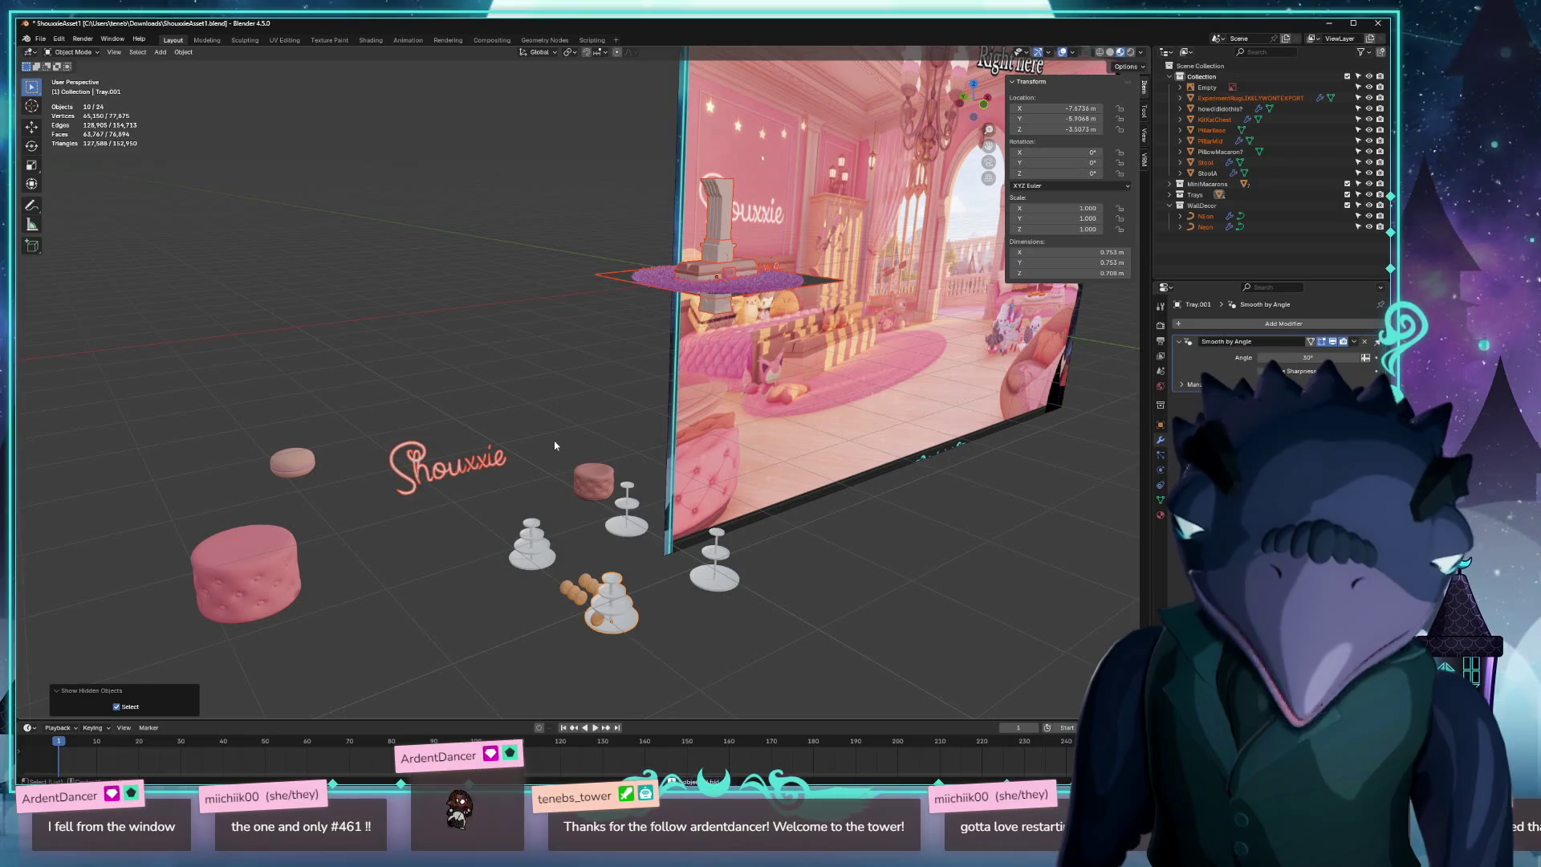
{"action": "key", "text": "ctrl+z"}
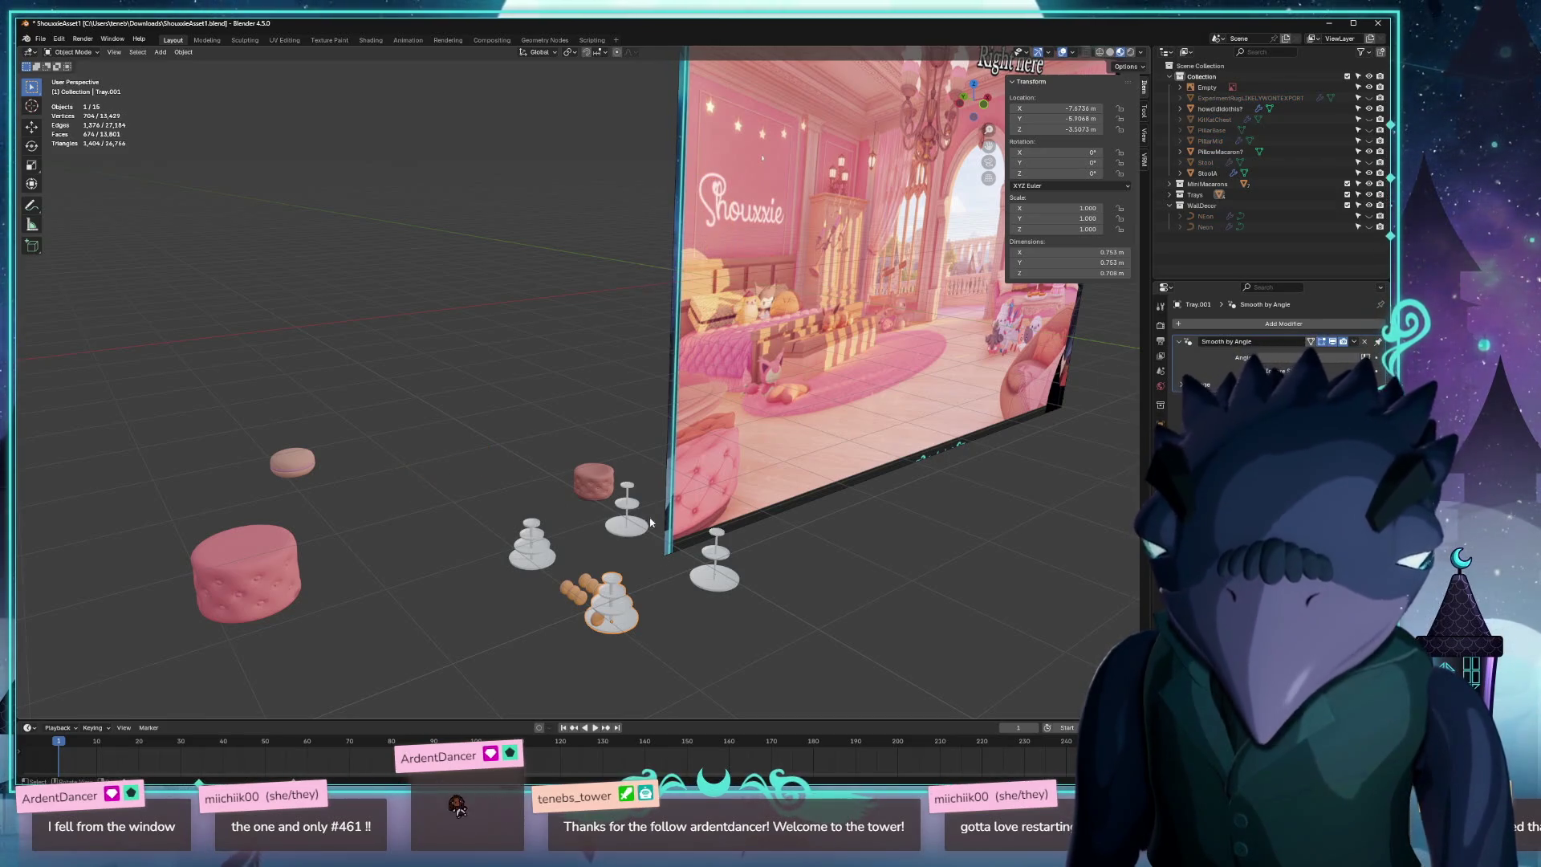
{"action": "key", "text": "alt+g"}
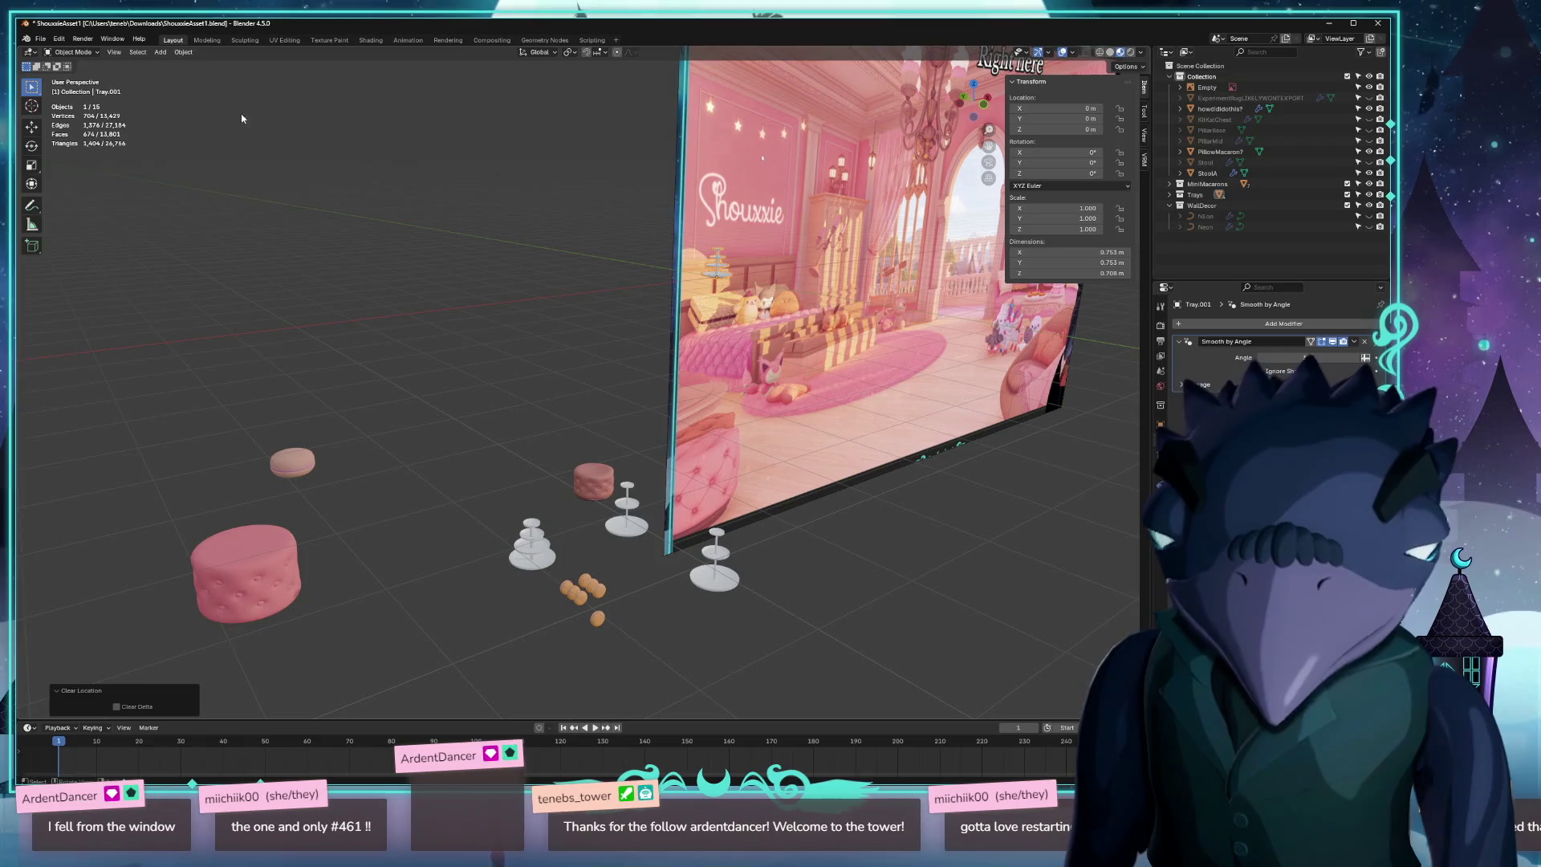
{"action": "left_click", "coordinate": [40, 39]}
{"action": "mouse_move", "coordinate": [97, 202]}
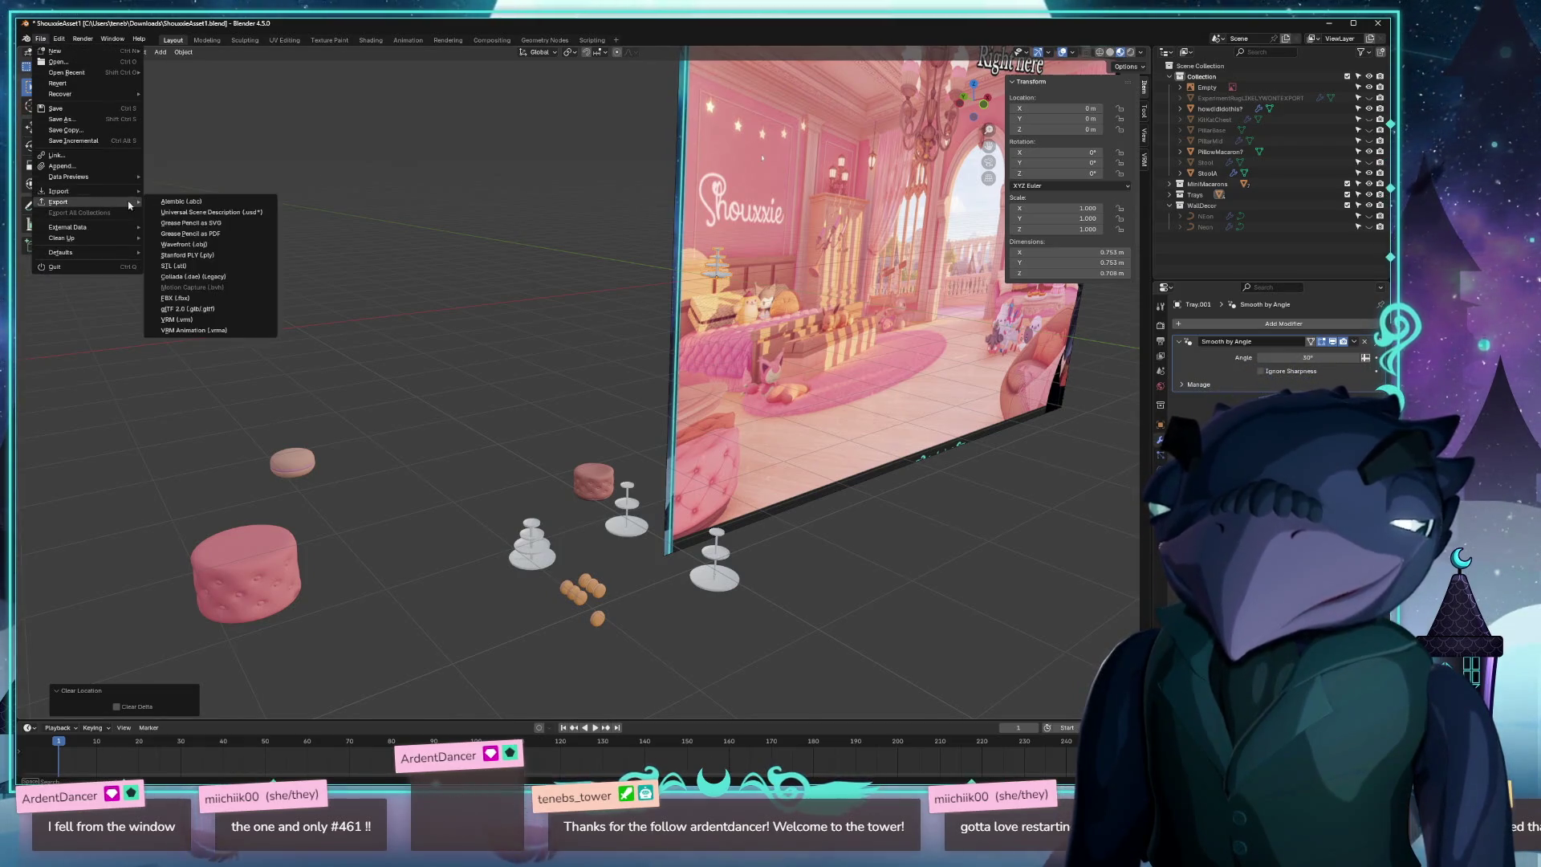
{"action": "left_click", "coordinate": [191, 308]}
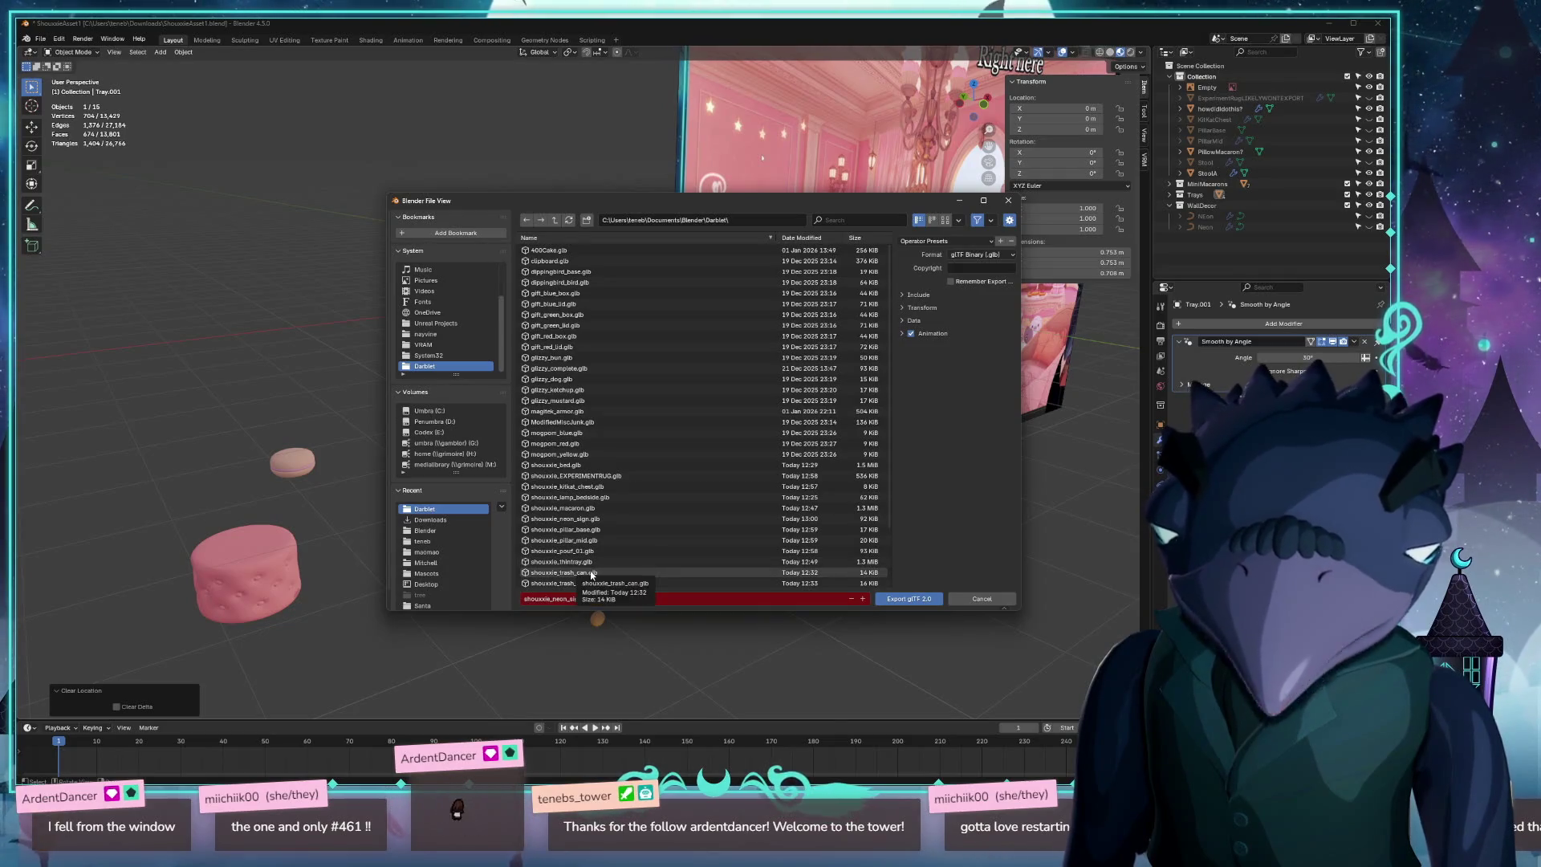
{"action": "scroll", "coordinate": [614, 582], "scroll_direction": "down", "scroll_amount": 2}
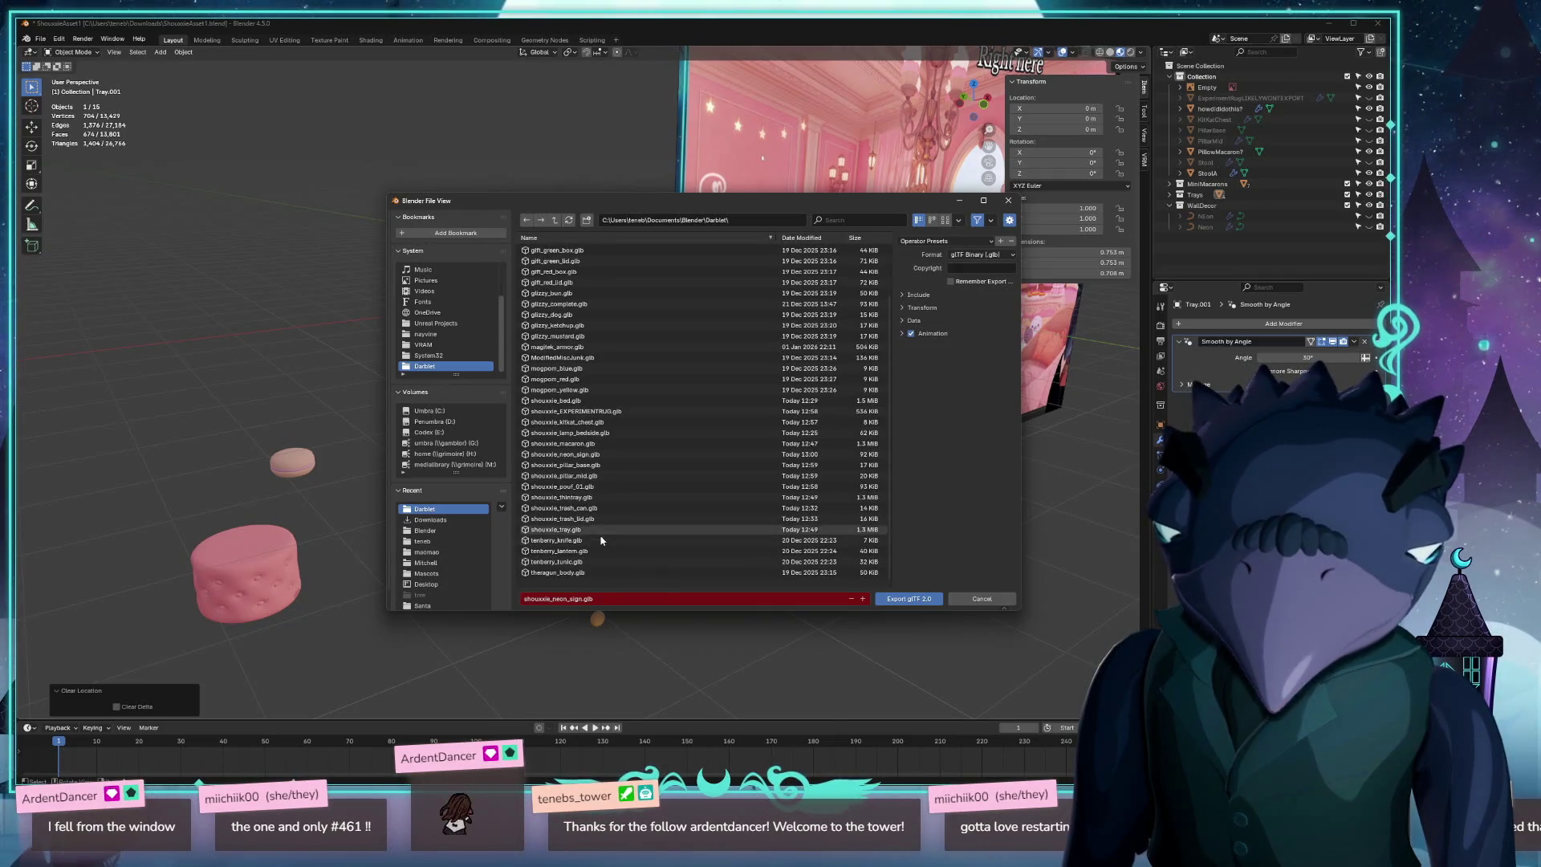
{"action": "left_click", "coordinate": [602, 530]}
{"action": "left_click", "coordinate": [917, 600]}
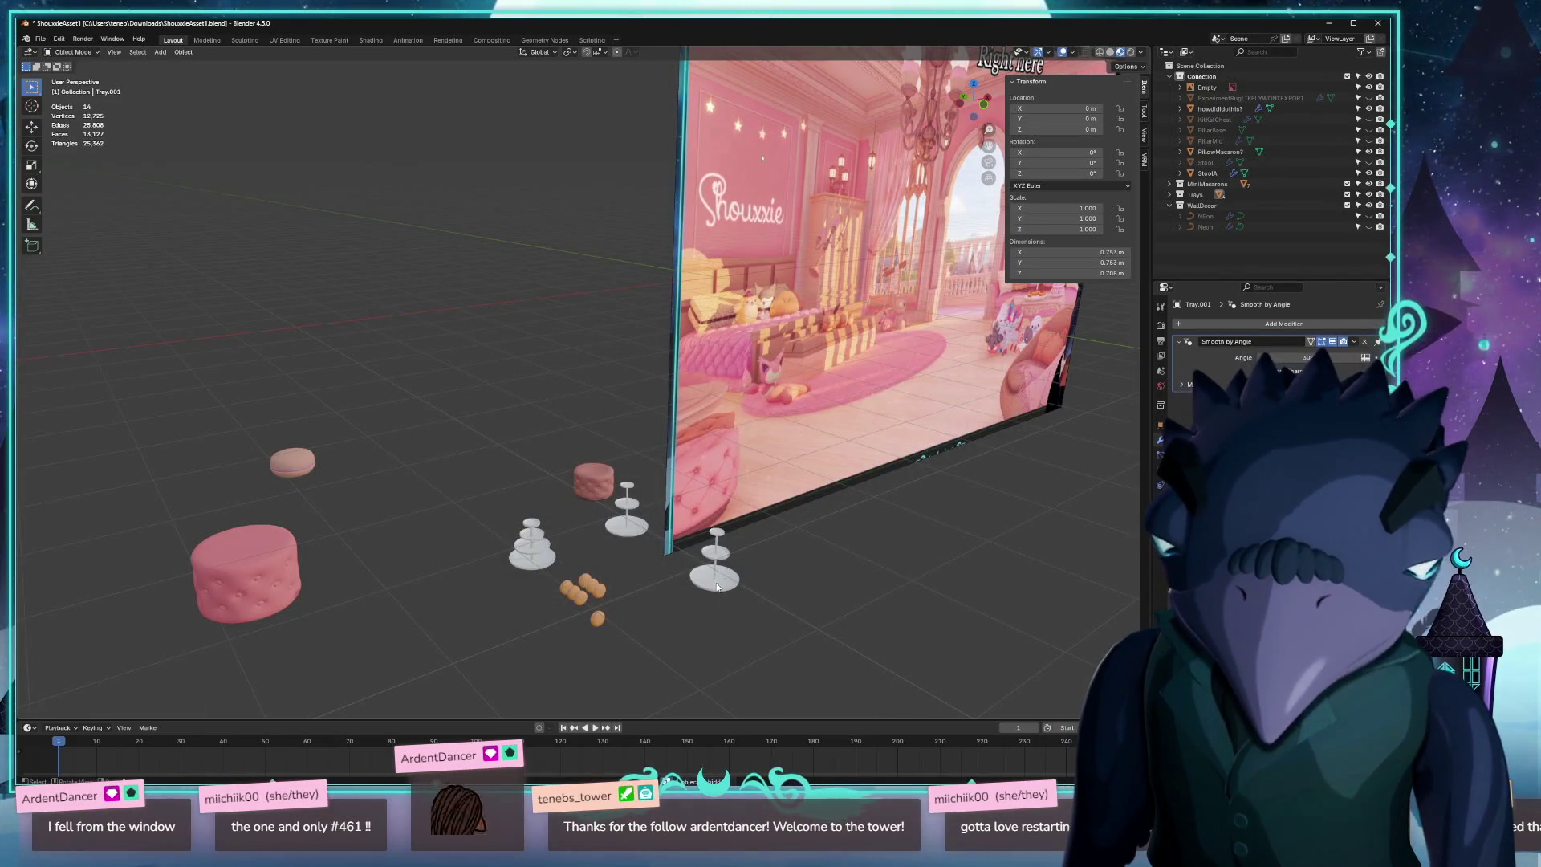
Move the thin tray stand to the origin and export it as shouxxie_thintray.glb.
{"action": "left_click", "coordinate": [715, 558]}
{"action": "key", "text": "alt+g"}
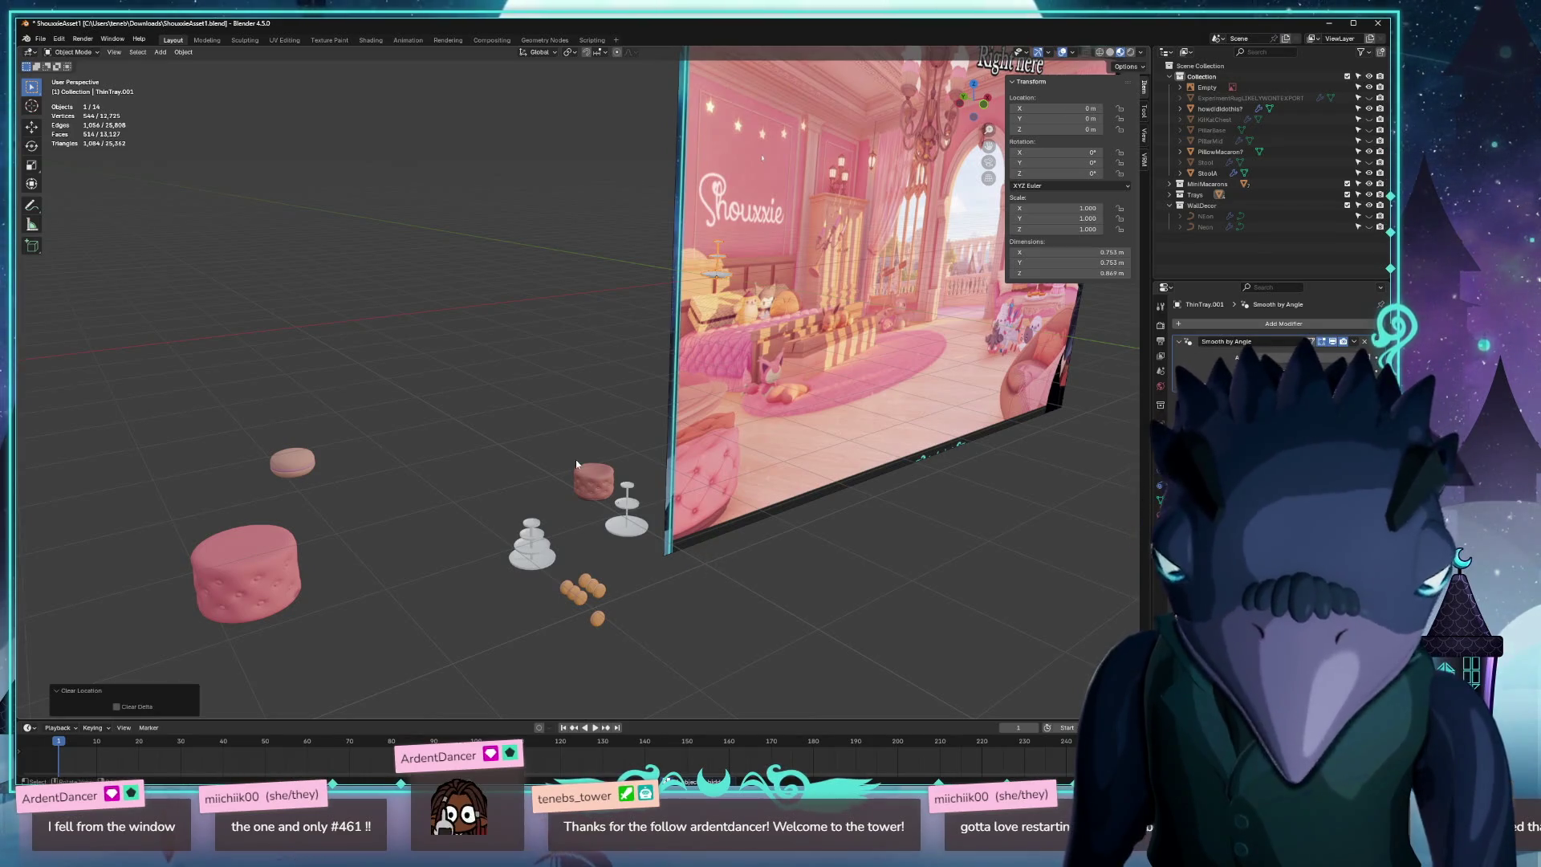
{"action": "left_click", "coordinate": [40, 38]}
{"action": "mouse_move", "coordinate": [73, 201]}
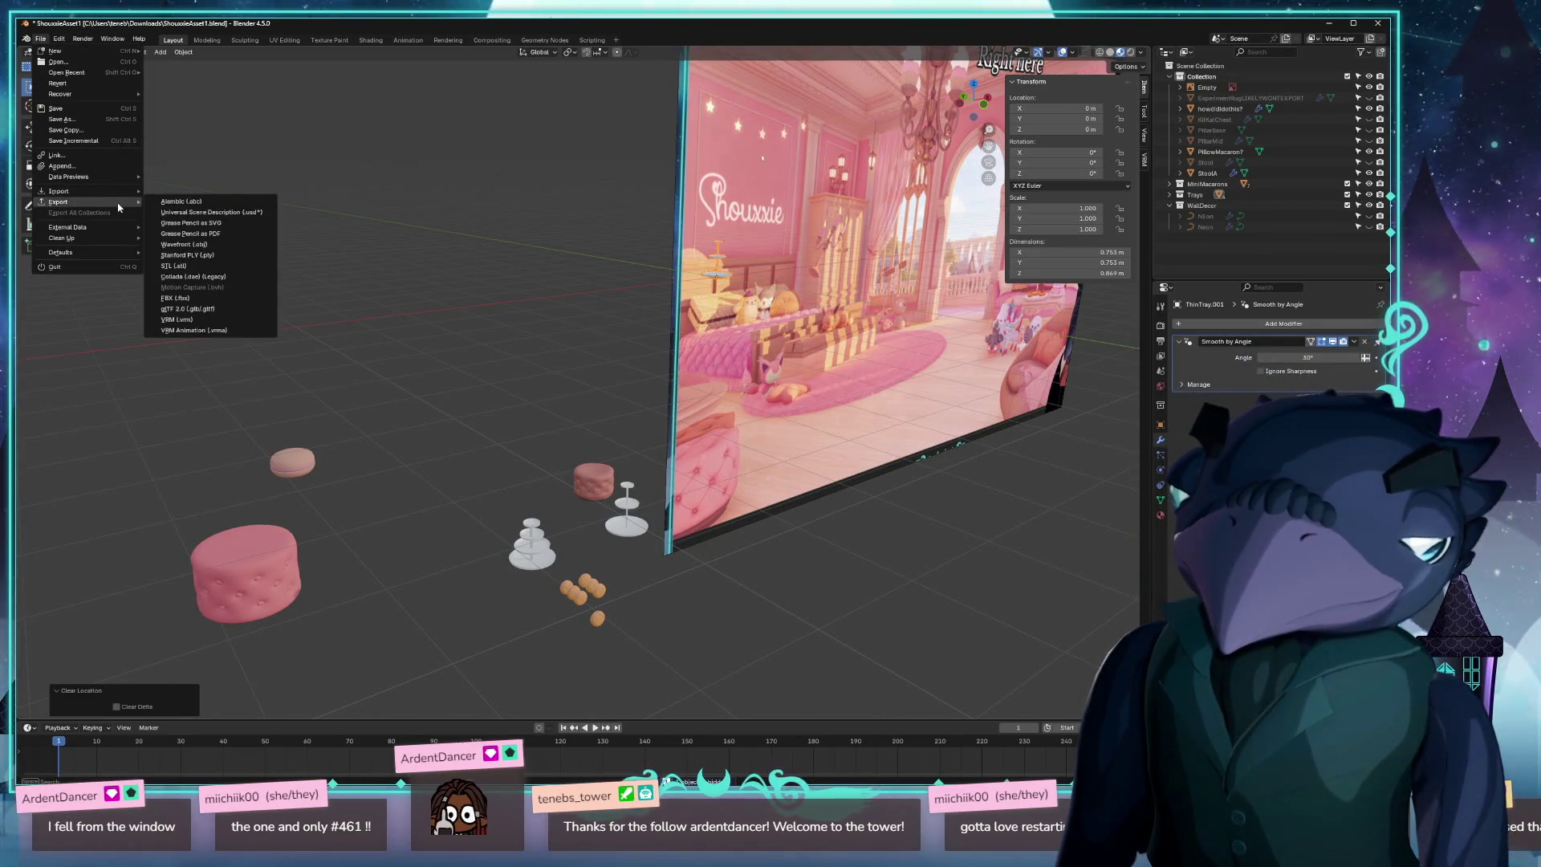
{"action": "left_click", "coordinate": [192, 304]}
{"action": "scroll", "coordinate": [642, 482], "scroll_direction": "down", "scroll_amount": 2}
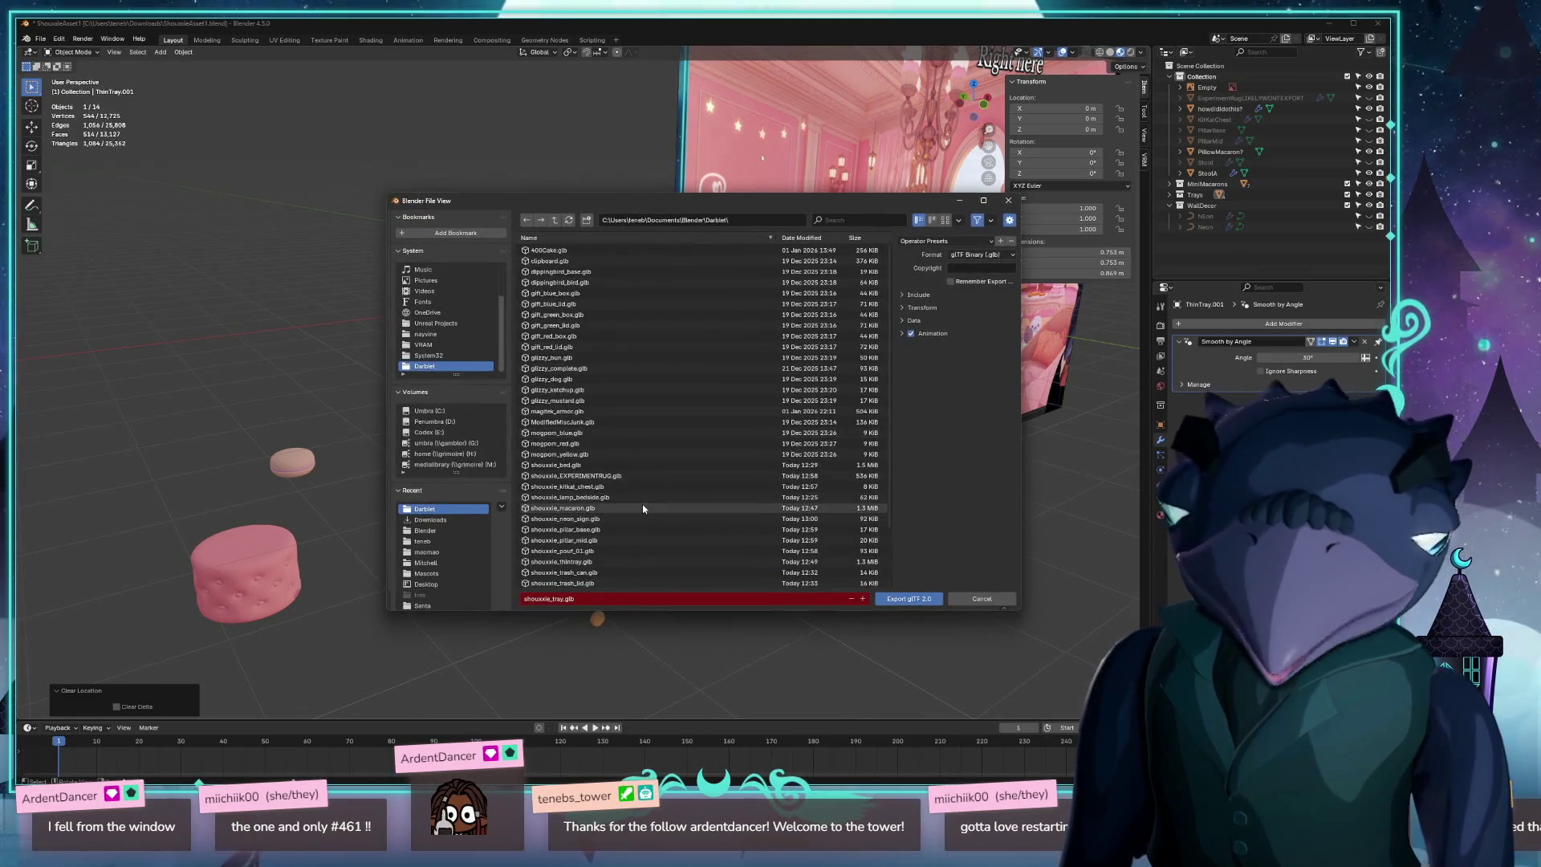
{"action": "left_click", "coordinate": [642, 519]}
{"action": "left_click", "coordinate": [908, 599]}
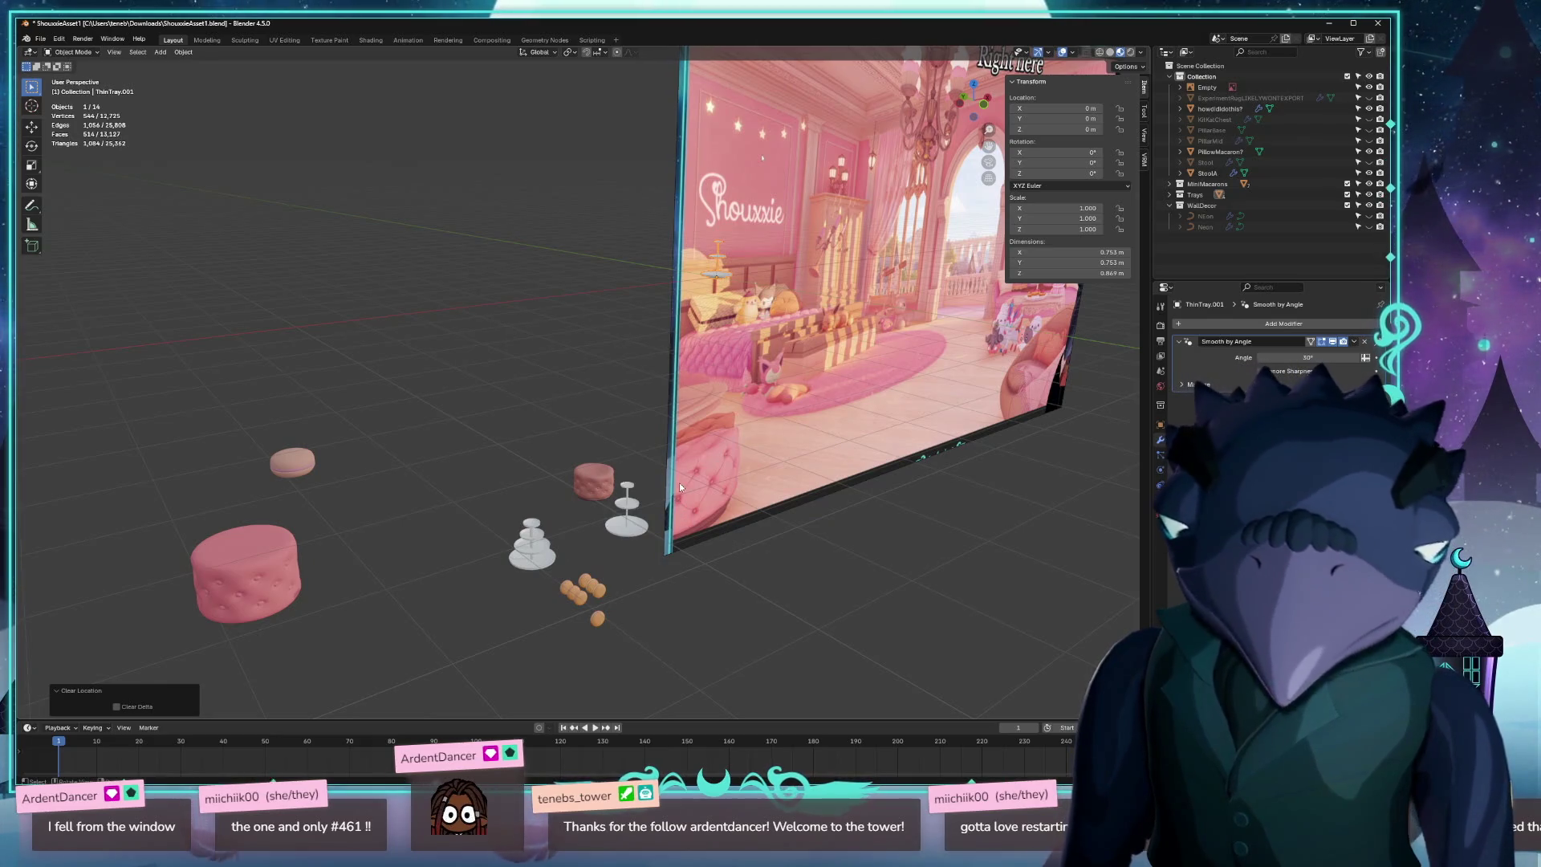
Hide the thin tray, move the display macaron to the origin, and rotate it 90° on X.
{"action": "key", "text": "h"}
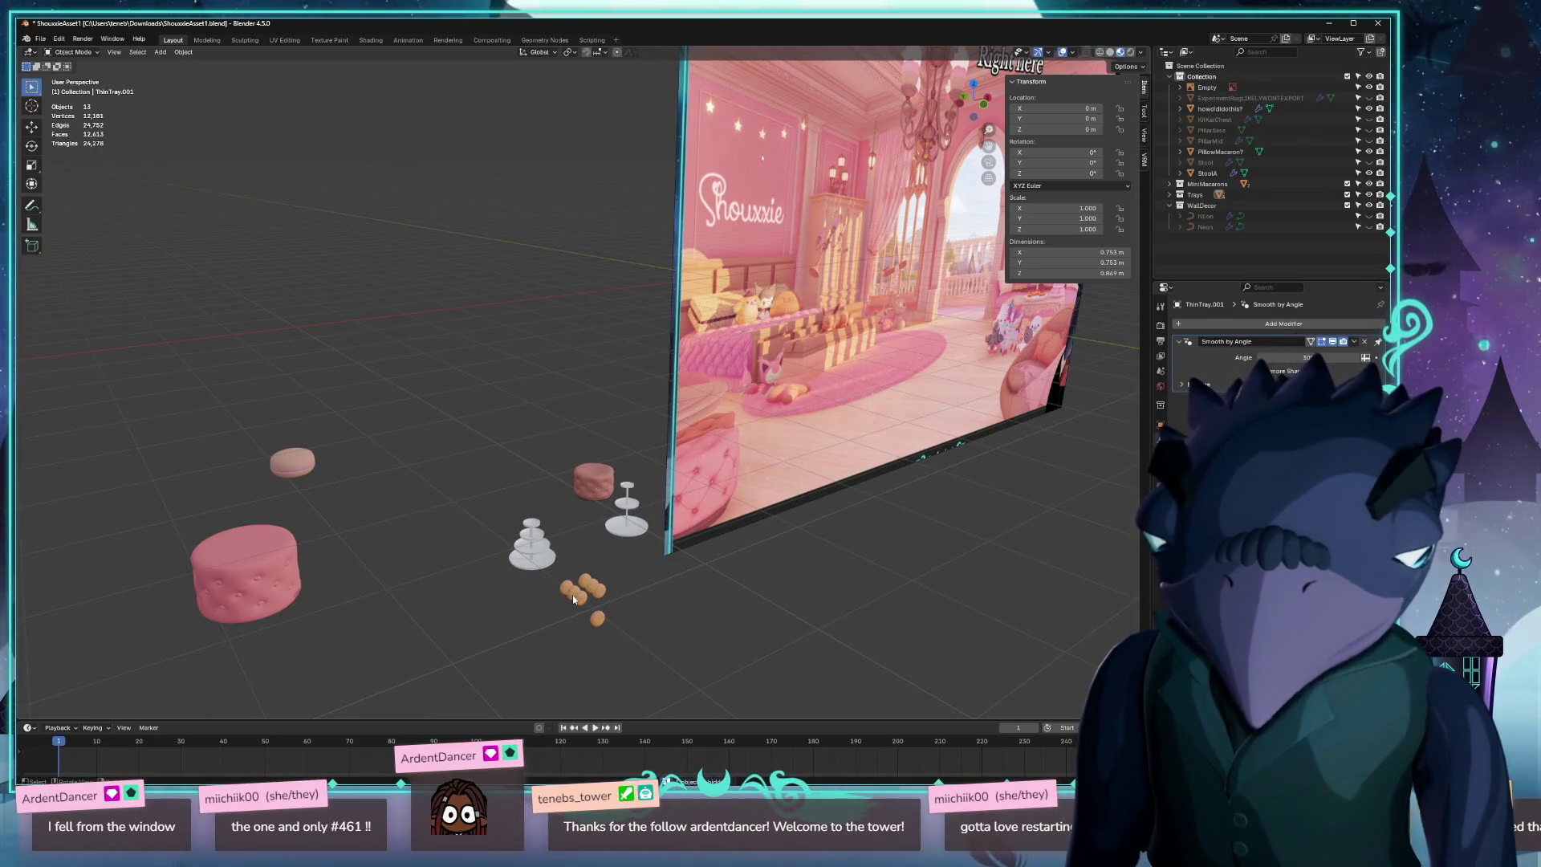
{"action": "left_click", "coordinate": [571, 595]}
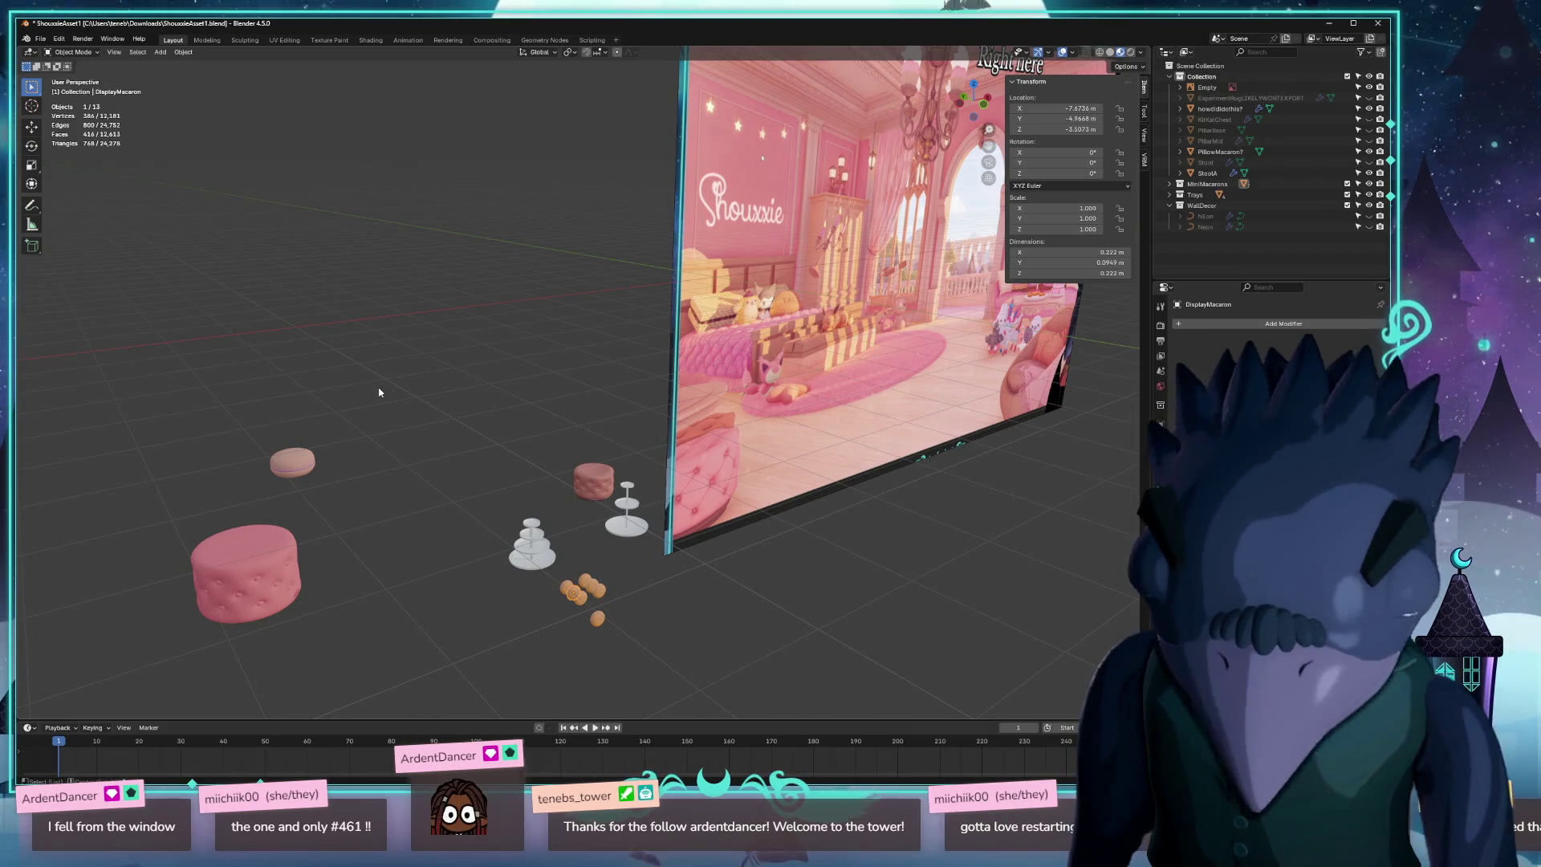
{"action": "key", "text": "alt+g"}
{"action": "key", "text": "KP_Decimal"}
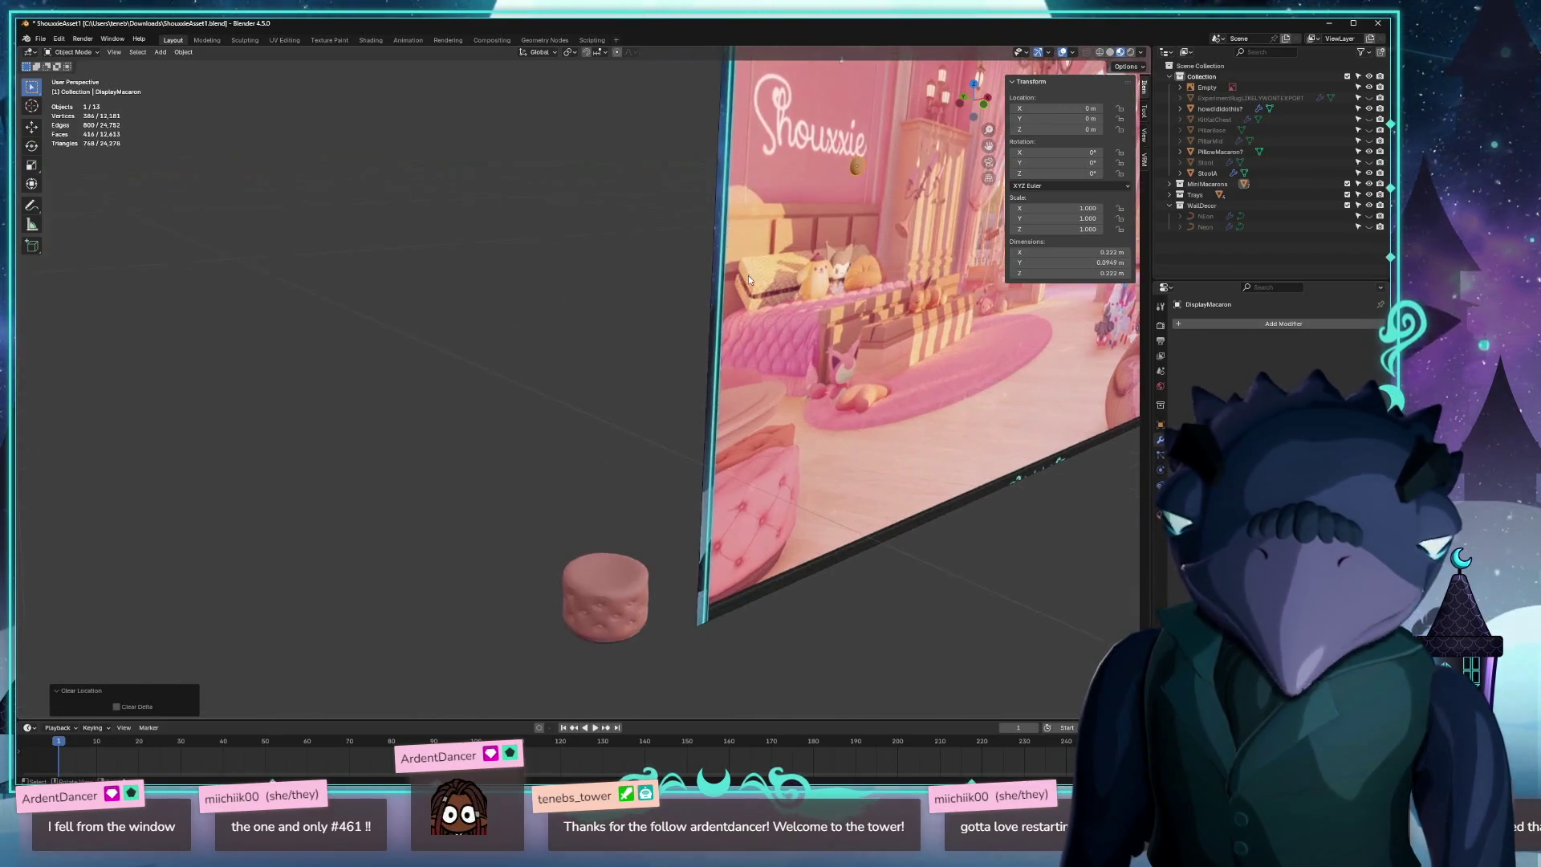
{"action": "mouse_move", "coordinate": [773, 238]}
{"action": "left_mouse_down"}
{"action": "mouse_move", "coordinate": [739, 230]}
{"action": "mouse_move", "coordinate": [769, 243]}
{"action": "left_mouse_up"}
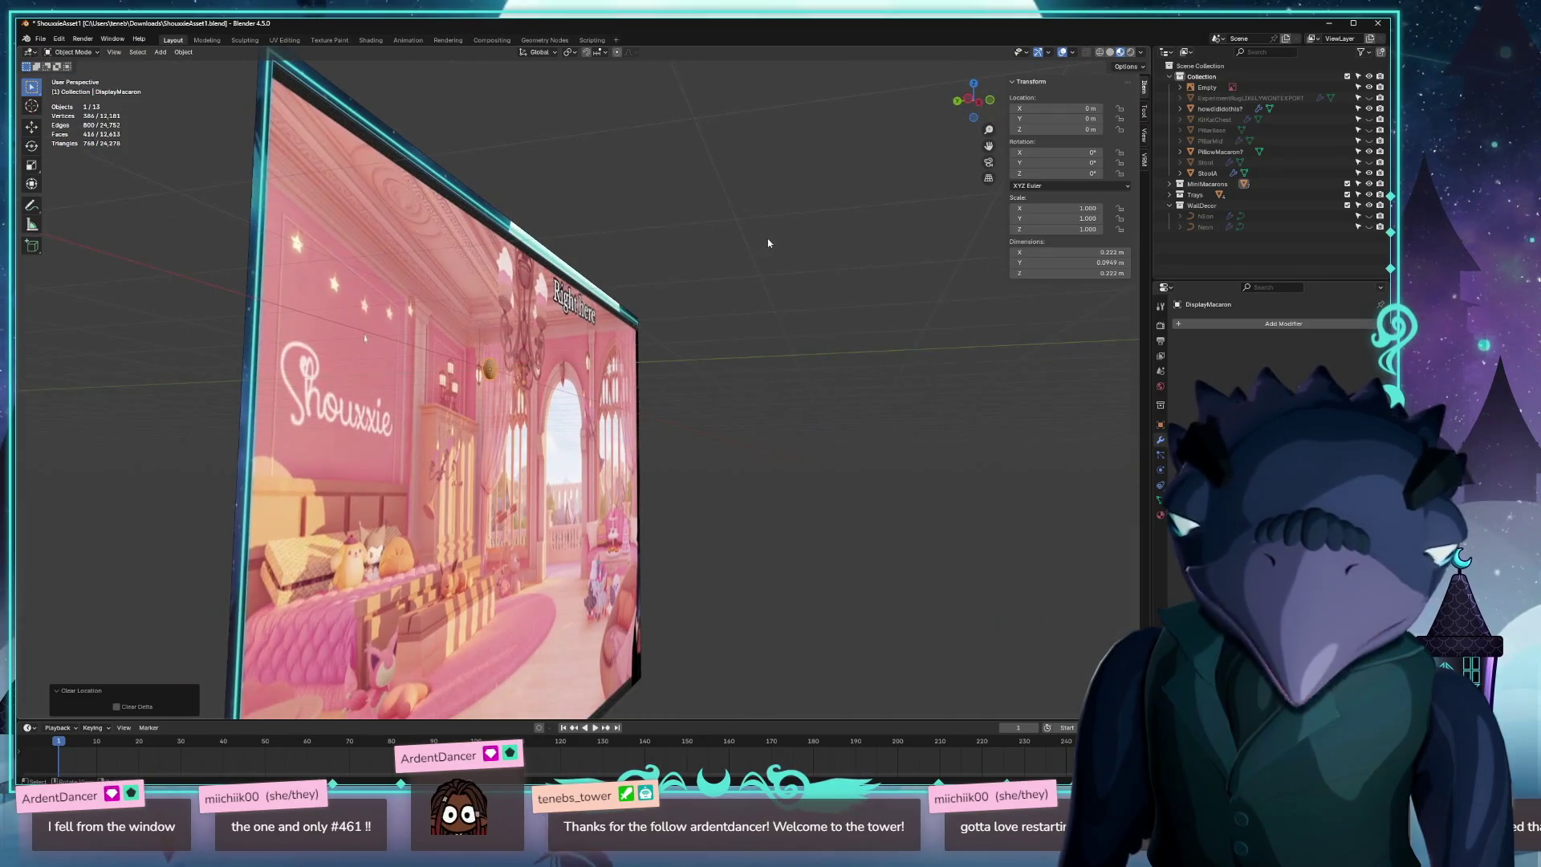
{"action": "type", "text": "rx90"}
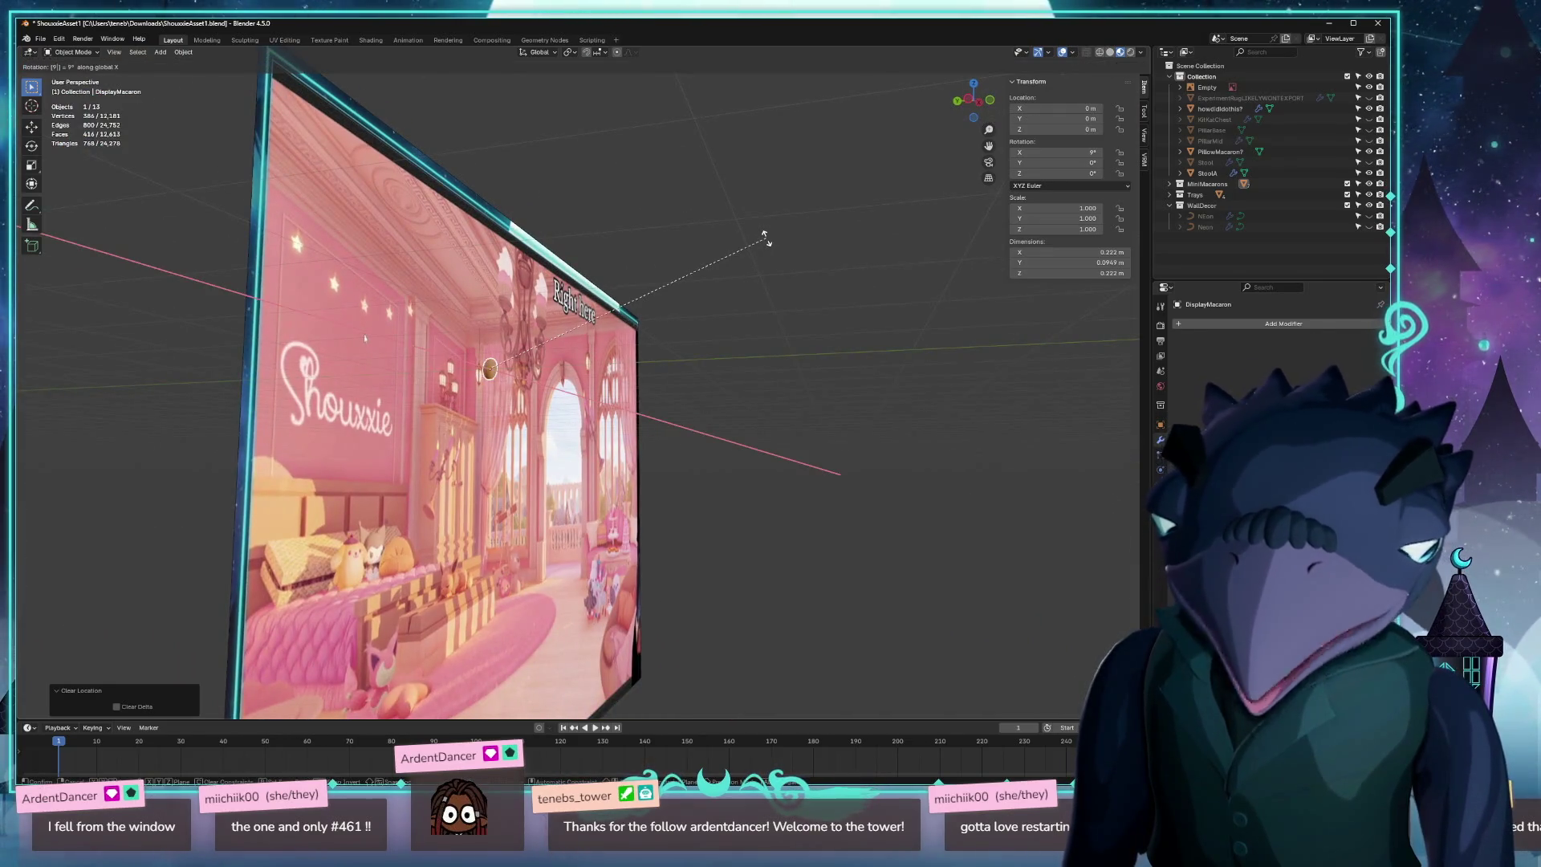
{"action": "key", "text": "Return"}
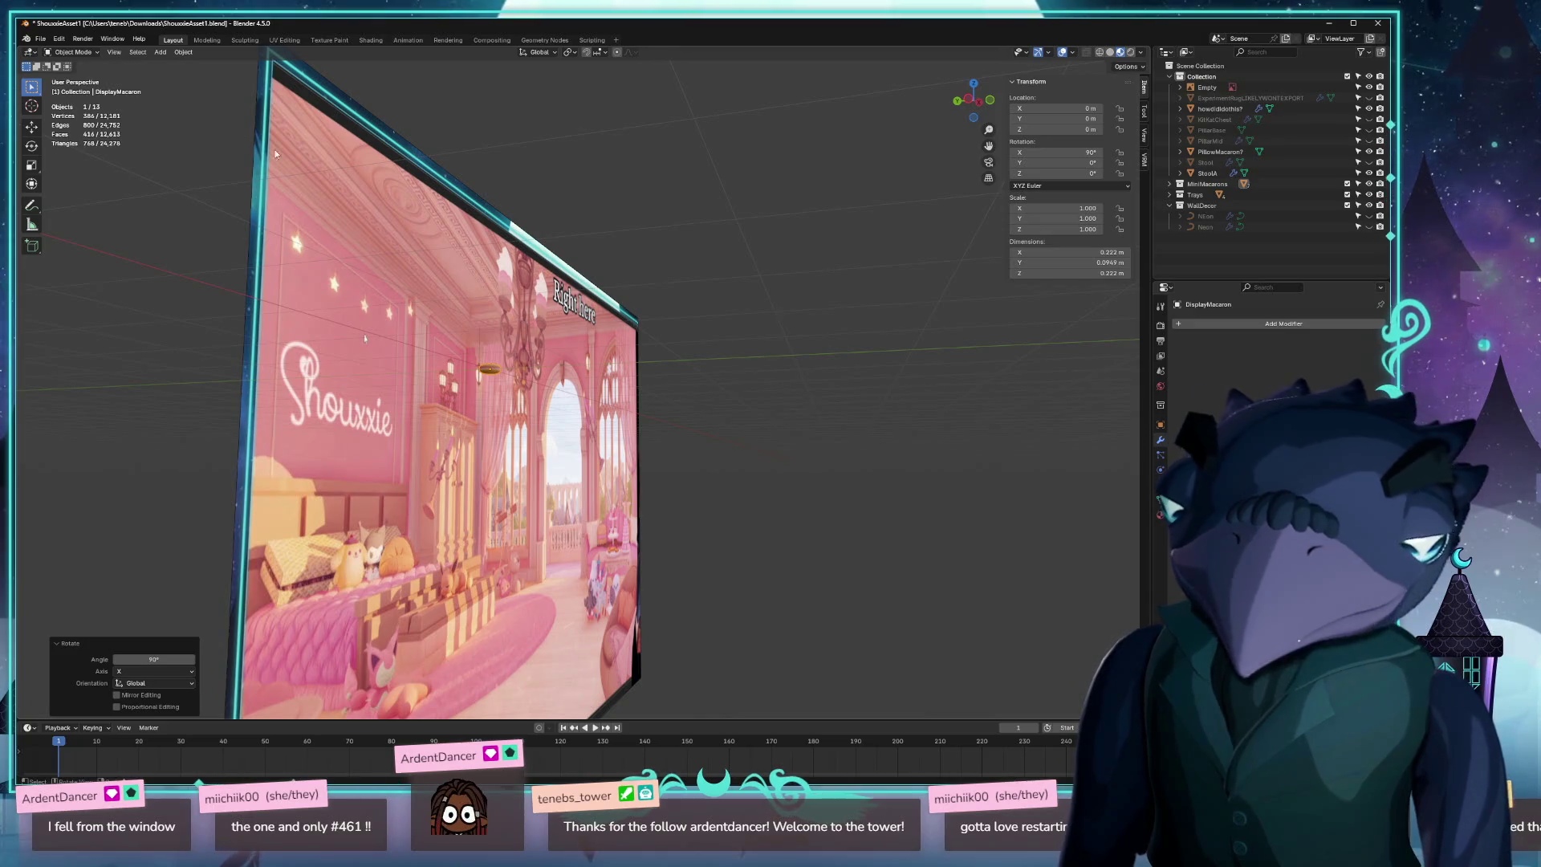
Export the macaron as shouxxie_macaron.glb, then duplicate it.
{"action": "left_click", "coordinate": [40, 38]}
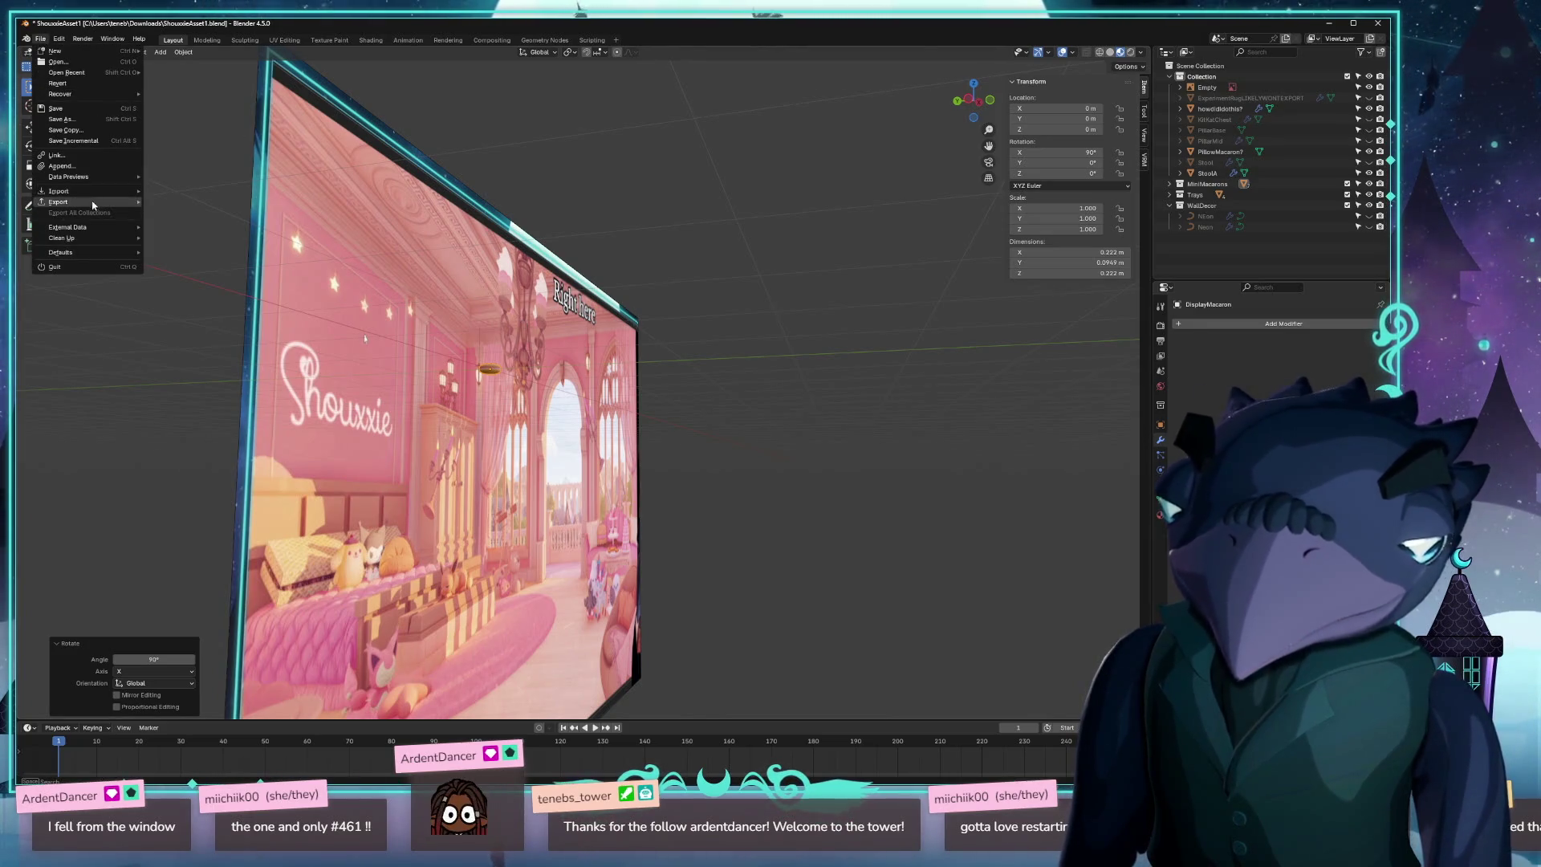
{"action": "mouse_move", "coordinate": [96, 201]}
{"action": "left_click", "coordinate": [187, 308]}
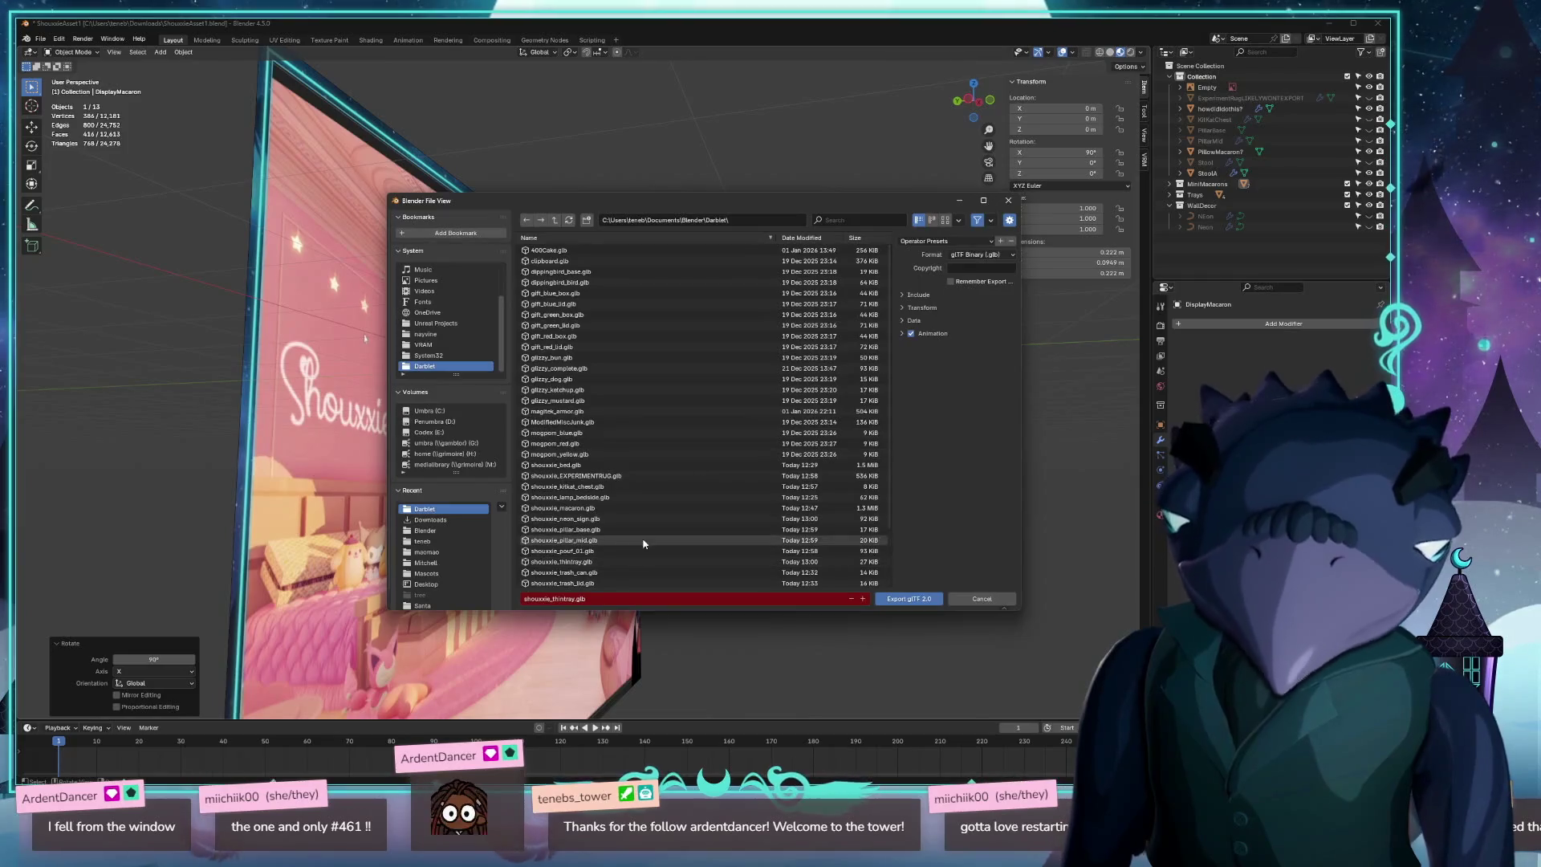
{"action": "left_click", "coordinate": [628, 509]}
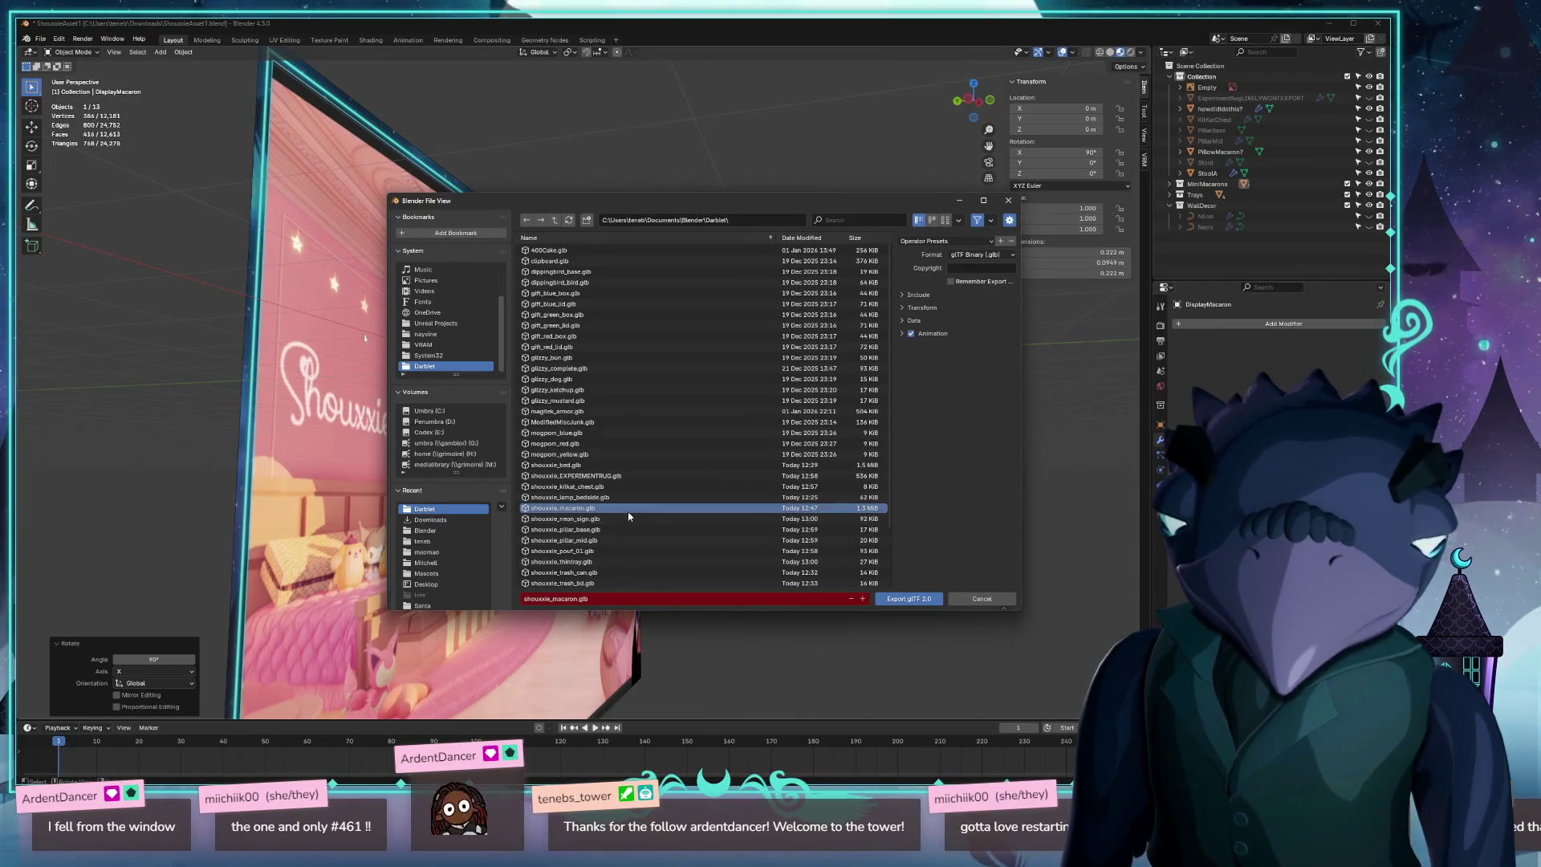
{"action": "left_click", "coordinate": [915, 599]}
{"action": "key", "text": "shift+d"}
{"action": "scroll", "coordinate": [801, 535], "scroll_direction": "up", "scroll_amount": 4}
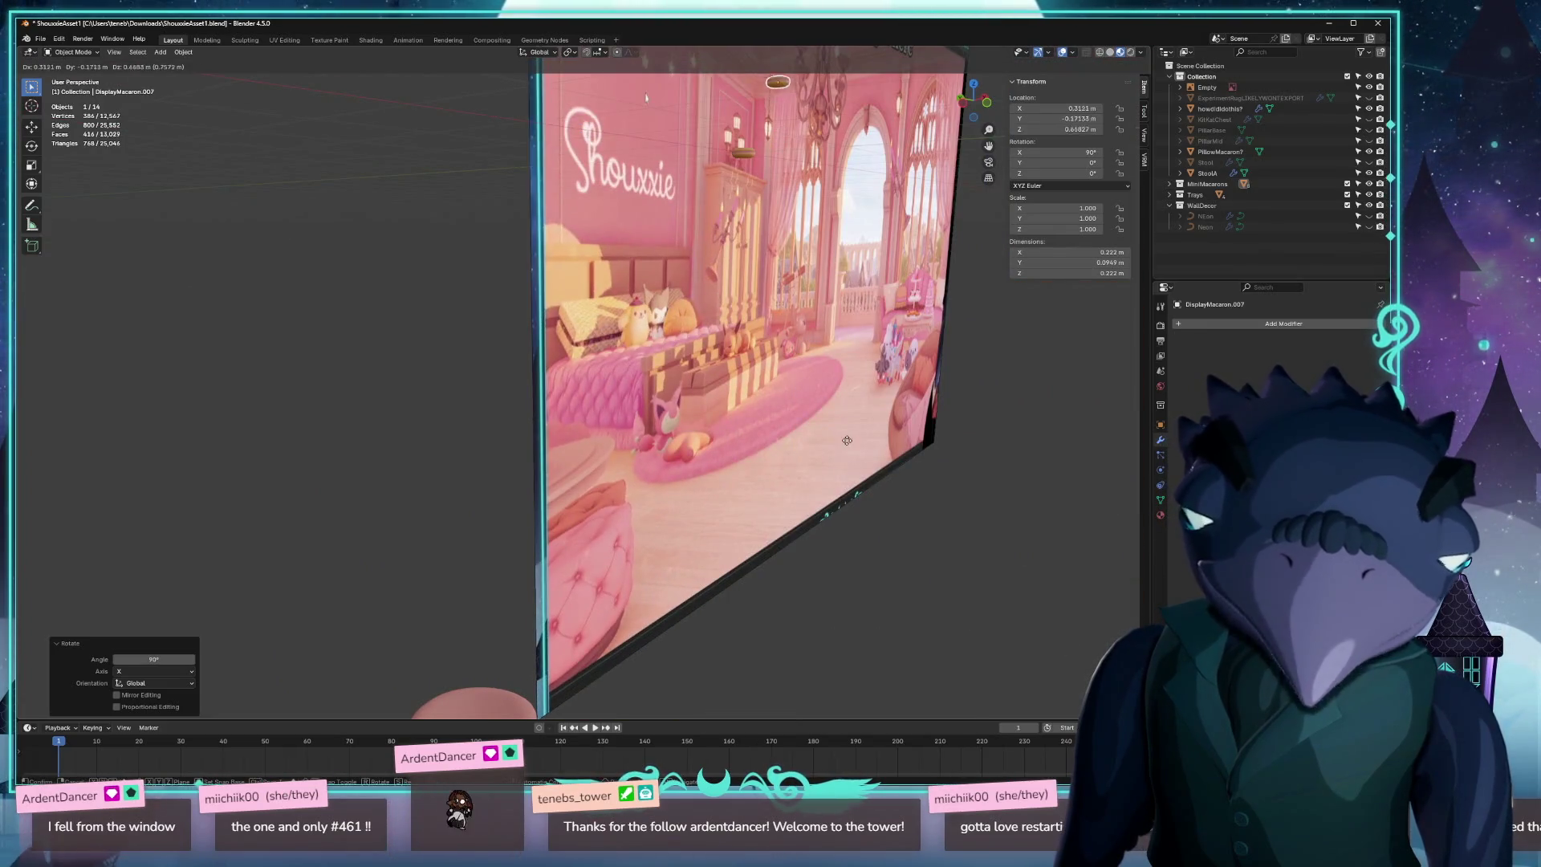
Cancel moving the macaron duplicate and orbit the view to face the pink display board.
{"action": "right_click", "coordinate": [832, 504]}
{"action": "scroll", "coordinate": [529, 483], "scroll_direction": "down", "scroll_amount": 6}
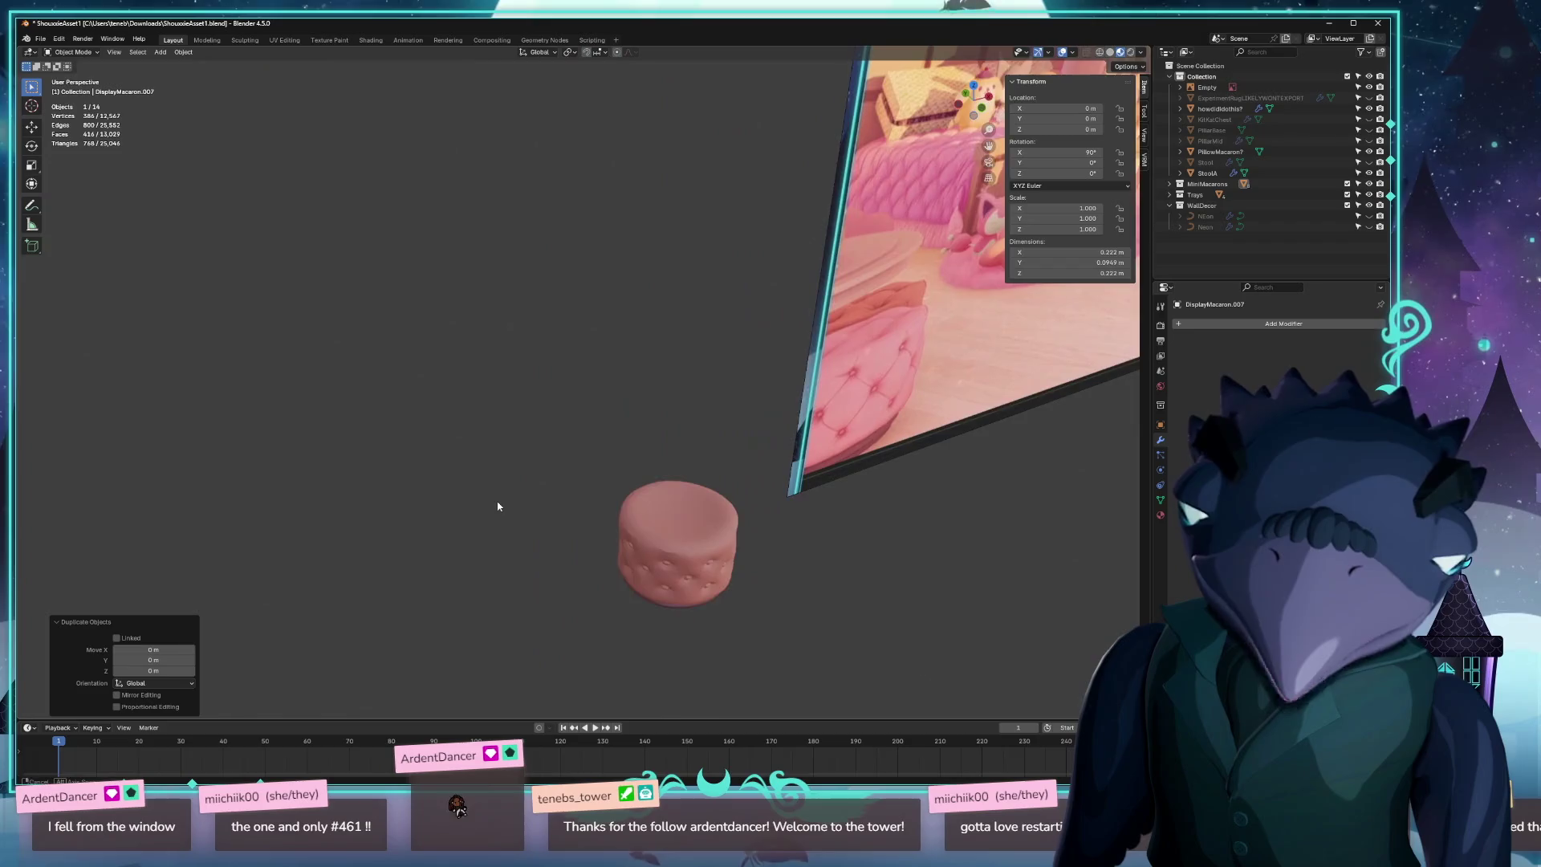
{"action": "scroll", "coordinate": [509, 522], "scroll_direction": "up", "scroll_amount": 2}
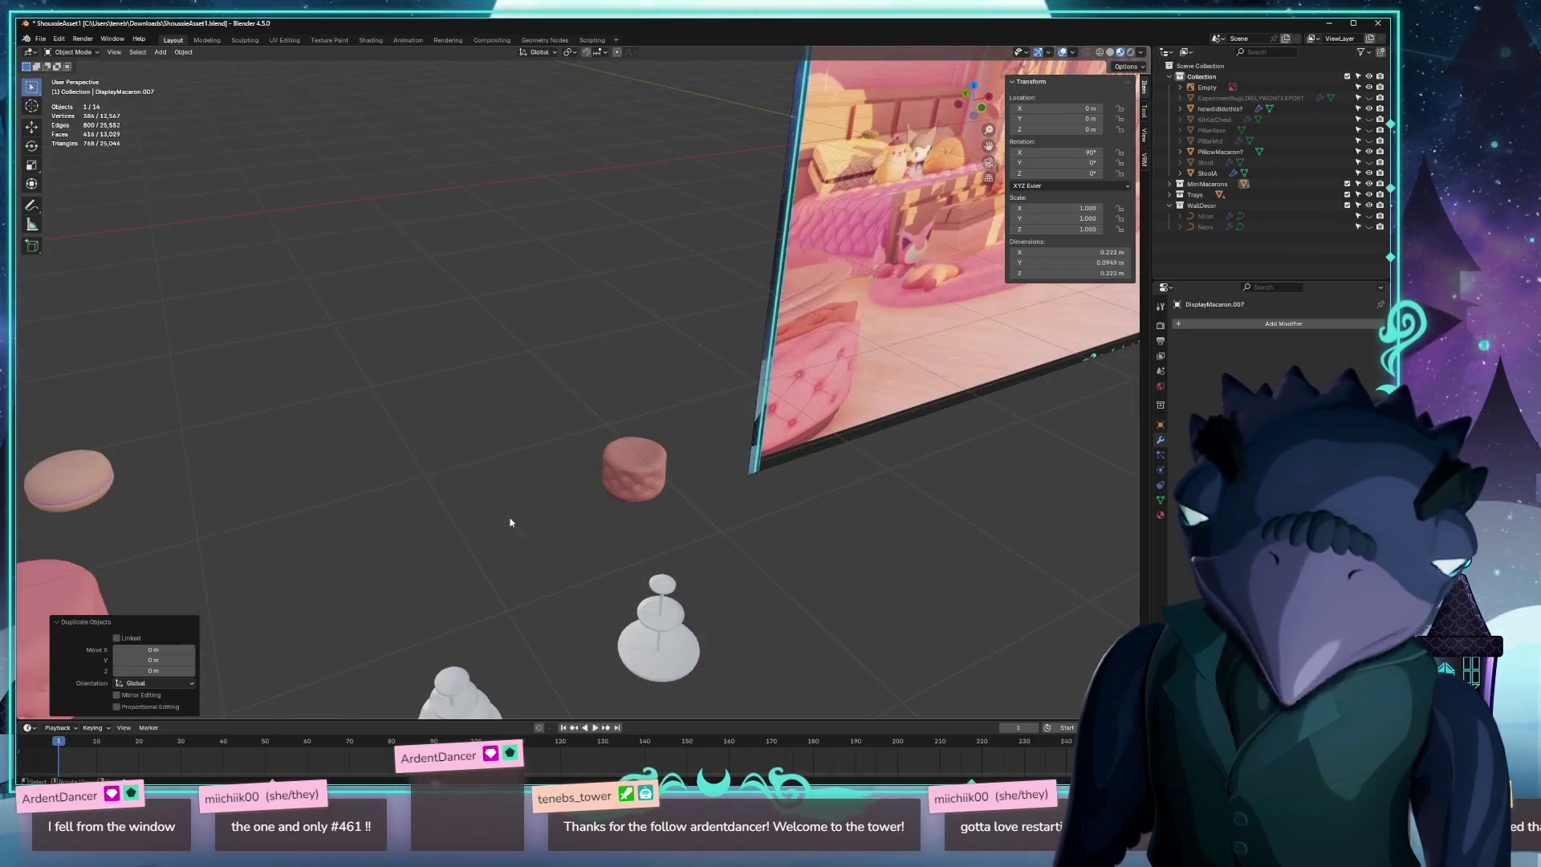
{"action": "scroll", "coordinate": [514, 522], "scroll_direction": "down", "scroll_amount": 4}
{"action": "scroll", "coordinate": [720, 543], "scroll_direction": "up", "scroll_amount": 3}
{"action": "left_click_drag", "start_coordinate": [720, 542], "coordinate": [727, 541]}
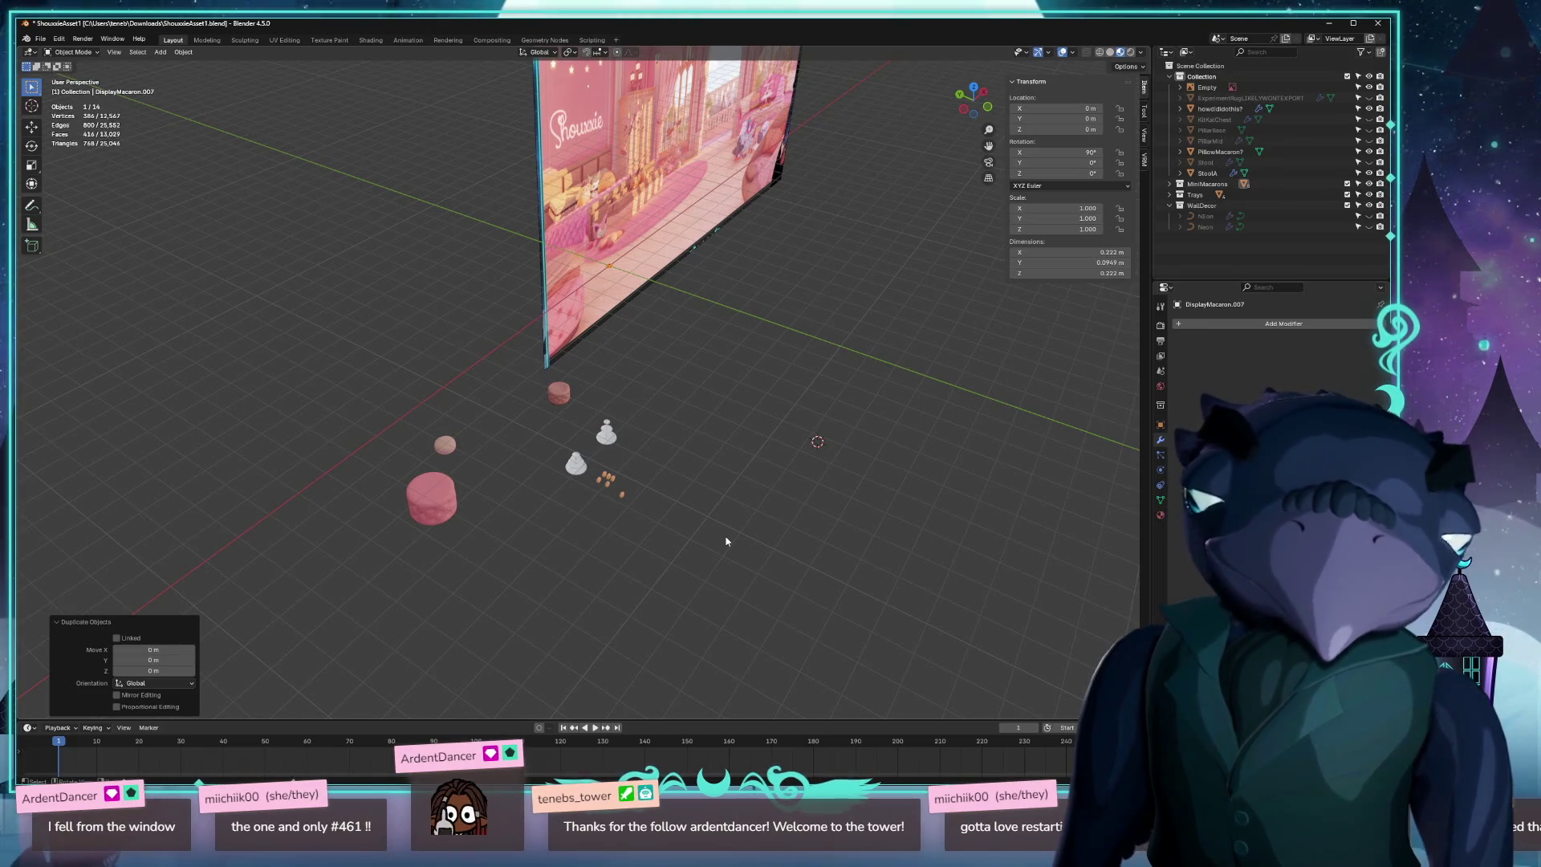
{"action": "mouse_move", "coordinate": [750, 516]}
{"action": "left_mouse_down"}
{"action": "mouse_move", "coordinate": [712, 516]}
{"action": "mouse_move", "coordinate": [726, 401]}
{"action": "left_mouse_up"}
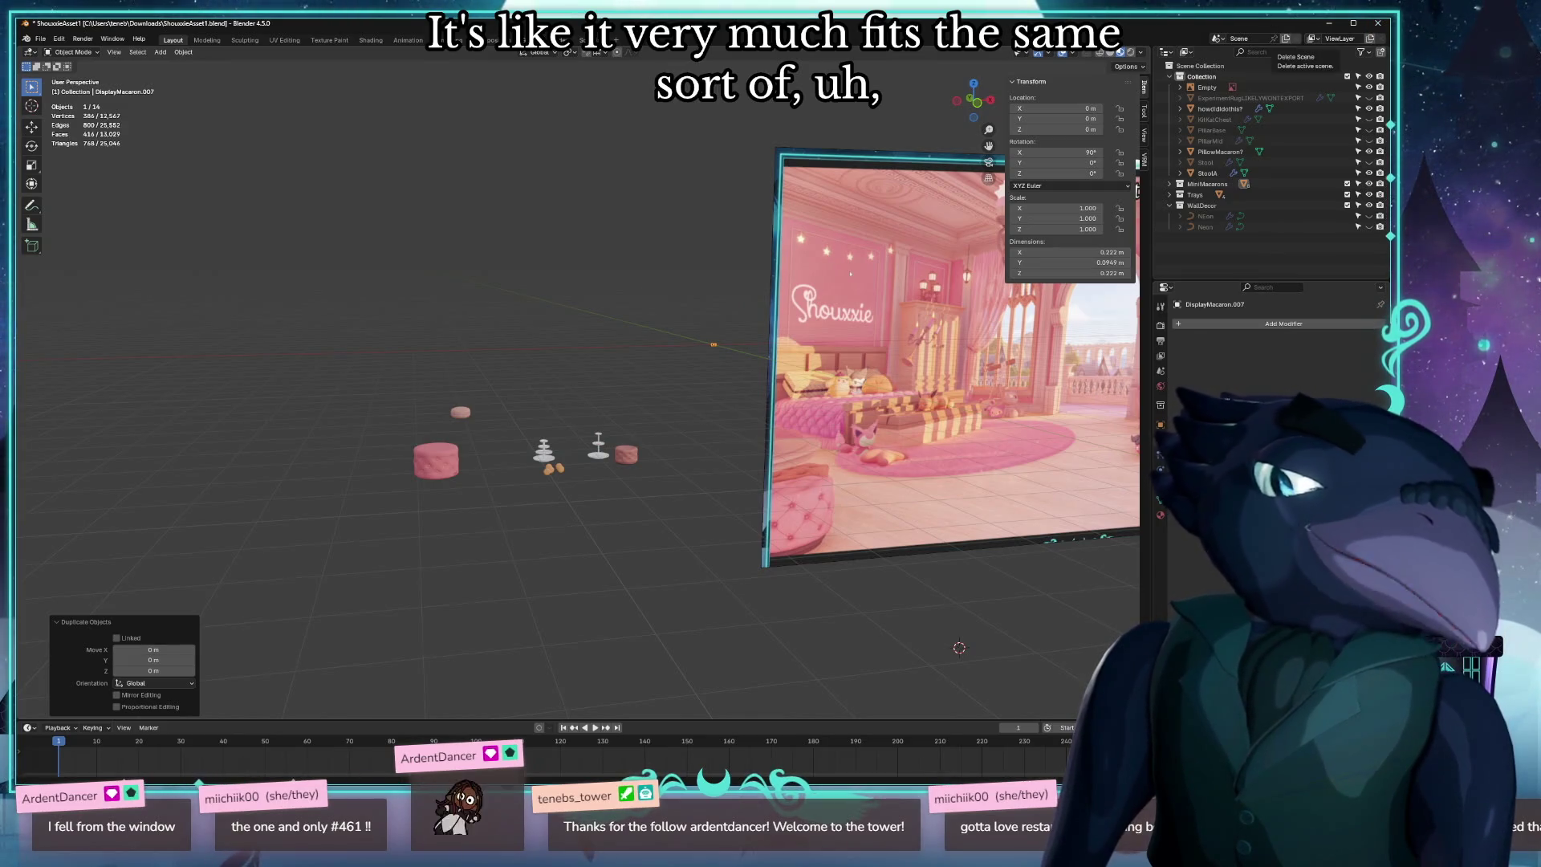
Close Blender, then in Unreal face the wardrobe and window and open the Content Drawer.
{"action": "left_click", "coordinate": [1377, 24]}
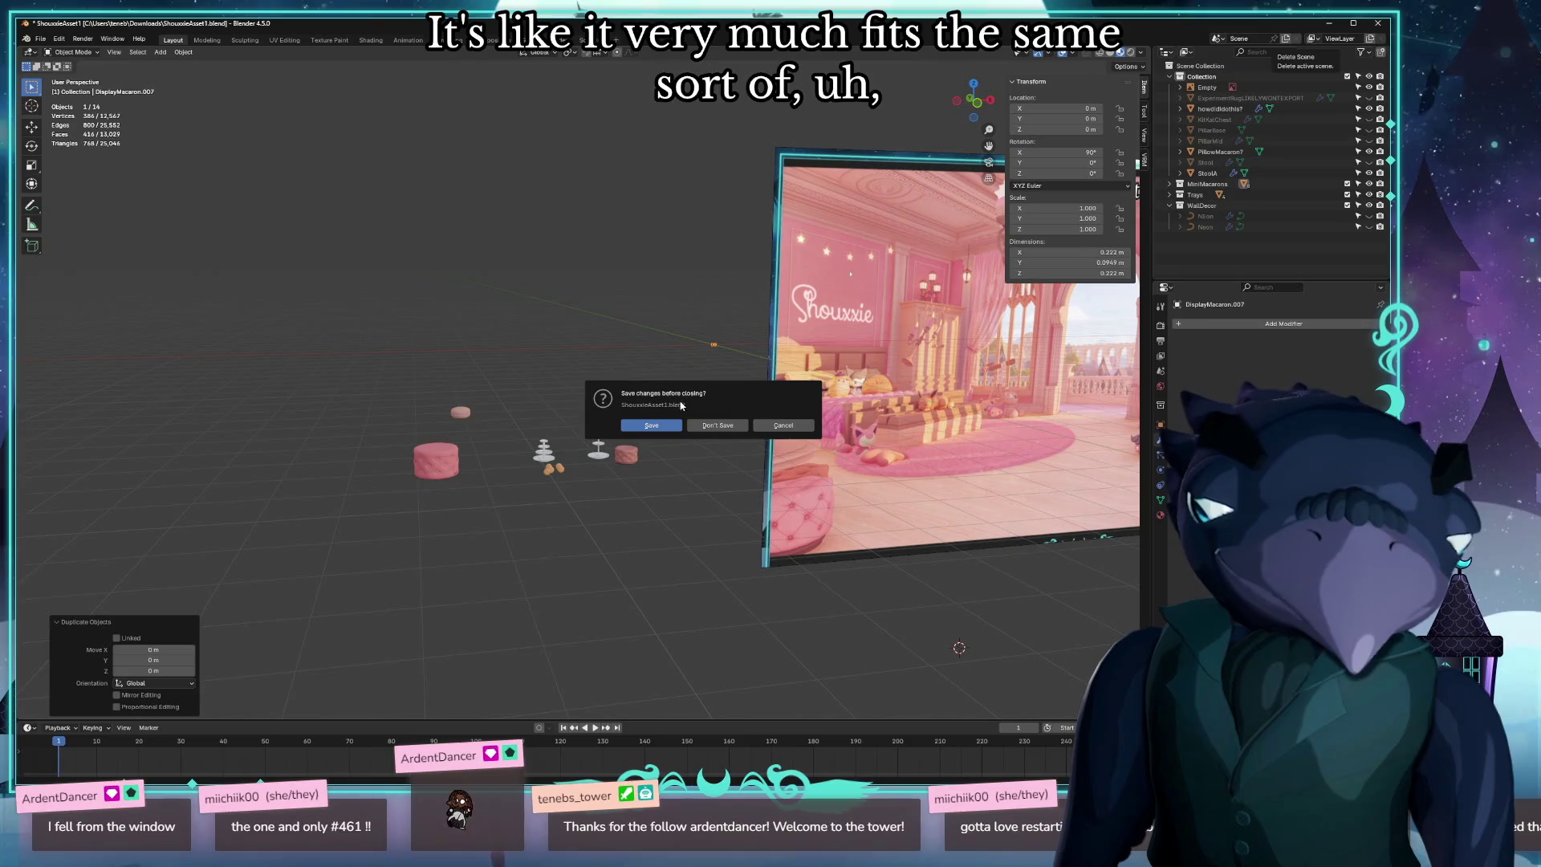
{"action": "left_click", "coordinate": [711, 425]}
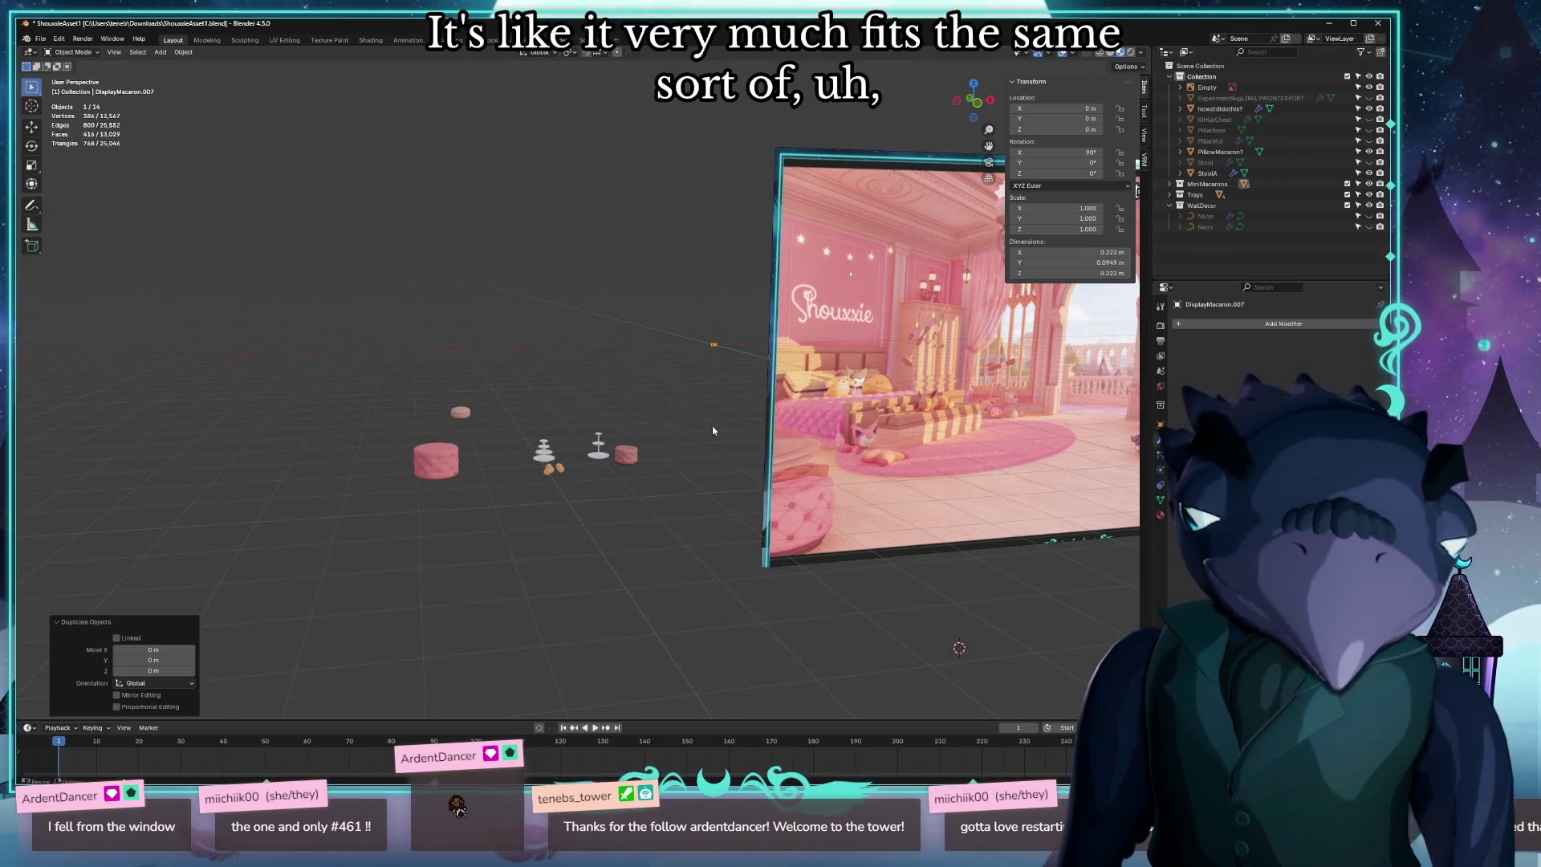
{"action": "left_click_drag", "start_coordinate": [566, 439], "coordinate": [755, 378]}
{"action": "key", "text": "ctrl+space"}
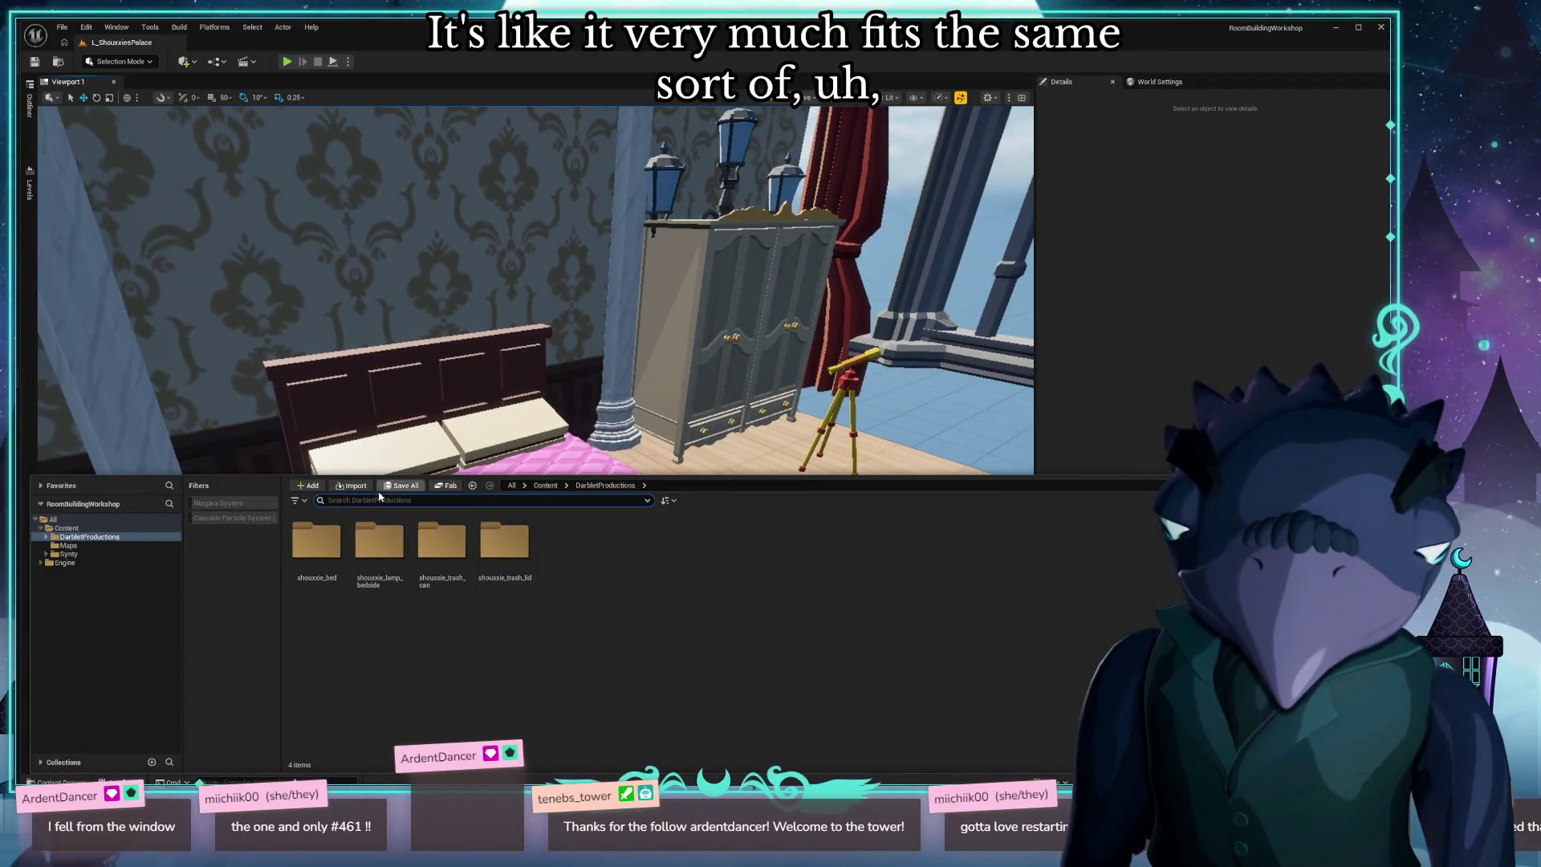
Import shouxxie_kitkat_chest.glb from Documents > Blender > Darblet with the default import settings.
{"action": "left_click", "coordinate": [354, 485]}
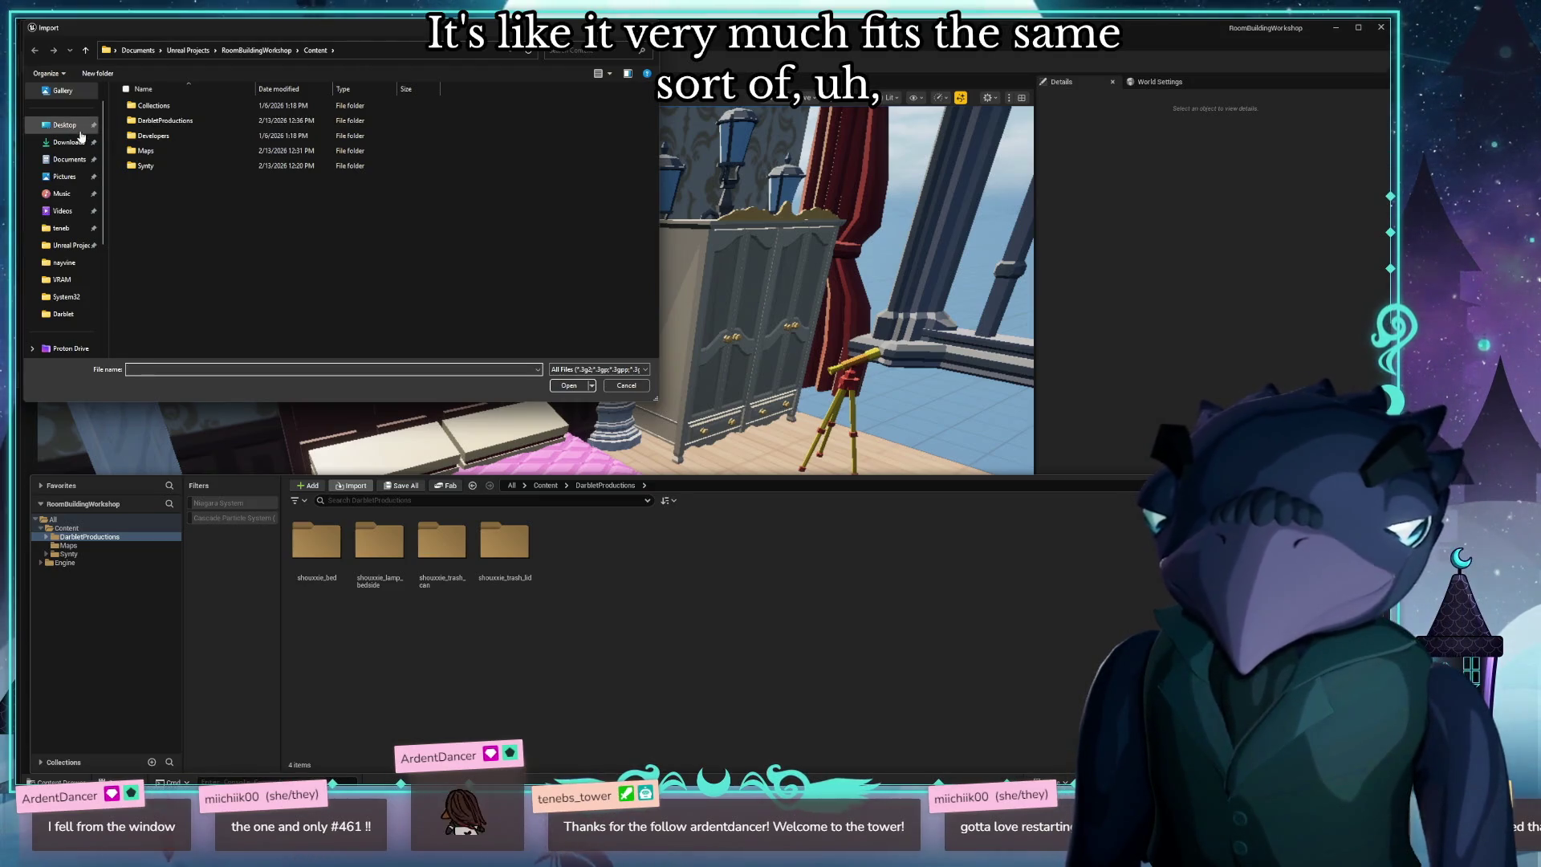
{"action": "left_click", "coordinate": [70, 159]}
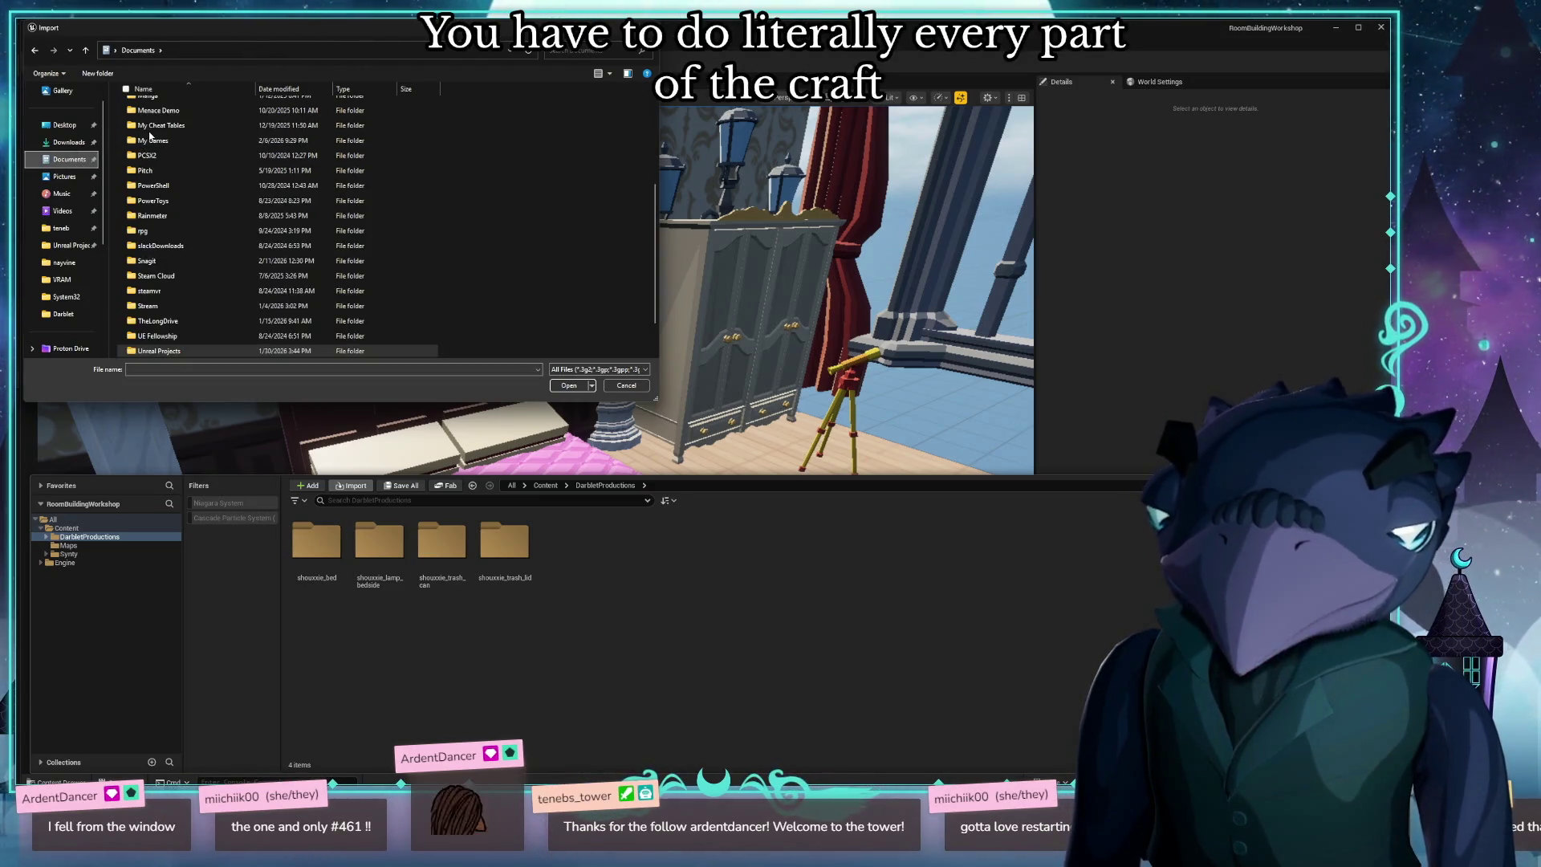
{"action": "scroll", "coordinate": [147, 152], "scroll_direction": "up", "scroll_amount": 5}
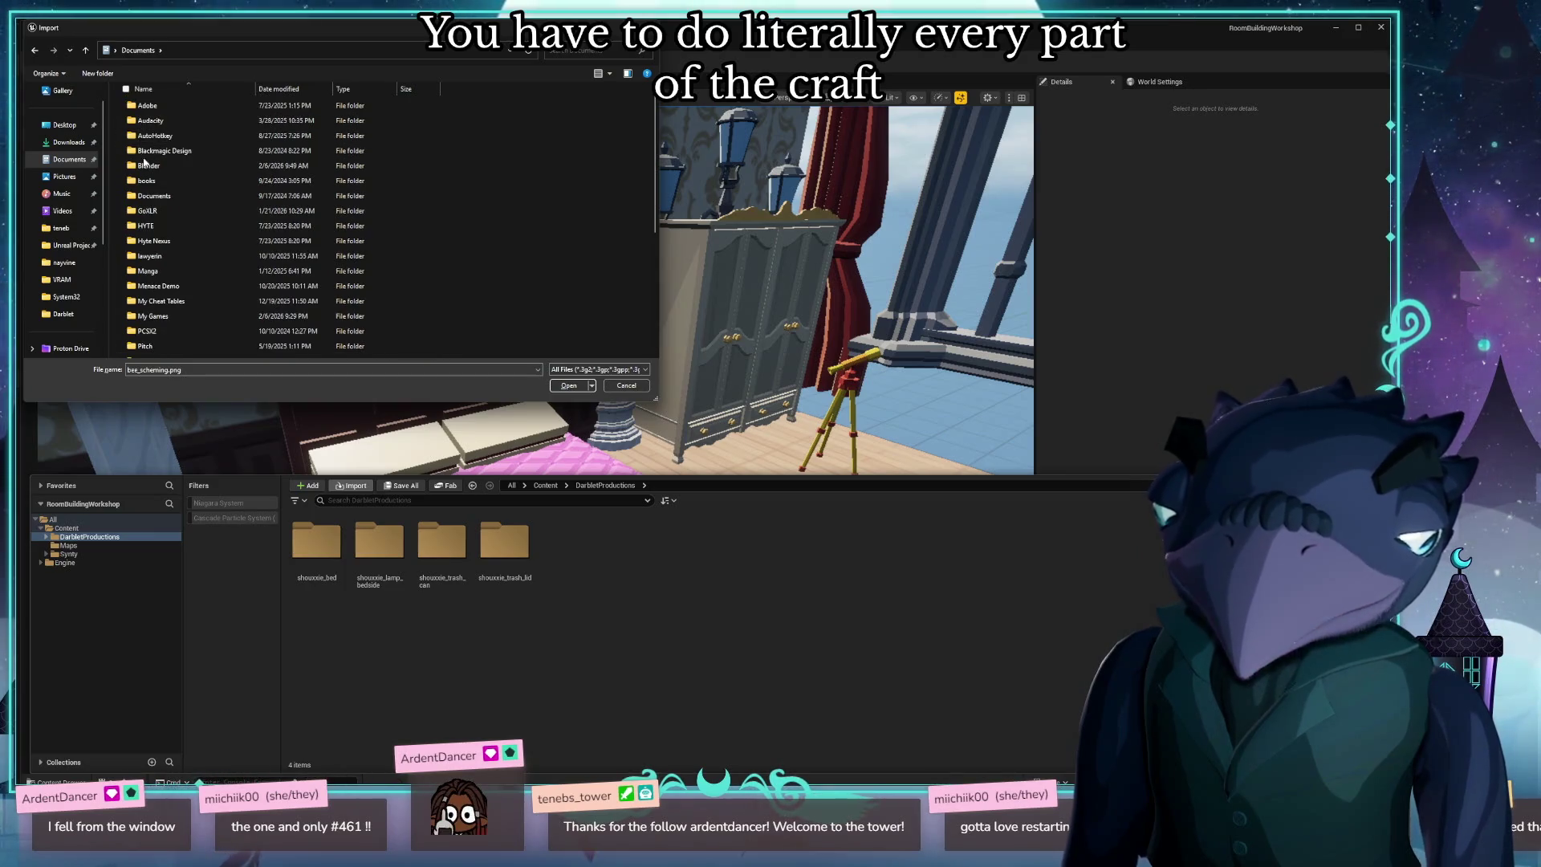
{"action": "double_click", "coordinate": [145, 166]}
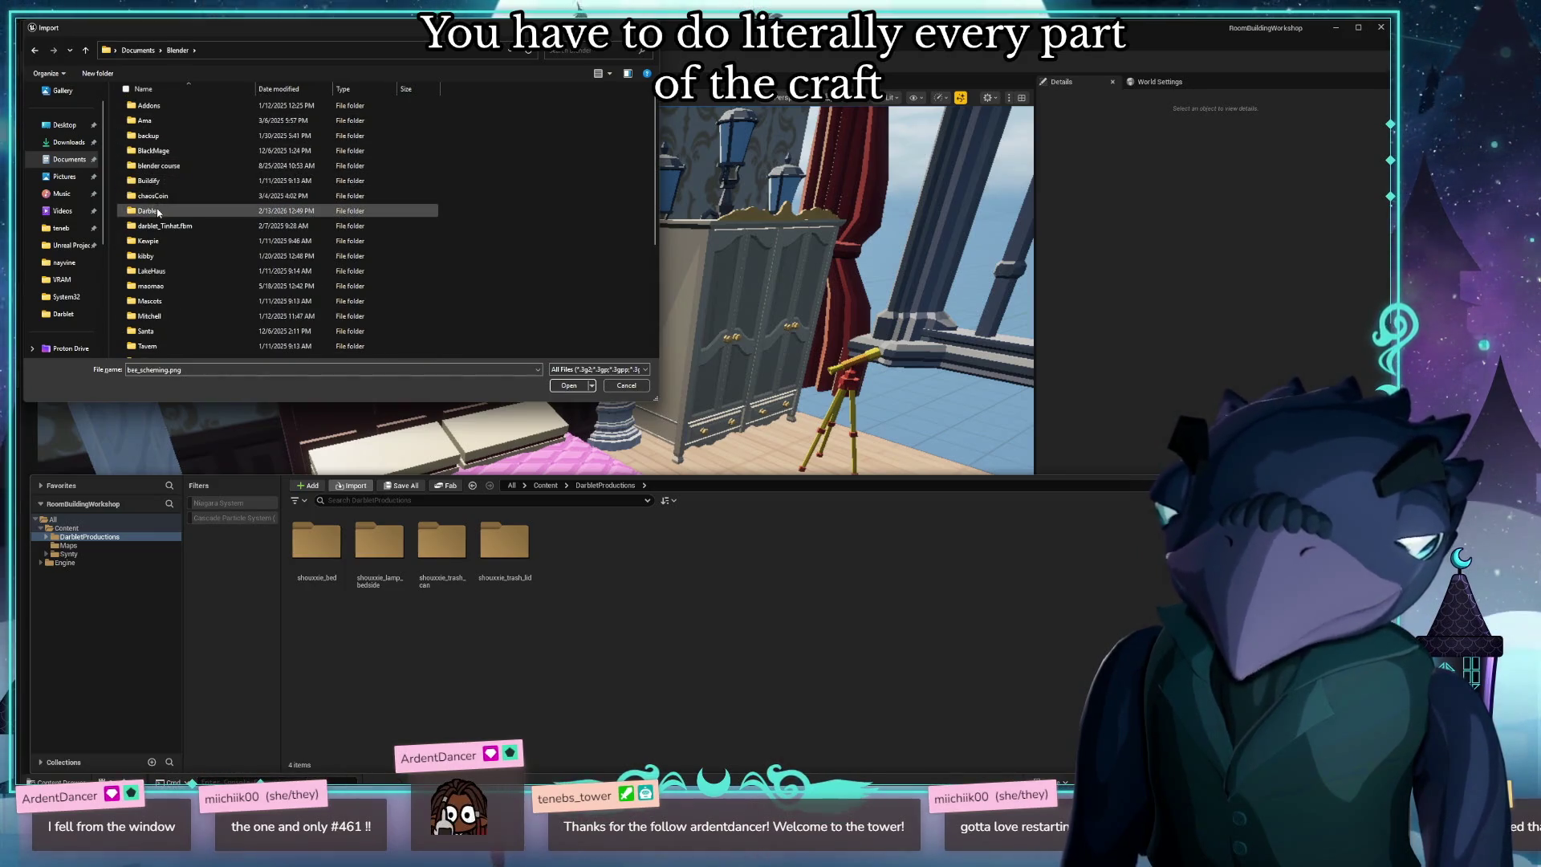
{"action": "double_click", "coordinate": [158, 211]}
{"action": "scroll", "coordinate": [357, 265], "scroll_direction": "down", "scroll_amount": 5}
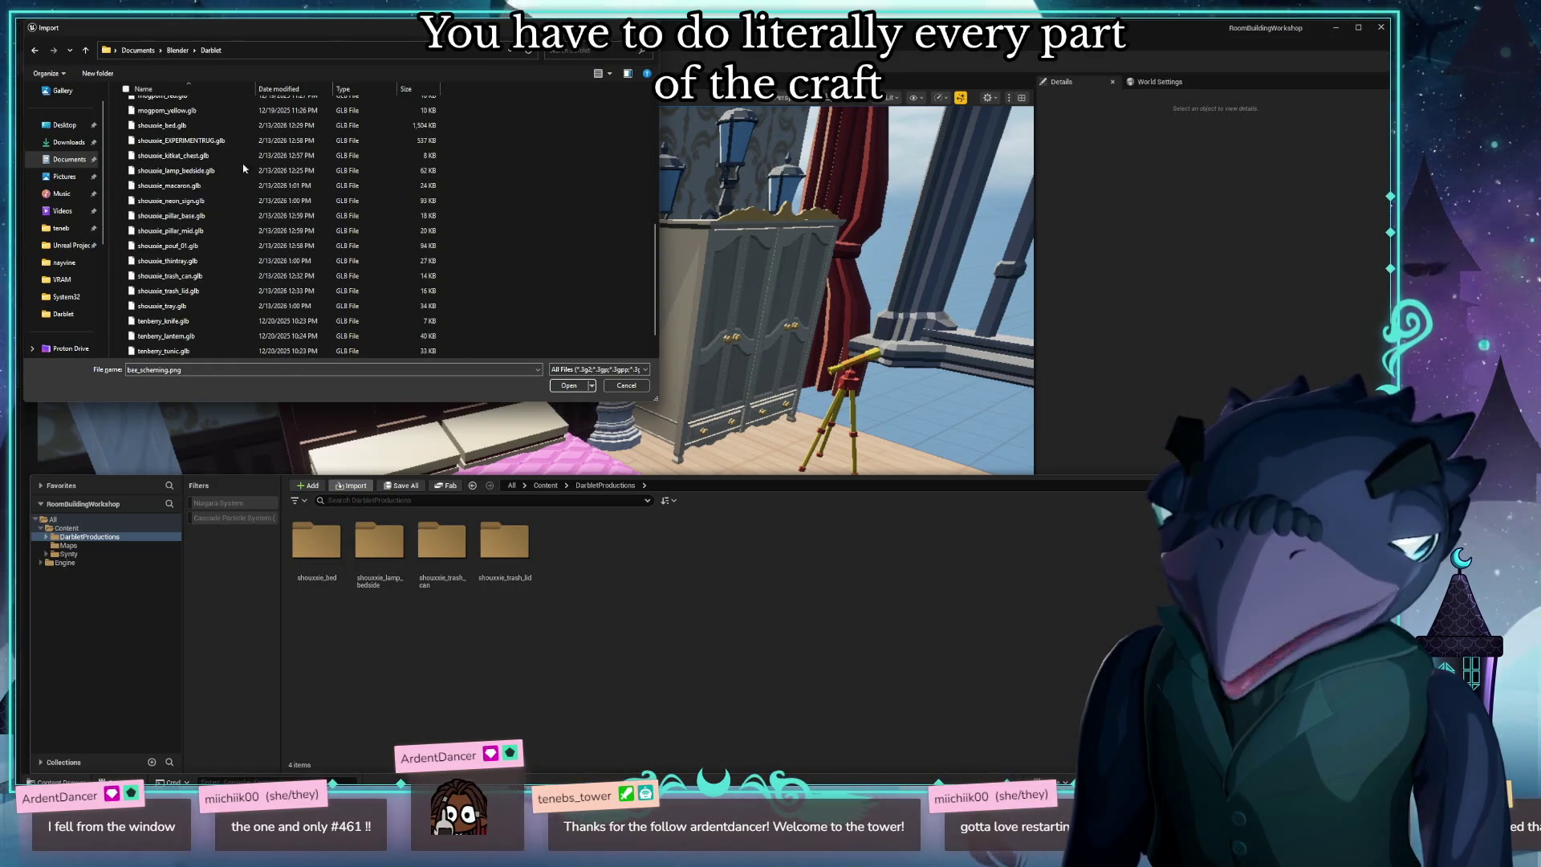
{"action": "double_click", "coordinate": [186, 155]}
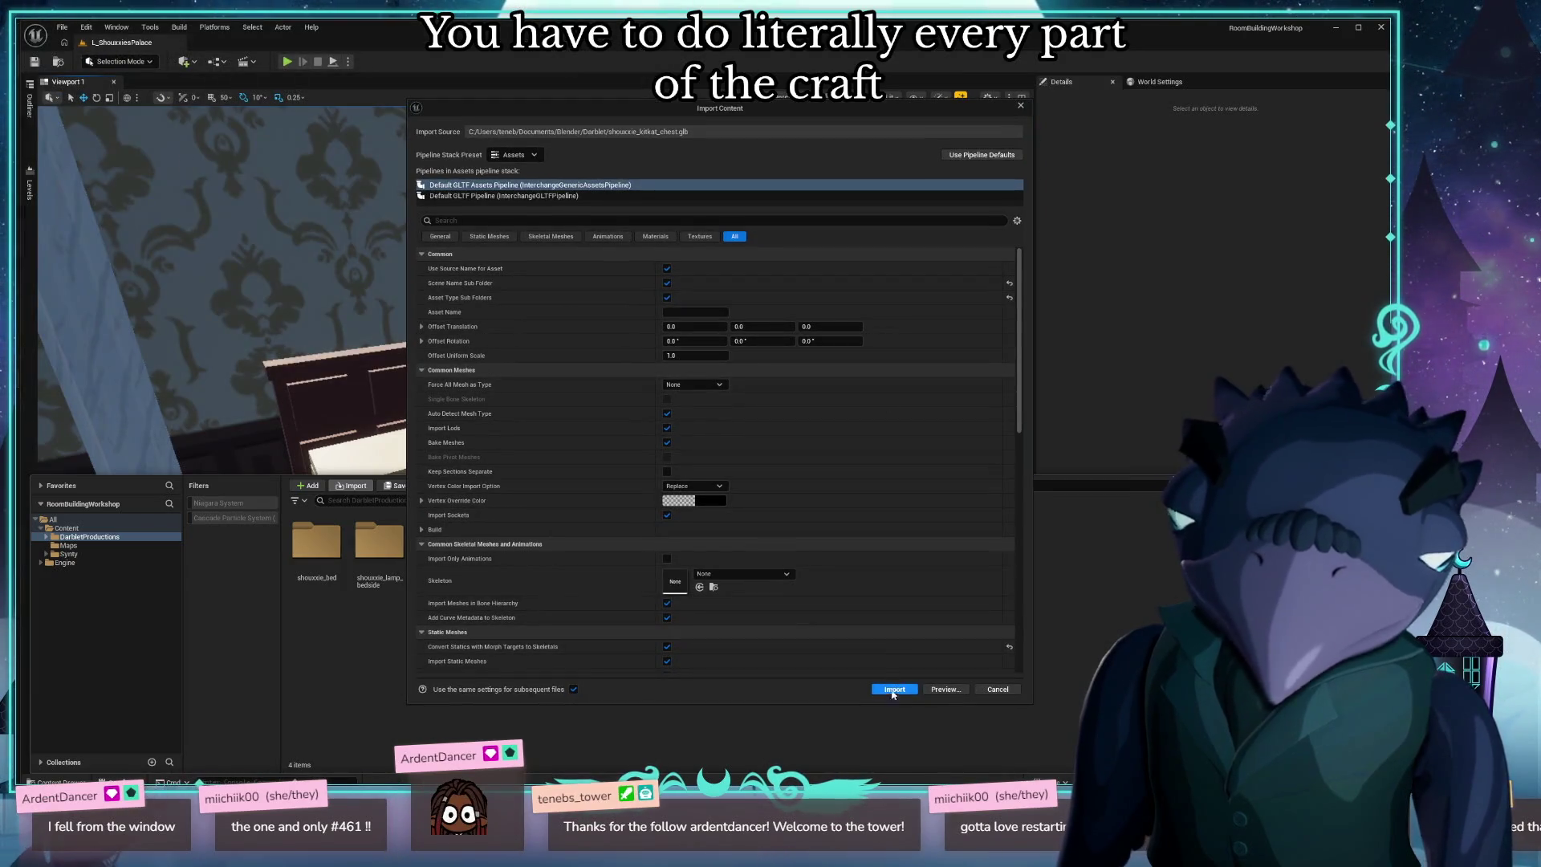
{"action": "left_click", "coordinate": [889, 690]}
{"action": "key", "text": "ctrl+space"}
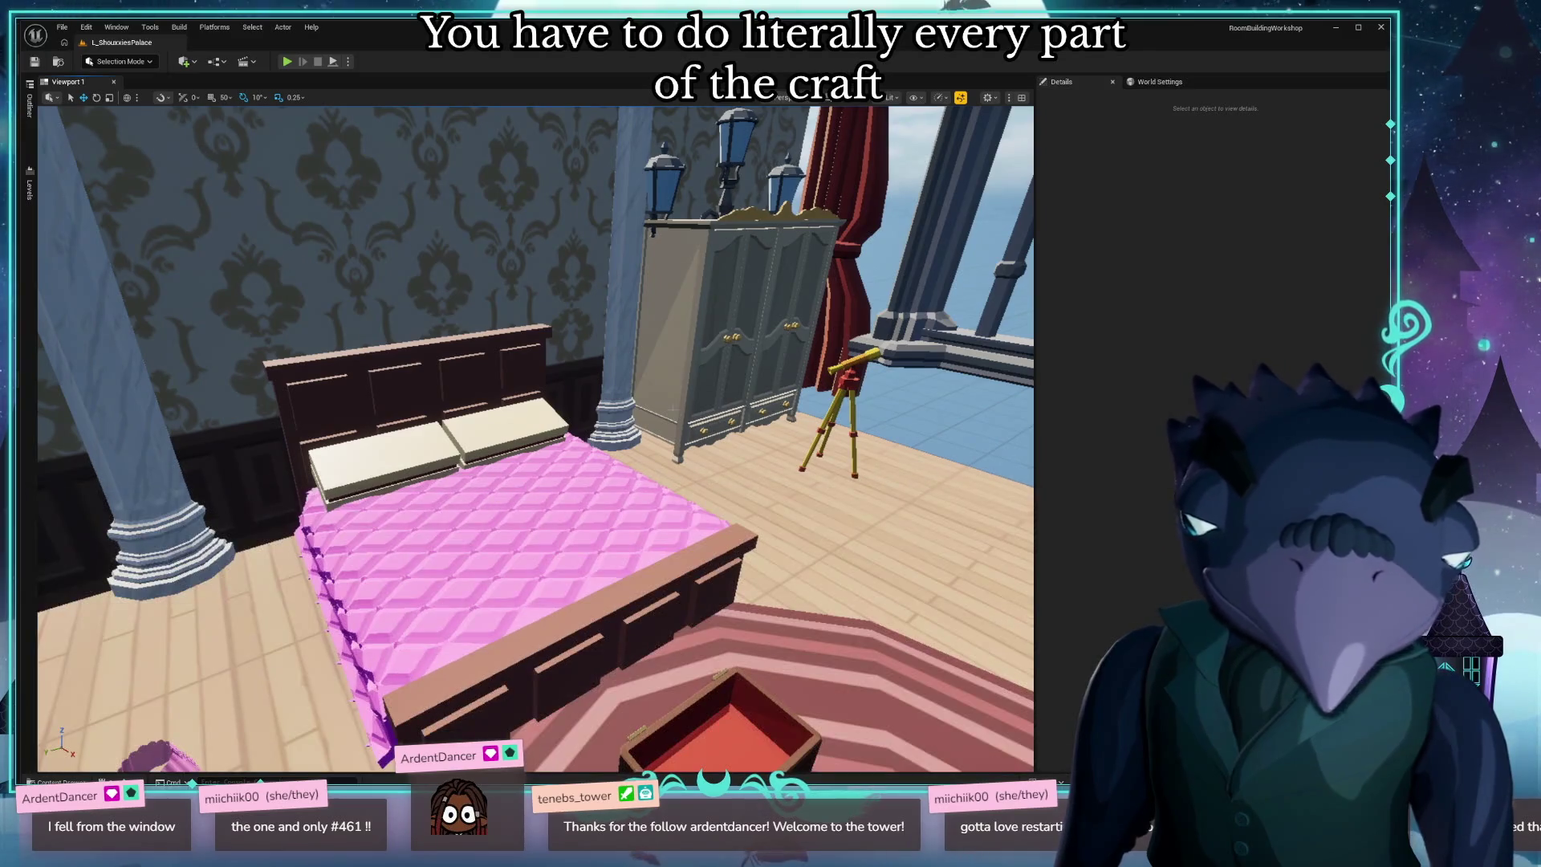
Save the level and open the kitkat chest's StaticMeshes folder.
{"action": "left_click_drag", "start_coordinate": [634, 588], "coordinate": [674, 555]}
{"action": "key", "text": "ctrl+s"}
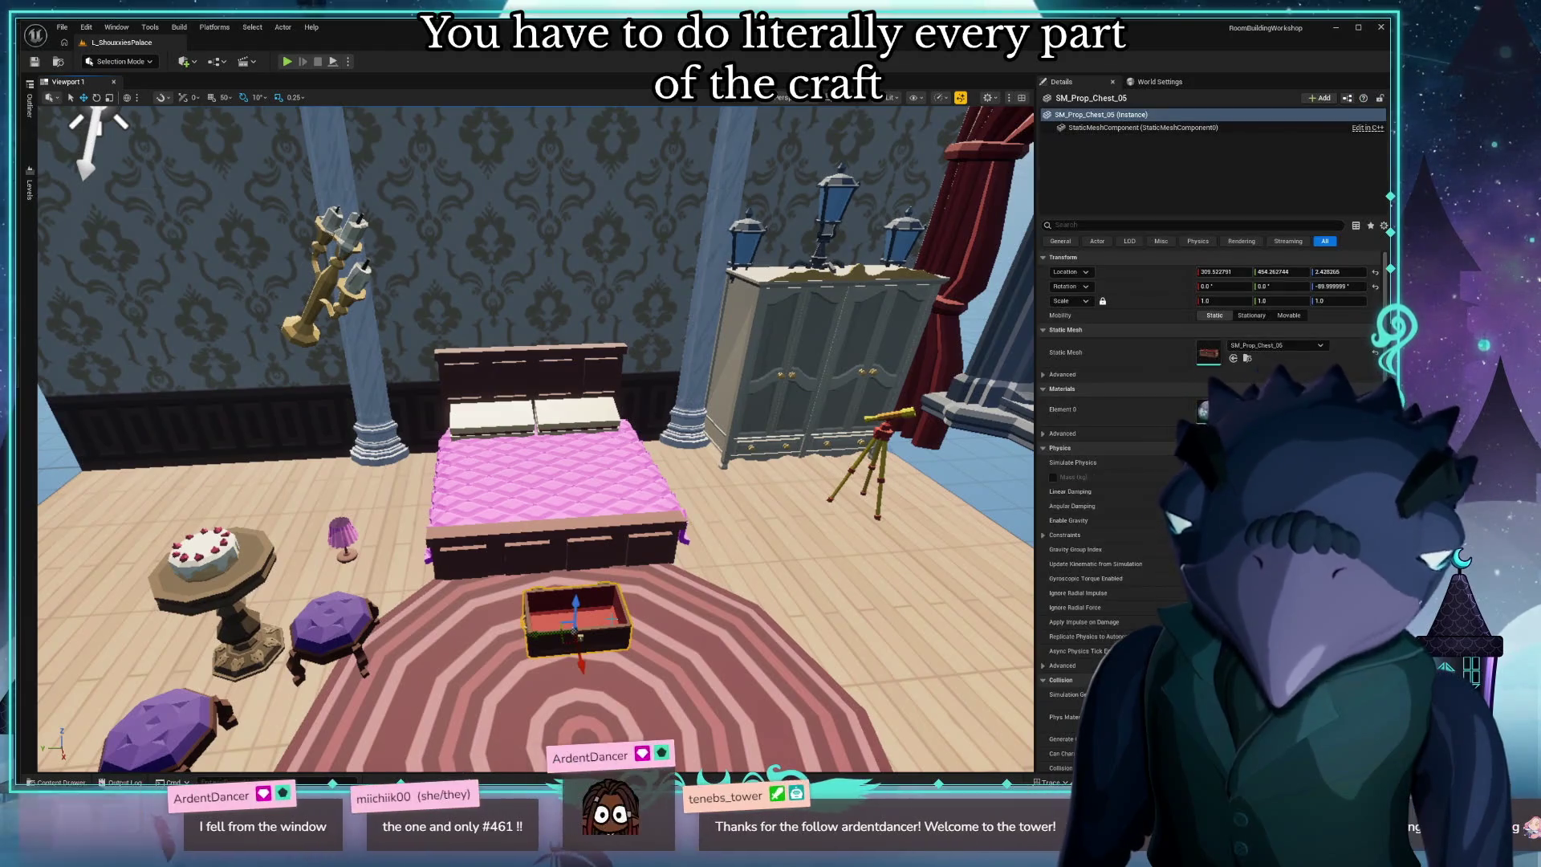
{"action": "key", "text": "ctrl+space"}
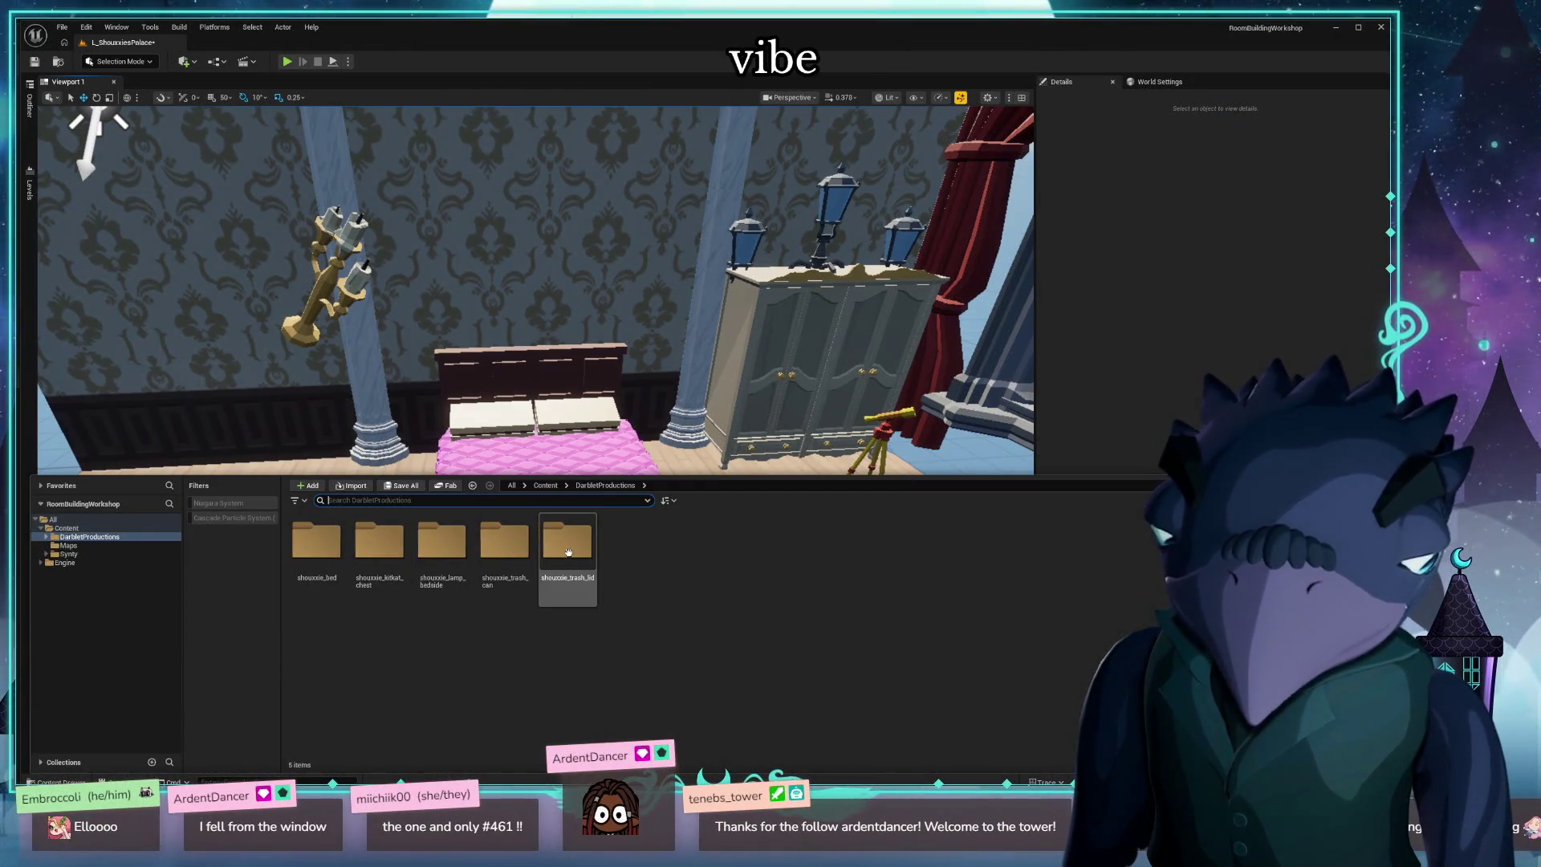
{"action": "double_click", "coordinate": [390, 552]}
{"action": "double_click", "coordinate": [384, 547]}
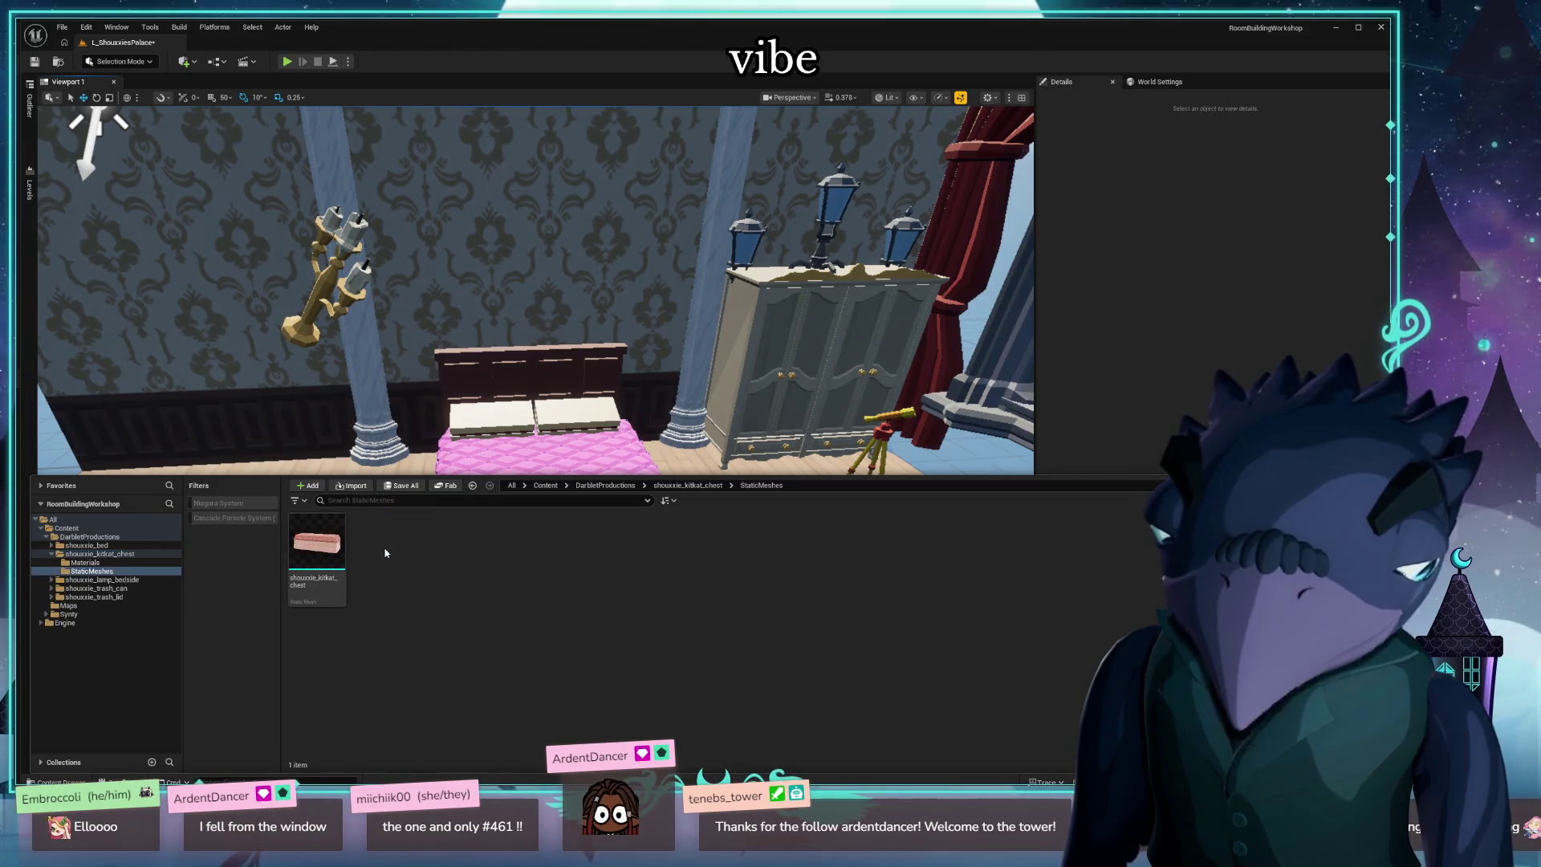
Place the chest mesh, turn it 90 degrees, and slide it to the bed's foot.
{"action": "mouse_move", "coordinate": [316, 539]}
{"action": "left_mouse_down"}
{"action": "mouse_move", "coordinate": [539, 706]}
{"action": "mouse_move", "coordinate": [547, 627]}
{"action": "left_mouse_up"}
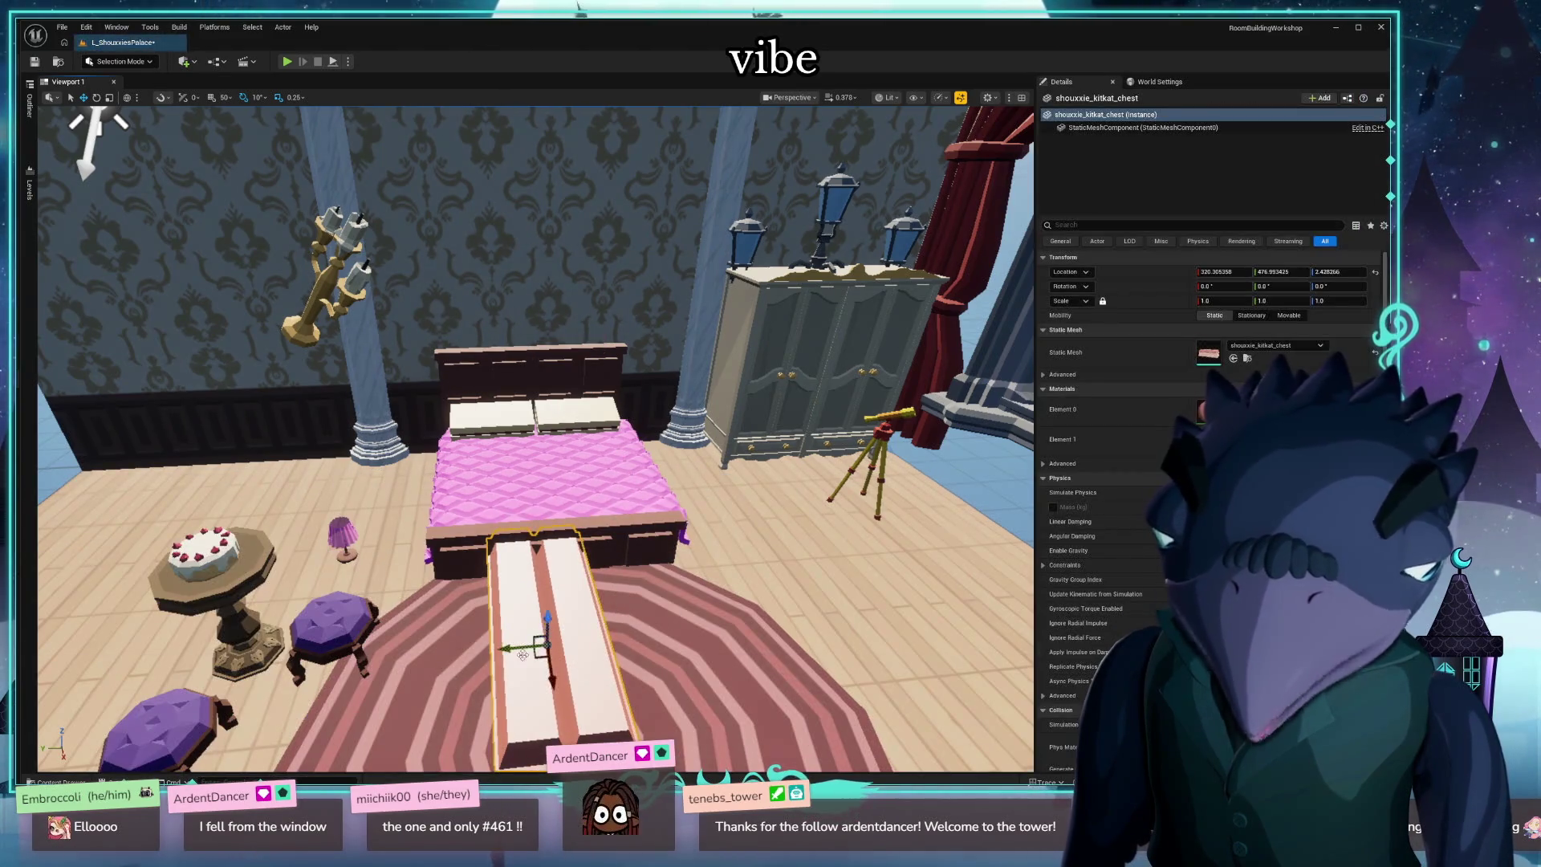
{"action": "mouse_move", "coordinate": [523, 690]}
{"action": "left_mouse_down"}
{"action": "mouse_move", "coordinate": [574, 678]}
{"action": "mouse_move", "coordinate": [607, 641]}
{"action": "mouse_move", "coordinate": [552, 532]}
{"action": "left_mouse_up"}
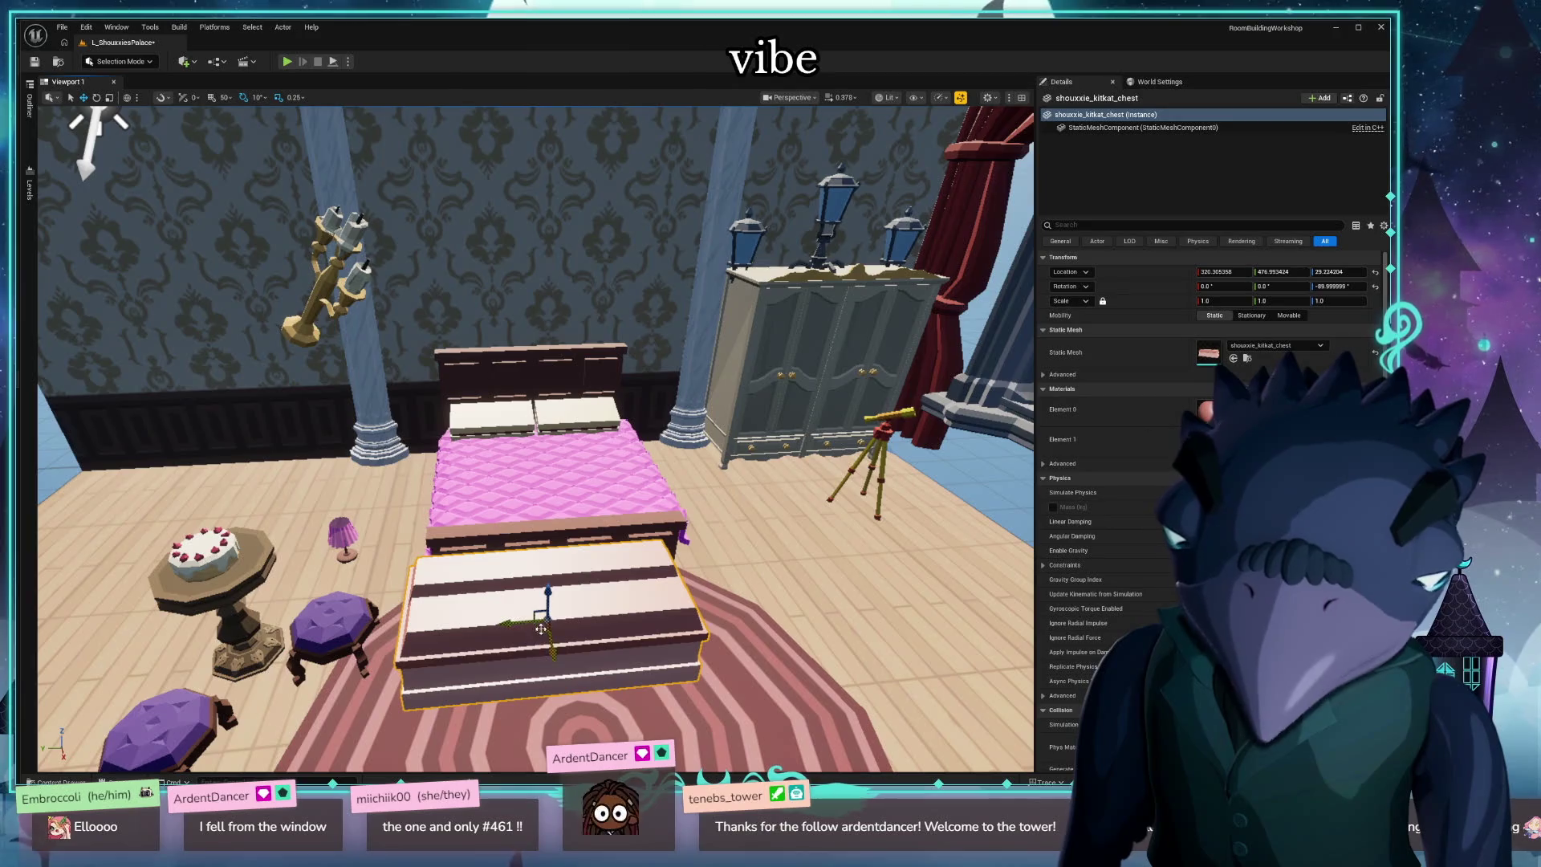
{"action": "left_click_drag", "start_coordinate": [536, 629], "coordinate": [554, 624]}
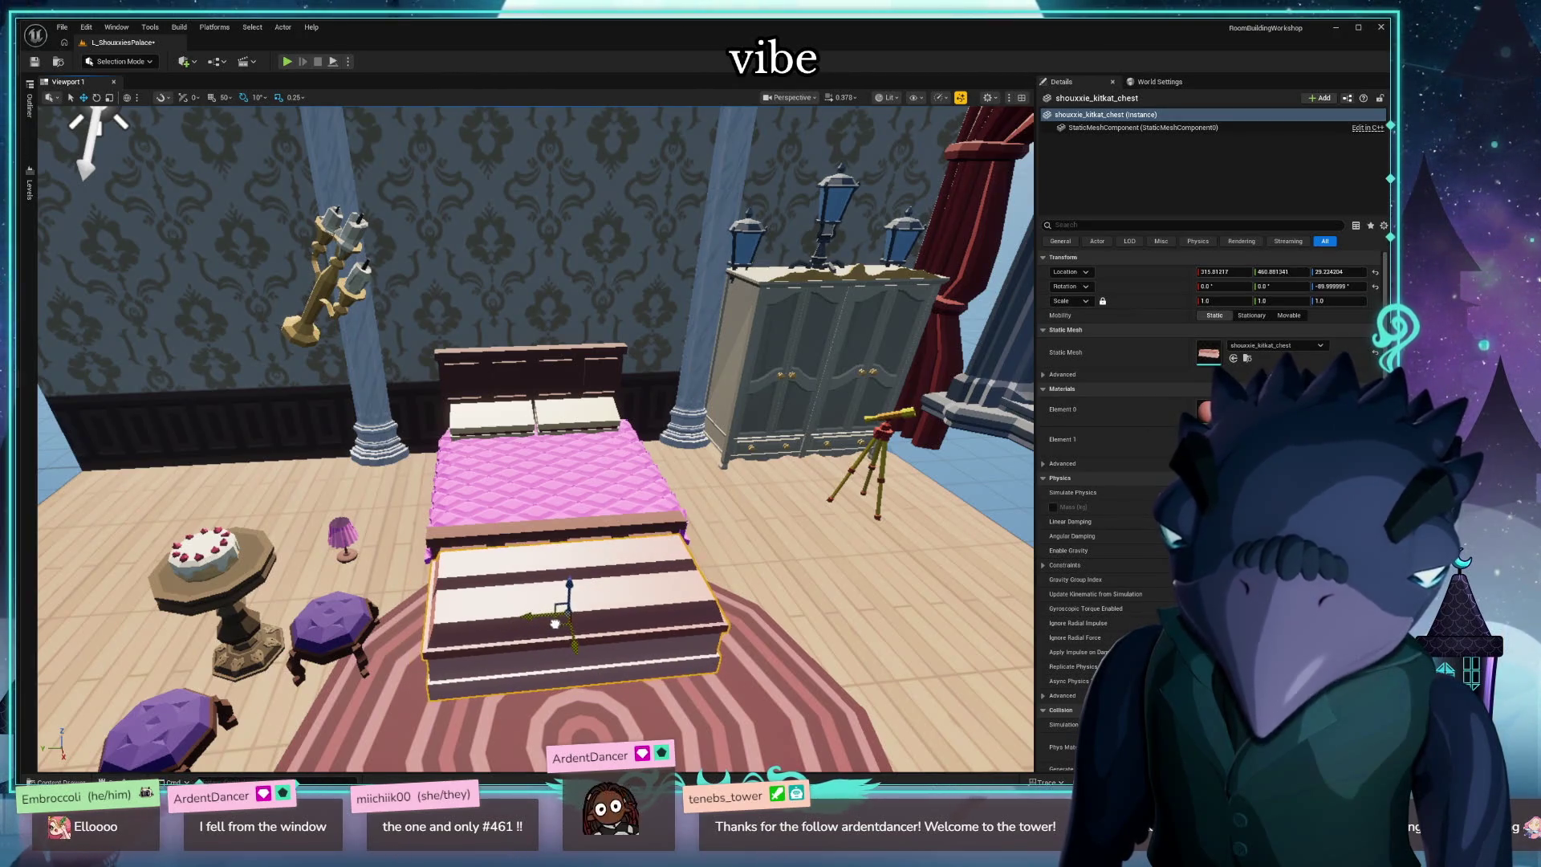
{"action": "mouse_move", "coordinate": [380, 547]}
{"action": "left_mouse_down"}
{"action": "mouse_move", "coordinate": [417, 490]}
{"action": "mouse_move", "coordinate": [401, 413]}
{"action": "mouse_move", "coordinate": [393, 530]}
{"action": "mouse_move", "coordinate": [403, 425]}
{"action": "mouse_move", "coordinate": [437, 464]}
{"action": "mouse_move", "coordinate": [405, 522]}
{"action": "left_mouse_up"}
Delete the rug beside the chest.
{"action": "left_click", "coordinate": [482, 658]}
{"action": "key", "text": "Delete"}
{"action": "left_click_drag", "start_coordinate": [482, 658], "coordinate": [458, 594]}
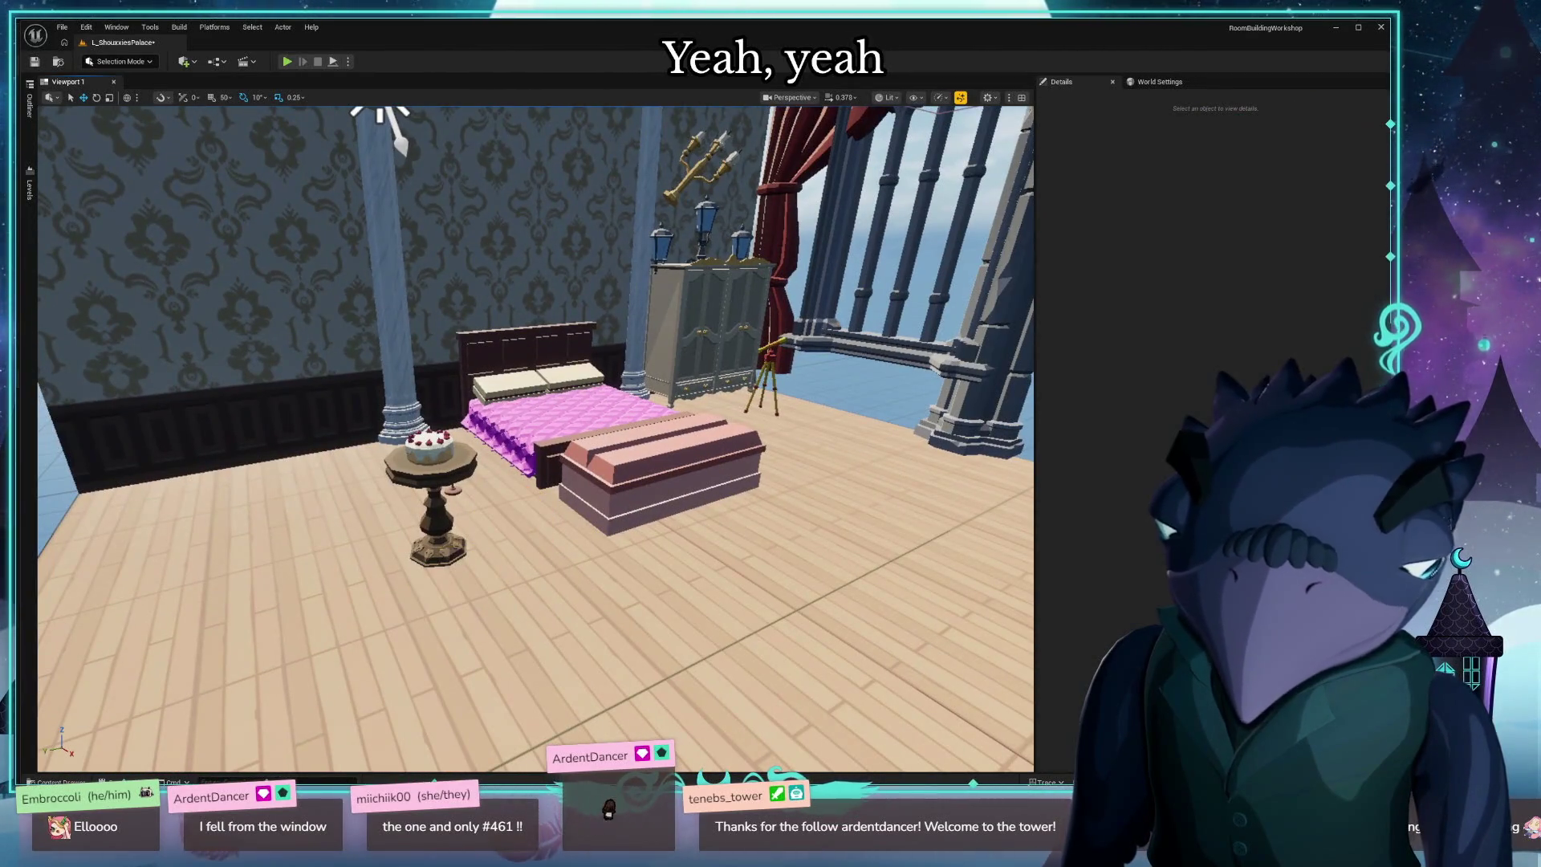
Delete the round cake side table.
{"action": "left_click", "coordinate": [439, 489]}
{"action": "key", "text": "Delete"}
{"action": "mouse_move", "coordinate": [449, 481]}
{"action": "left_mouse_down"}
{"action": "mouse_move", "coordinate": [450, 365]}
{"action": "mouse_move", "coordinate": [397, 352]}
{"action": "mouse_move", "coordinate": [433, 353]}
{"action": "left_mouse_up"}
{"action": "left_click_drag", "start_coordinate": [525, 450], "coordinate": [513, 425]}
{"action": "left_click_drag", "start_coordinate": [245, 544], "coordinate": [244, 543]}
Search the Synty assets for 'dresser', place a white dresser by the bed and turn it a quarter turn.
{"action": "key", "text": "ctrl+space"}
{"action": "left_click", "coordinate": [65, 614]}
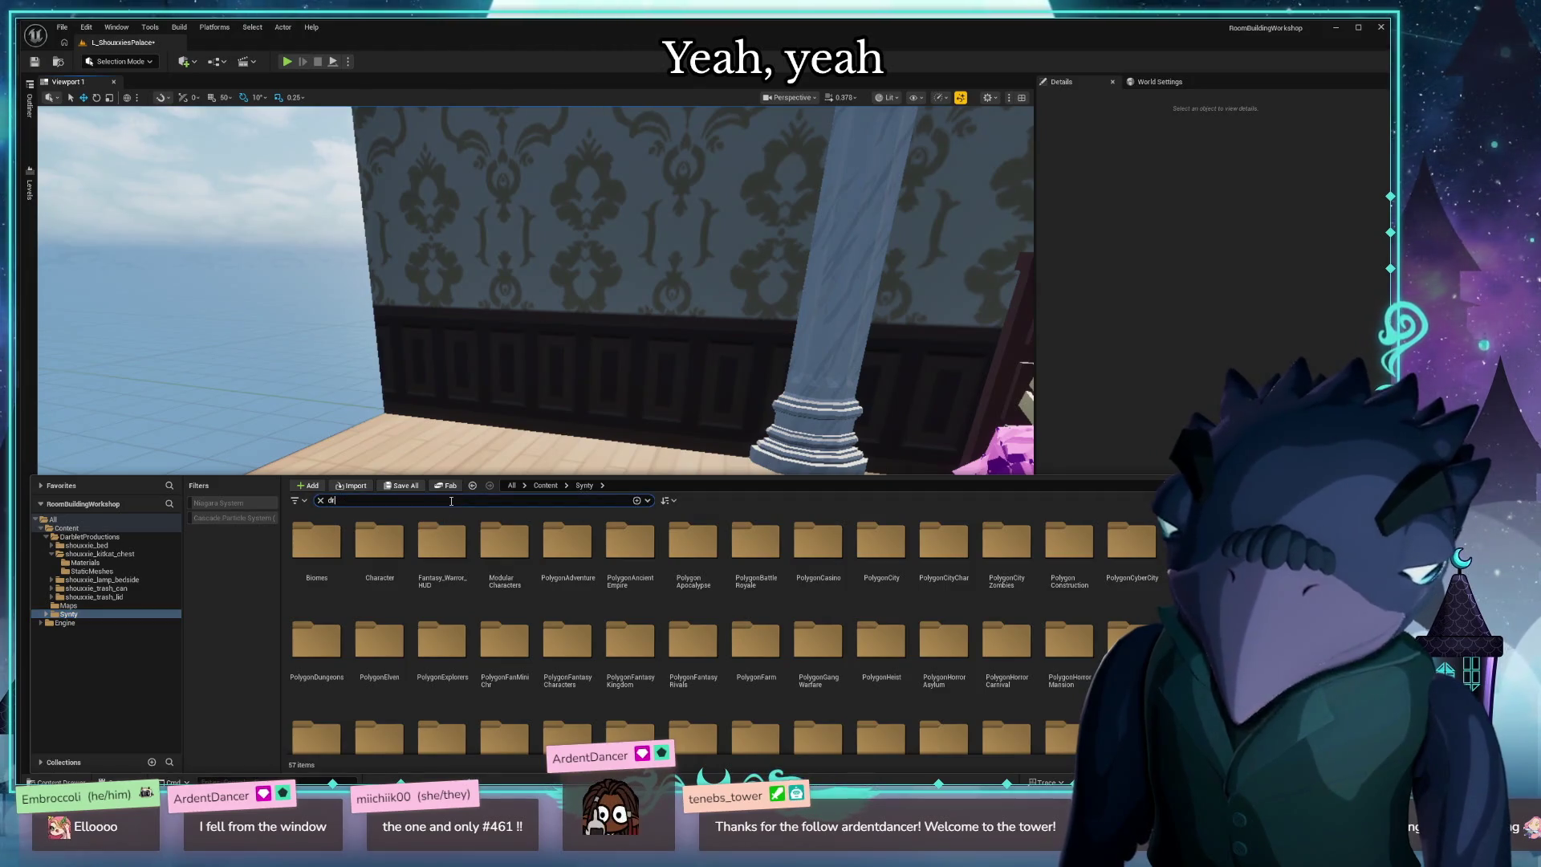
{"action": "type", "text": "esser"}
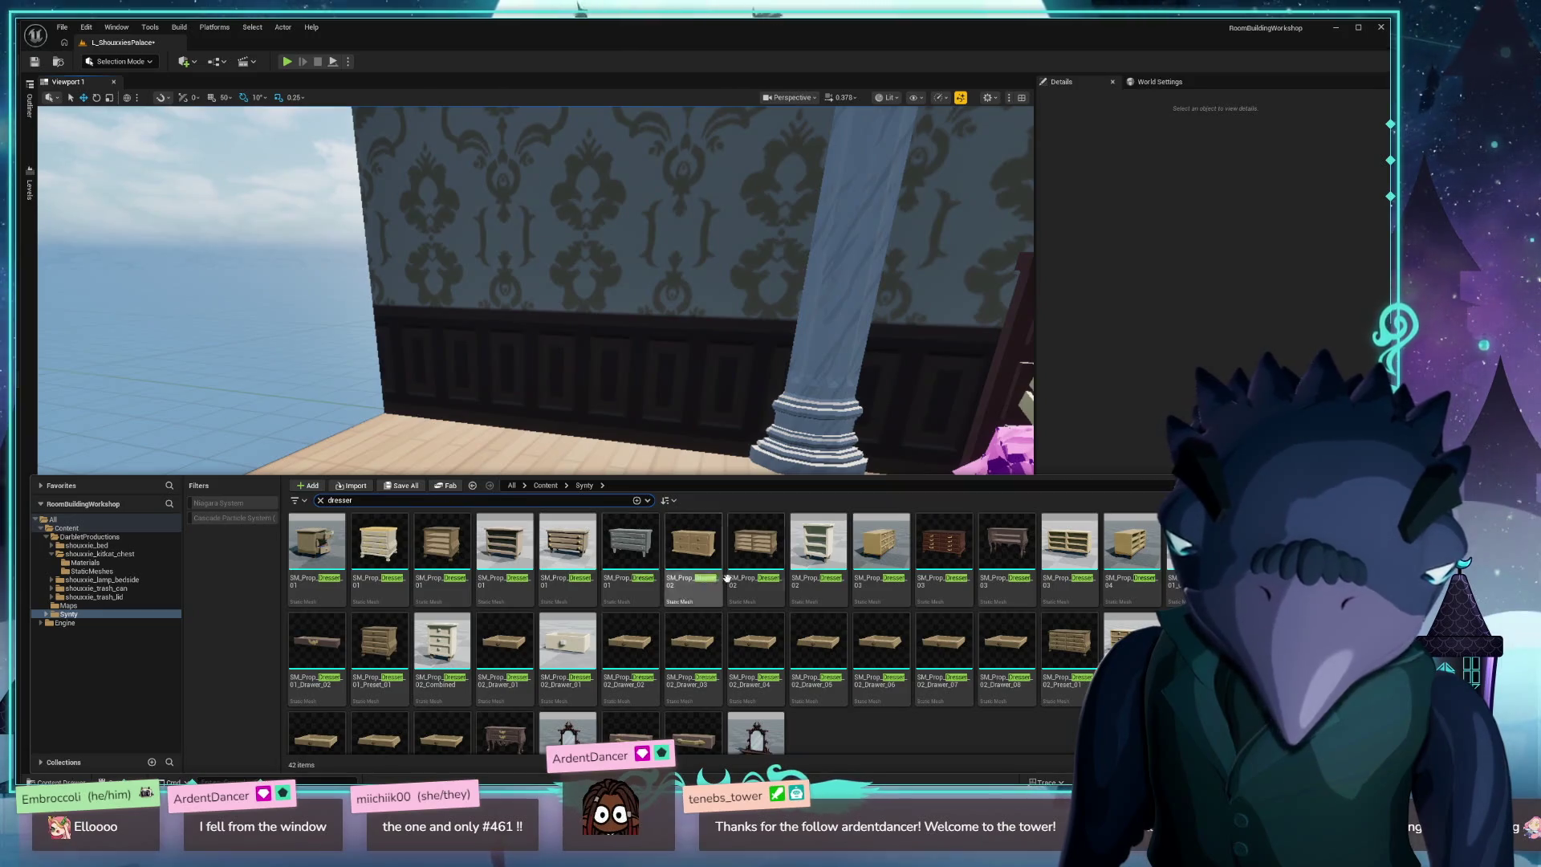
{"action": "mouse_move", "coordinate": [817, 552]}
{"action": "left_mouse_down"}
{"action": "mouse_move", "coordinate": [762, 514]}
{"action": "mouse_move", "coordinate": [829, 518]}
{"action": "mouse_move", "coordinate": [871, 558]}
{"action": "mouse_move", "coordinate": [907, 552]}
{"action": "mouse_move", "coordinate": [883, 558]}
{"action": "left_mouse_up"}
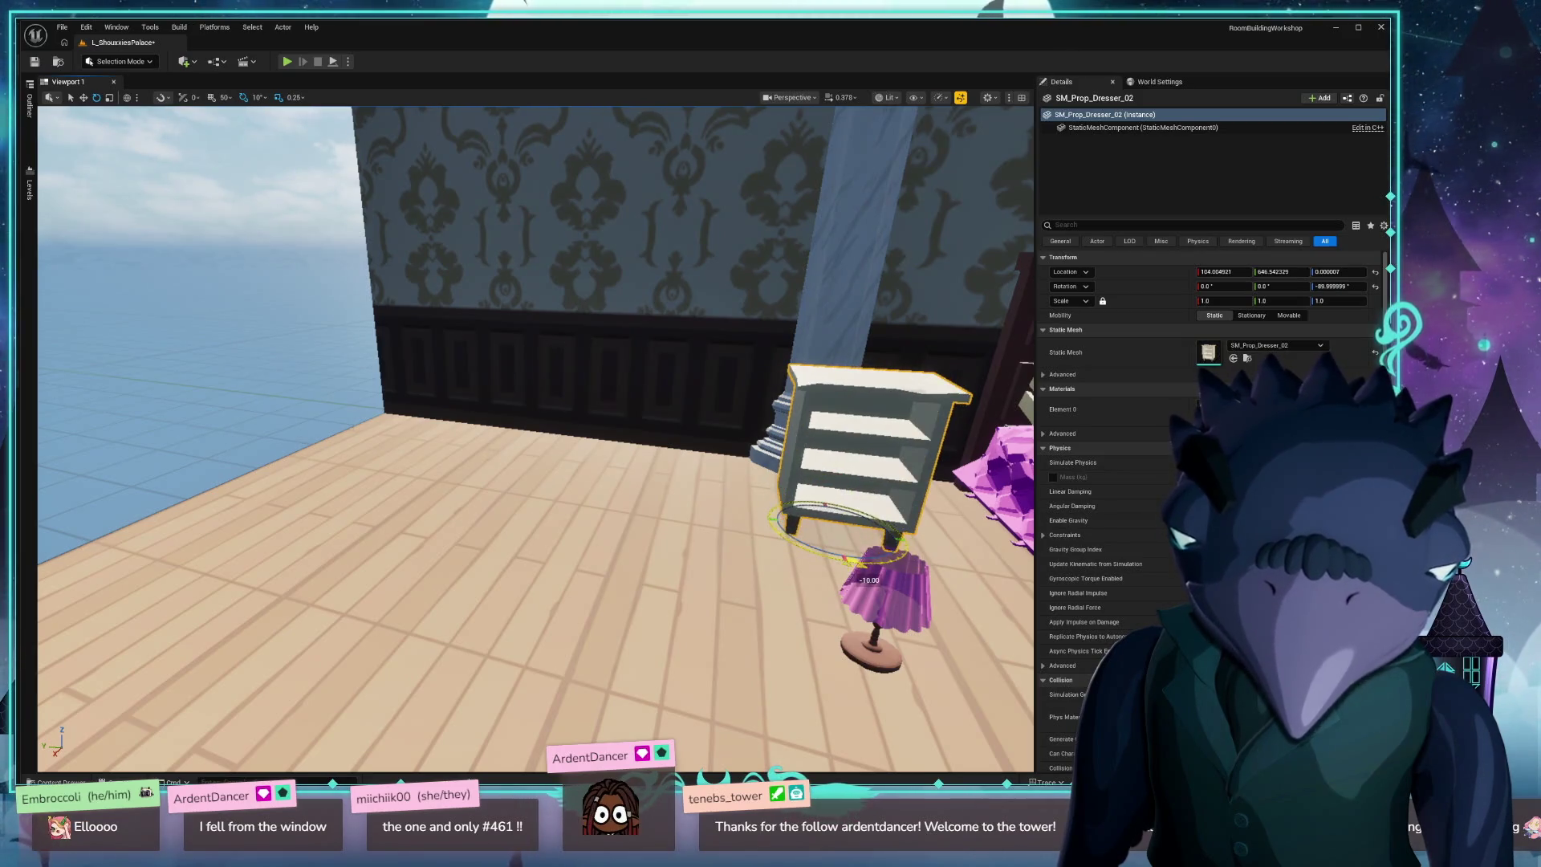
{"action": "key", "text": "f"}
{"action": "mouse_move", "coordinate": [481, 481]}
{"action": "left_mouse_down"}
{"action": "mouse_move", "coordinate": [385, 499]}
{"action": "mouse_move", "coordinate": [441, 430]}
{"action": "left_mouse_up"}
{"action": "key", "text": "w"}
{"action": "left_click", "coordinate": [136, 711]}
{"action": "scroll", "coordinate": [327, 647], "scroll_direction": "down", "scroll_amount": 5}
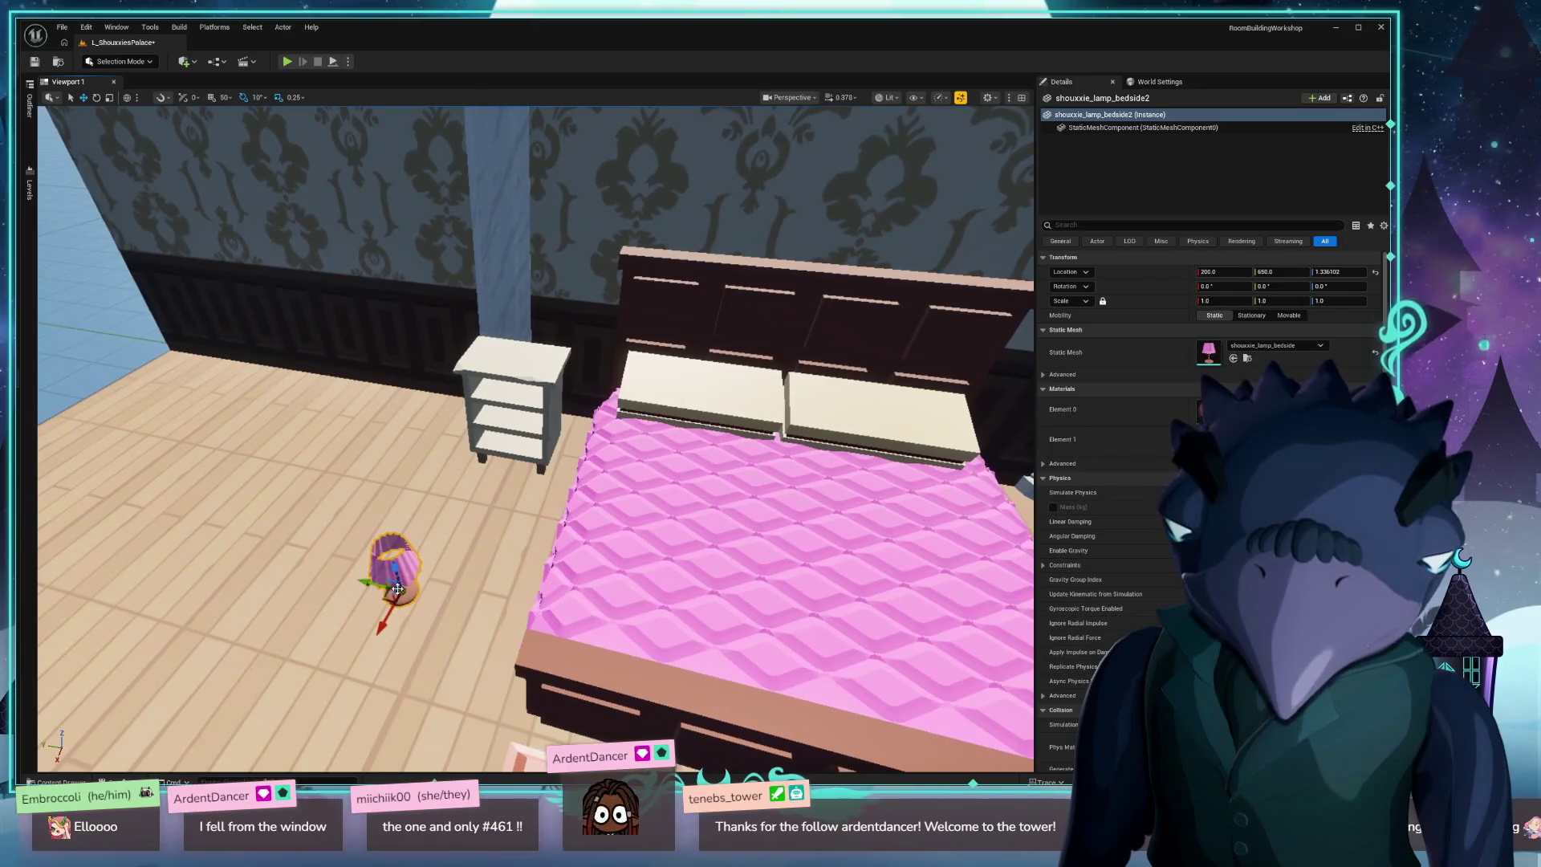
Lift the purple bedside lamp onto the white nightstand and slide it into place on top.
{"action": "mouse_move", "coordinate": [391, 595]}
{"action": "left_mouse_down"}
{"action": "mouse_move", "coordinate": [441, 358]}
{"action": "mouse_move", "coordinate": [514, 354]}
{"action": "mouse_move", "coordinate": [419, 311]}
{"action": "mouse_move", "coordinate": [502, 352]}
{"action": "mouse_move", "coordinate": [241, 376]}
{"action": "left_mouse_up"}
{"action": "key", "text": "End"}
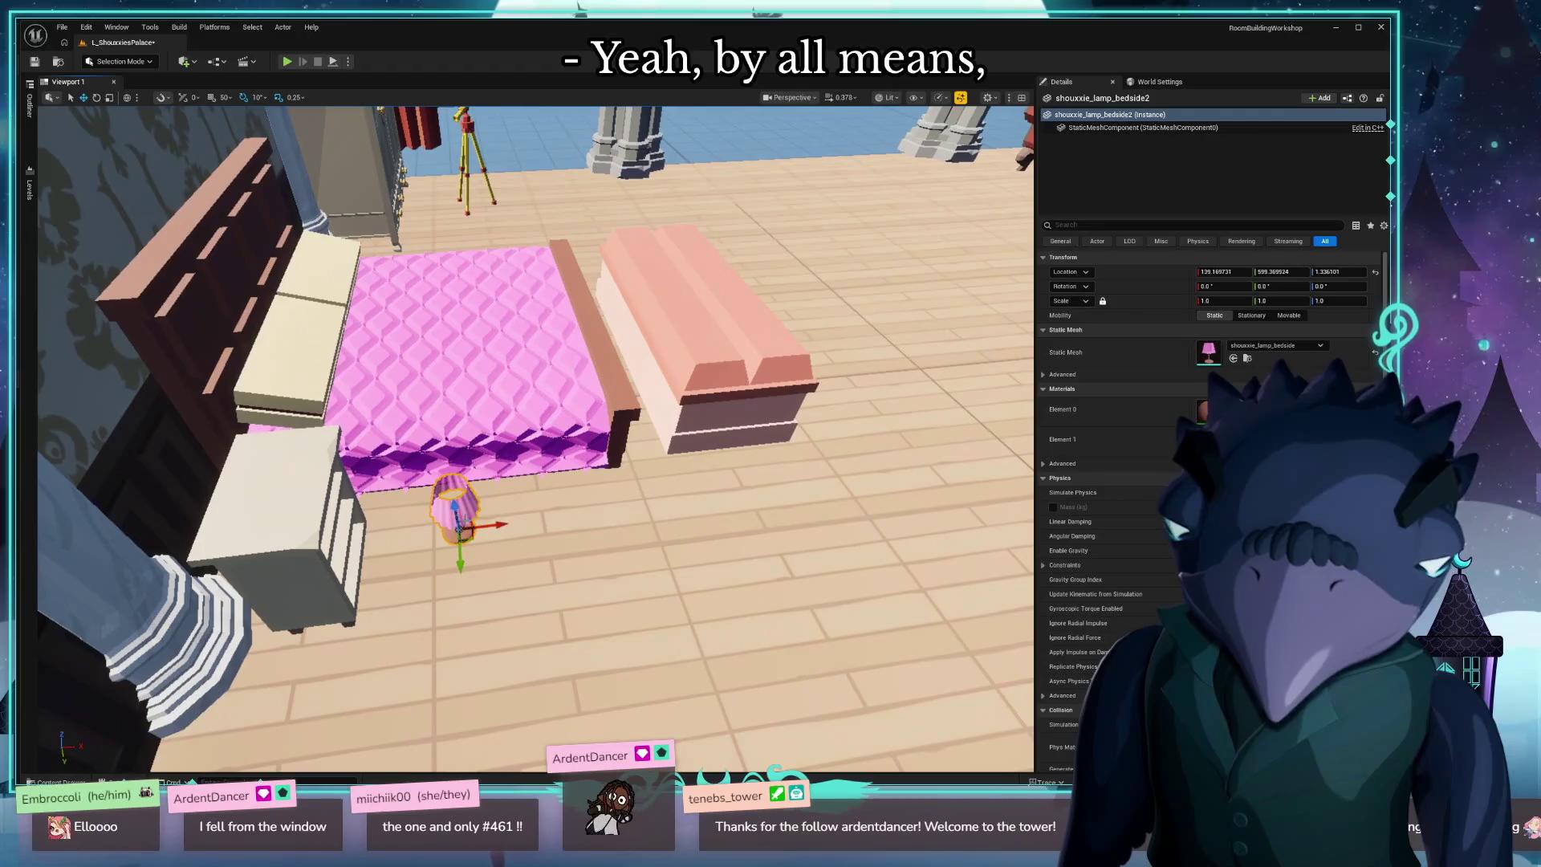
{"action": "mouse_move", "coordinate": [466, 522]}
{"action": "left_mouse_down"}
{"action": "mouse_move", "coordinate": [257, 458]}
{"action": "mouse_move", "coordinate": [277, 461]}
{"action": "mouse_move", "coordinate": [239, 378]}
{"action": "mouse_move", "coordinate": [236, 405]}
{"action": "left_mouse_up"}
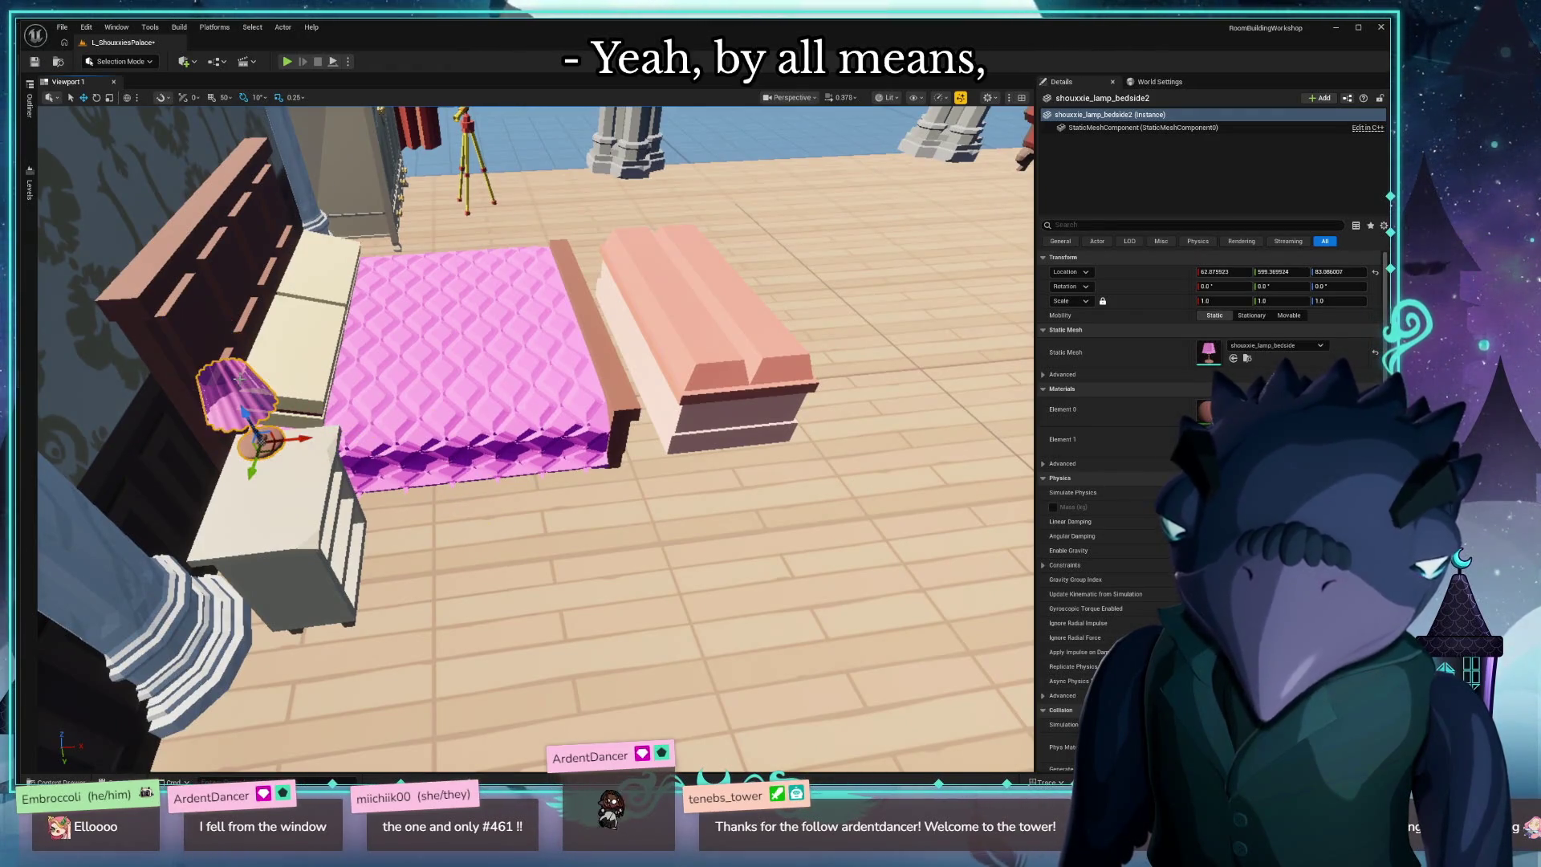
{"action": "key", "text": "f"}
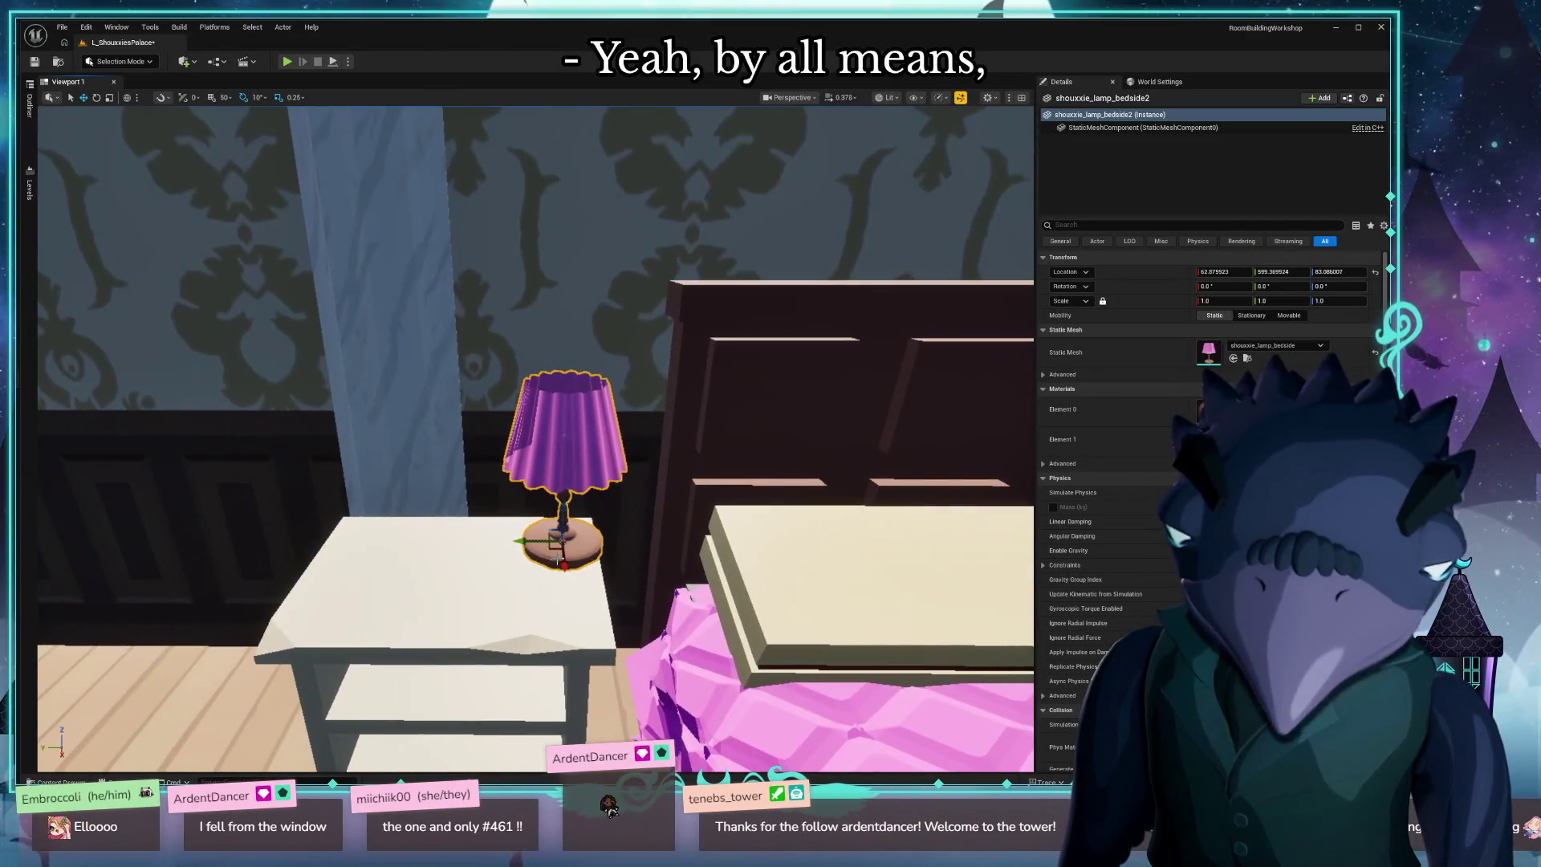
{"action": "mouse_move", "coordinate": [551, 549]}
{"action": "left_mouse_down"}
{"action": "mouse_move", "coordinate": [450, 566]}
{"action": "mouse_move", "coordinate": [554, 566]}
{"action": "mouse_move", "coordinate": [450, 562]}
{"action": "mouse_move", "coordinate": [530, 481]}
{"action": "mouse_move", "coordinate": [562, 546]}
{"action": "mouse_move", "coordinate": [658, 578]}
{"action": "mouse_move", "coordinate": [764, 599]}
{"action": "mouse_move", "coordinate": [915, 586]}
{"action": "left_mouse_up"}
{"action": "key", "text": "ctrl+space"}
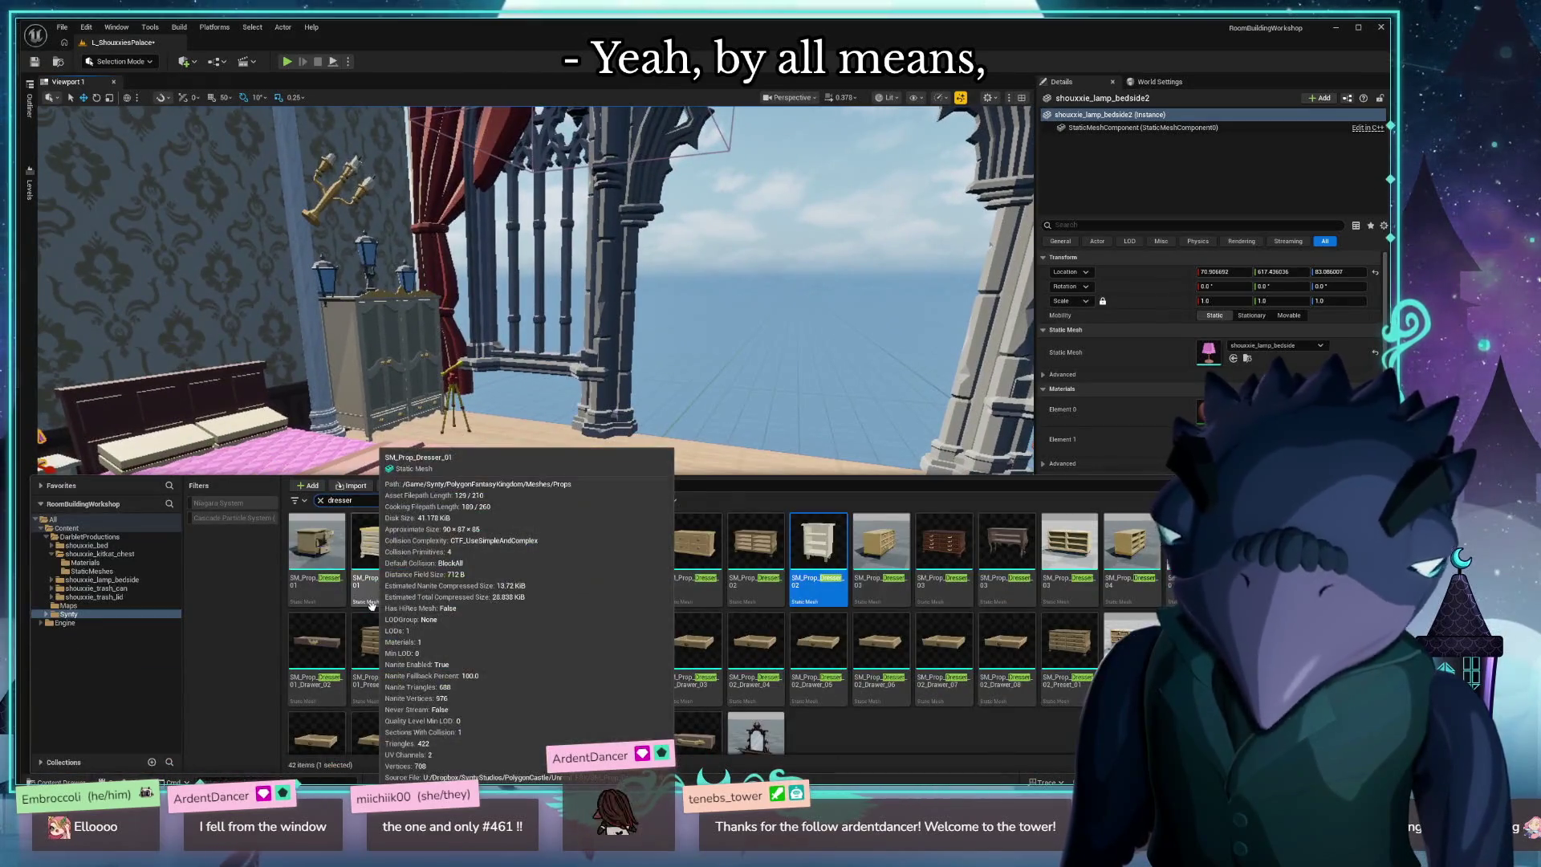
{"action": "mouse_move", "coordinate": [684, 468]}
{"action": "left_mouse_down"}
{"action": "mouse_move", "coordinate": [694, 443]}
{"action": "mouse_move", "coordinate": [606, 449]}
{"action": "mouse_move", "coordinate": [690, 443]}
{"action": "left_mouse_up"}
{"action": "key", "text": "ctrl+space"}
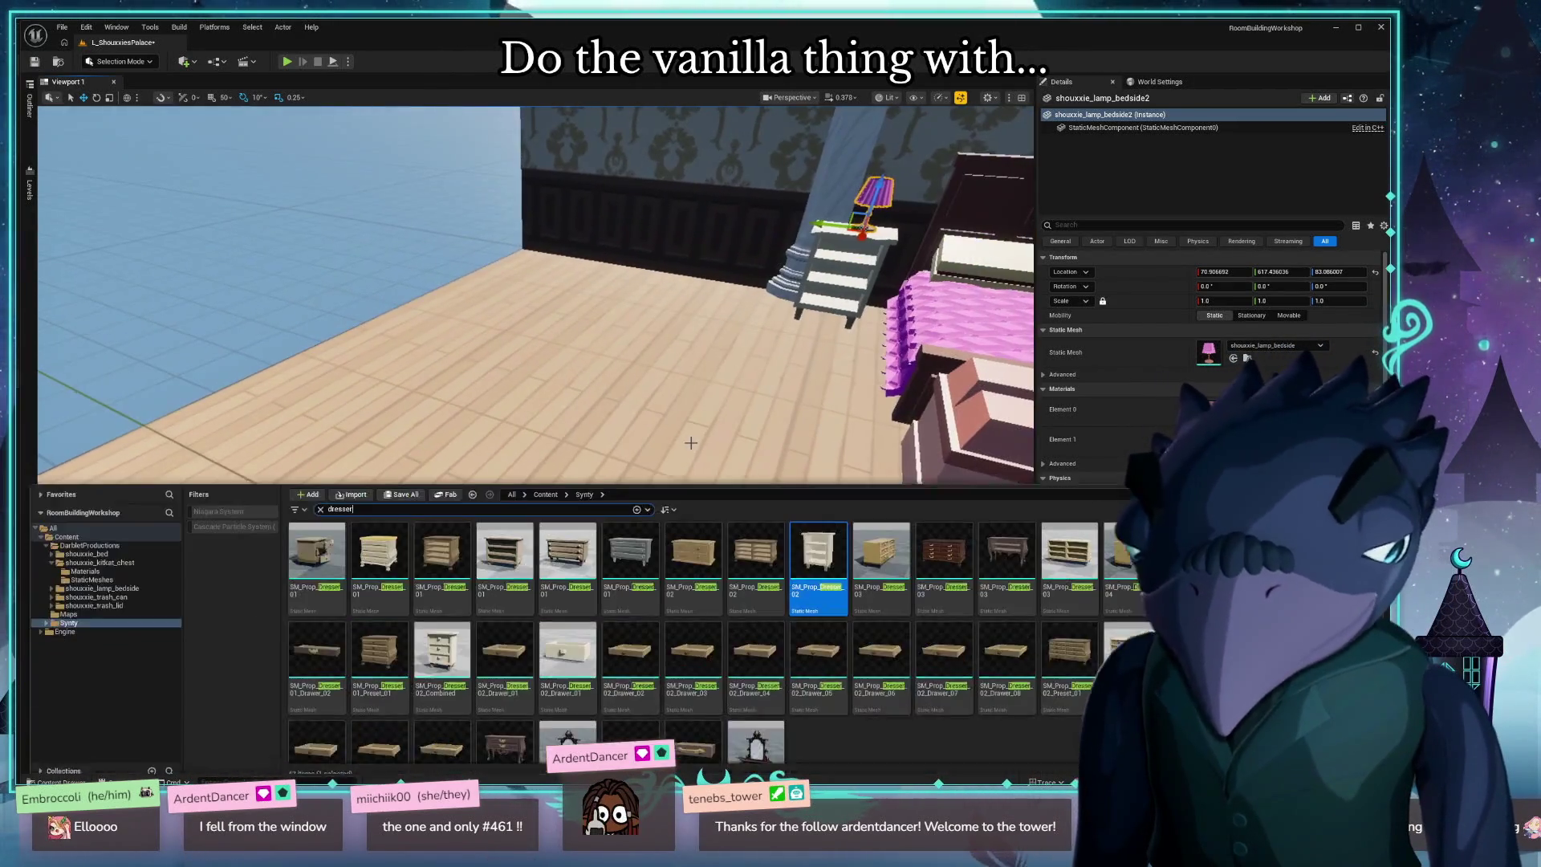
Select the DarbletProductions folder, clear the dresser search, and start a new import.
{"action": "left_click", "coordinate": [107, 554]}
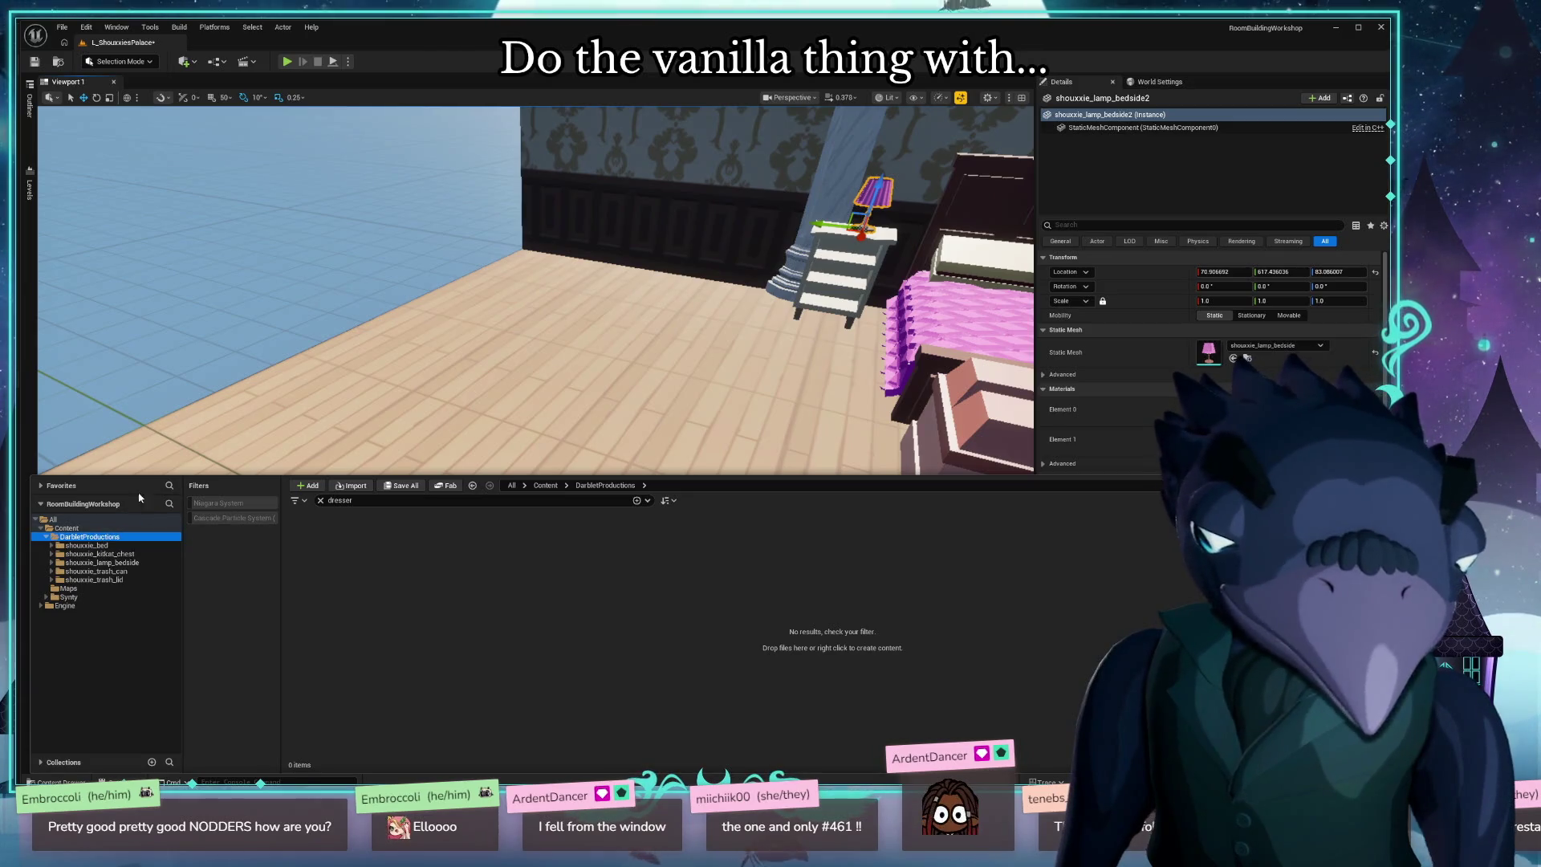
{"action": "mouse_move", "coordinate": [338, 349]}
{"action": "left_mouse_down"}
{"action": "mouse_move", "coordinate": [386, 385]}
{"action": "mouse_move", "coordinate": [429, 373]}
{"action": "left_mouse_up"}
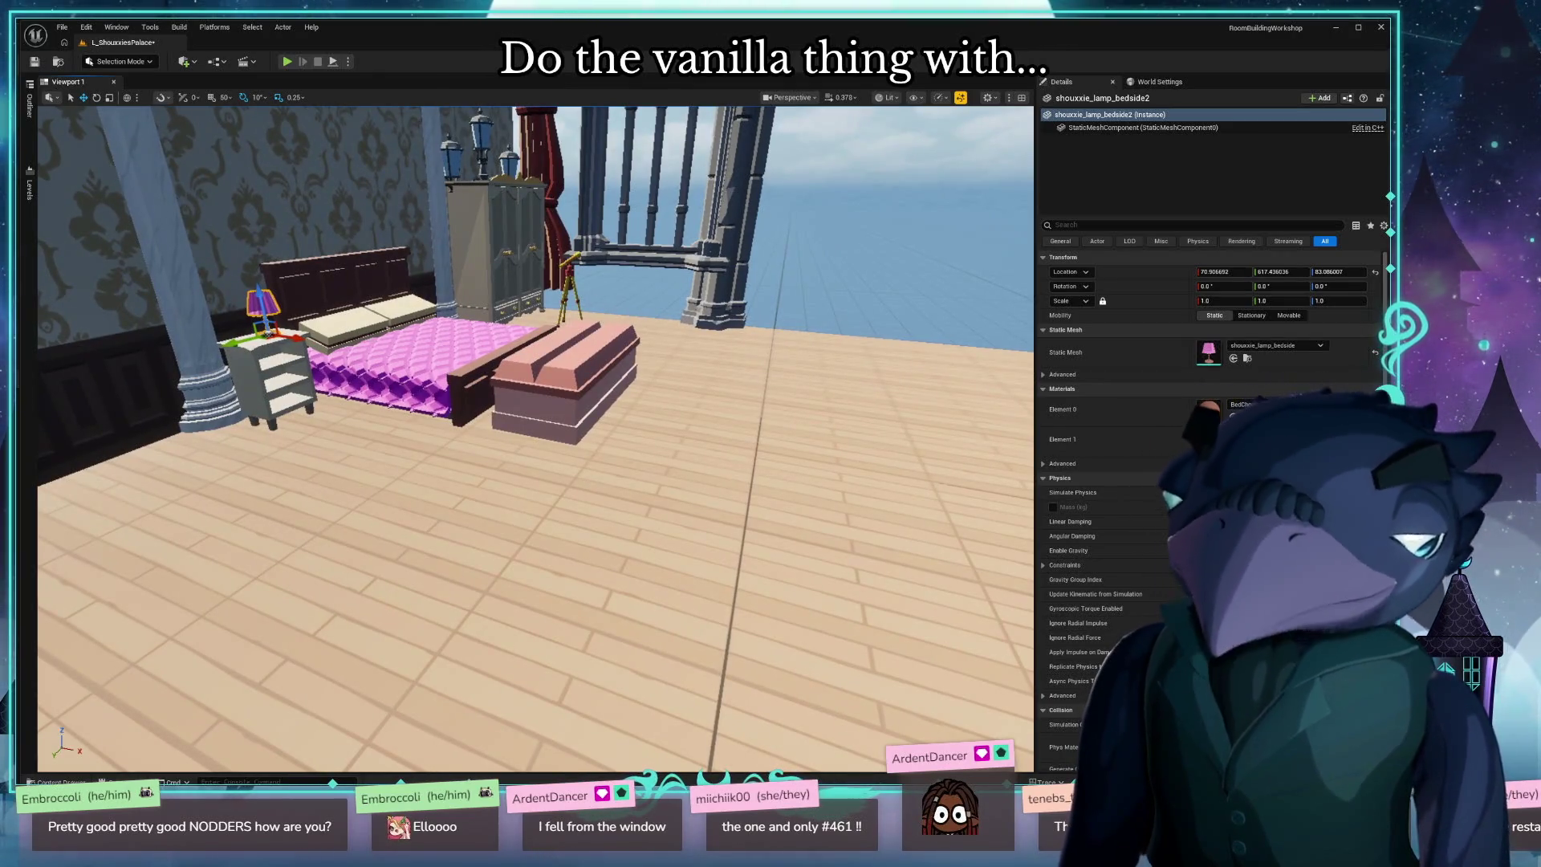
{"action": "mouse_move", "coordinate": [393, 504]}
{"action": "left_mouse_down"}
{"action": "mouse_move", "coordinate": [345, 480]}
{"action": "mouse_move", "coordinate": [410, 483]}
{"action": "left_mouse_up"}
{"action": "key", "text": "ctrl+space"}
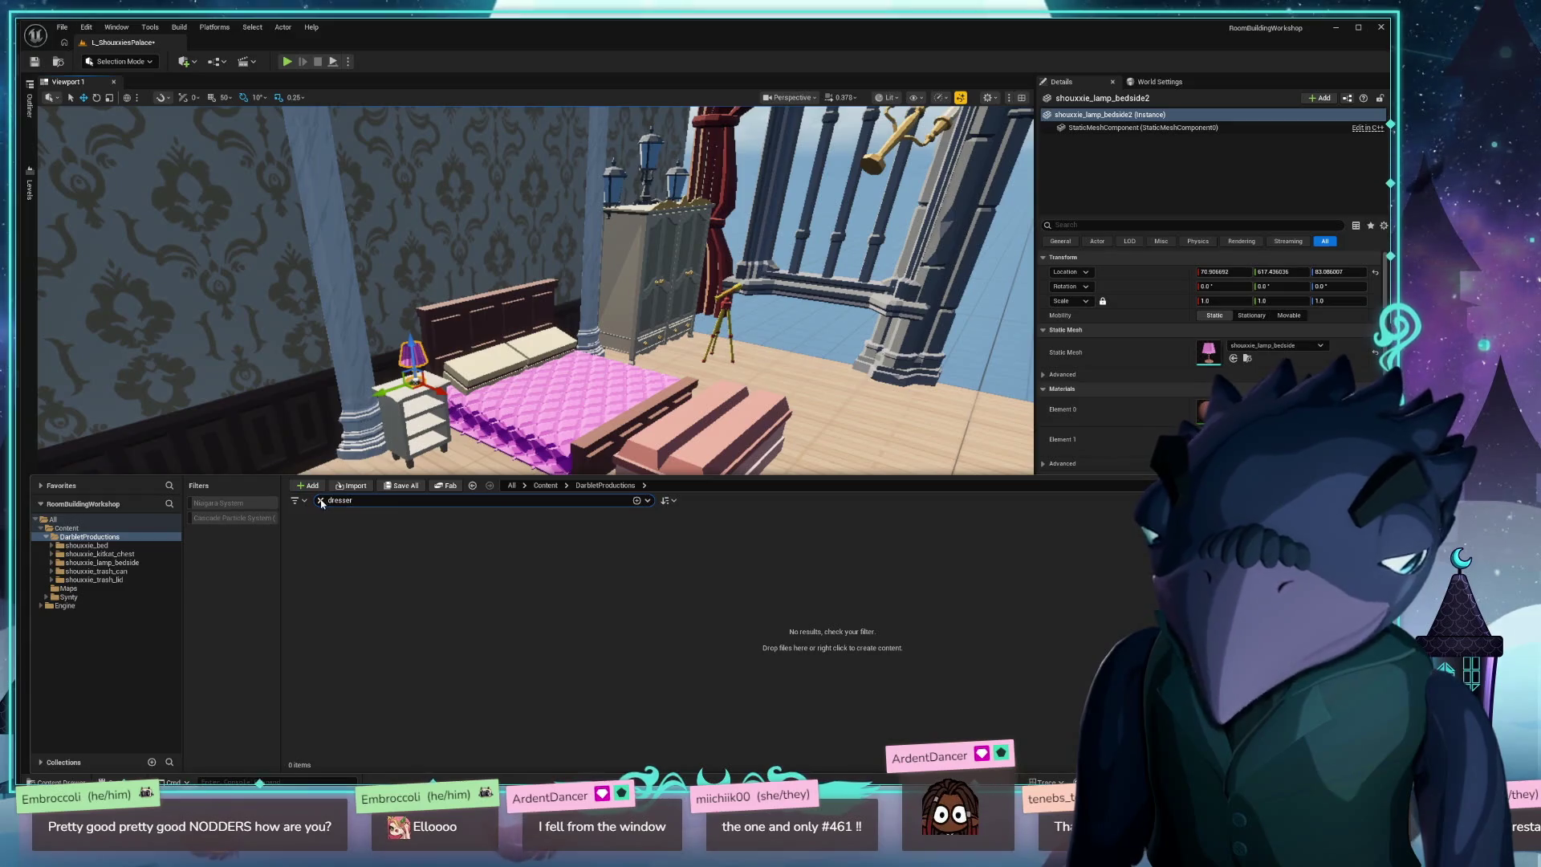
{"action": "left_click", "coordinate": [321, 501]}
{"action": "left_click_drag", "start_coordinate": [434, 405], "coordinate": [434, 405]}
{"action": "key", "text": "ctrl+space"}
{"action": "left_click", "coordinate": [349, 485]}
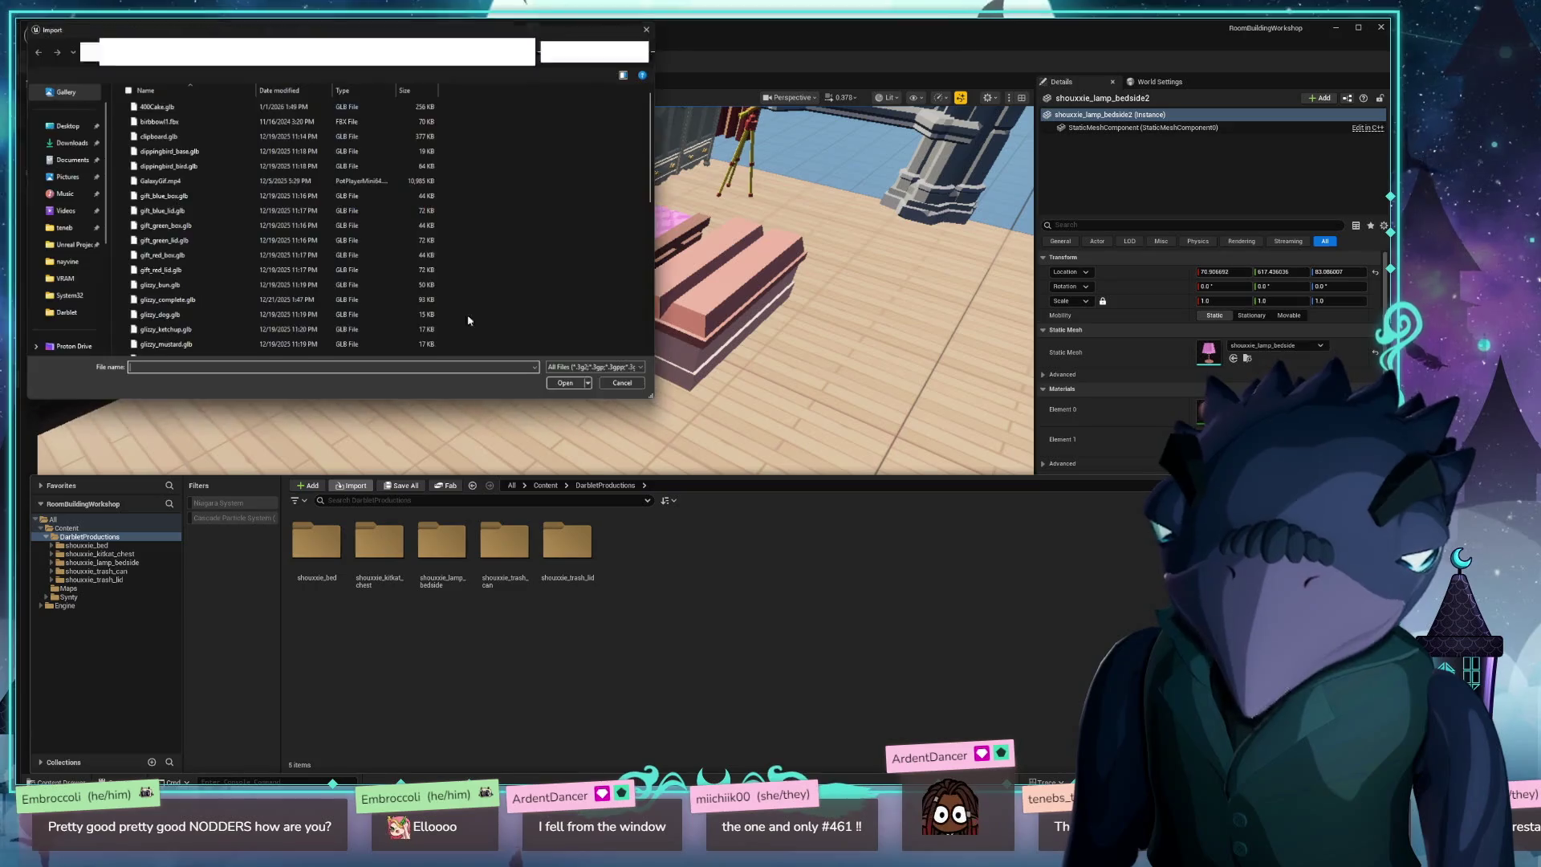
Import shouxxie_neon_sign.glb with the default settings.
{"action": "scroll", "coordinate": [209, 240], "scroll_direction": "down", "scroll_amount": 5}
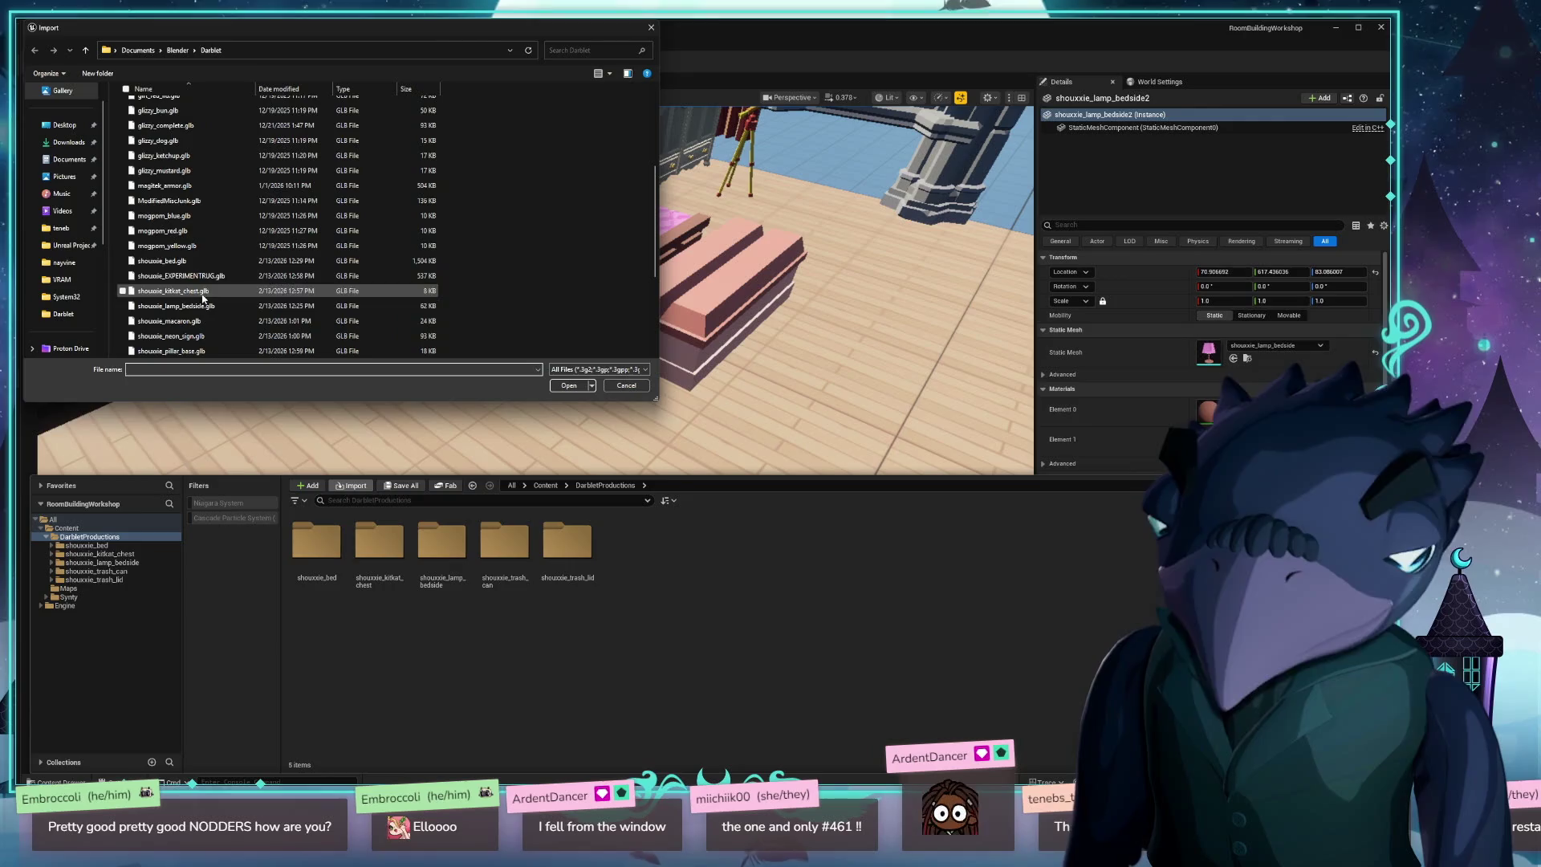
{"action": "double_click", "coordinate": [226, 339]}
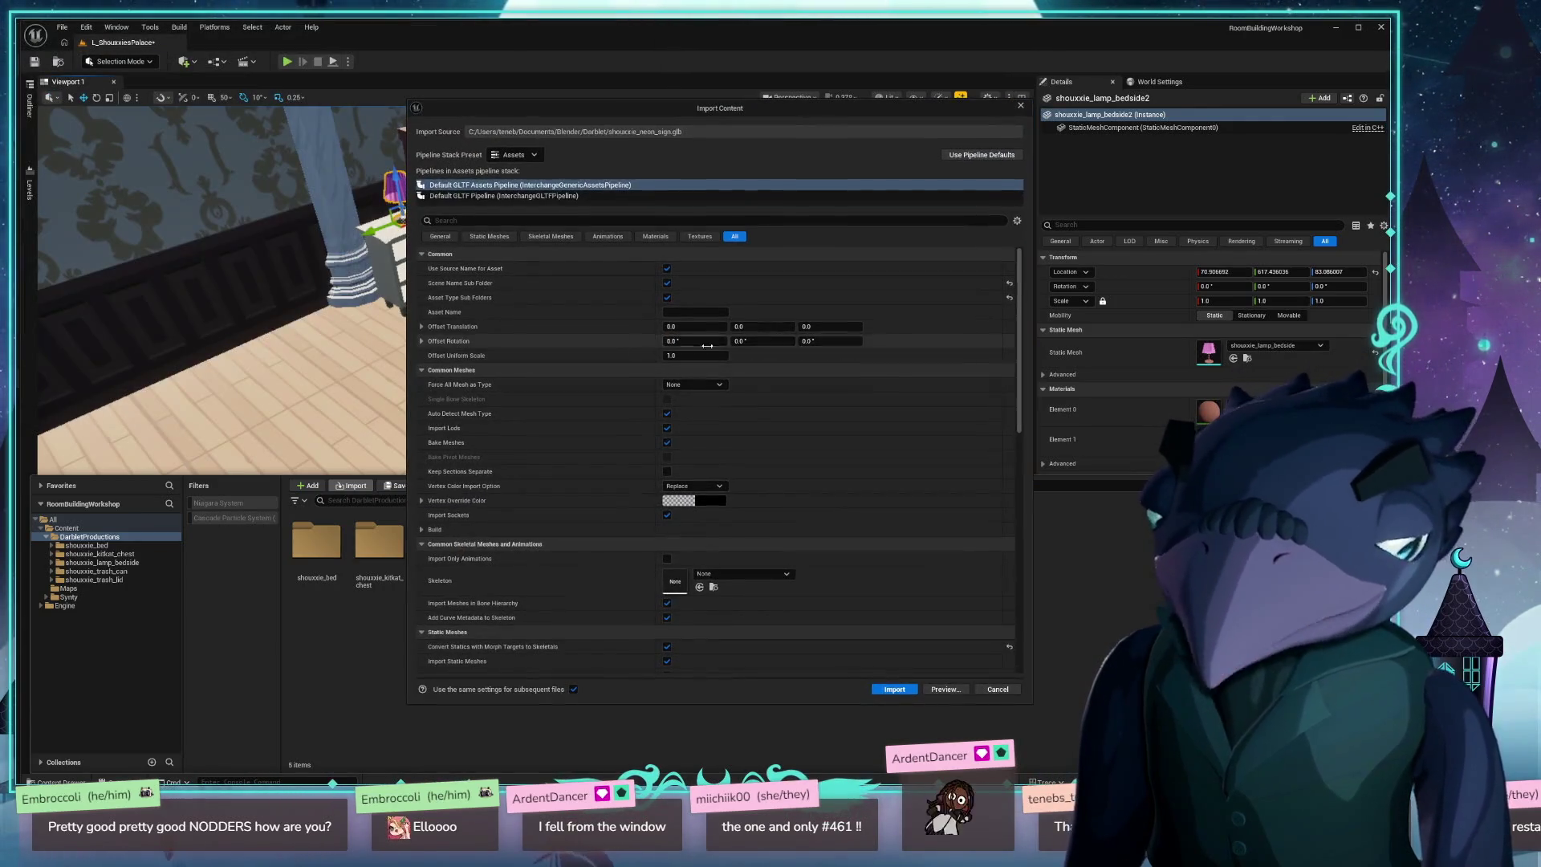
{"action": "left_click", "coordinate": [894, 689]}
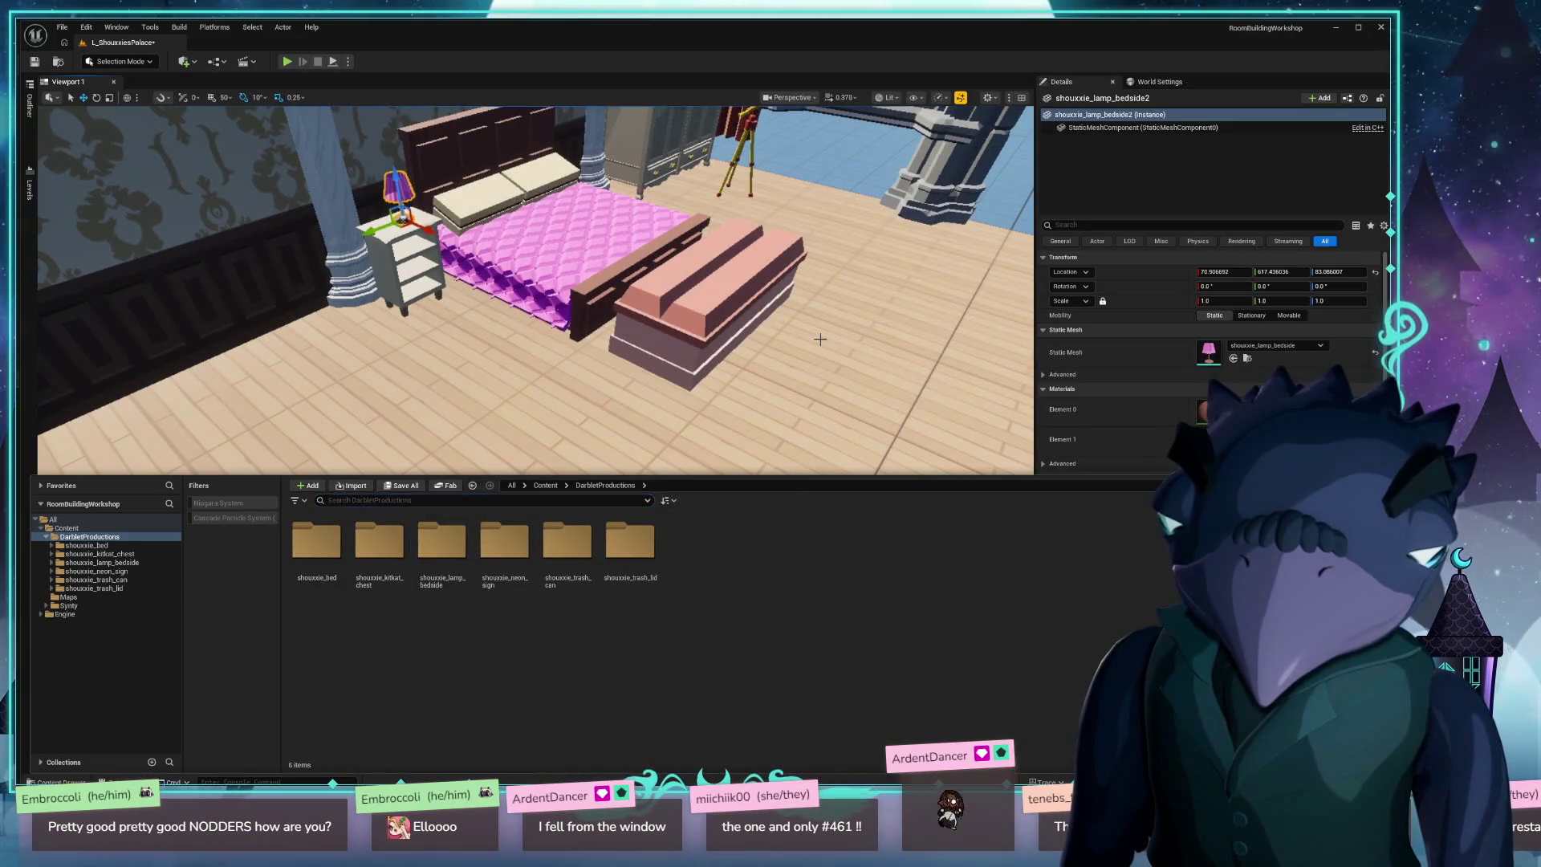
{"action": "left_click_drag", "start_coordinate": [820, 339], "coordinate": [791, 474]}
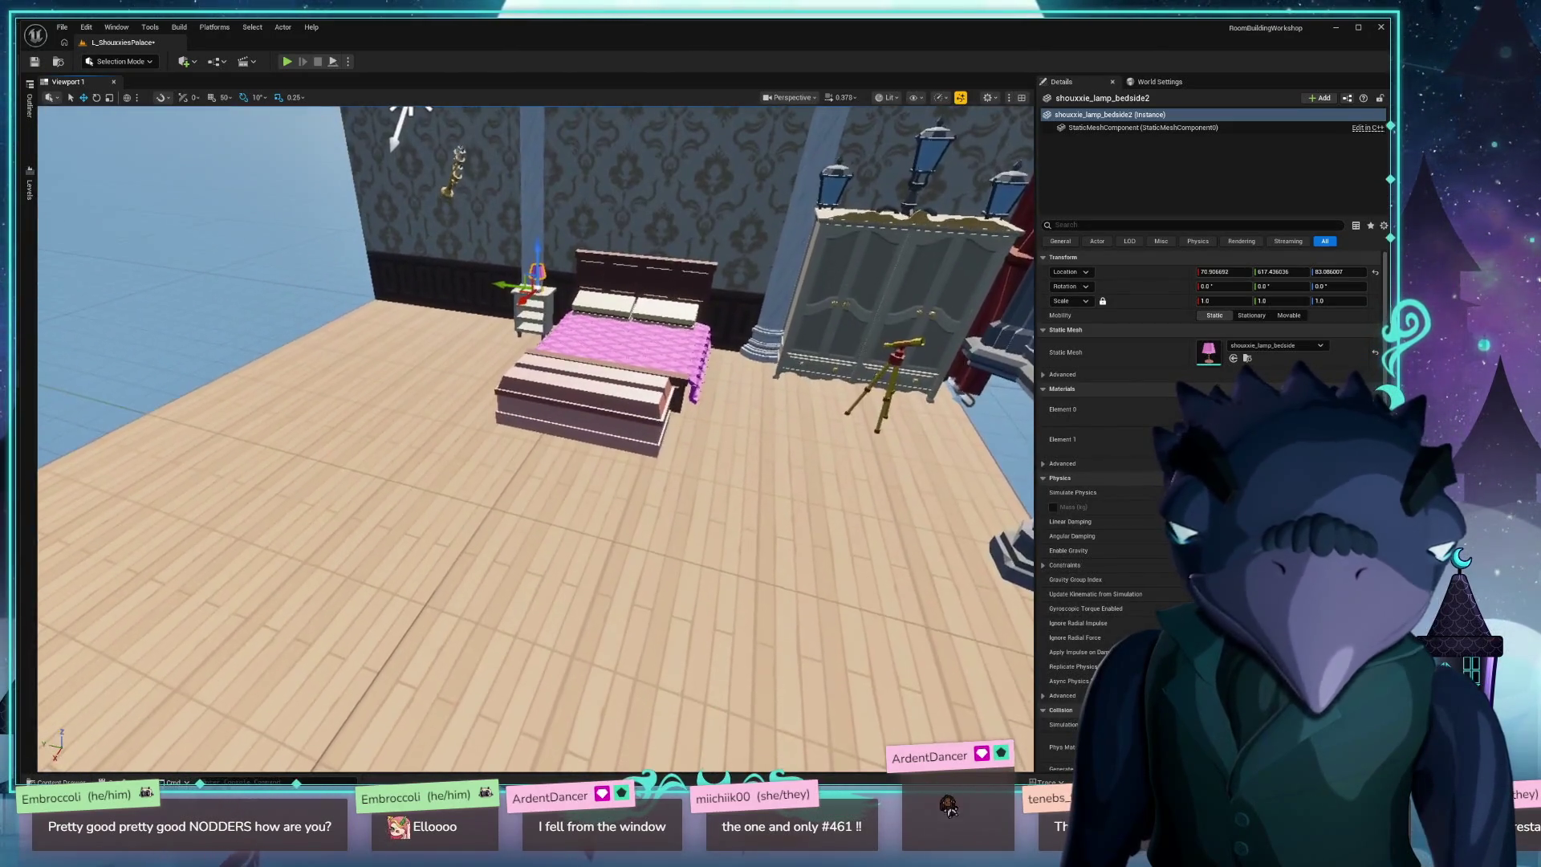
{"action": "key", "text": "ctrl+space"}
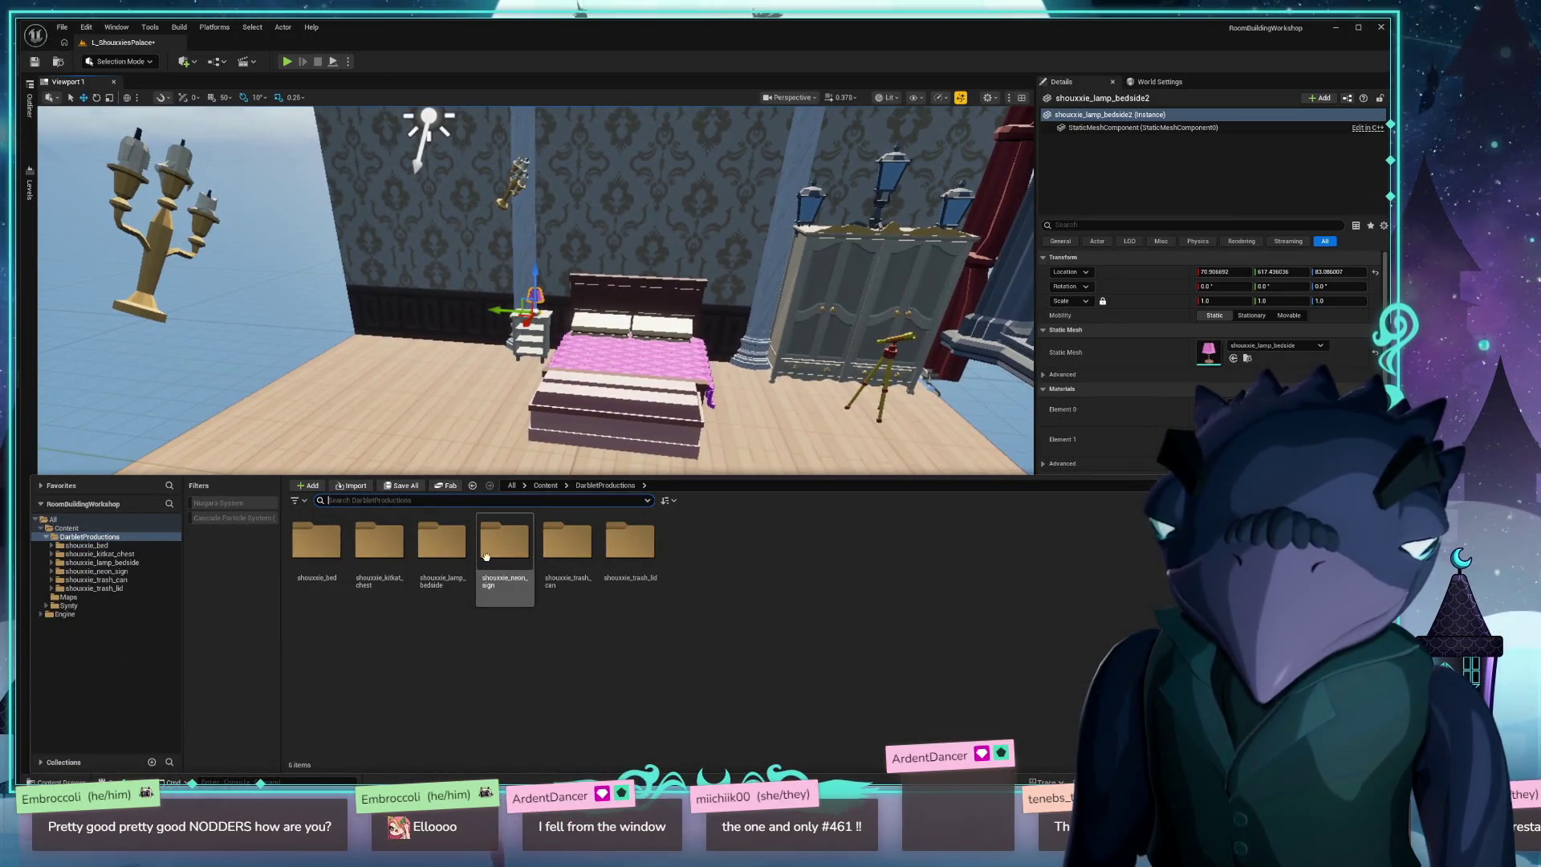
{"action": "double_click", "coordinate": [485, 556]}
{"action": "double_click", "coordinate": [293, 551]}
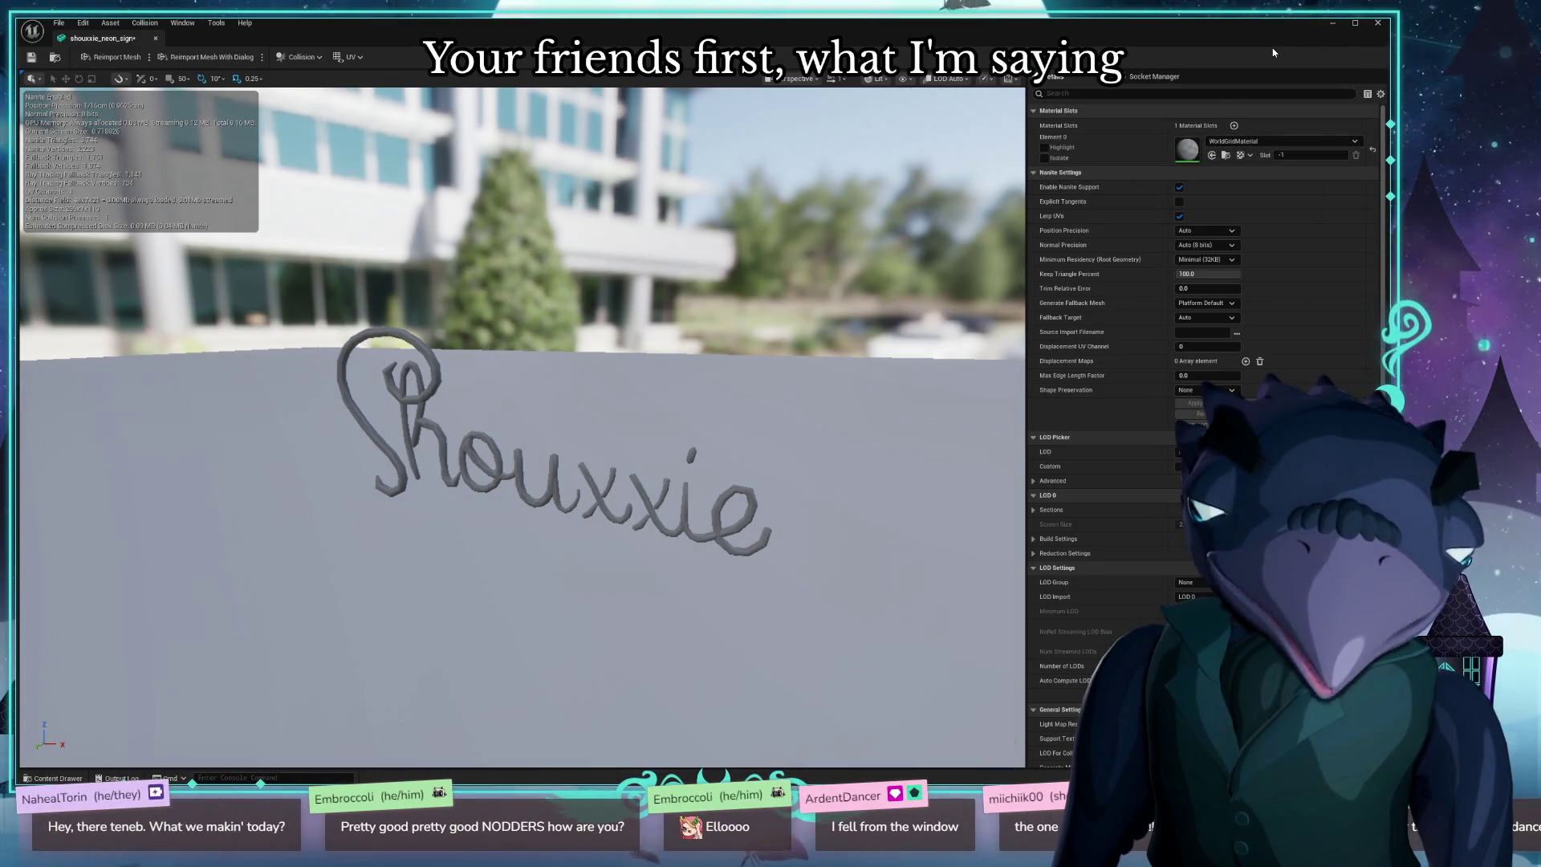
{"action": "left_click", "coordinate": [1378, 26]}
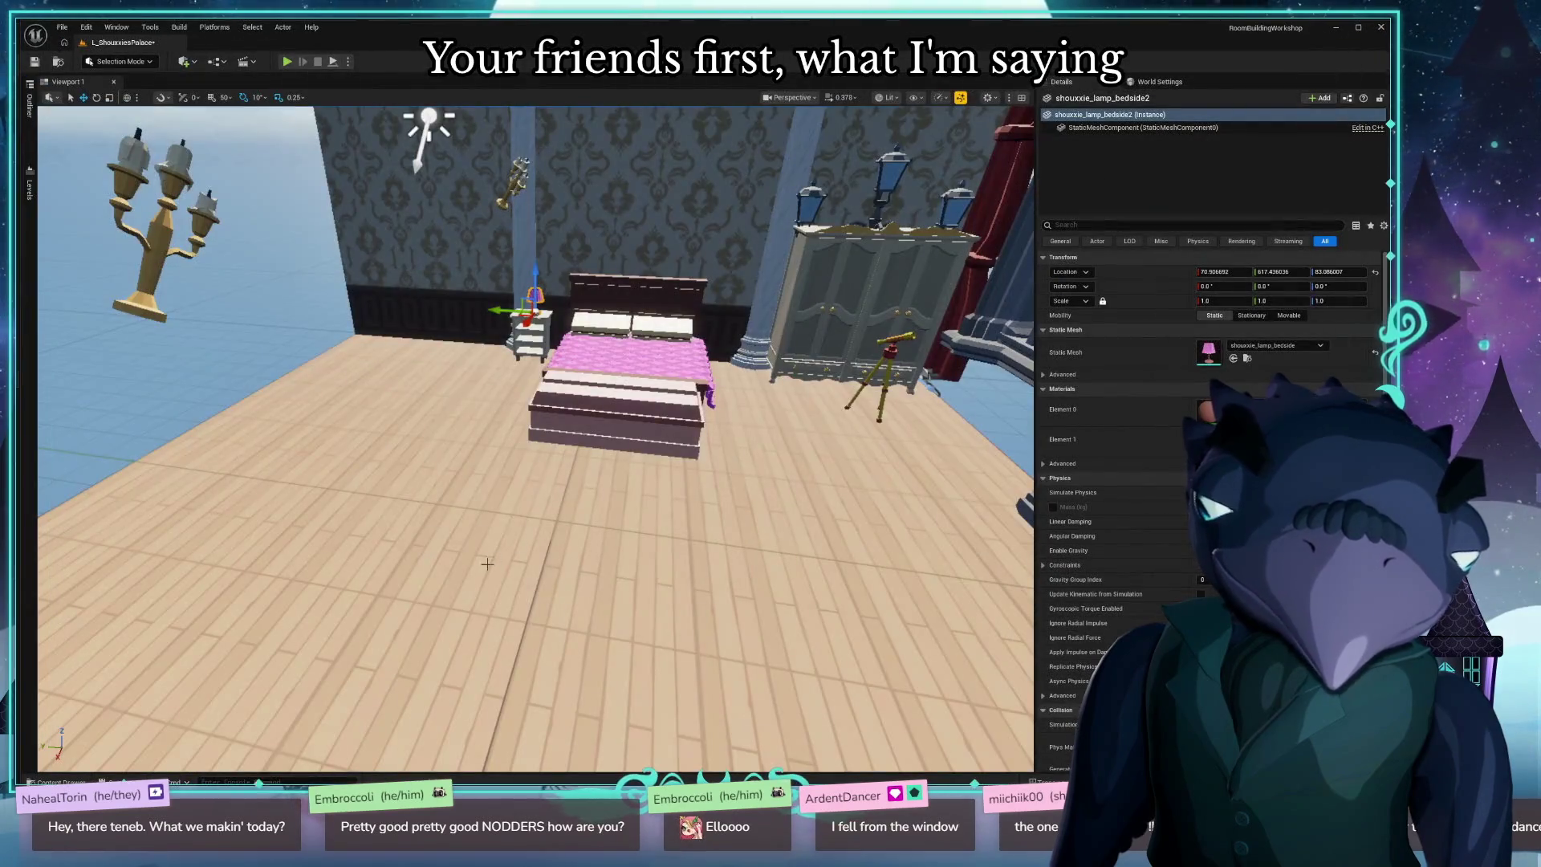
Place the neon sign by the bed, then raise it onto the wall above the headboard.
{"action": "left_click_drag", "start_coordinate": [488, 565], "coordinate": [491, 564]}
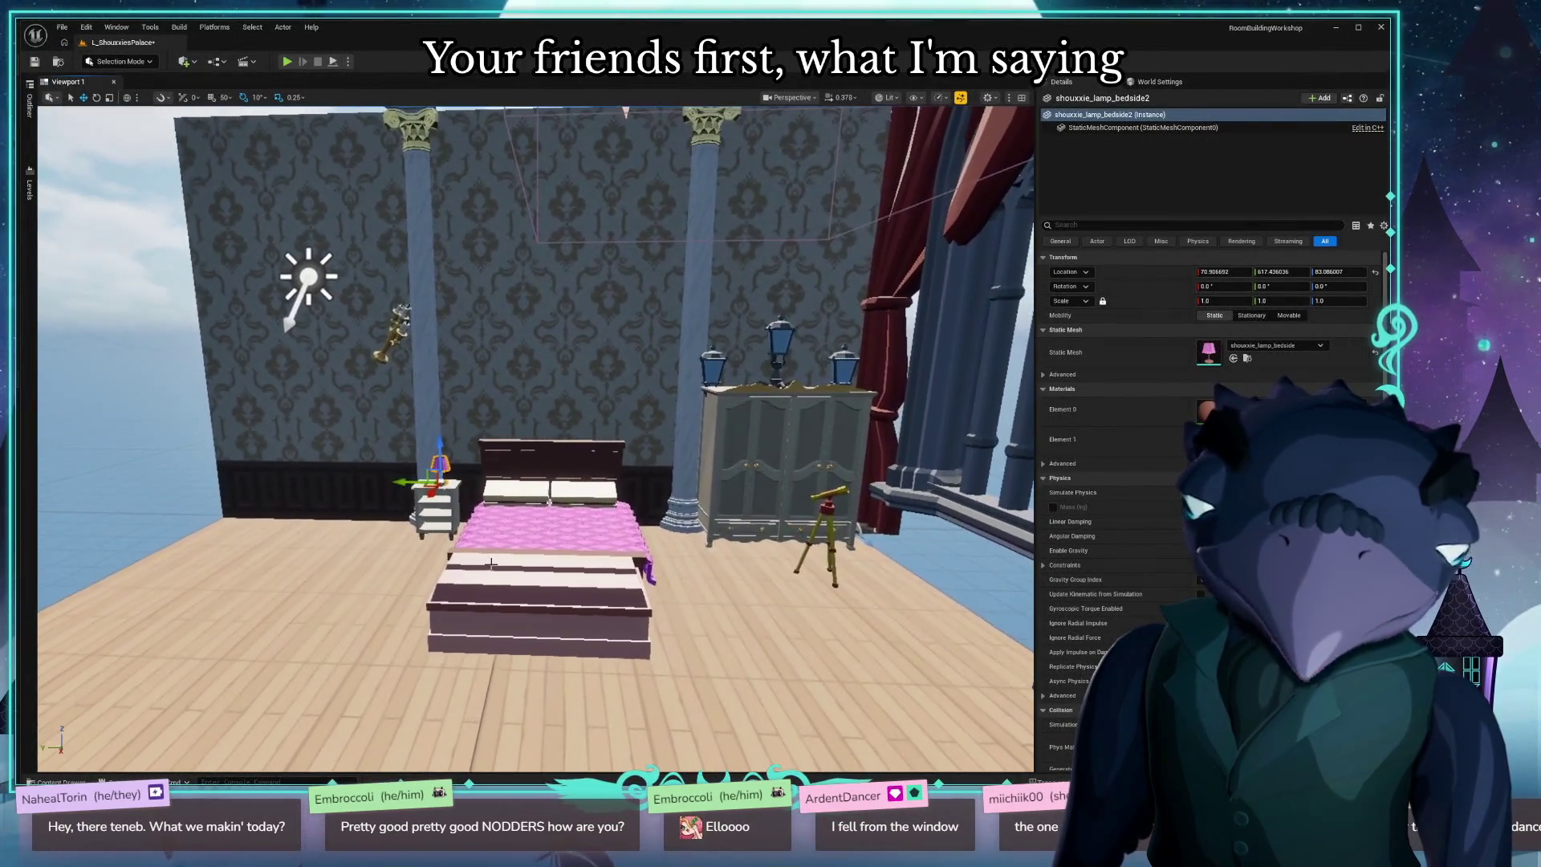
{"action": "key", "text": "ctrl+space"}
{"action": "mouse_move", "coordinate": [383, 405]}
{"action": "left_mouse_down"}
{"action": "mouse_move", "coordinate": [485, 595]}
{"action": "mouse_move", "coordinate": [481, 579]}
{"action": "left_mouse_up"}
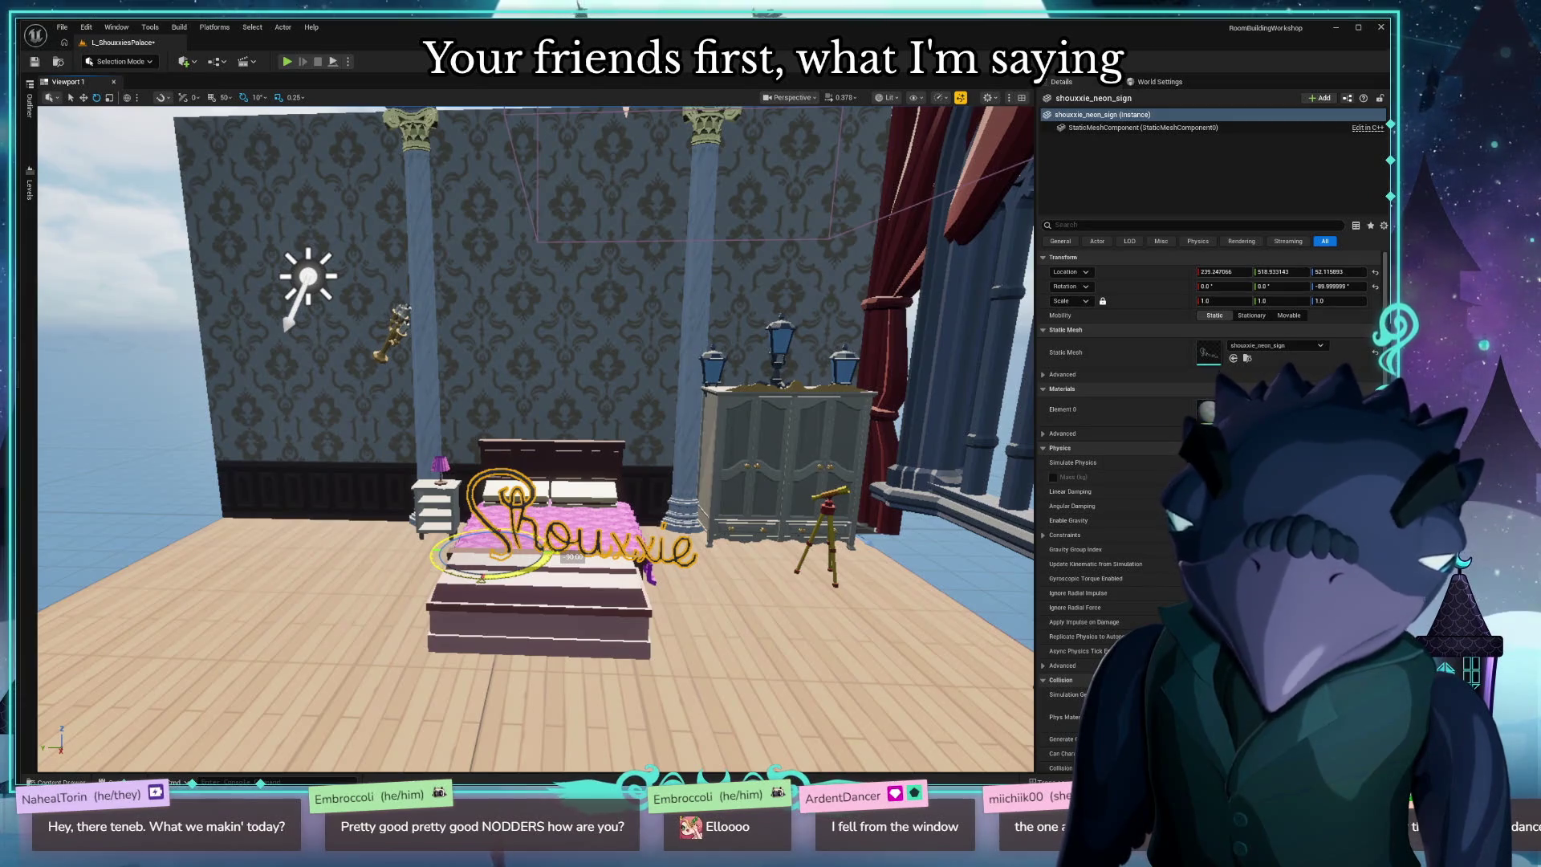
{"action": "scroll", "coordinate": [343, 612], "scroll_direction": "up", "scroll_amount": 6}
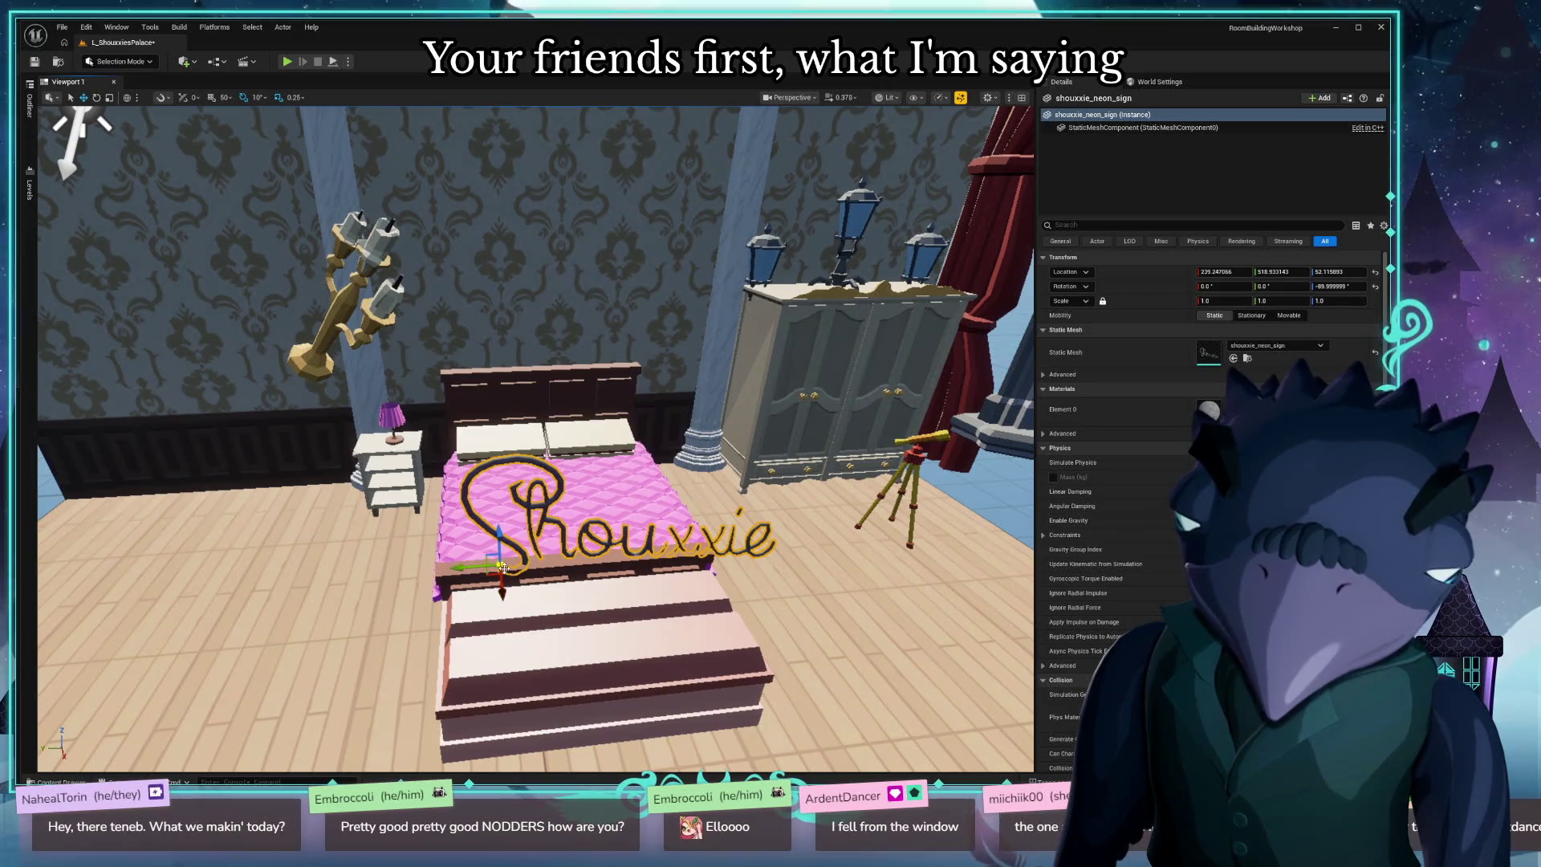
{"action": "left_click_drag", "start_coordinate": [504, 562], "coordinate": [484, 345]}
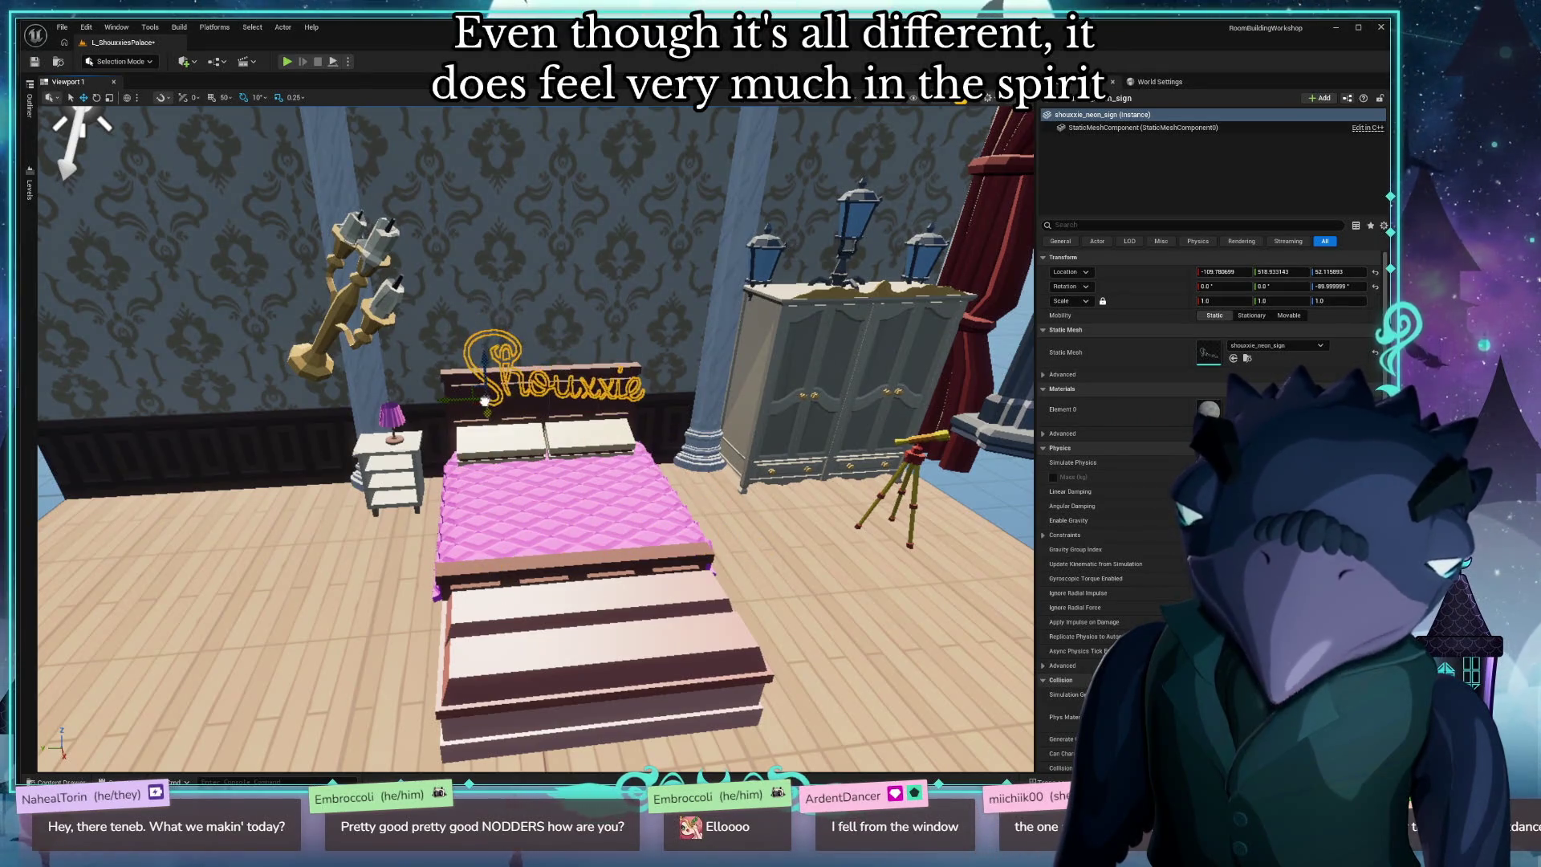
{"action": "left_click_drag", "start_coordinate": [498, 211], "coordinate": [498, 193]}
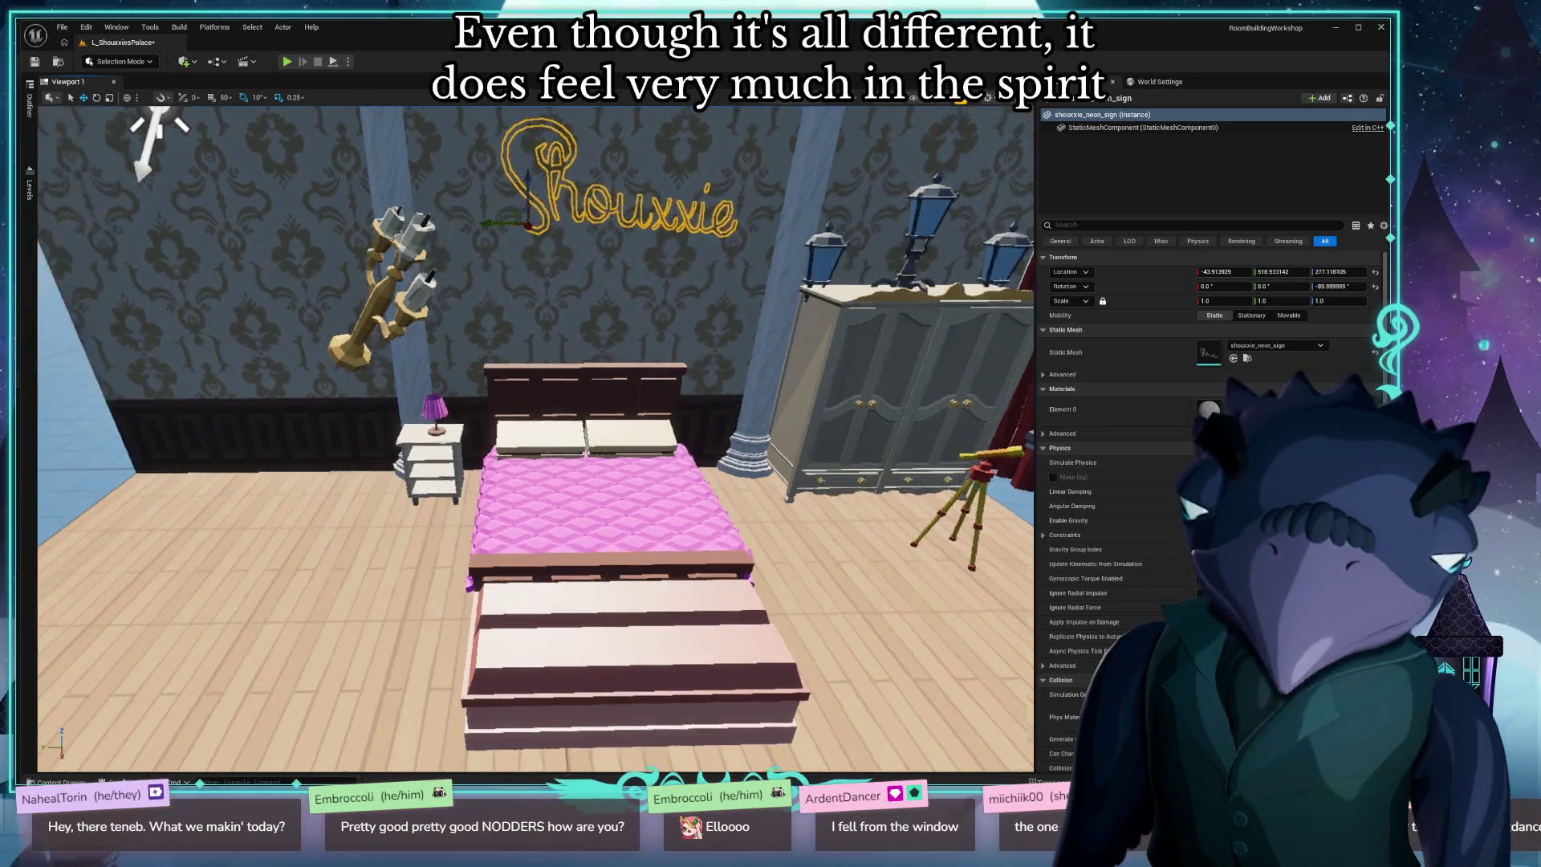
{"action": "mouse_move", "coordinate": [593, 256]}
{"action": "left_mouse_down"}
{"action": "mouse_move", "coordinate": [407, 367]}
{"action": "mouse_move", "coordinate": [303, 358]}
{"action": "left_mouse_up"}
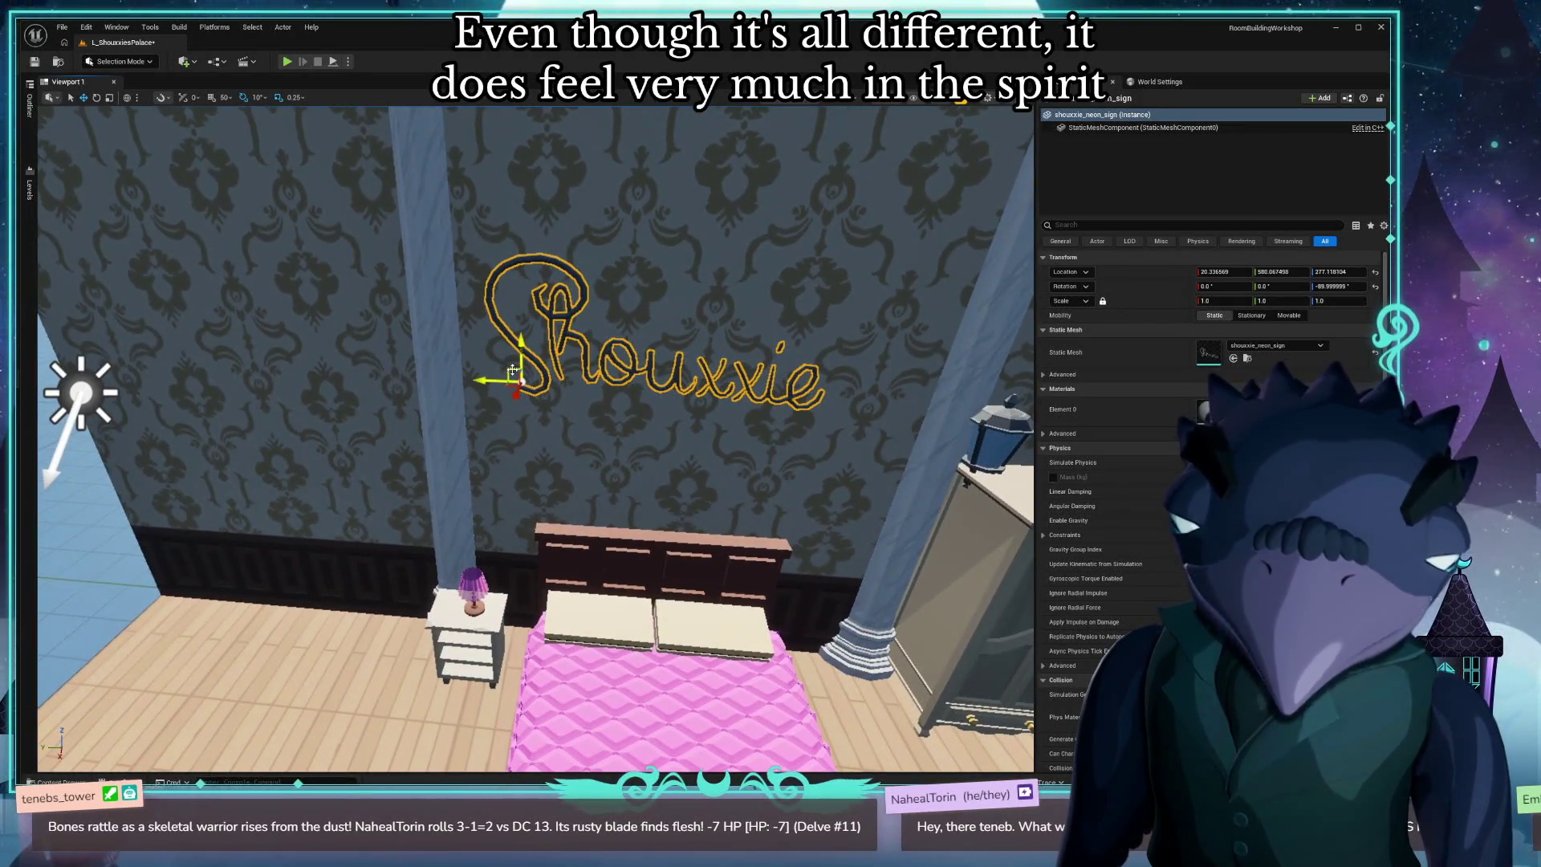
{"action": "left_click_drag", "start_coordinate": [530, 439], "coordinate": [526, 444]}
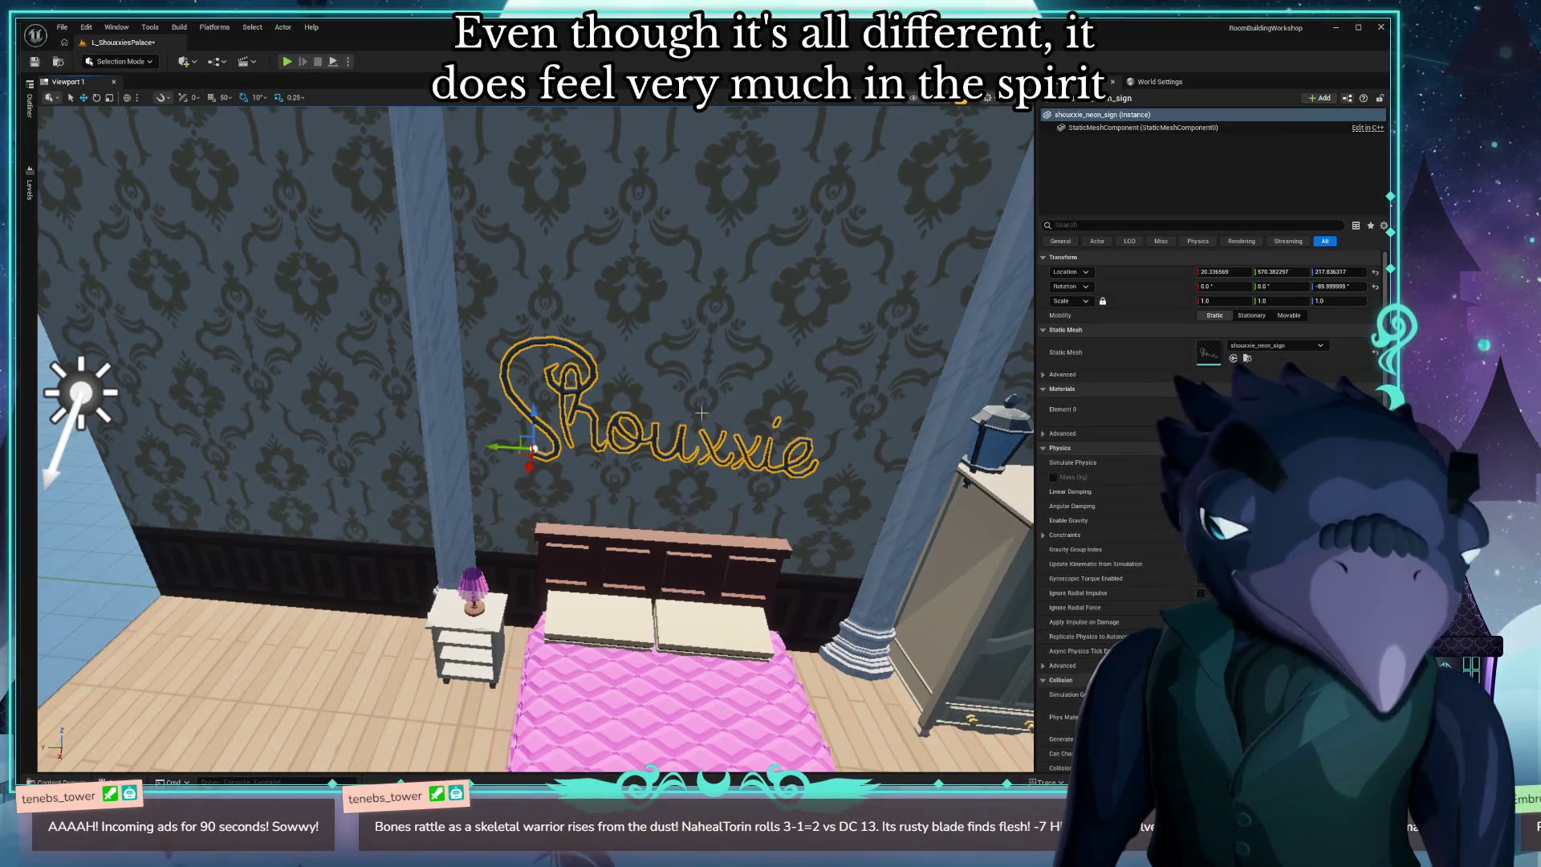
{"action": "left_click_drag", "start_coordinate": [701, 413], "coordinate": [720, 329]}
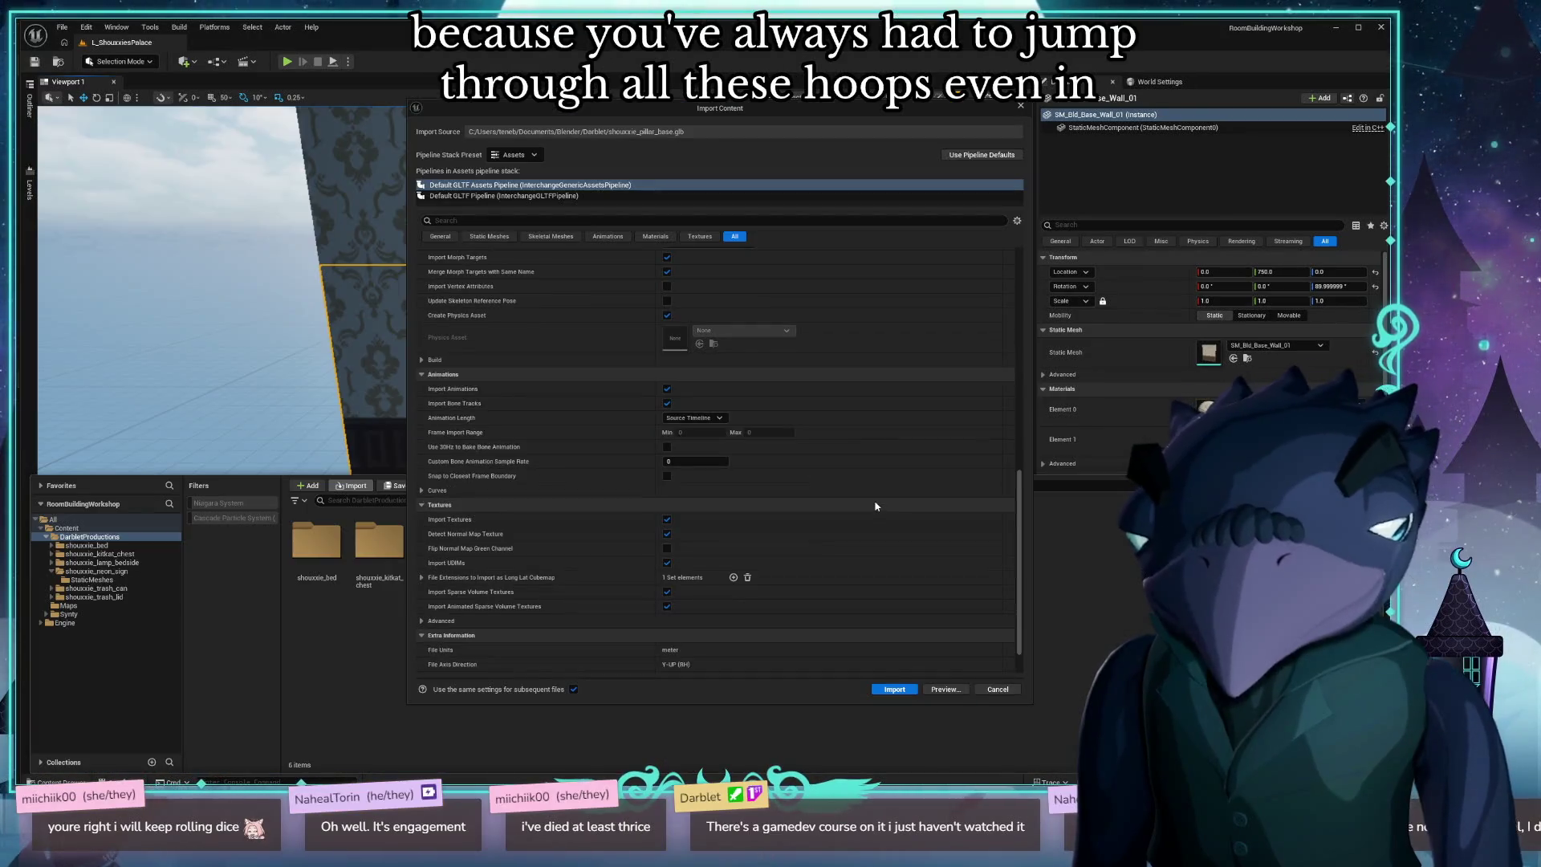
Review the Import Content options for the pillar base glb.
{"action": "scroll", "coordinate": [876, 506], "scroll_direction": "down", "scroll_amount": 2}
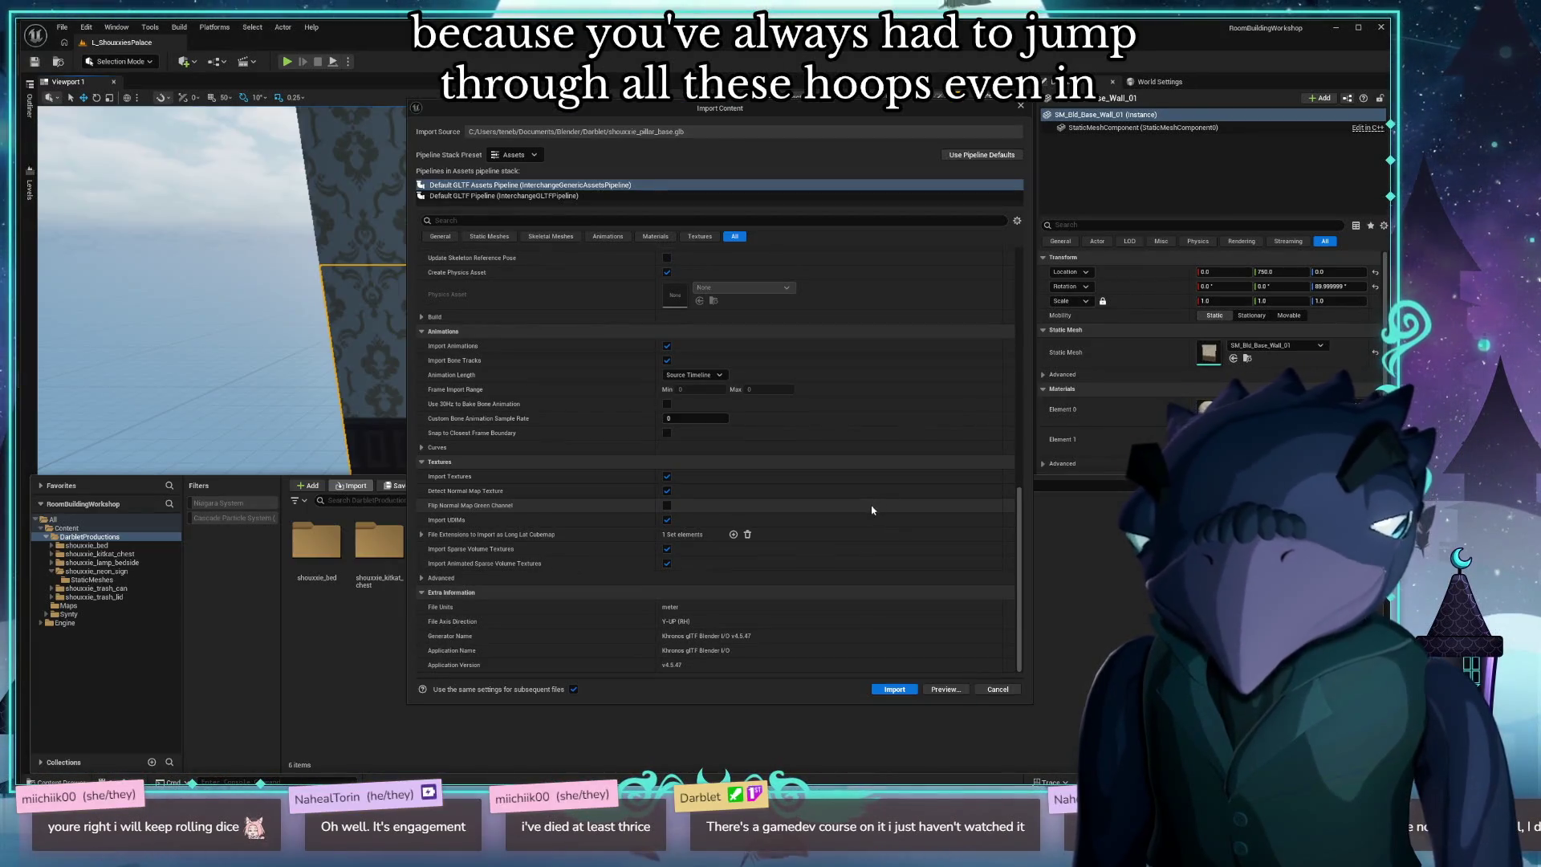
{"action": "scroll", "coordinate": [867, 522], "scroll_direction": "up", "scroll_amount": 10}
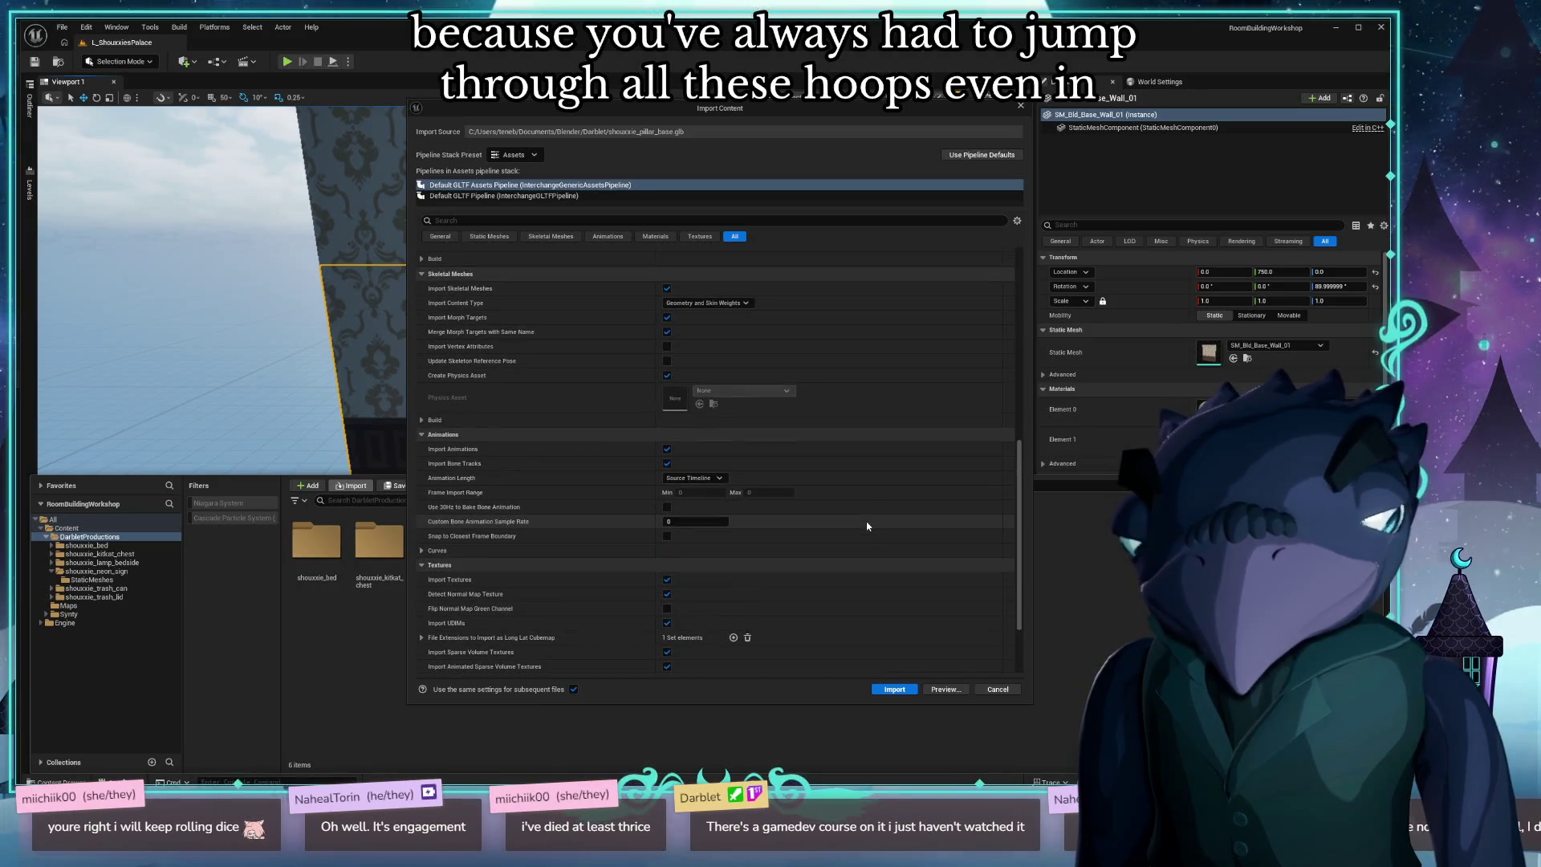
{"action": "scroll", "coordinate": [867, 526], "scroll_direction": "up", "scroll_amount": 10}
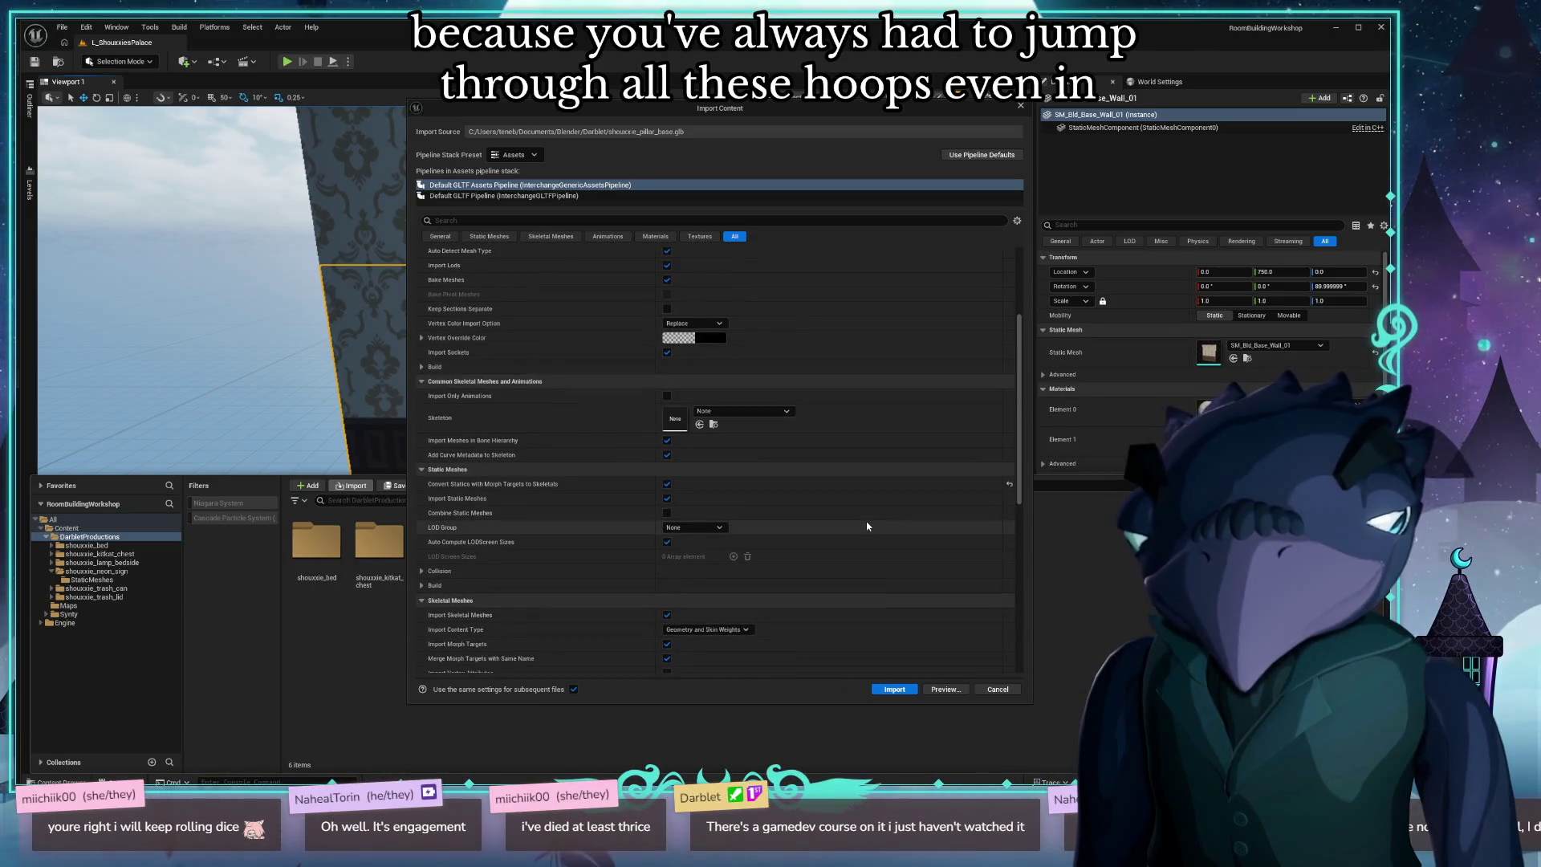
{"action": "scroll", "coordinate": [867, 526], "scroll_direction": "up", "scroll_amount": 6}
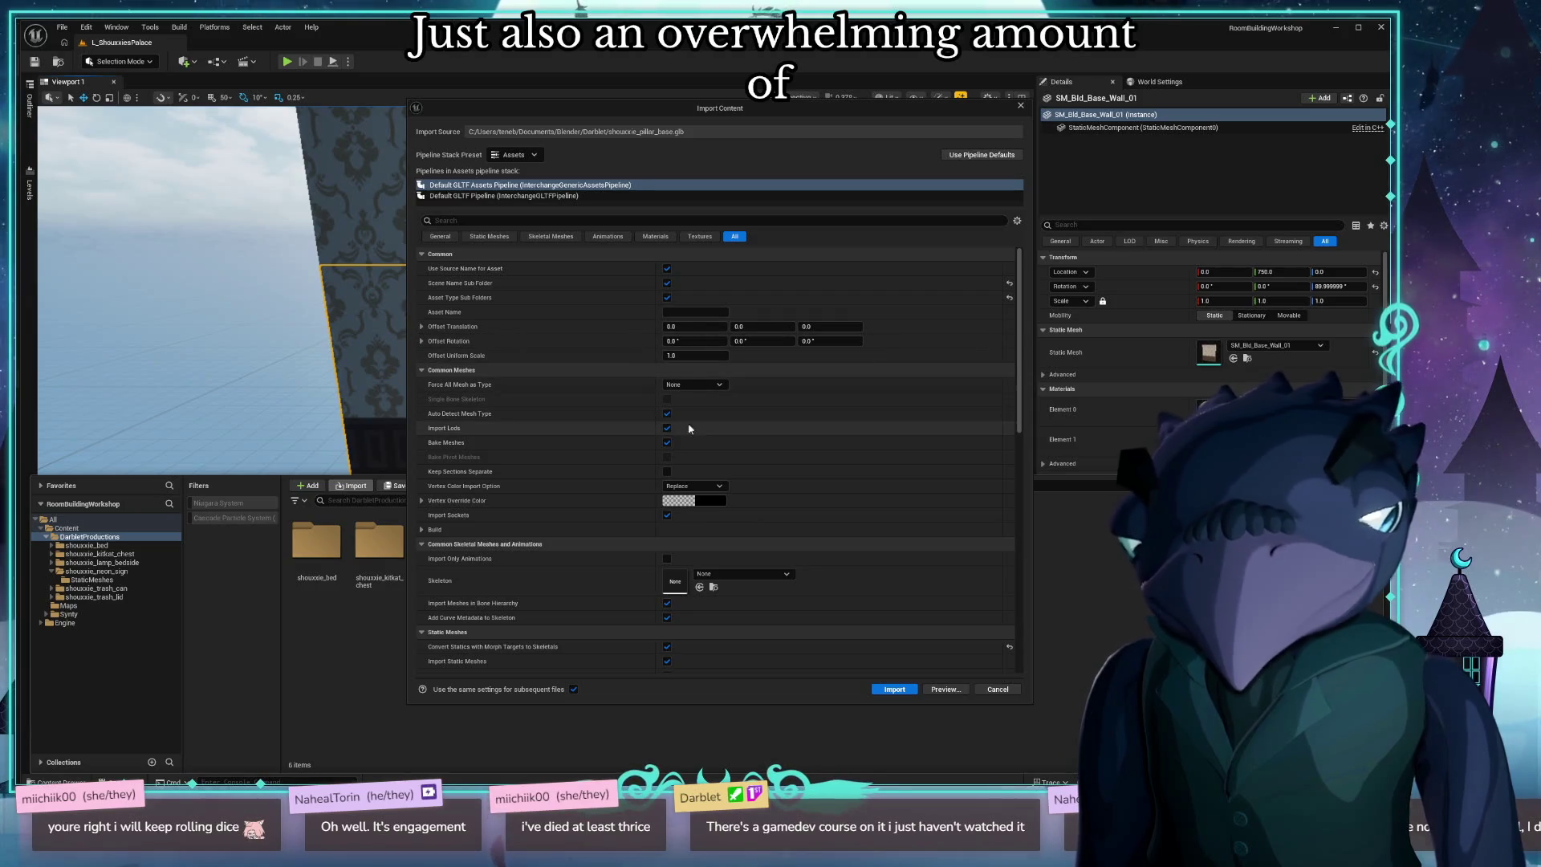
{"action": "scroll", "coordinate": [768, 444], "scroll_direction": "down", "scroll_amount": 4}
{"action": "scroll", "coordinate": [767, 445], "scroll_direction": "down", "scroll_amount": 6}
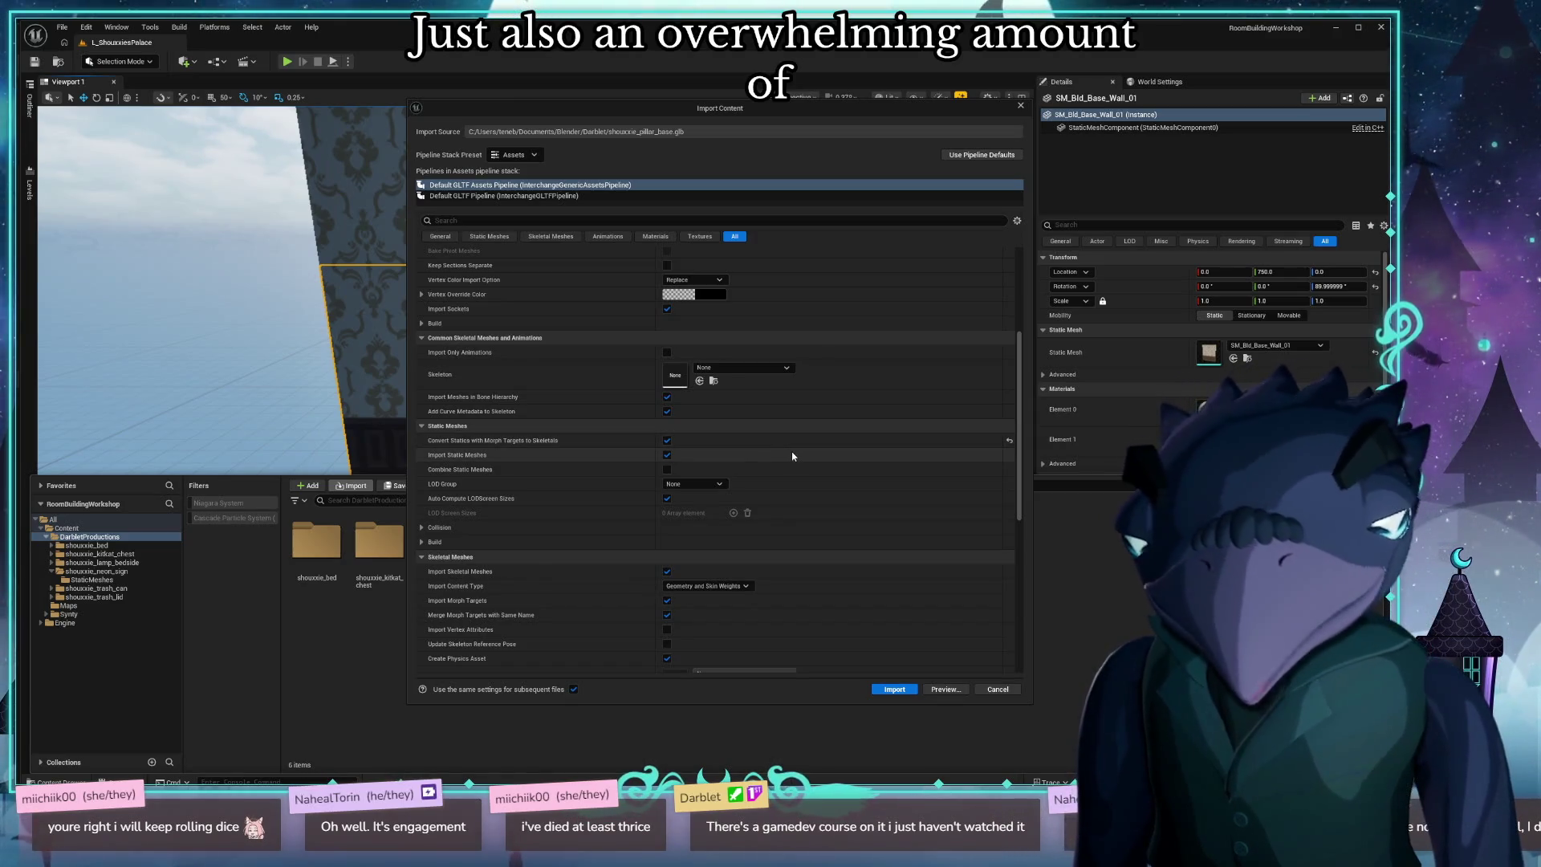
{"action": "mouse_move", "coordinate": [1018, 430]}
{"action": "left_mouse_down"}
{"action": "mouse_move", "coordinate": [1004, 517]}
{"action": "mouse_move", "coordinate": [1050, 596]}
{"action": "left_mouse_up"}
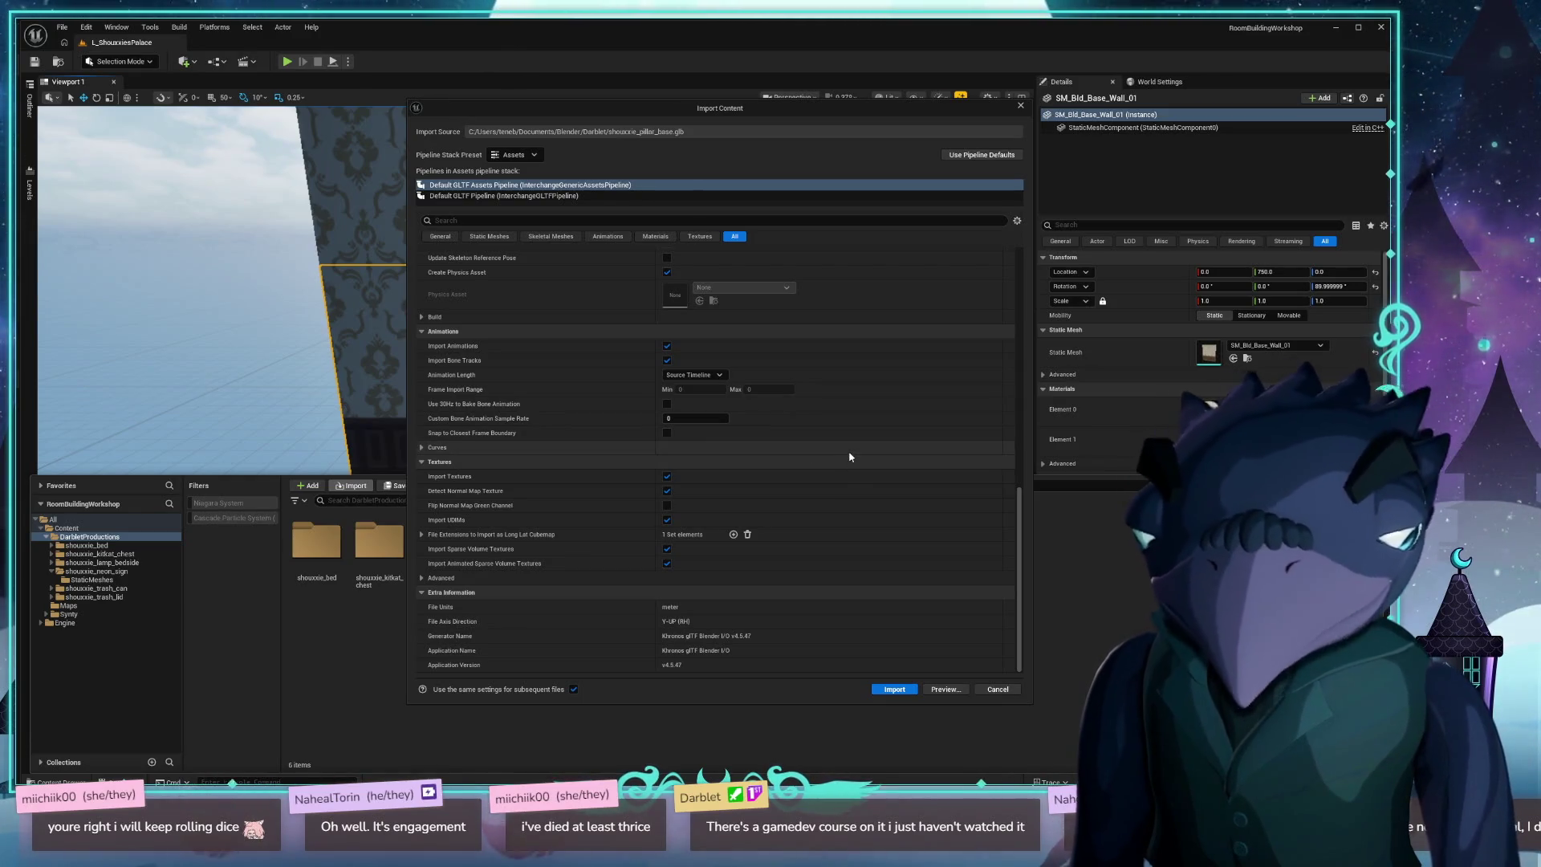
{"action": "scroll", "coordinate": [893, 527], "scroll_direction": "up", "scroll_amount": 3}
{"action": "scroll", "coordinate": [894, 527], "scroll_direction": "up", "scroll_amount": 3}
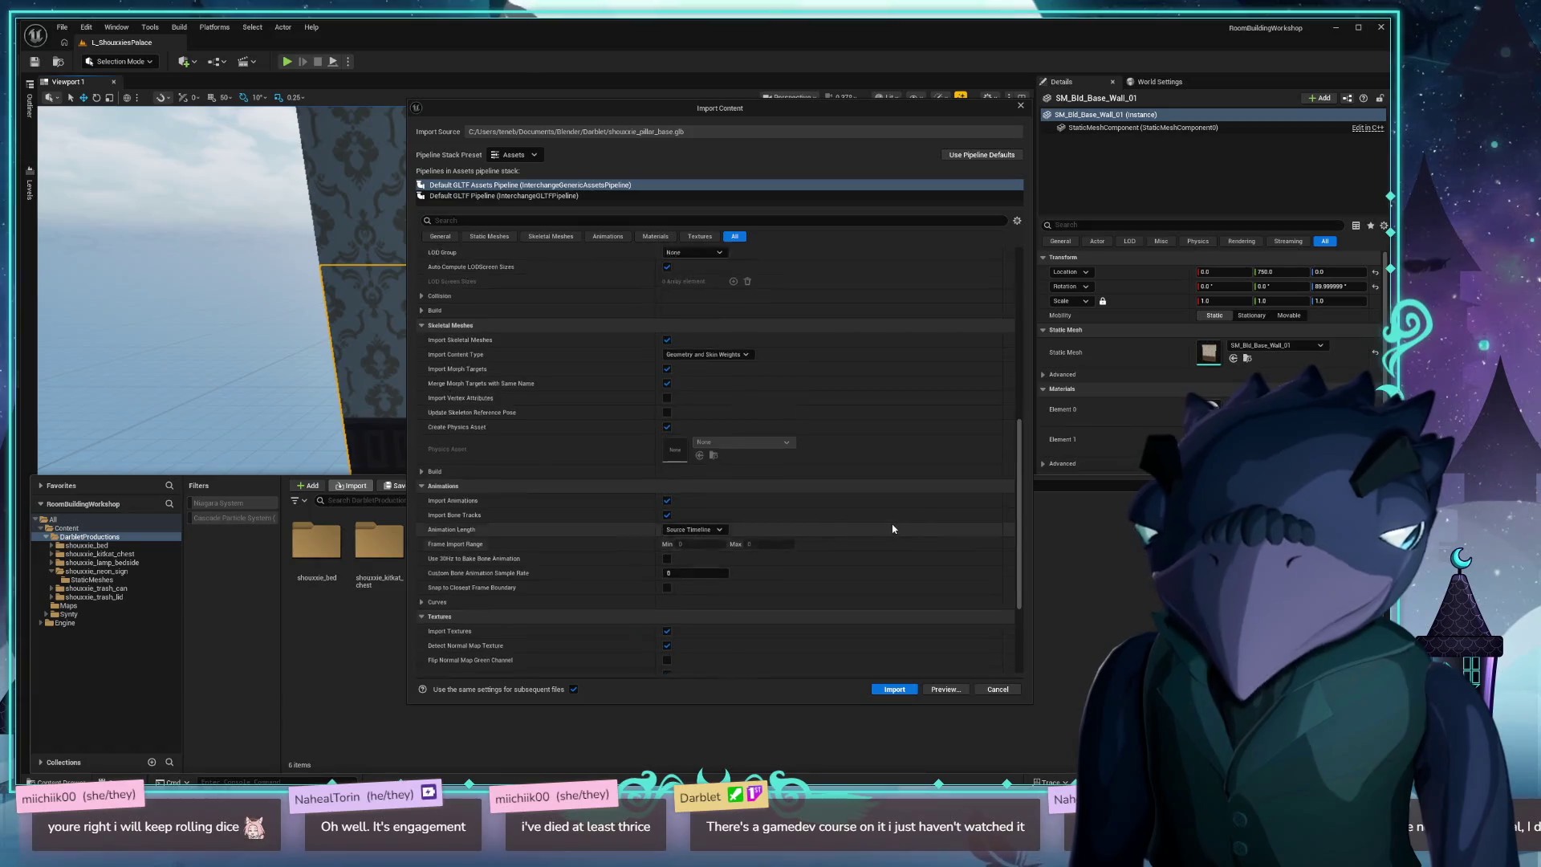
{"action": "scroll", "coordinate": [891, 535], "scroll_direction": "up", "scroll_amount": 3}
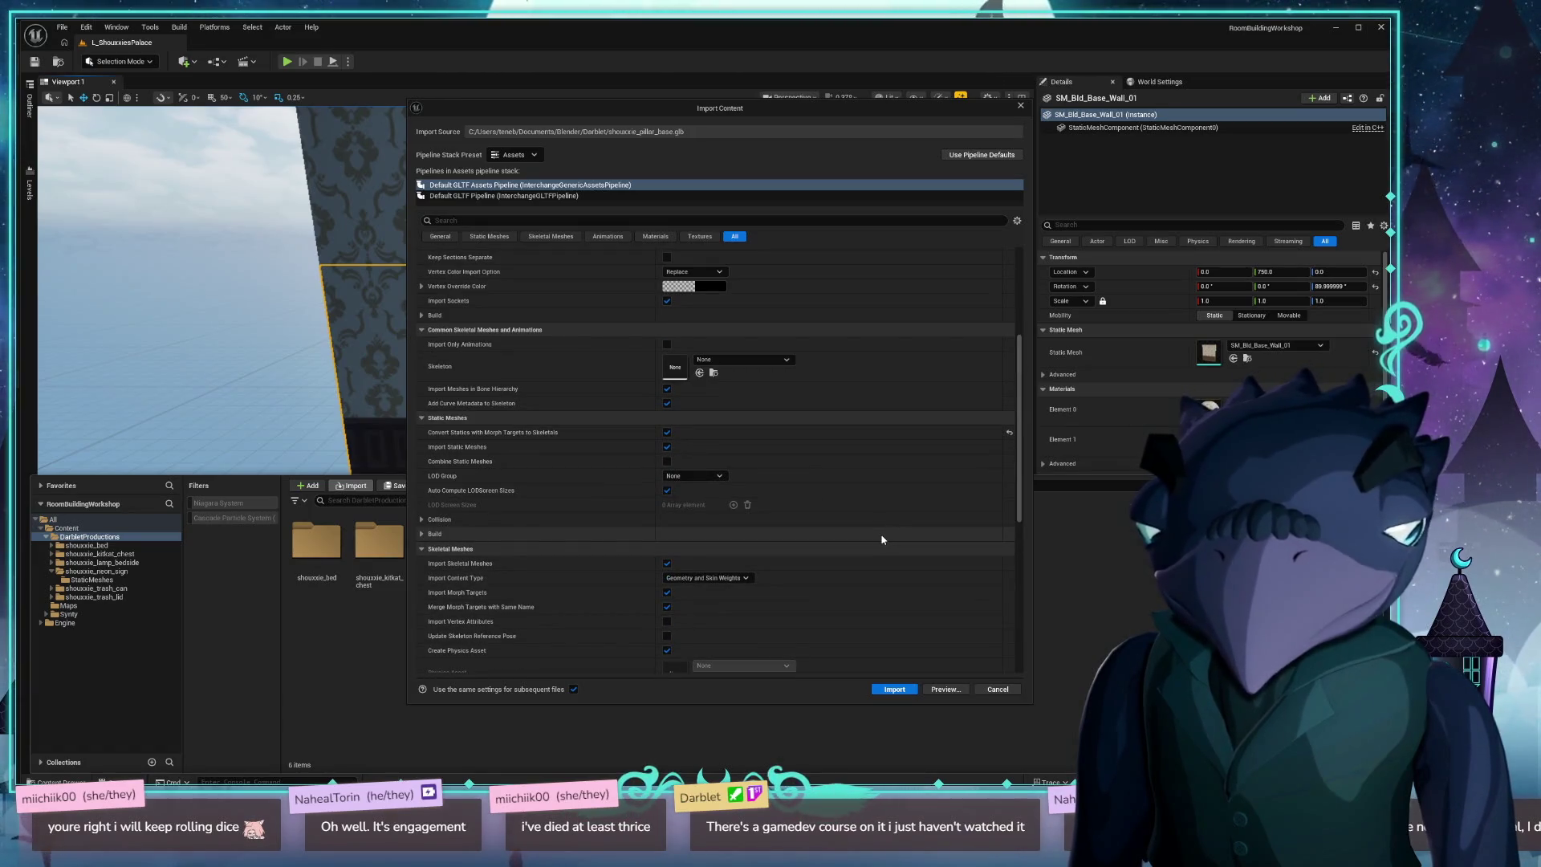
{"action": "scroll", "coordinate": [813, 517], "scroll_direction": "up", "scroll_amount": 5}
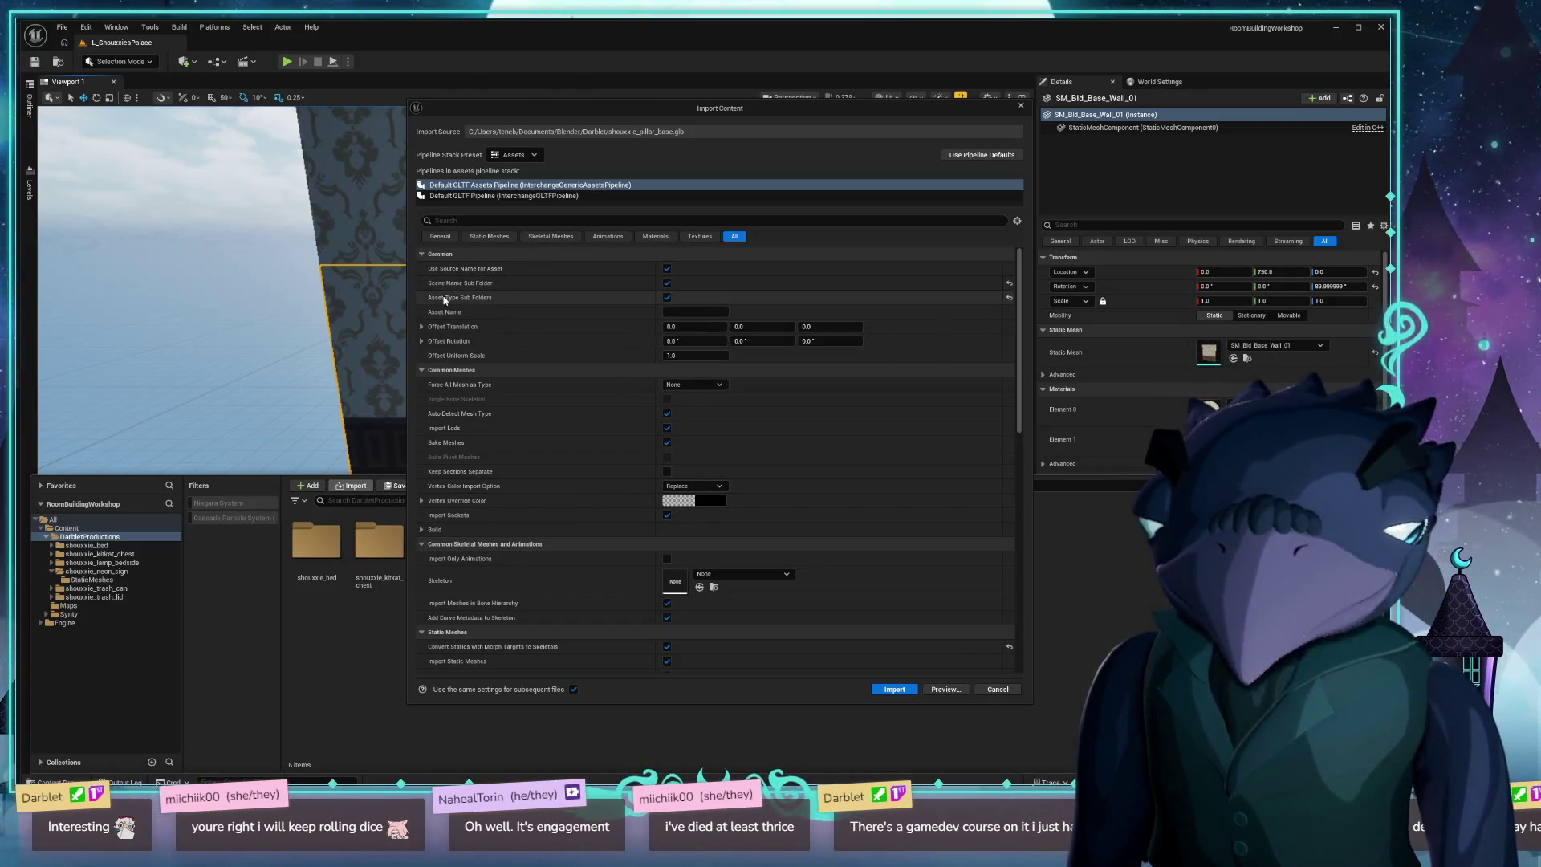
{"action": "scroll", "coordinate": [714, 375], "scroll_direction": "down", "scroll_amount": 3}
{"action": "scroll", "coordinate": [712, 377], "scroll_direction": "down", "scroll_amount": 10}
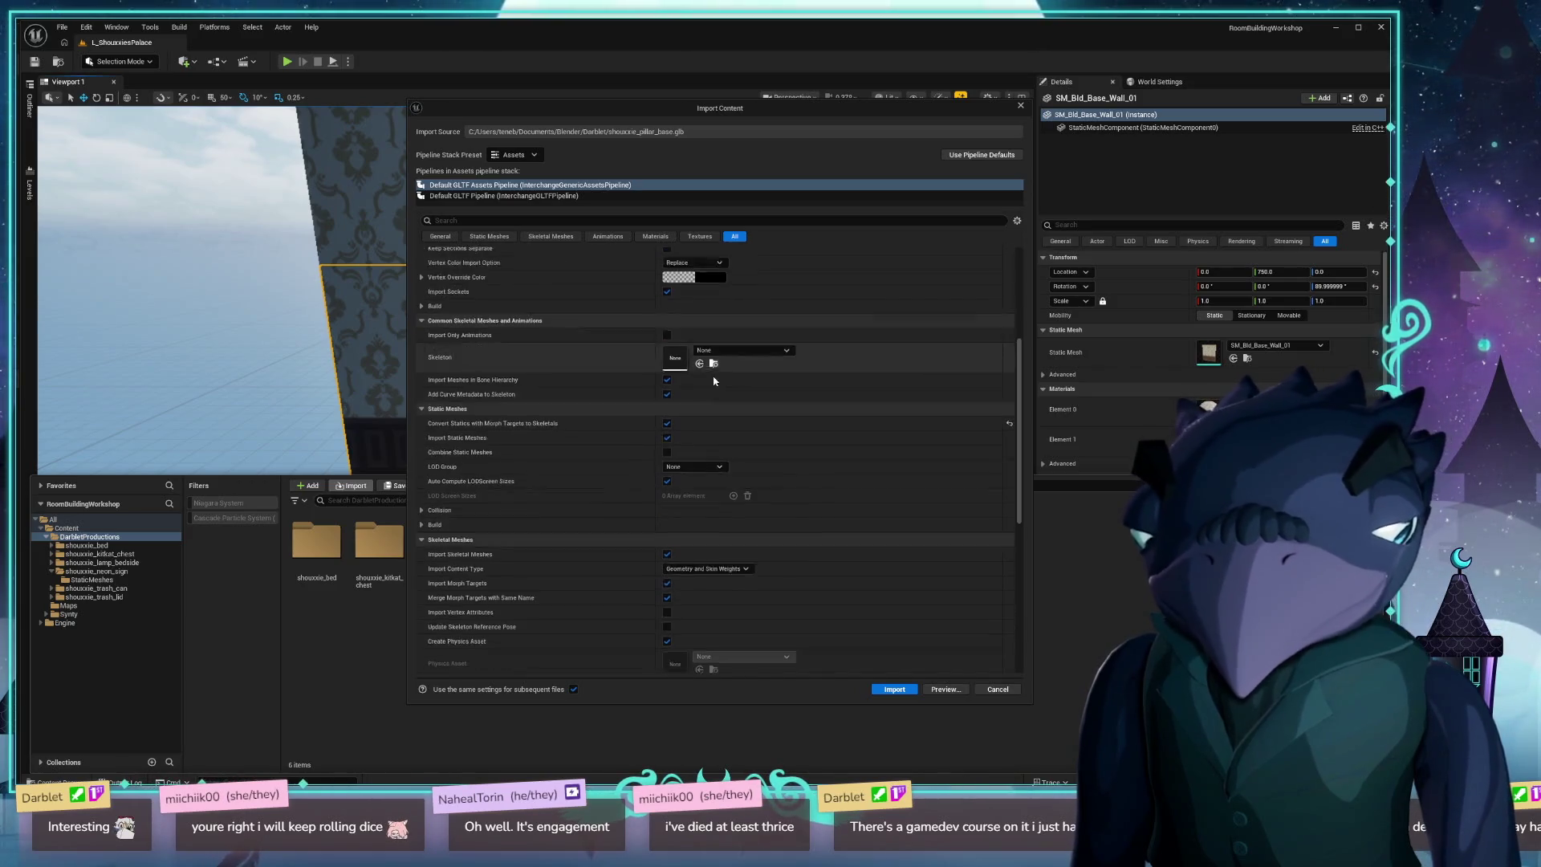
{"action": "scroll", "coordinate": [690, 497], "scroll_direction": "down", "scroll_amount": 2}
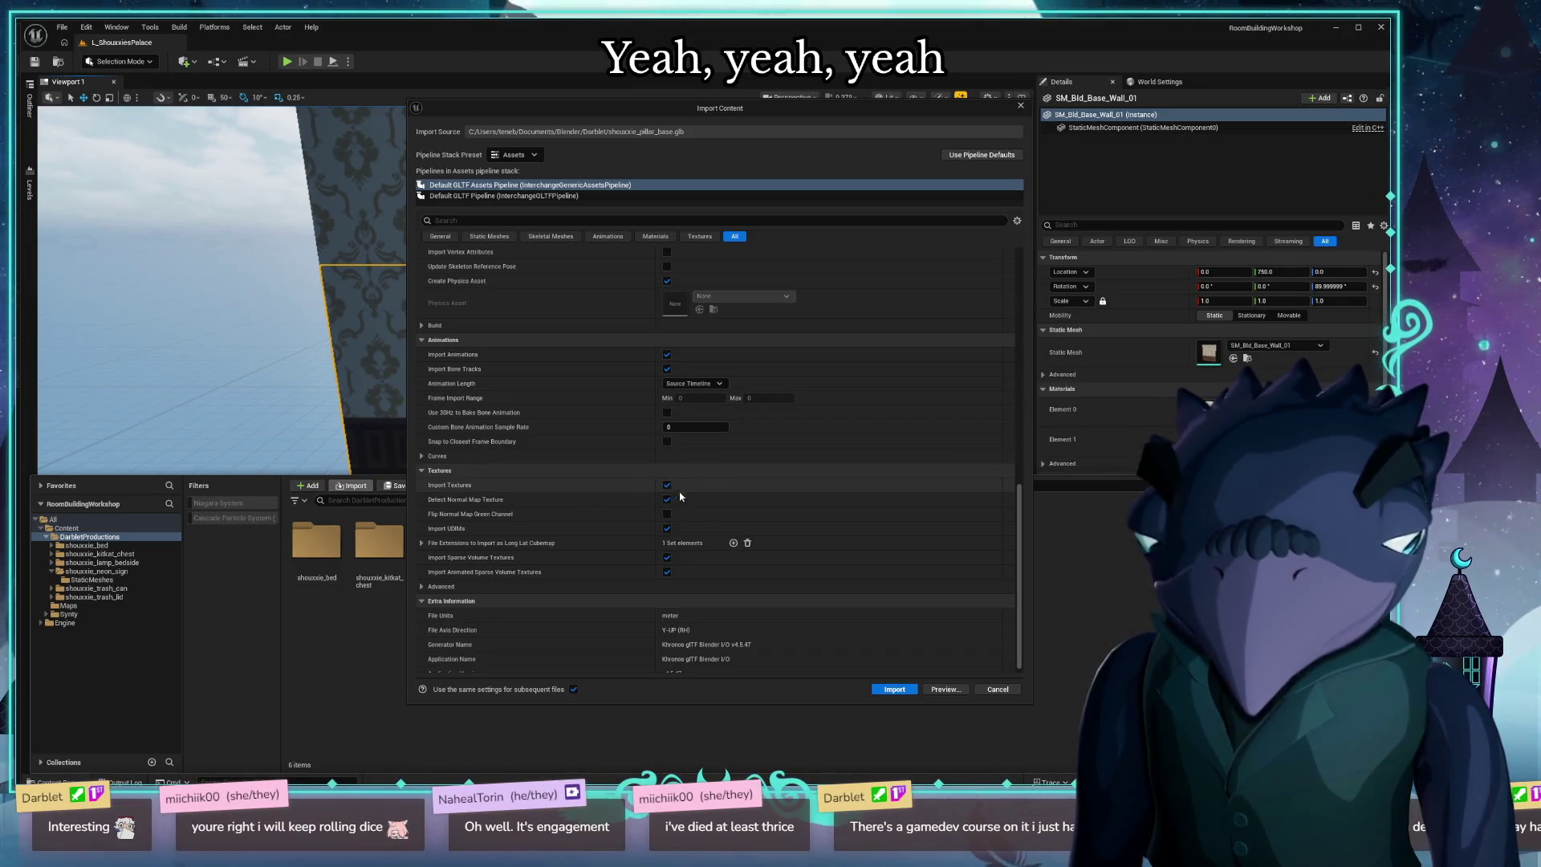
Expand and collapse the Textures Advanced section, then import with these settings.
{"action": "left_click", "coordinate": [426, 586]}
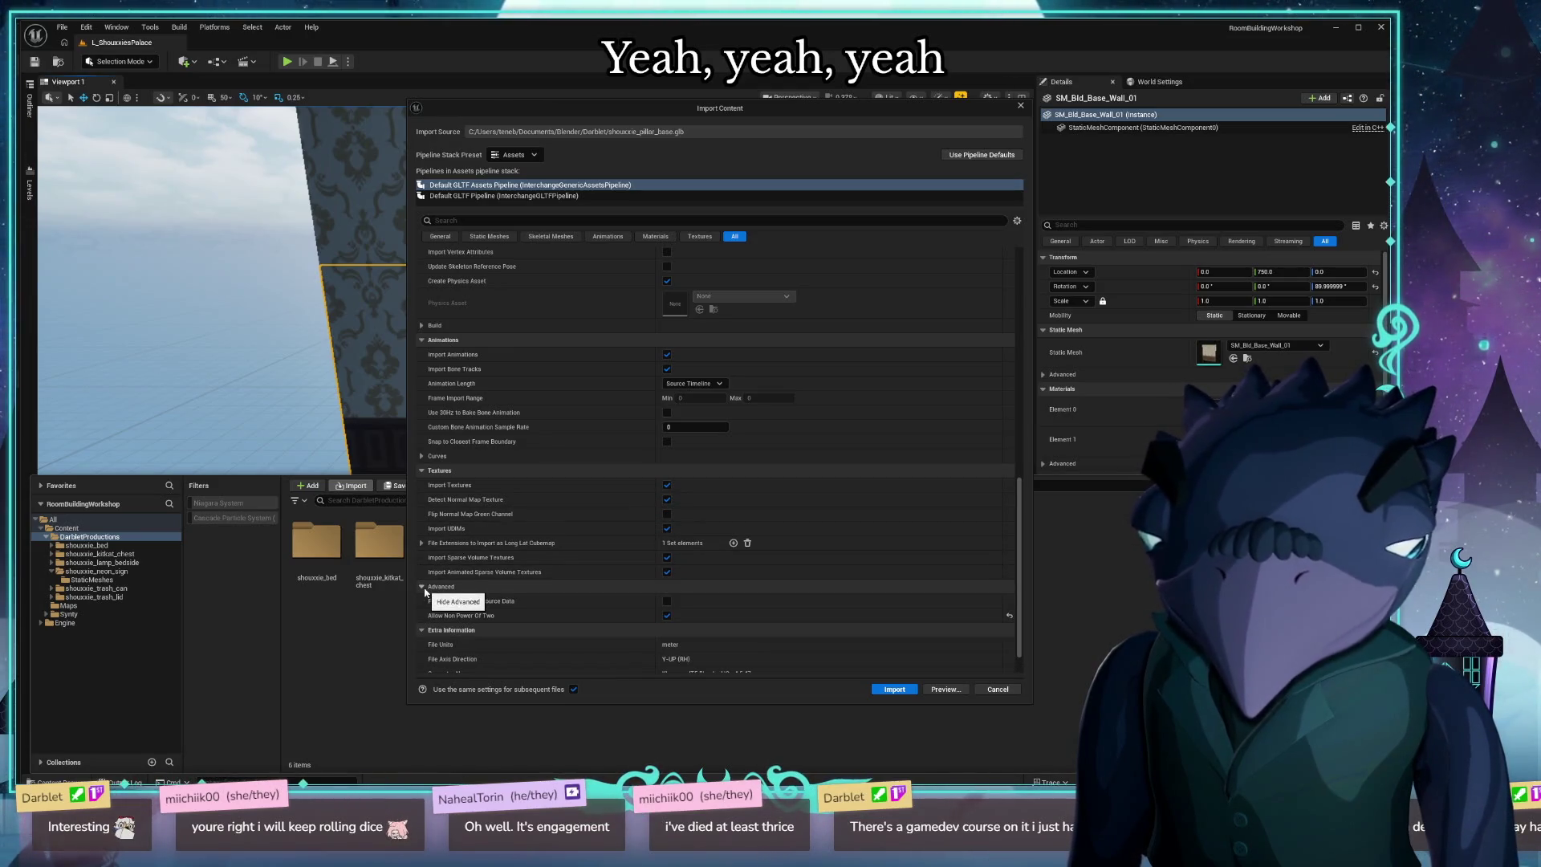
{"action": "left_click", "coordinate": [423, 588]}
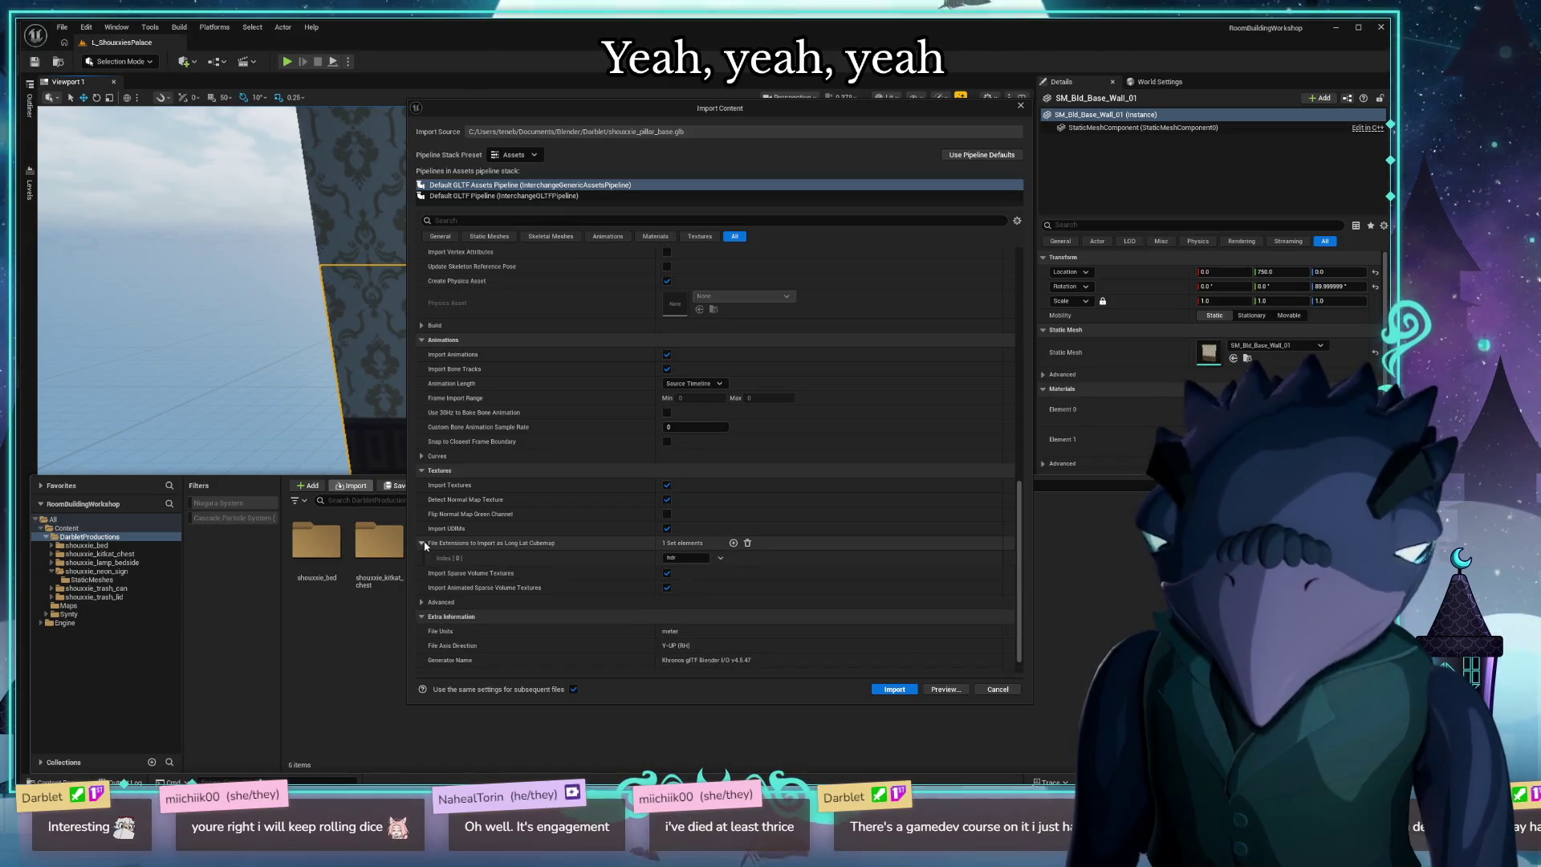
{"action": "scroll", "coordinate": [691, 559], "scroll_direction": "down", "scroll_amount": 1}
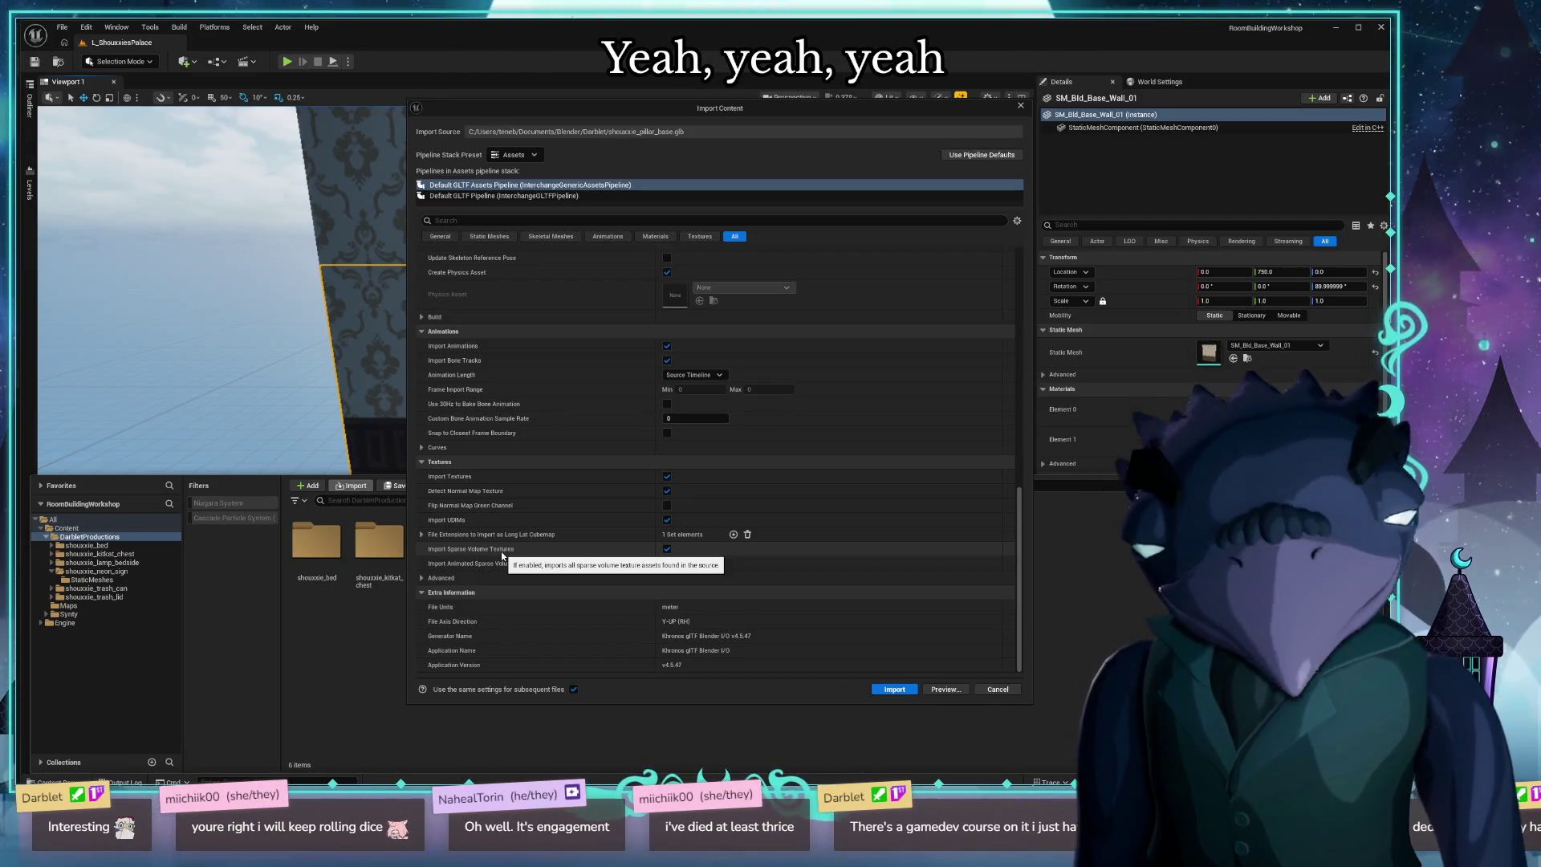
{"action": "left_click", "coordinate": [909, 692]}
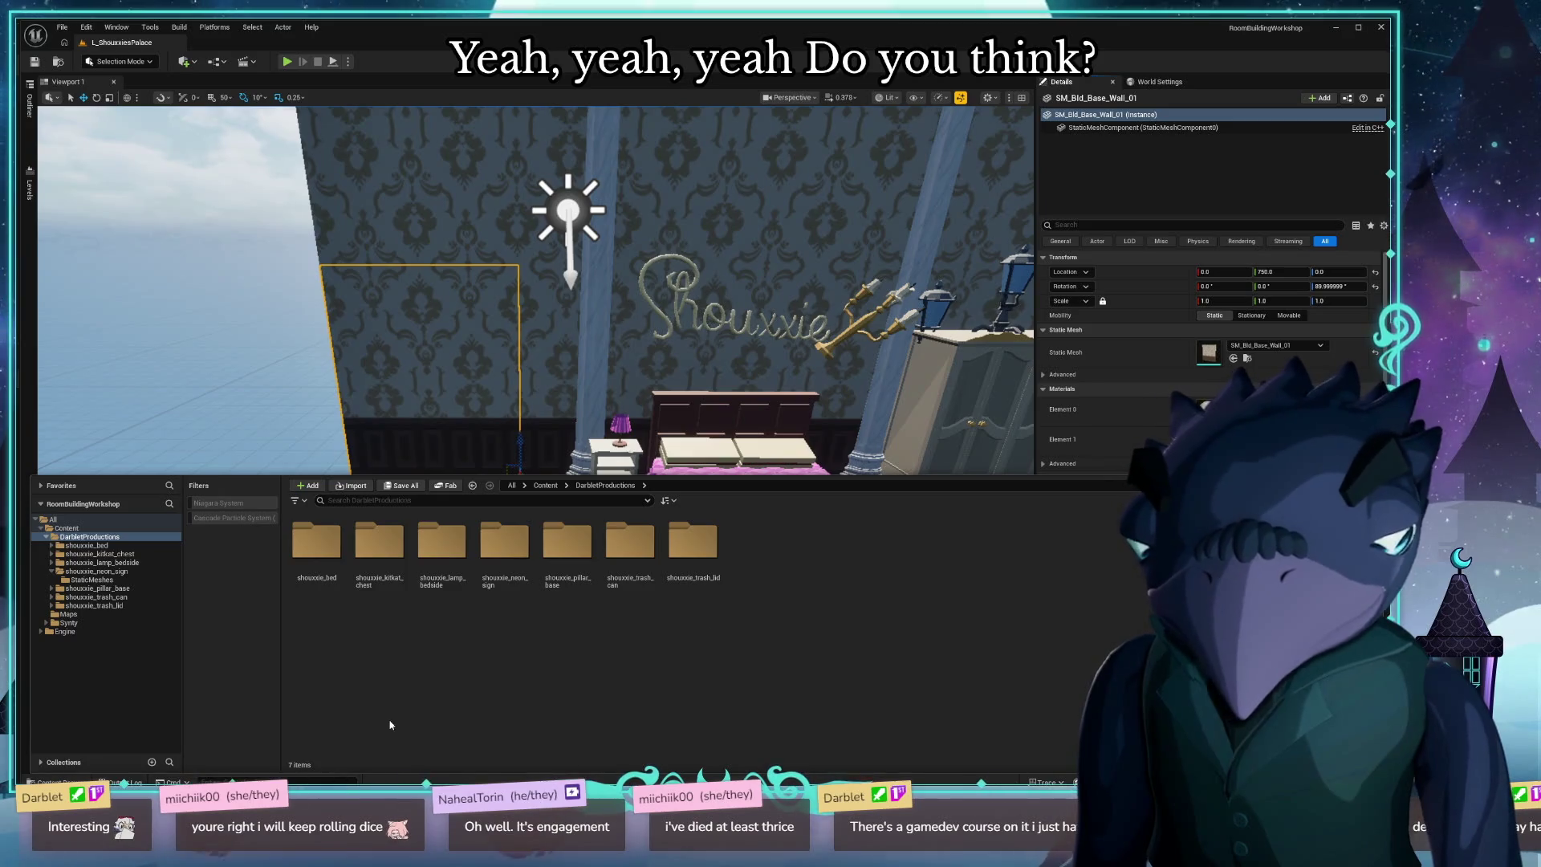
Open the Blanket material from shouxxie_bed's Materials folder.
{"action": "double_click", "coordinate": [316, 542]}
{"action": "double_click", "coordinate": [394, 544]}
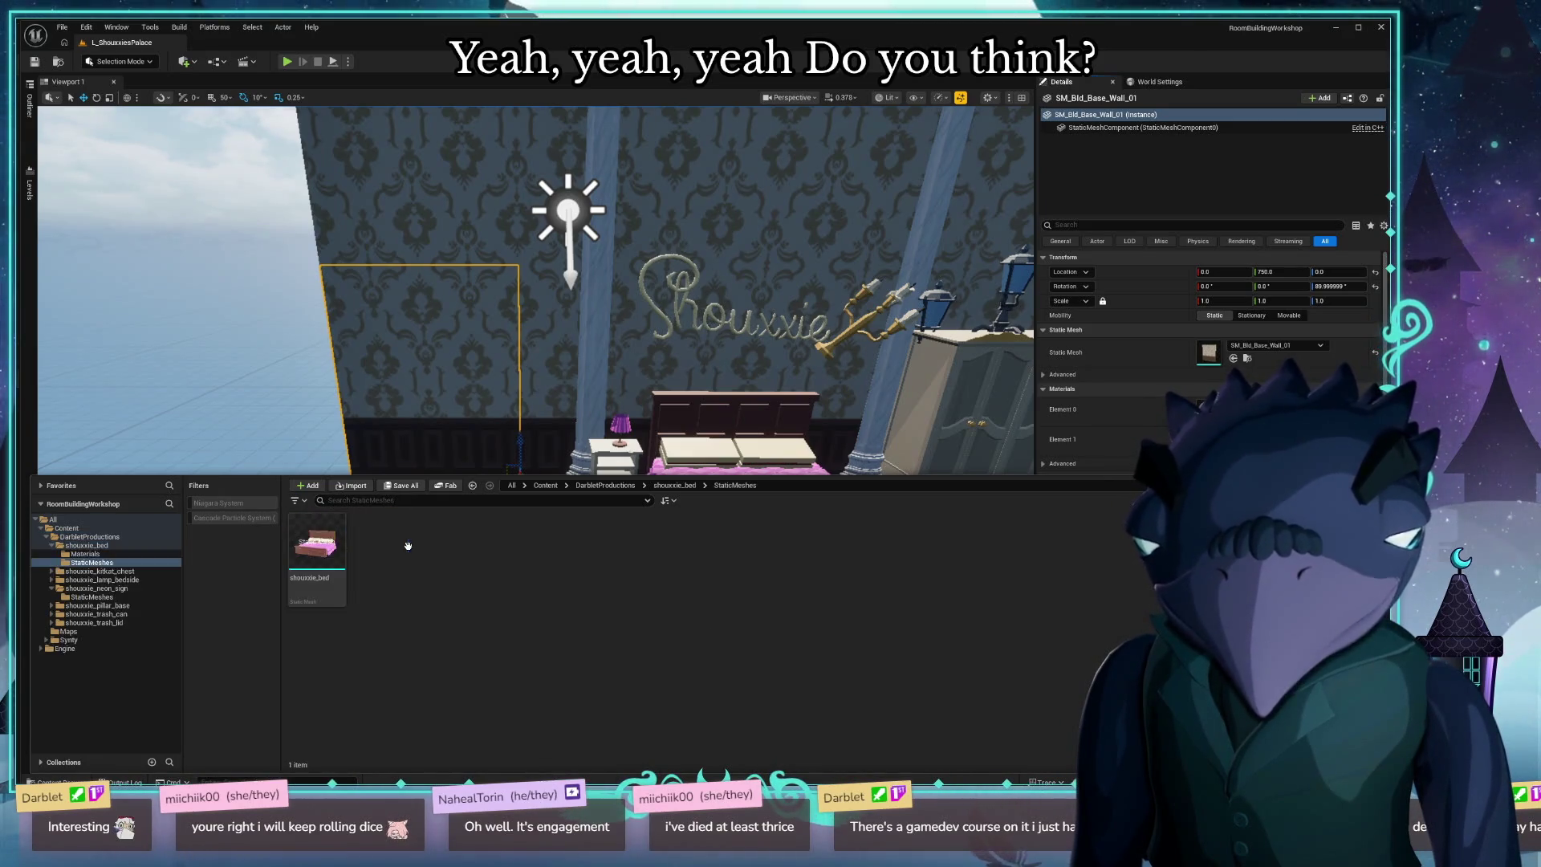
{"action": "key", "text": "alt+Left"}
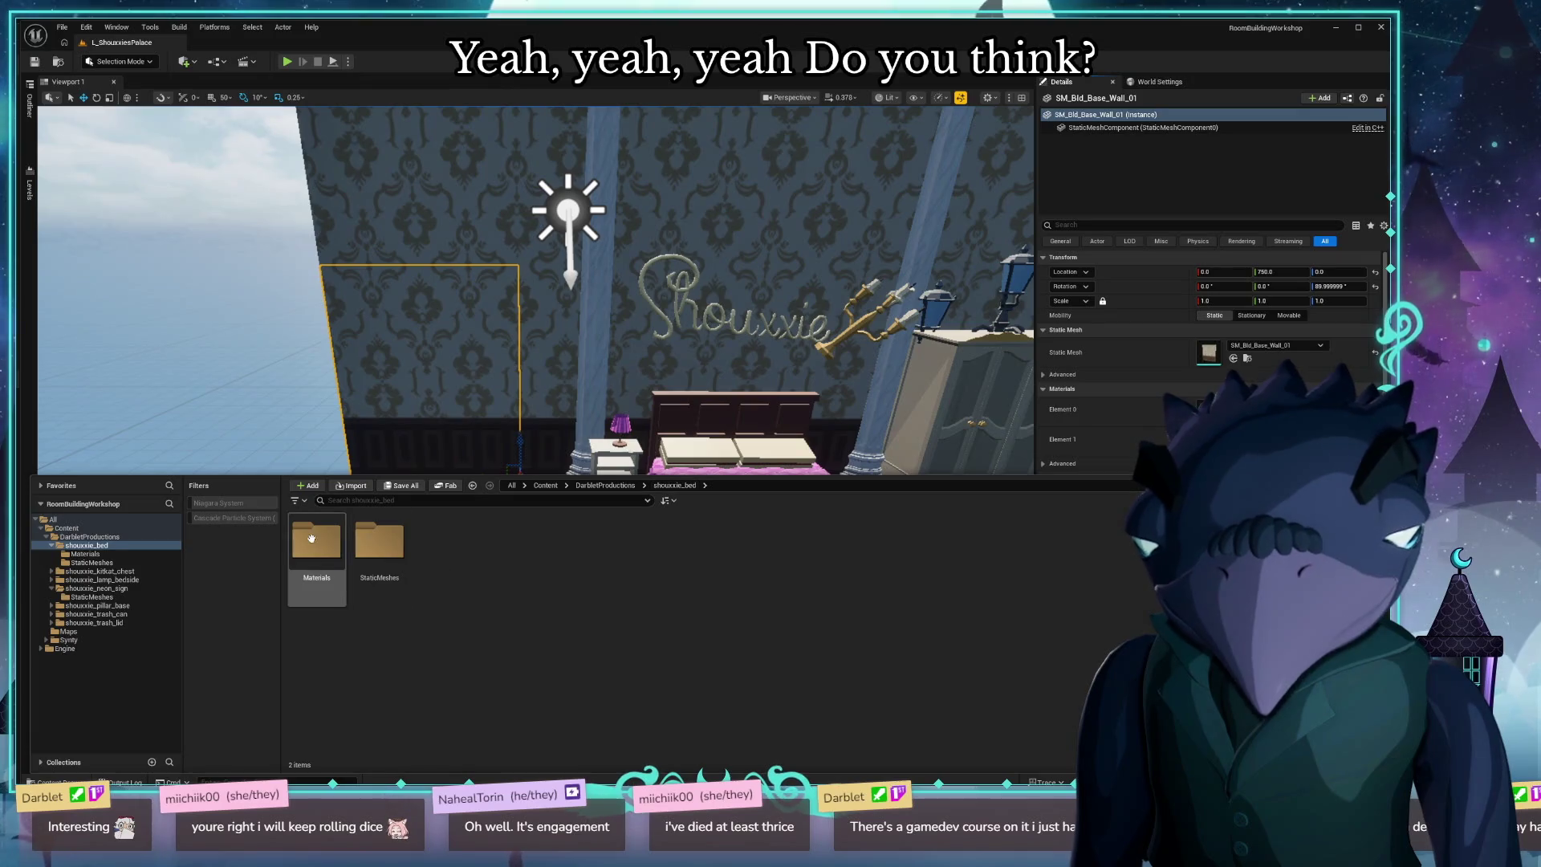
{"action": "double_click", "coordinate": [311, 539]}
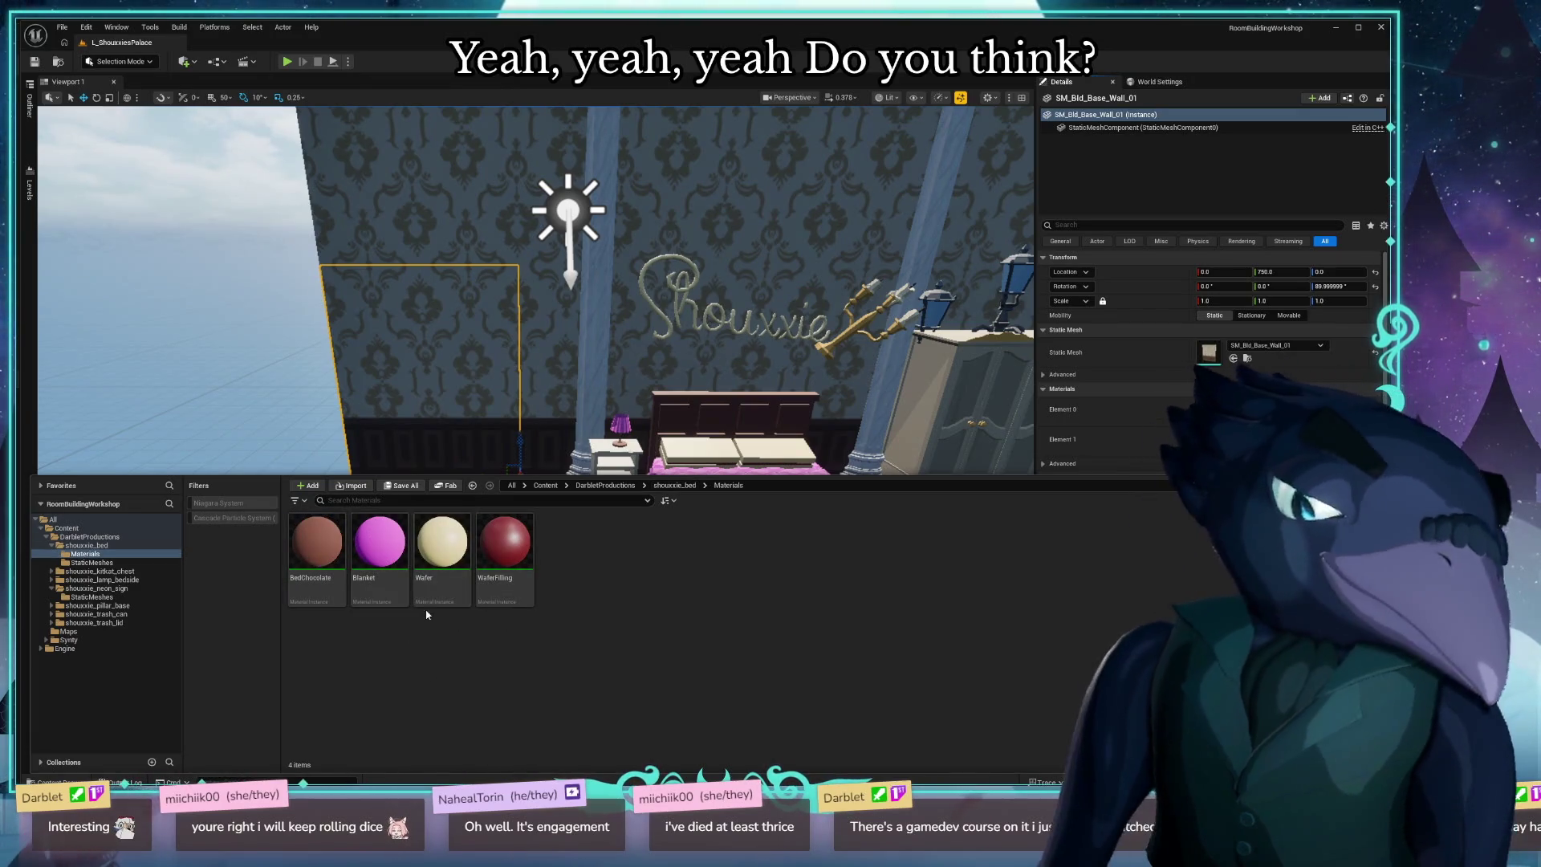
{"action": "double_click", "coordinate": [376, 562]}
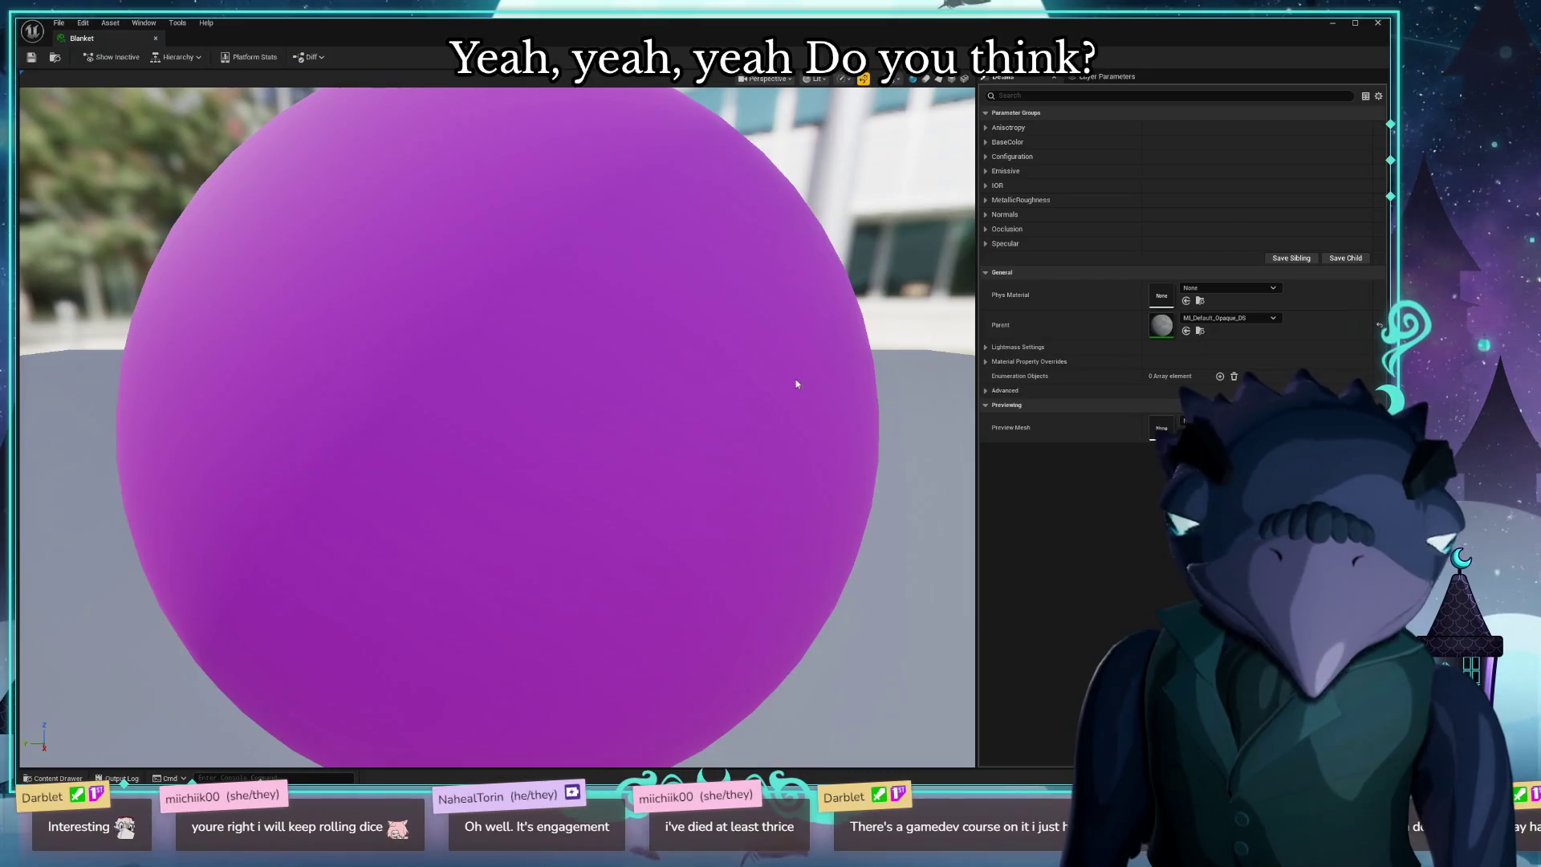
Expand BaseColor to show the lavender colour and move the editor aside to reveal the bedroom.
{"action": "left_click", "coordinate": [985, 128]}
{"action": "left_click", "coordinate": [986, 157]}
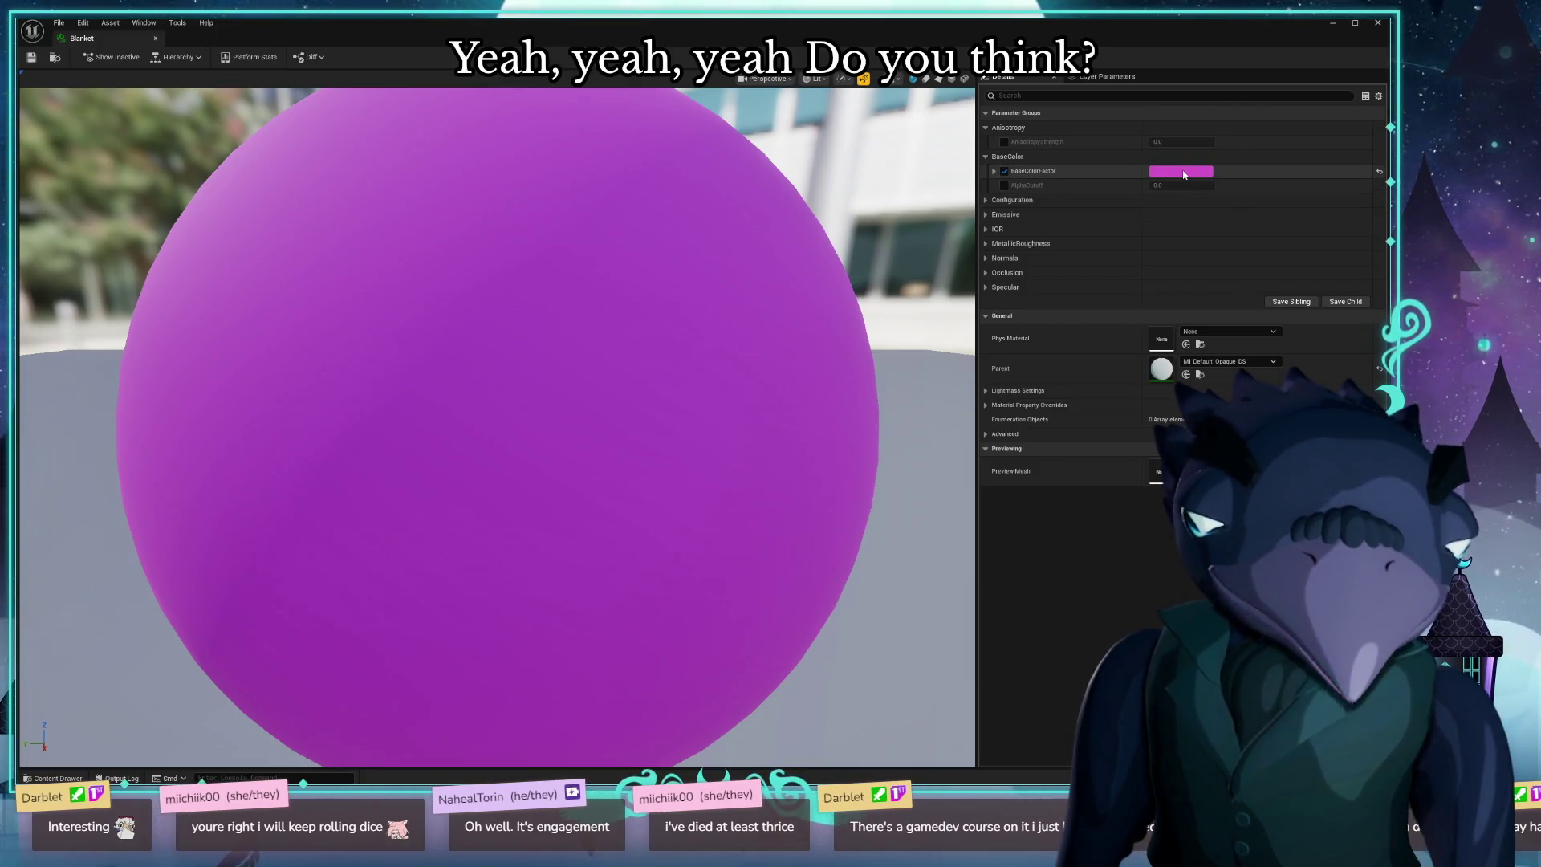
{"action": "mouse_move", "coordinate": [325, 22]}
{"action": "left_mouse_down"}
{"action": "mouse_move", "coordinate": [844, 271]}
{"action": "mouse_move", "coordinate": [946, 488]}
{"action": "mouse_move", "coordinate": [436, 292]}
{"action": "mouse_move", "coordinate": [401, 306]}
{"action": "left_mouse_up"}
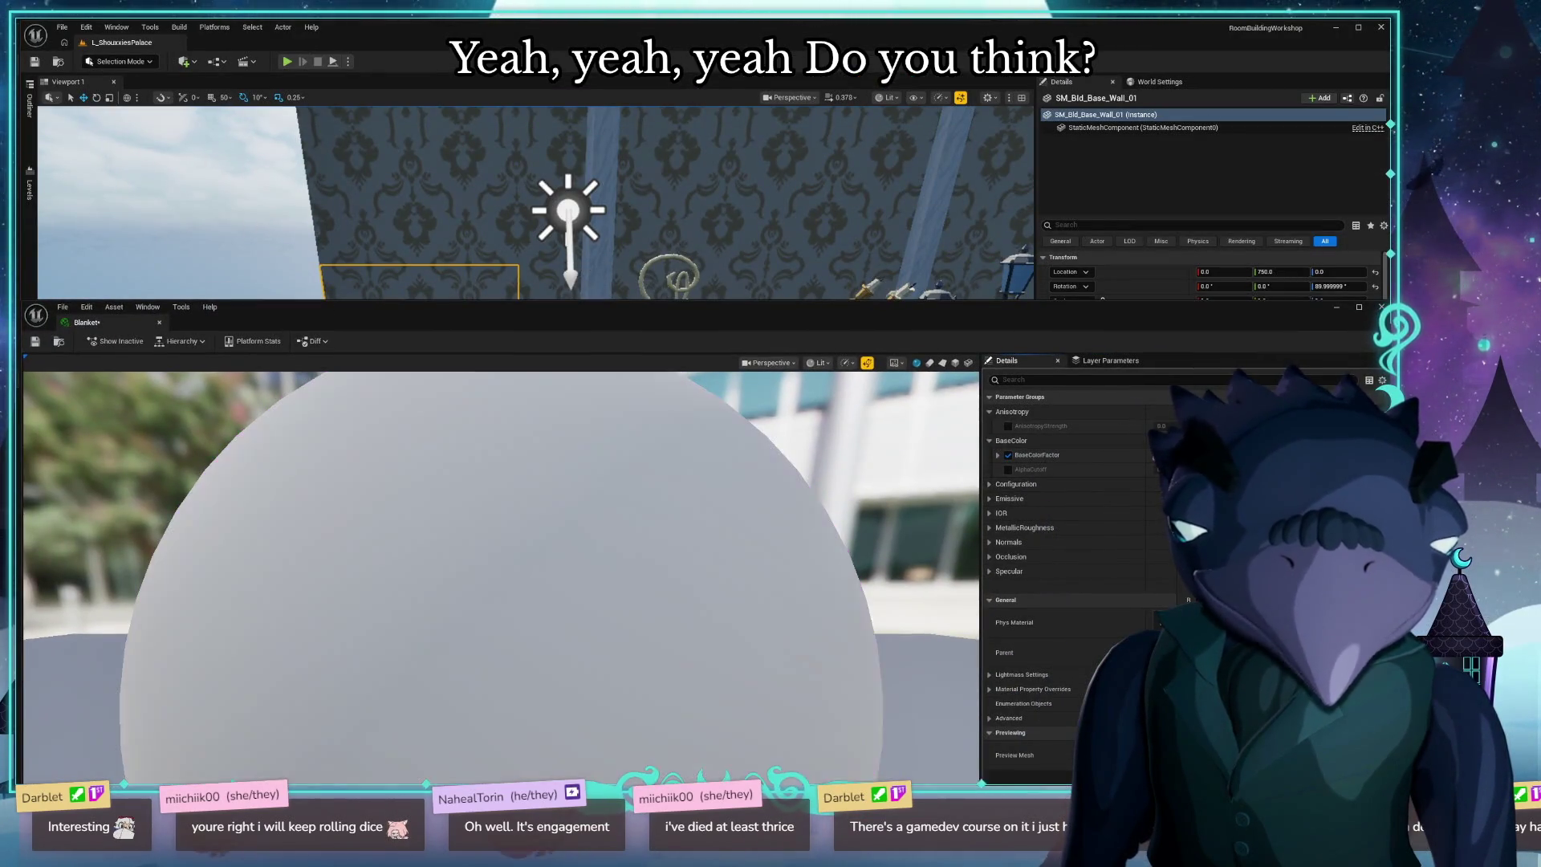
{"action": "mouse_move", "coordinate": [1008, 315]}
{"action": "left_mouse_down"}
{"action": "mouse_move", "coordinate": [1140, 652]}
{"action": "mouse_move", "coordinate": [1126, 564]}
{"action": "left_mouse_up"}
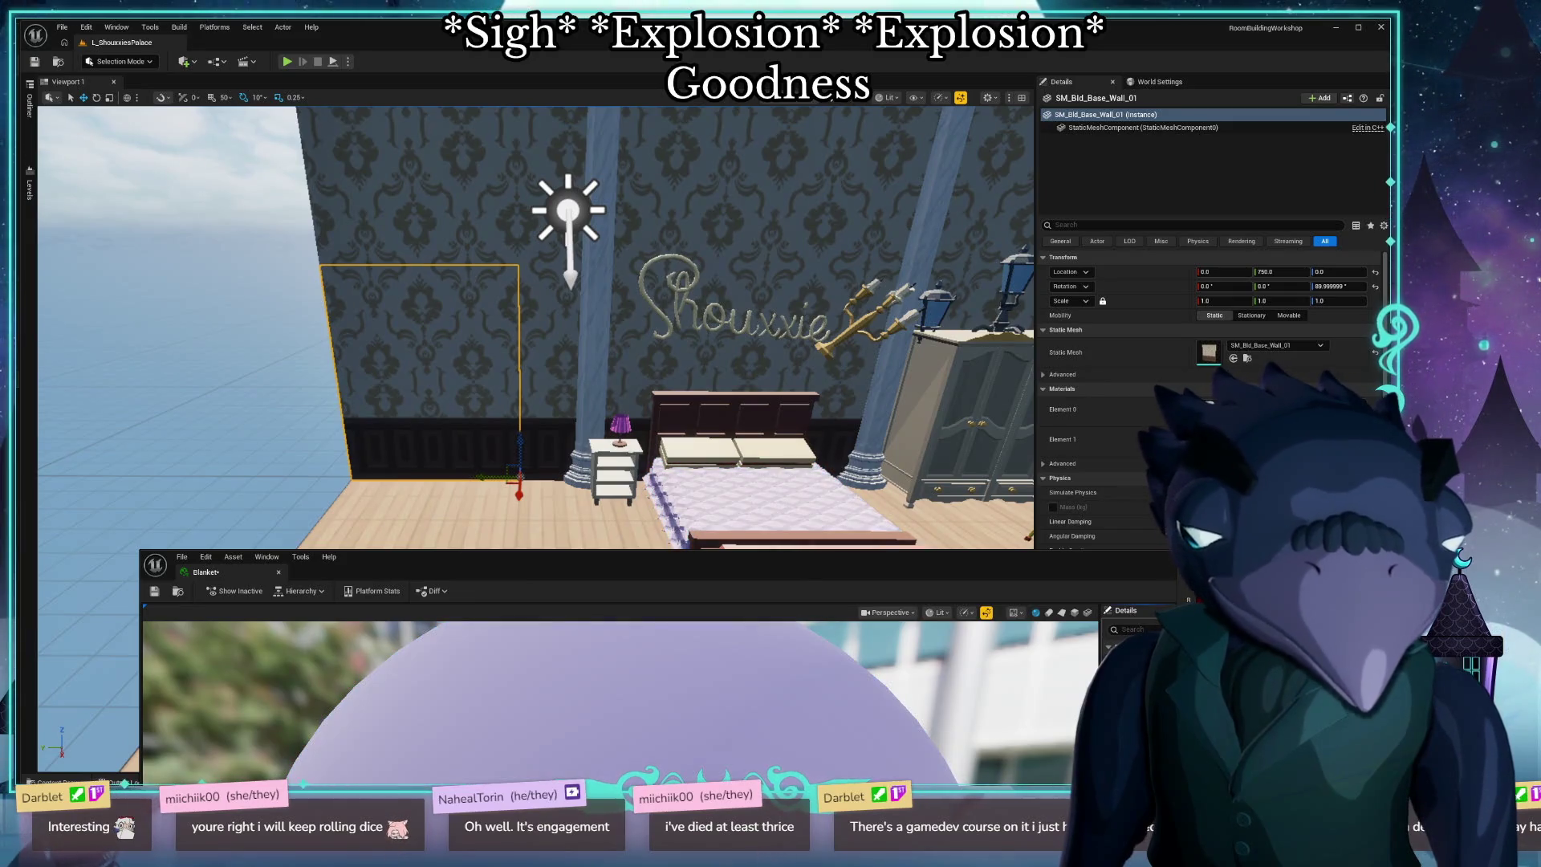
Maximize the Blanket editor and open its parent MI_Default_Opaque_DS, then the M_Default graph.
{"action": "double_click", "coordinate": [815, 576]}
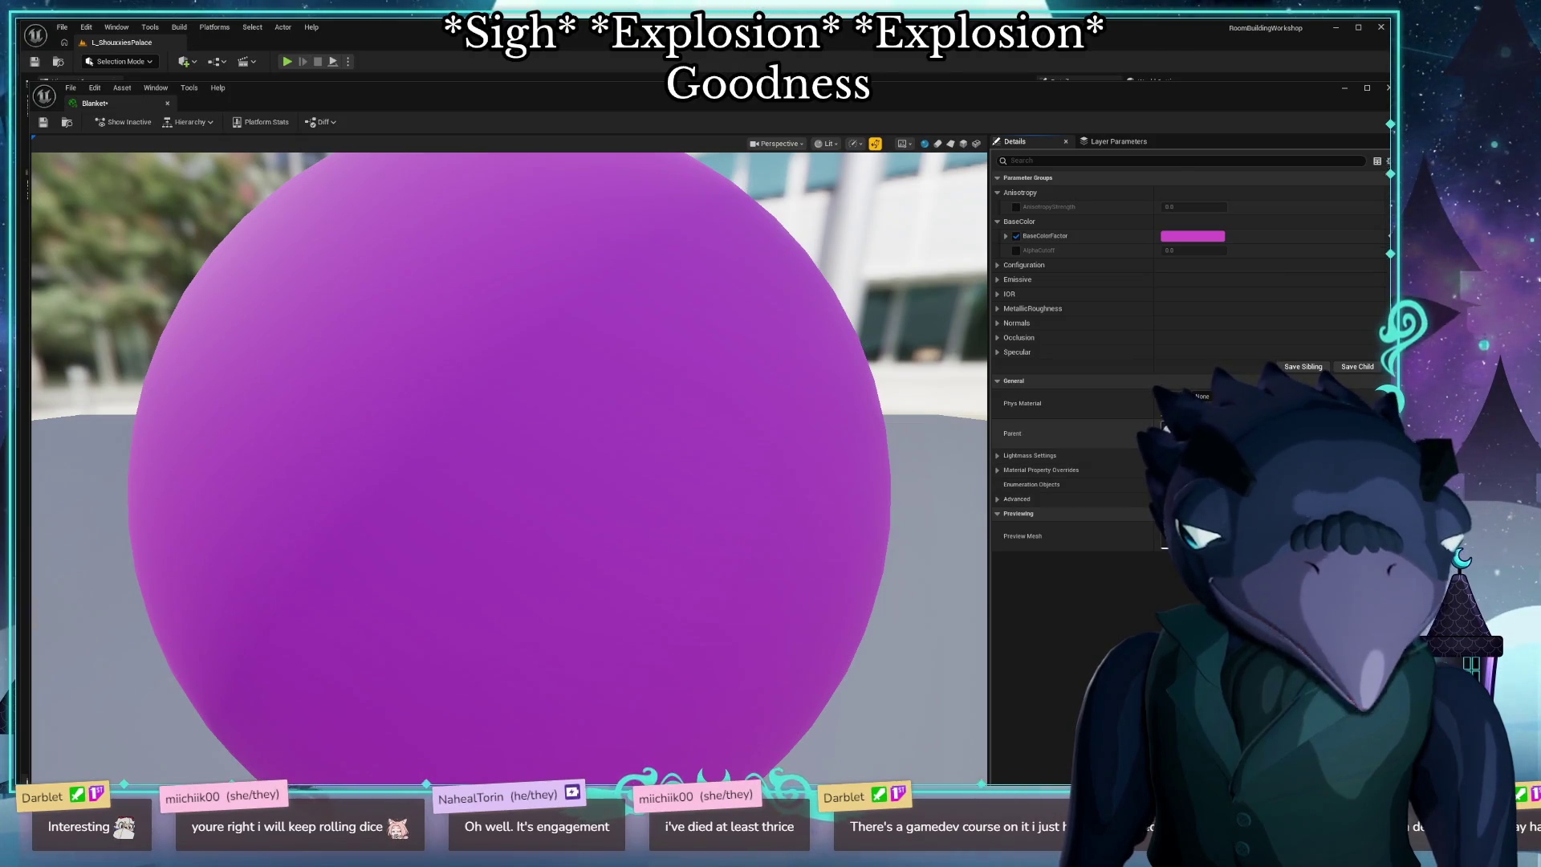
{"action": "double_click", "coordinate": [1166, 425]}
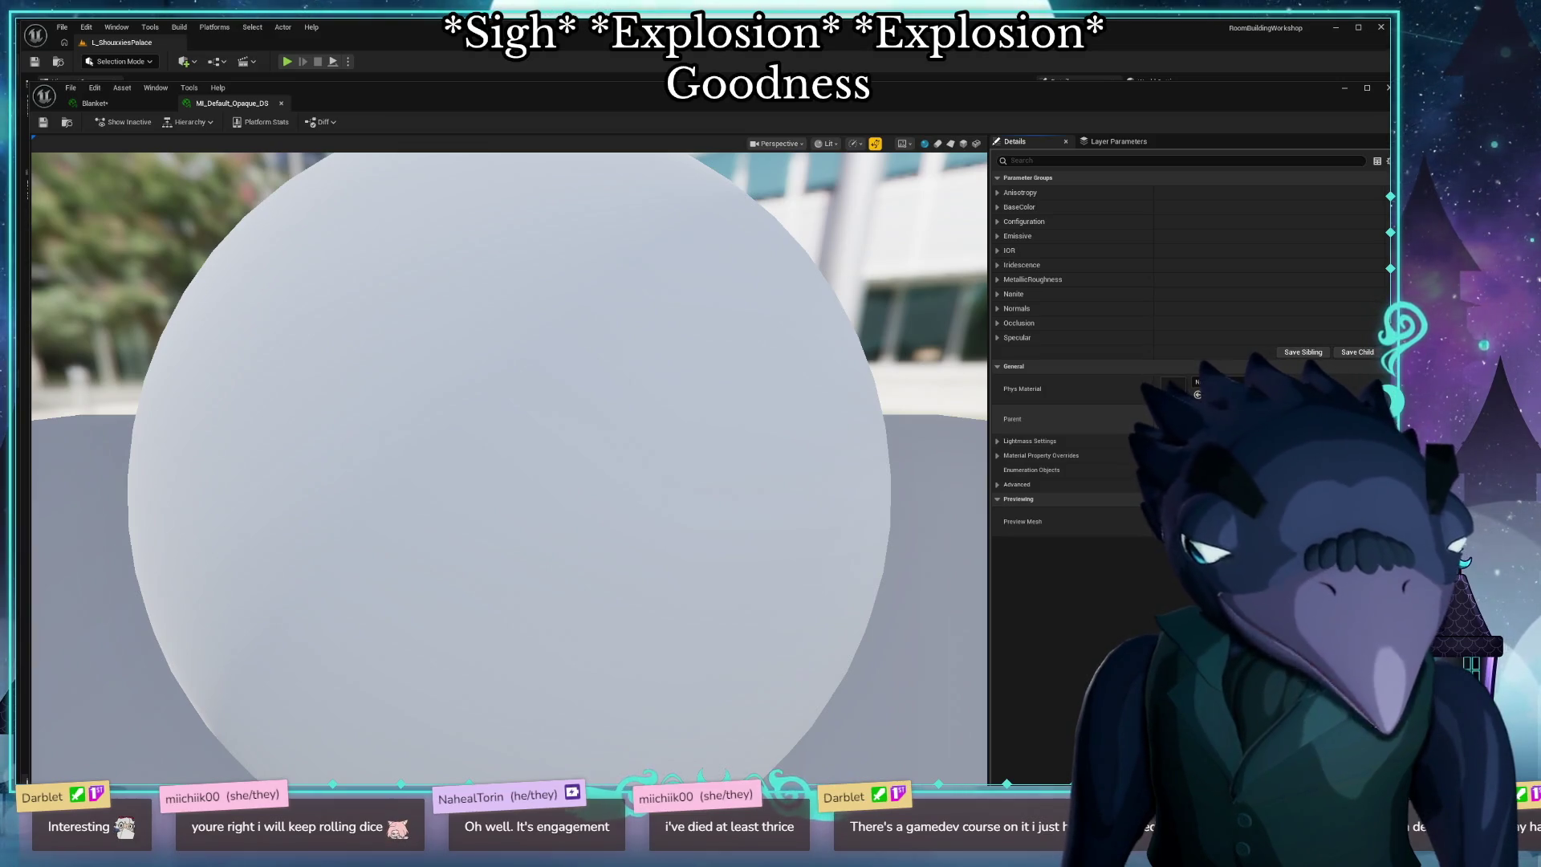
{"action": "double_click", "coordinate": [1166, 419]}
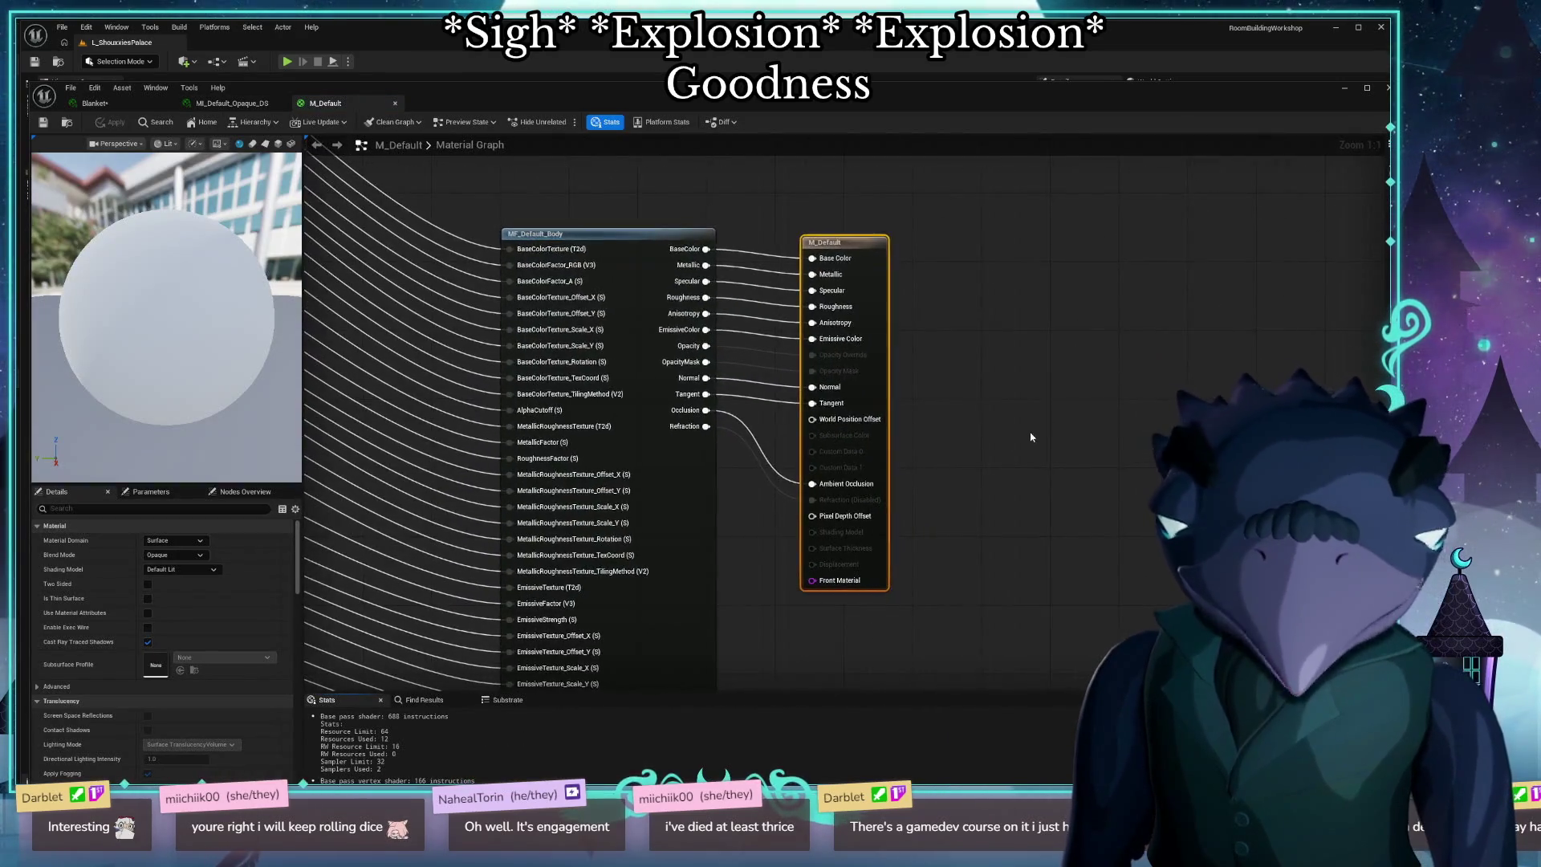
{"action": "scroll", "coordinate": [1001, 474], "scroll_direction": "down", "scroll_amount": 5}
{"action": "scroll", "coordinate": [1001, 474], "scroll_direction": "down", "scroll_amount": 1}
{"action": "scroll", "coordinate": [612, 448], "scroll_direction": "up", "scroll_amount": 7}
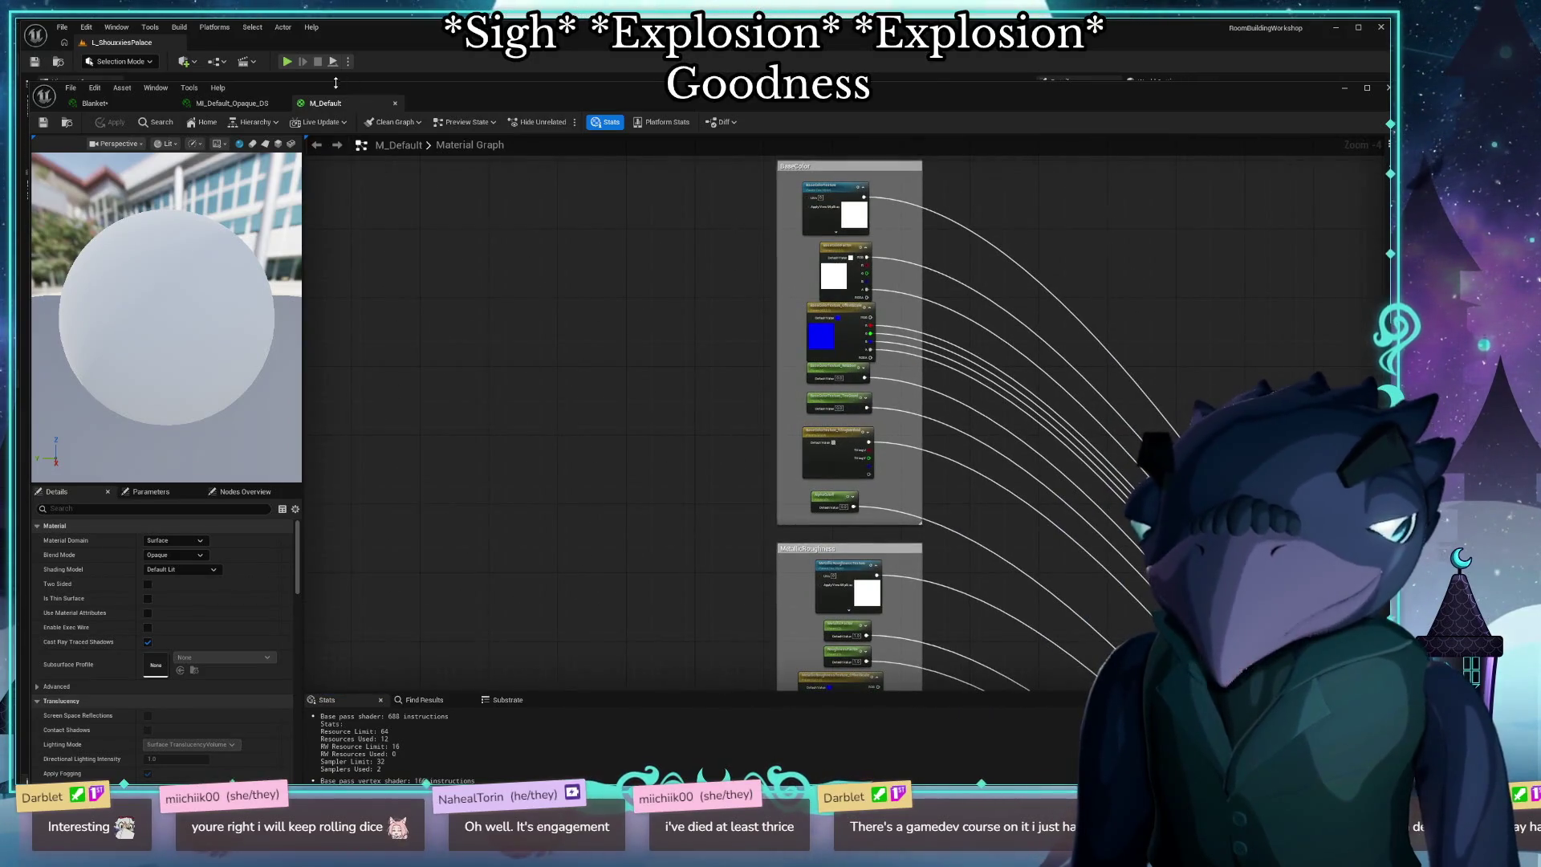
{"action": "scroll", "coordinate": [633, 423], "scroll_direction": "up", "scroll_amount": 5}
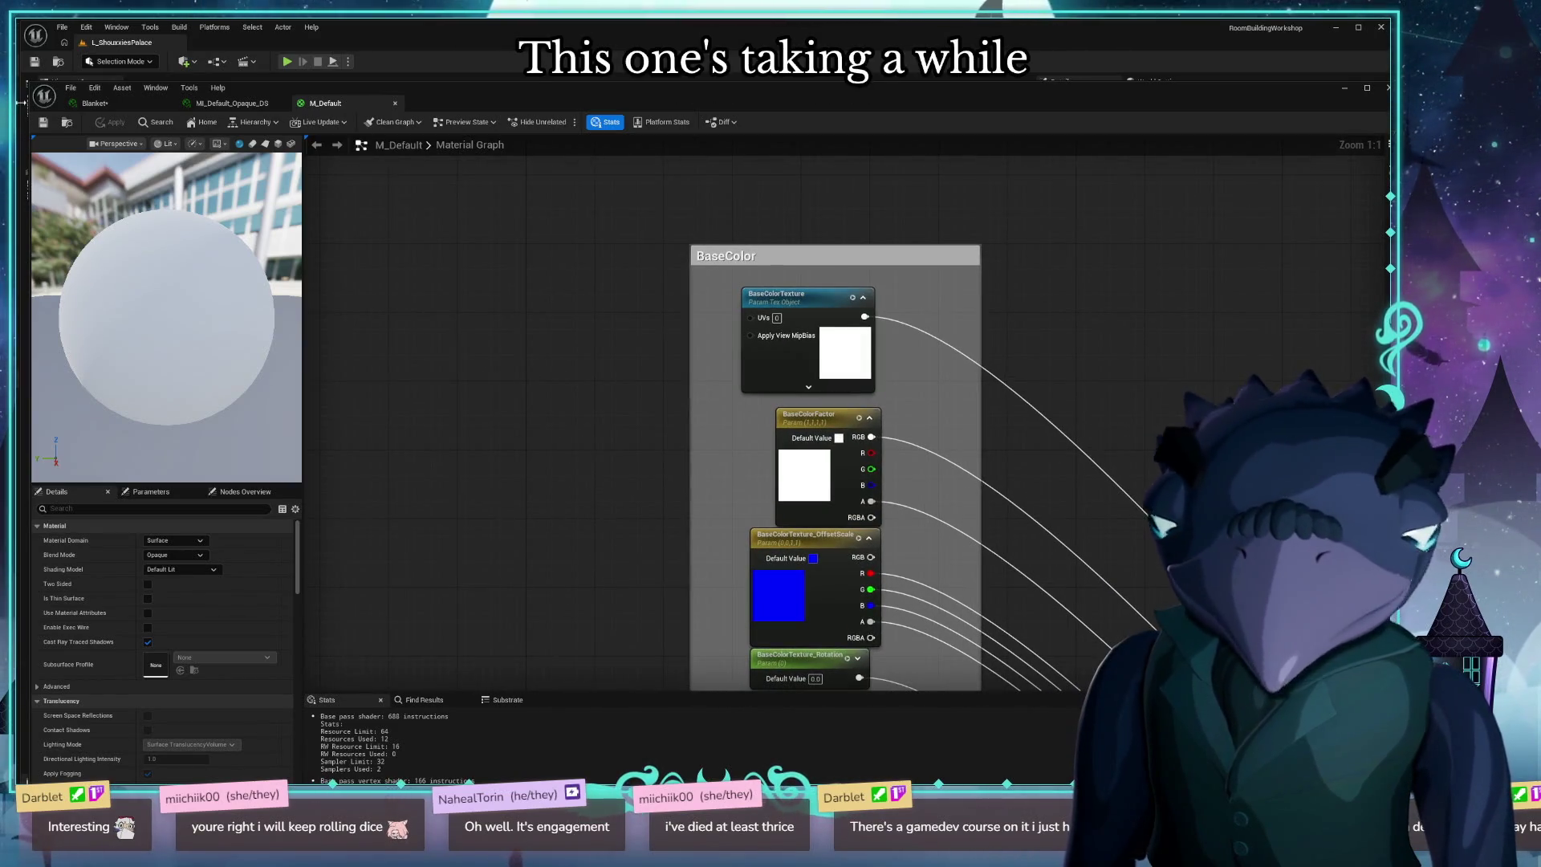
Locate M_Default among the project assets, then return to the Blanket material.
{"action": "left_click", "coordinate": [68, 123]}
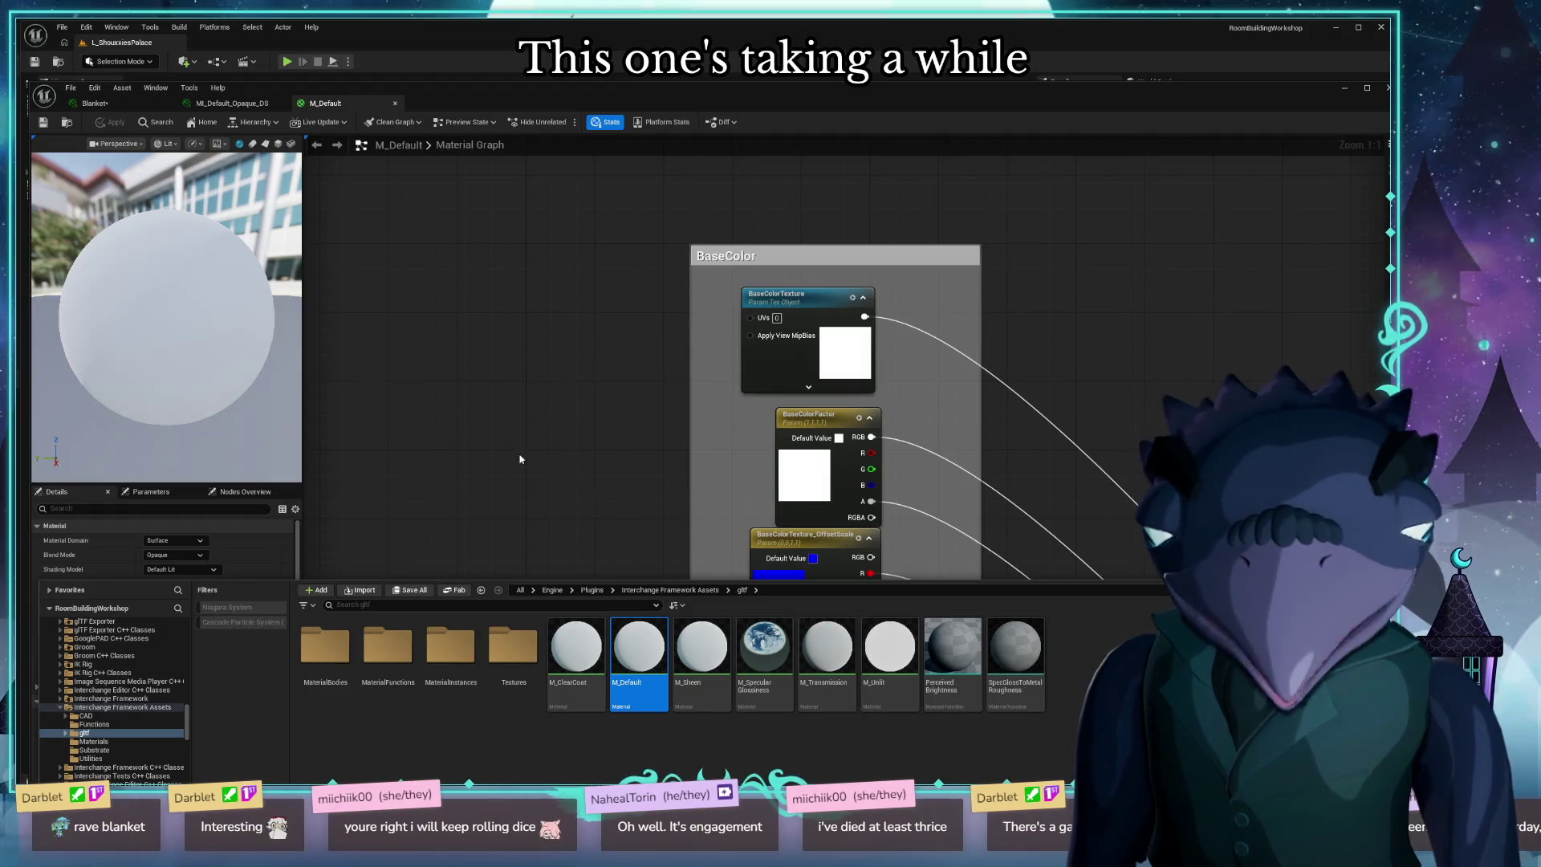
{"action": "left_click", "coordinate": [481, 496]}
{"action": "scroll", "coordinate": [399, 248], "scroll_direction": "down", "scroll_amount": 5}
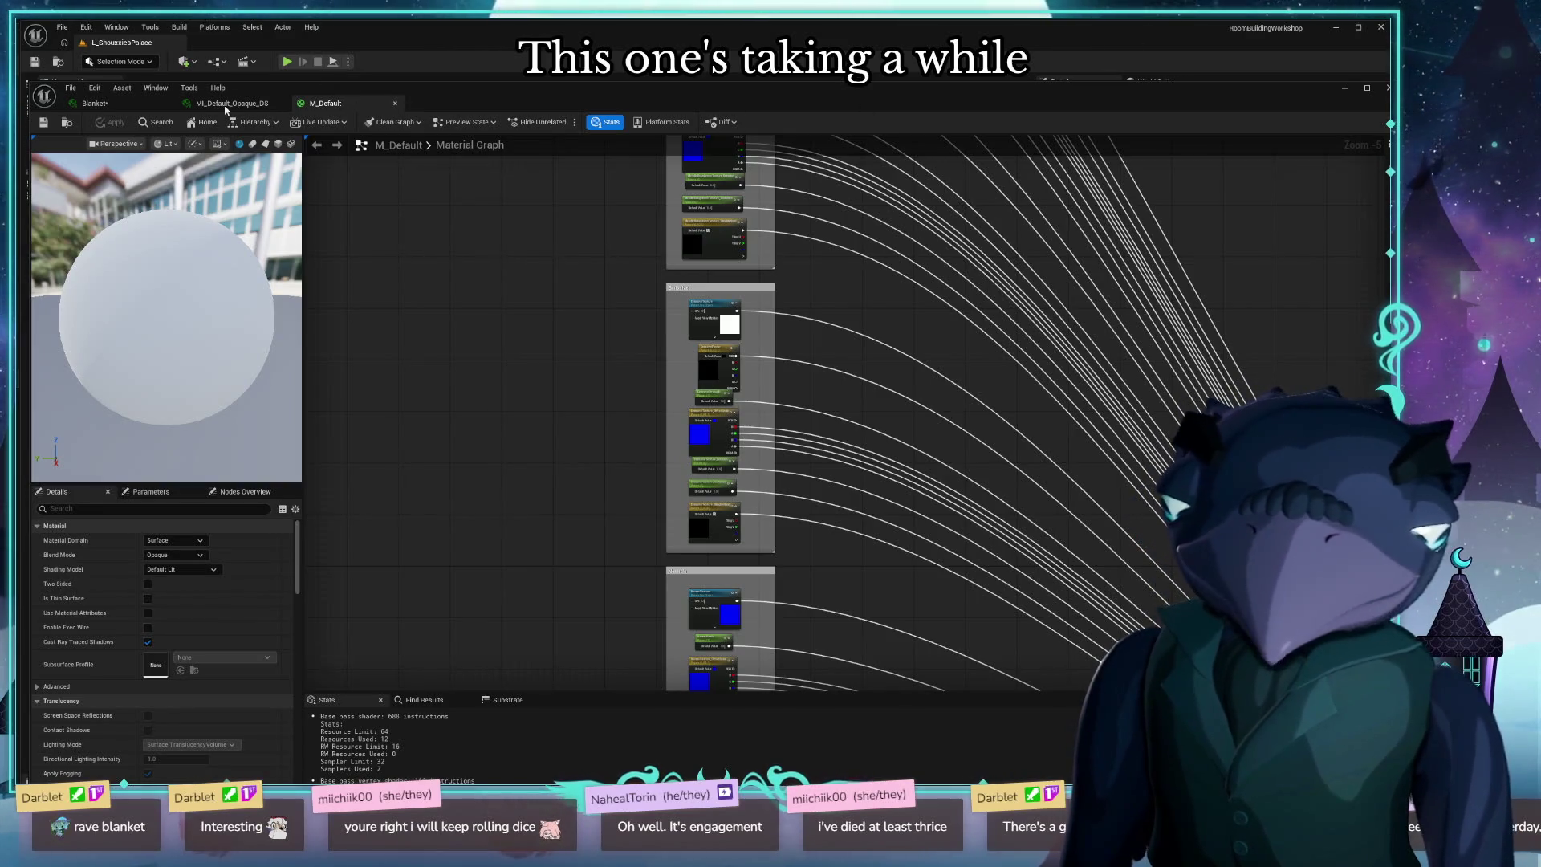
{"action": "left_click", "coordinate": [145, 104]}
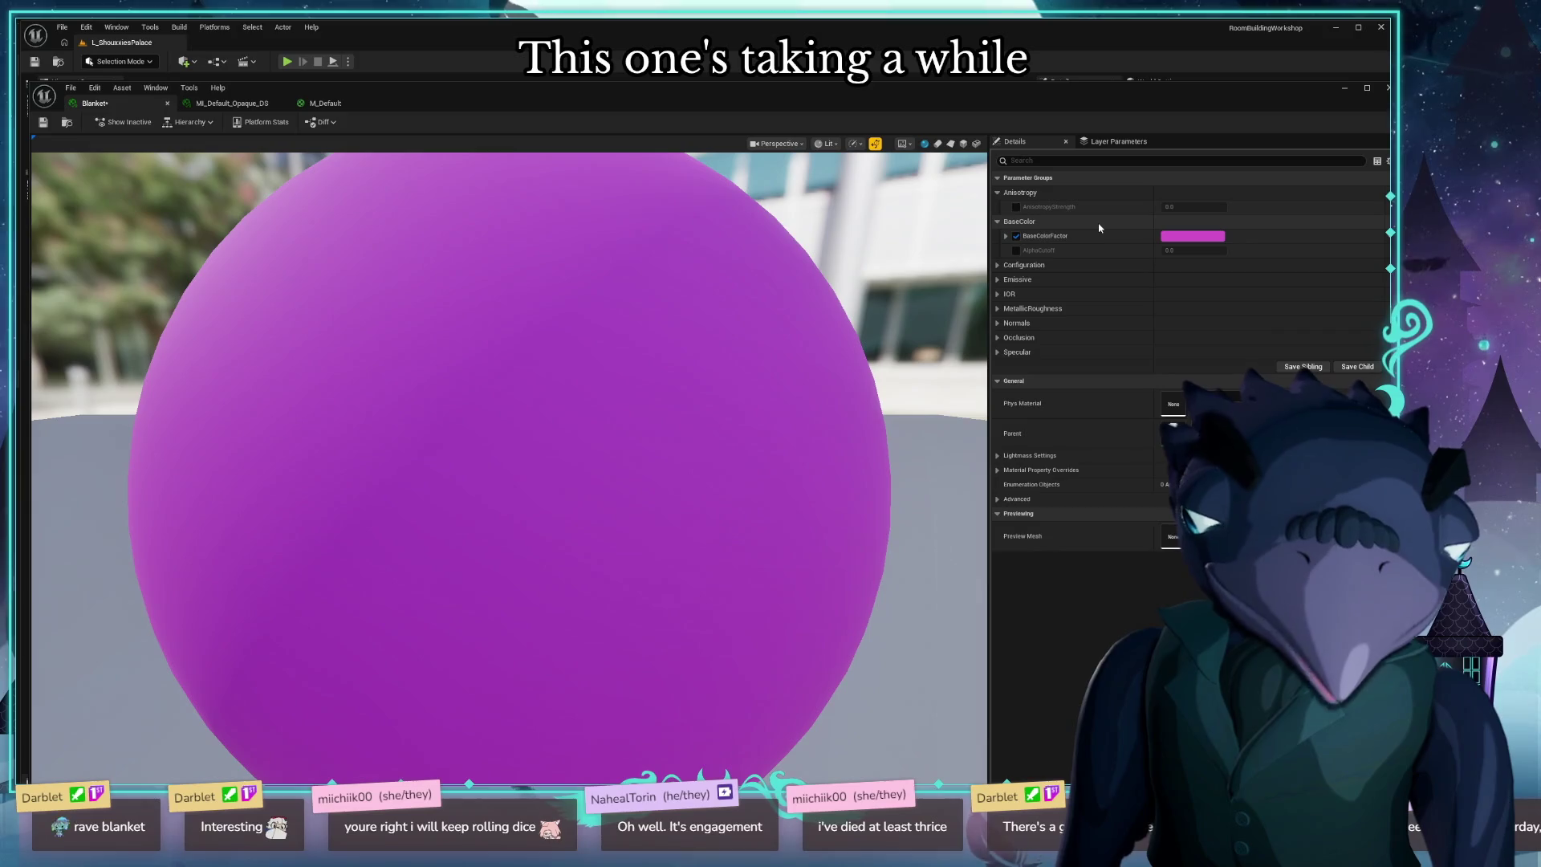
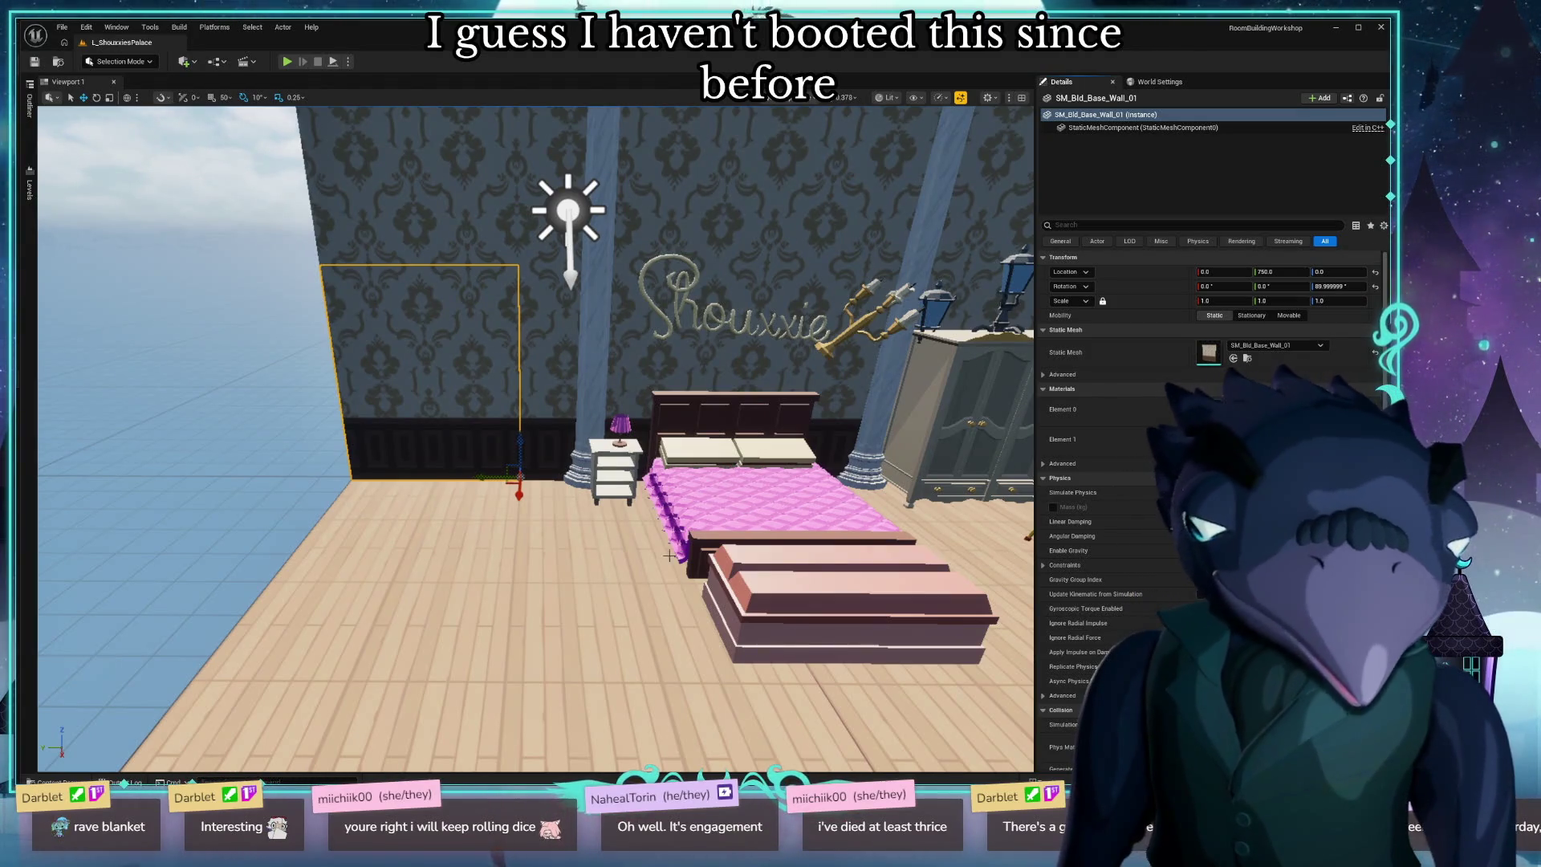
Open the Content Drawer at the project's DarbletProductions content folders.
{"action": "mouse_move", "coordinate": [530, 441]}
{"action": "left_mouse_down"}
{"action": "mouse_move", "coordinate": [690, 441]}
{"action": "mouse_move", "coordinate": [610, 449]}
{"action": "mouse_move", "coordinate": [616, 554]}
{"action": "left_mouse_up"}
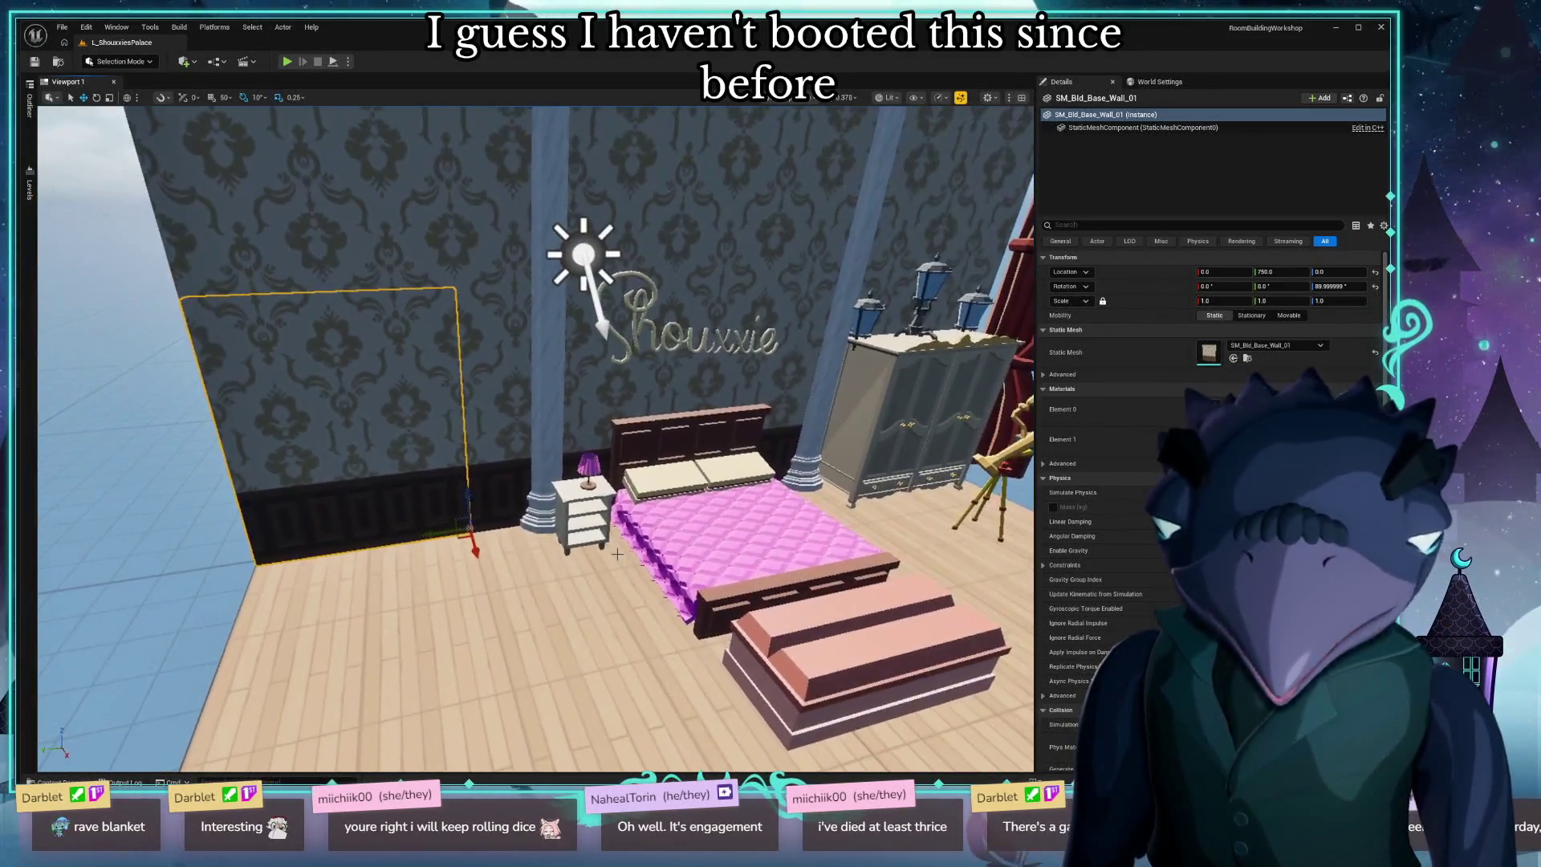
{"action": "key", "text": "ctrl+space"}
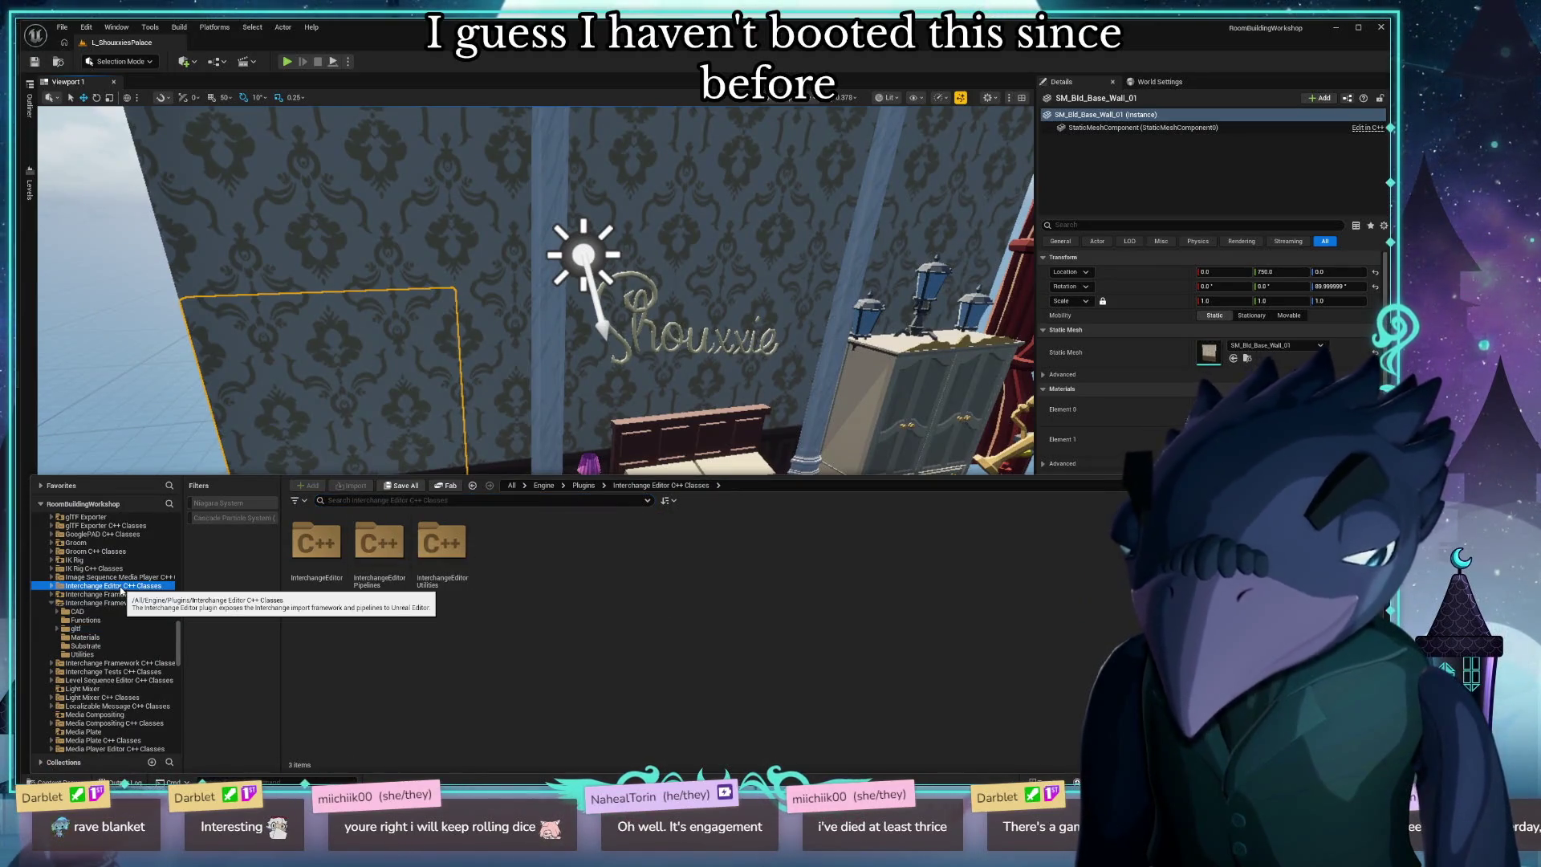
{"action": "scroll", "coordinate": [113, 594], "scroll_direction": "up", "scroll_amount": 10}
{"action": "left_click", "coordinate": [75, 606]}
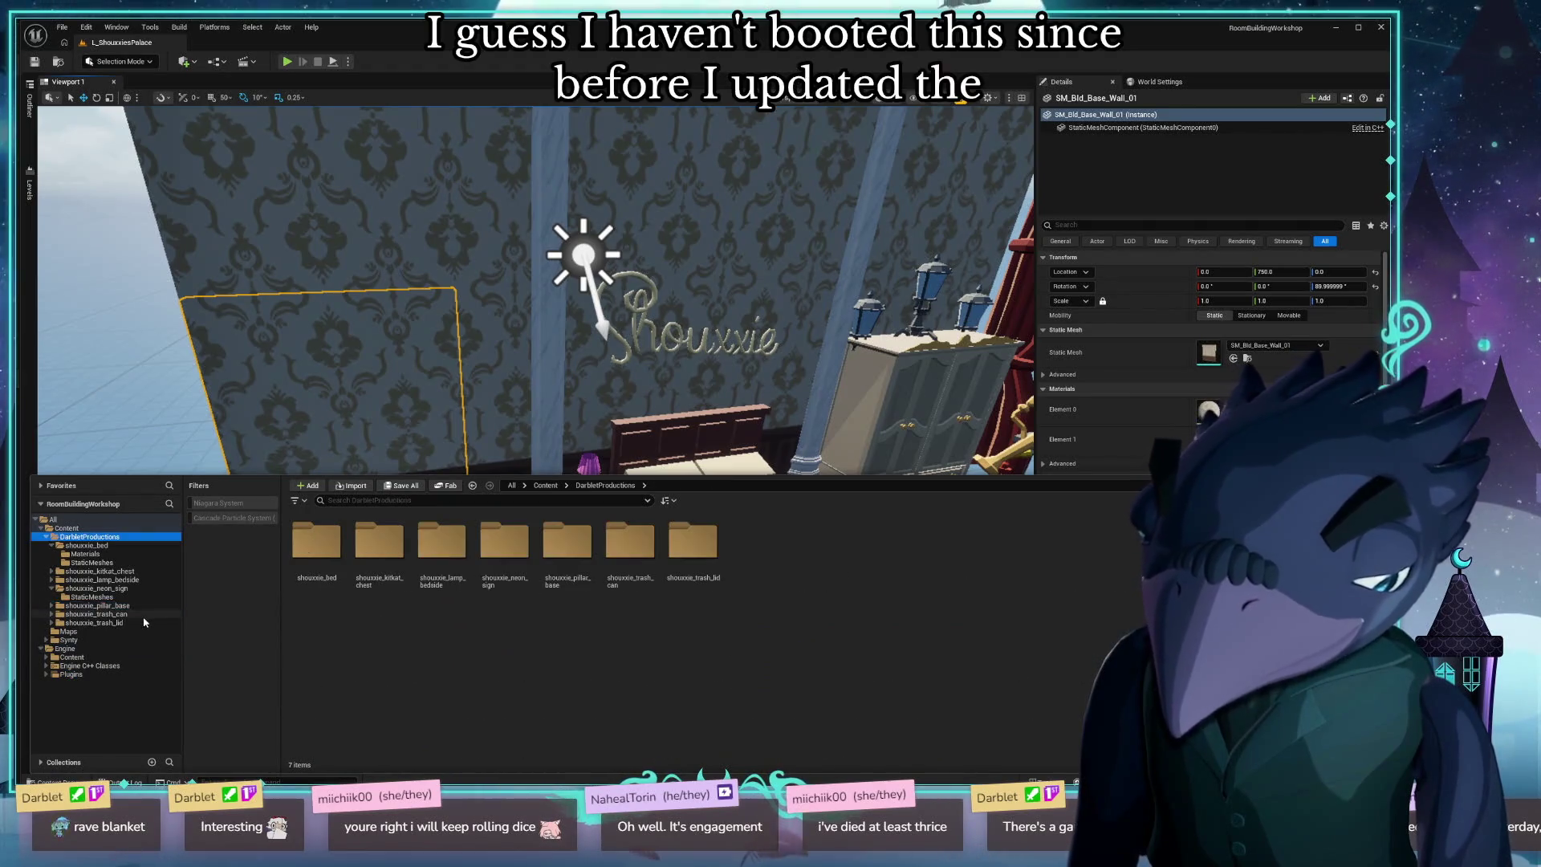
Browse to shouxxie_pillar_base > StaticMeshes and drag the pillar base mesh against the back wall.
{"action": "double_click", "coordinate": [96, 588]}
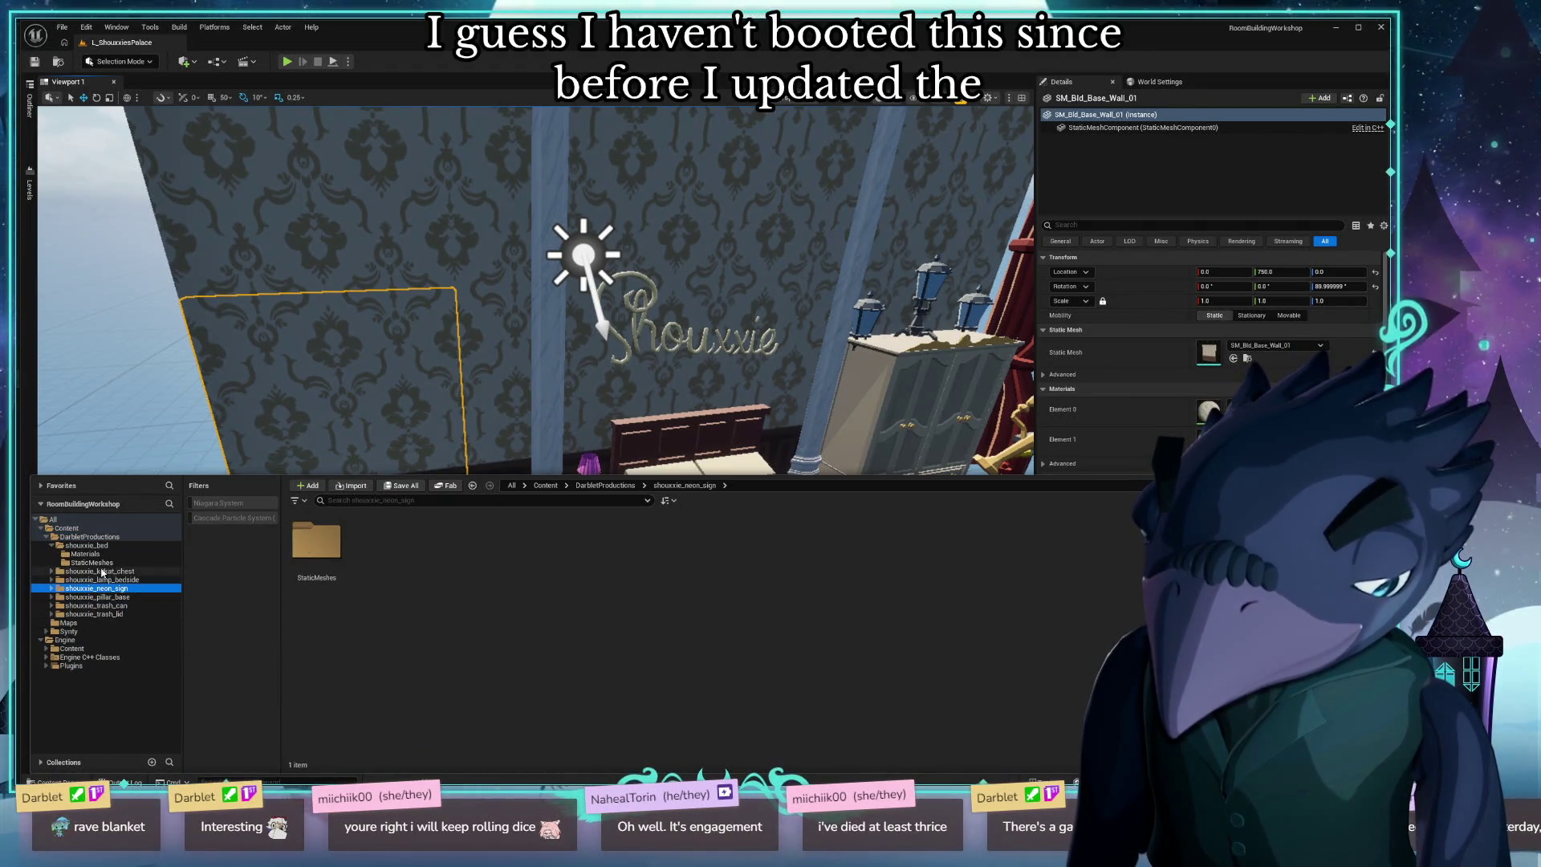
{"action": "left_click", "coordinate": [90, 562]}
{"action": "double_click", "coordinate": [86, 545]}
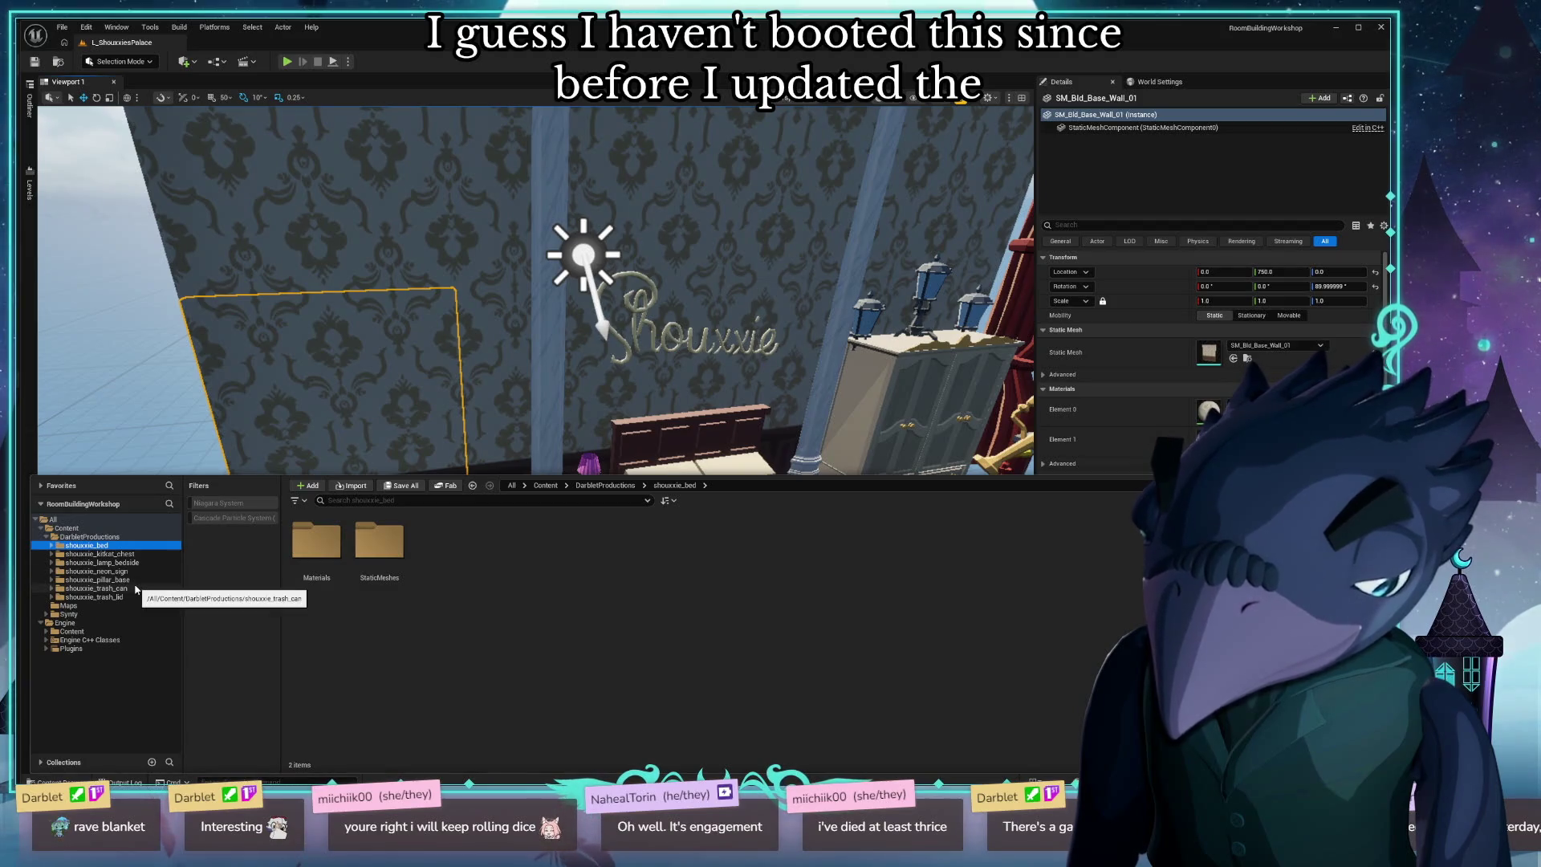
{"action": "double_click", "coordinate": [96, 580]}
{"action": "double_click", "coordinate": [381, 542]}
{"action": "mouse_move", "coordinate": [317, 546]}
{"action": "left_mouse_down"}
{"action": "mouse_move", "coordinate": [490, 546]}
{"action": "mouse_move", "coordinate": [469, 538]}
{"action": "mouse_move", "coordinate": [466, 564]}
{"action": "mouse_move", "coordinate": [494, 416]}
{"action": "left_mouse_up"}
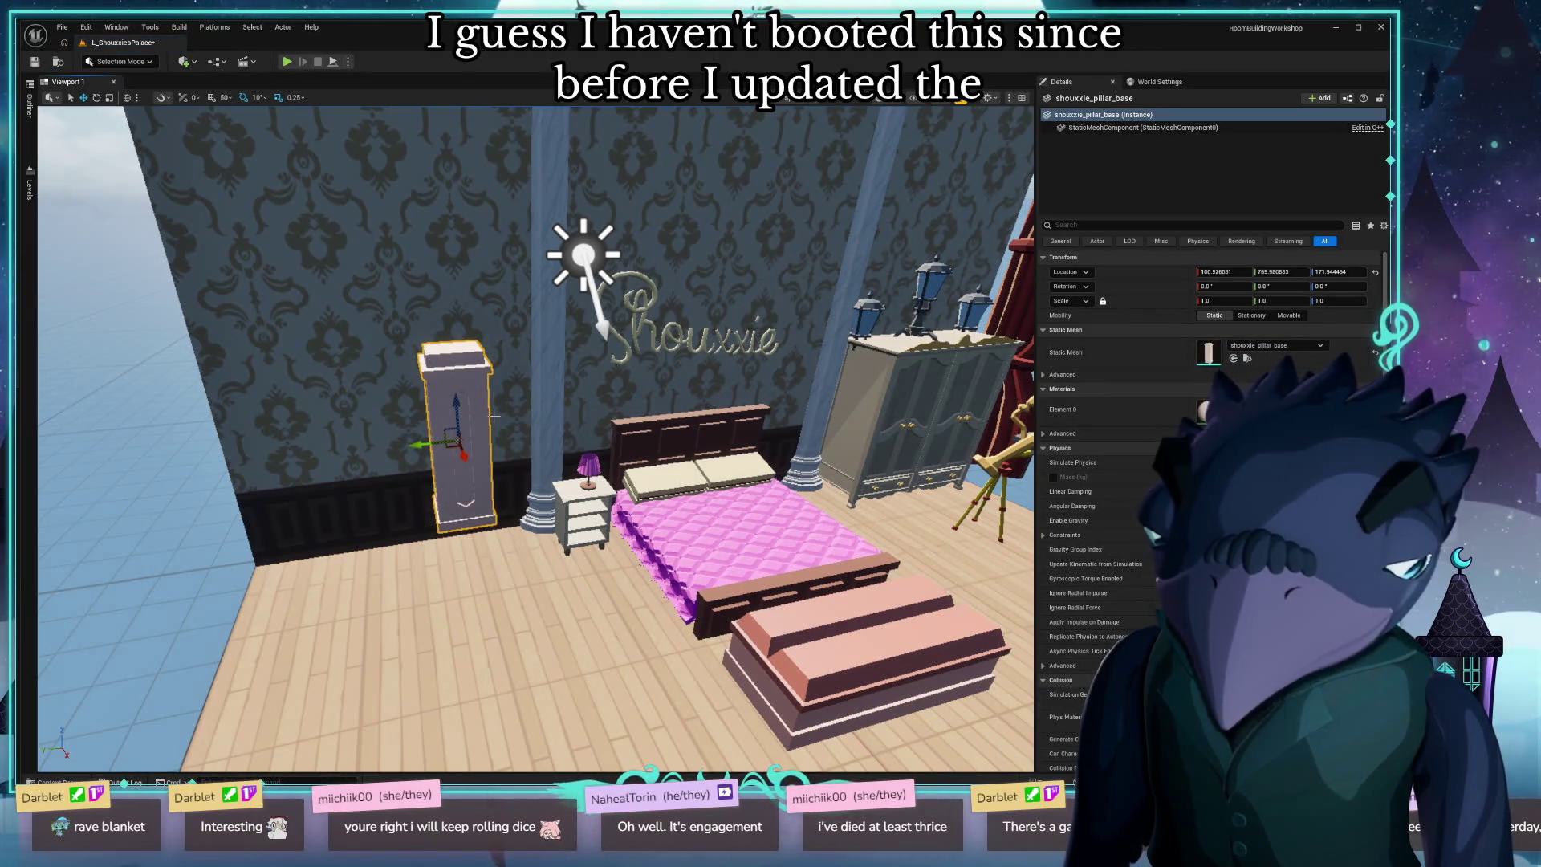
Settle the pillar base onto the floor, frame it, locate its asset, and save the level.
{"action": "key", "text": "ctrl+z"}
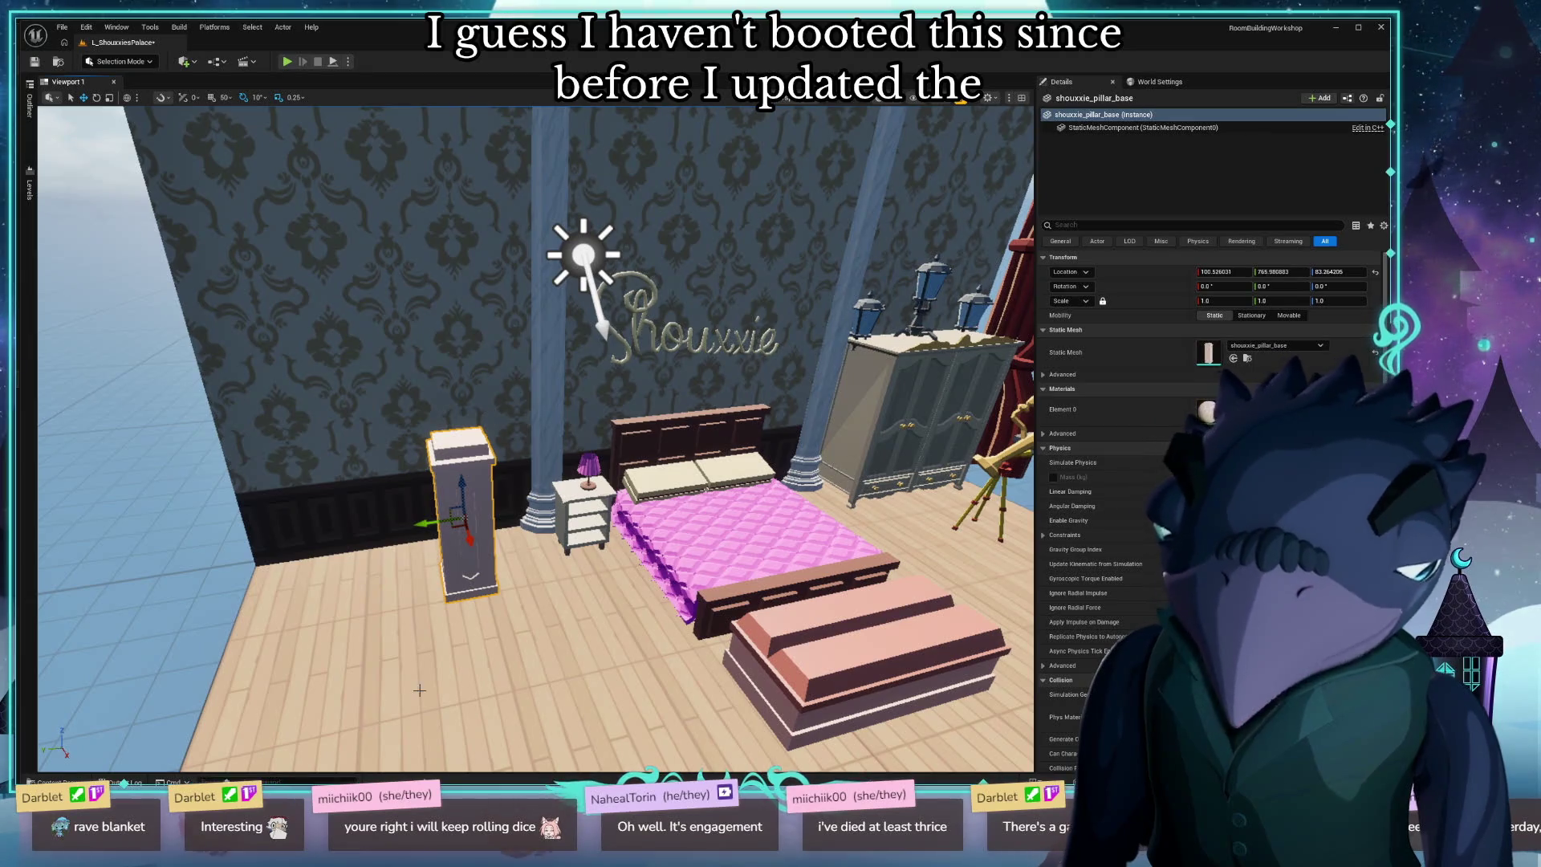
{"action": "key", "text": "f"}
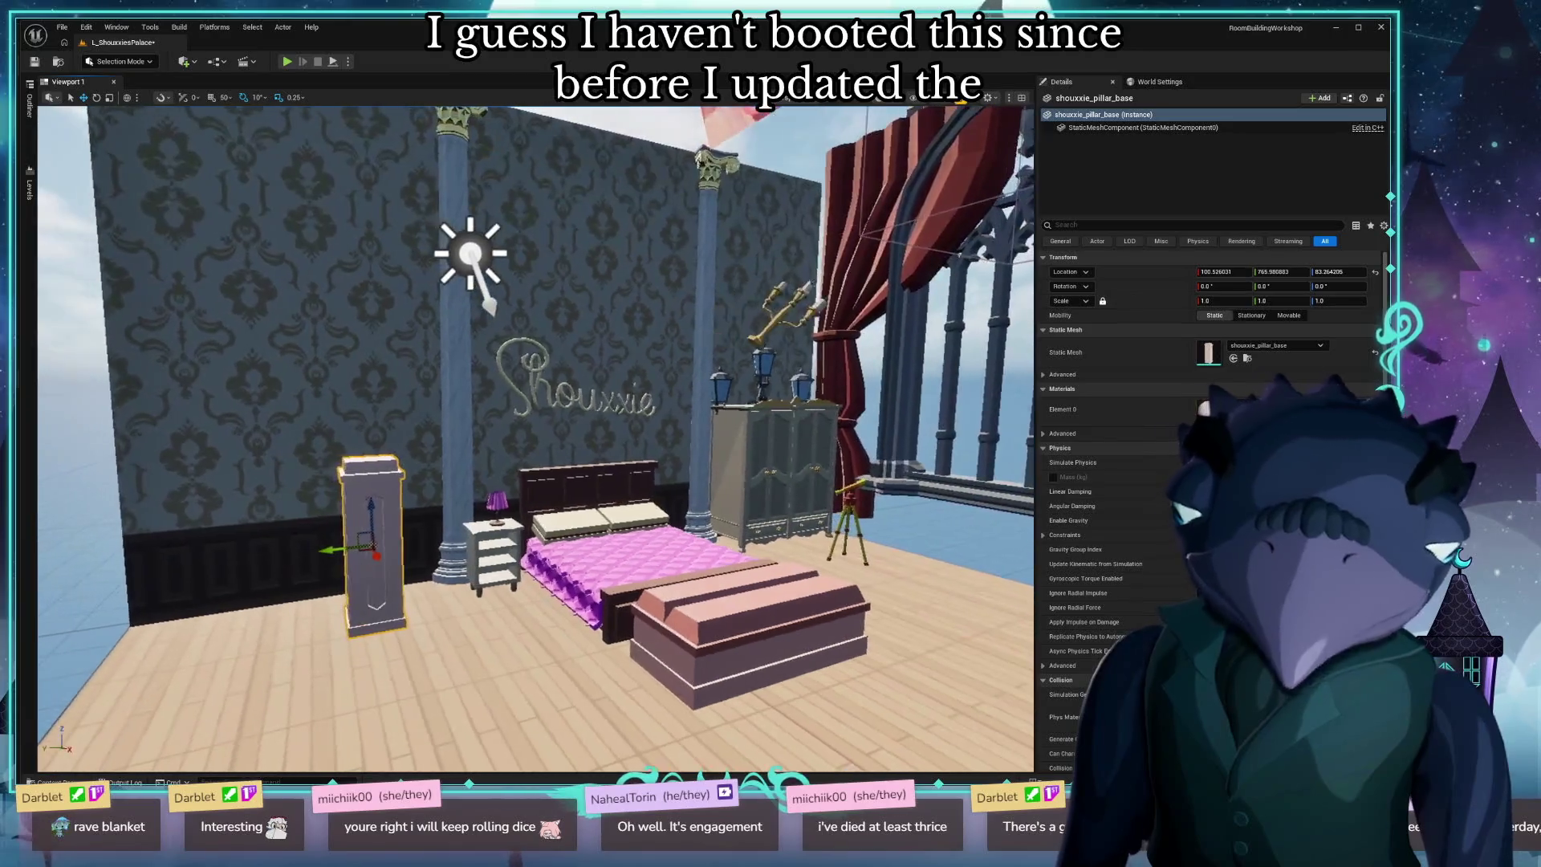
{"action": "key", "text": "ctrl+b"}
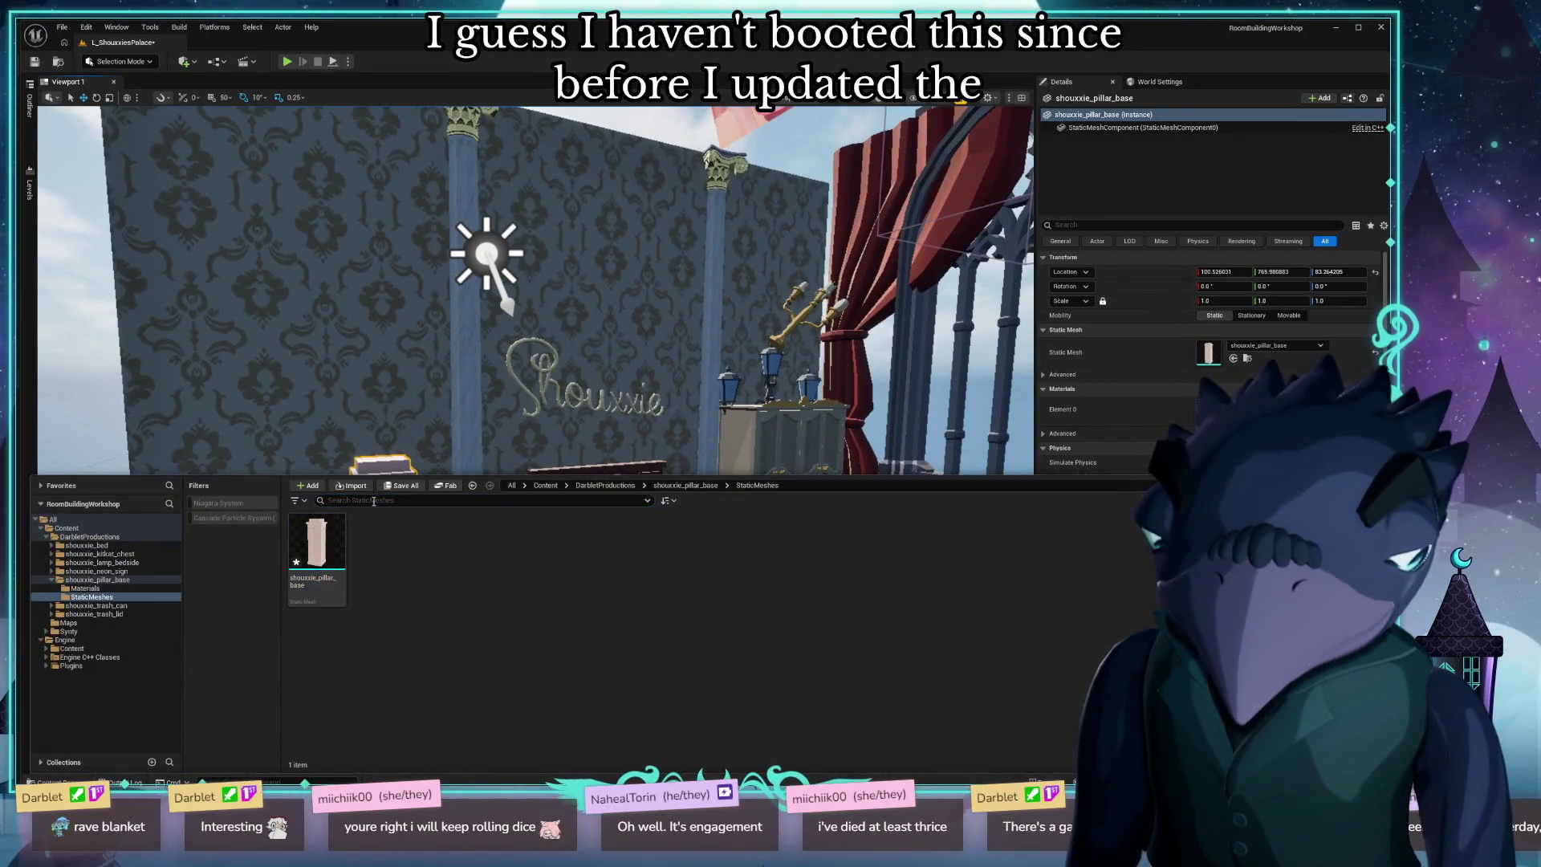
{"action": "key", "text": "ctrl+s"}
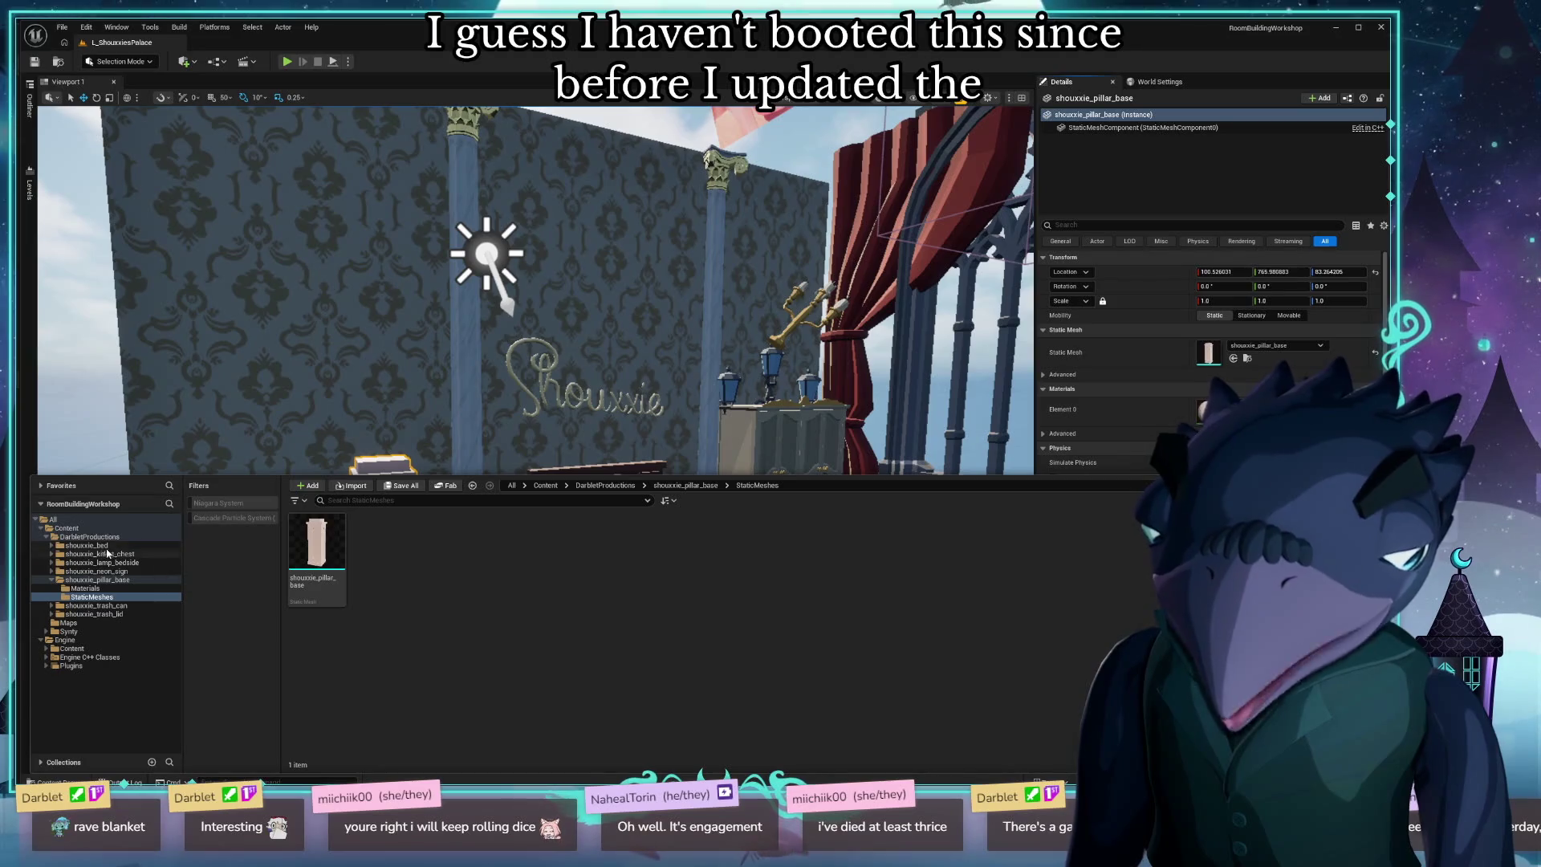
{"action": "left_click", "coordinate": [120, 537]}
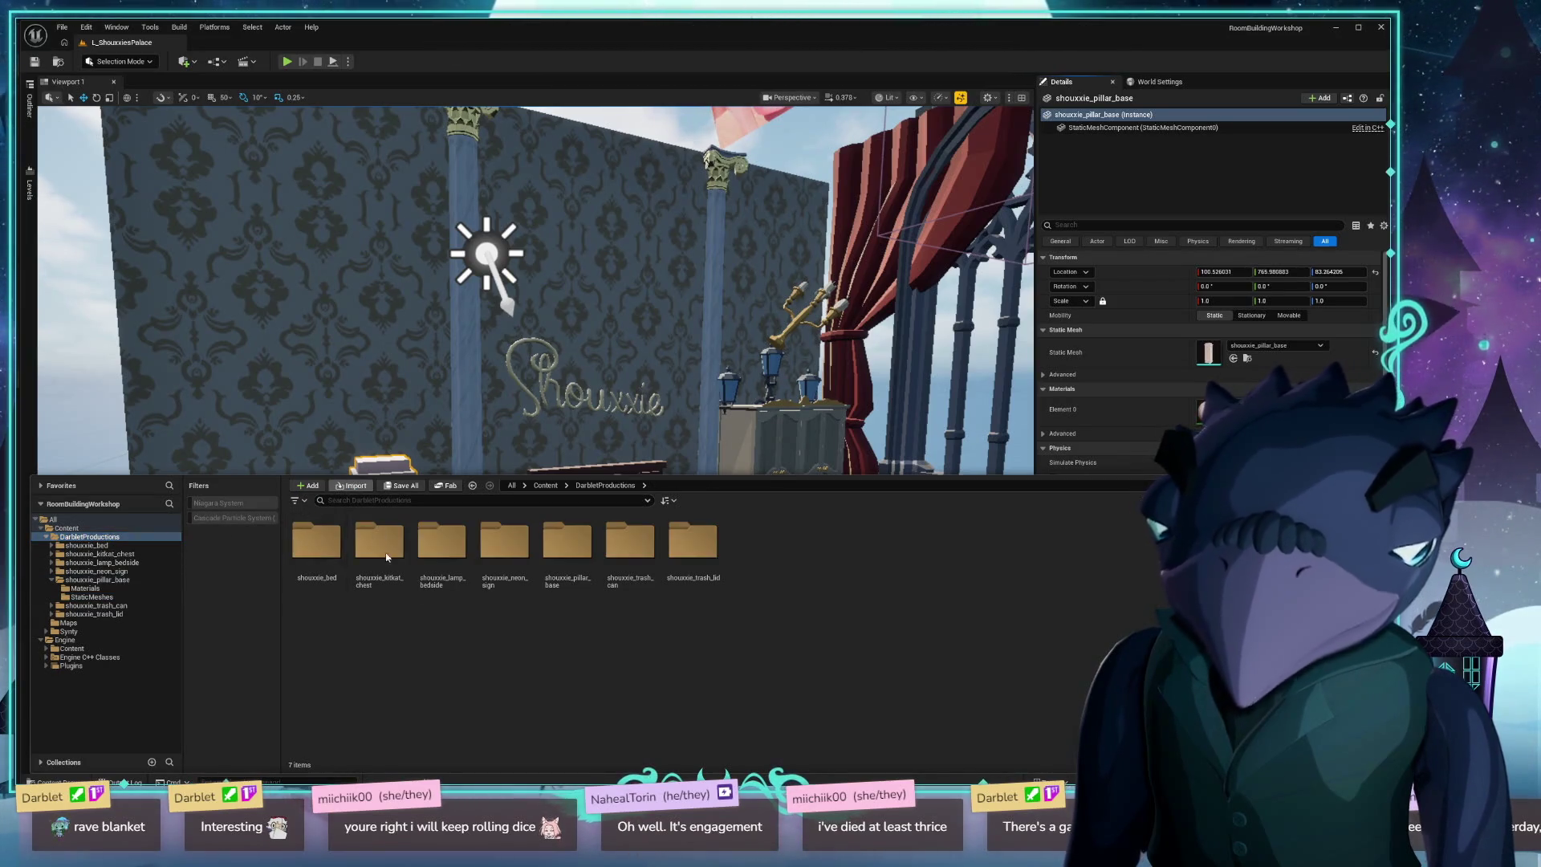
Import shouxxie_pillar_mid.glb, open its StaticMeshes folder, and drag the mesh into the room.
{"action": "scroll", "coordinate": [223, 199], "scroll_direction": "down", "scroll_amount": 3}
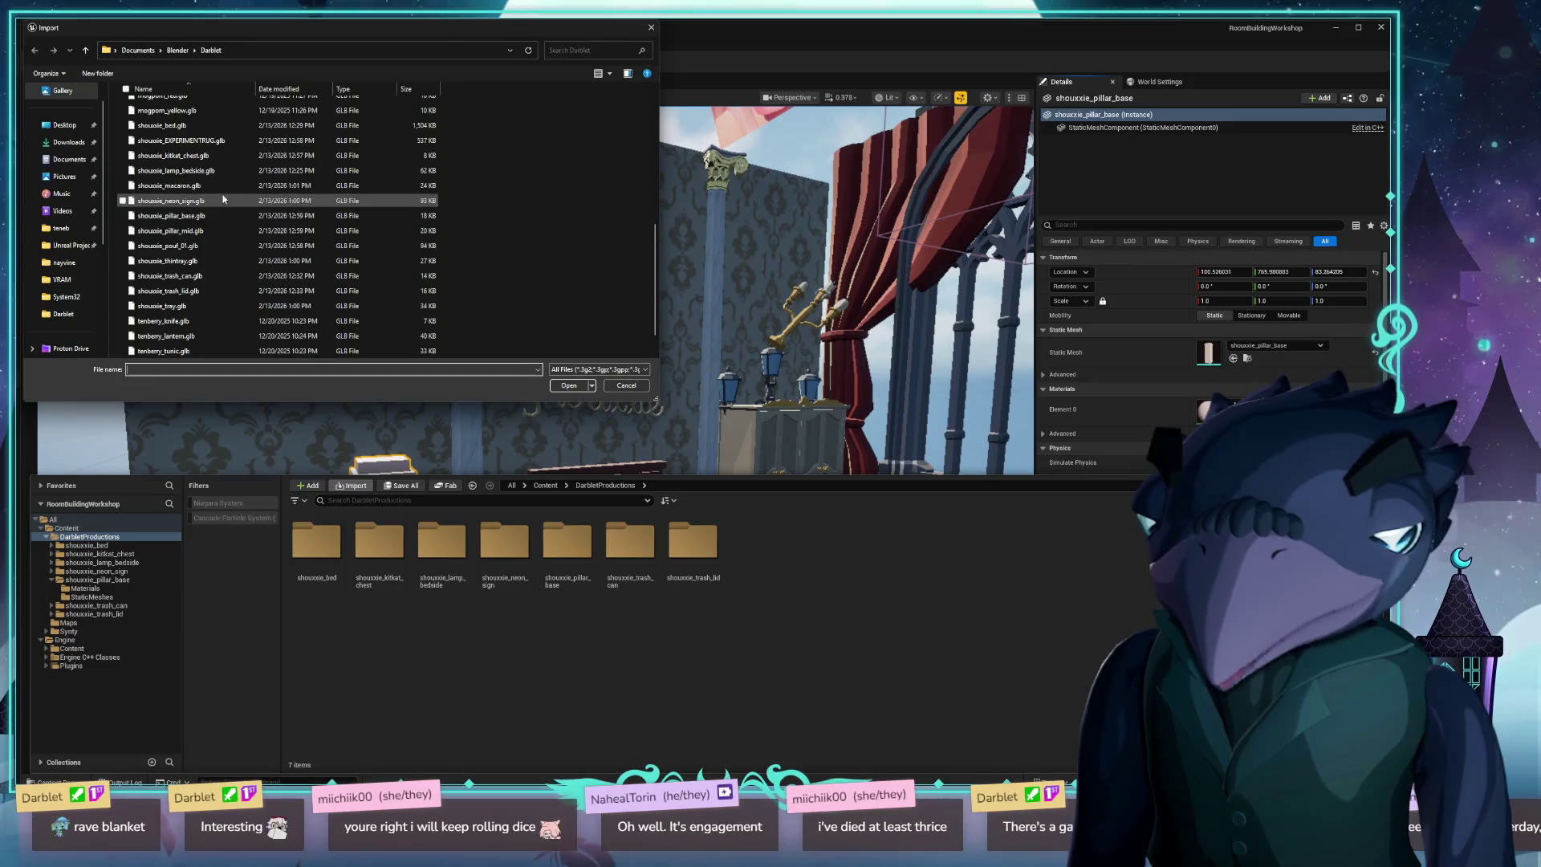
{"action": "scroll", "coordinate": [223, 200], "scroll_direction": "down", "scroll_amount": 1}
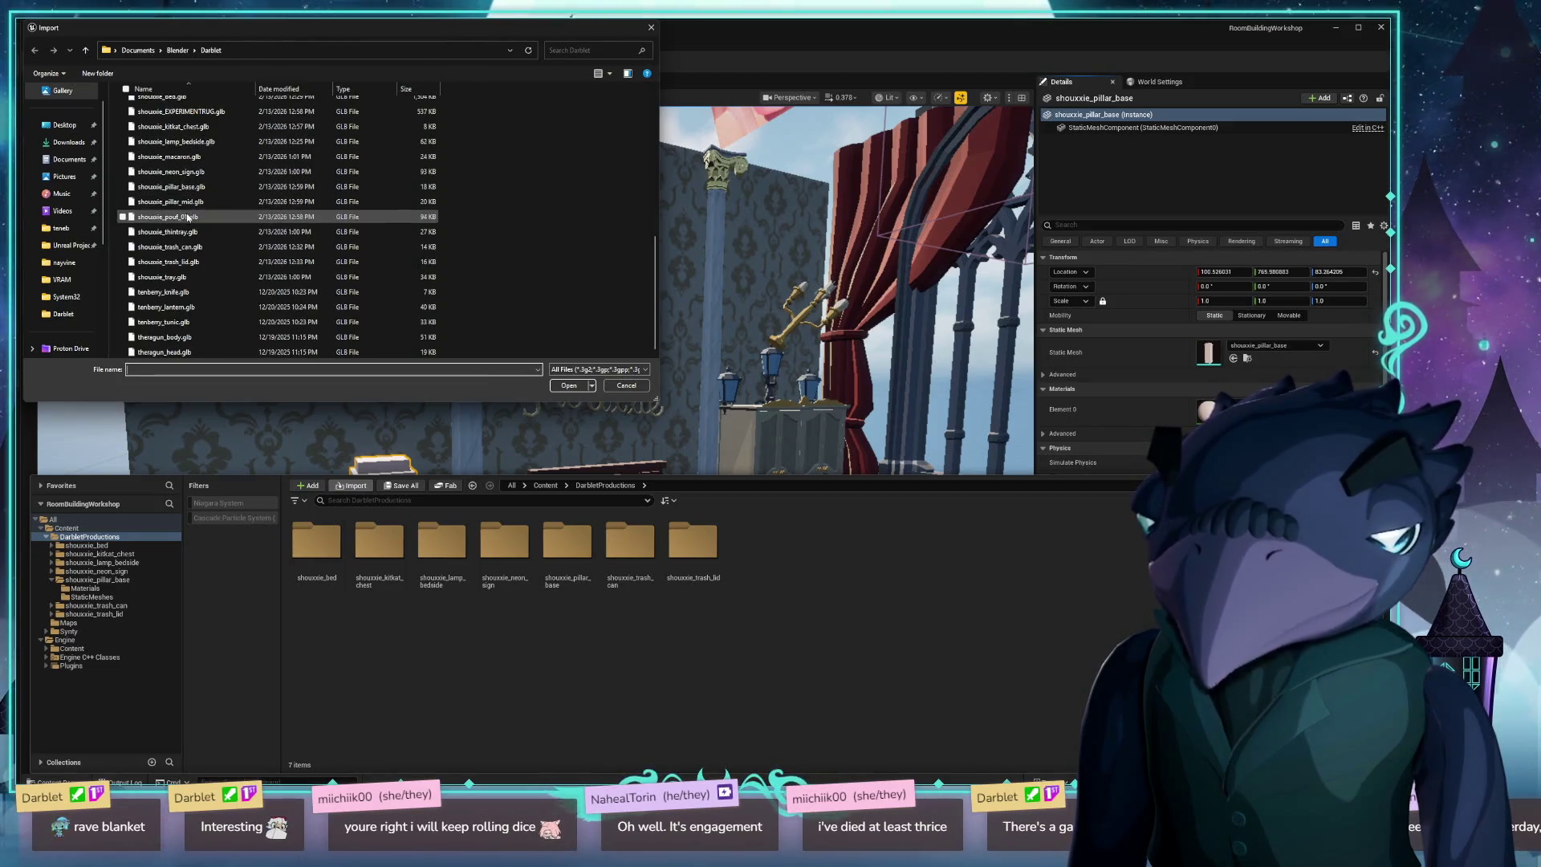
{"action": "double_click", "coordinate": [191, 205]}
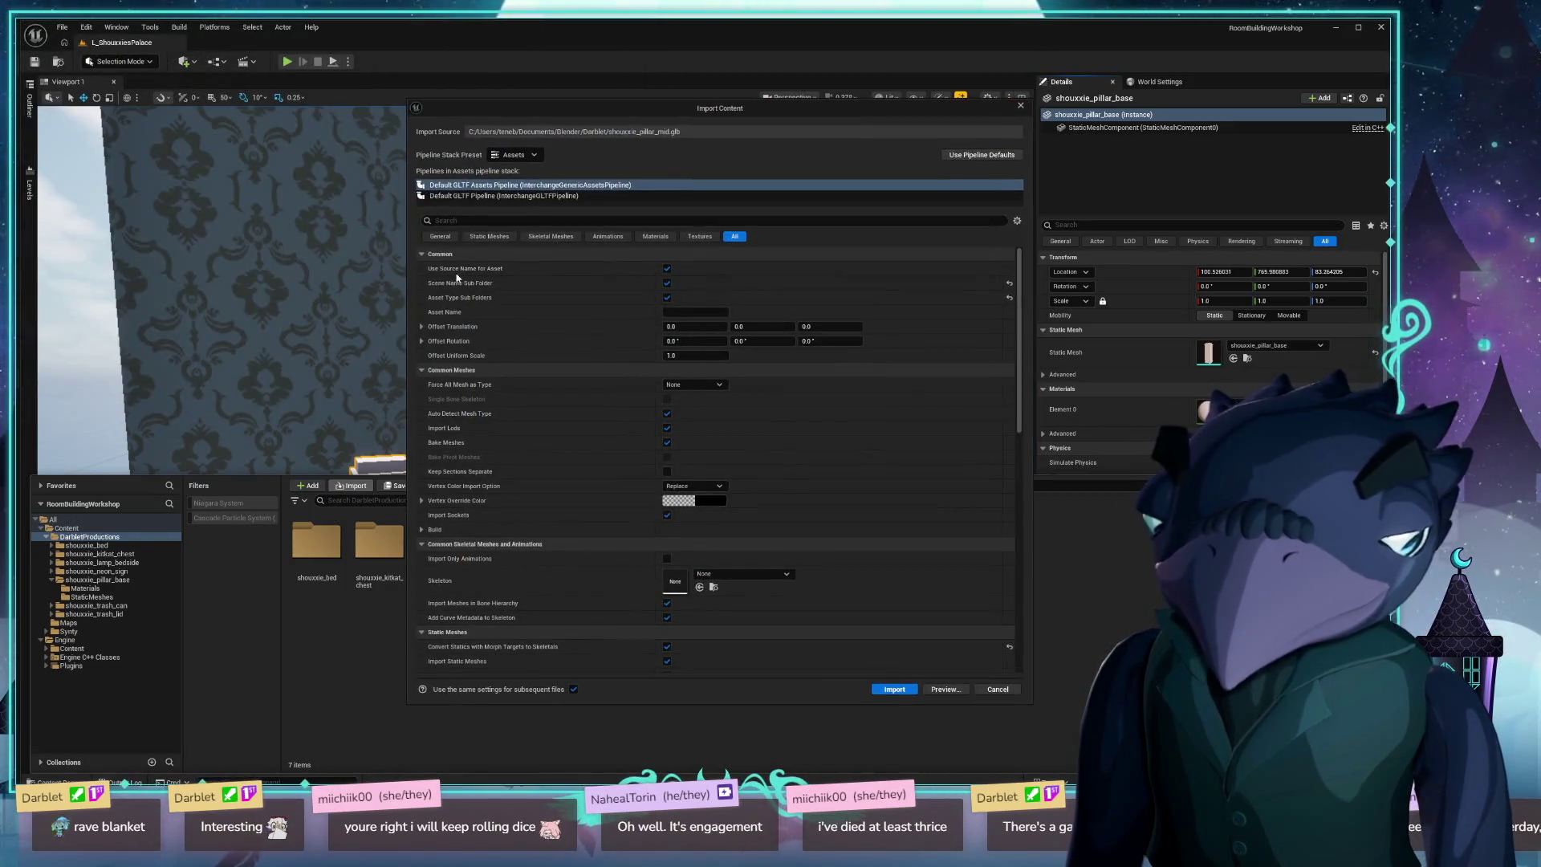
{"action": "left_click", "coordinate": [893, 694]}
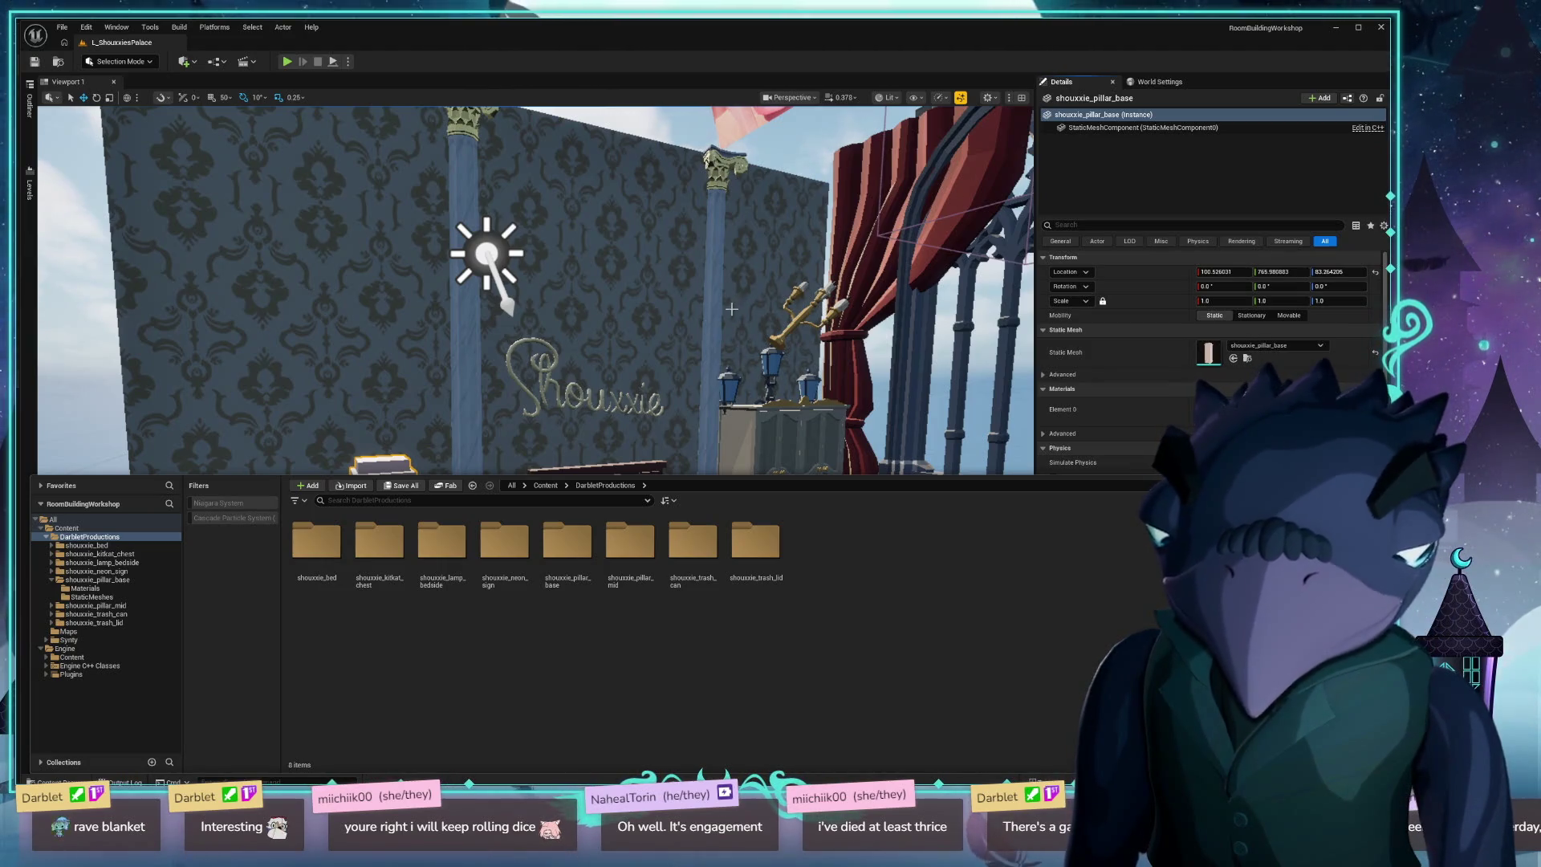
{"action": "double_click", "coordinate": [627, 545]}
{"action": "double_click", "coordinate": [379, 542]}
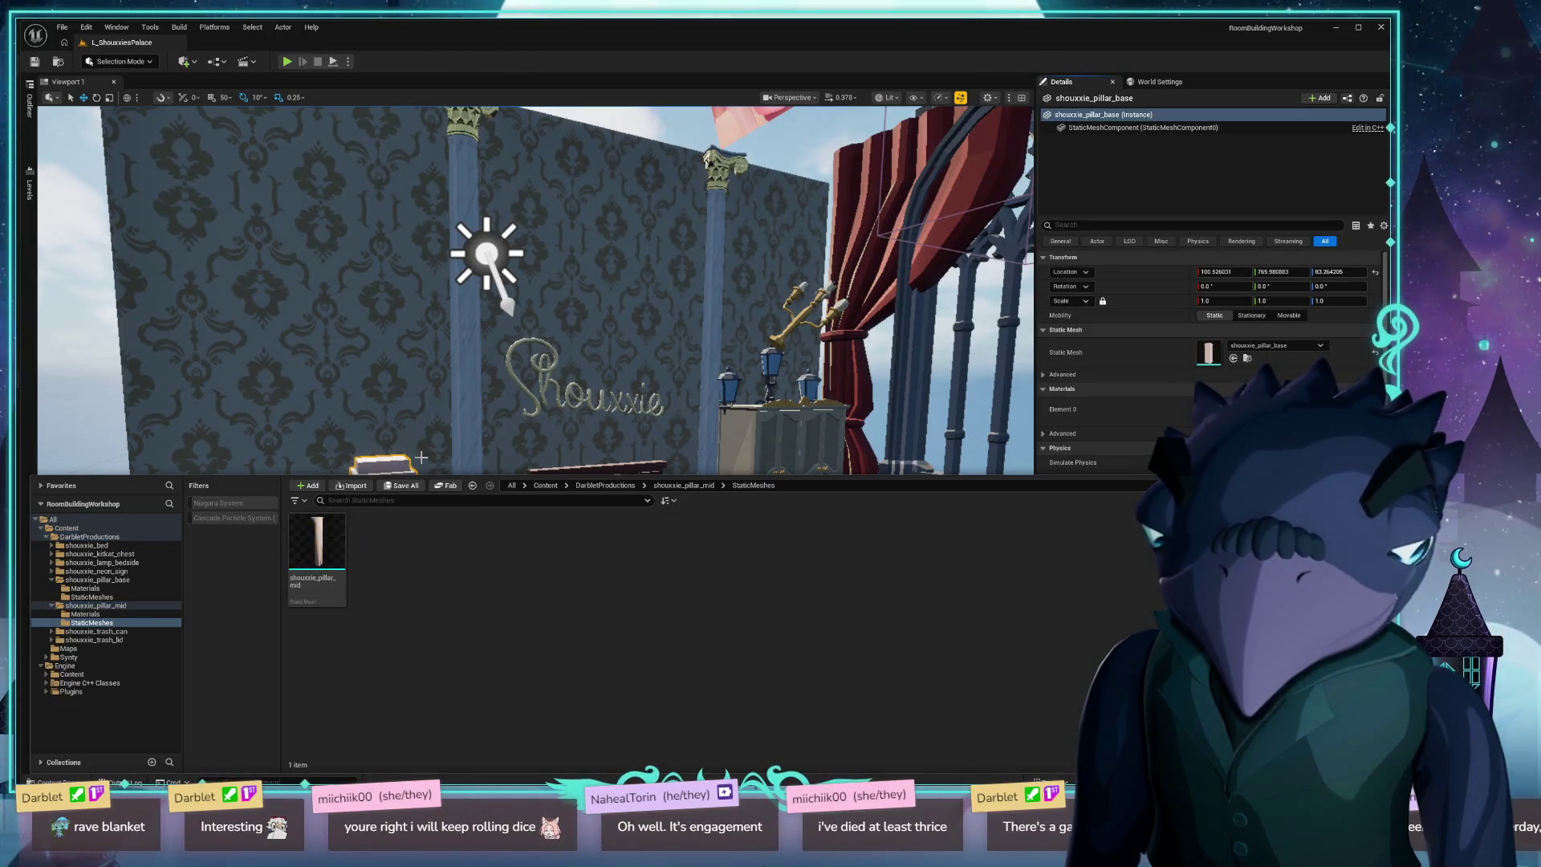
{"action": "mouse_move", "coordinate": [316, 553]}
{"action": "left_mouse_down"}
{"action": "mouse_move", "coordinate": [345, 460]}
{"action": "mouse_move", "coordinate": [387, 568]}
{"action": "mouse_move", "coordinate": [339, 295]}
{"action": "mouse_move", "coordinate": [562, 313]}
{"action": "left_mouse_up"}
Drop the pillar mid onto the pillar base and line it up over it.
{"action": "key", "text": "End"}
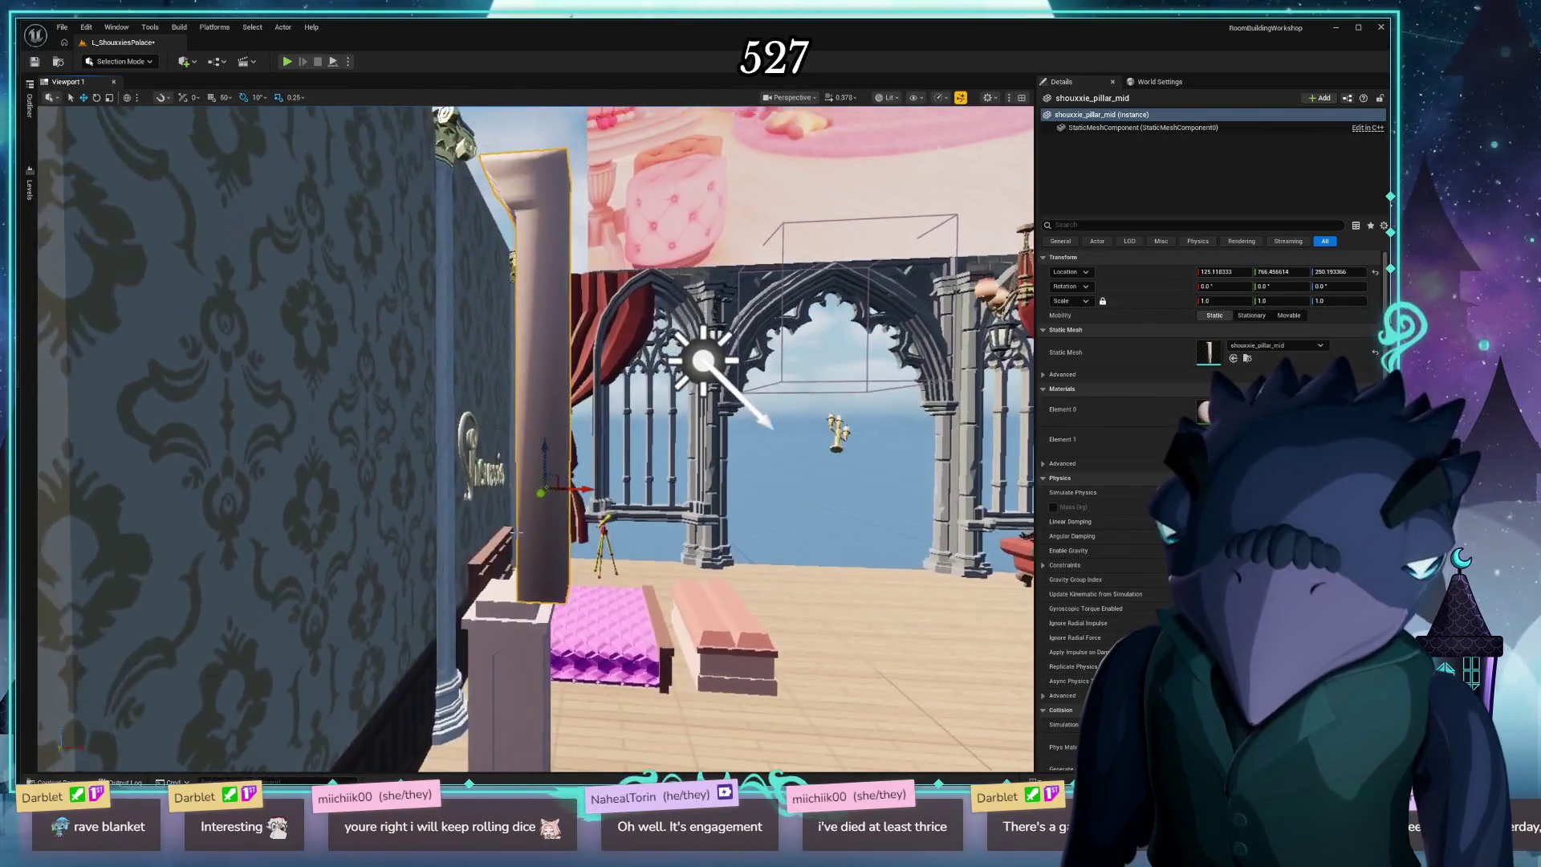
{"action": "left_click_drag", "start_coordinate": [578, 491], "coordinate": [556, 492]}
{"action": "left_click", "coordinate": [718, 634]}
{"action": "mouse_move", "coordinate": [718, 634]}
{"action": "left_mouse_down"}
{"action": "mouse_move", "coordinate": [586, 638]}
{"action": "mouse_move", "coordinate": [529, 660]}
{"action": "mouse_move", "coordinate": [541, 595]}
{"action": "left_mouse_up"}
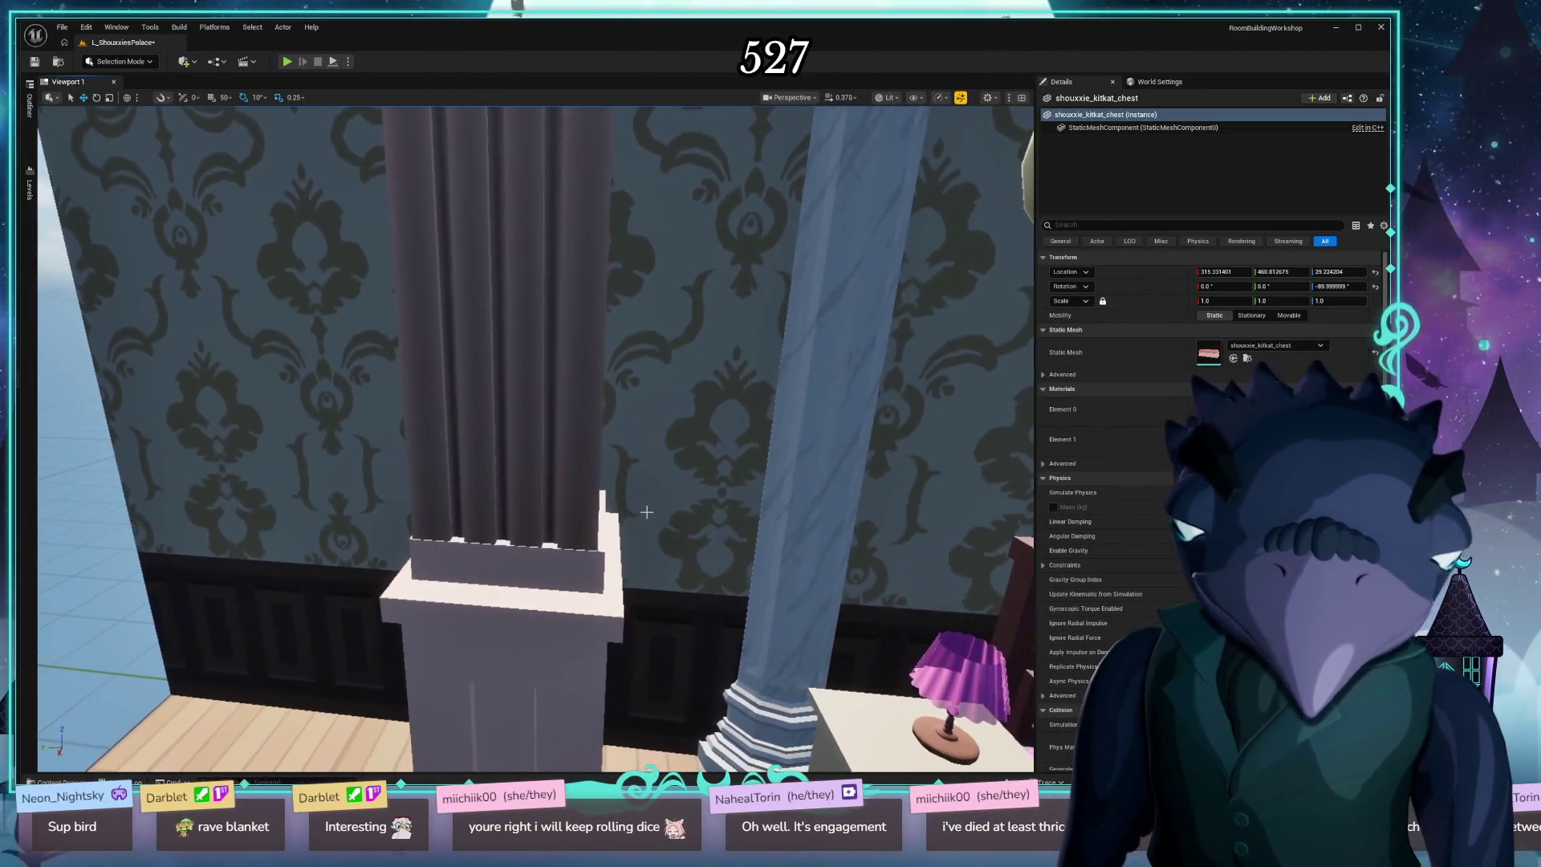
Nudge the pillar mid slightly along Y and add the pillar base to the selection.
{"action": "left_click", "coordinate": [485, 314]}
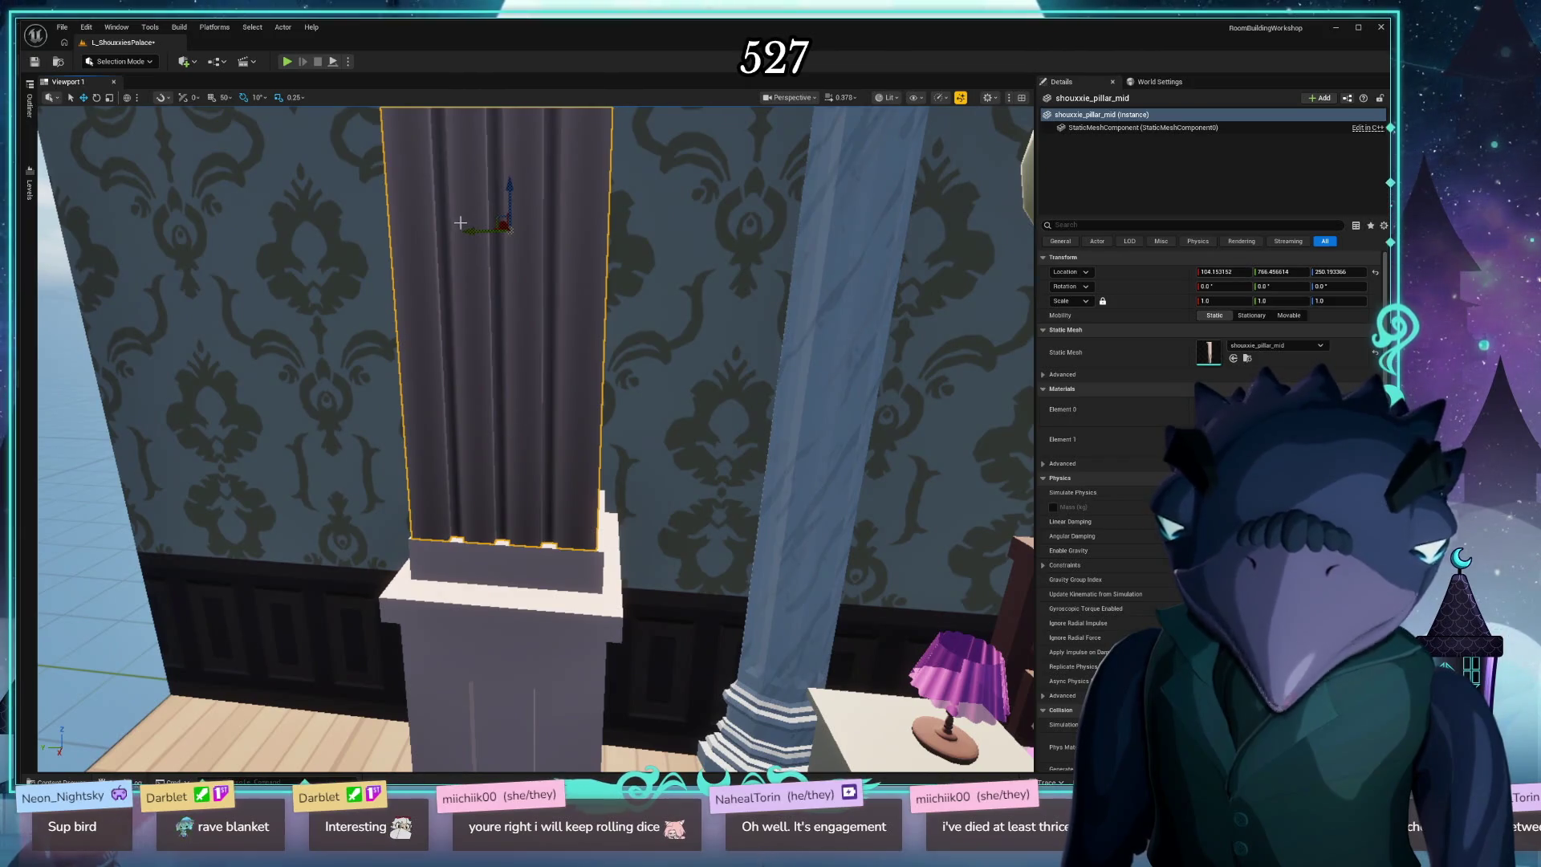
{"action": "left_click_drag", "start_coordinate": [469, 231], "coordinate": [472, 239]}
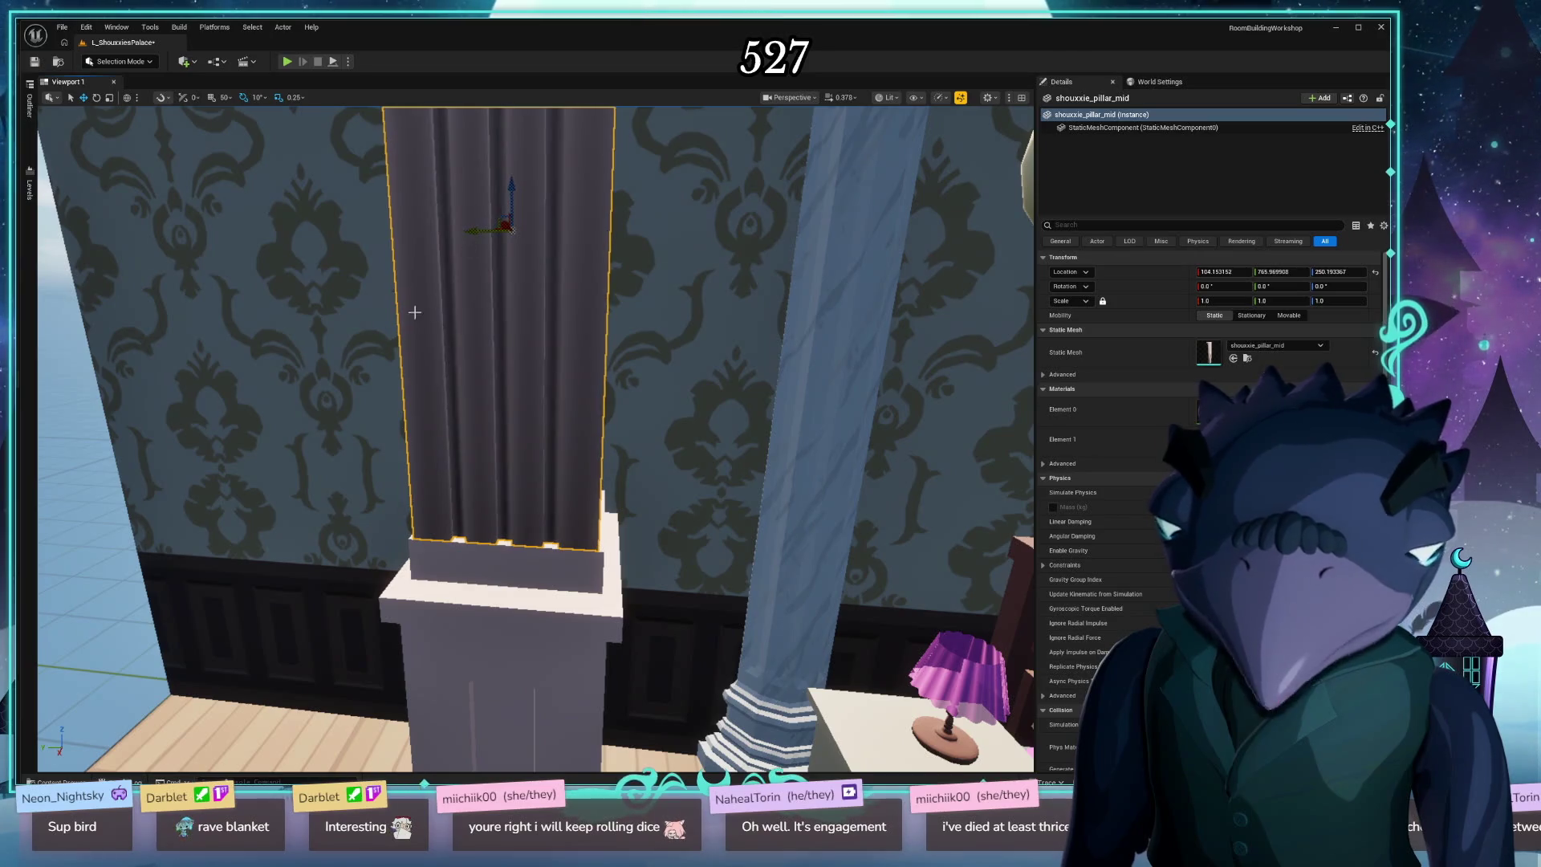
{"action": "key", "text": "f"}
{"action": "left_click", "coordinate": [530, 614], "text": "ctrl"}
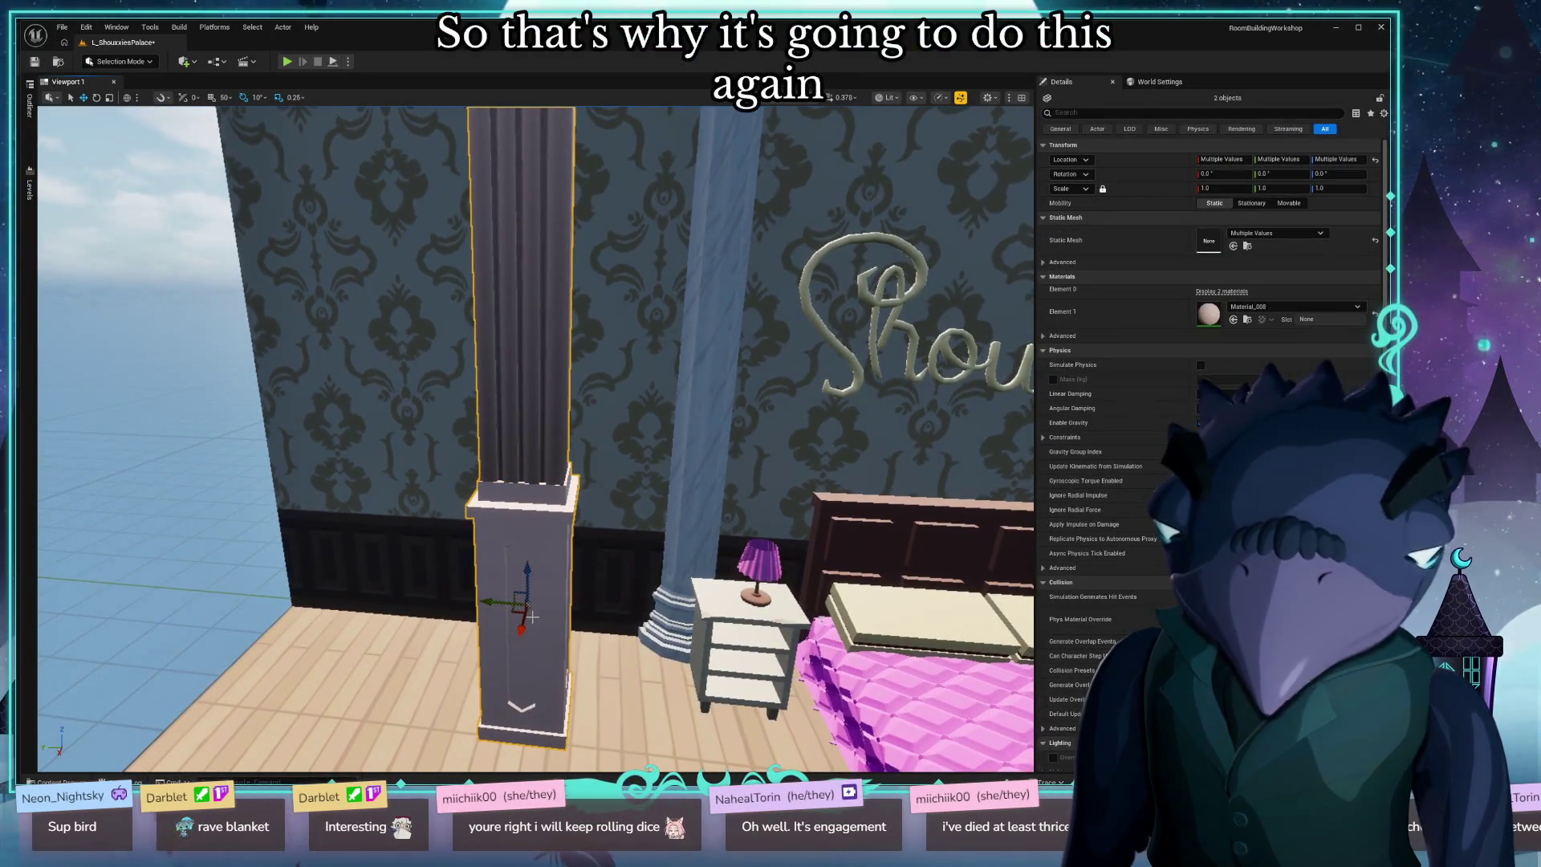
Rotate both pillar pieces 180° around Z.
{"action": "left_click_drag", "start_coordinate": [522, 636], "coordinate": [517, 645]}
{"action": "scroll", "coordinate": [497, 686], "scroll_direction": "down", "scroll_amount": 5}
{"action": "scroll", "coordinate": [498, 686], "scroll_direction": "up", "scroll_amount": 5}
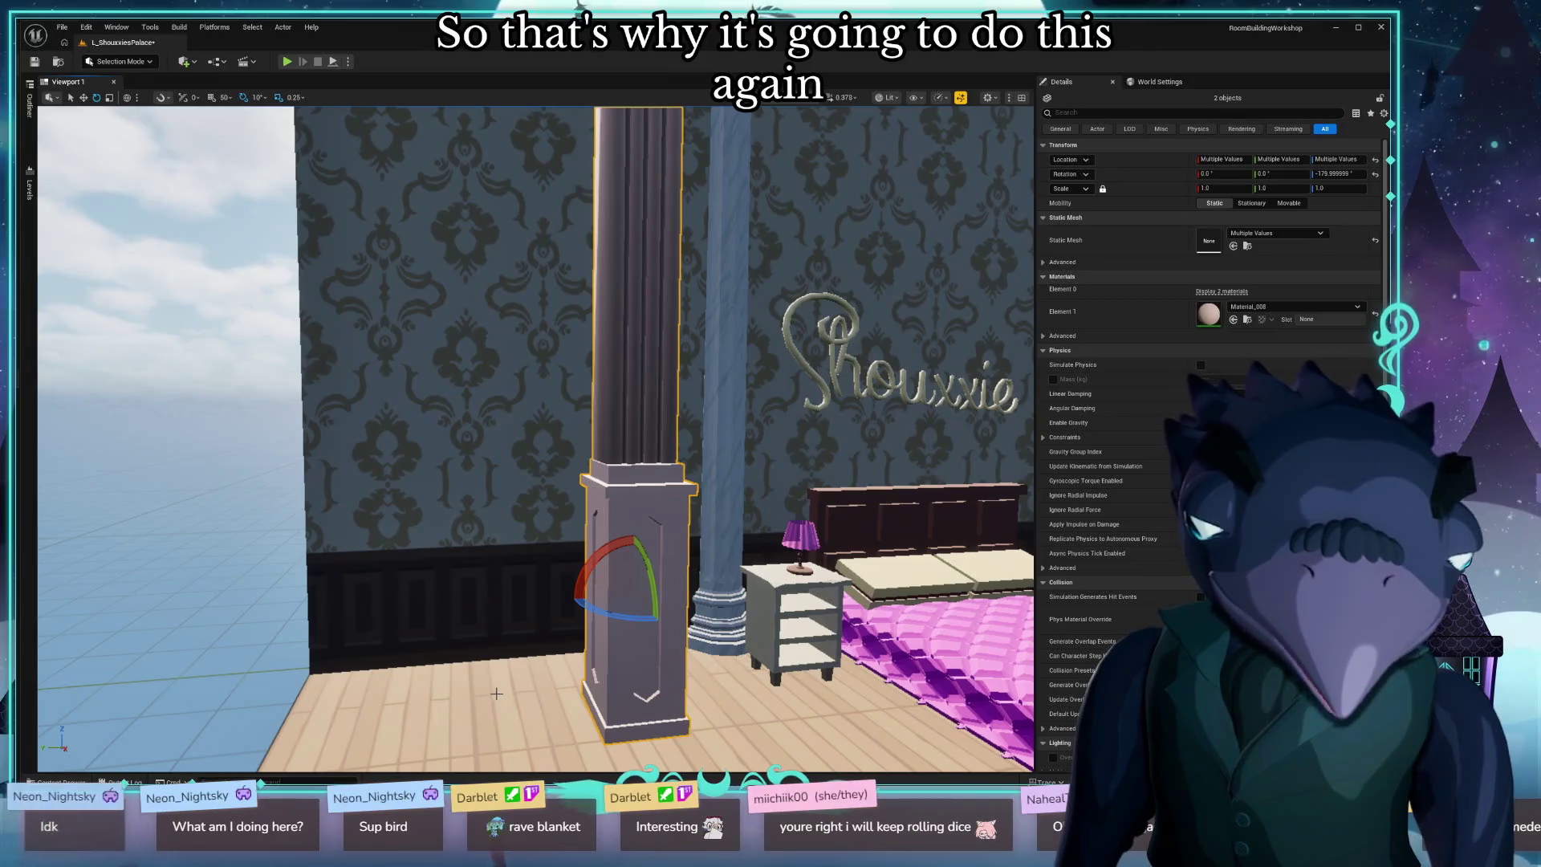
Slide the two-part pillar left along the wall until it sits beside the nightstand.
{"action": "key", "text": "w"}
{"action": "left_click_drag", "start_coordinate": [477, 660], "coordinate": [642, 659]}
{"action": "mouse_move", "coordinate": [431, 479]}
{"action": "left_mouse_down"}
{"action": "mouse_move", "coordinate": [337, 492]}
{"action": "mouse_move", "coordinate": [301, 402]}
{"action": "mouse_move", "coordinate": [209, 434]}
{"action": "mouse_move", "coordinate": [138, 403]}
{"action": "left_mouse_up"}
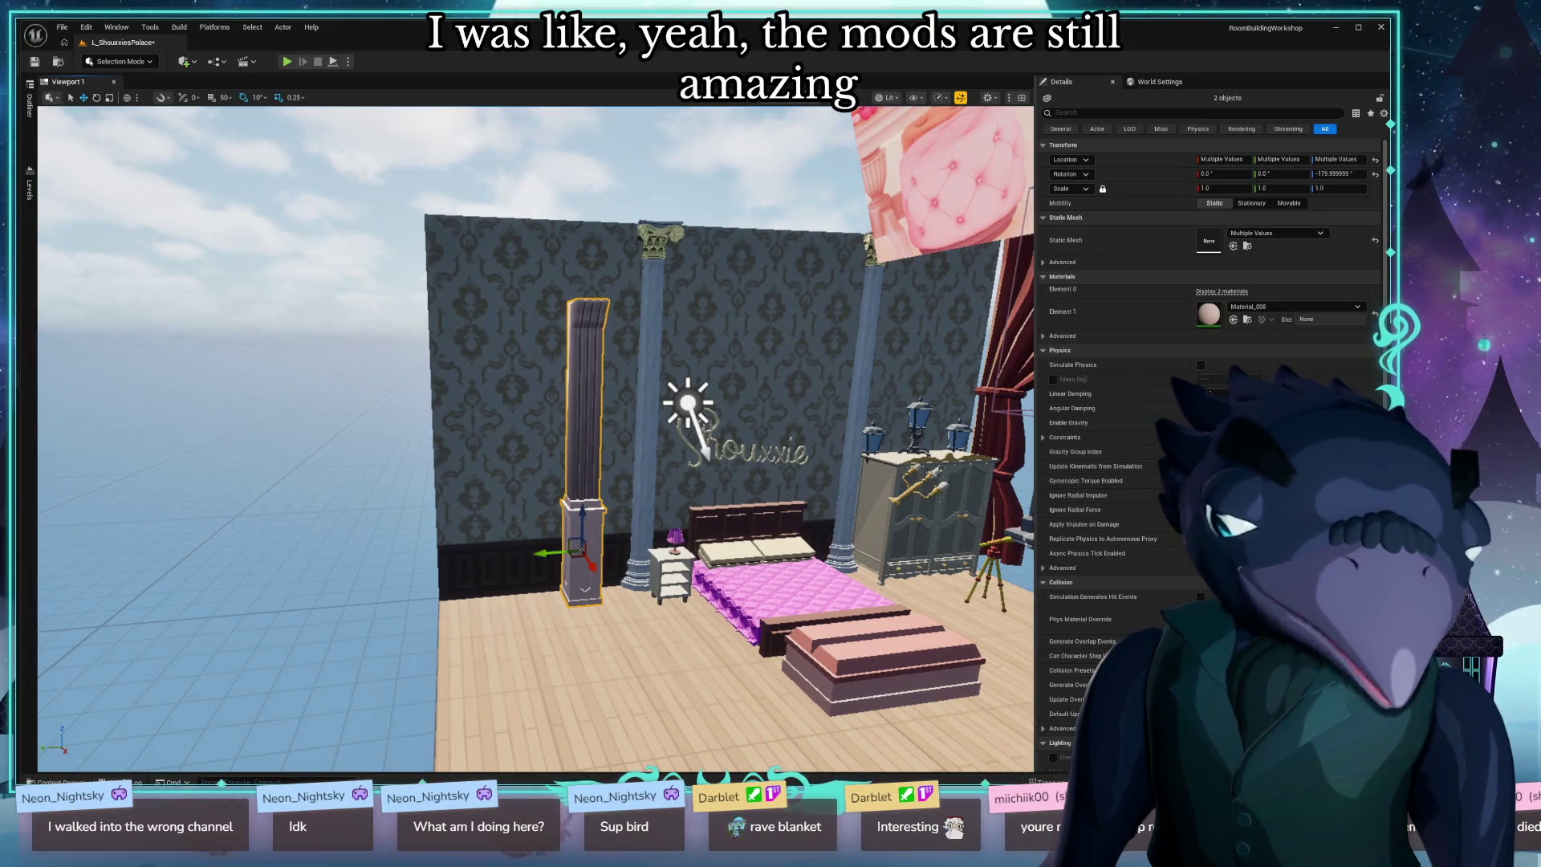
{"action": "scroll", "coordinate": [724, 537], "scroll_direction": "up", "scroll_amount": 10}
{"action": "scroll", "coordinate": [724, 537], "scroll_direction": "up", "scroll_amount": 2}
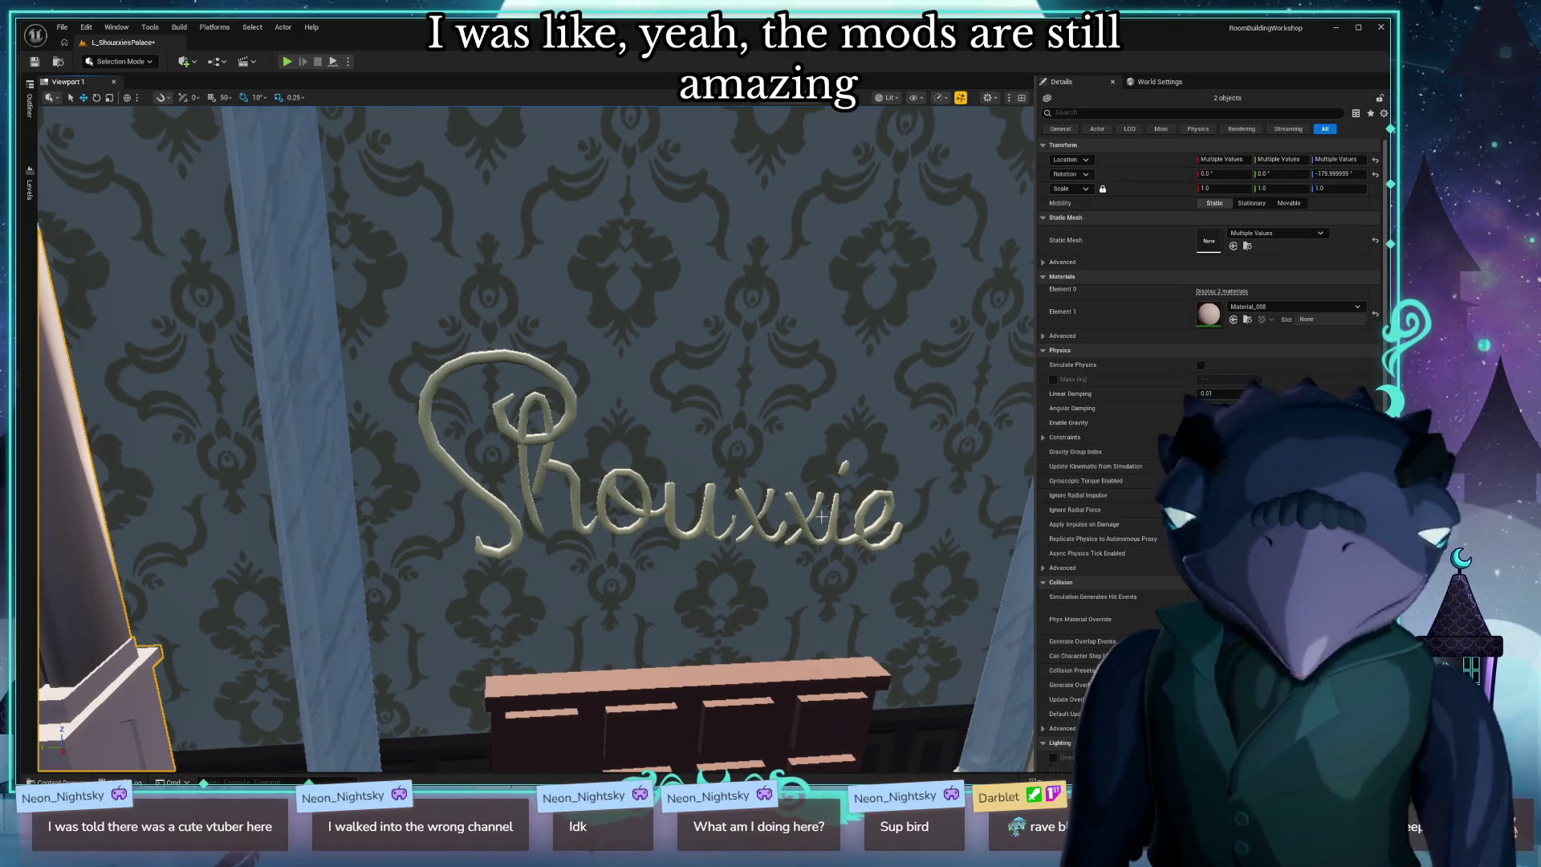
{"action": "scroll", "coordinate": [975, 544], "scroll_direction": "down", "scroll_amount": 5}
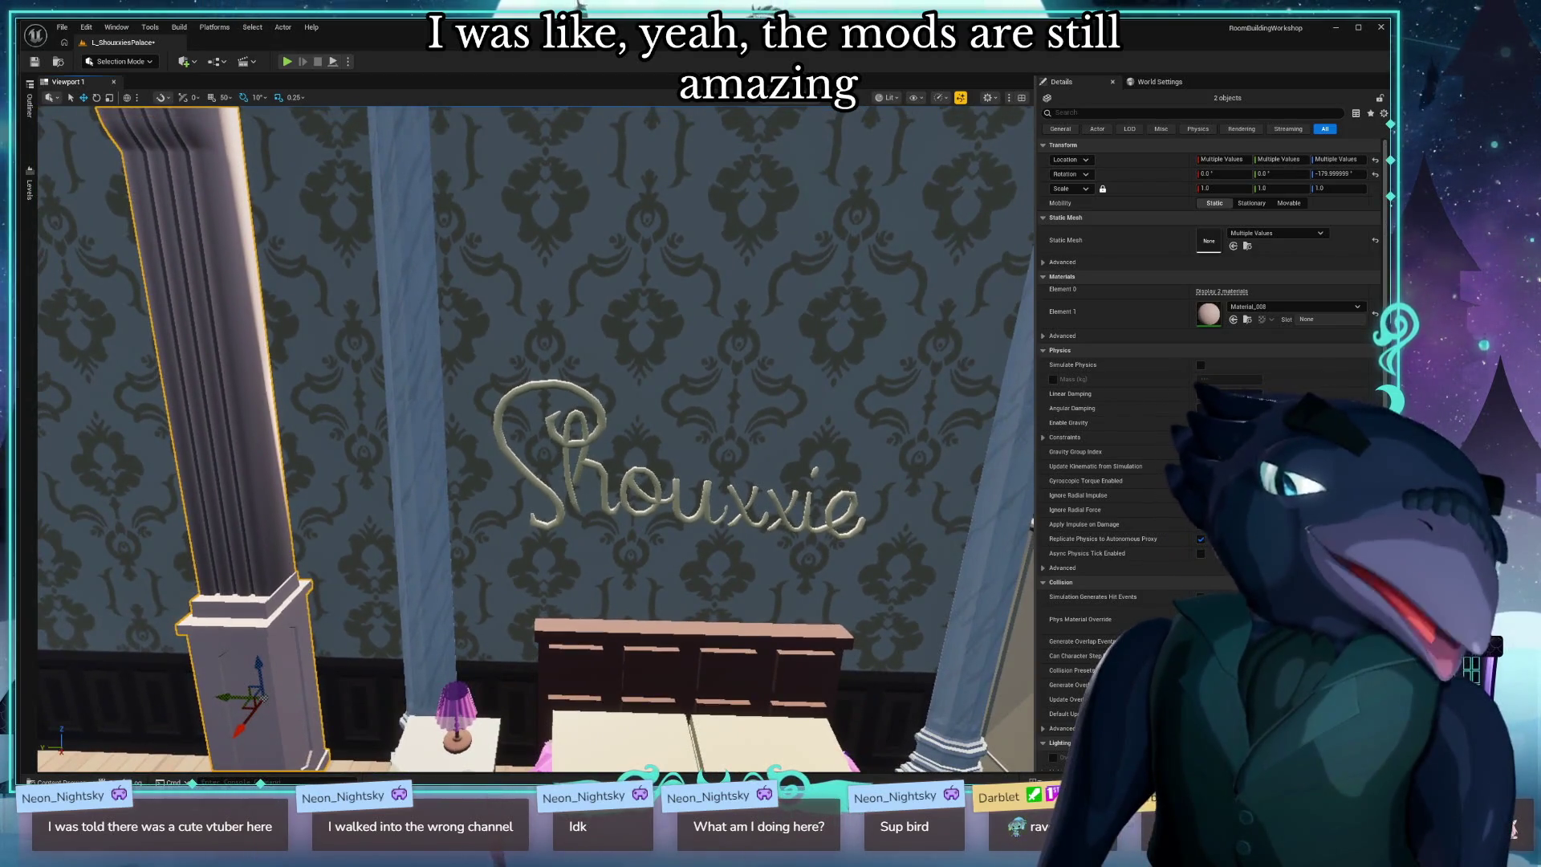
{"action": "key", "text": "a"}
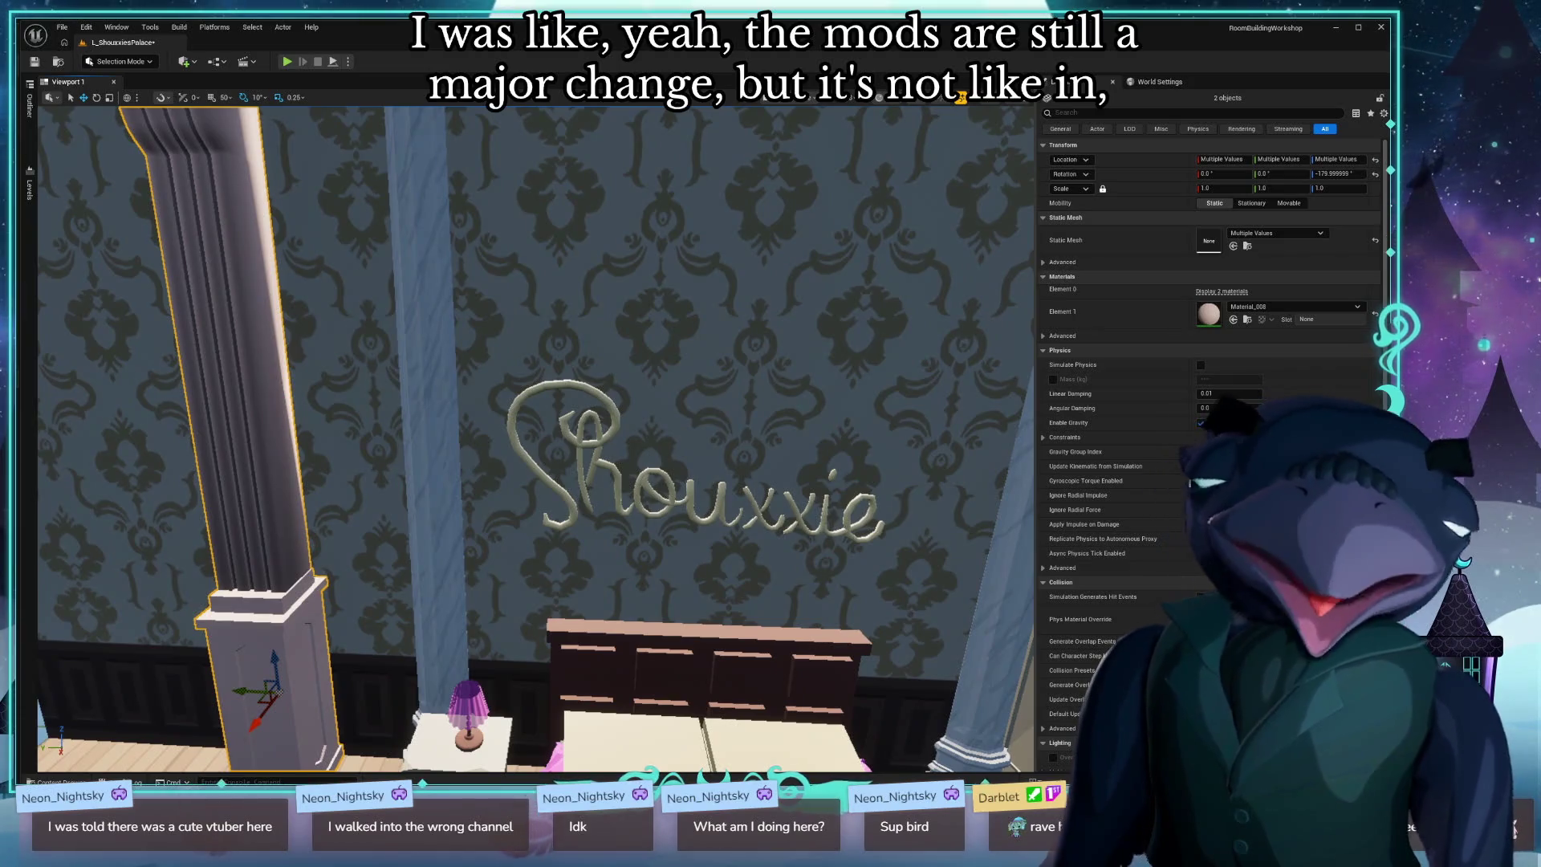
{"action": "scroll", "coordinate": [809, 518], "scroll_direction": "down", "scroll_amount": 5}
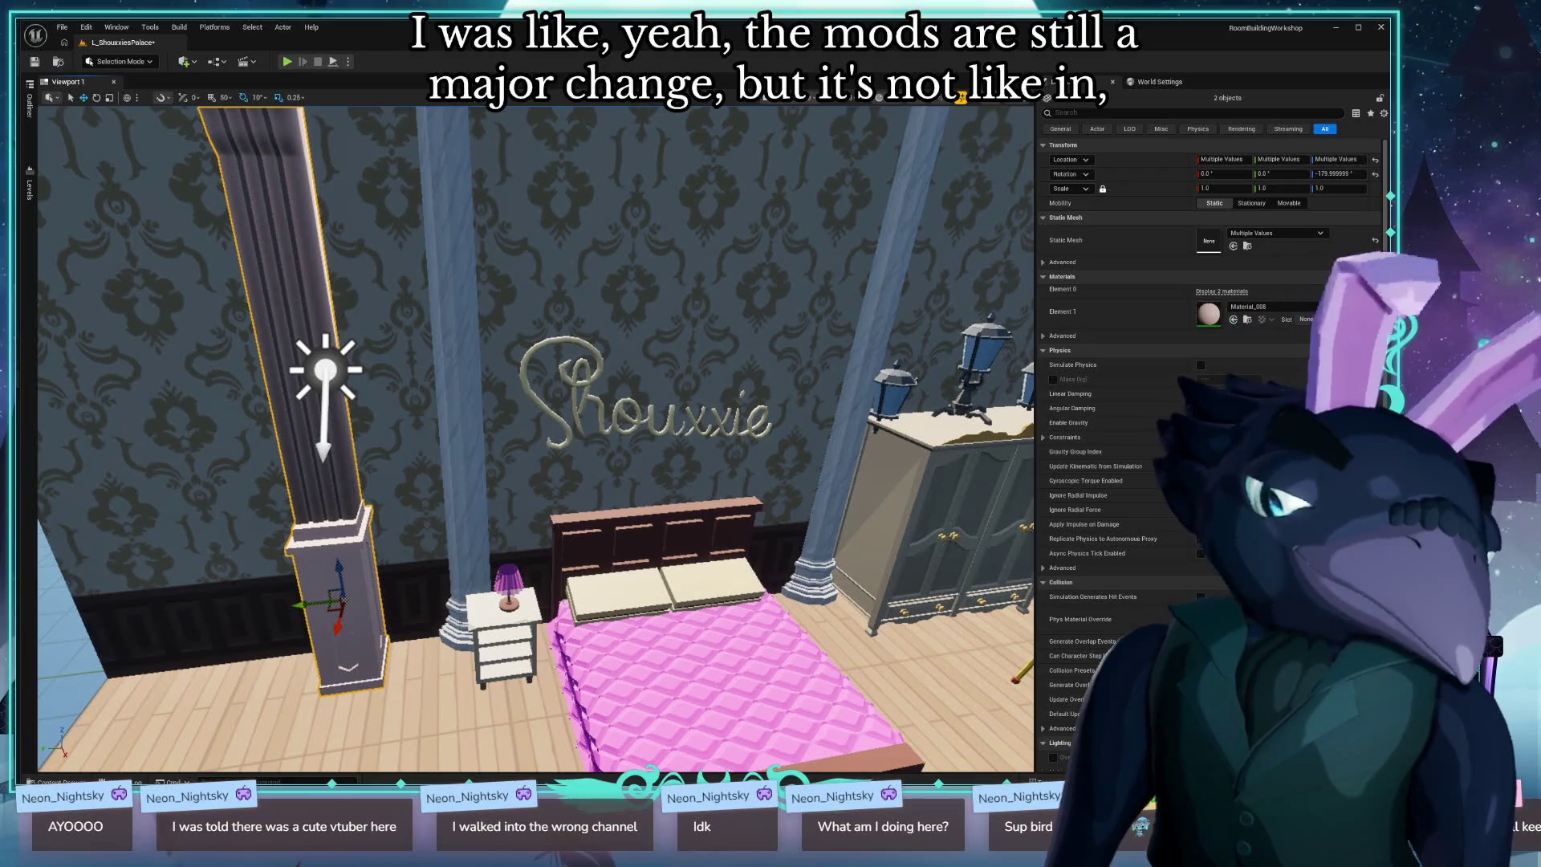
{"action": "mouse_move", "coordinate": [538, 402]}
{"action": "left_mouse_down"}
{"action": "mouse_move", "coordinate": [594, 450]}
{"action": "mouse_move", "coordinate": [530, 386]}
{"action": "left_mouse_up"}
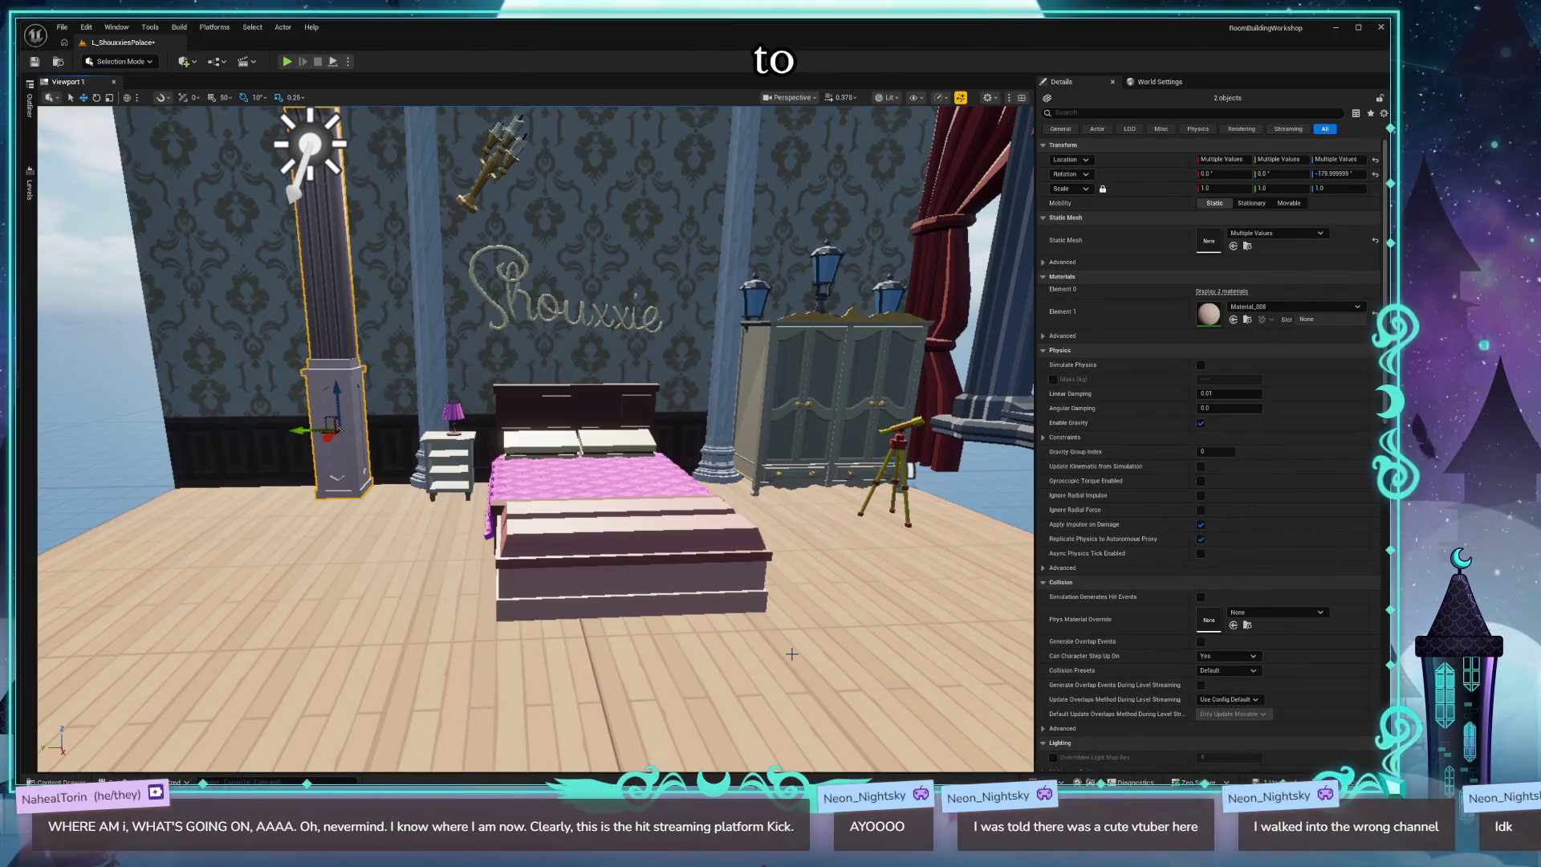
Review the placed pillar from the window side, then switch windows with Alt+Tab.
{"action": "mouse_move", "coordinate": [554, 679]}
{"action": "left_mouse_down"}
{"action": "mouse_move", "coordinate": [554, 707]}
{"action": "mouse_move", "coordinate": [482, 706]}
{"action": "mouse_move", "coordinate": [723, 690]}
{"action": "mouse_move", "coordinate": [666, 747]}
{"action": "left_mouse_up"}
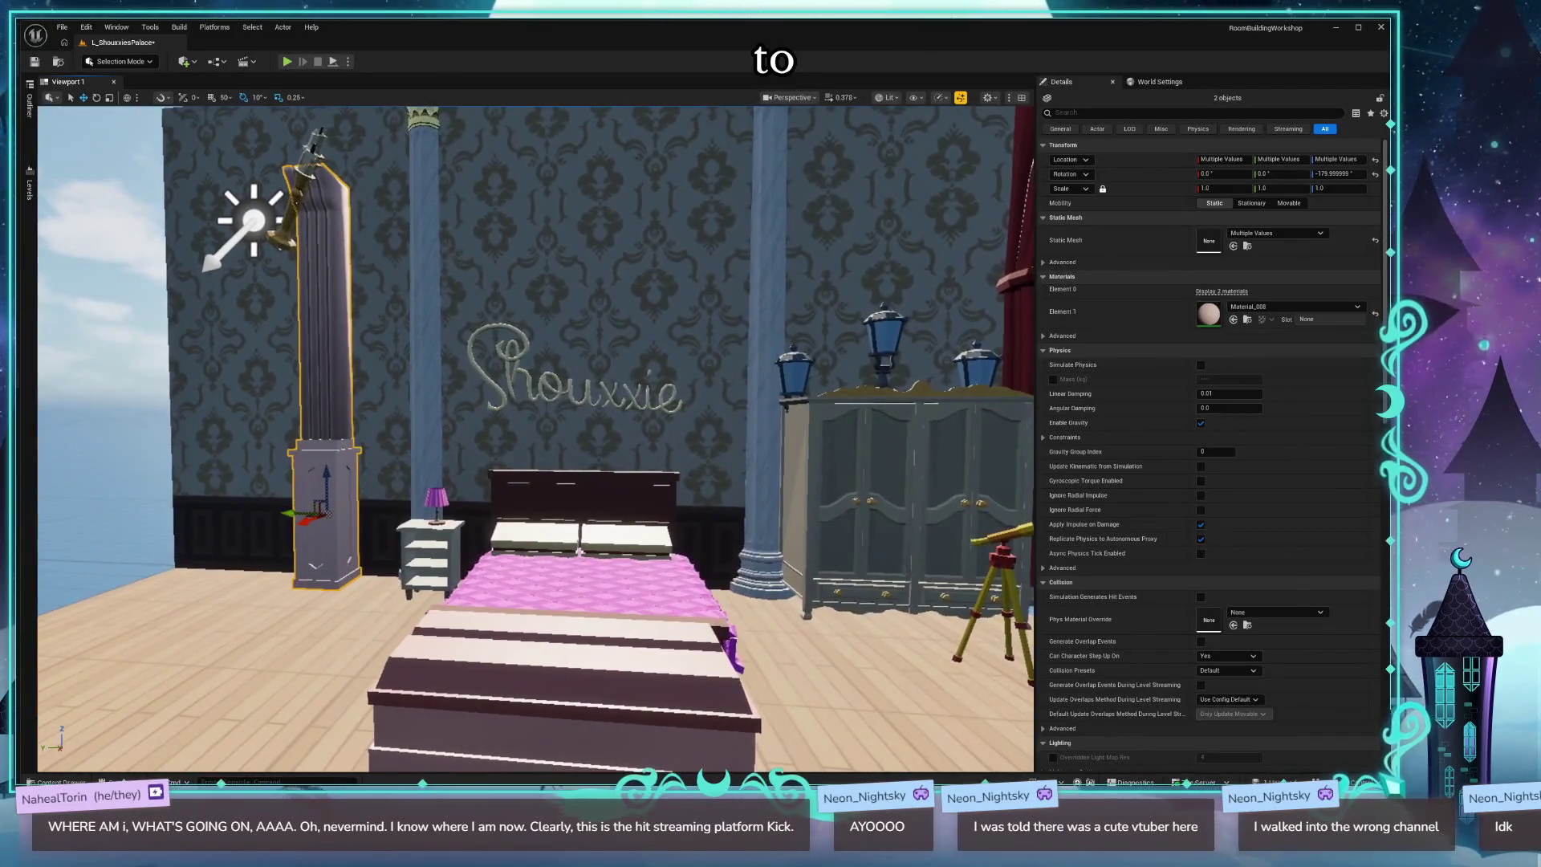
{"action": "key", "text": "f"}
{"action": "scroll", "coordinate": [536, 440], "scroll_direction": "down", "scroll_amount": 5}
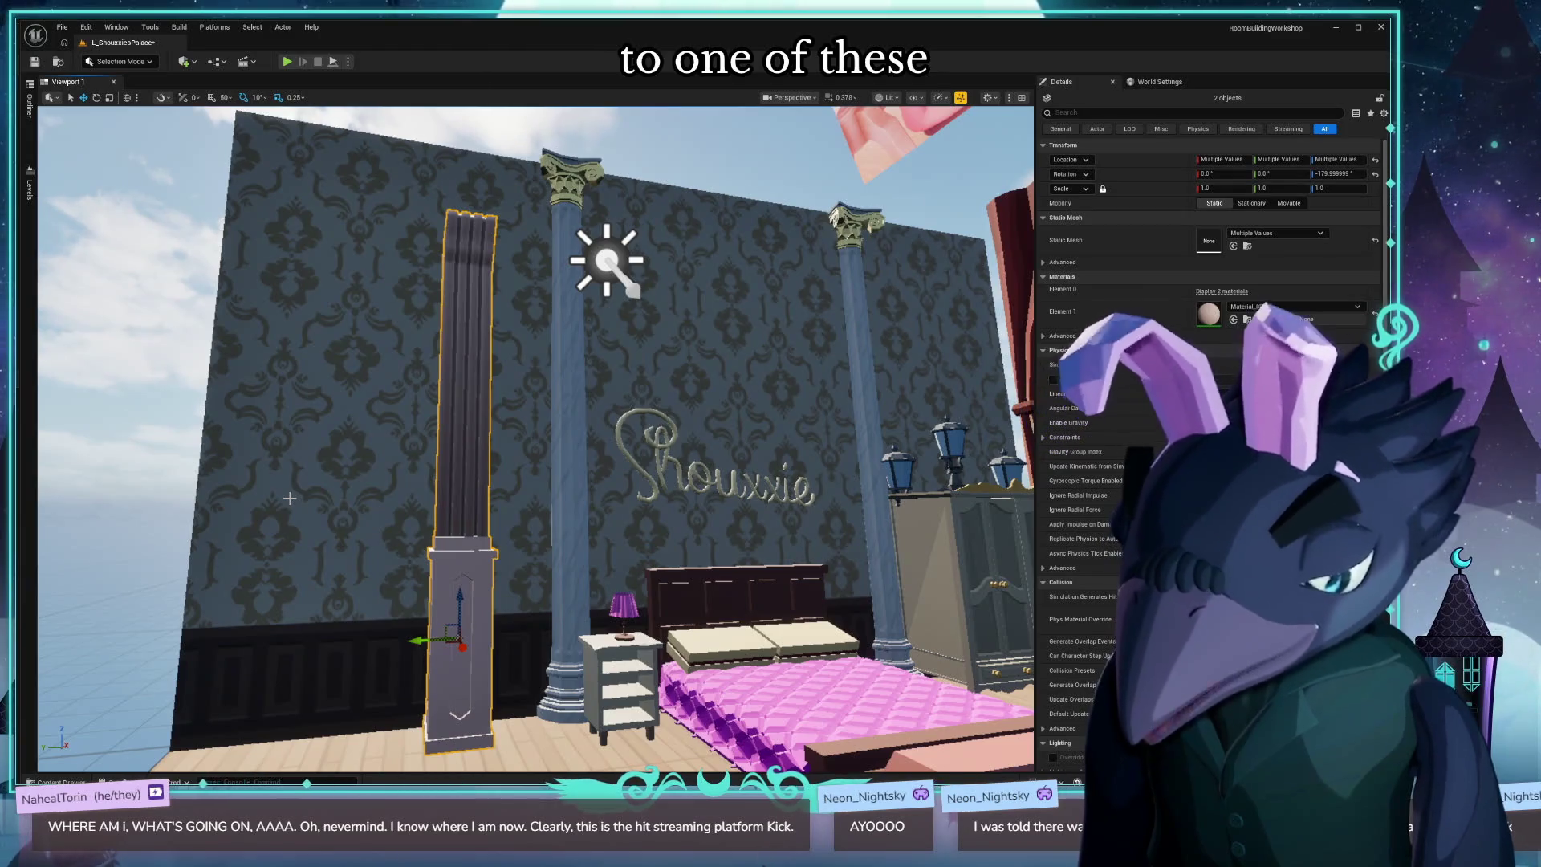
{"action": "mouse_move", "coordinate": [725, 602]}
{"action": "left_mouse_down"}
{"action": "mouse_move", "coordinate": [698, 706]}
{"action": "mouse_move", "coordinate": [810, 666]}
{"action": "mouse_move", "coordinate": [747, 674]}
{"action": "mouse_move", "coordinate": [711, 591]}
{"action": "left_mouse_up"}
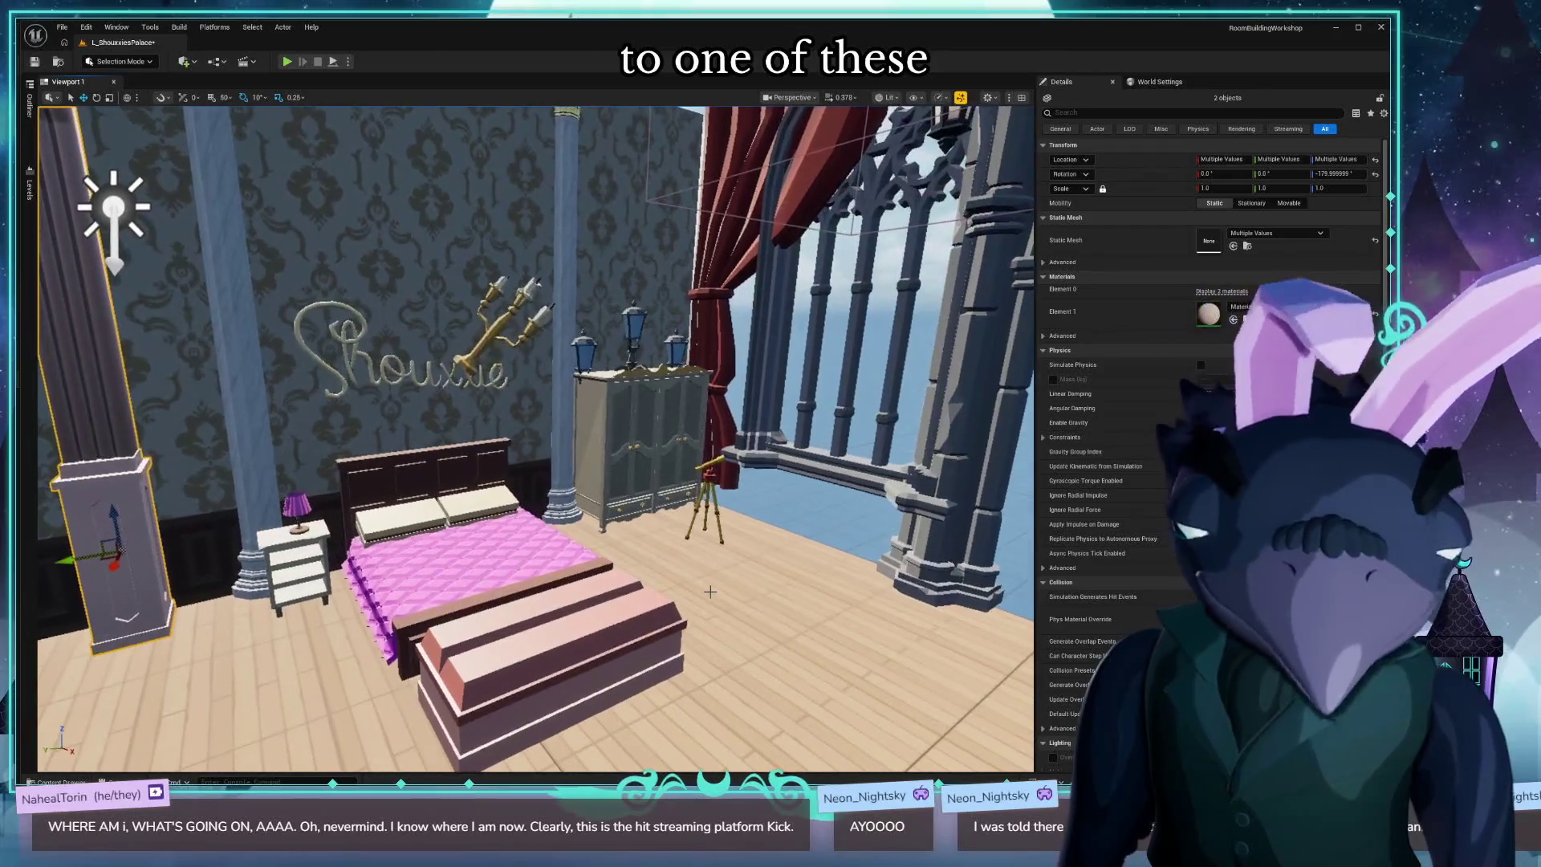
{"action": "key", "text": "alt+Tab"}
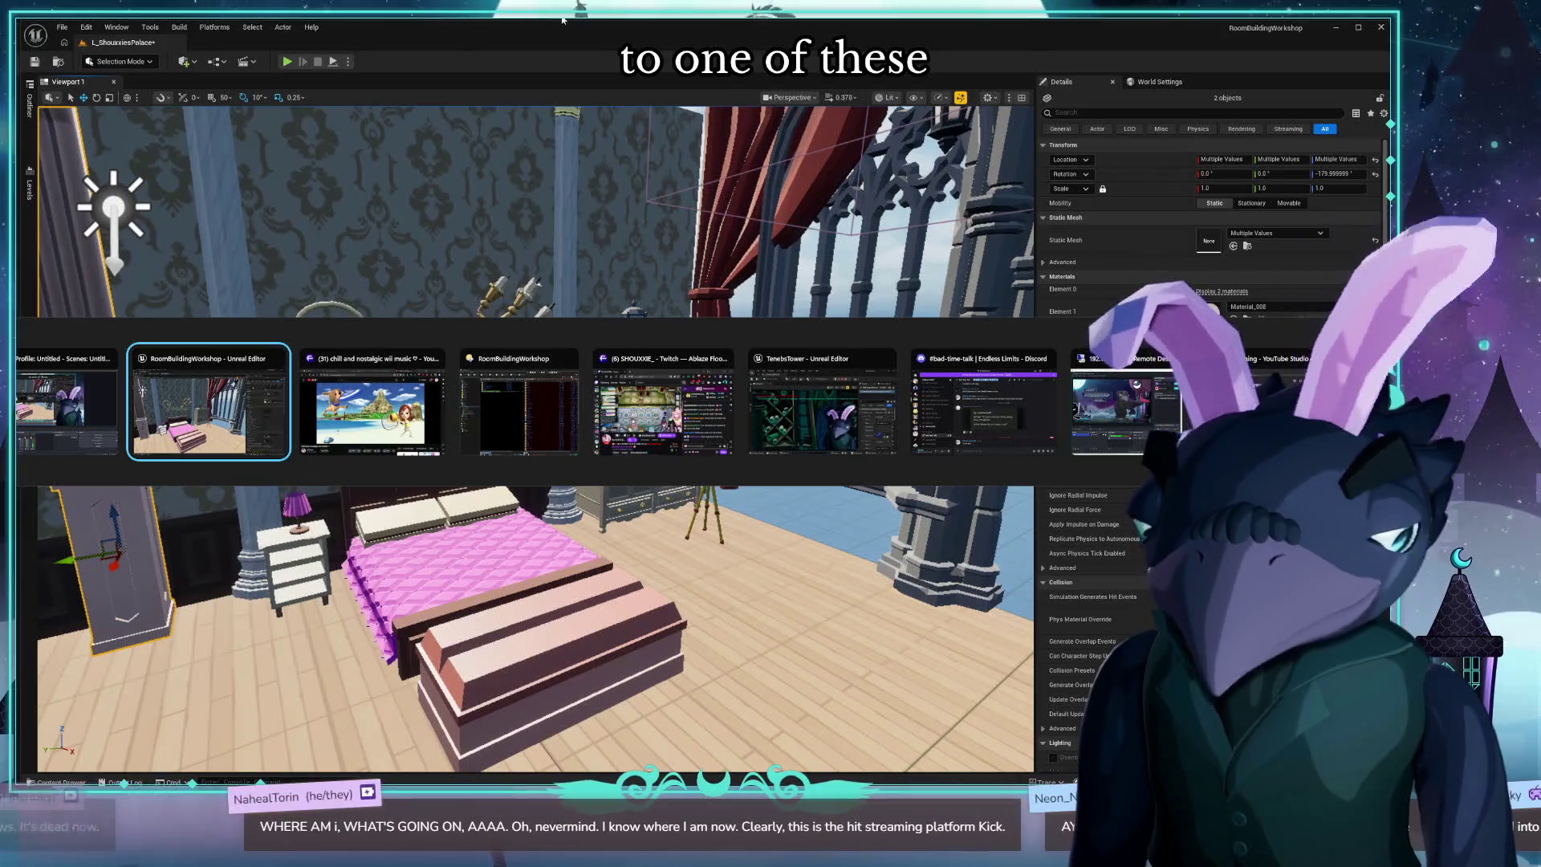
Select the floor tile, then collapse the pillar folders in the Content Drawer to show DarbletProductions.
{"action": "left_click_drag", "start_coordinate": [620, 468], "coordinate": [365, 473]}
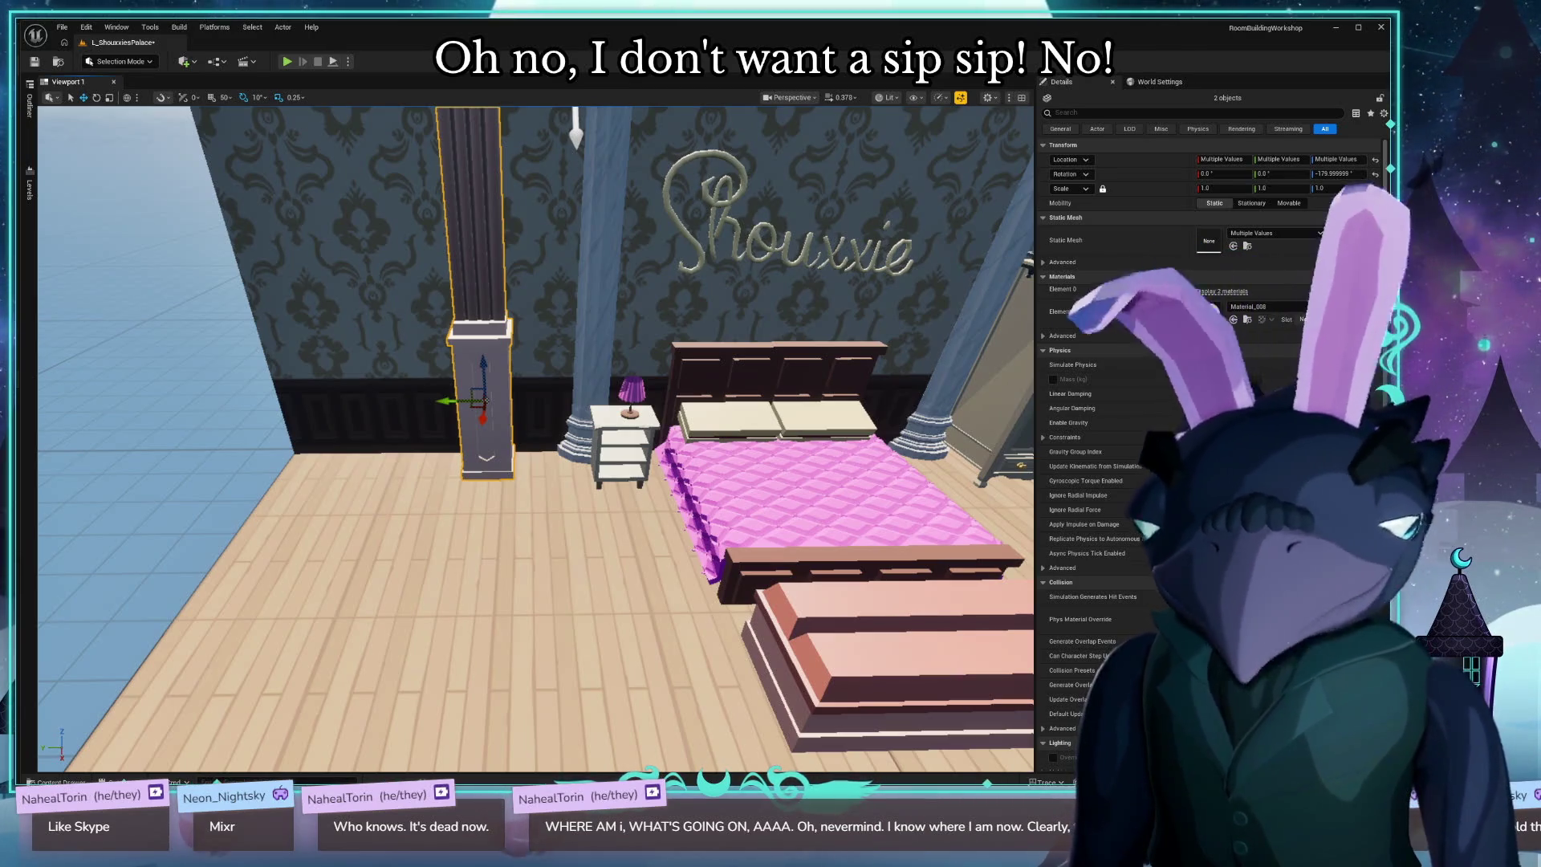
{"action": "left_click", "coordinate": [447, 606]}
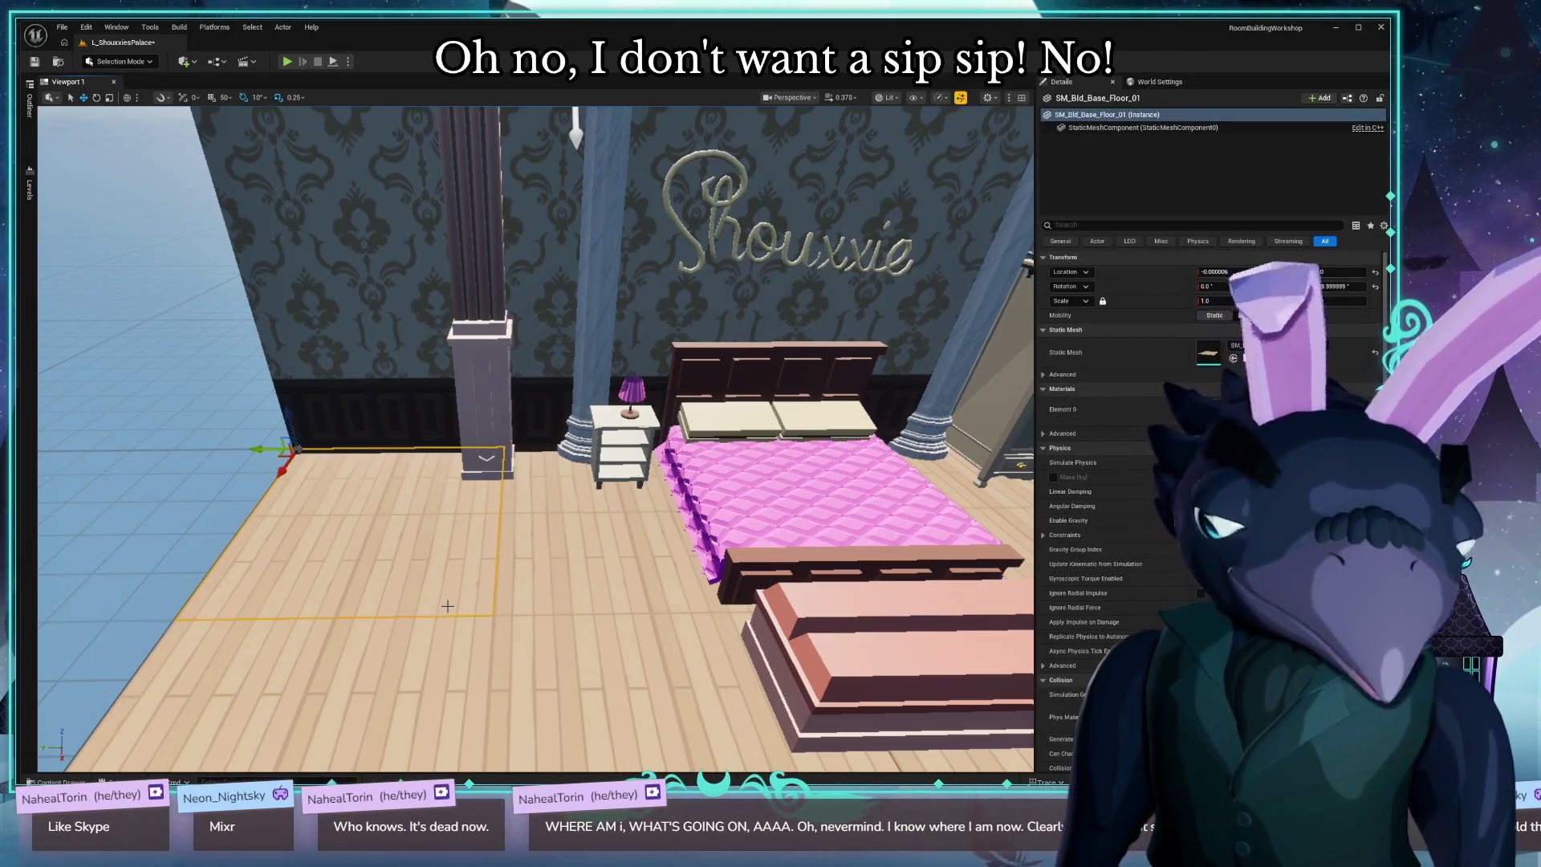
{"action": "mouse_move", "coordinate": [447, 606]}
{"action": "left_mouse_down"}
{"action": "mouse_move", "coordinate": [411, 678]}
{"action": "mouse_move", "coordinate": [433, 654]}
{"action": "left_mouse_up"}
{"action": "key", "text": "ctrl+space"}
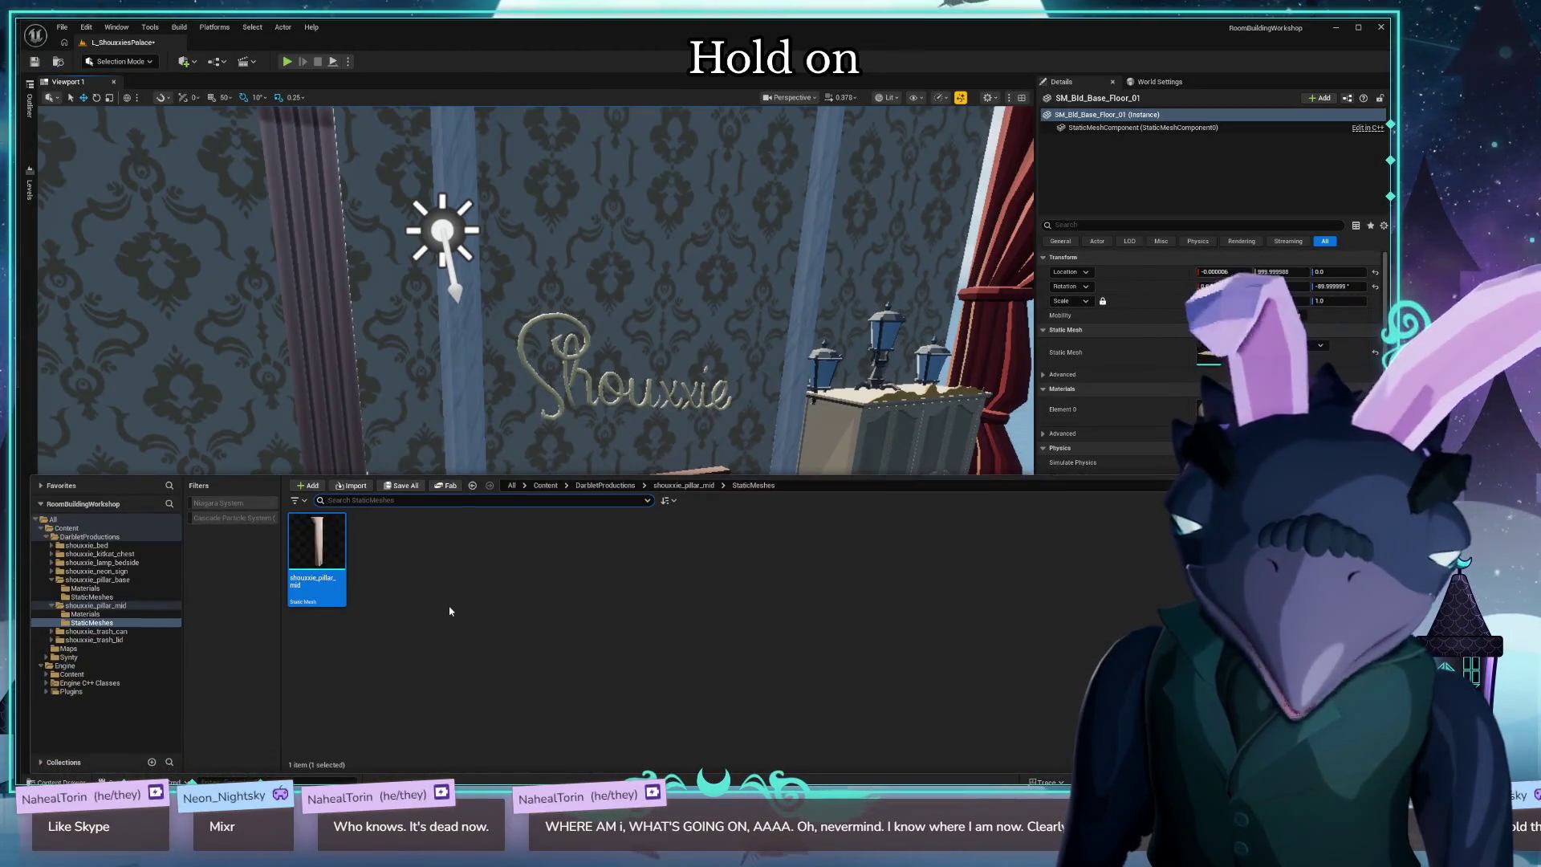
{"action": "left_click", "coordinate": [51, 607]}
{"action": "left_click", "coordinate": [52, 580]}
{"action": "left_click", "coordinate": [92, 537]}
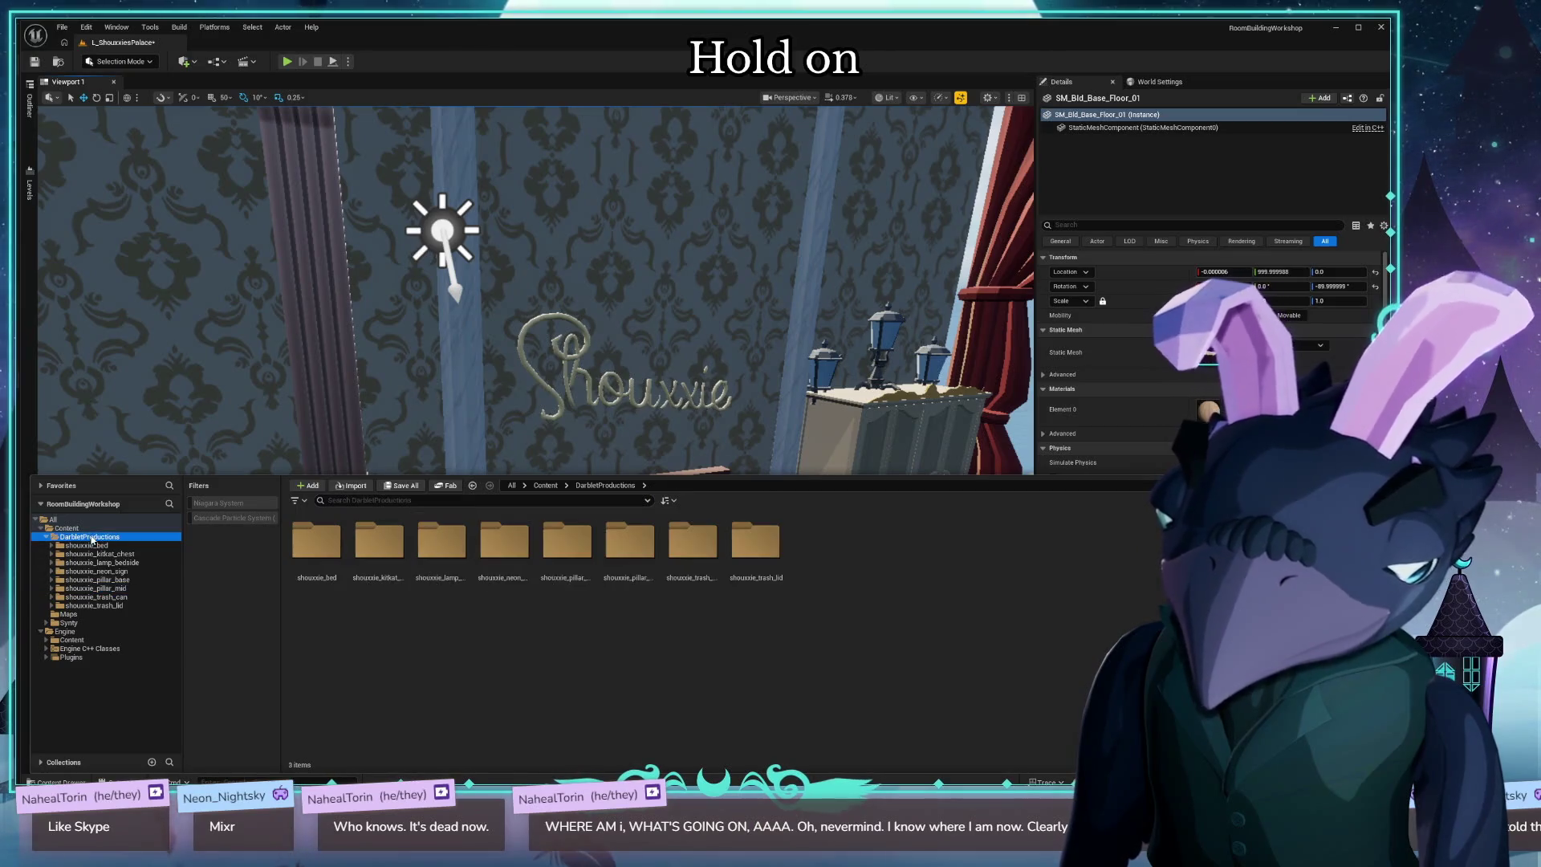
Look over the whole bedroom and reopen the Content Drawer on the eight DarbletProductions folders.
{"action": "left_click_drag", "start_coordinate": [394, 379], "coordinate": [390, 382]}
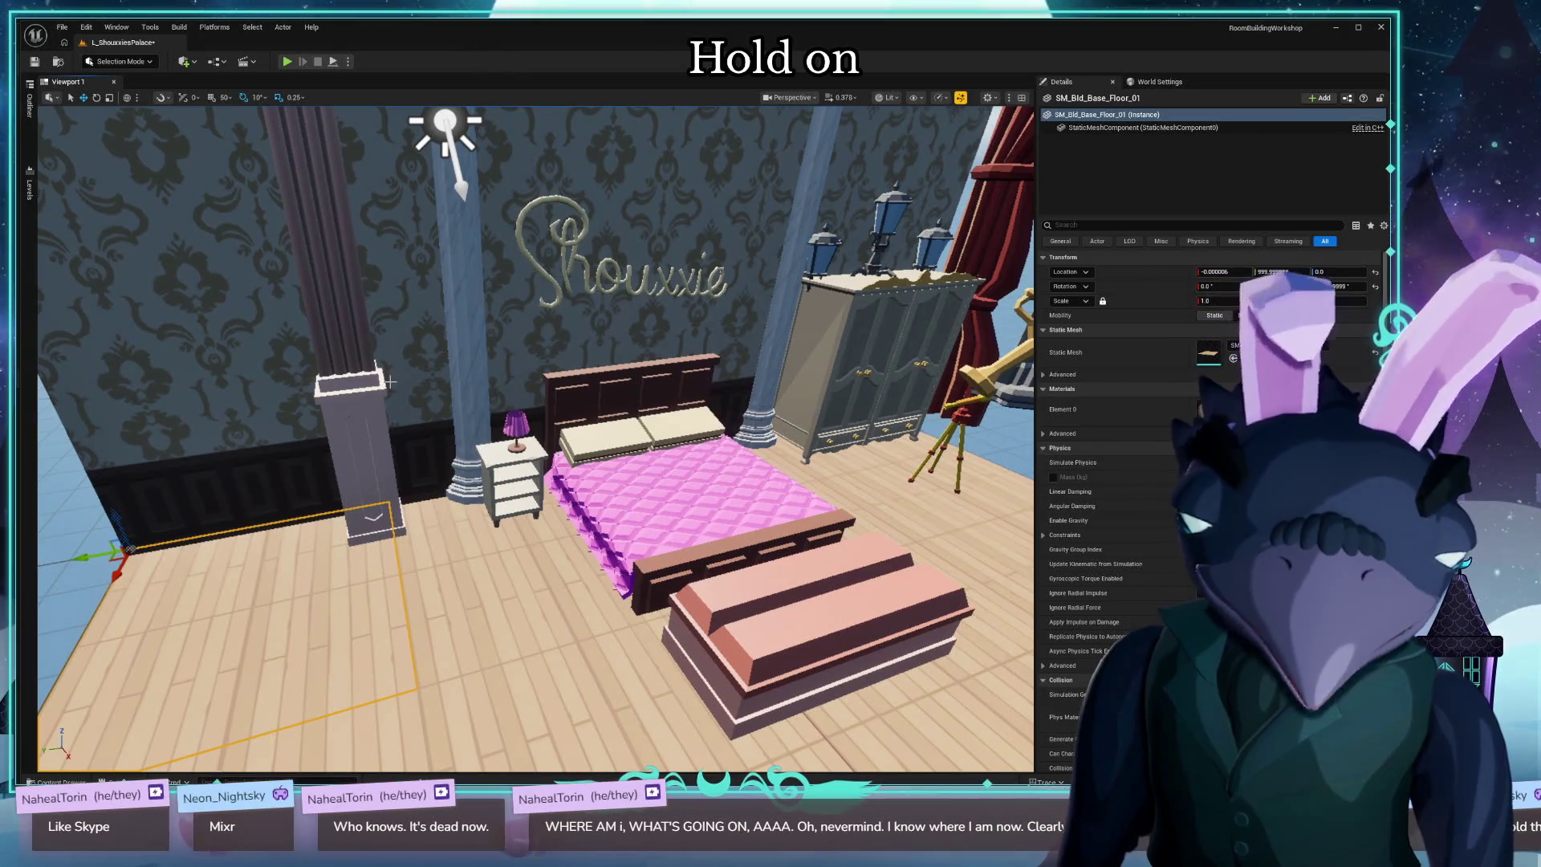
{"action": "scroll", "coordinate": [472, 450], "scroll_direction": "up", "scroll_amount": 3}
{"action": "key", "text": "ctrl+space"}
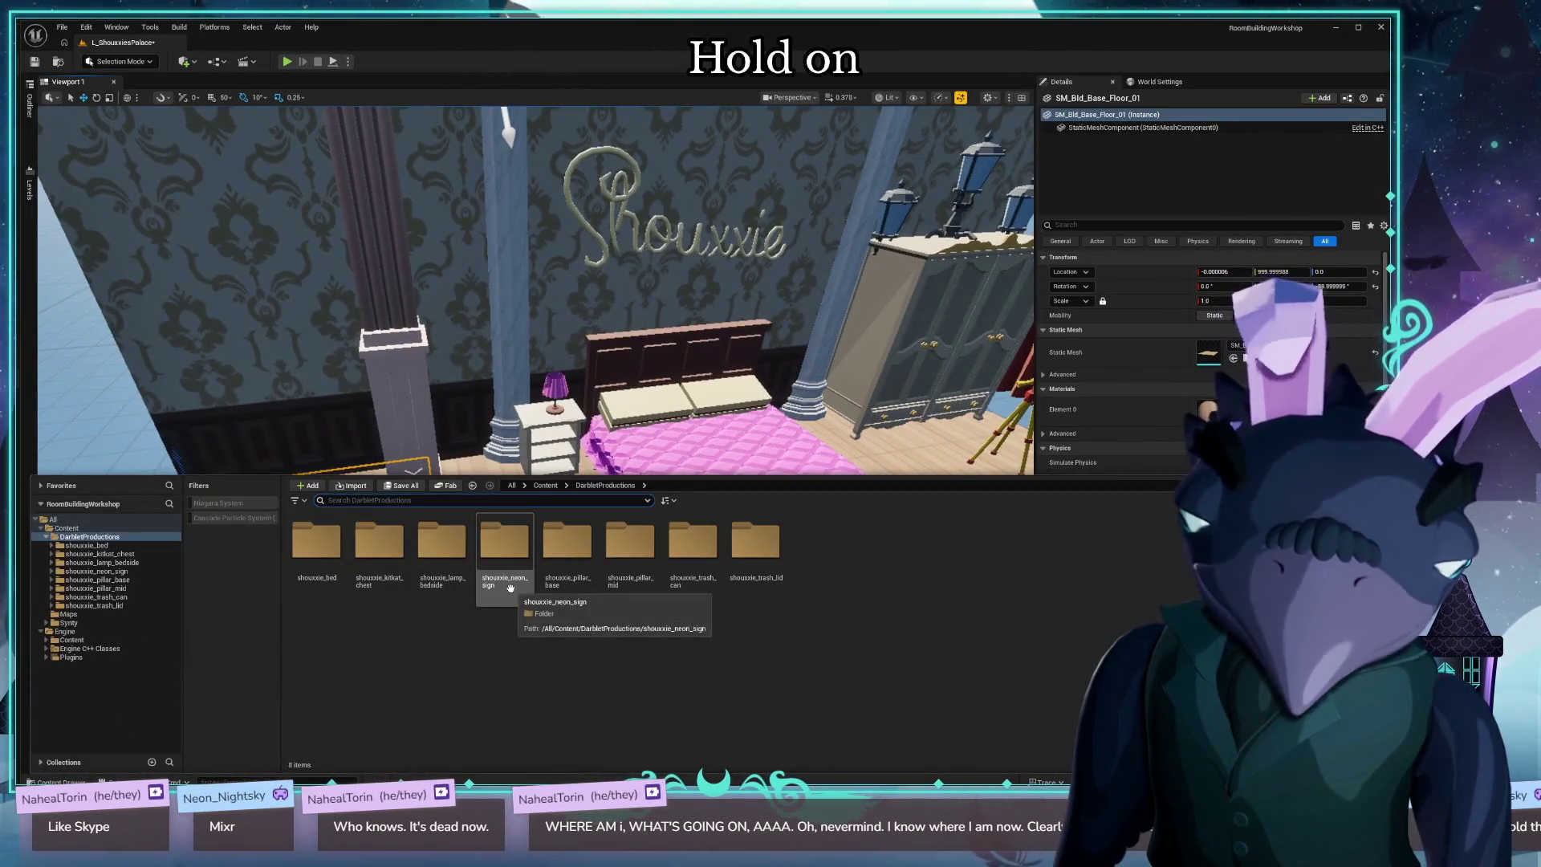
{"action": "key", "text": "ctrl+space"}
{"action": "scroll", "coordinate": [559, 487], "scroll_direction": "up", "scroll_amount": 4}
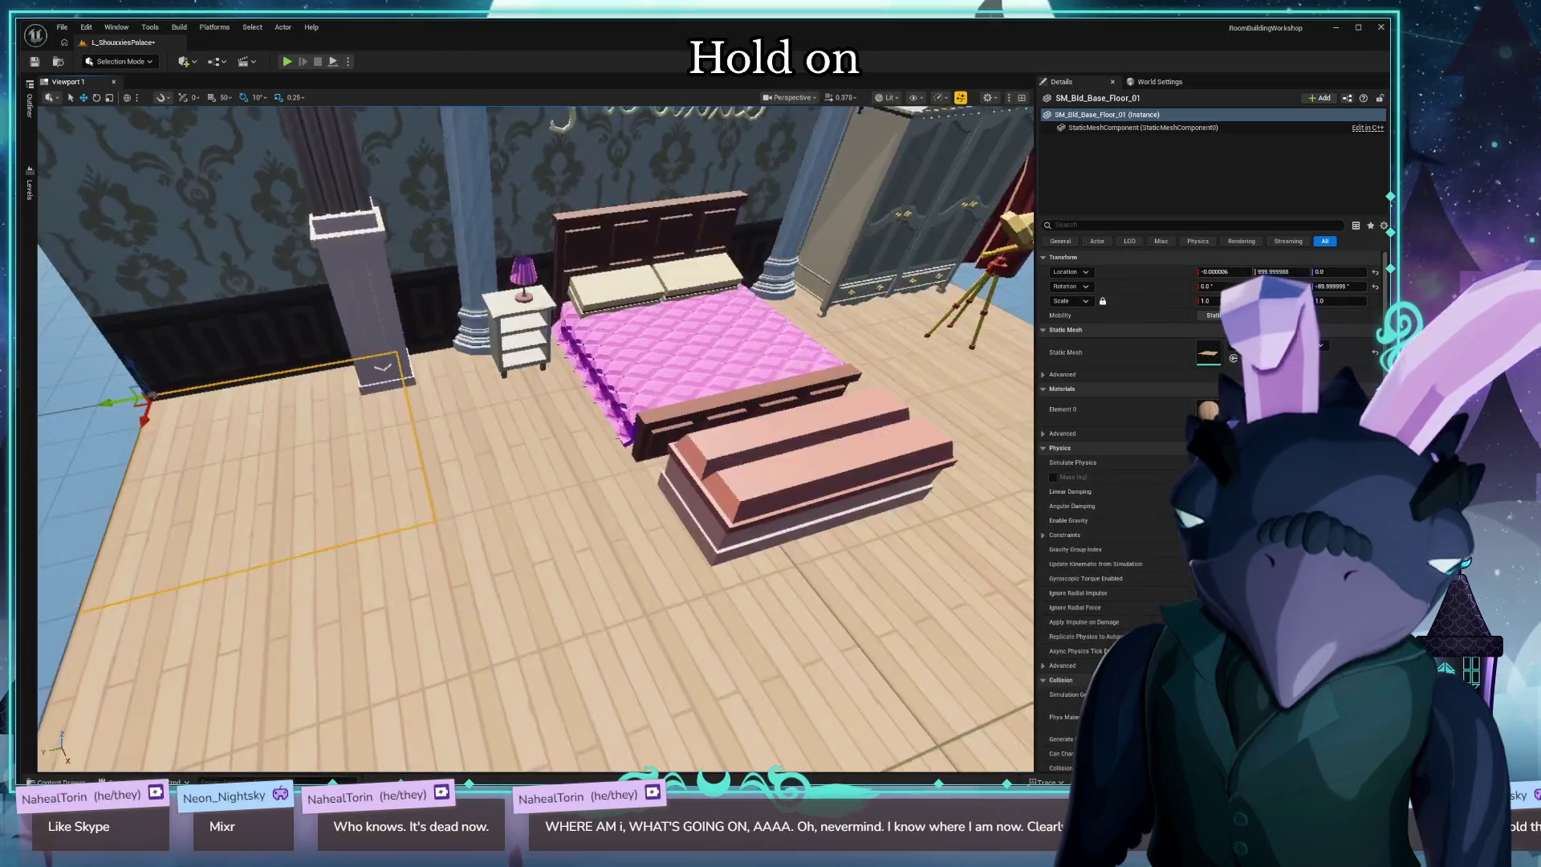
{"action": "scroll", "coordinate": [598, 441], "scroll_direction": "down", "scroll_amount": 2}
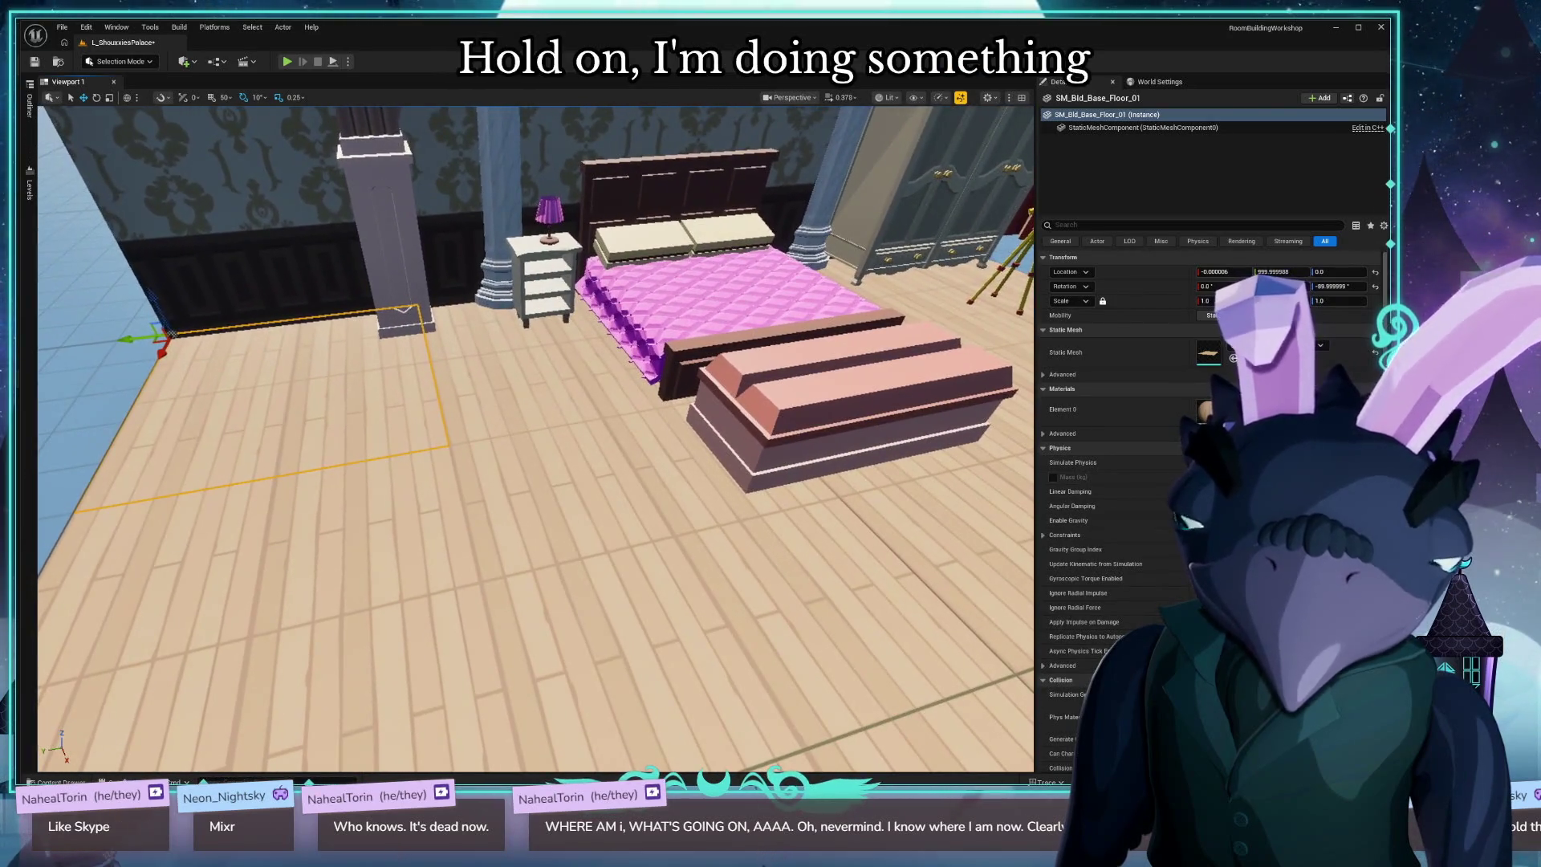
{"action": "mouse_move", "coordinate": [598, 440]}
{"action": "left_mouse_down"}
{"action": "mouse_move", "coordinate": [598, 498]}
{"action": "mouse_move", "coordinate": [598, 440]}
{"action": "left_mouse_up"}
{"action": "key", "text": "ctrl+space"}
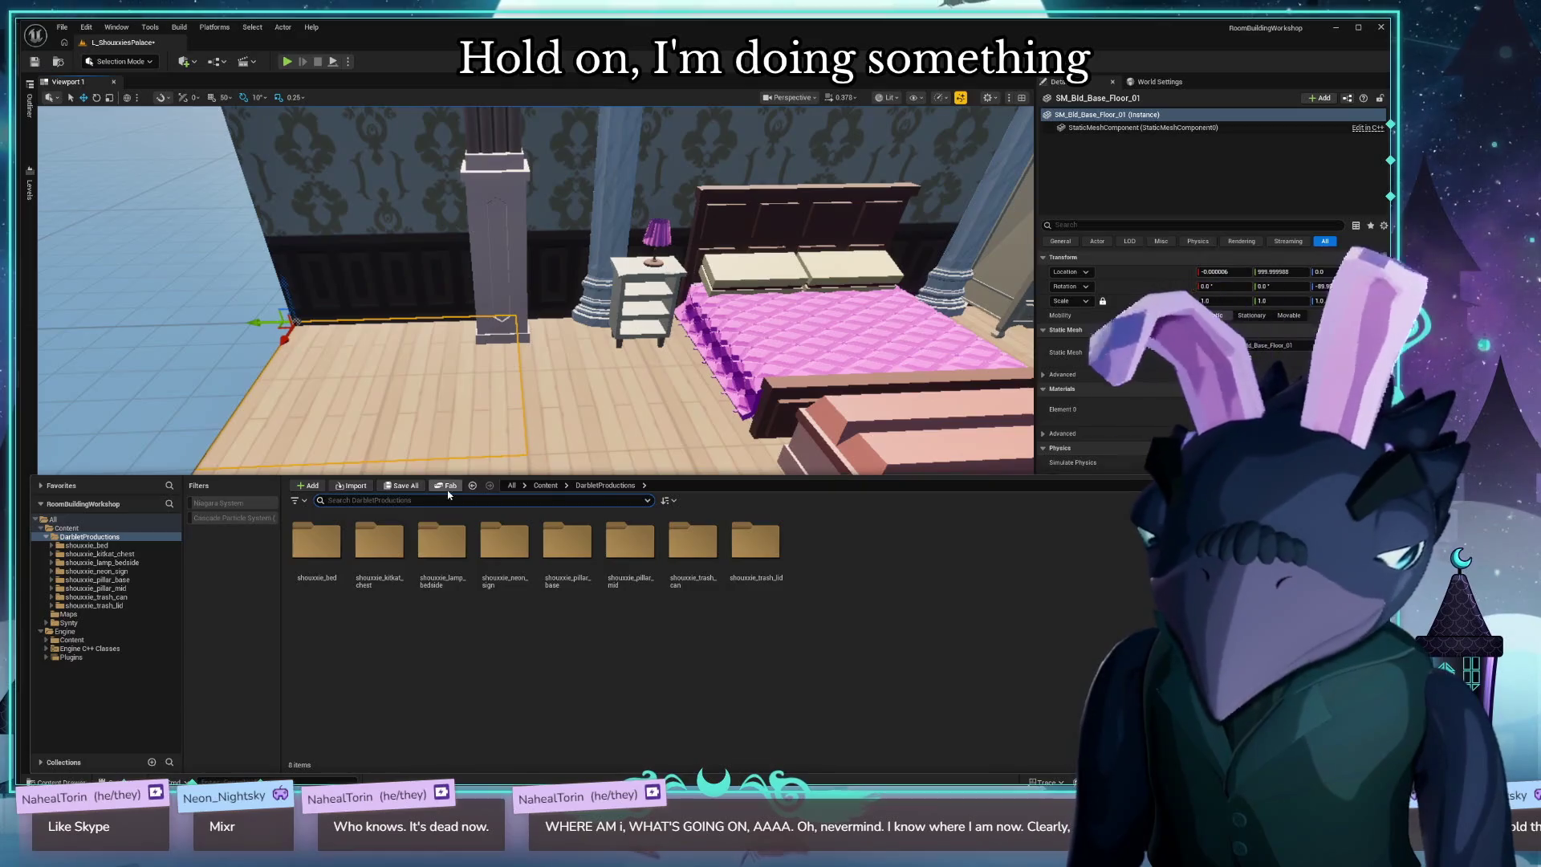
Import shouxxie_pouf_01.glb and open its StaticMeshes folder.
{"action": "left_click", "coordinate": [356, 488]}
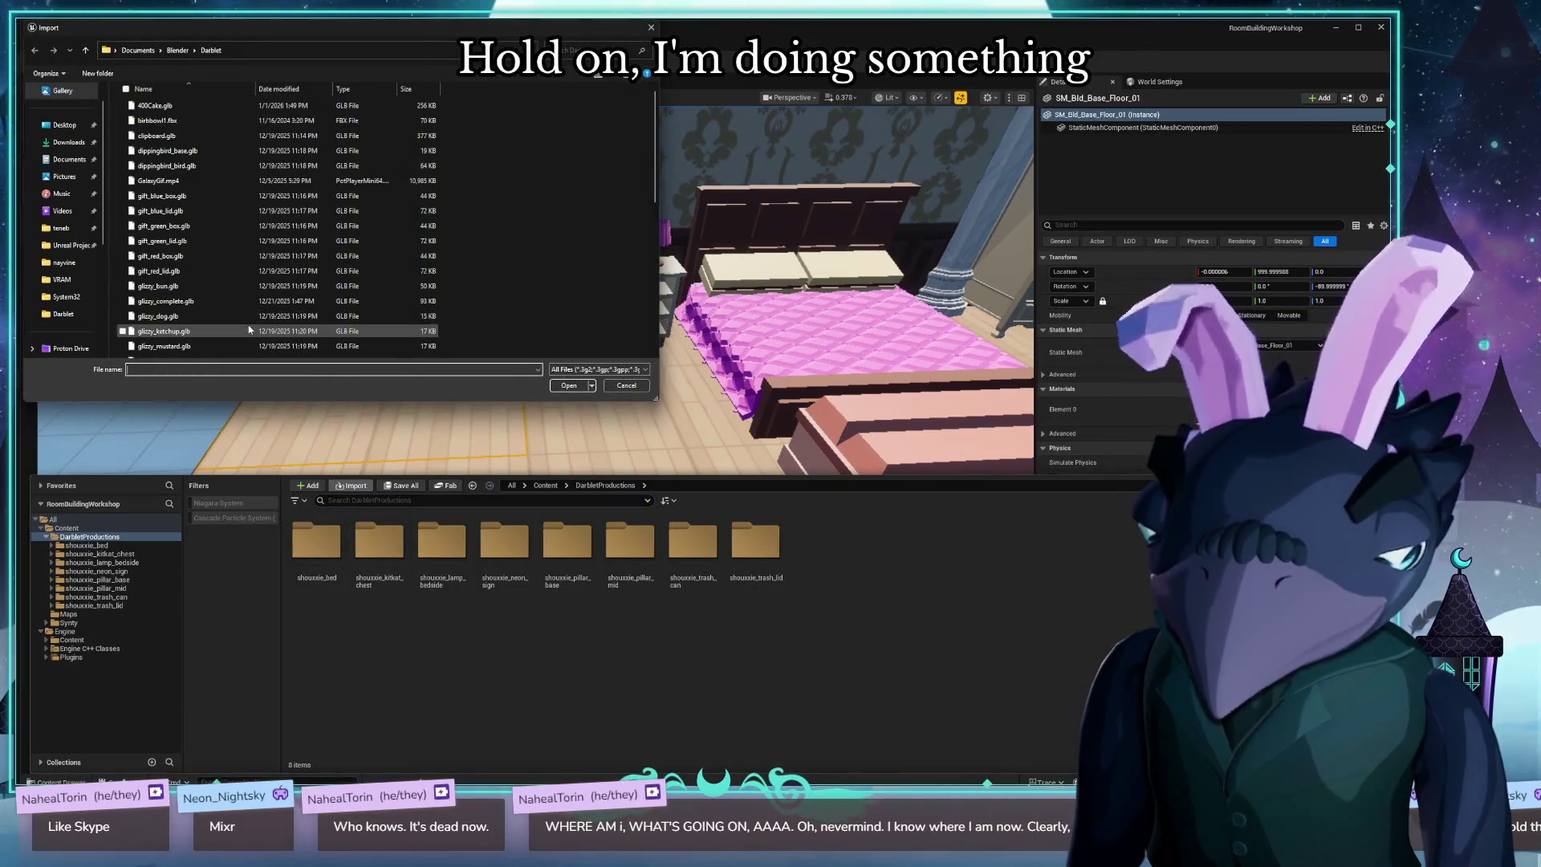
{"action": "scroll", "coordinate": [179, 273], "scroll_direction": "down", "scroll_amount": 5}
{"action": "scroll", "coordinate": [179, 264], "scroll_direction": "down", "scroll_amount": 1}
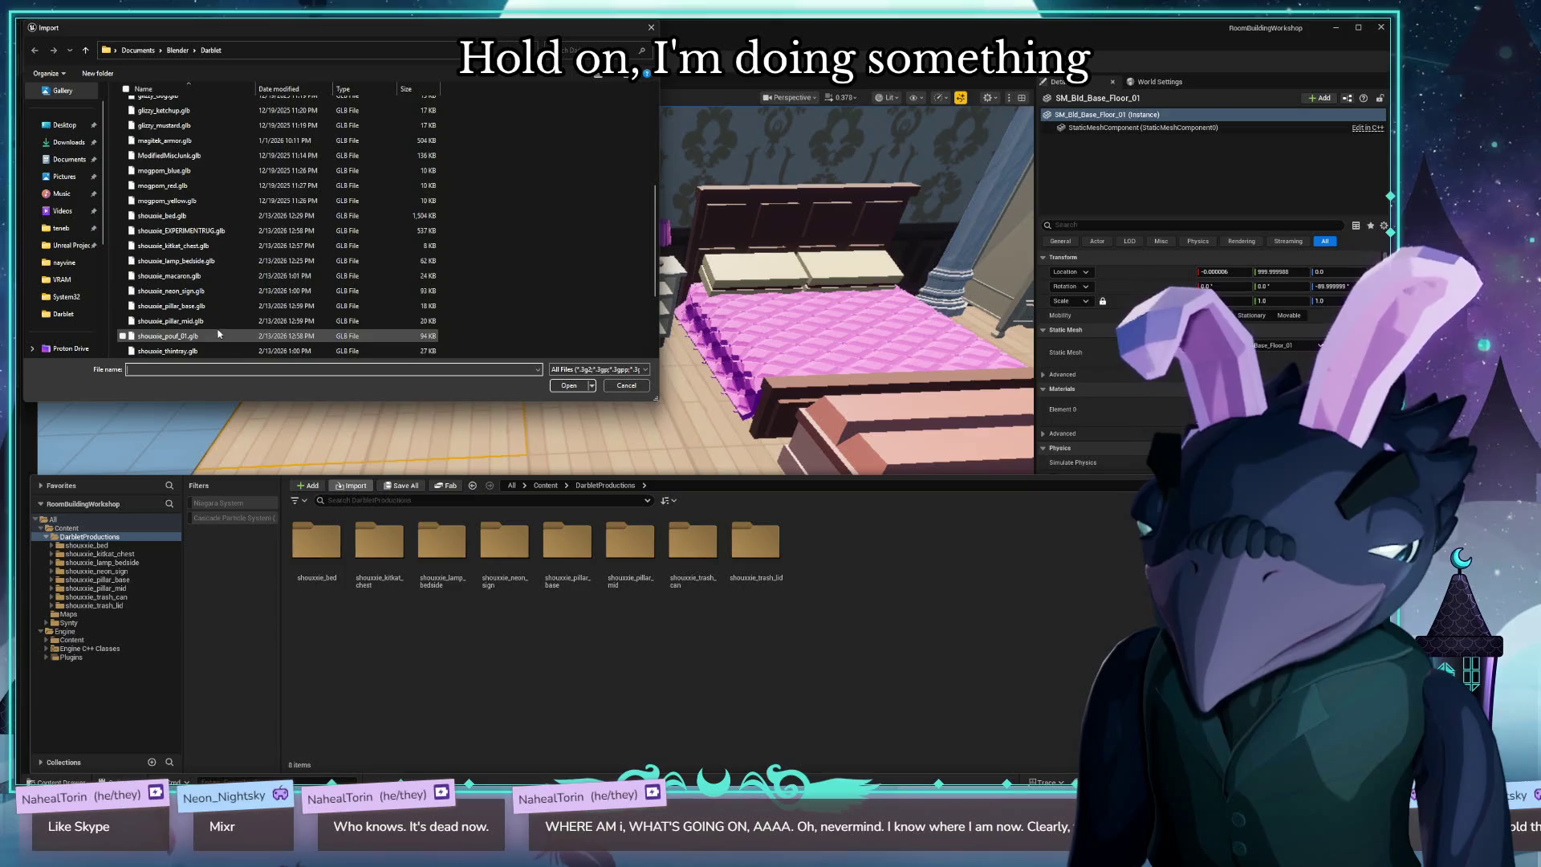
{"action": "double_click", "coordinate": [202, 337]}
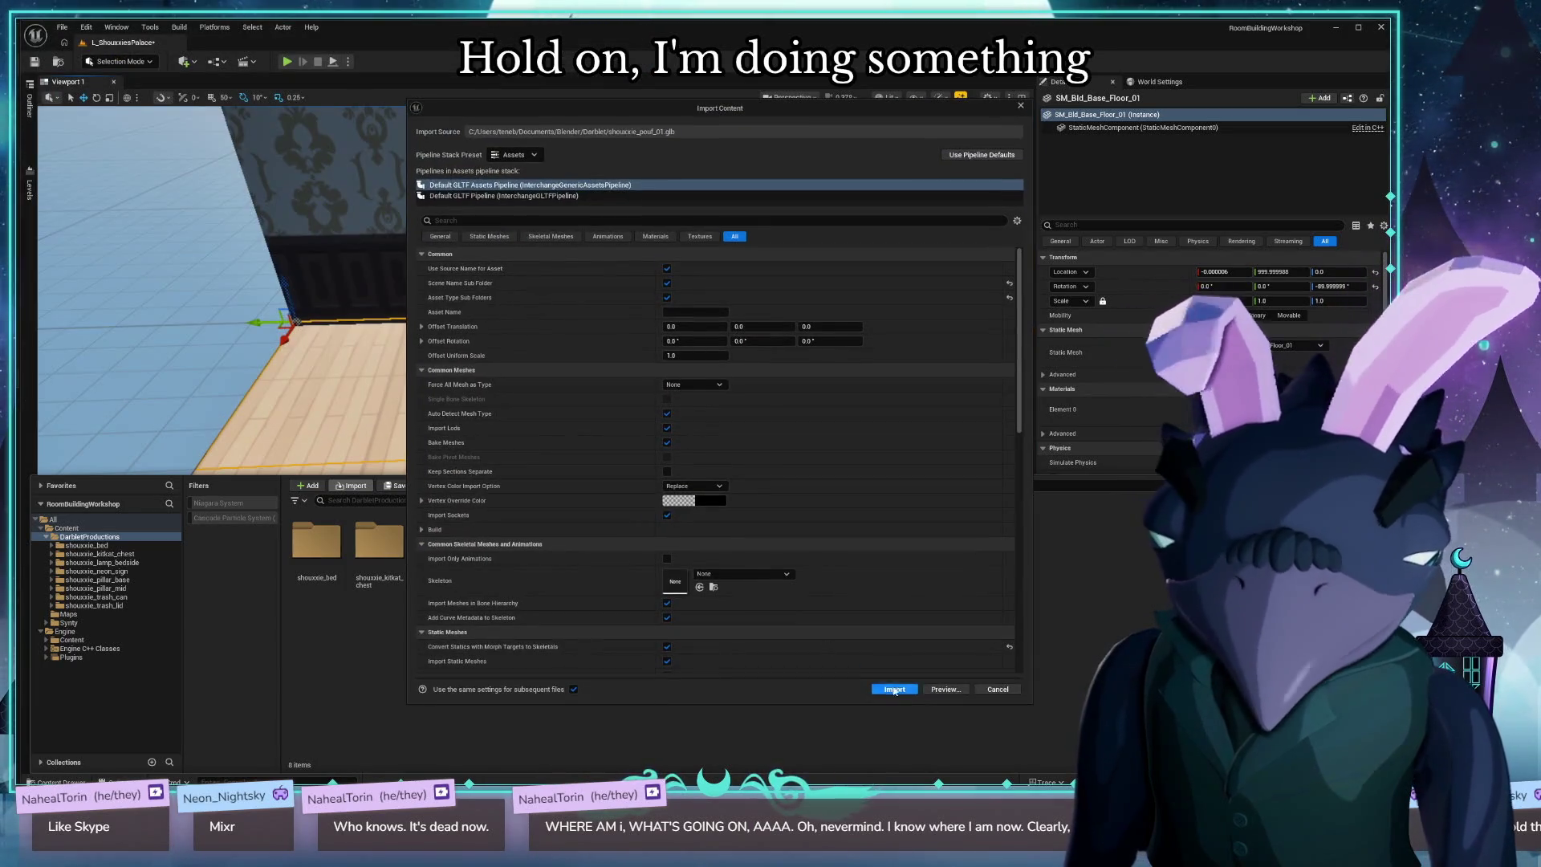
{"action": "left_click", "coordinate": [894, 691]}
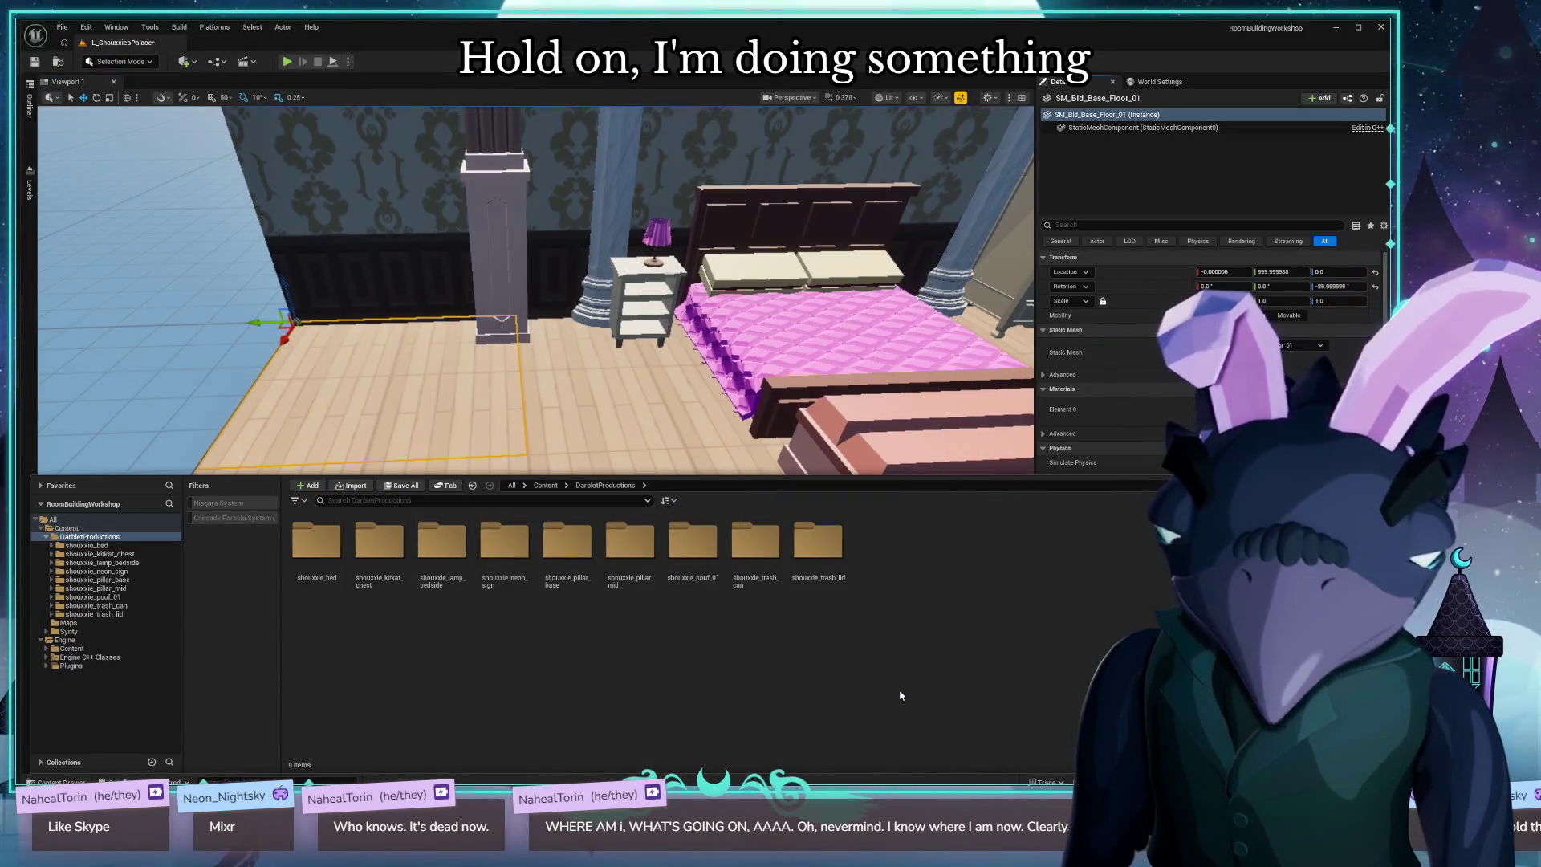
{"action": "double_click", "coordinate": [692, 549]}
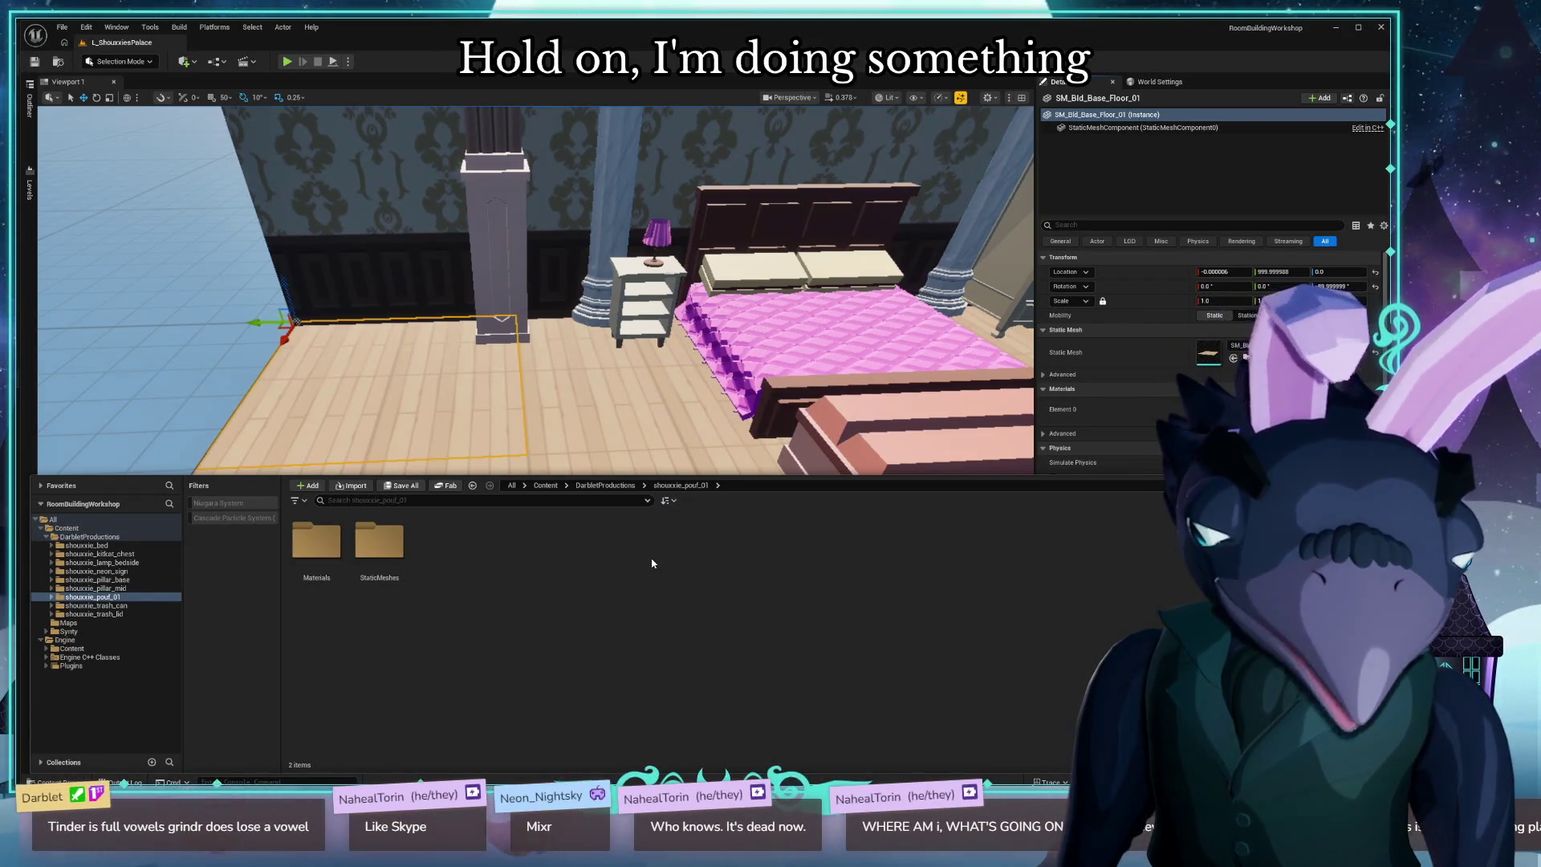
{"action": "double_click", "coordinate": [379, 542]}
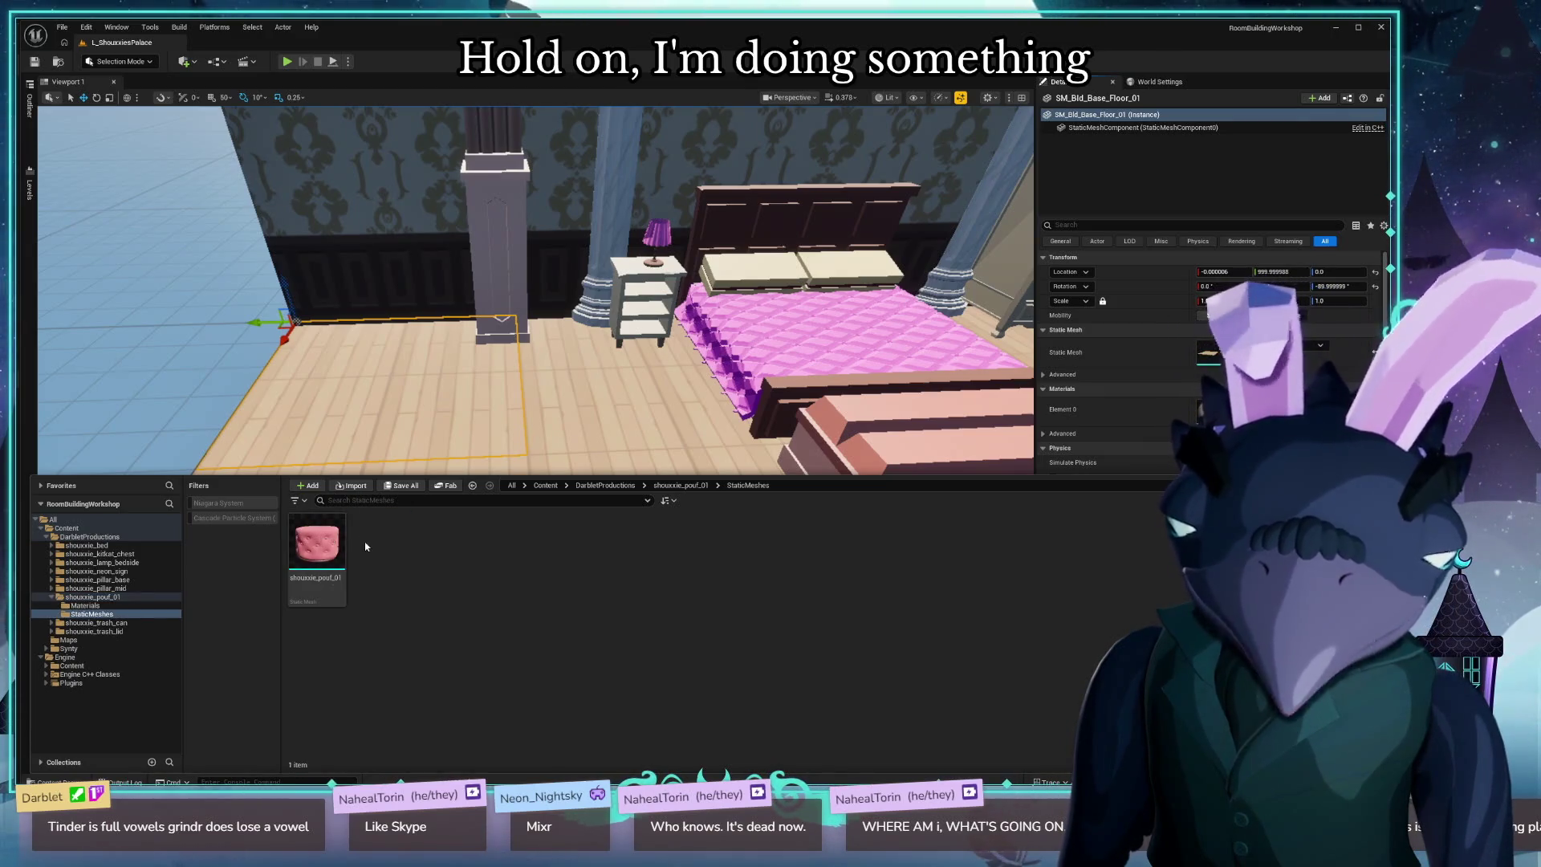
Place the pouf on the floor beside the bed and Alt-drag a duplicate in front.
{"action": "mouse_move", "coordinate": [317, 553]}
{"action": "left_mouse_down"}
{"action": "mouse_move", "coordinate": [654, 425]}
{"action": "mouse_move", "coordinate": [598, 433]}
{"action": "mouse_move", "coordinate": [574, 369]}
{"action": "left_mouse_up"}
{"action": "key", "text": "End"}
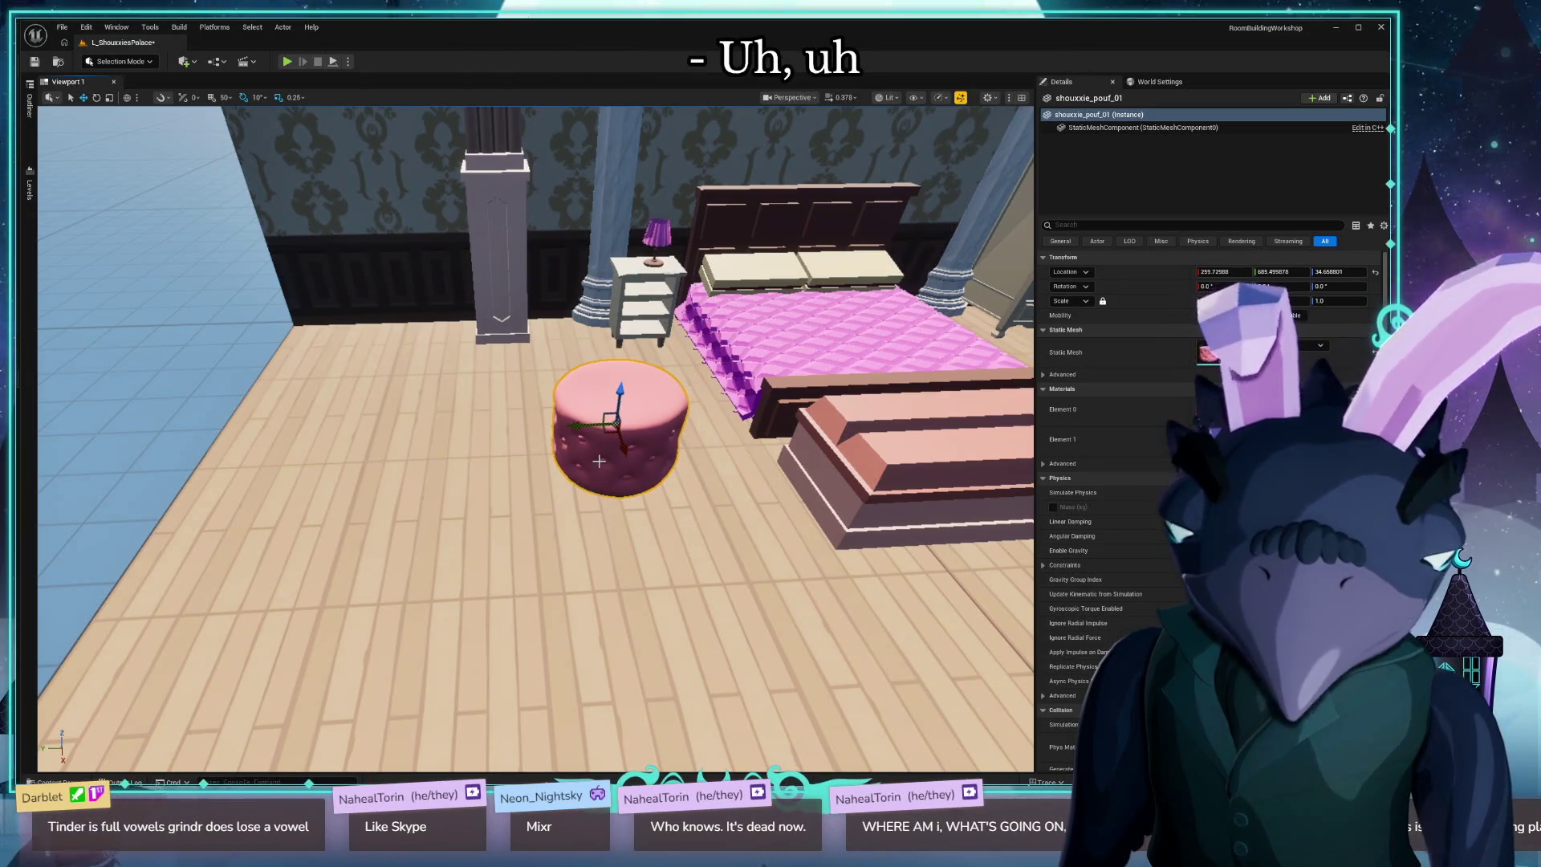
{"action": "mouse_move", "coordinate": [608, 434]}
{"action": "left_mouse_down"}
{"action": "mouse_move", "coordinate": [705, 578]}
{"action": "mouse_move", "coordinate": [629, 629]}
{"action": "left_mouse_up"}
{"action": "key", "text": "q"}
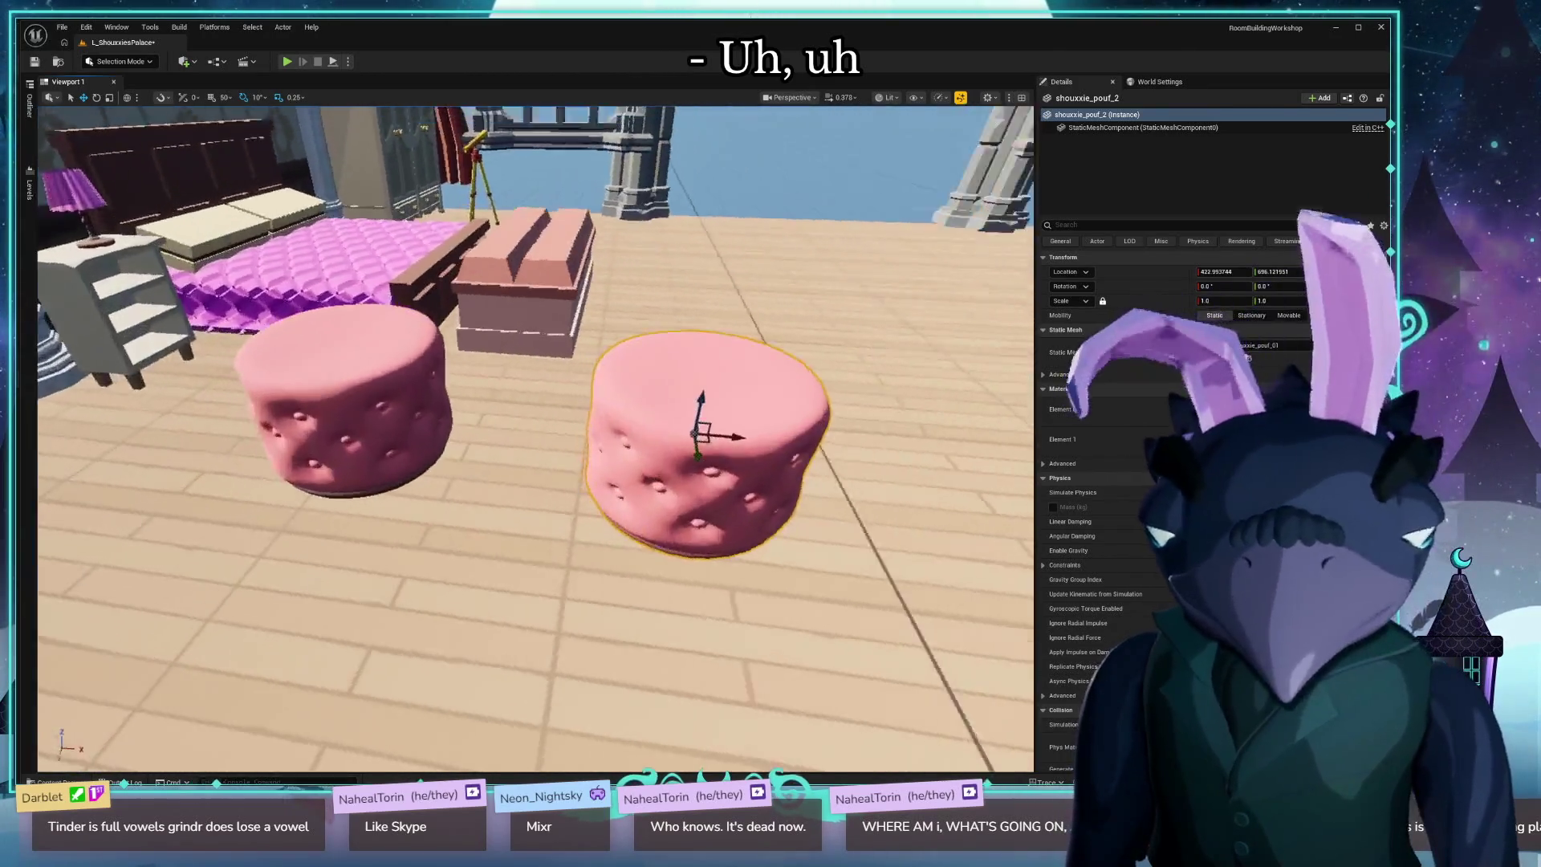
{"action": "key", "text": "s"}
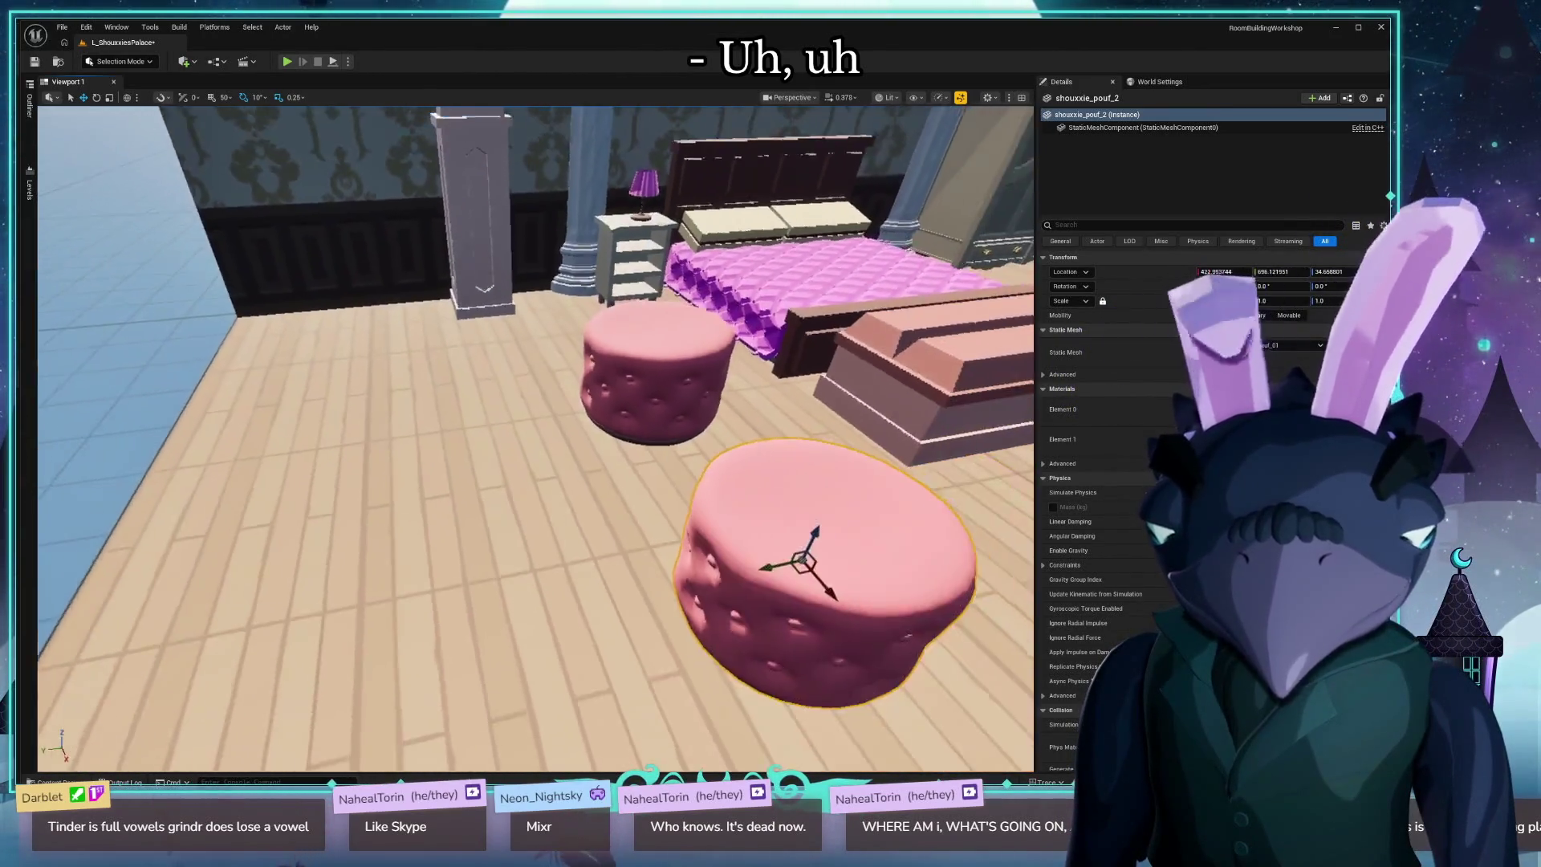
Return to the DarbletProductions folder and start importing another model file.
{"action": "key", "text": "ctrl+space"}
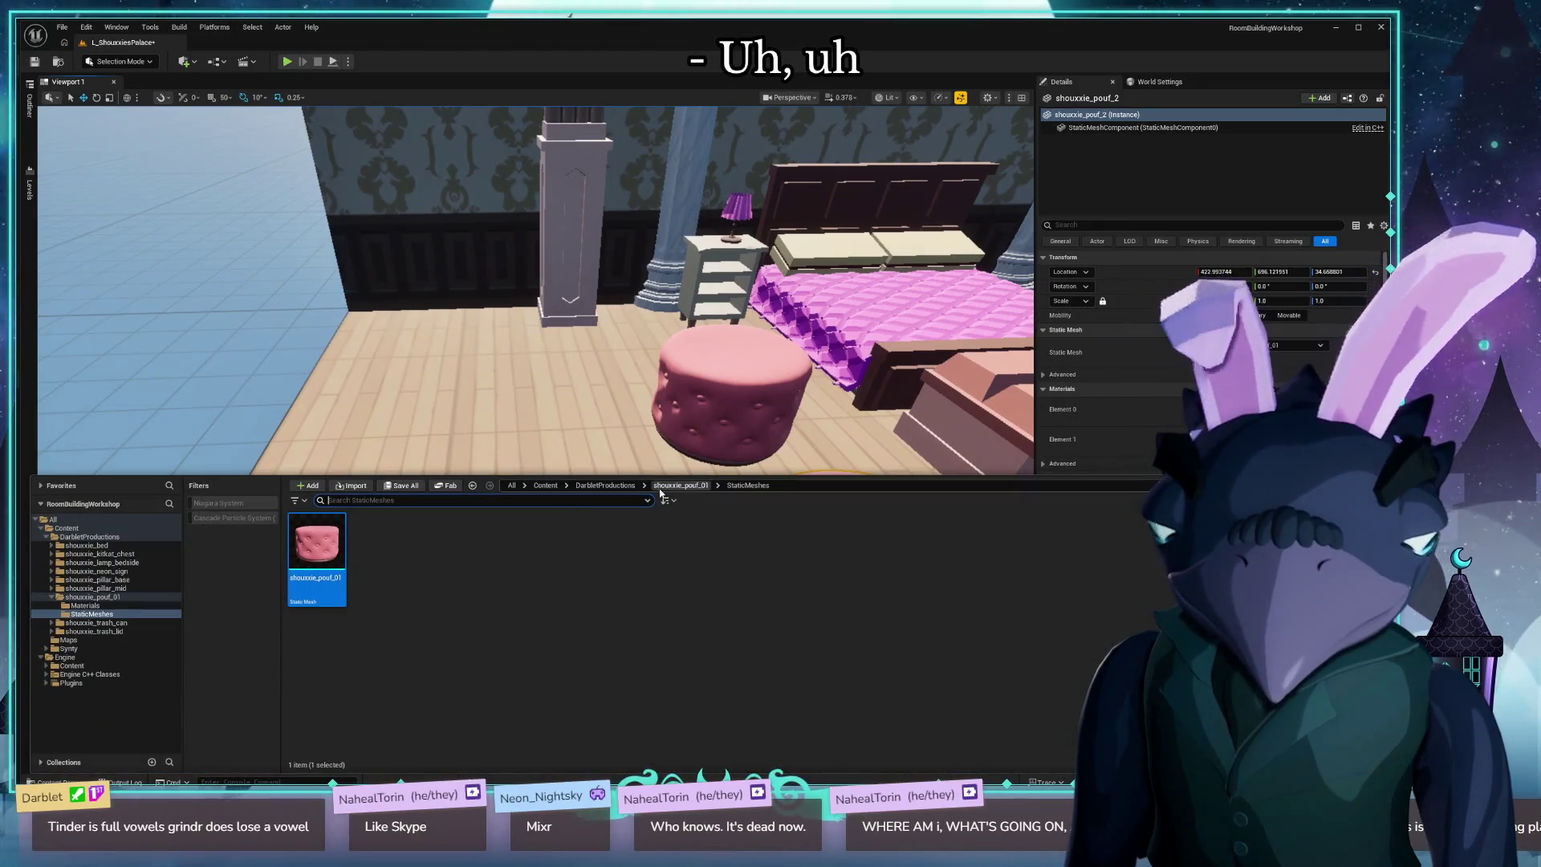
{"action": "left_click", "coordinate": [605, 485]}
{"action": "left_click", "coordinate": [355, 486]}
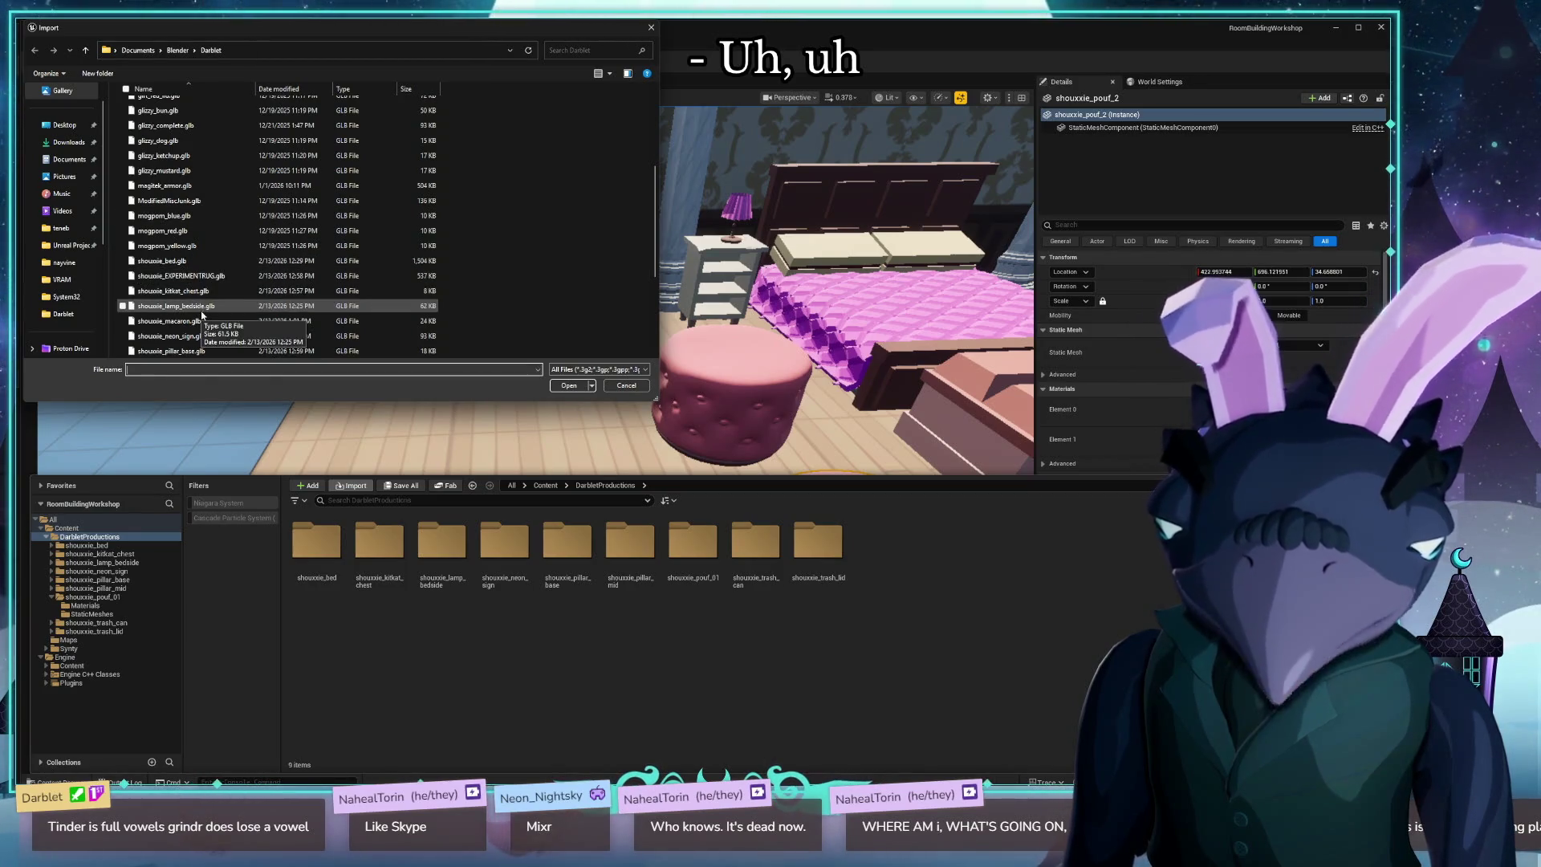
{"action": "scroll", "coordinate": [211, 273], "scroll_direction": "down", "scroll_amount": 2}
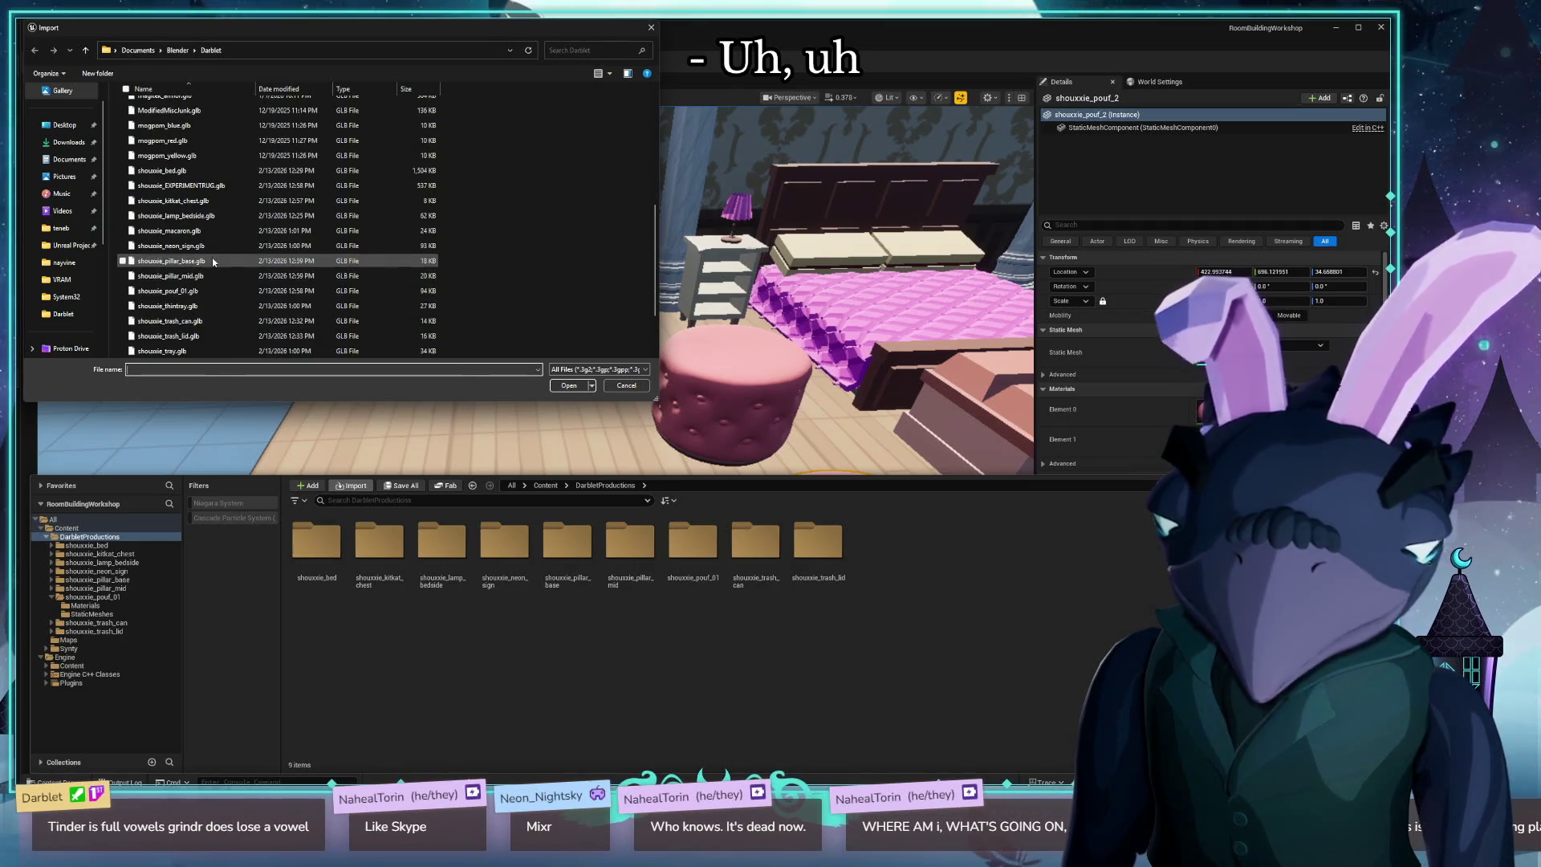
{"action": "scroll", "coordinate": [216, 325], "scroll_direction": "down", "scroll_amount": 1}
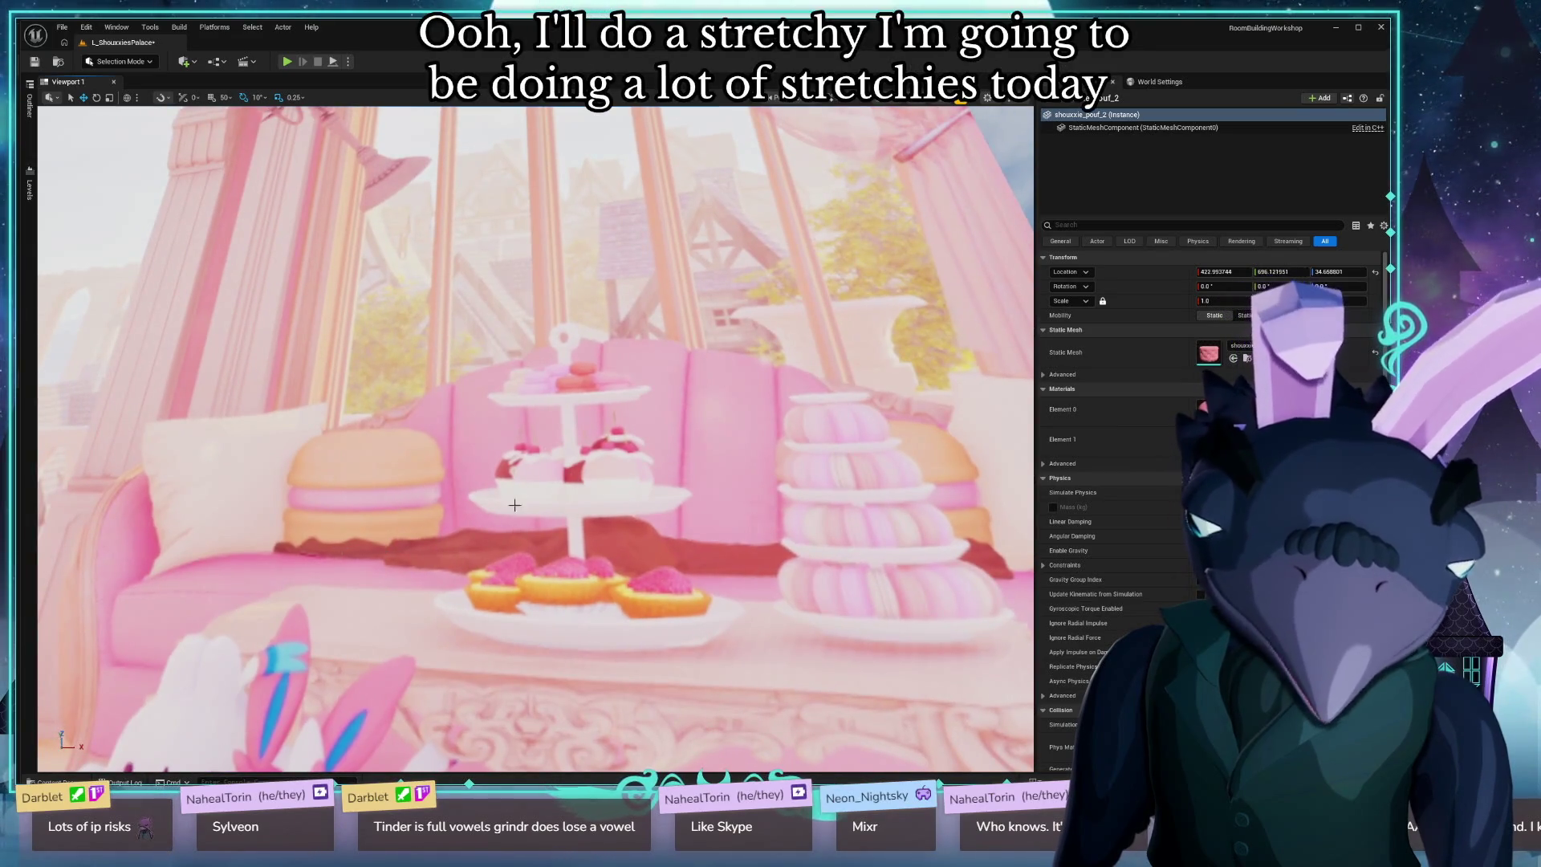
{"action": "left_click_drag", "start_coordinate": [514, 505], "coordinate": [514, 402]}
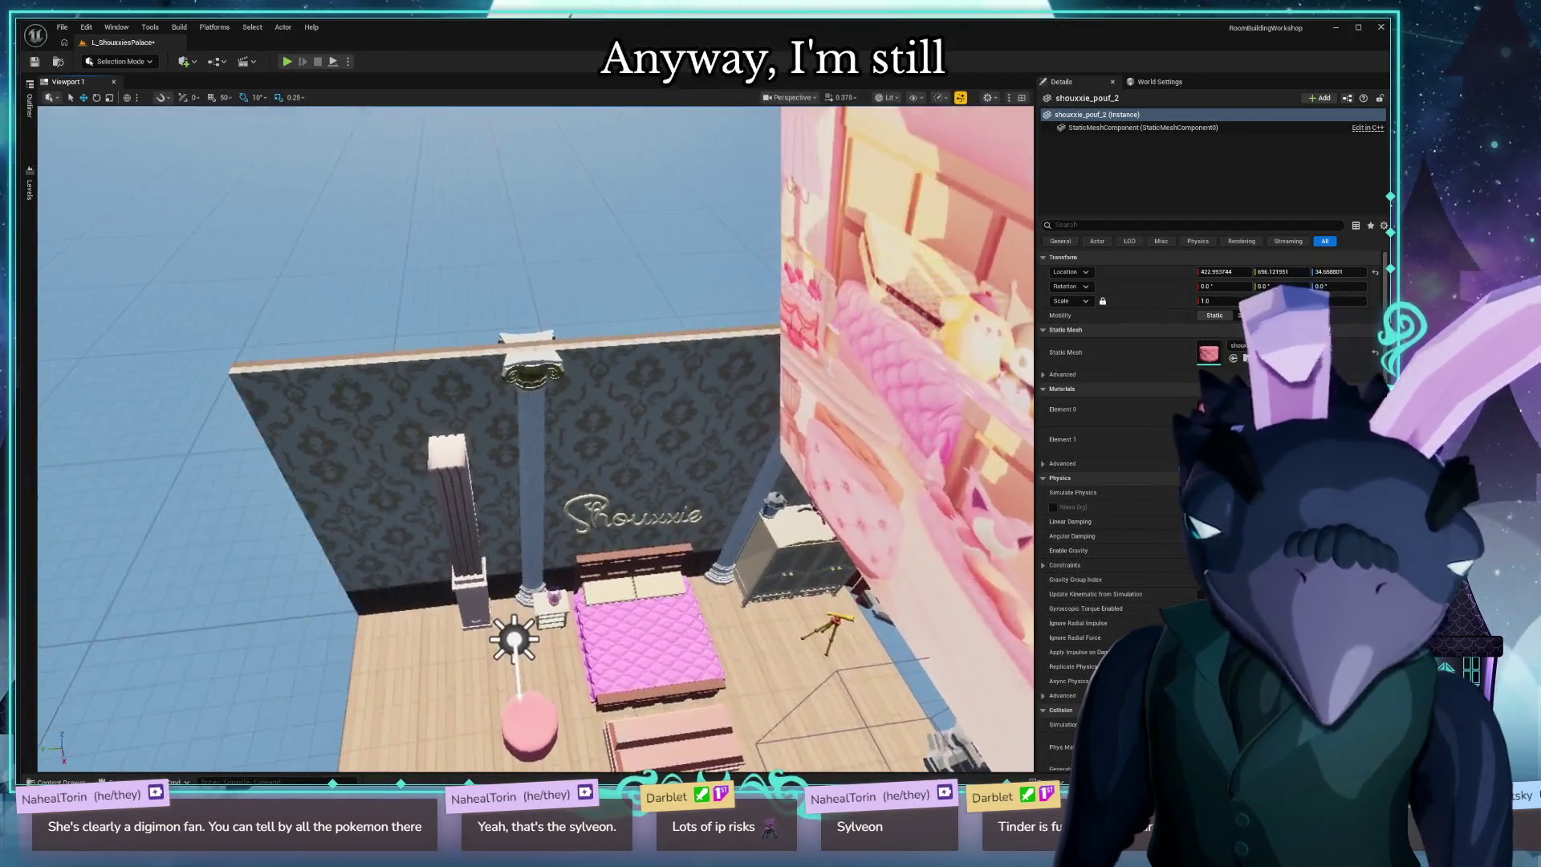
{"action": "key", "text": "alt+Tab"}
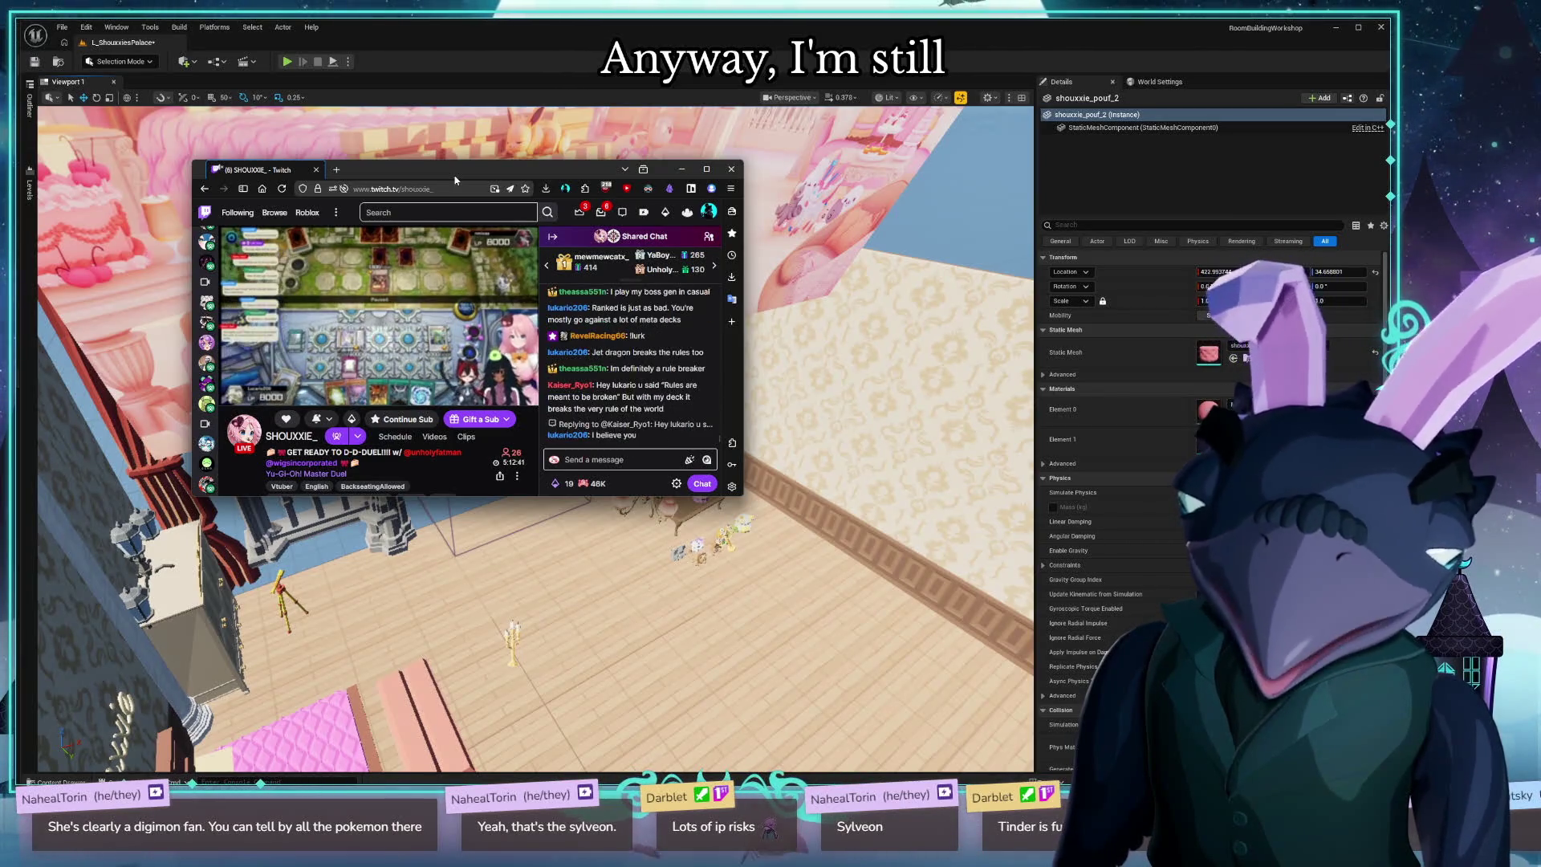
{"action": "left_click_drag", "start_coordinate": [455, 180], "coordinate": [0, 184]}
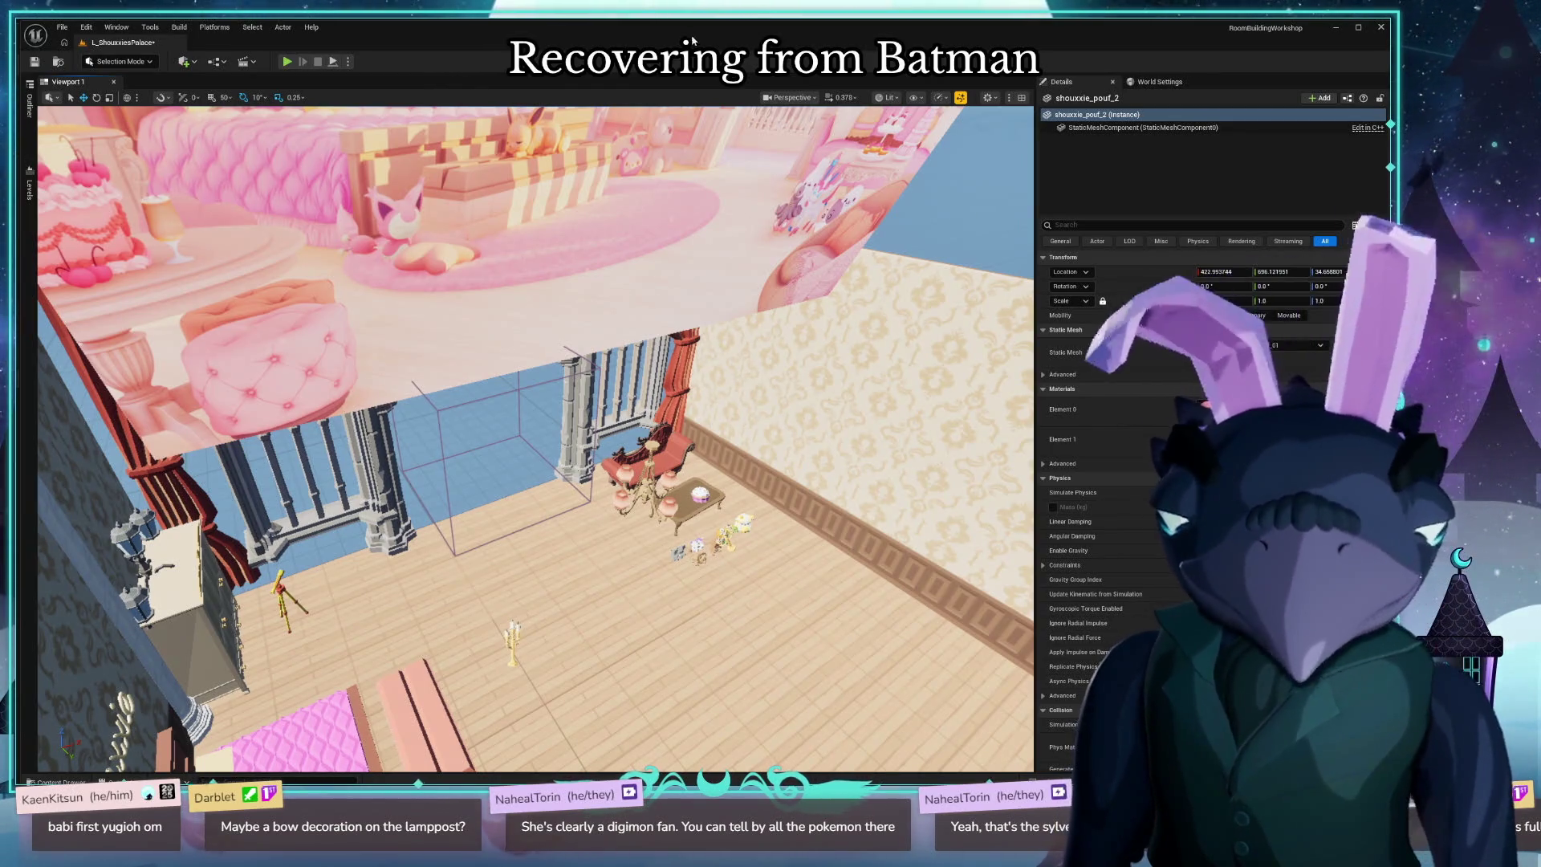
{"action": "mouse_move", "coordinate": [706, 415]}
{"action": "left_mouse_down"}
{"action": "mouse_move", "coordinate": [734, 377]}
{"action": "mouse_move", "coordinate": [706, 401]}
{"action": "mouse_move", "coordinate": [690, 369]}
{"action": "mouse_move", "coordinate": [666, 401]}
{"action": "mouse_move", "coordinate": [723, 492]}
{"action": "left_mouse_up"}
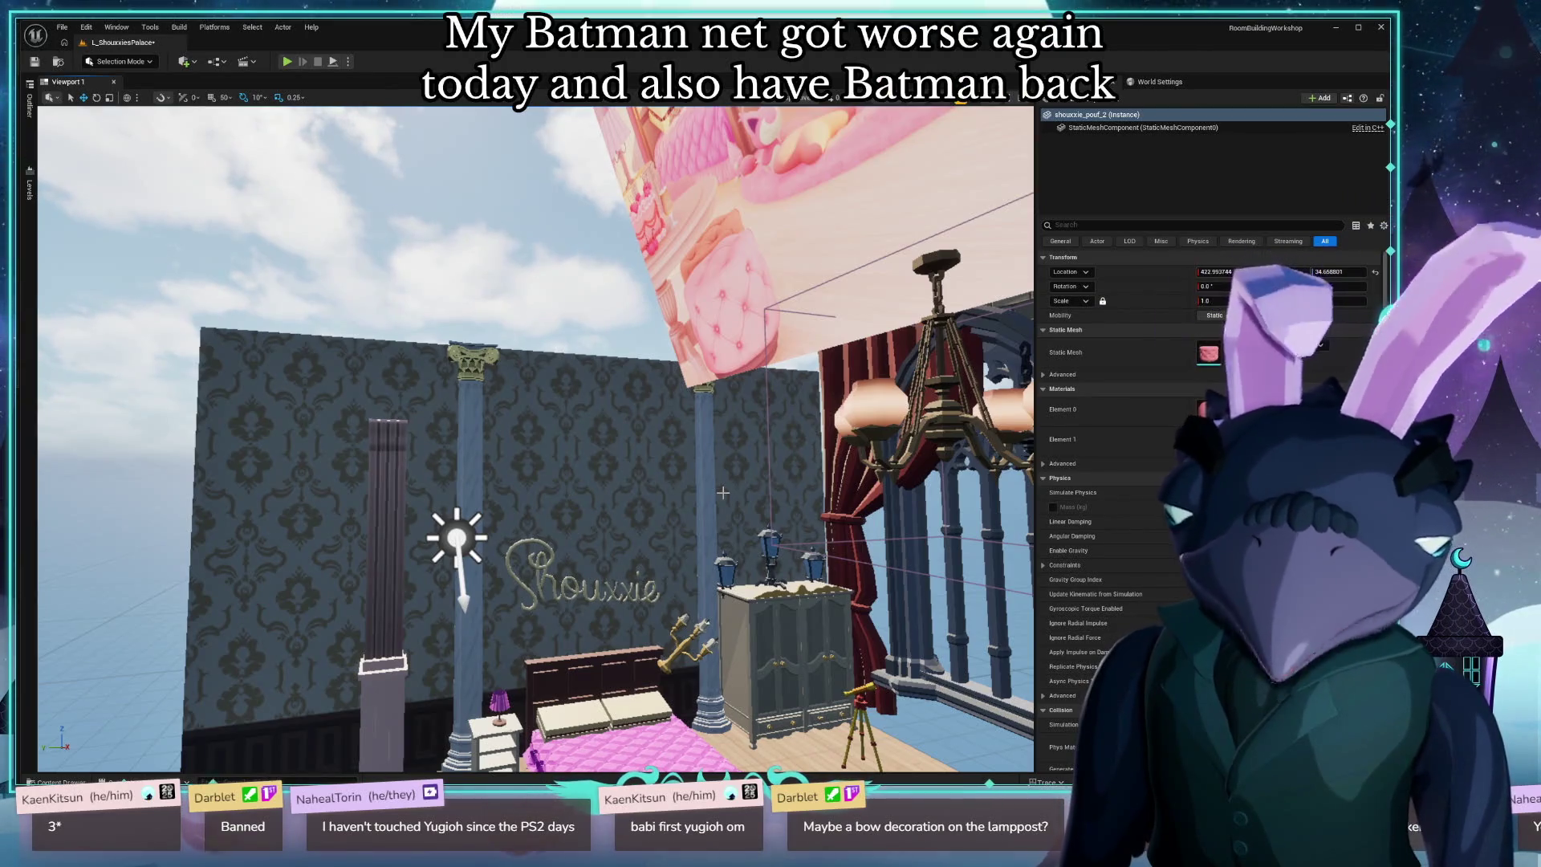
{"action": "left_click_drag", "start_coordinate": [614, 539], "coordinate": [626, 533]}
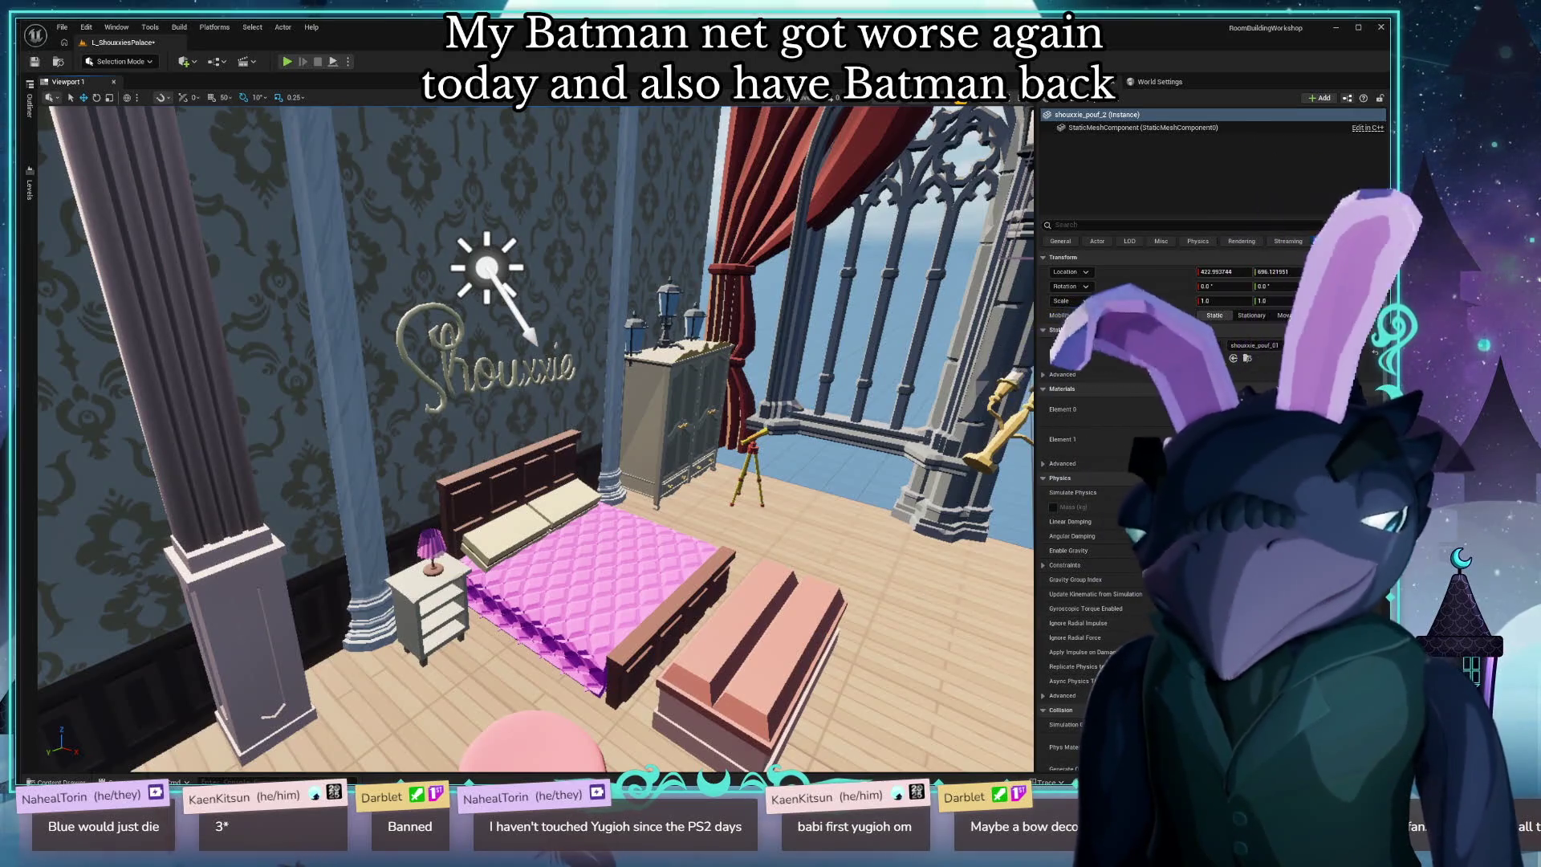
{"action": "mouse_move", "coordinate": [614, 532]}
{"action": "left_mouse_down"}
{"action": "mouse_move", "coordinate": [883, 522]}
{"action": "mouse_move", "coordinate": [803, 490]}
{"action": "left_mouse_up"}
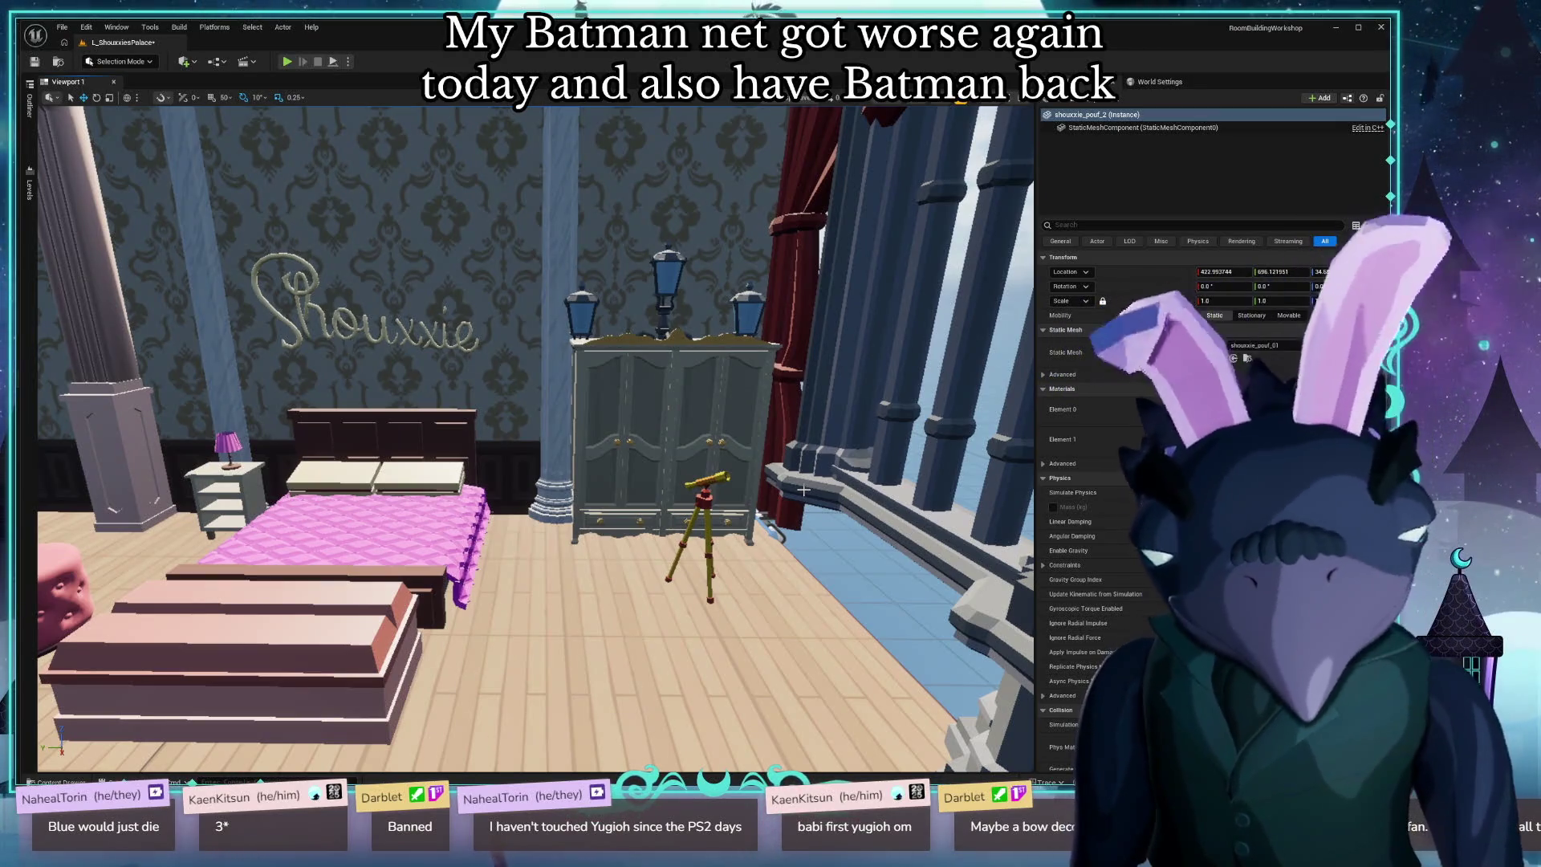
{"action": "mouse_move", "coordinate": [859, 701]}
{"action": "left_mouse_down"}
{"action": "mouse_move", "coordinate": [691, 618]}
{"action": "mouse_move", "coordinate": [674, 635]}
{"action": "mouse_move", "coordinate": [634, 594]}
{"action": "mouse_move", "coordinate": [626, 554]}
{"action": "left_mouse_up"}
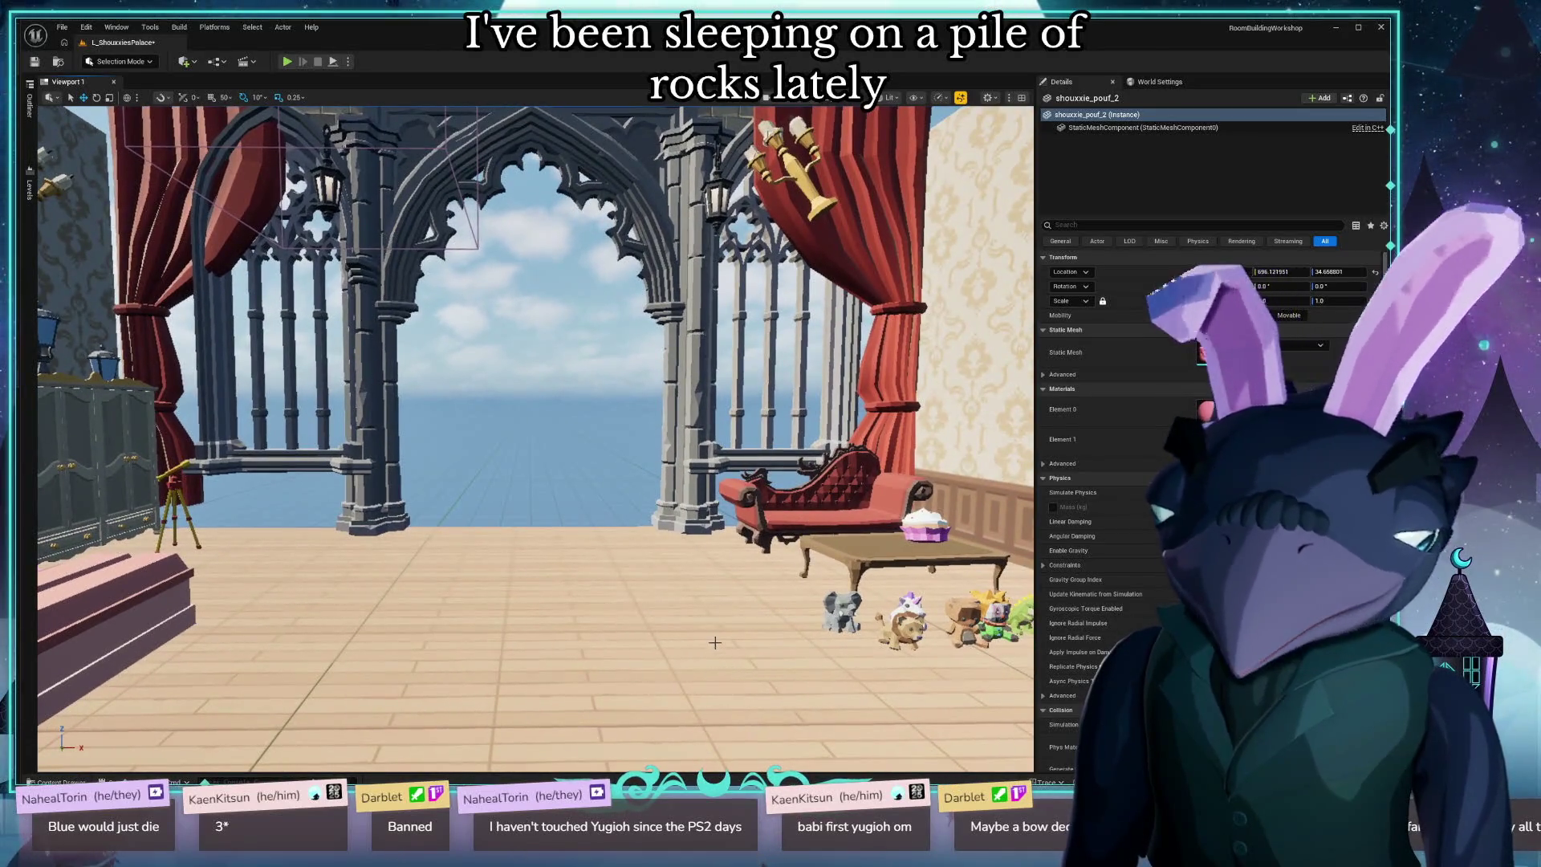
{"action": "mouse_move", "coordinate": [626, 612]}
{"action": "left_mouse_down"}
{"action": "mouse_move", "coordinate": [574, 613]}
{"action": "mouse_move", "coordinate": [685, 612]}
{"action": "mouse_move", "coordinate": [643, 616]}
{"action": "left_mouse_up"}
{"action": "mouse_move", "coordinate": [780, 650]}
{"action": "left_mouse_down"}
{"action": "mouse_move", "coordinate": [788, 616]}
{"action": "mouse_move", "coordinate": [781, 649]}
{"action": "mouse_move", "coordinate": [642, 654]}
{"action": "mouse_move", "coordinate": [630, 751]}
{"action": "left_mouse_up"}
{"action": "key", "text": "ctrl+space"}
Search Synty for 'type:mesh table' and place SM_Prop_Side_Table_01 beside the bed near the pouf.
{"action": "left_click", "coordinate": [69, 648]}
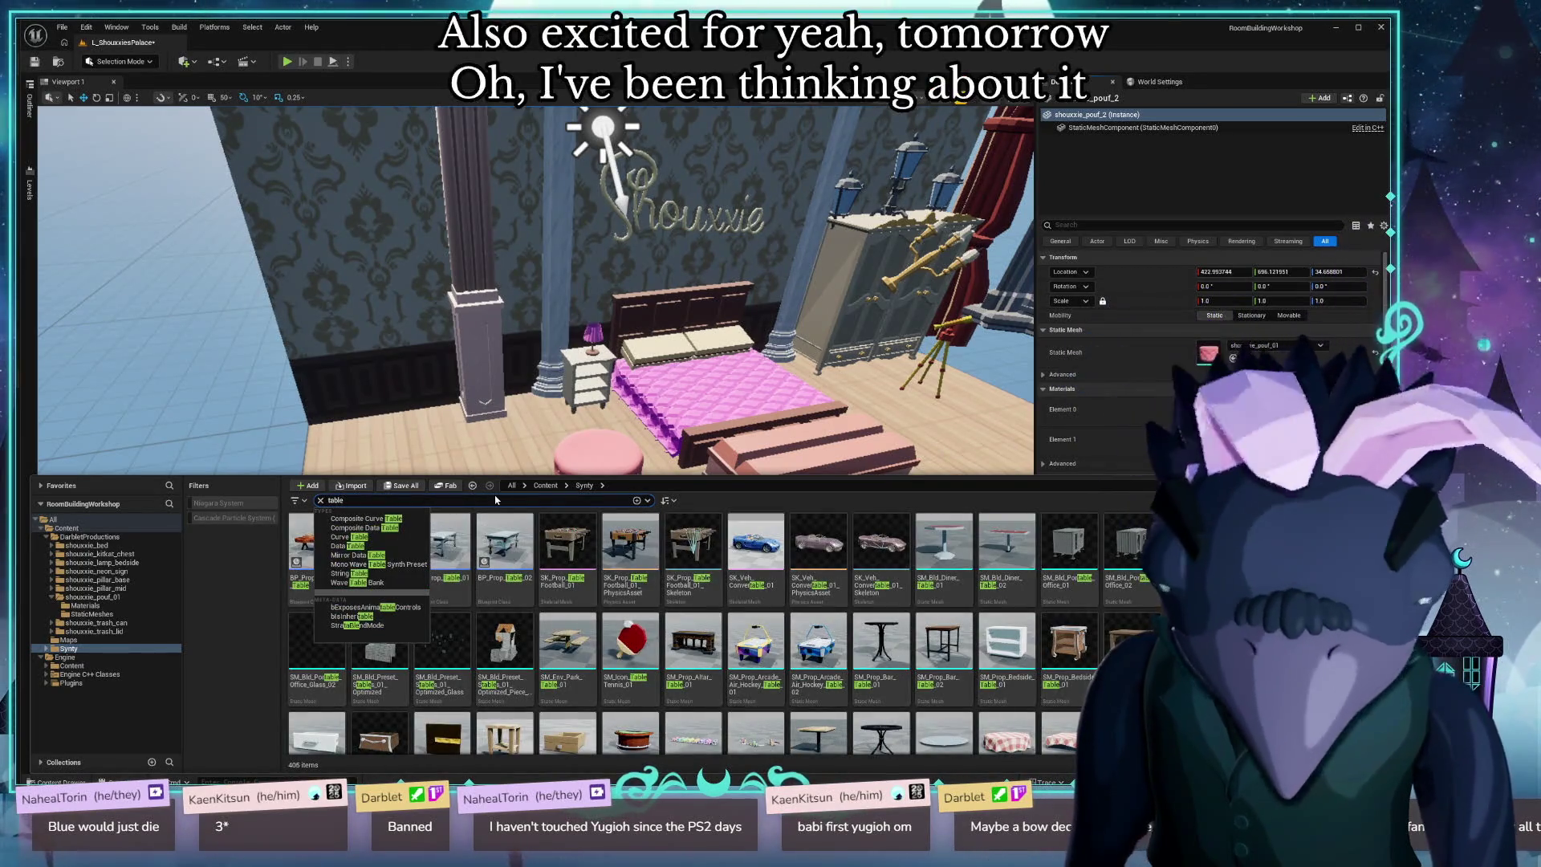
{"action": "type", "text": "ype:mesh"}
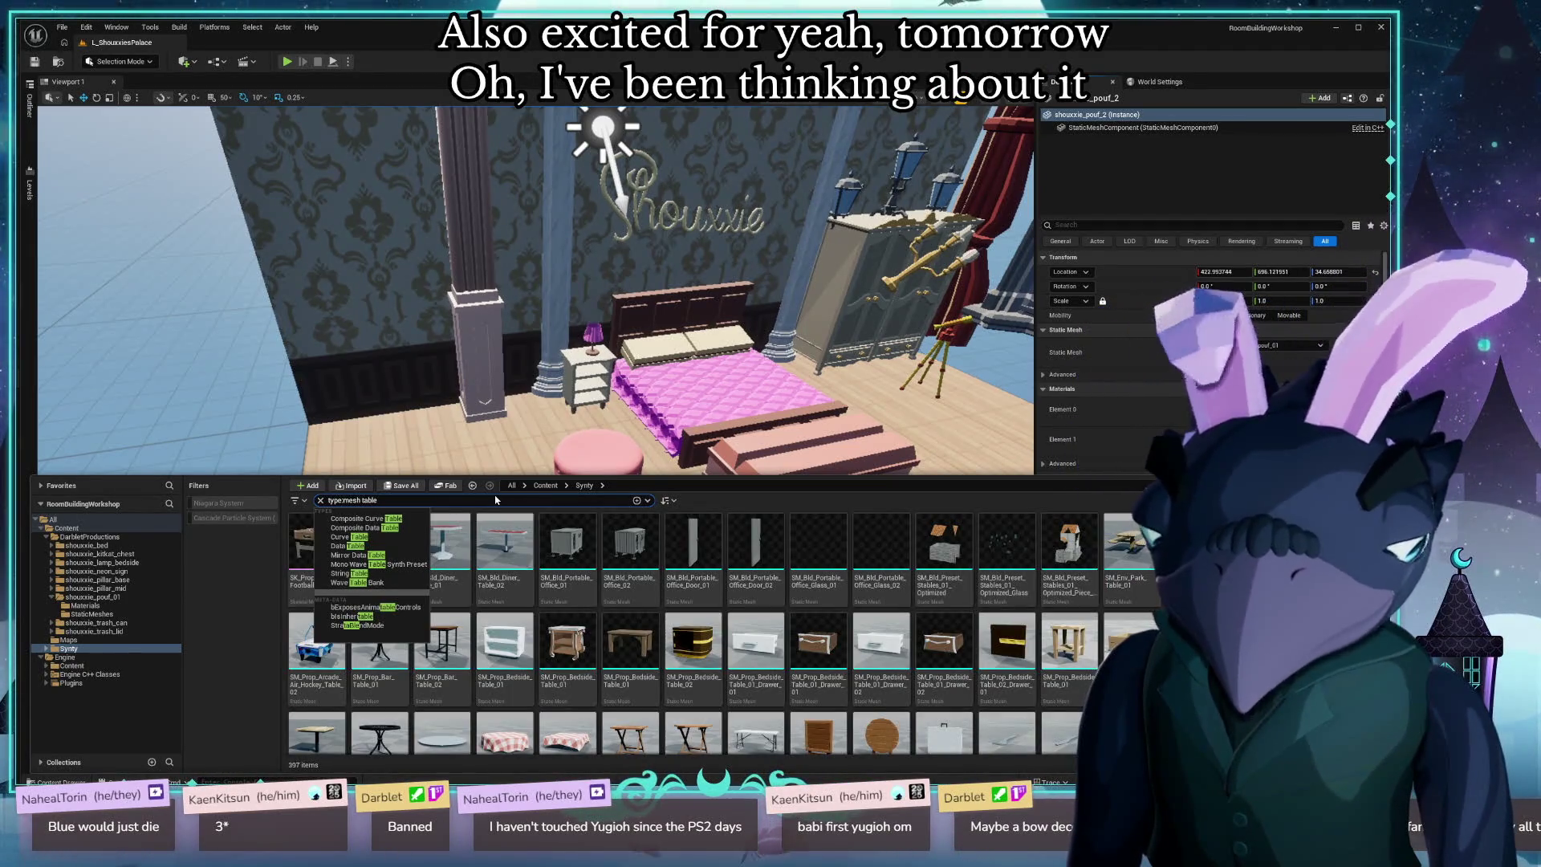
{"action": "left_click", "coordinate": [1005, 546]}
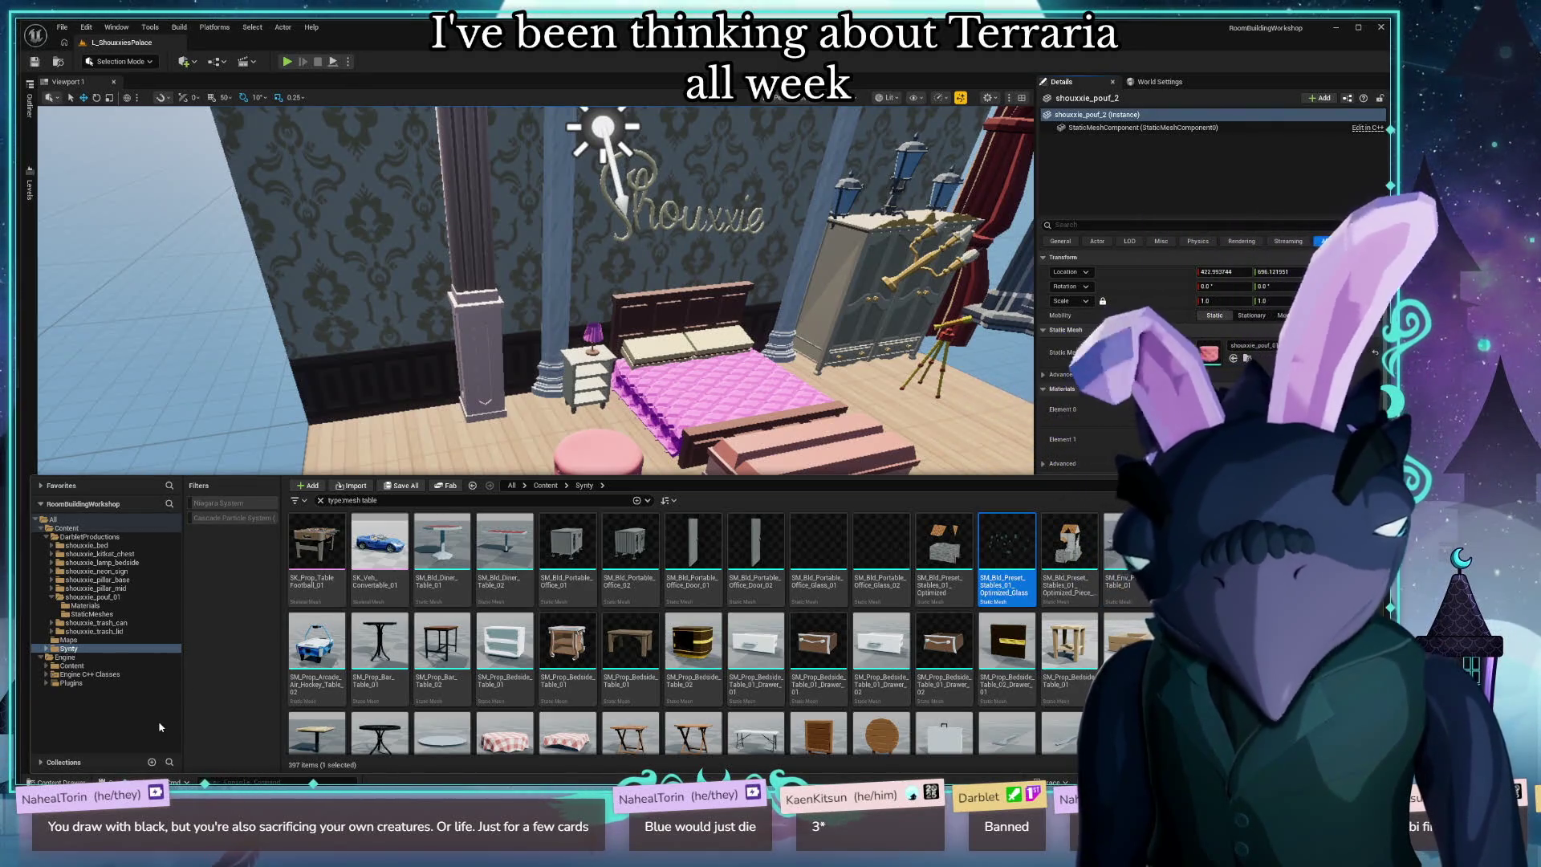
{"action": "scroll", "coordinate": [690, 642], "scroll_direction": "down", "scroll_amount": 3}
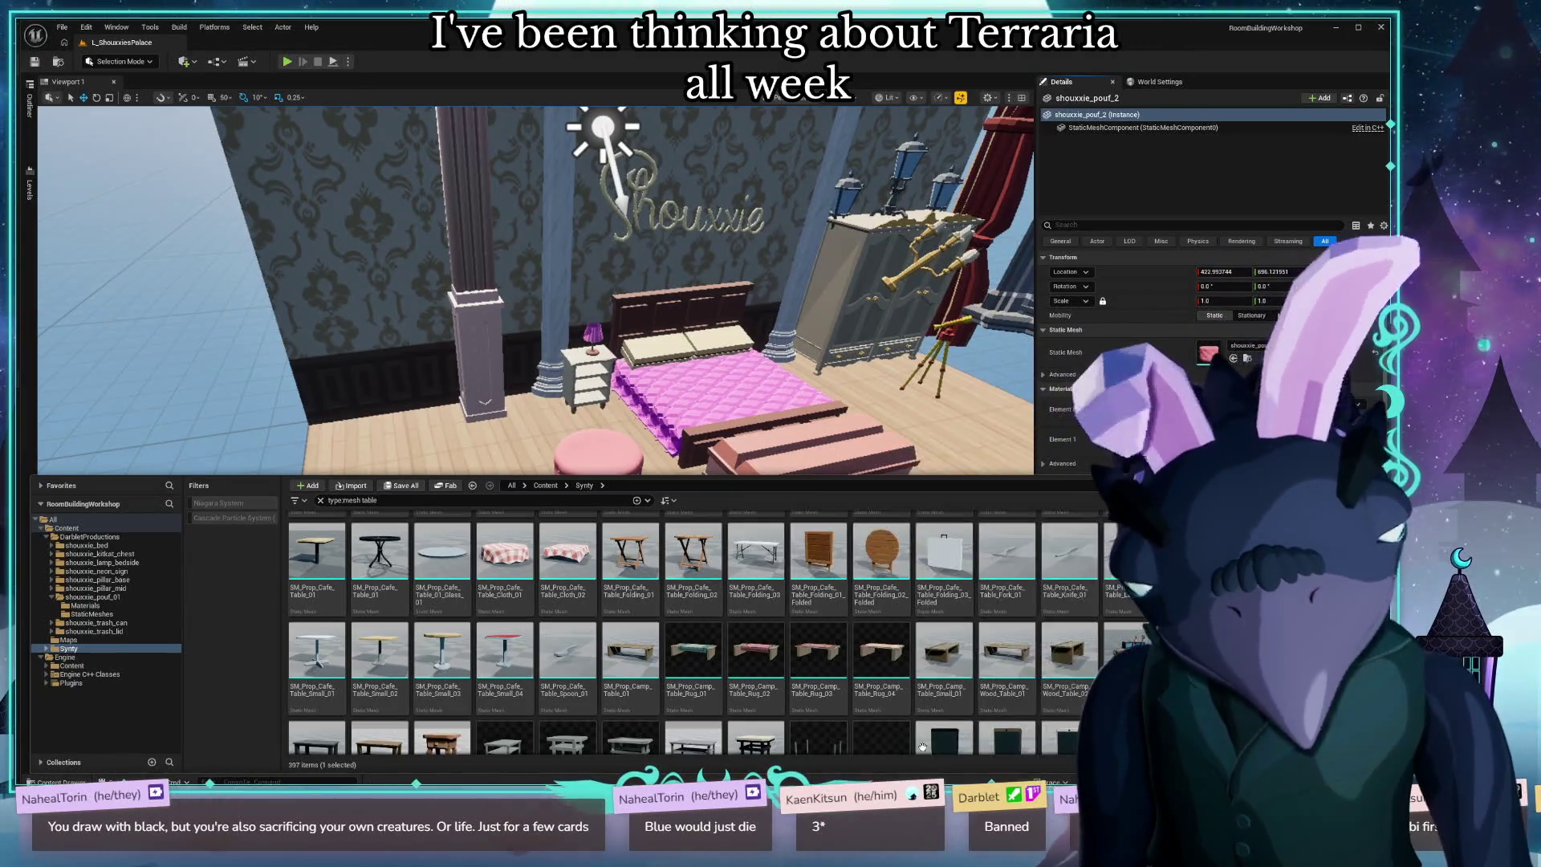
{"action": "scroll", "coordinate": [922, 746], "scroll_direction": "down", "scroll_amount": 5}
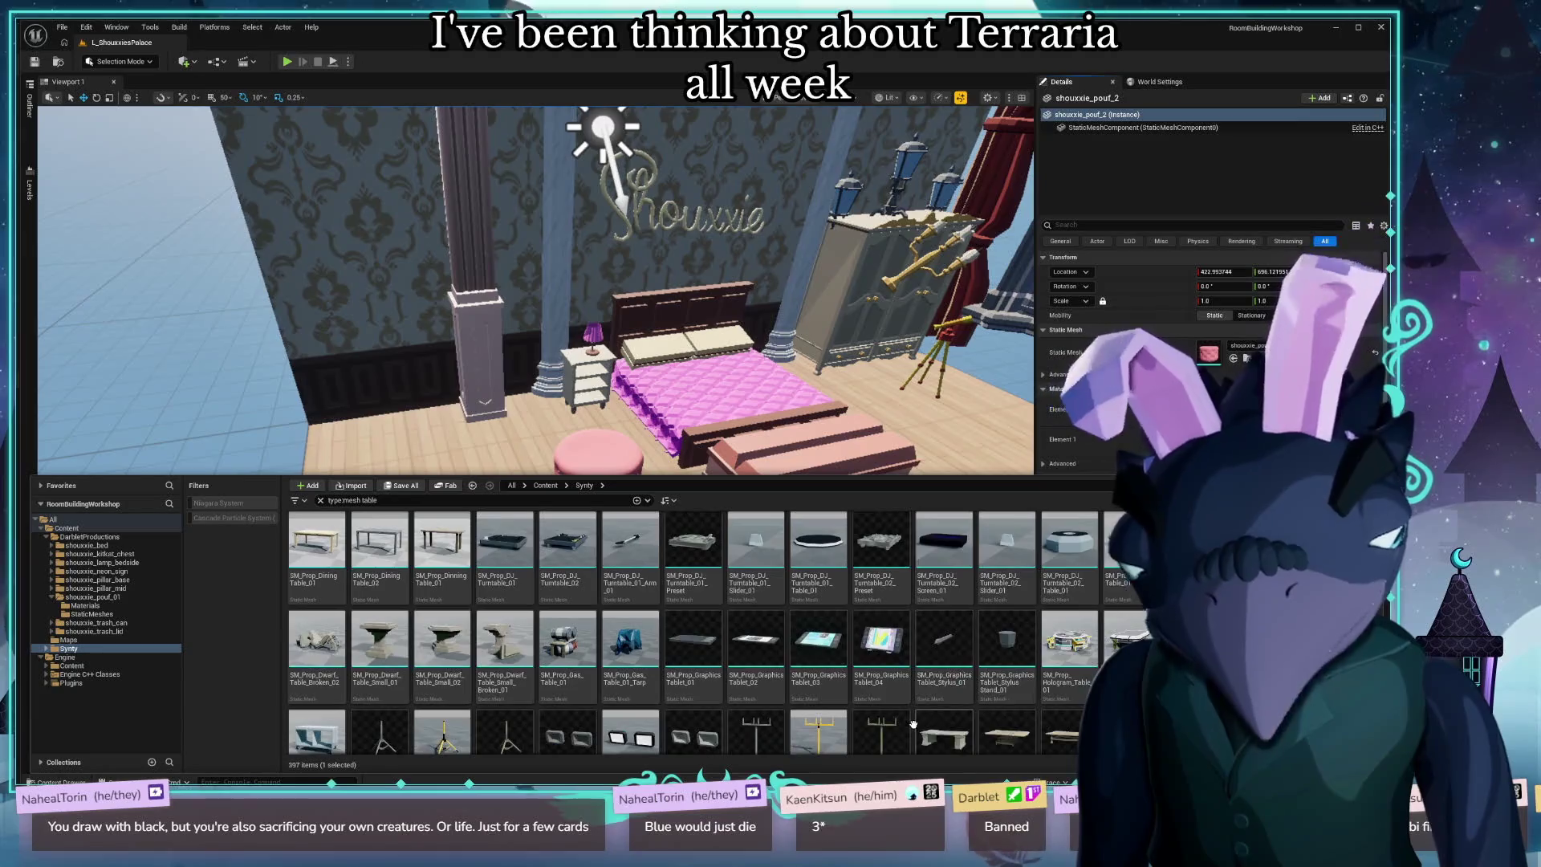
{"action": "scroll", "coordinate": [883, 714], "scroll_direction": "down", "scroll_amount": 2}
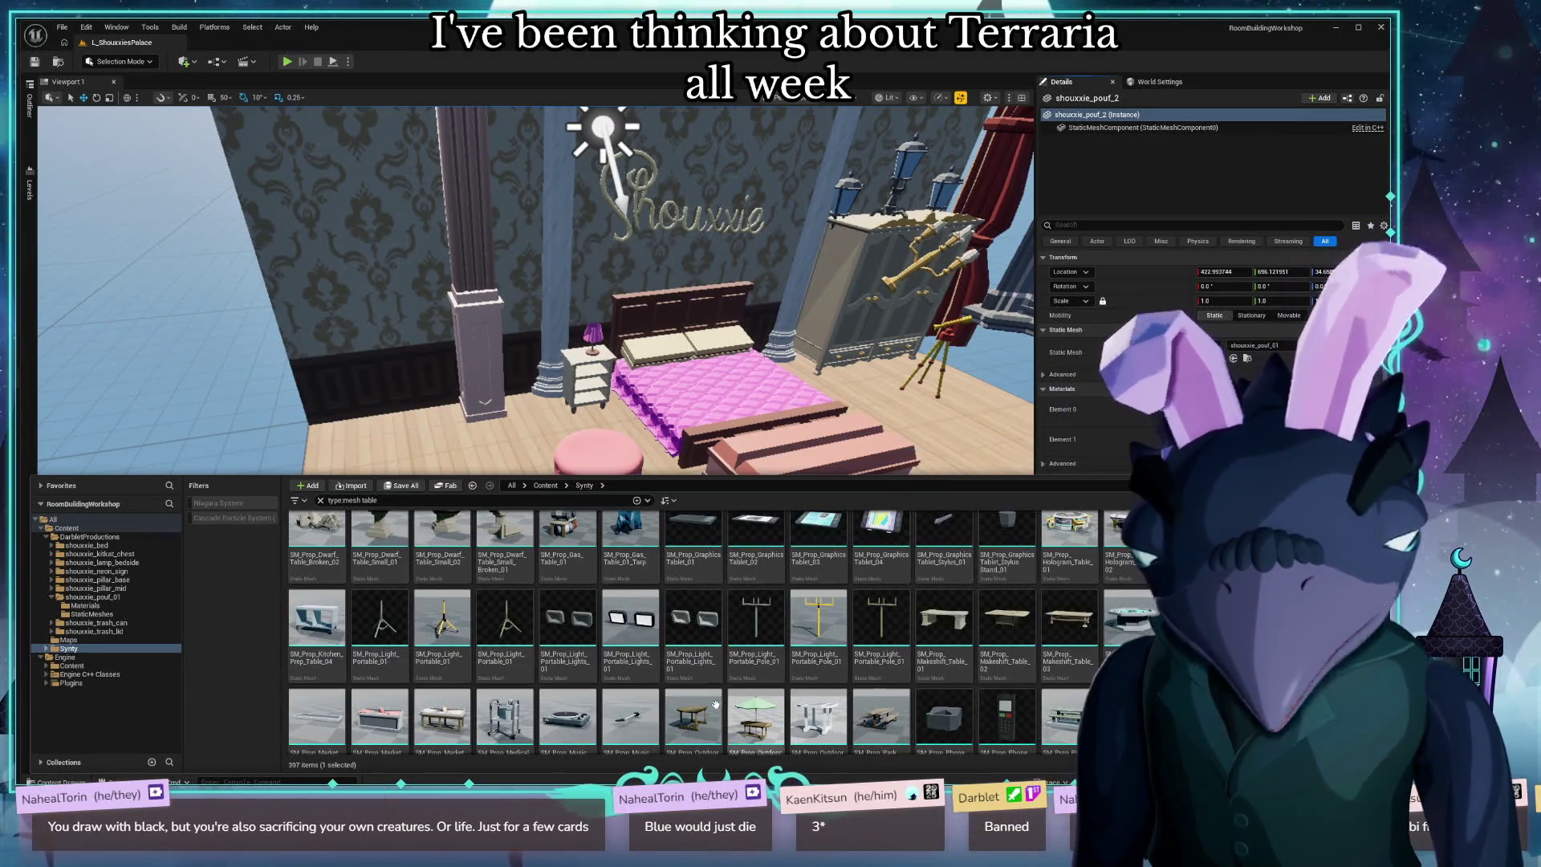
{"action": "scroll", "coordinate": [923, 691], "scroll_direction": "down", "scroll_amount": 4}
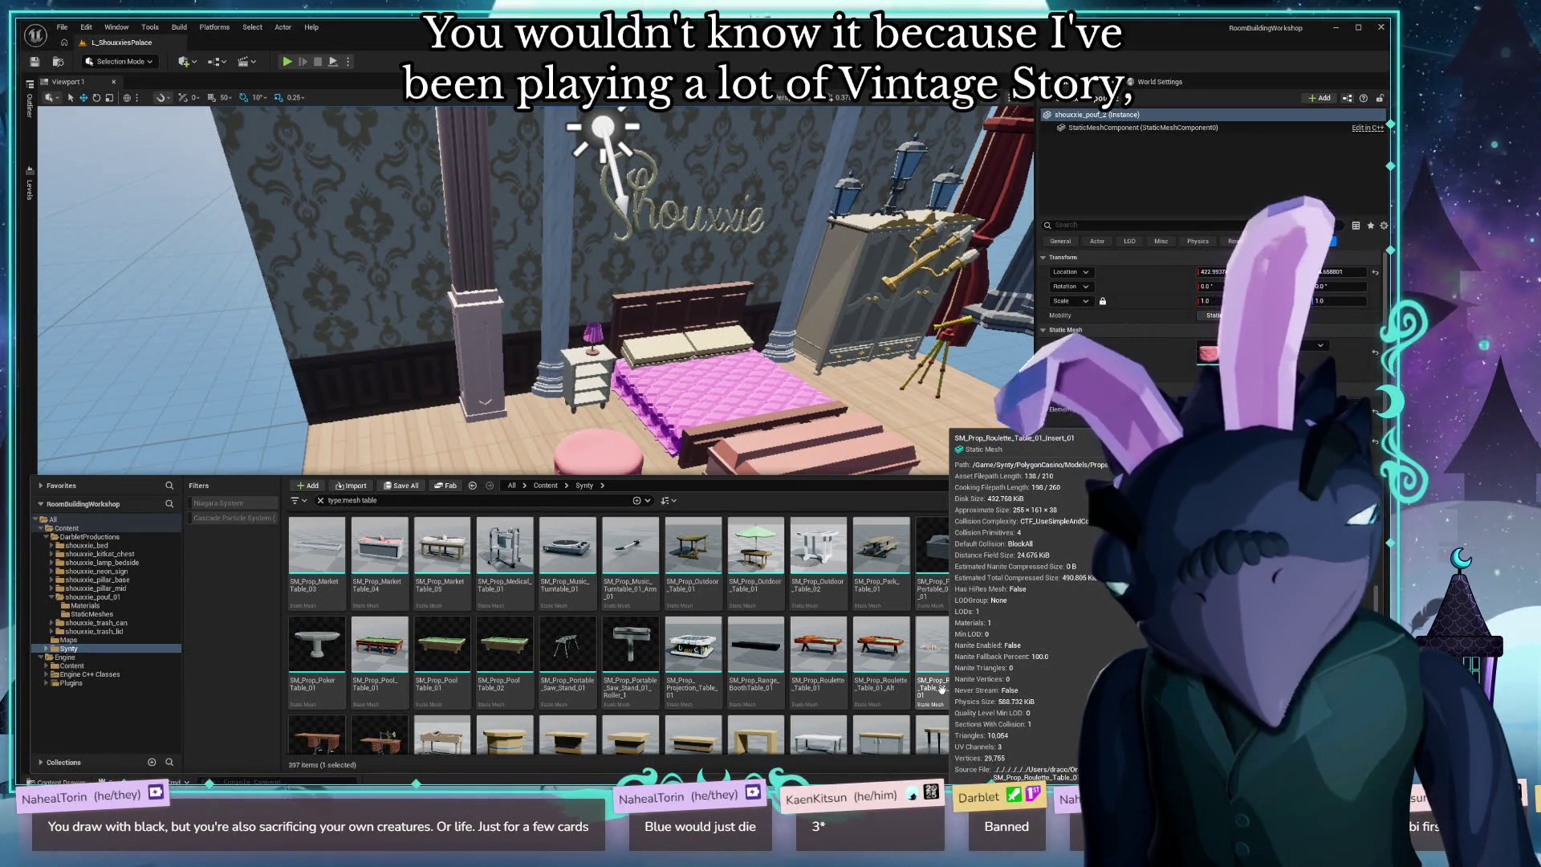
{"action": "scroll", "coordinate": [1058, 654], "scroll_direction": "down", "scroll_amount": 1}
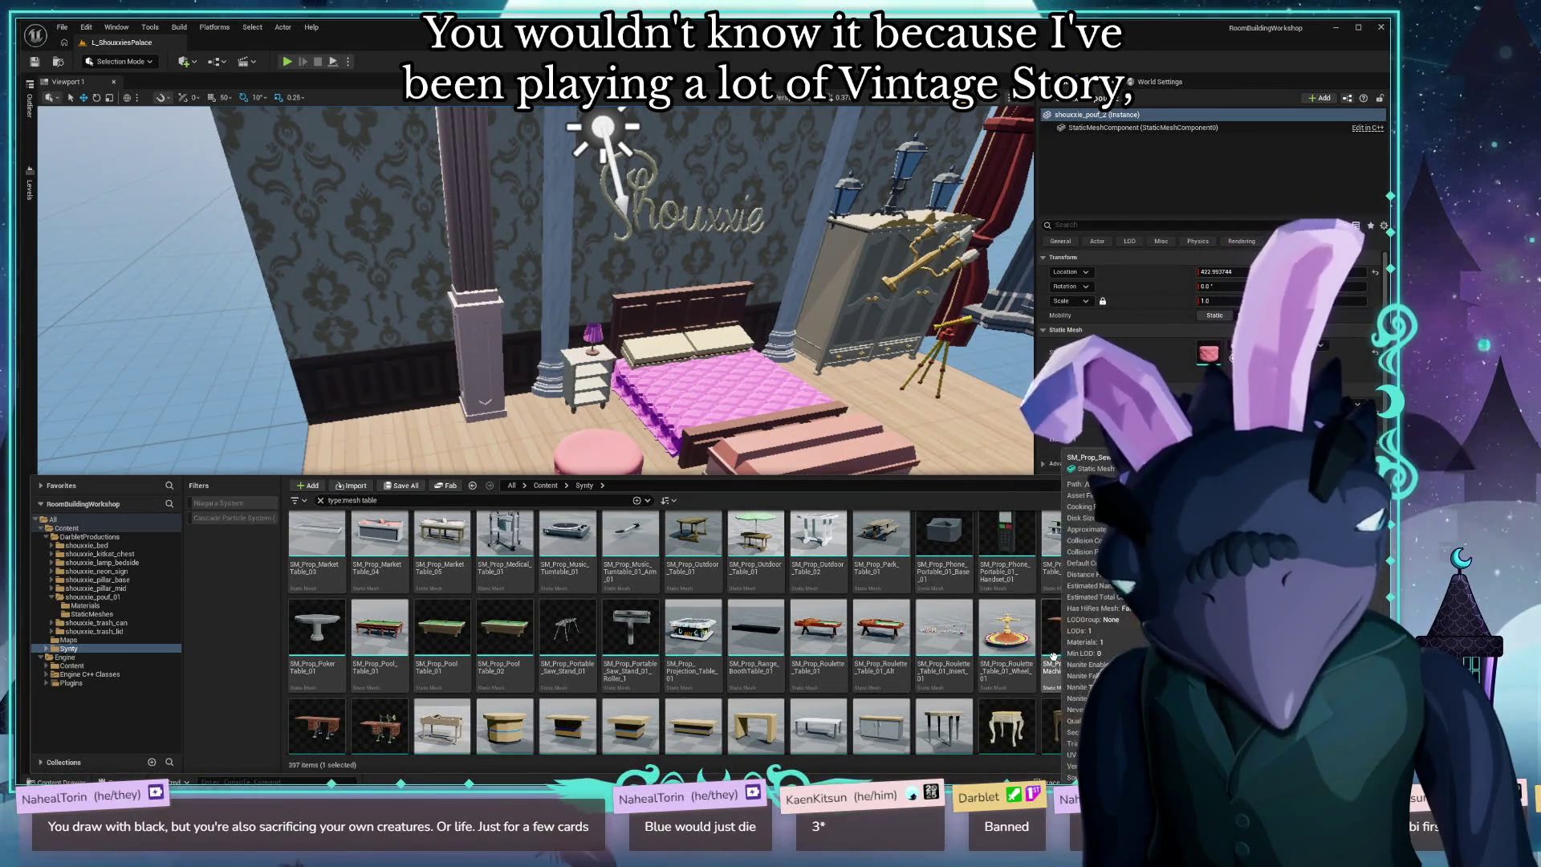
{"action": "scroll", "coordinate": [1017, 703], "scroll_direction": "down", "scroll_amount": 3}
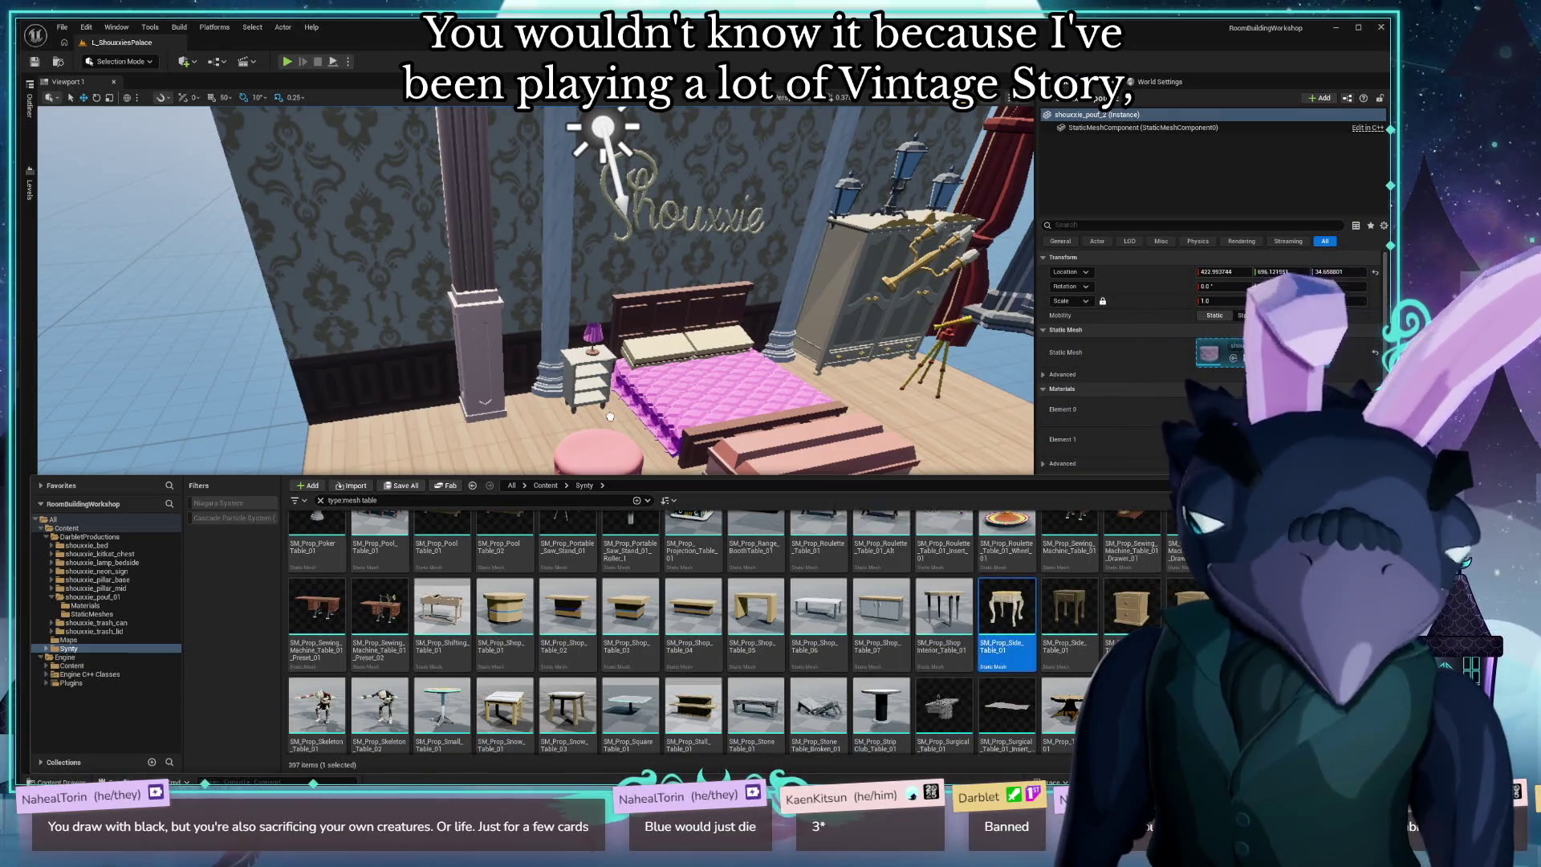
{"action": "left_click_drag", "start_coordinate": [610, 416], "coordinate": [594, 419]}
{"action": "key", "text": "ctrl+space"}
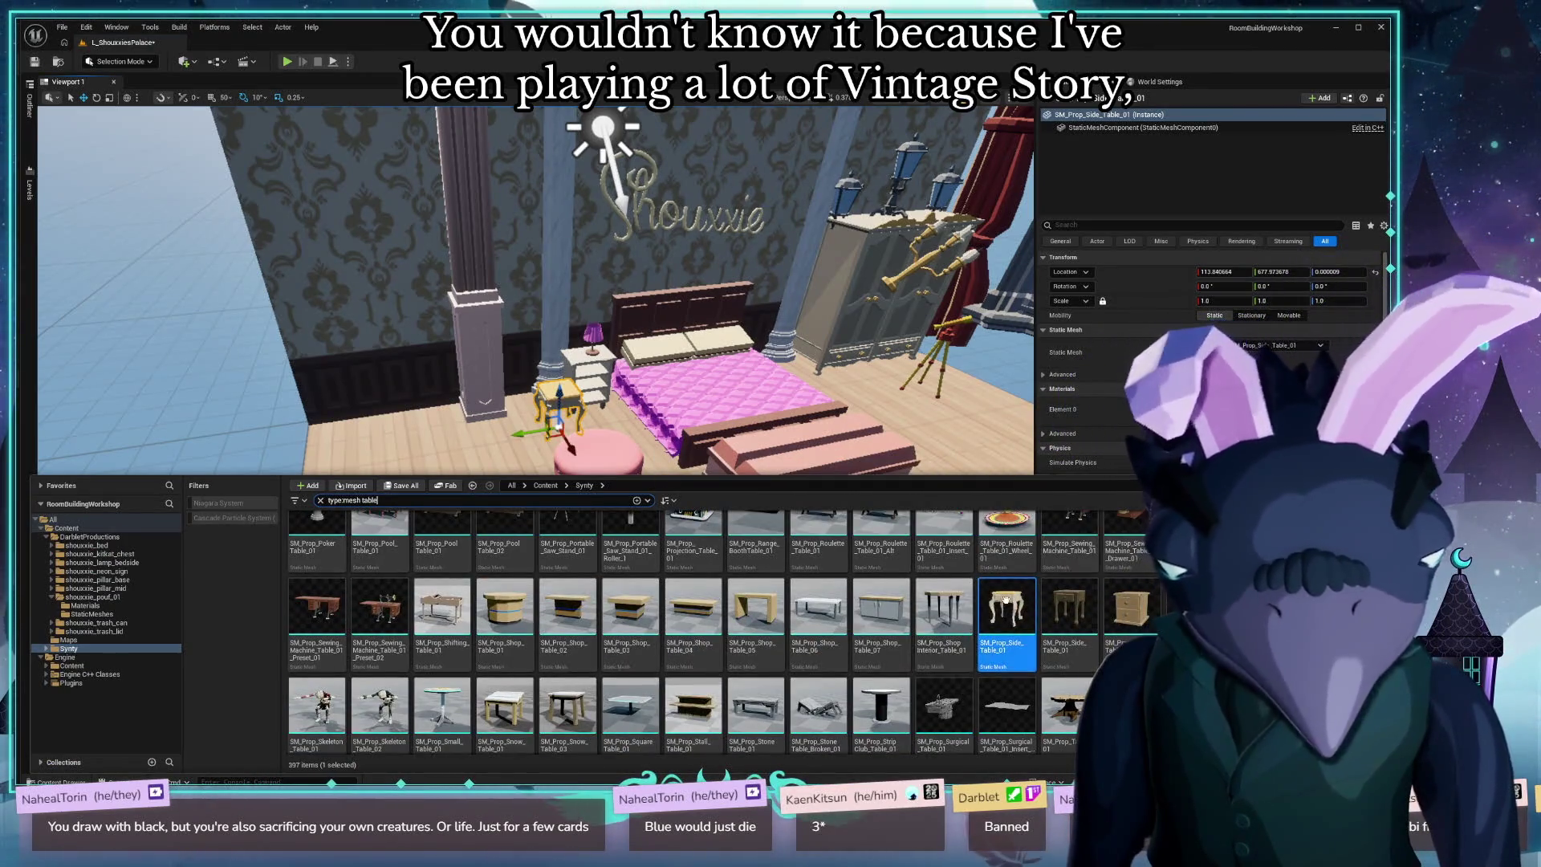
Jump to PolygonFantasyKingdom/Meshes/Props and scroll to the table and tablecloth meshes.
{"action": "mouse_move", "coordinate": [1005, 600]}
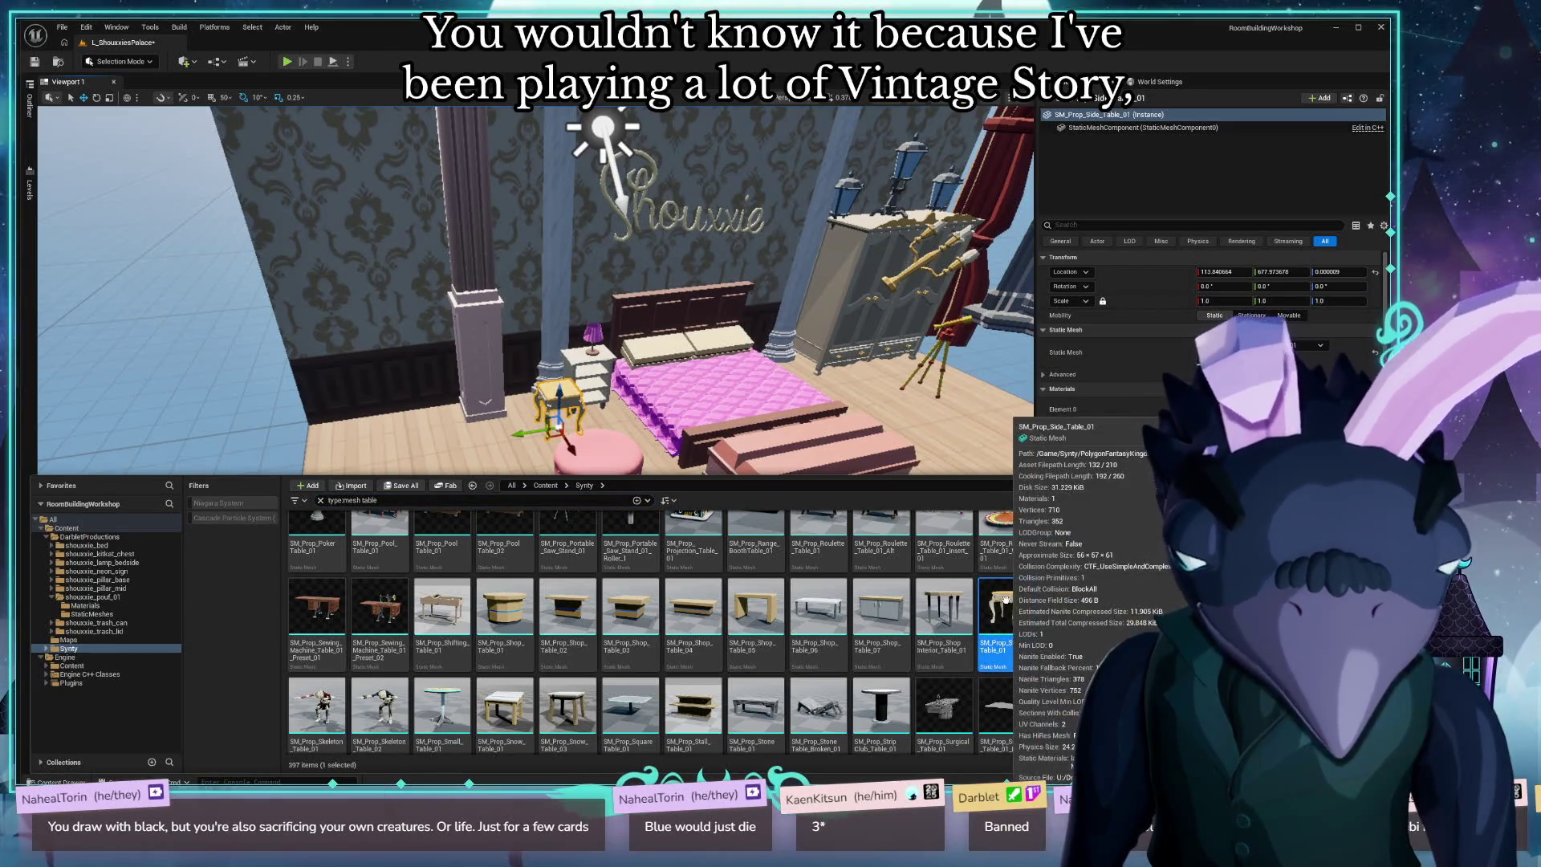
{"action": "key", "text": "ctrl+b"}
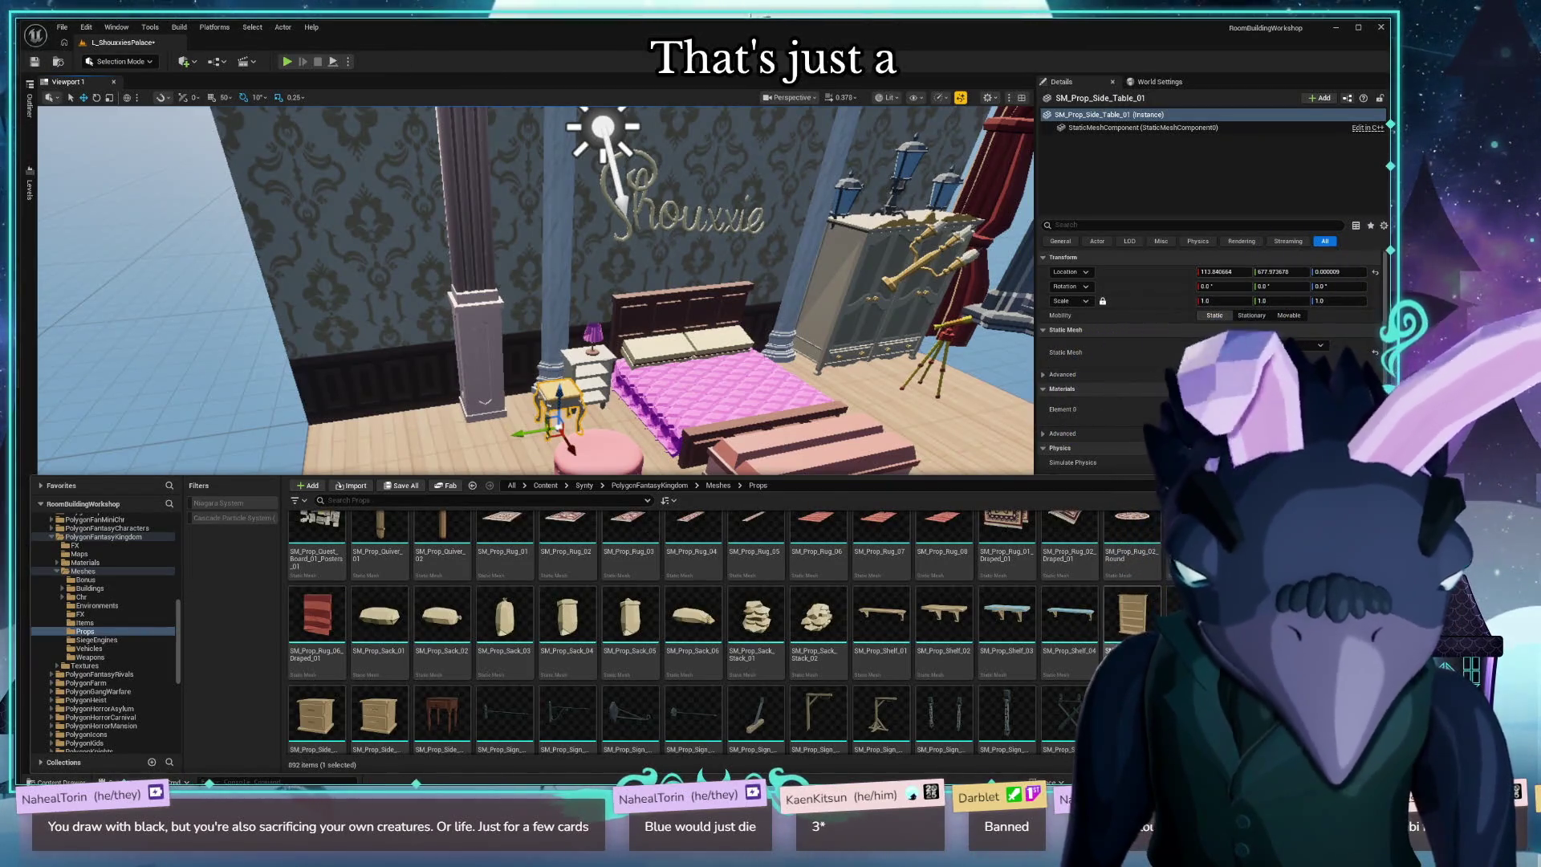
{"action": "scroll", "coordinate": [1101, 656], "scroll_direction": "up", "scroll_amount": 3}
{"action": "scroll", "coordinate": [1098, 652], "scroll_direction": "down", "scroll_amount": 10}
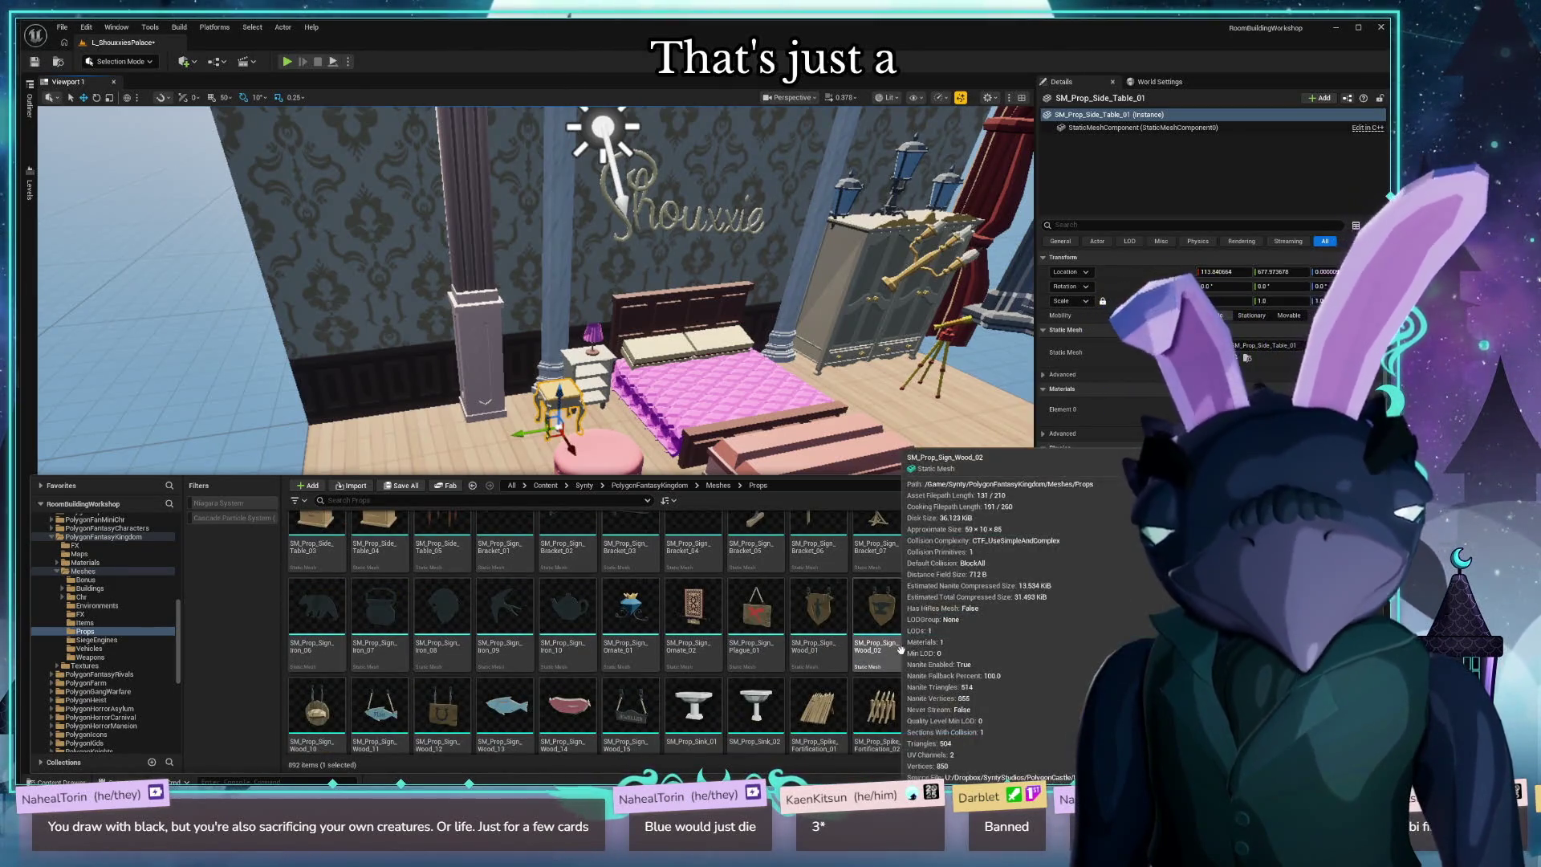
{"action": "scroll", "coordinate": [903, 658], "scroll_direction": "down", "scroll_amount": 3}
{"action": "scroll", "coordinate": [922, 682], "scroll_direction": "down", "scroll_amount": 5}
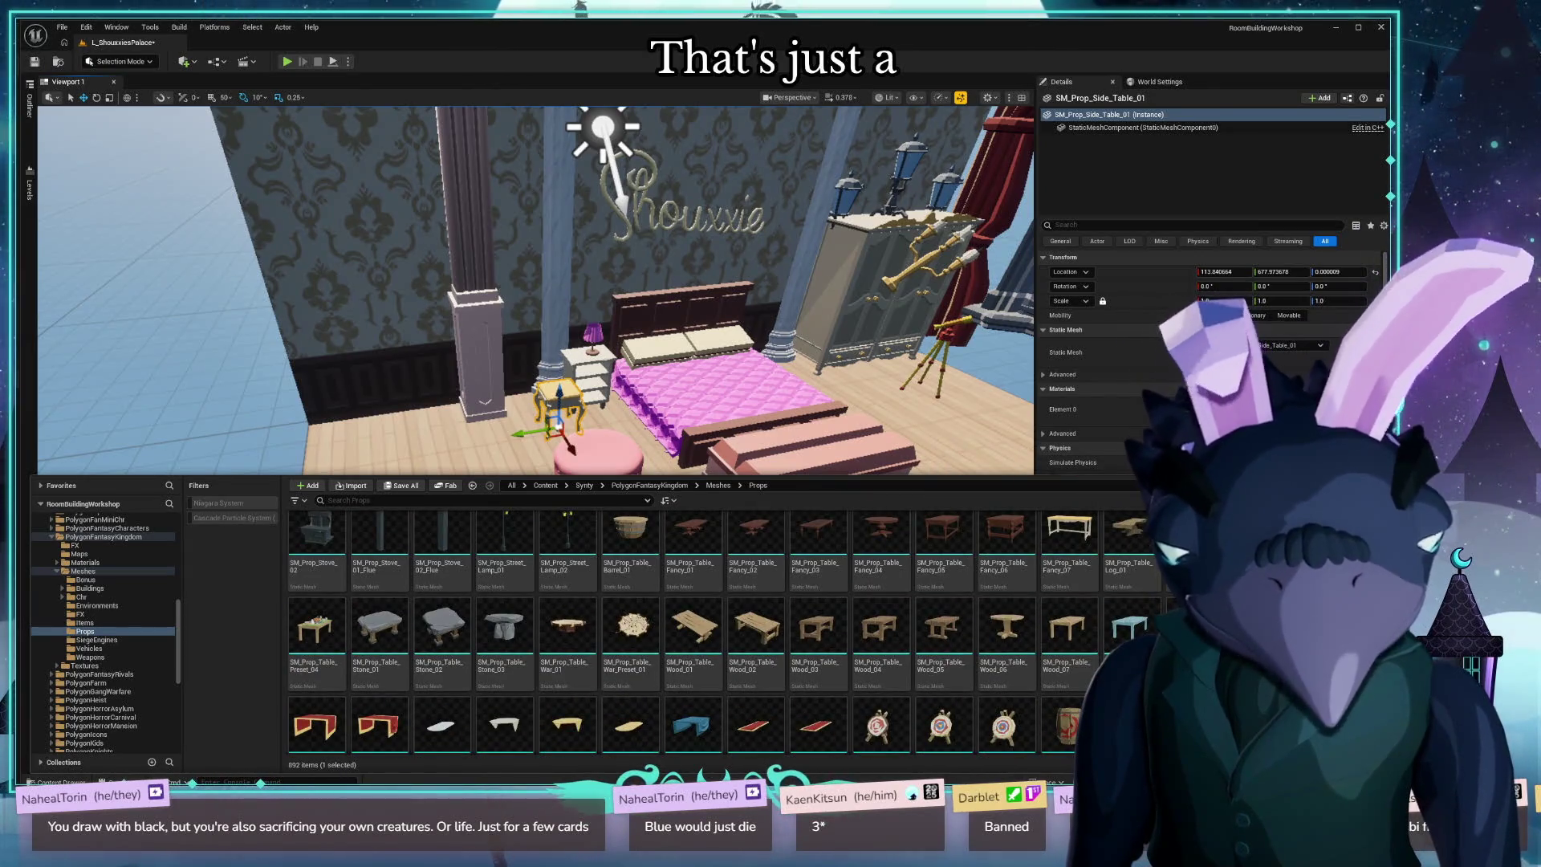
{"action": "scroll", "coordinate": [931, 658], "scroll_direction": "up", "scroll_amount": 2}
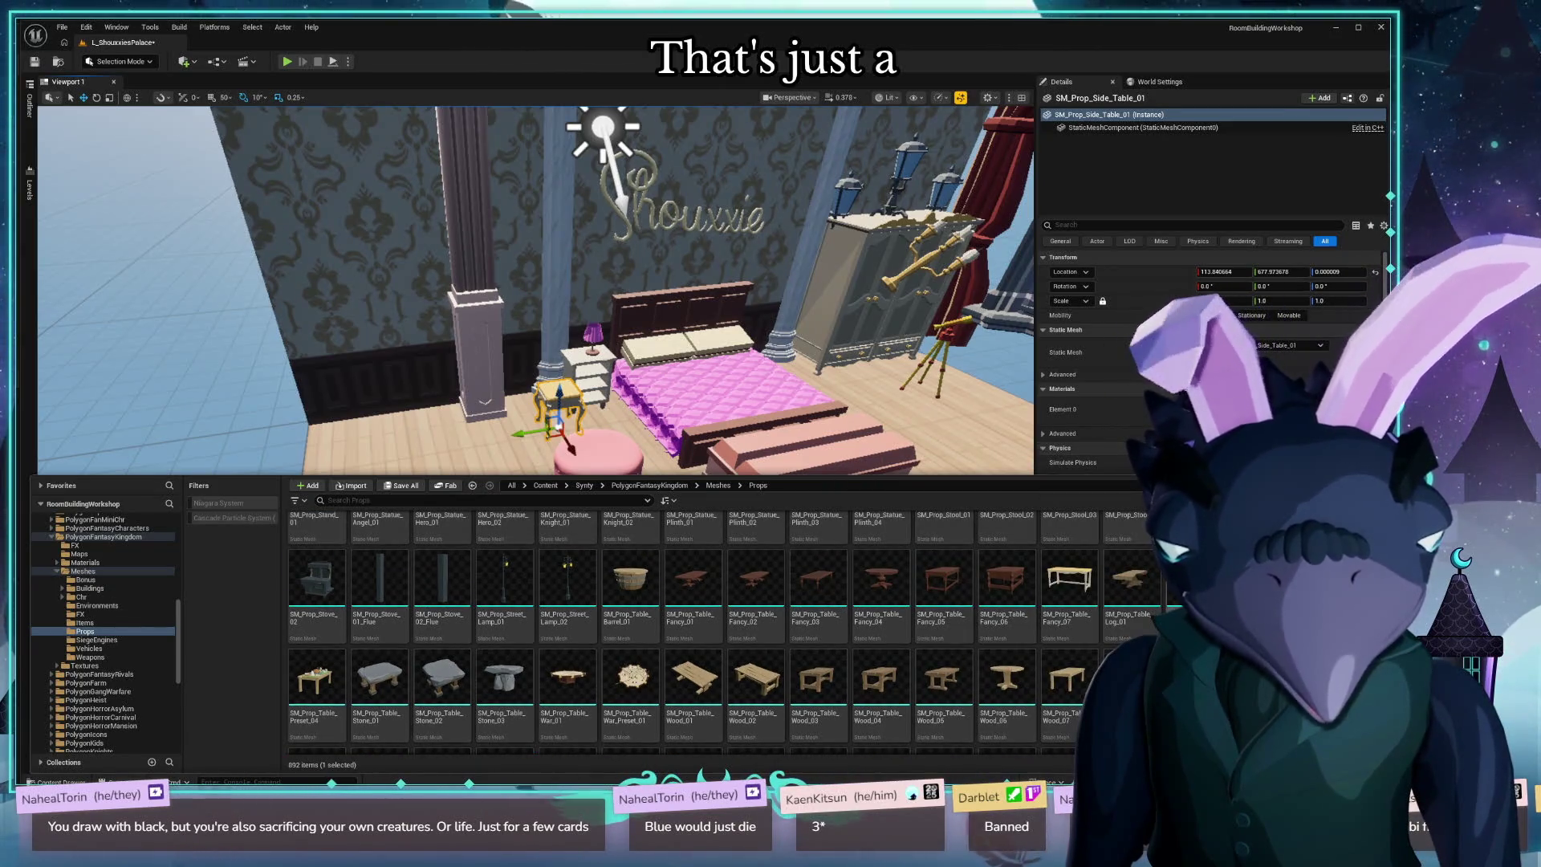
{"action": "scroll", "coordinate": [682, 634], "scroll_direction": "down", "scroll_amount": 1}
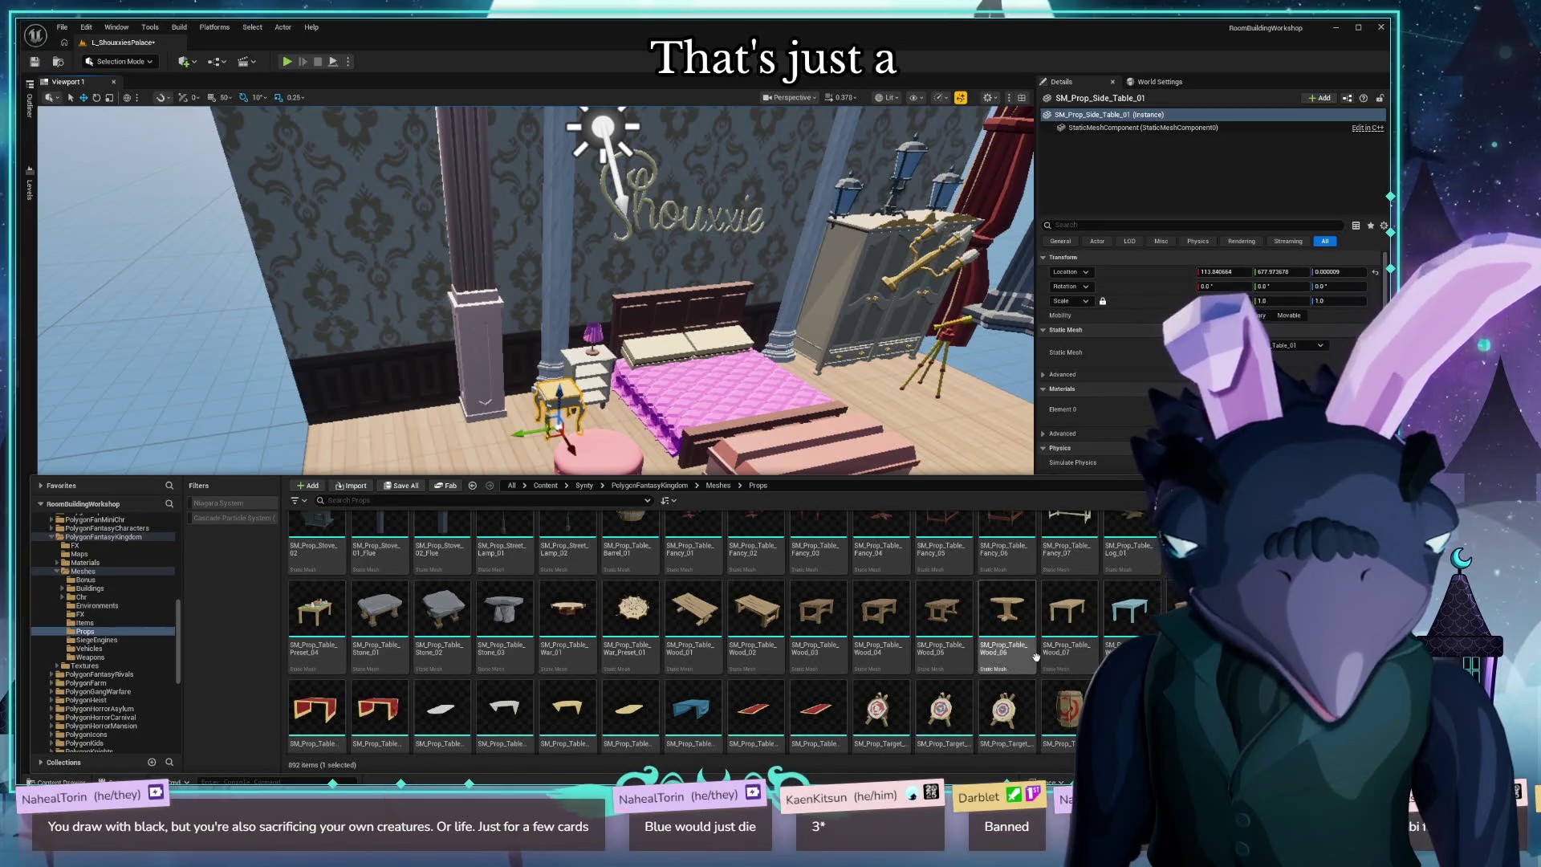
{"action": "scroll", "coordinate": [939, 652], "scroll_direction": "down", "scroll_amount": 1}
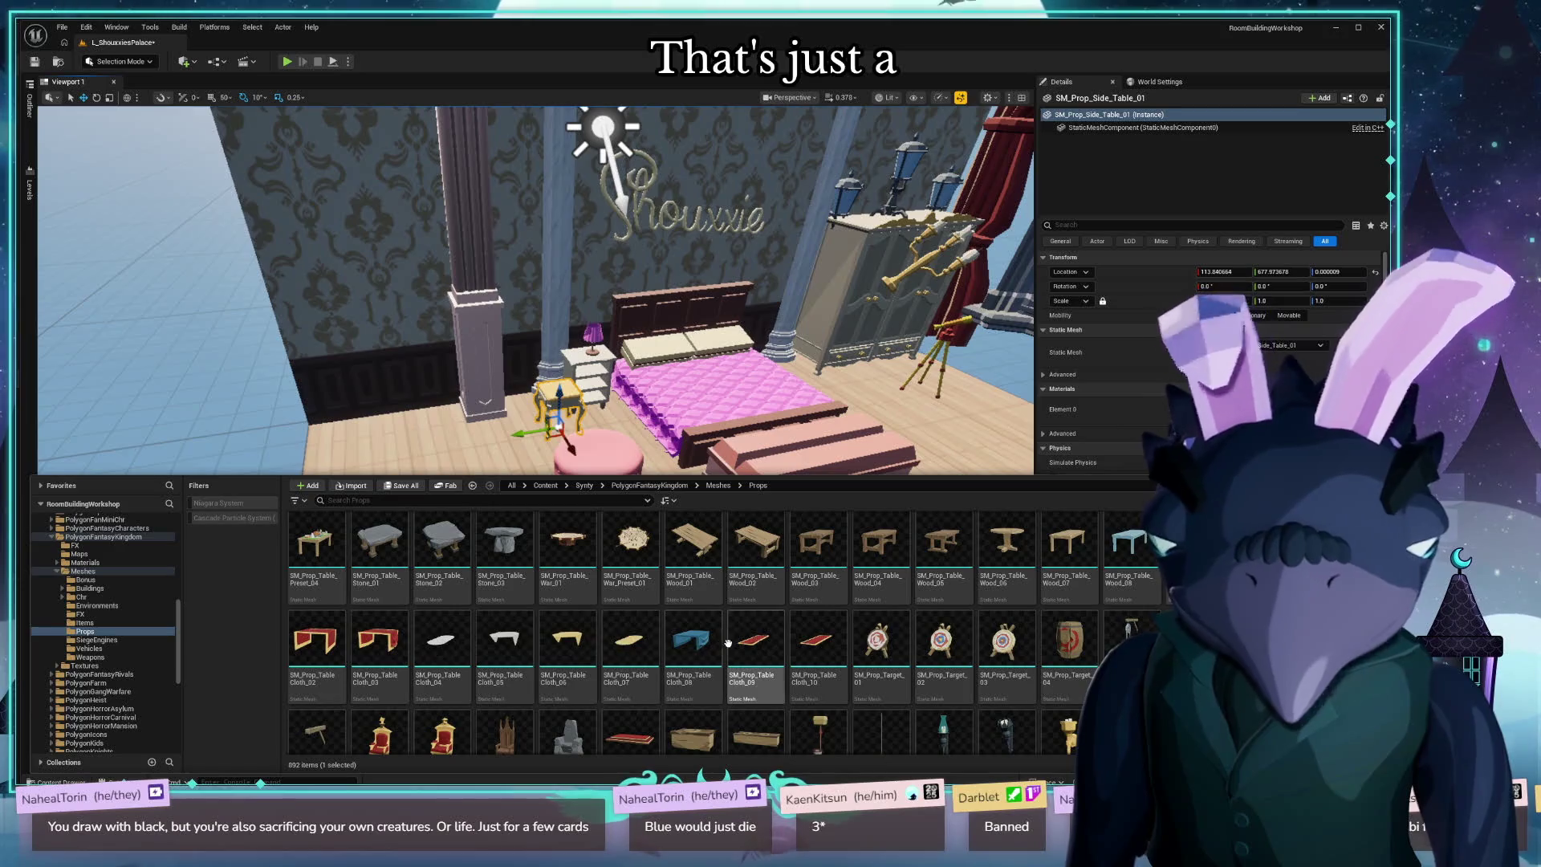
{"action": "mouse_move", "coordinate": [1013, 546]}
{"action": "left_mouse_down"}
{"action": "mouse_move", "coordinate": [498, 465]}
{"action": "mouse_move", "coordinate": [462, 530]}
{"action": "mouse_move", "coordinate": [520, 567]}
{"action": "left_mouse_up"}
{"action": "key", "text": "ctrl+space"}
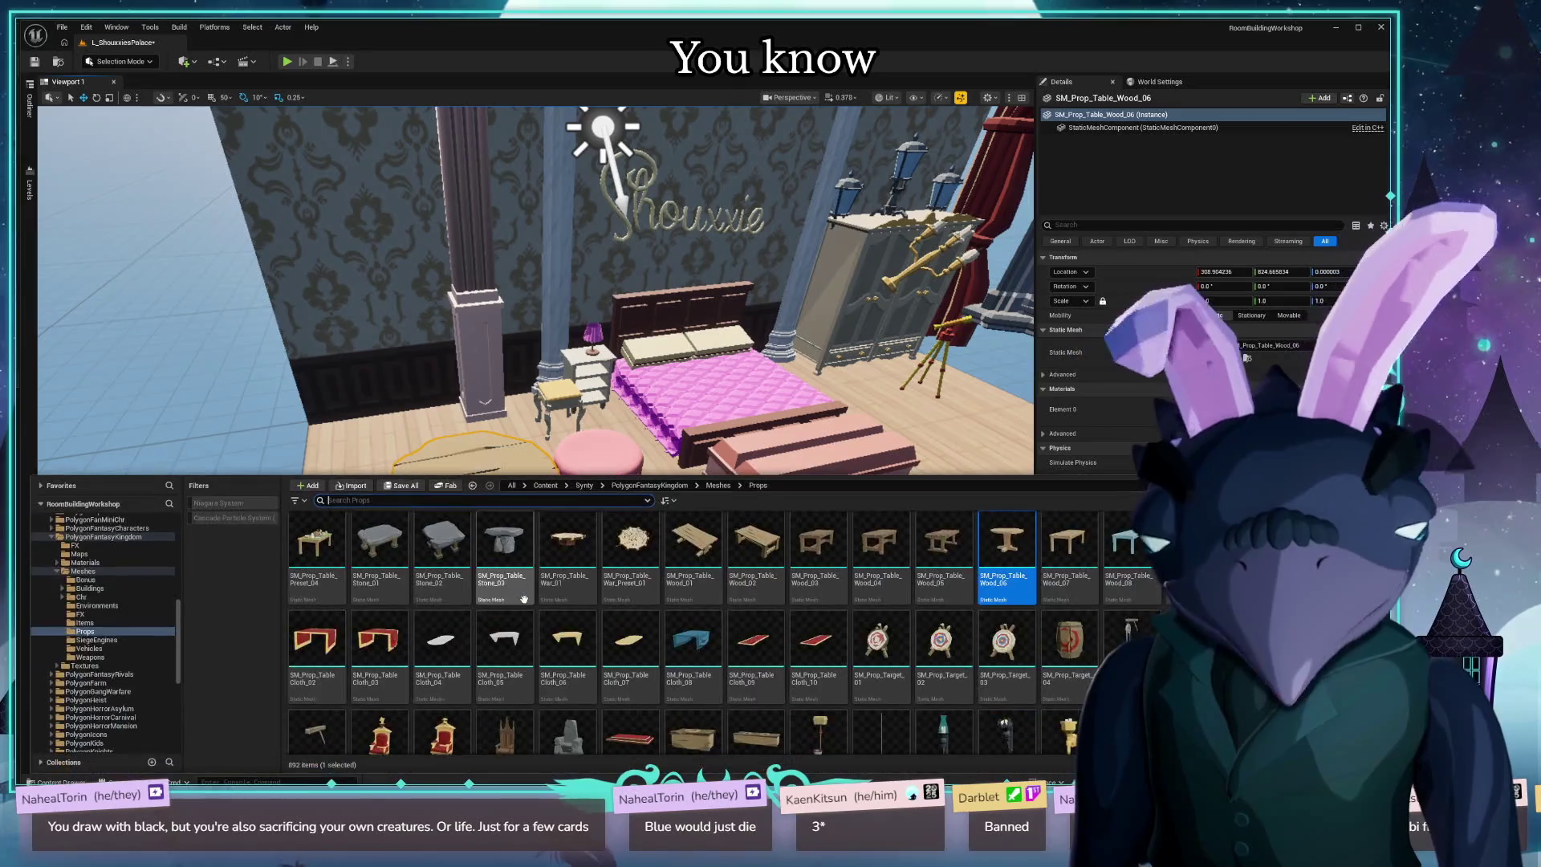
{"action": "mouse_move", "coordinate": [504, 638]}
{"action": "left_mouse_down"}
{"action": "mouse_move", "coordinate": [465, 482]}
{"action": "mouse_move", "coordinate": [479, 465]}
{"action": "left_mouse_up"}
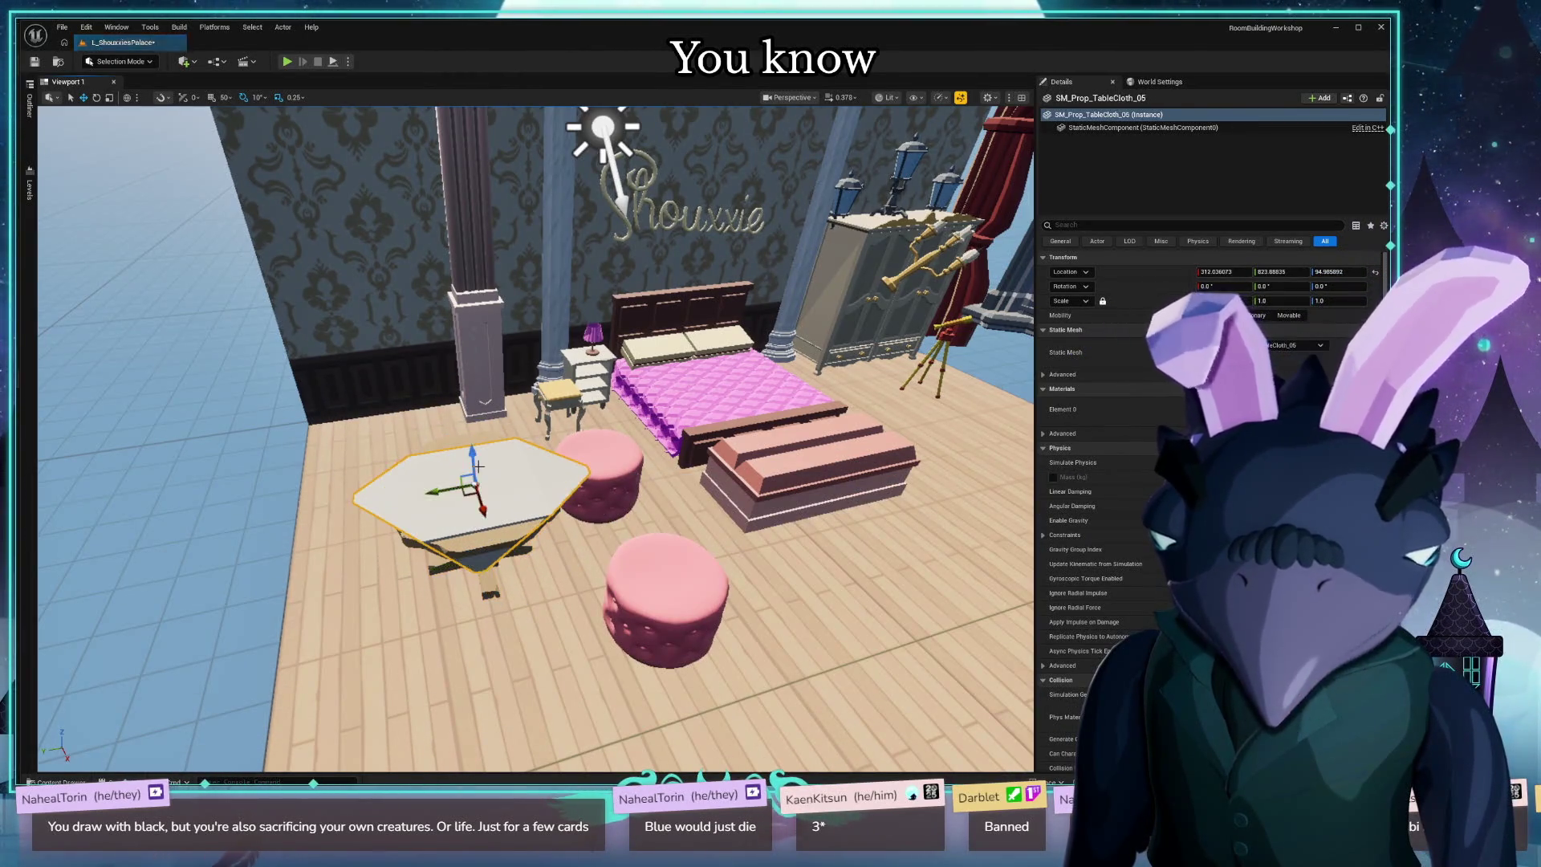
{"action": "key", "text": "ctrl+space"}
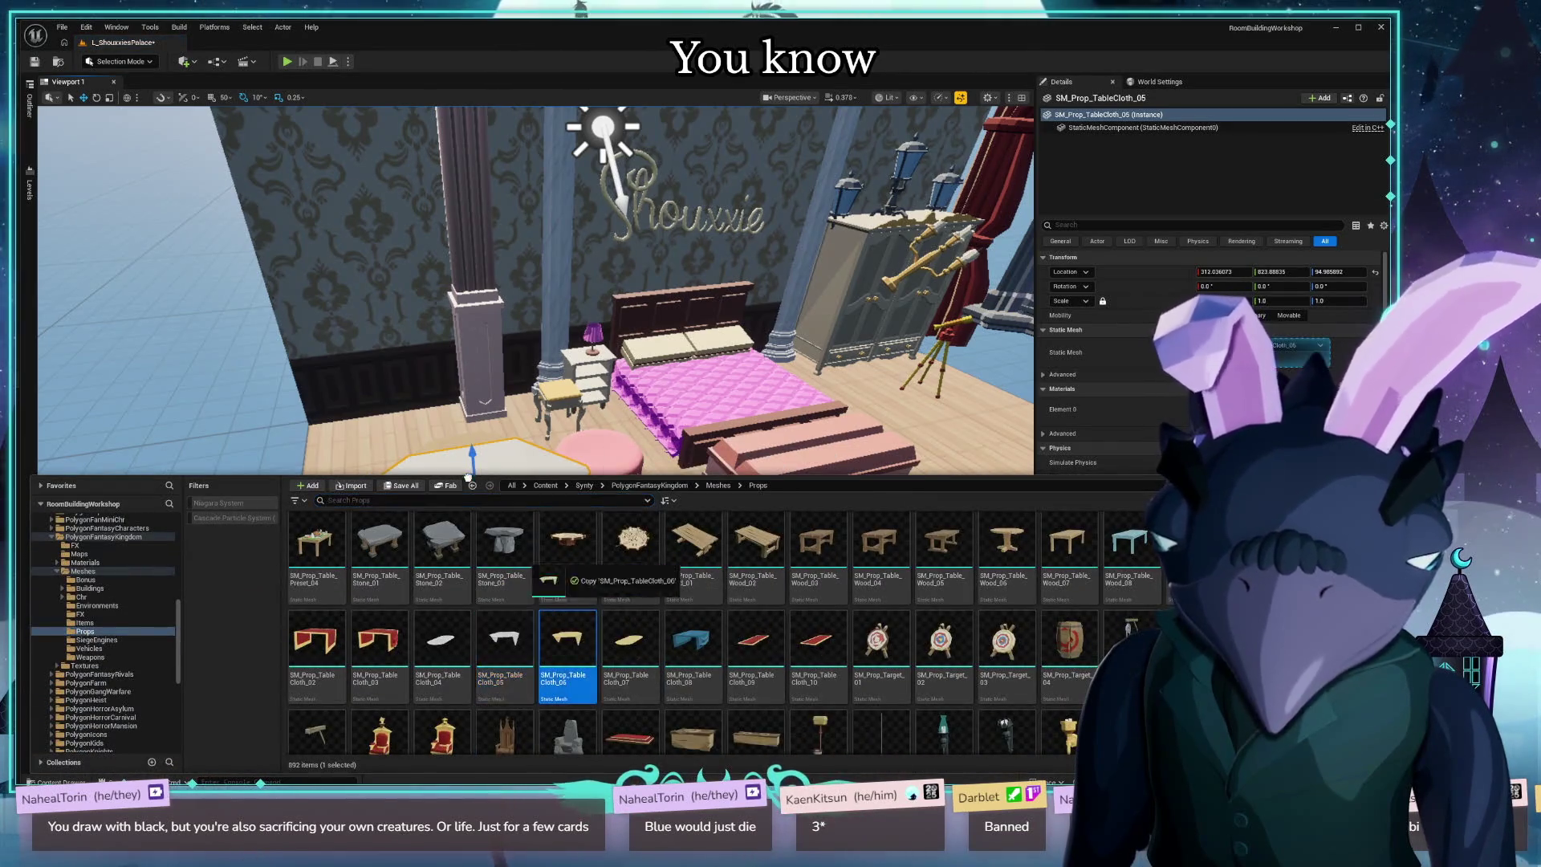
{"action": "mouse_move", "coordinate": [558, 686]}
{"action": "left_mouse_down"}
{"action": "mouse_move", "coordinate": [472, 521]}
{"action": "mouse_move", "coordinate": [491, 516]}
{"action": "left_mouse_up"}
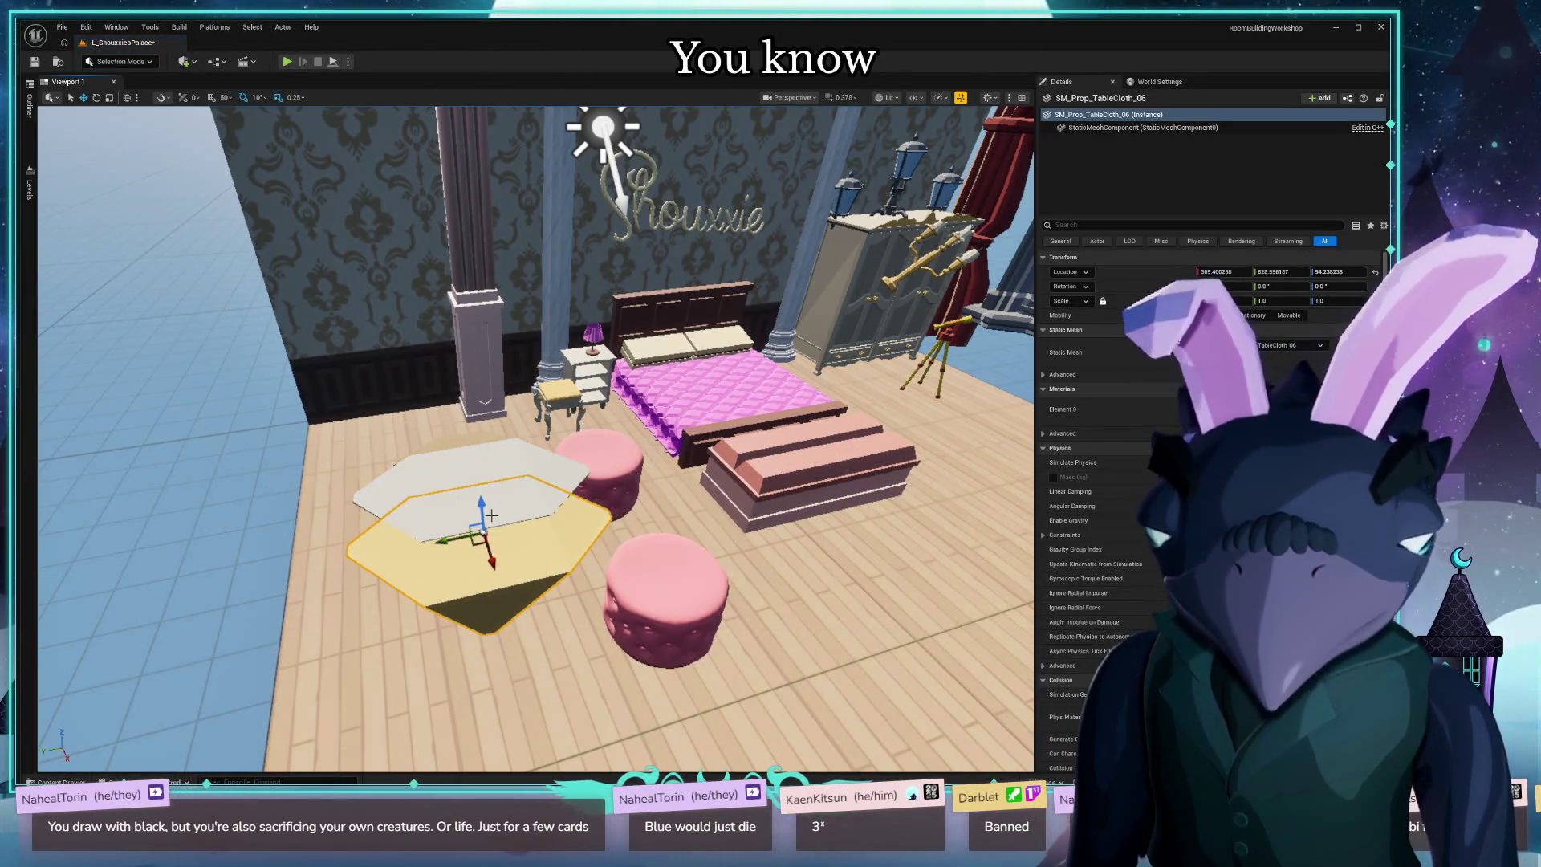
{"action": "key", "text": "ctrl+z"}
{"action": "key", "text": "ctrl+z"}
{"action": "key", "text": "ctrl+z"}
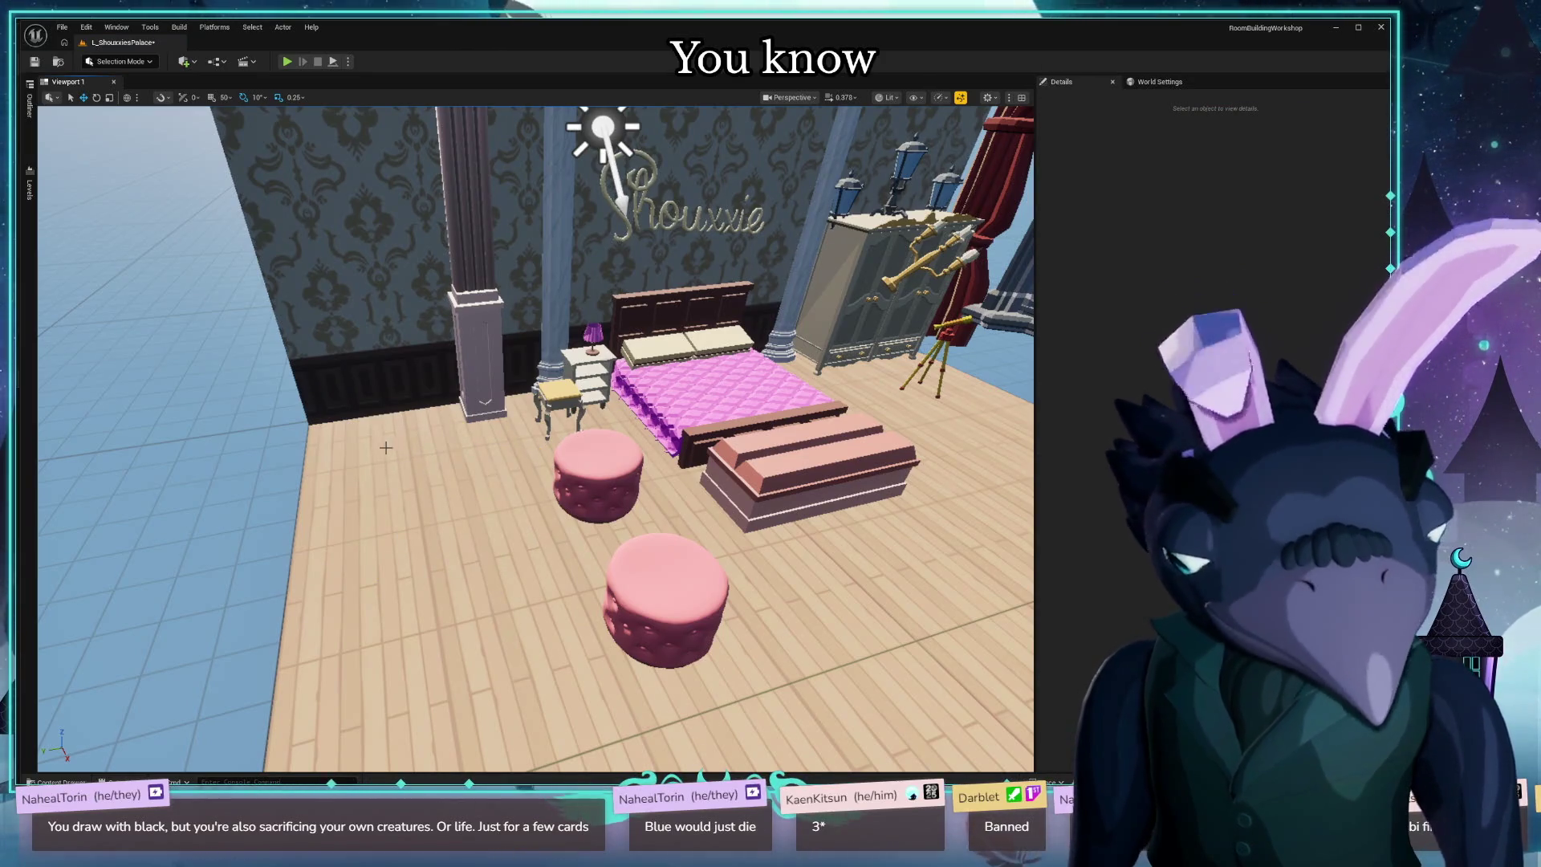
{"action": "key", "text": "ctrl+space"}
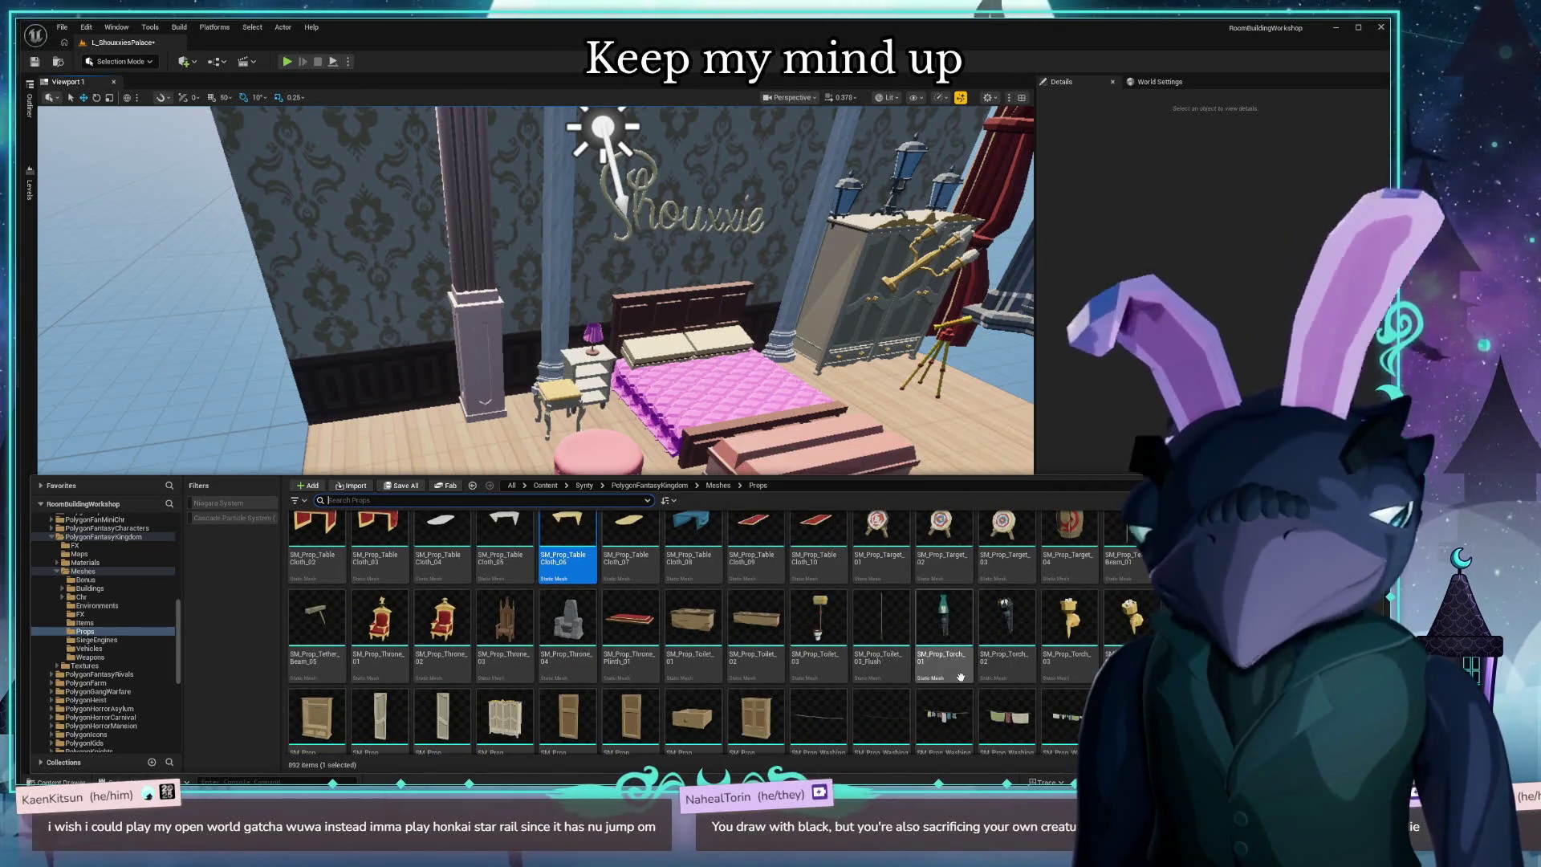
Browse the Props meshes, select a wooden table asset, and scroll the list looking for tables.
{"action": "scroll", "coordinate": [1012, 683], "scroll_direction": "up", "scroll_amount": 2}
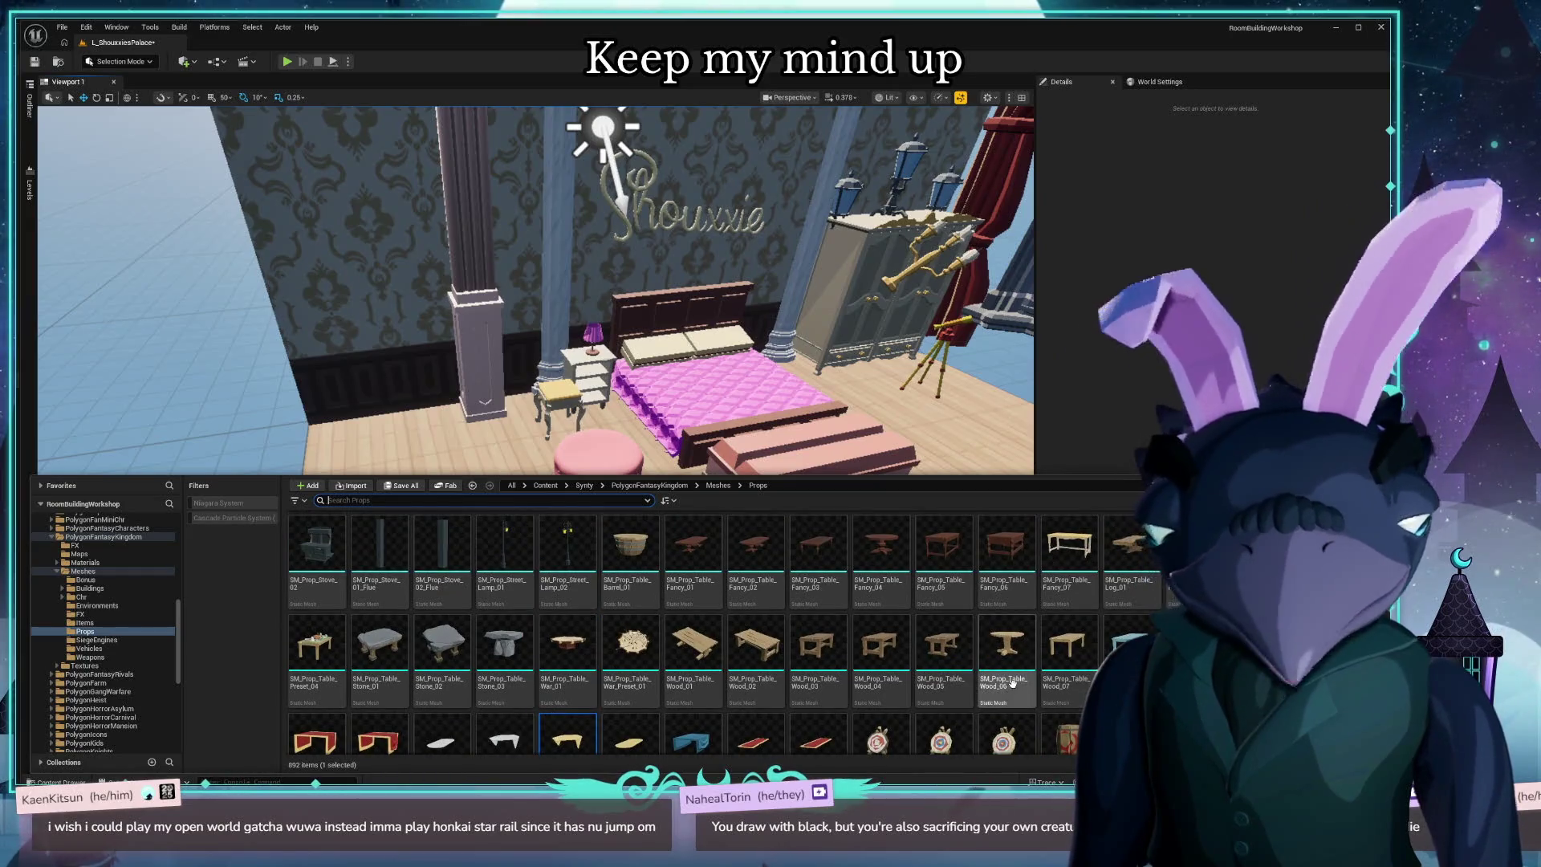
{"action": "left_click", "coordinate": [504, 711]}
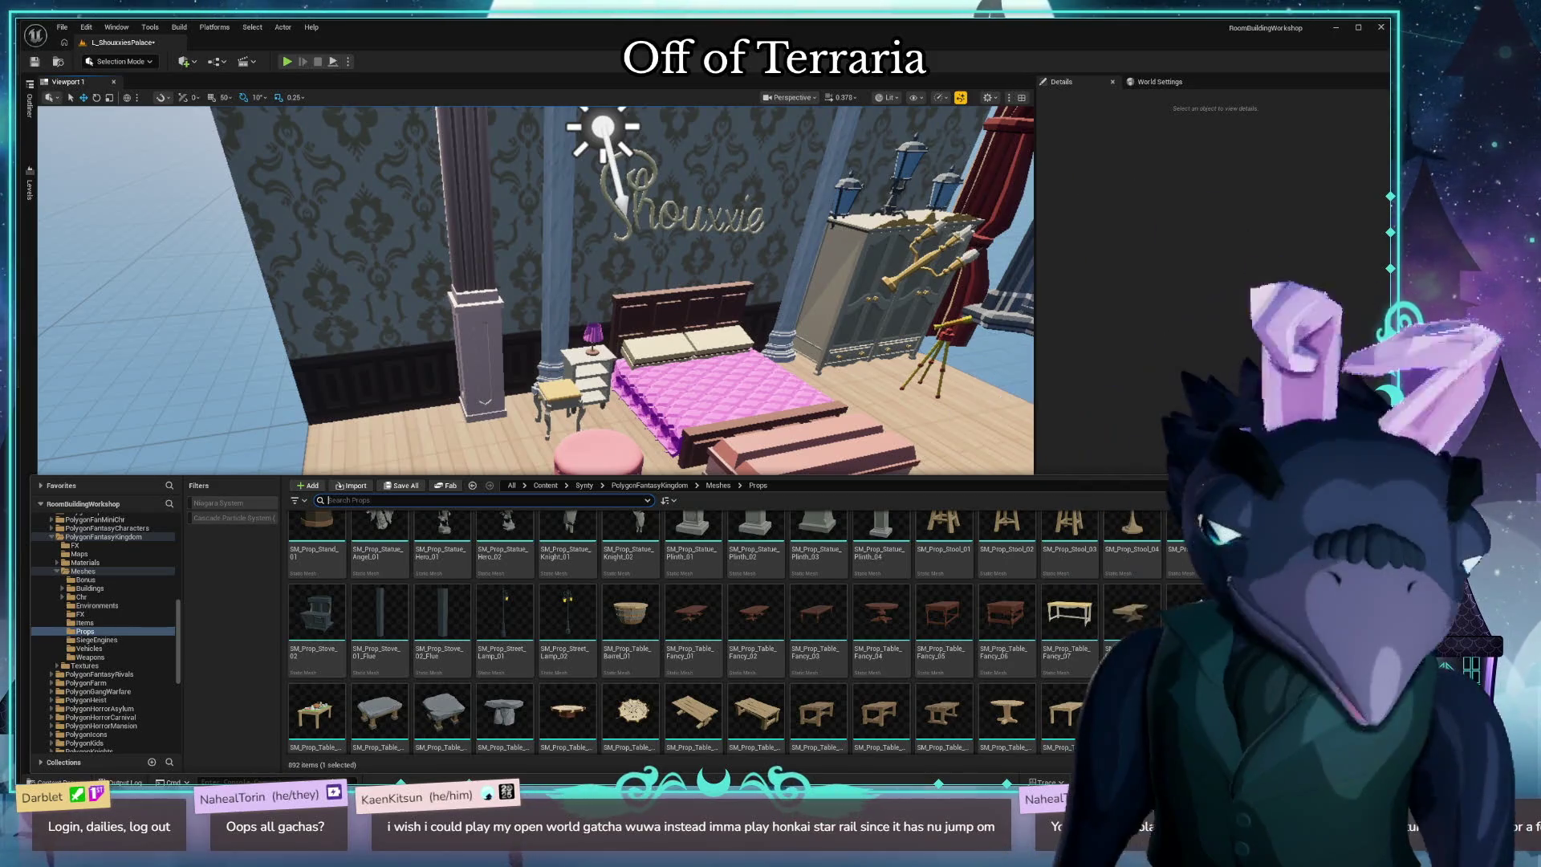
{"action": "left_click", "coordinate": [328, 500]}
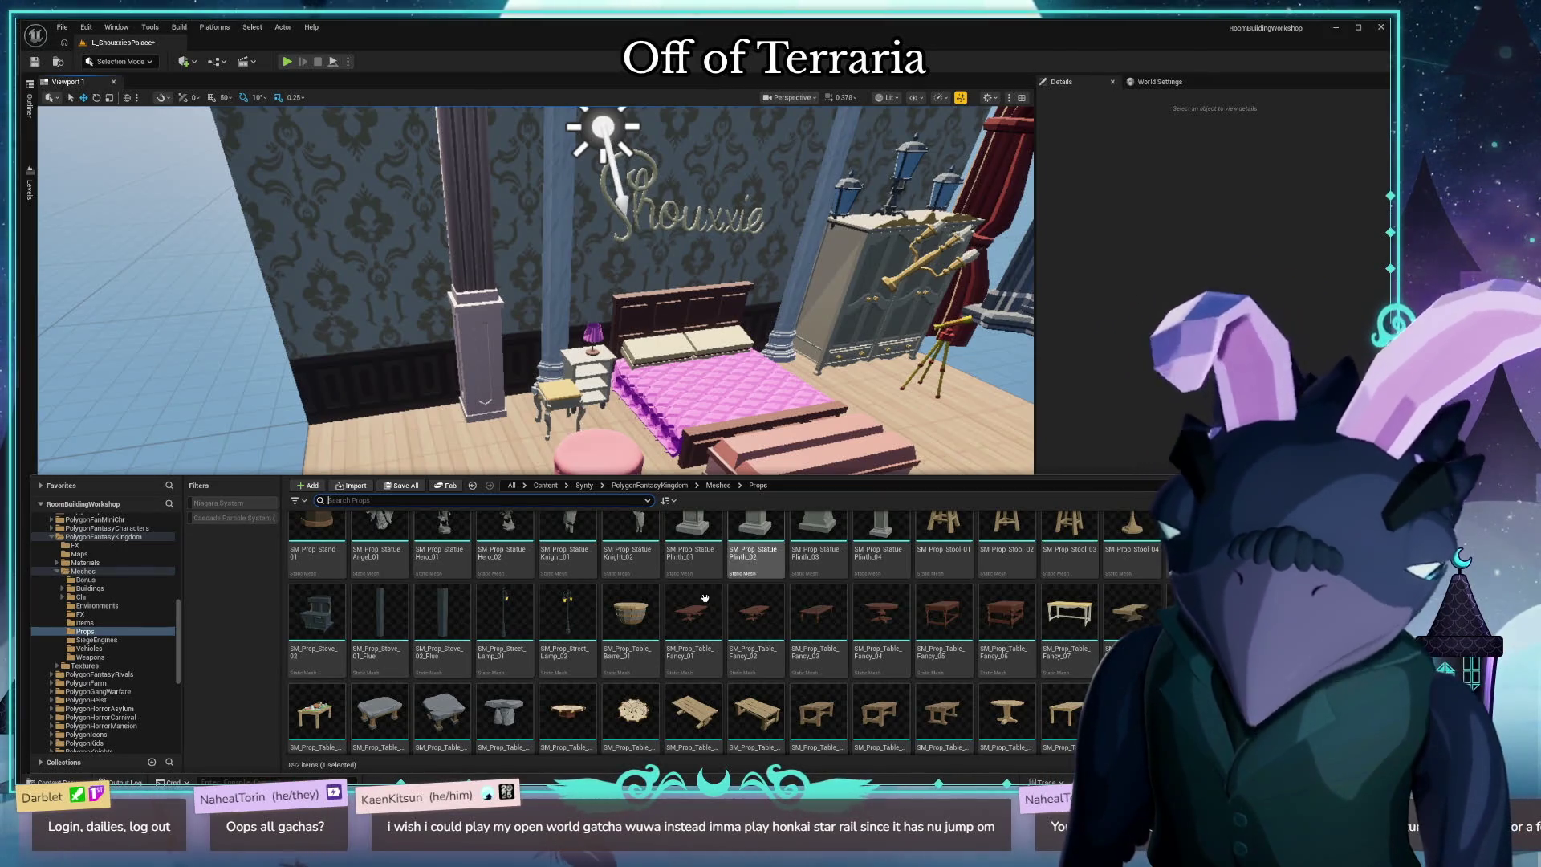
{"action": "scroll", "coordinate": [831, 597], "scroll_direction": "down", "scroll_amount": 3}
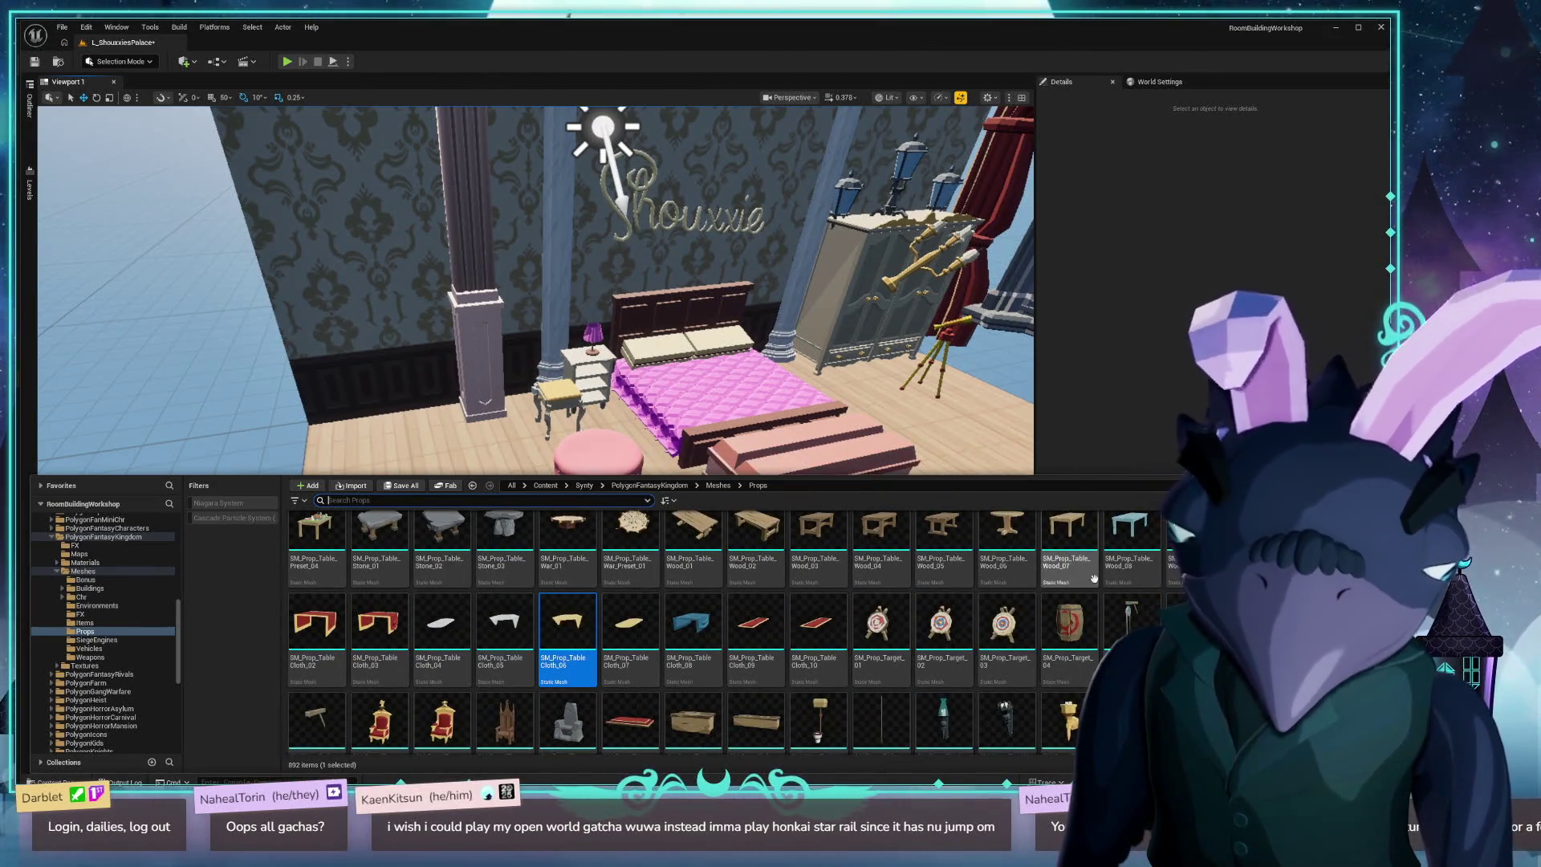
{"action": "scroll", "coordinate": [1074, 604], "scroll_direction": "down", "scroll_amount": 4}
{"action": "scroll", "coordinate": [883, 626], "scroll_direction": "down", "scroll_amount": 4}
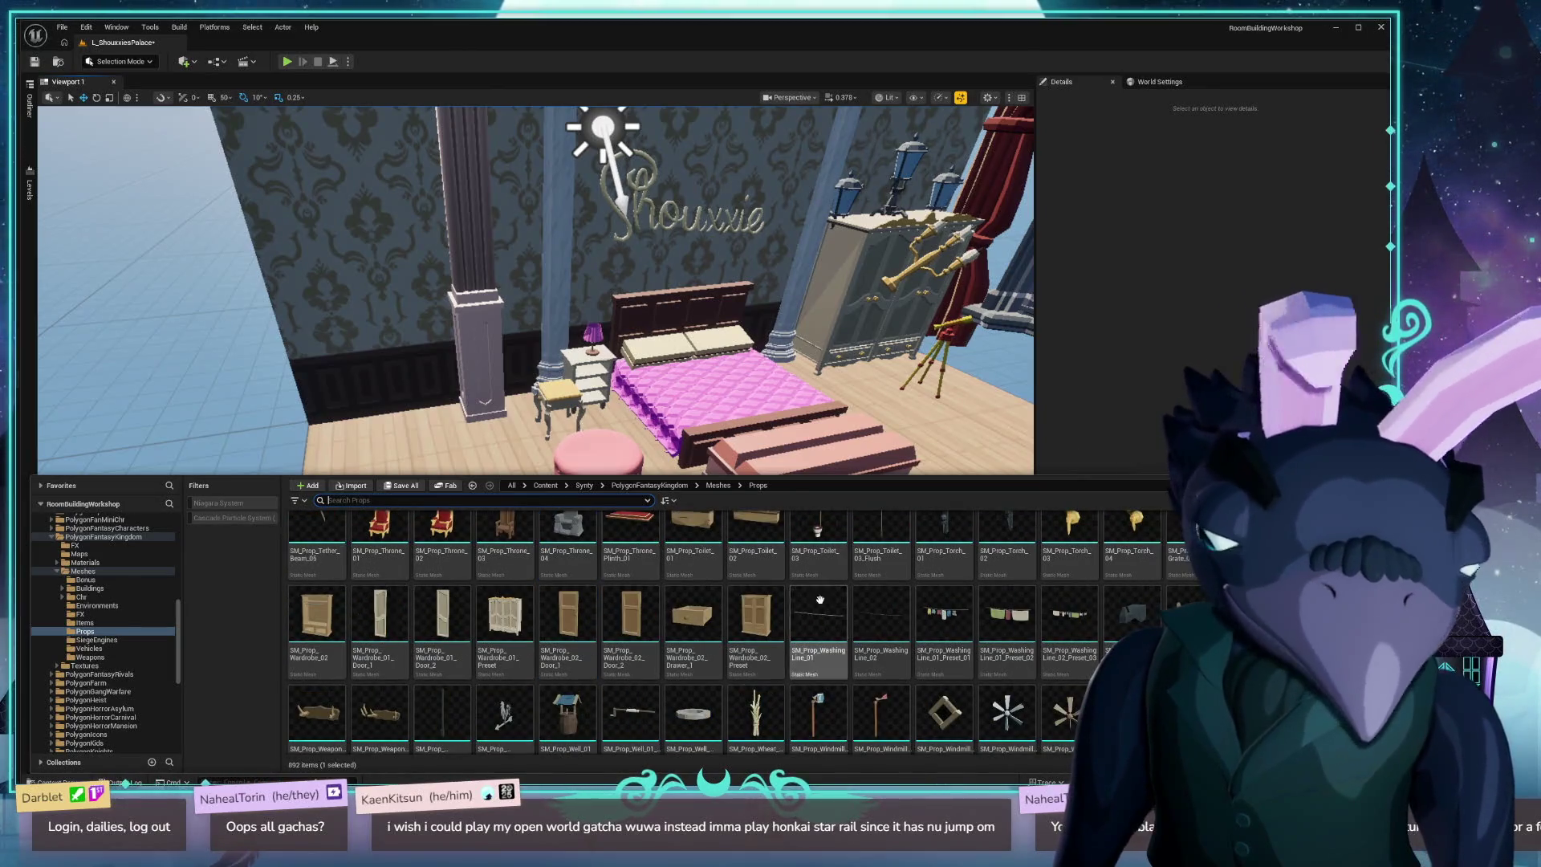
{"action": "scroll", "coordinate": [645, 638], "scroll_direction": "down", "scroll_amount": 4}
{"action": "scroll", "coordinate": [722, 634], "scroll_direction": "up", "scroll_amount": 8}
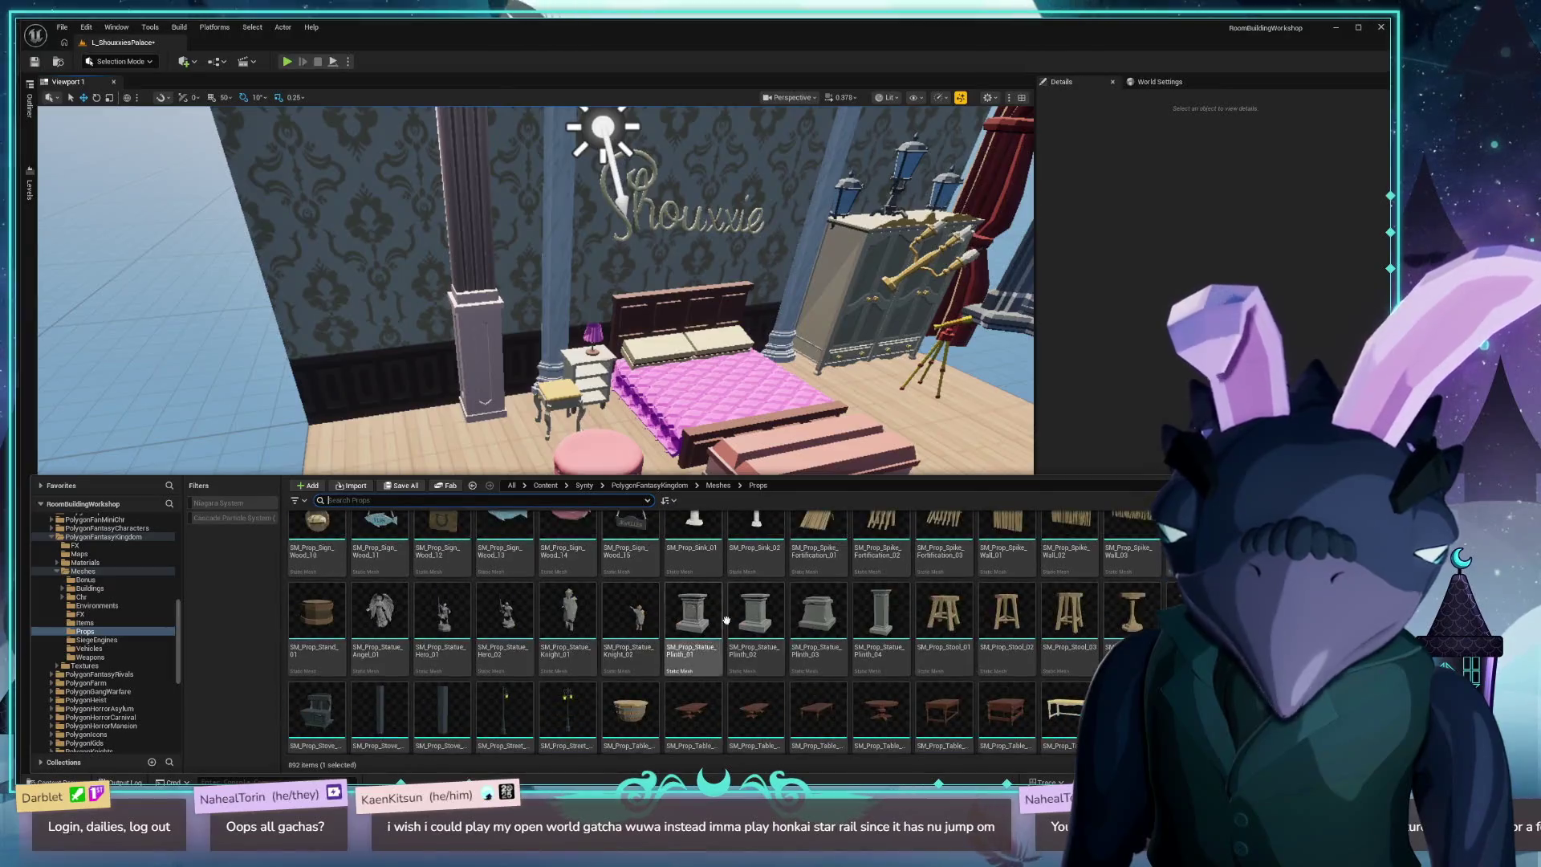
{"action": "scroll", "coordinate": [690, 610], "scroll_direction": "up", "scroll_amount": 3}
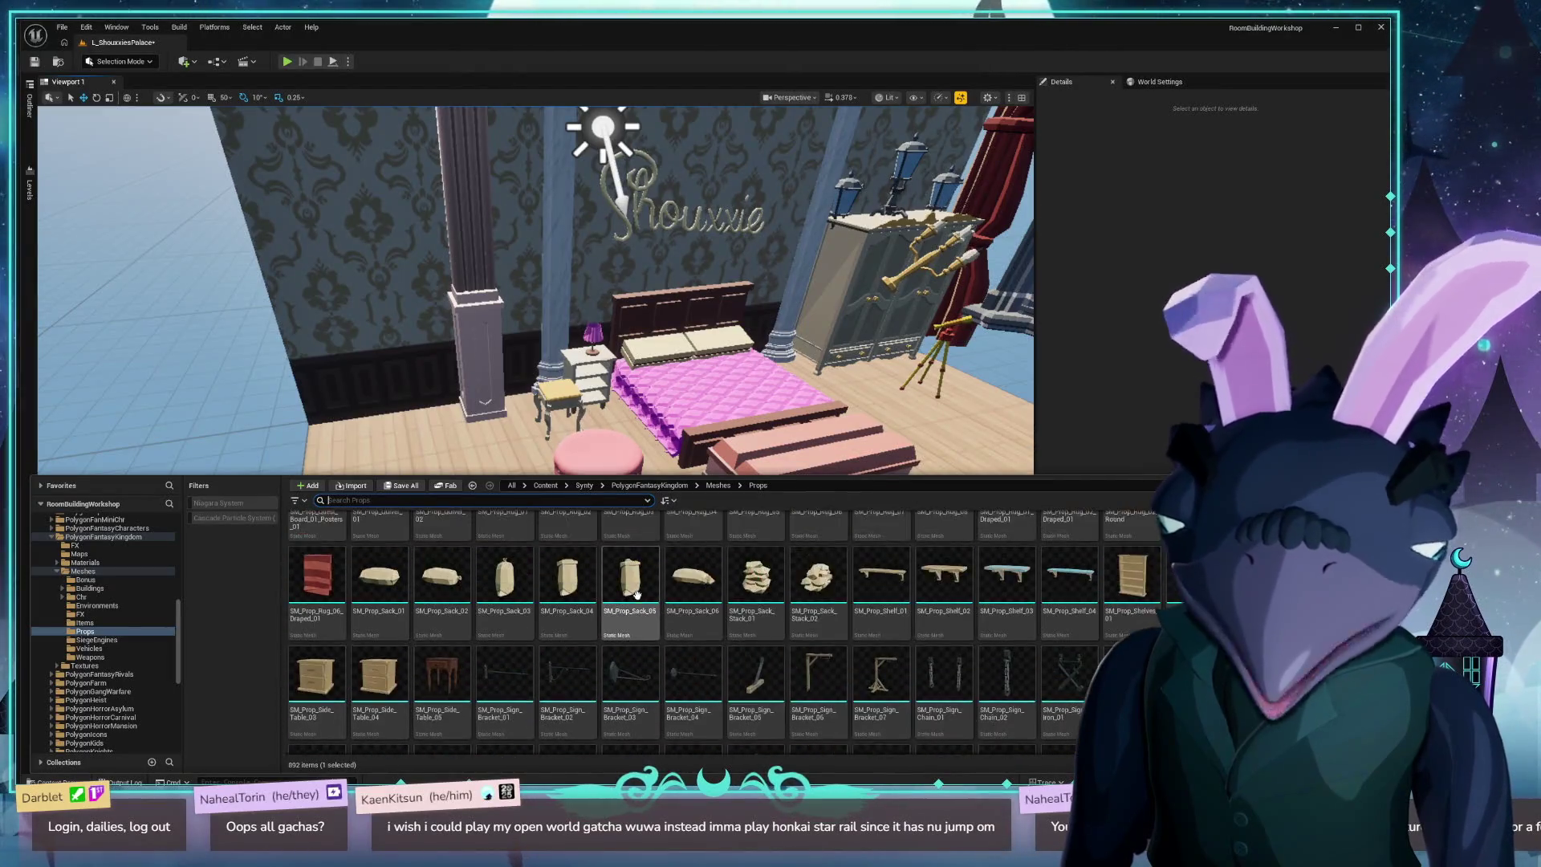
{"action": "scroll", "coordinate": [642, 586], "scroll_direction": "up", "scroll_amount": 5}
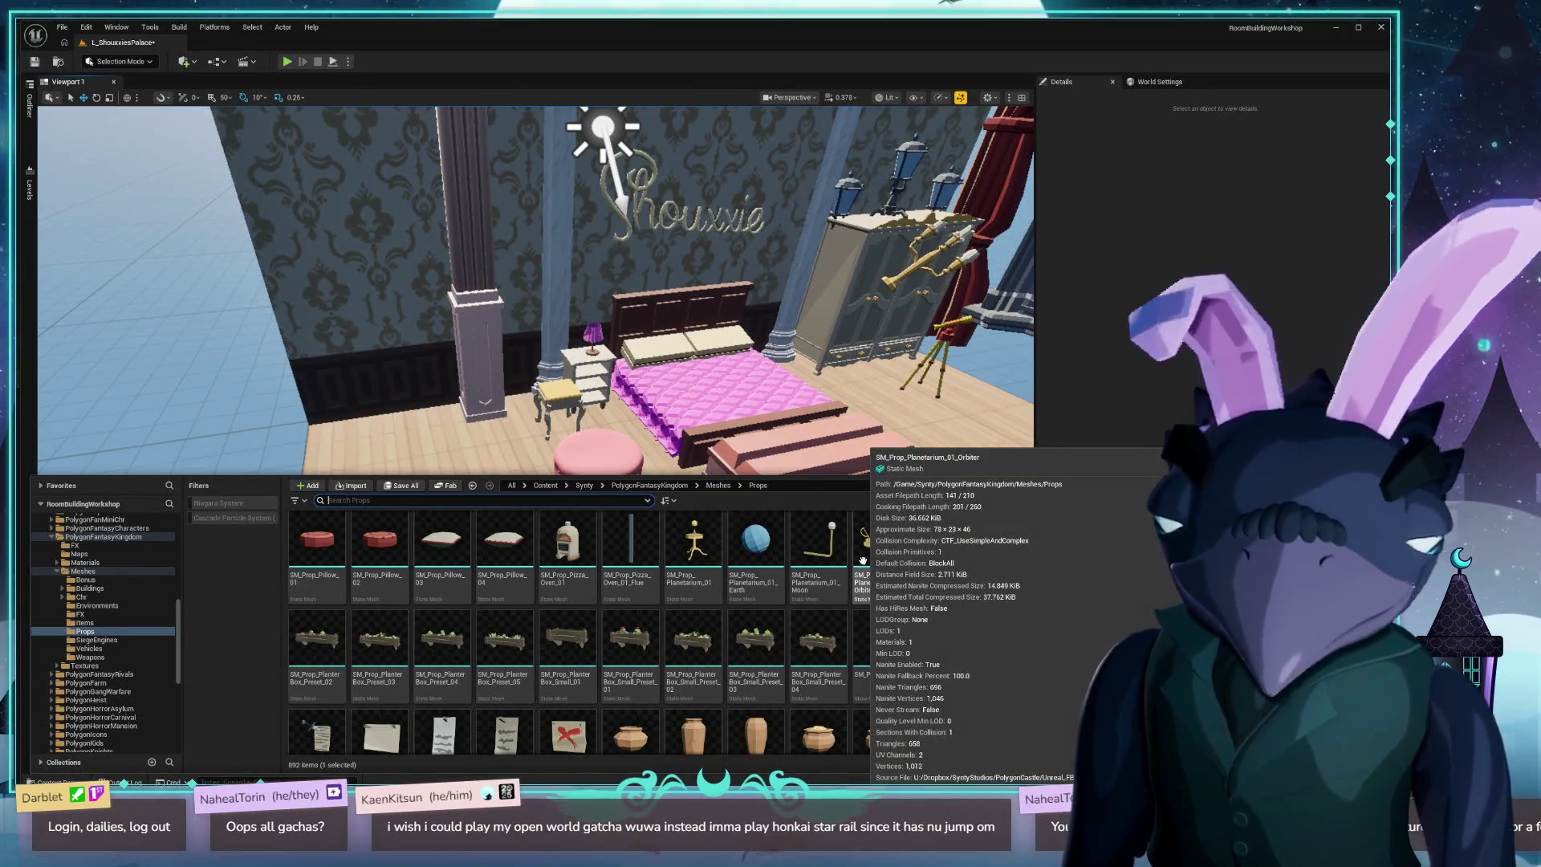
{"action": "scroll", "coordinate": [1030, 579], "scroll_direction": "up", "scroll_amount": 4}
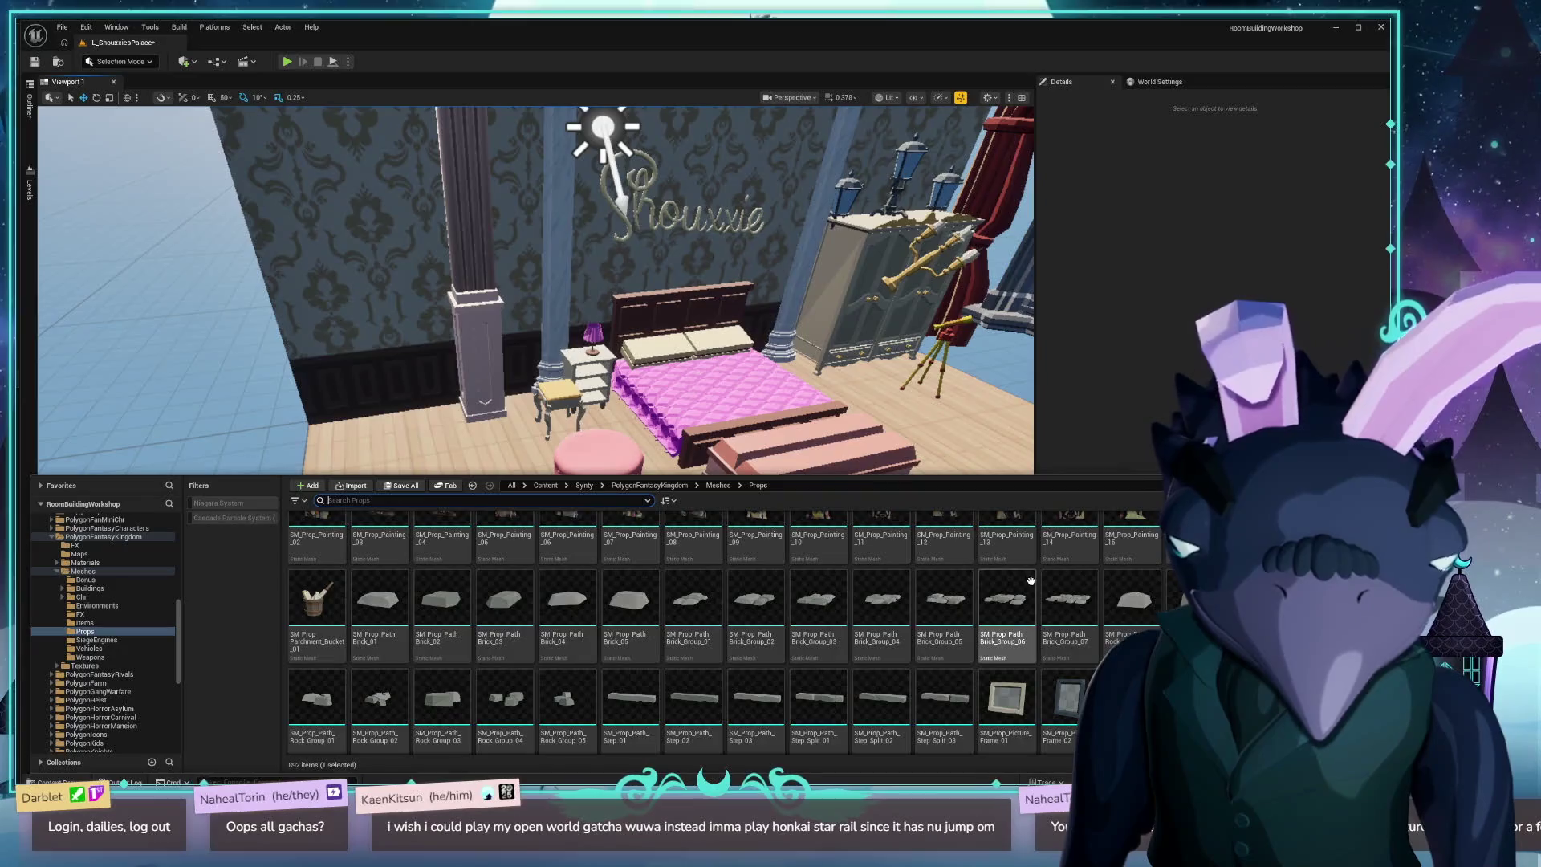
{"action": "scroll", "coordinate": [1030, 579], "scroll_direction": "down", "scroll_amount": 9}
{"action": "type", "text": "tabl"}
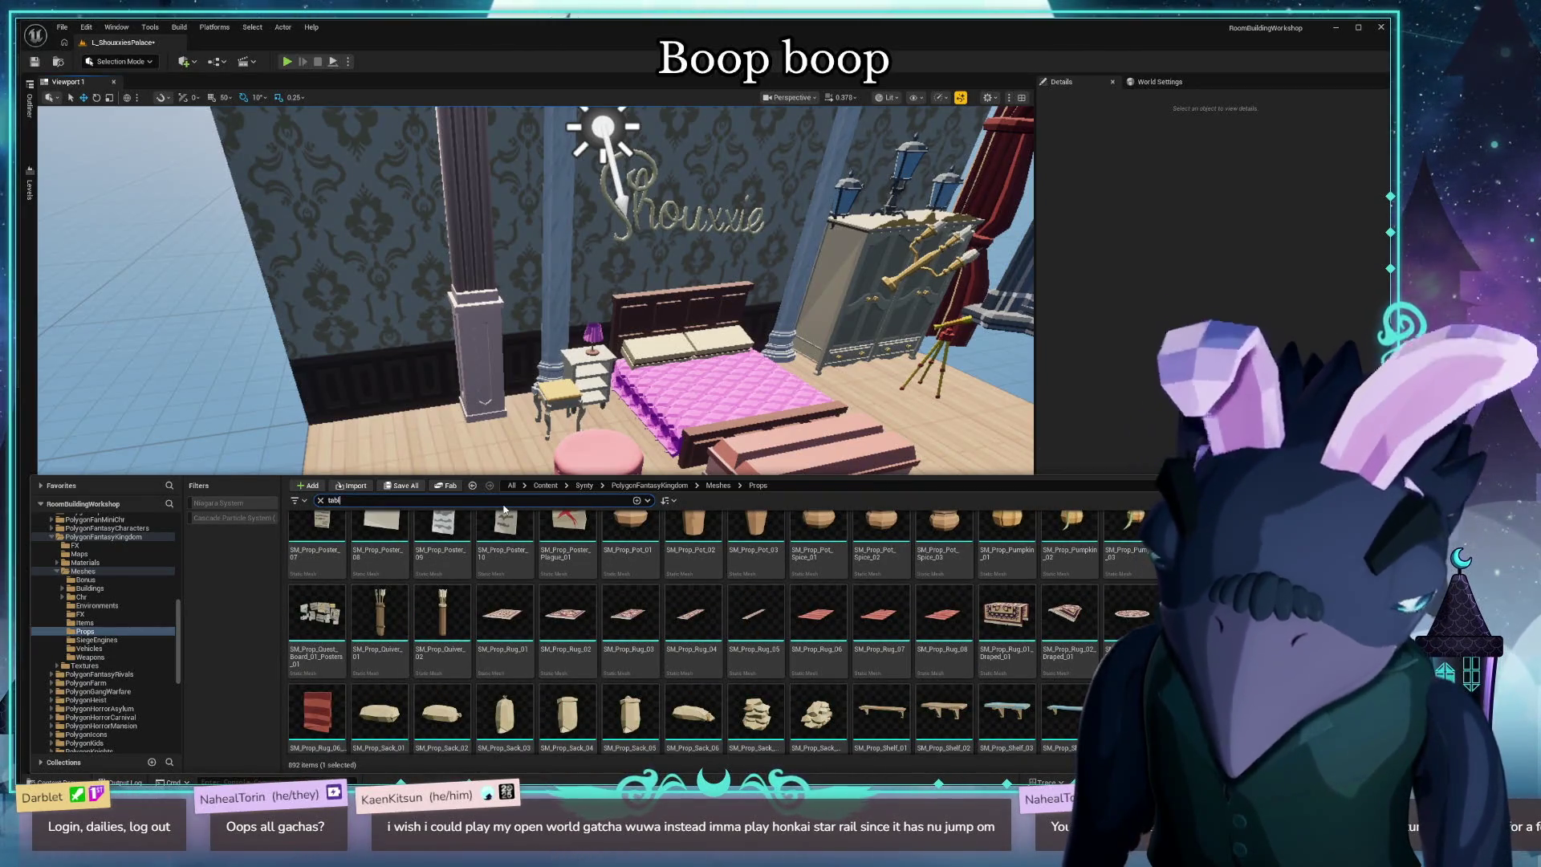
Finish the 'table' search and place SM_Prop_Table_Fancy_04 on the floor beside the pink poufs.
{"action": "type", "text": "e"}
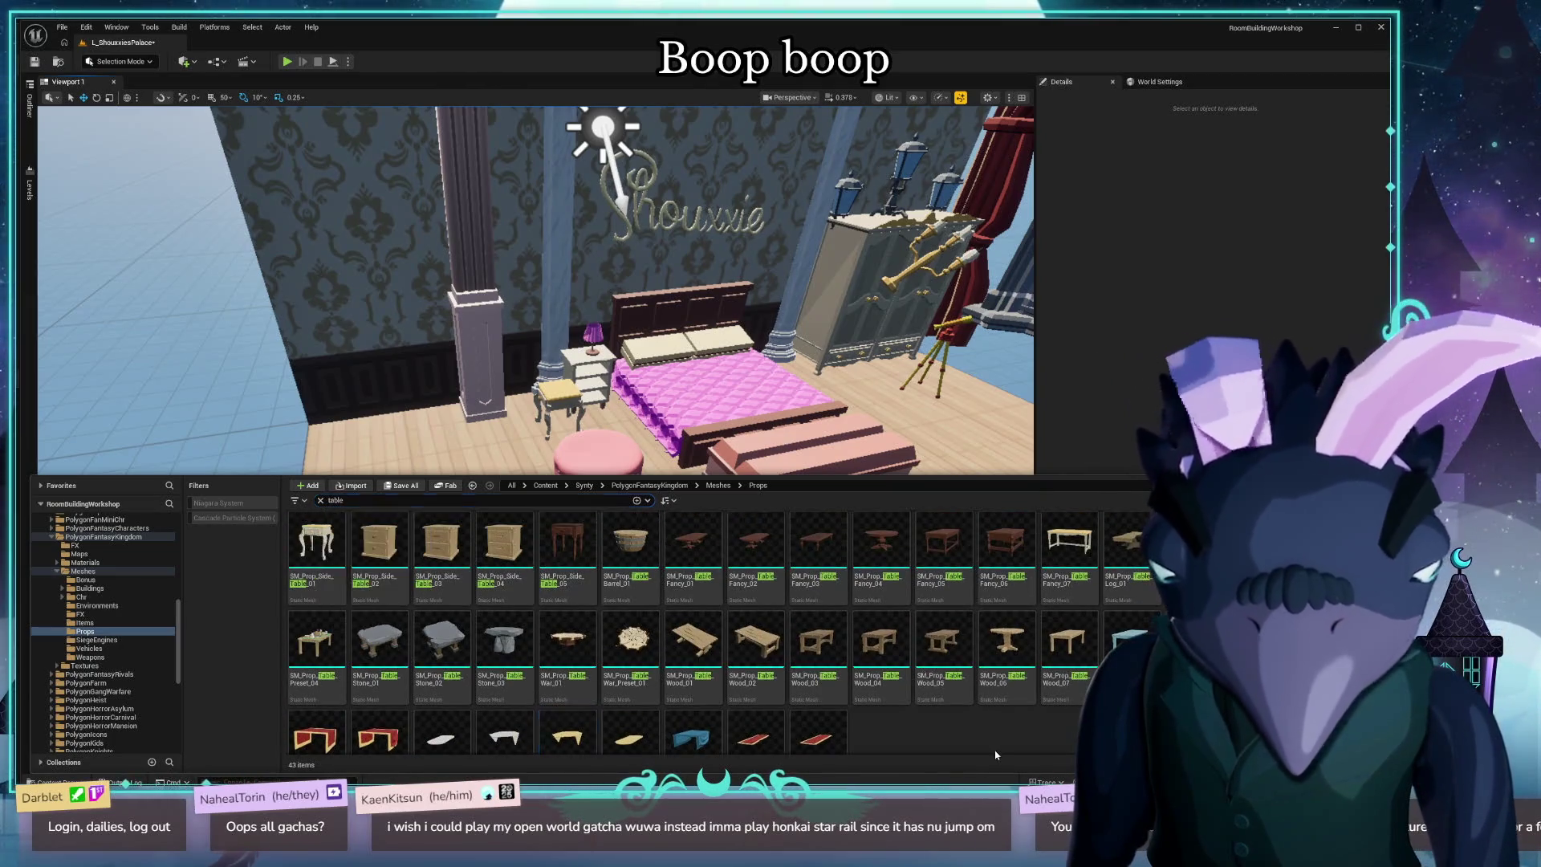
{"action": "mouse_move", "coordinate": [881, 554]}
{"action": "left_mouse_down"}
{"action": "mouse_move", "coordinate": [851, 530]}
{"action": "mouse_move", "coordinate": [398, 398]}
{"action": "mouse_move", "coordinate": [434, 554]}
{"action": "mouse_move", "coordinate": [462, 588]}
{"action": "left_mouse_up"}
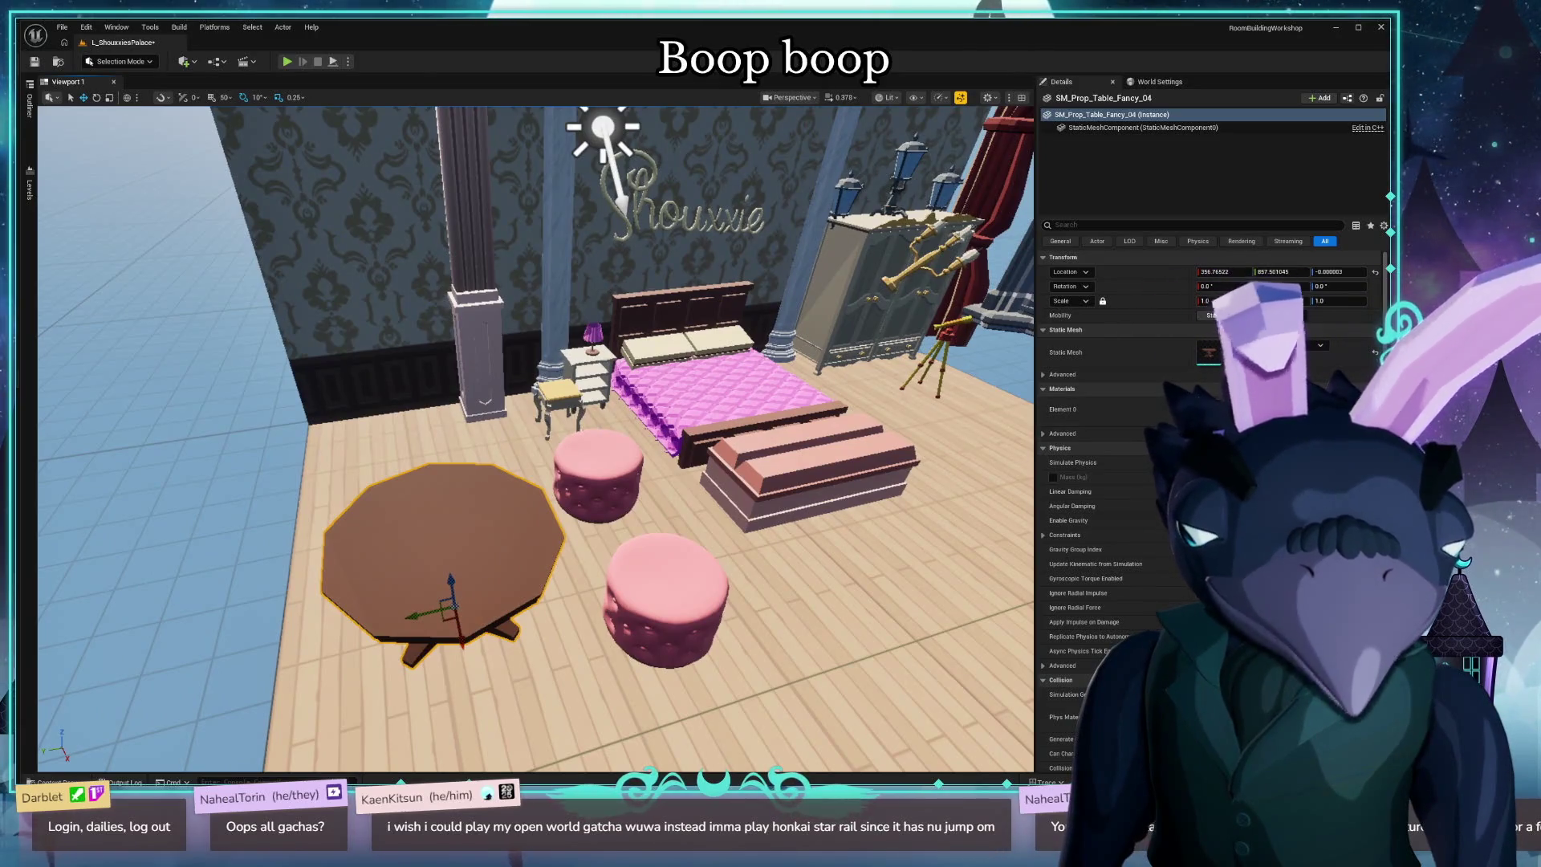
{"action": "key", "text": "f"}
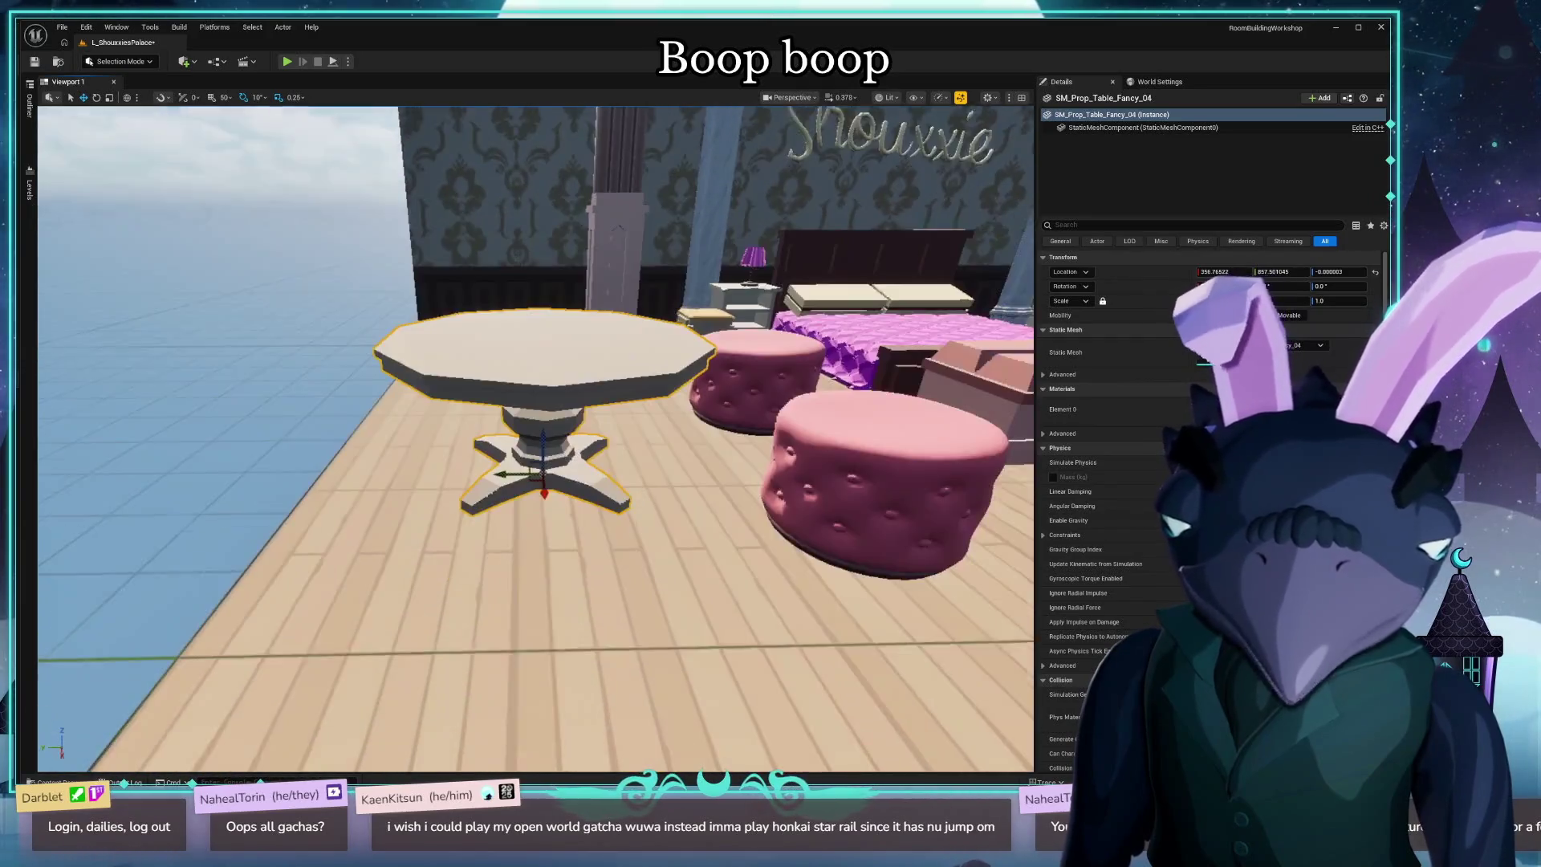
{"action": "left_click_drag", "start_coordinate": [546, 433], "coordinate": [546, 538]}
{"action": "scroll", "coordinate": [709, 556], "scroll_direction": "up", "scroll_amount": 5}
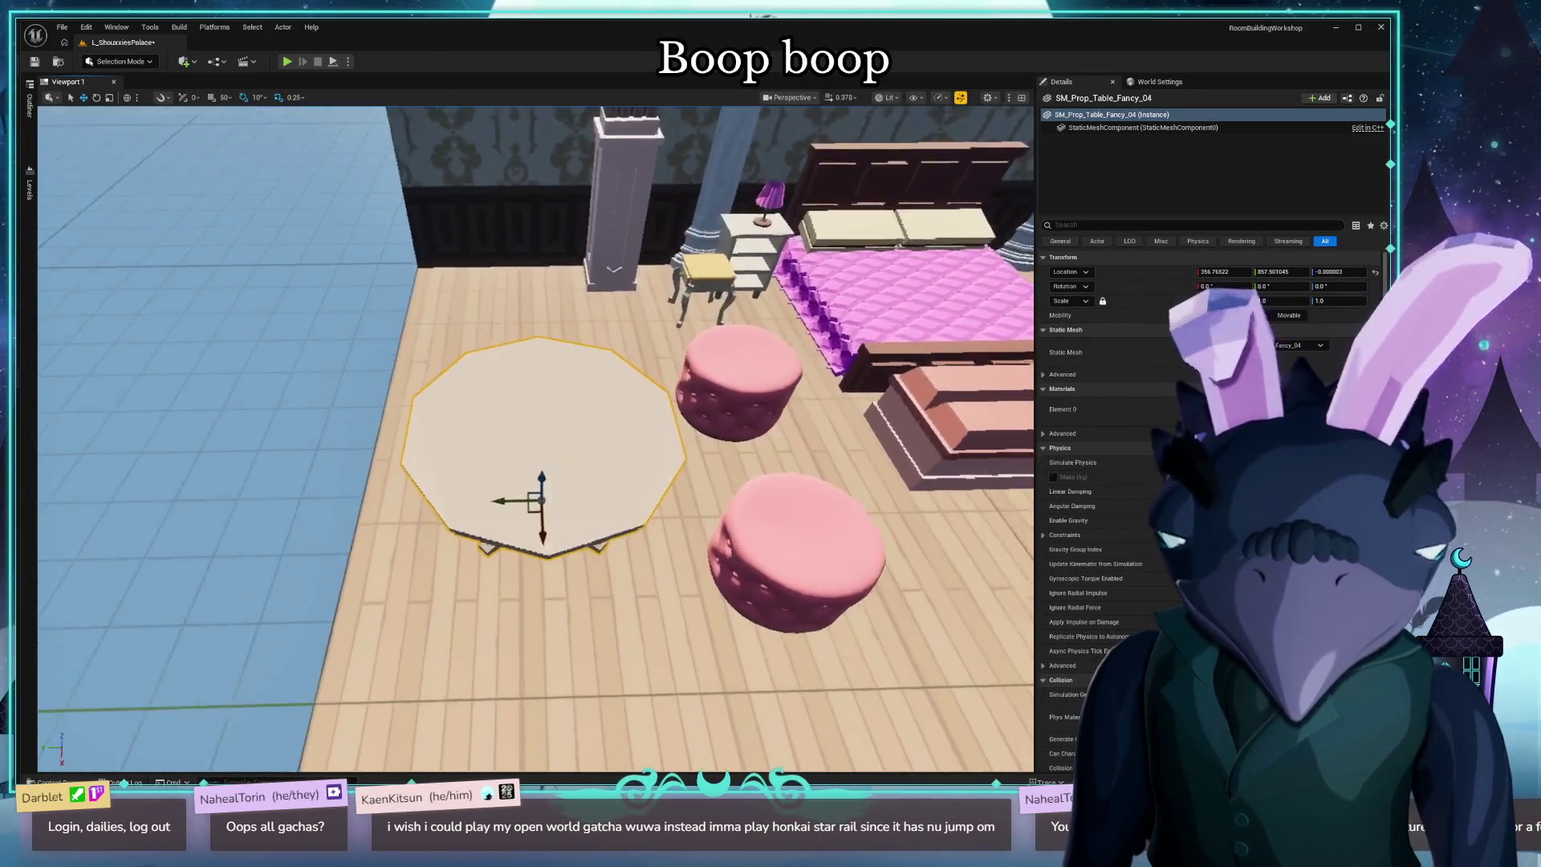
{"action": "key", "text": "r"}
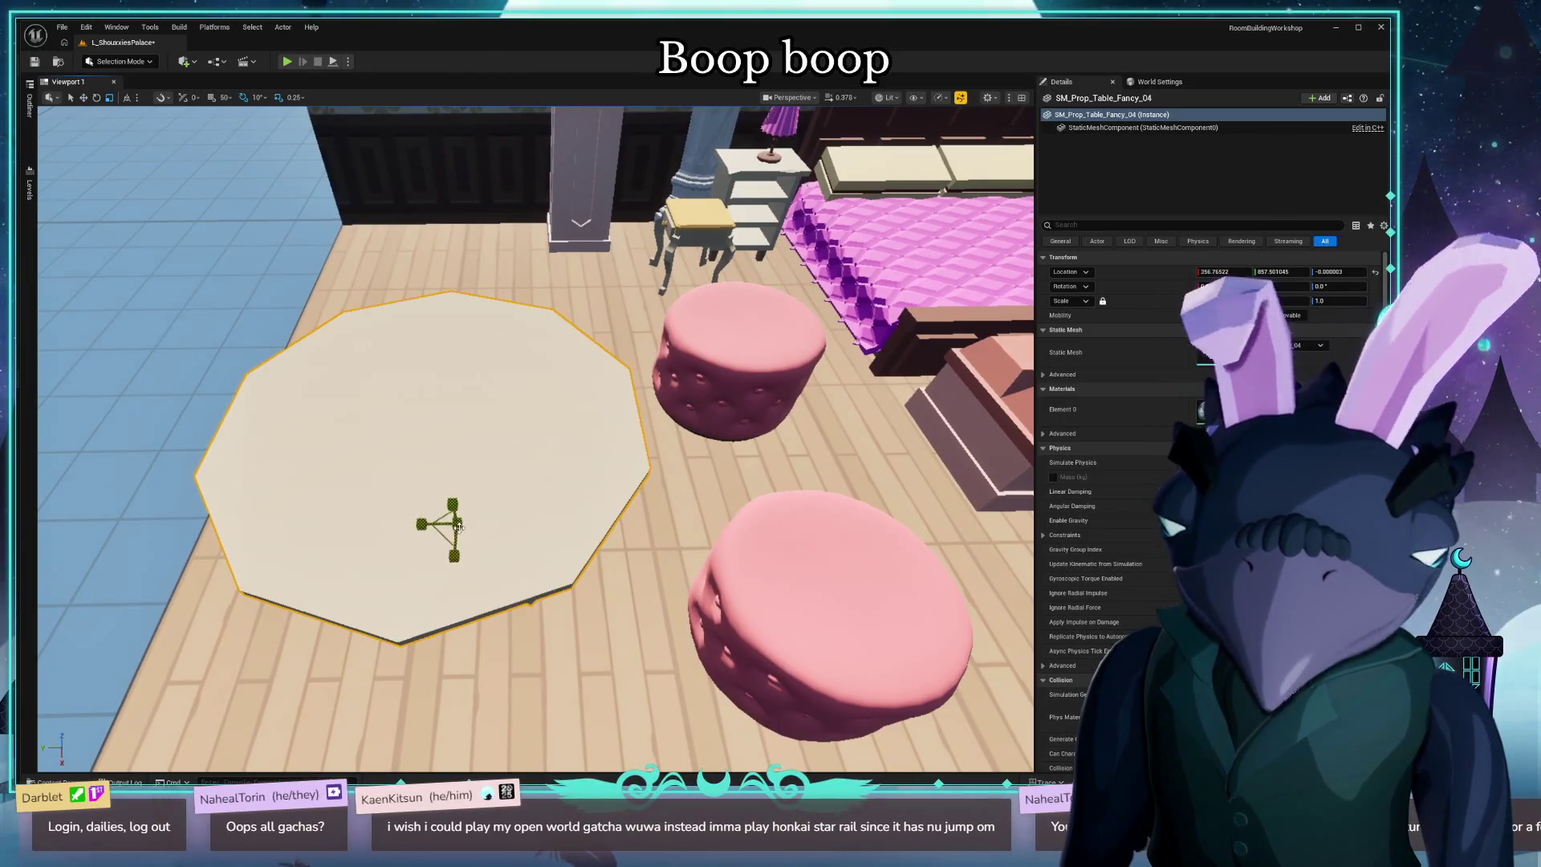
Shrink the octagonal table to about 0.59 scale and stretch it wider along one axis.
{"action": "left_click_drag", "start_coordinate": [456, 522], "coordinate": [453, 509]}
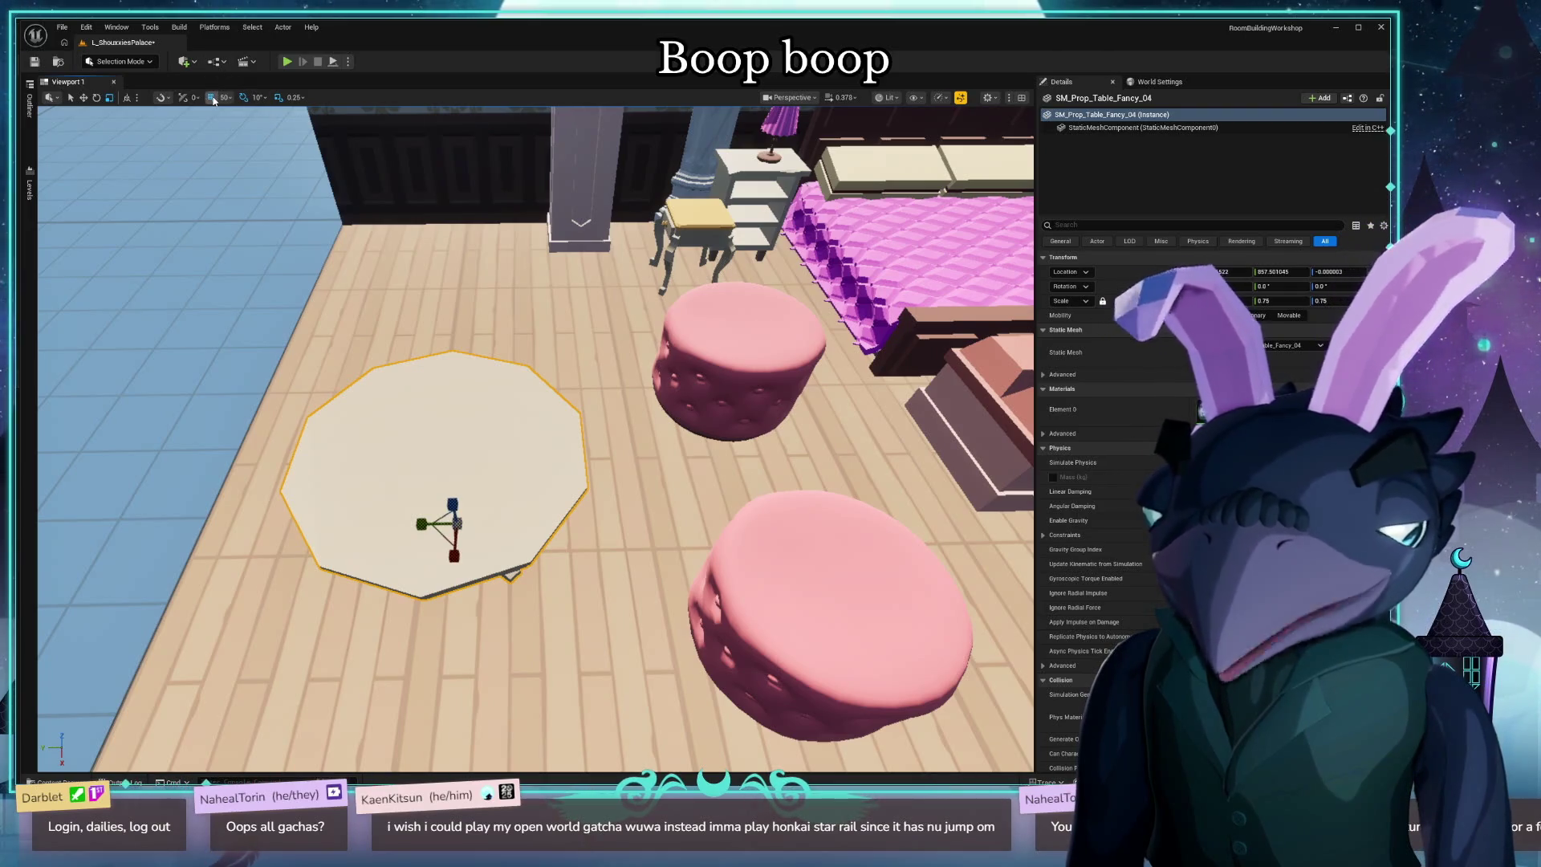
{"action": "left_click", "coordinate": [289, 98]}
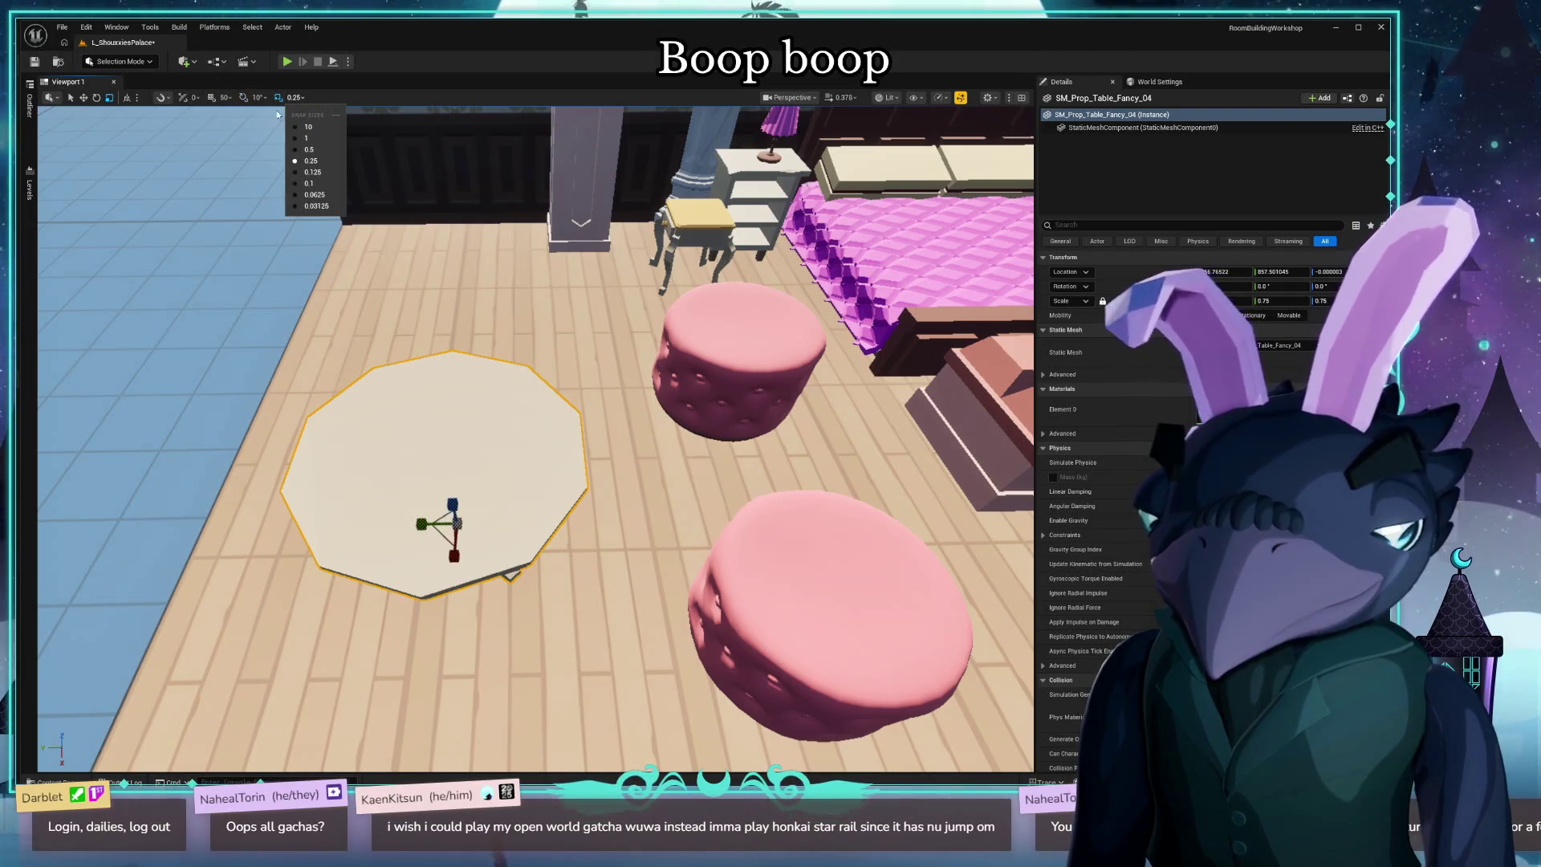
{"action": "left_click", "coordinate": [277, 114]}
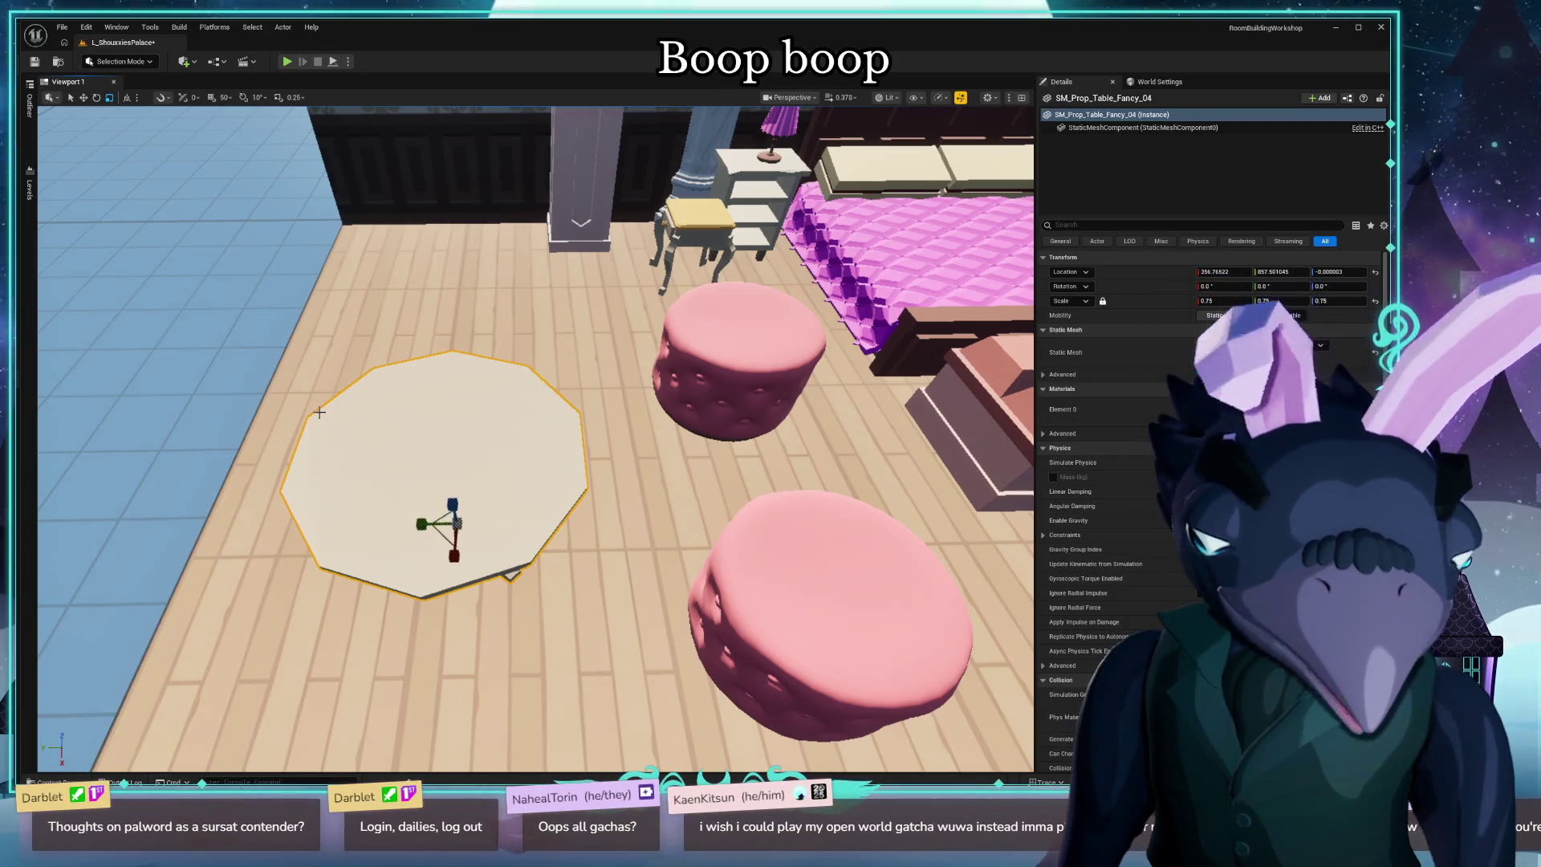
{"action": "mouse_move", "coordinate": [544, 454]}
{"action": "left_mouse_down"}
{"action": "mouse_move", "coordinate": [562, 481]}
{"action": "mouse_move", "coordinate": [562, 441]}
{"action": "mouse_move", "coordinate": [562, 481]}
{"action": "left_mouse_up"}
{"action": "mouse_move", "coordinate": [533, 570]}
{"action": "left_mouse_down"}
{"action": "mouse_move", "coordinate": [523, 540]}
{"action": "mouse_move", "coordinate": [462, 564]}
{"action": "left_mouse_up"}
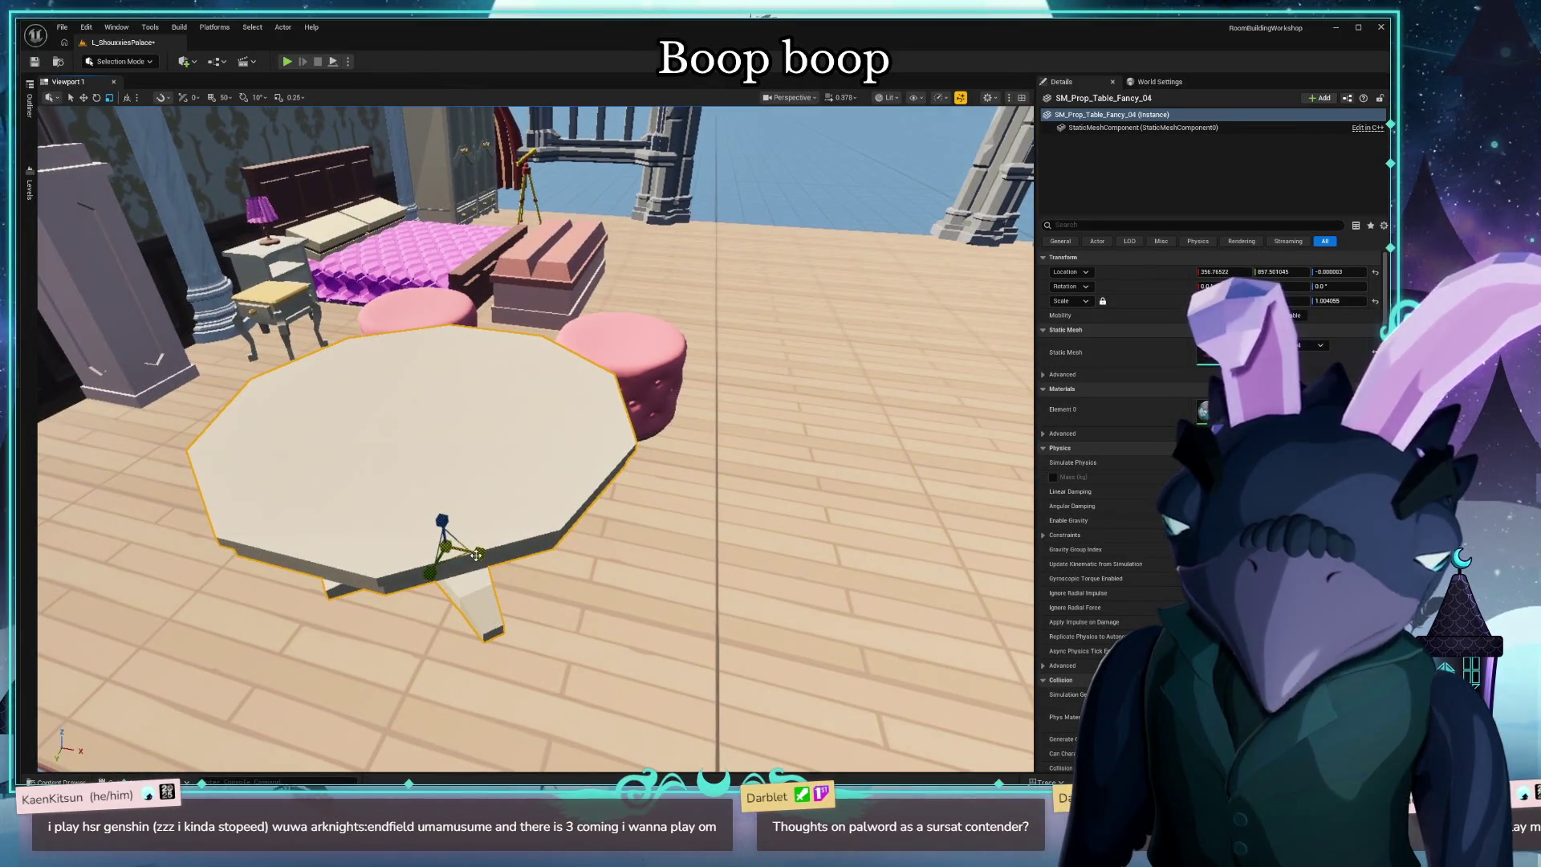
{"action": "left_click_drag", "start_coordinate": [476, 555], "coordinate": [431, 572]}
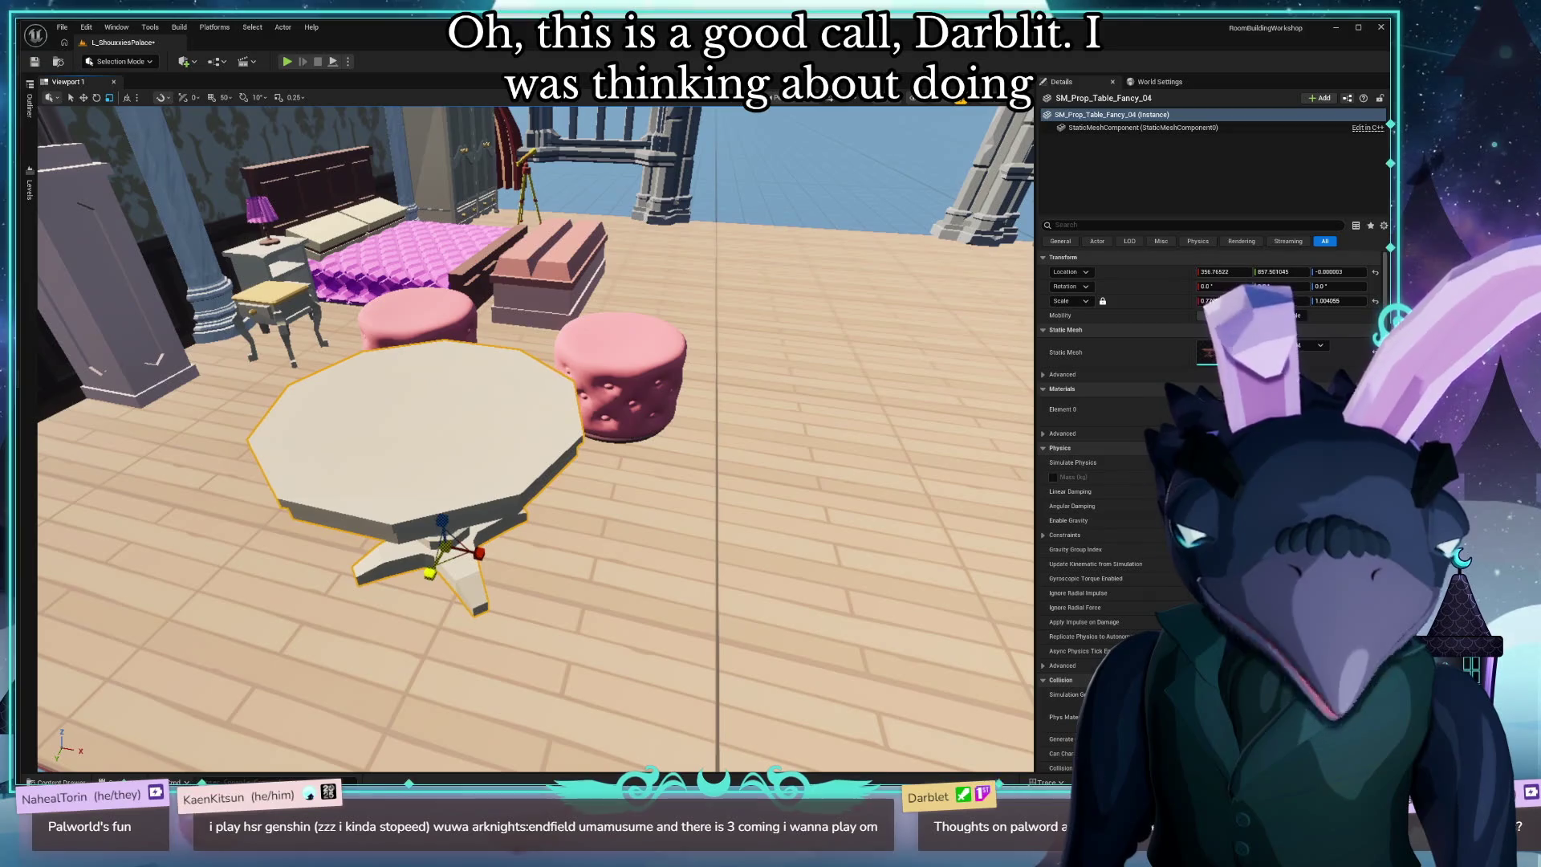
Move the table closer to the poufs and select both pink poufs.
{"action": "key", "text": "e"}
{"action": "left_click_drag", "start_coordinate": [374, 432], "coordinate": [374, 432]}
{"action": "key", "text": "f"}
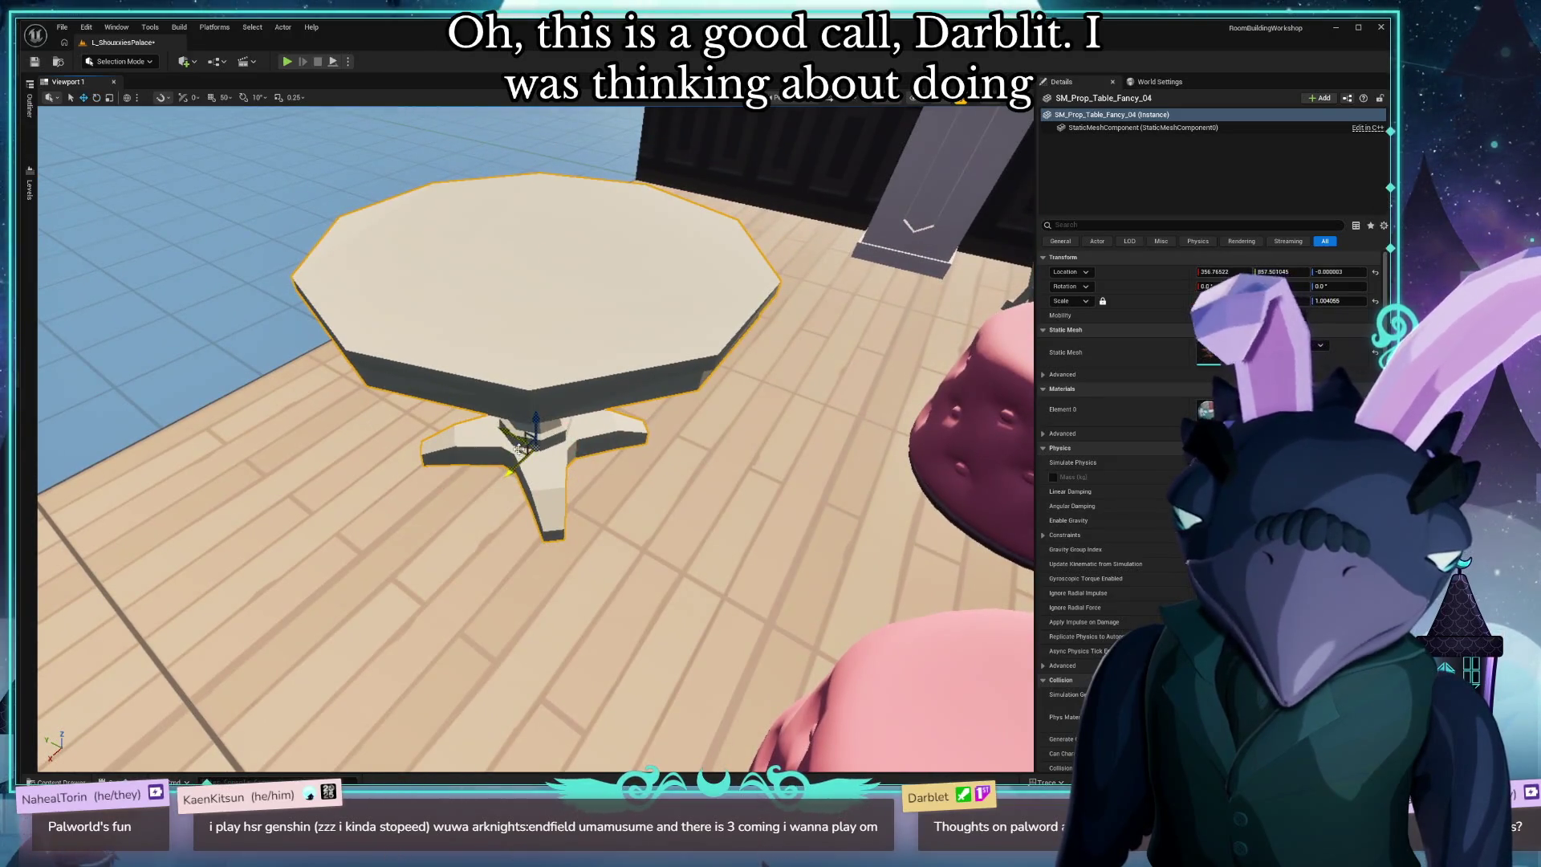
{"action": "left_click_drag", "start_coordinate": [520, 449], "coordinate": [686, 493]}
{"action": "scroll", "coordinate": [535, 437], "scroll_direction": "down", "scroll_amount": 5}
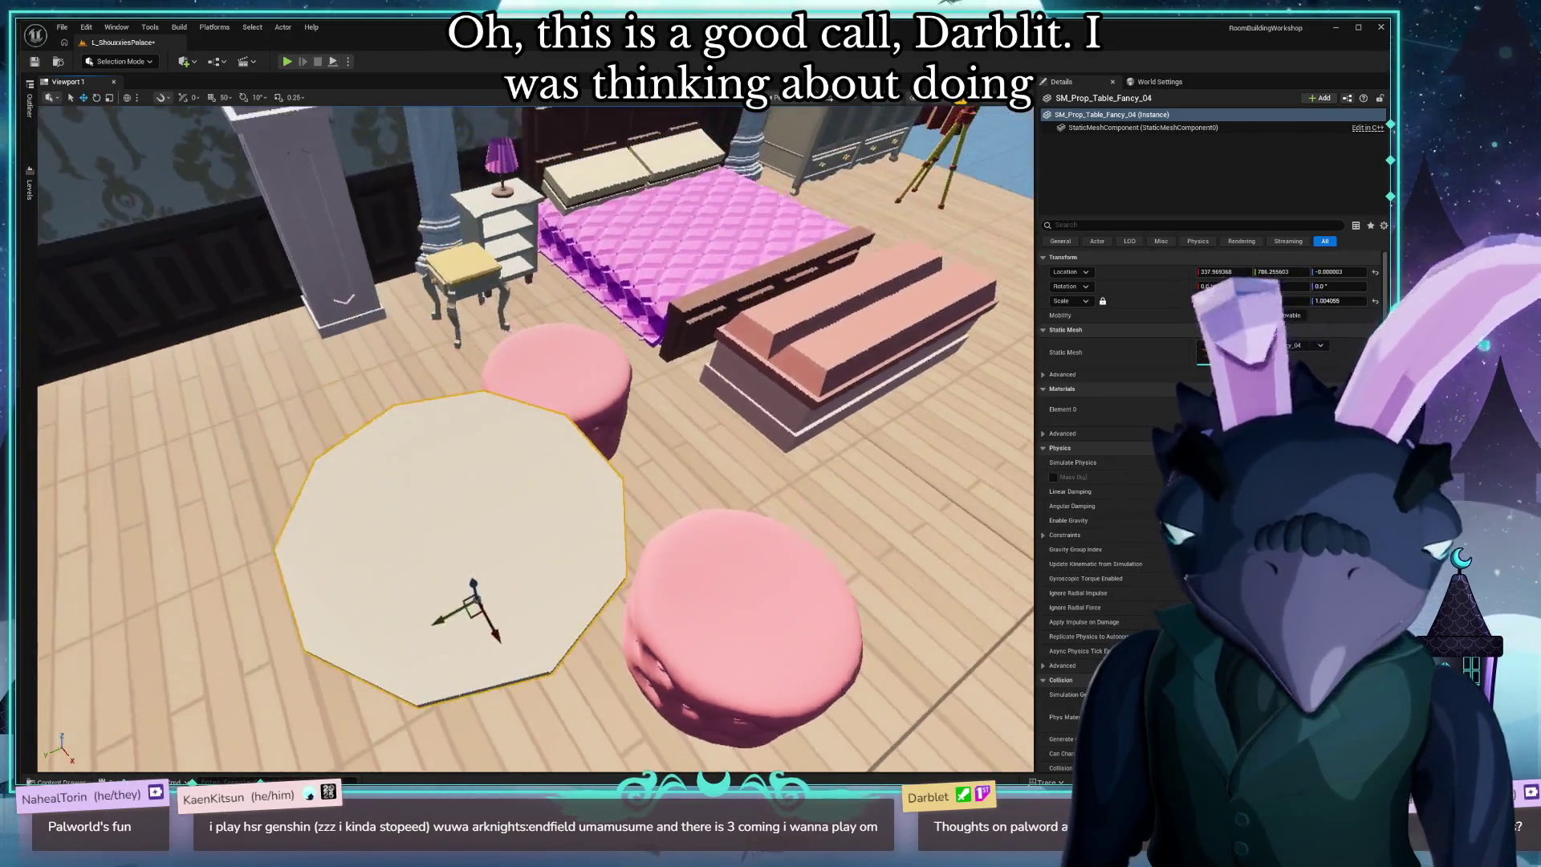
{"action": "left_click", "coordinate": [763, 673]}
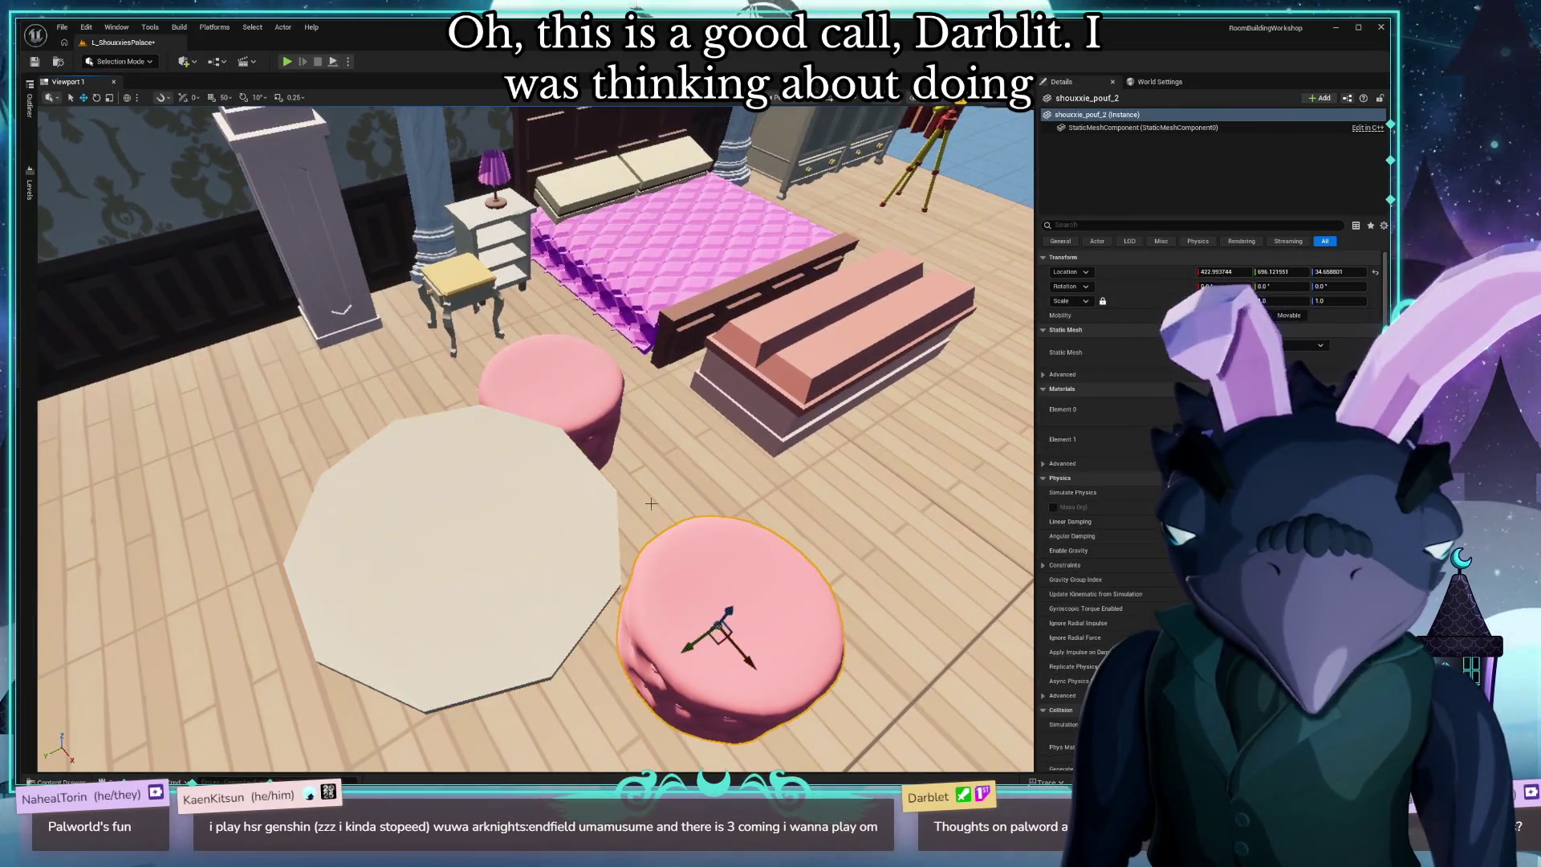
{"action": "left_click", "coordinate": [581, 399], "text": "ctrl"}
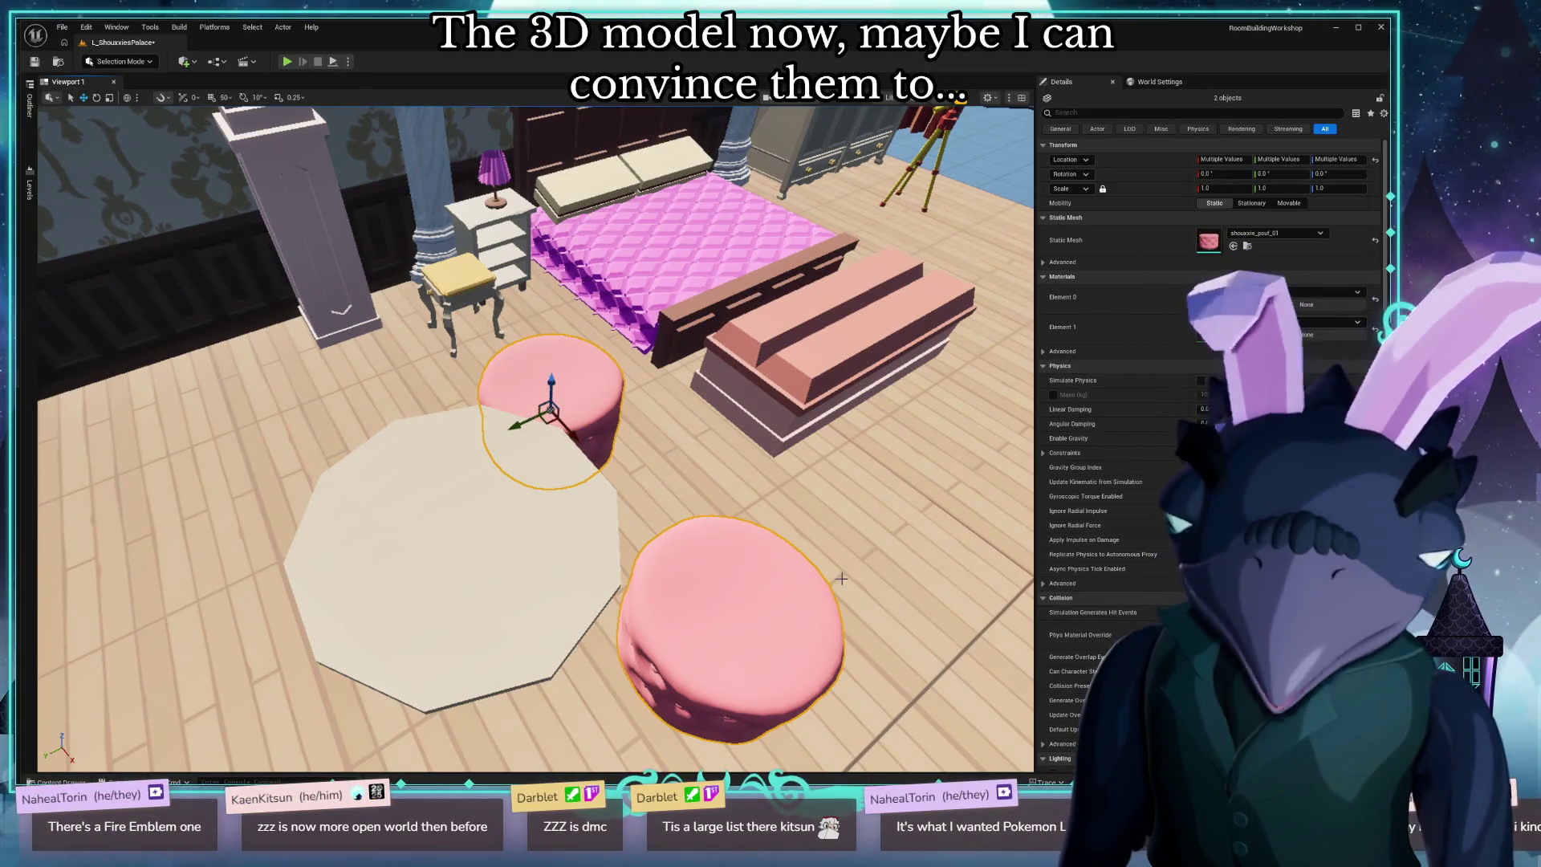
Set both selected pink poufs to about 0.71 scale beside the octagonal table.
{"action": "left_click_drag", "start_coordinate": [669, 532], "coordinate": [803, 537]}
{"action": "mouse_move", "coordinate": [655, 414]}
{"action": "left_mouse_down"}
{"action": "mouse_move", "coordinate": [646, 386]}
{"action": "mouse_move", "coordinate": [656, 415]}
{"action": "mouse_move", "coordinate": [590, 410]}
{"action": "mouse_move", "coordinate": [642, 401]}
{"action": "mouse_move", "coordinate": [642, 457]}
{"action": "left_mouse_up"}
{"action": "mouse_move", "coordinate": [634, 353]}
{"action": "left_mouse_down"}
{"action": "mouse_move", "coordinate": [596, 374]}
{"action": "mouse_move", "coordinate": [548, 363]}
{"action": "mouse_move", "coordinate": [546, 399]}
{"action": "left_mouse_up"}
{"action": "key", "text": "e"}
{"action": "key", "text": "w"}
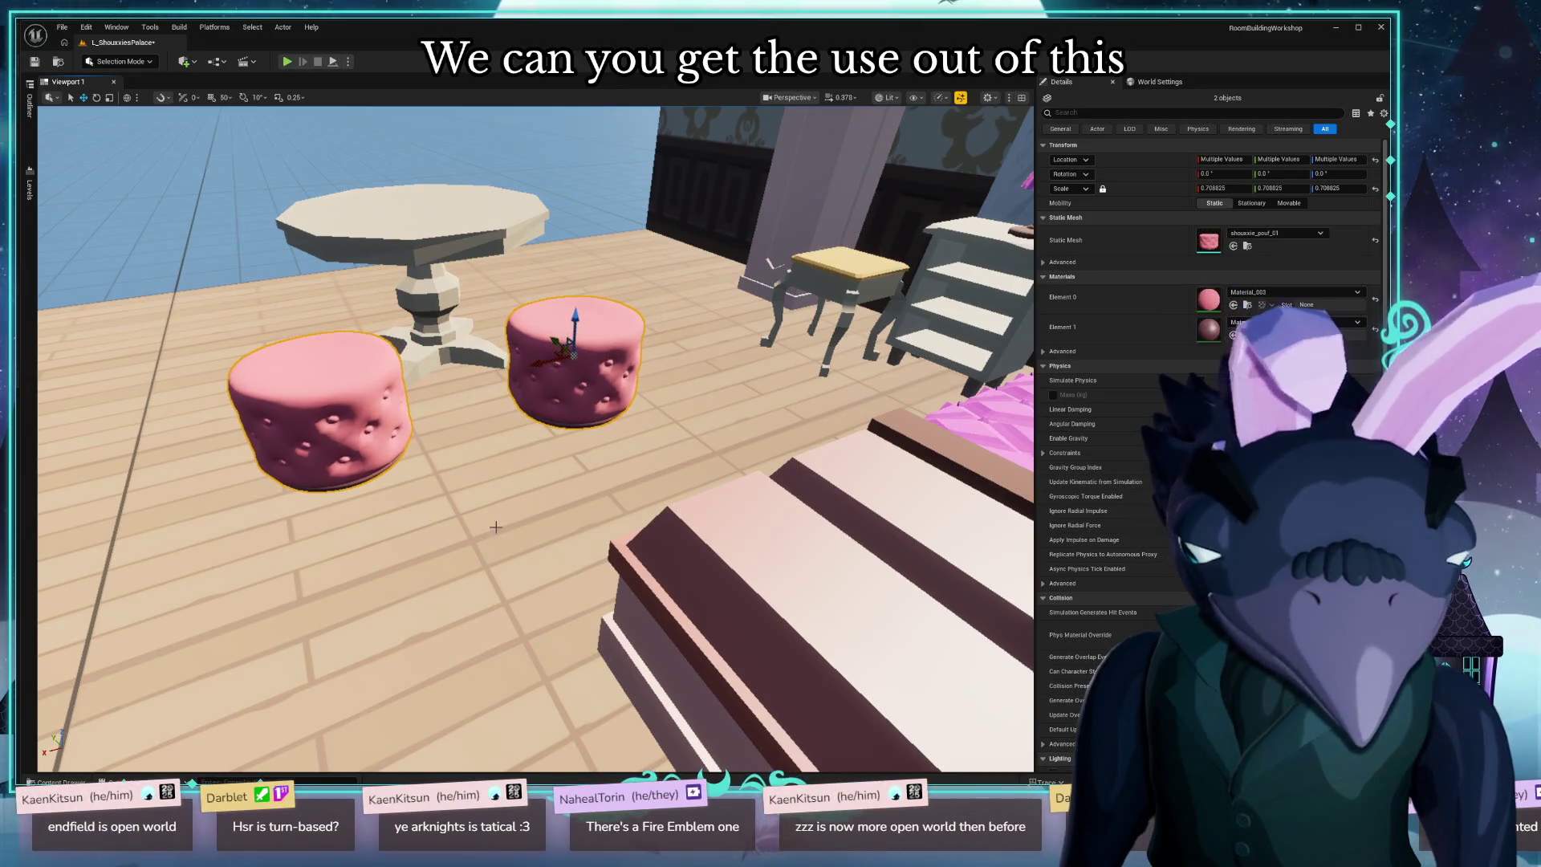
{"action": "left_click_drag", "start_coordinate": [496, 526], "coordinate": [385, 502]}
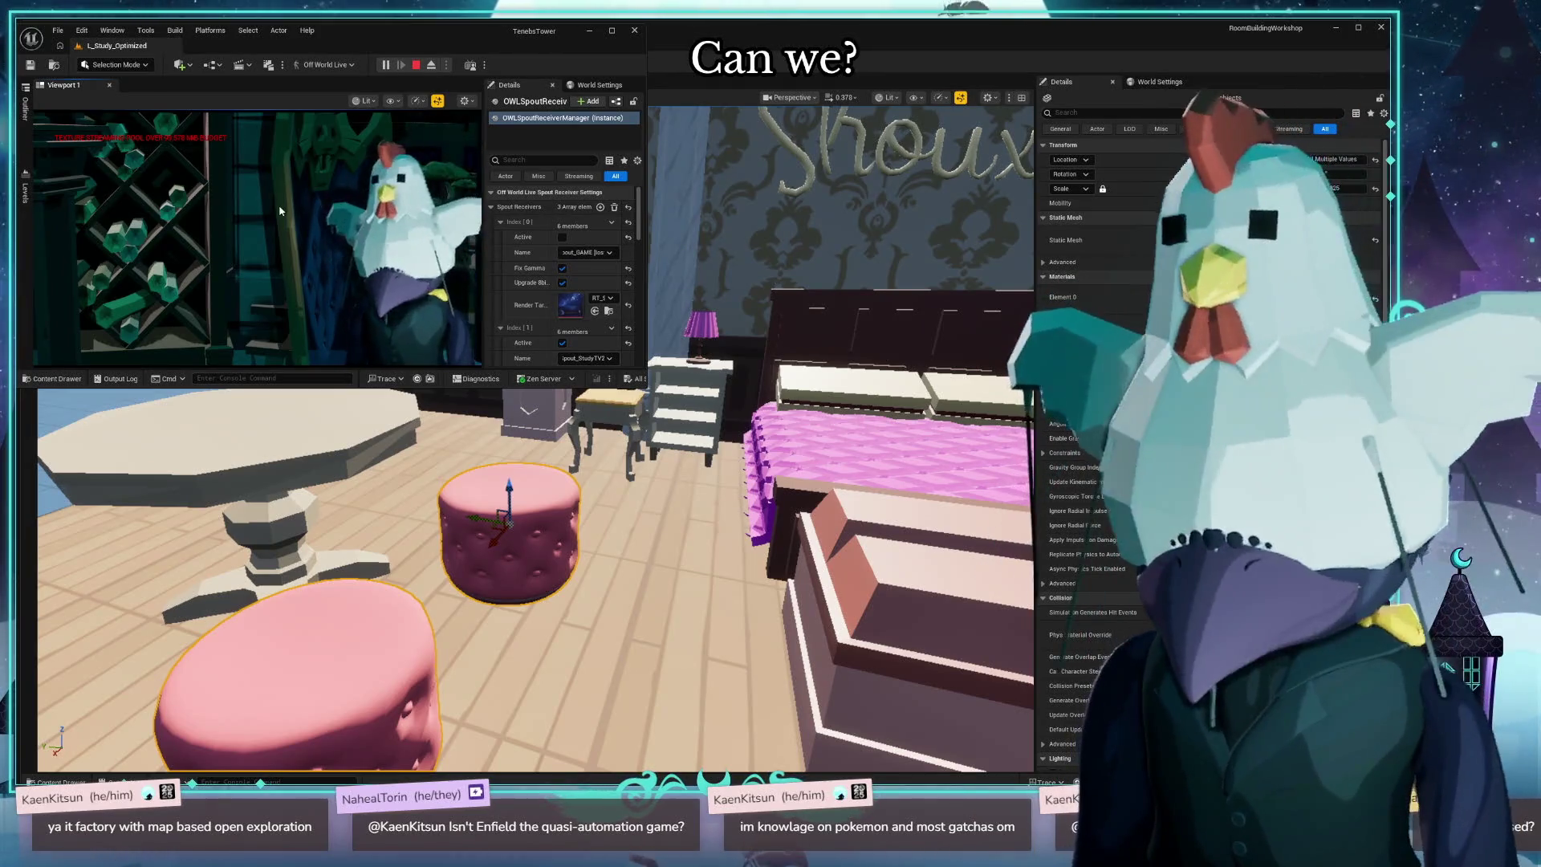
Bring the RoomBuildingWorkshop bedroom editor back in front of the TenebsTower window.
{"action": "left_click", "coordinate": [783, 22]}
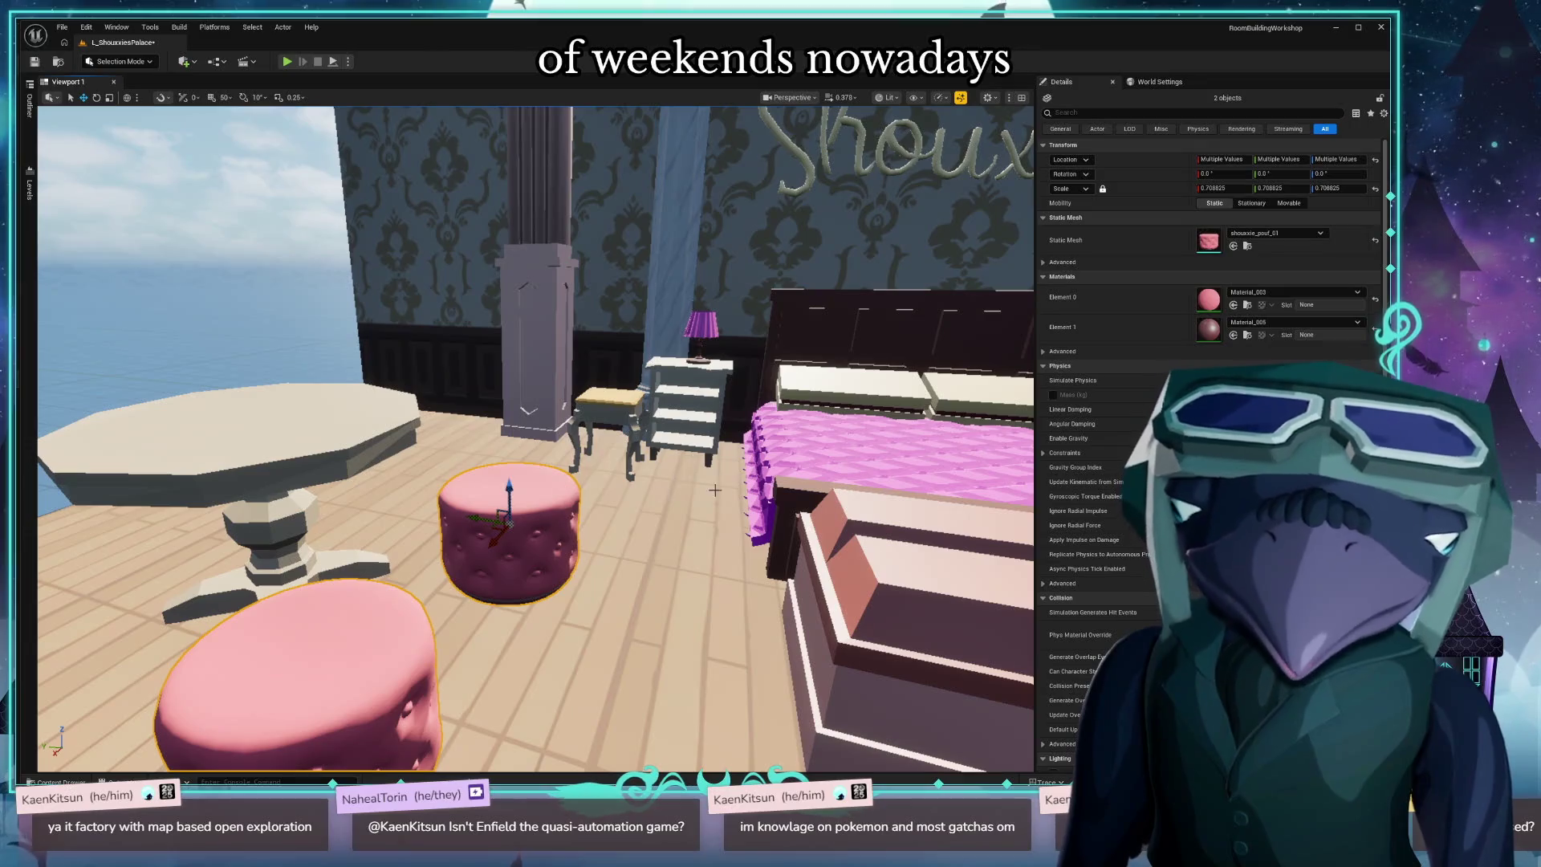
Survey the pink reference bedroom, then refocus the view on the two pink poufs.
{"action": "mouse_move", "coordinate": [714, 490]}
{"action": "left_mouse_down"}
{"action": "mouse_move", "coordinate": [715, 594]}
{"action": "mouse_move", "coordinate": [762, 594]}
{"action": "mouse_move", "coordinate": [811, 562]}
{"action": "mouse_move", "coordinate": [771, 514]}
{"action": "mouse_move", "coordinate": [674, 474]}
{"action": "mouse_move", "coordinate": [654, 446]}
{"action": "mouse_move", "coordinate": [666, 465]}
{"action": "mouse_move", "coordinate": [691, 450]}
{"action": "mouse_move", "coordinate": [305, 245]}
{"action": "left_mouse_up"}
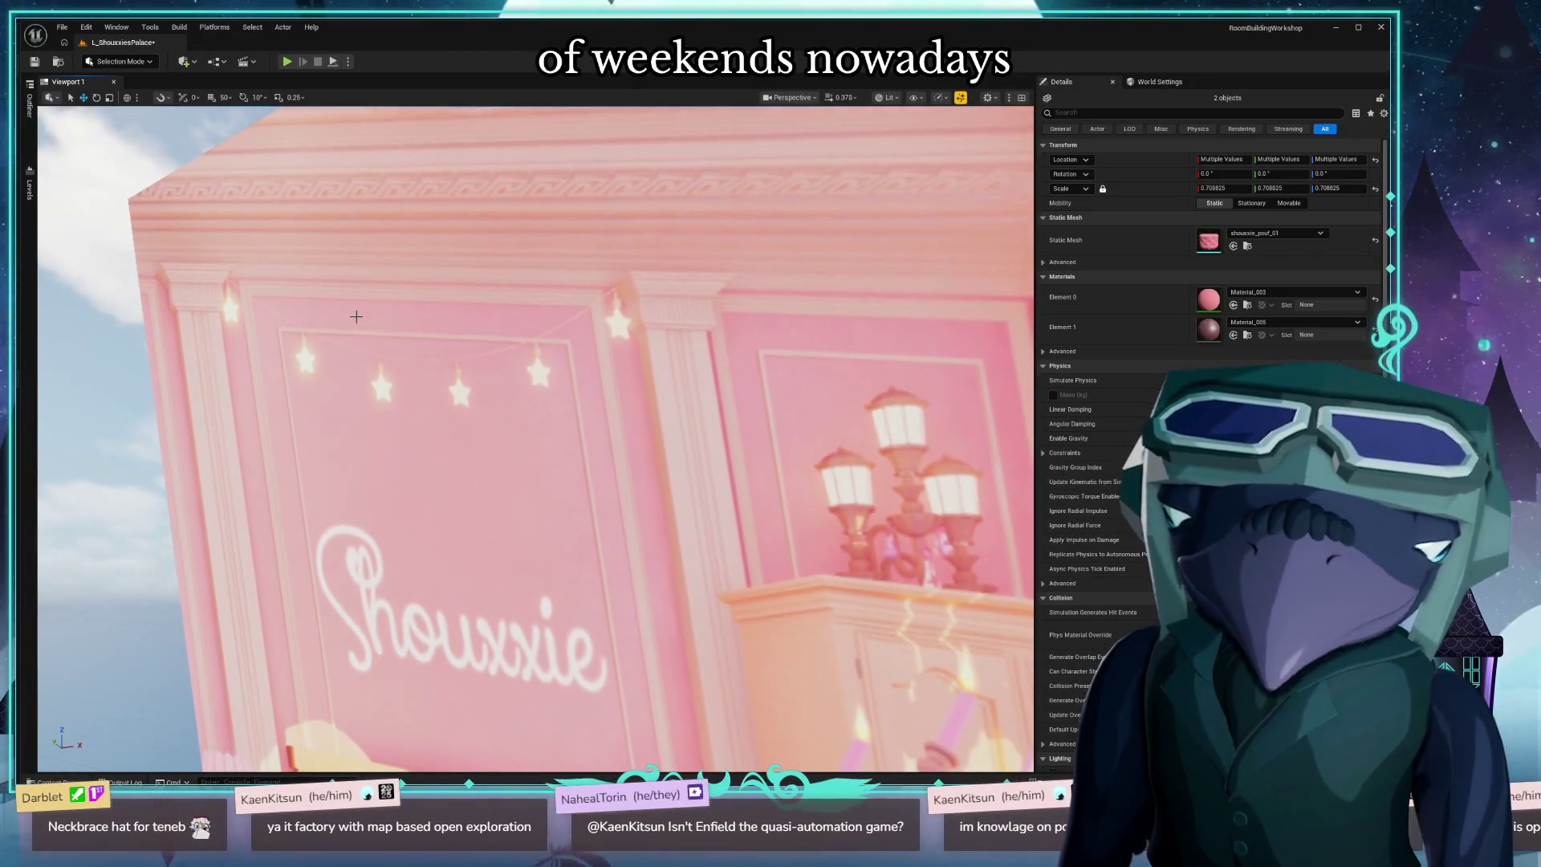
{"action": "left_click_drag", "start_coordinate": [355, 317], "coordinate": [401, 277]}
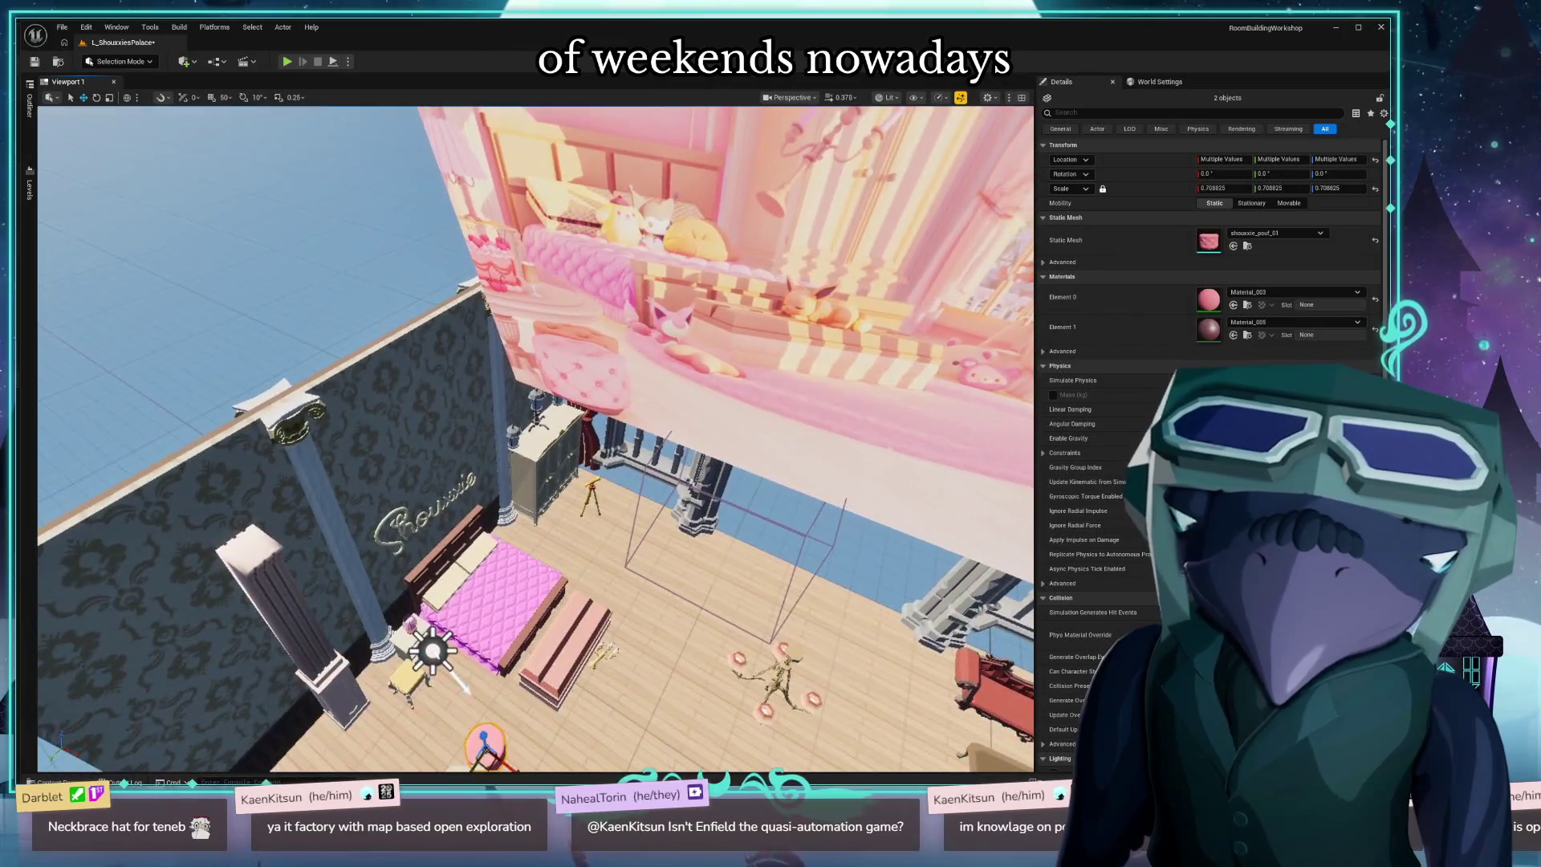
{"action": "mouse_move", "coordinate": [395, 325]}
{"action": "left_mouse_down"}
{"action": "mouse_move", "coordinate": [388, 342]}
{"action": "mouse_move", "coordinate": [389, 295]}
{"action": "mouse_move", "coordinate": [402, 317]}
{"action": "mouse_move", "coordinate": [430, 284]}
{"action": "mouse_move", "coordinate": [262, 262]}
{"action": "left_mouse_up"}
{"action": "key", "text": "f"}
{"action": "left_click_drag", "start_coordinate": [250, 210], "coordinate": [213, 185]}
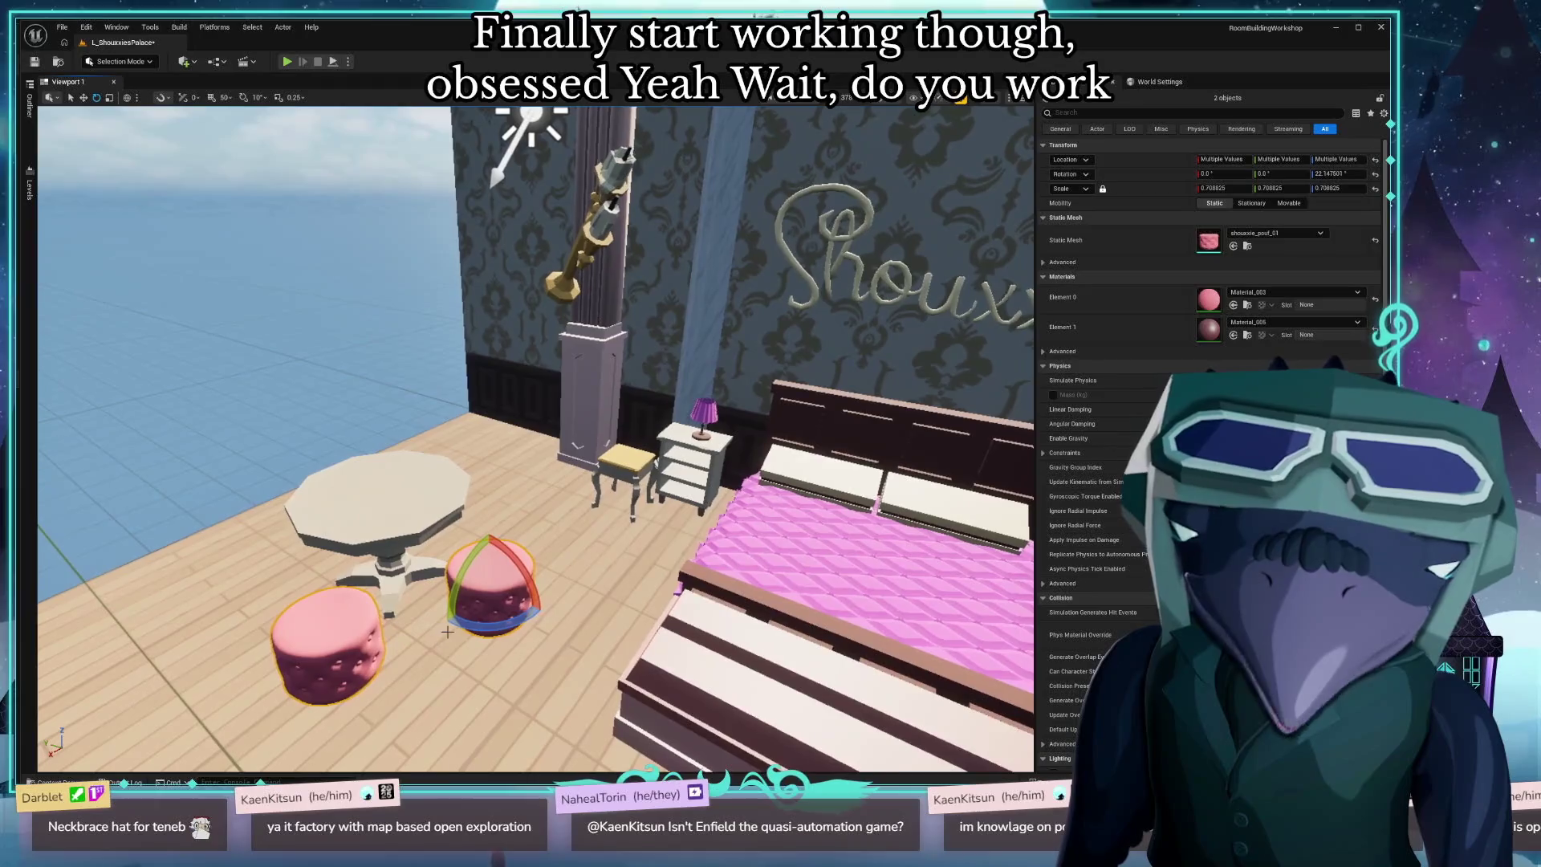
Slide one pink pouf slightly across the floor up against the octagonal table's edge.
{"action": "key", "text": "e"}
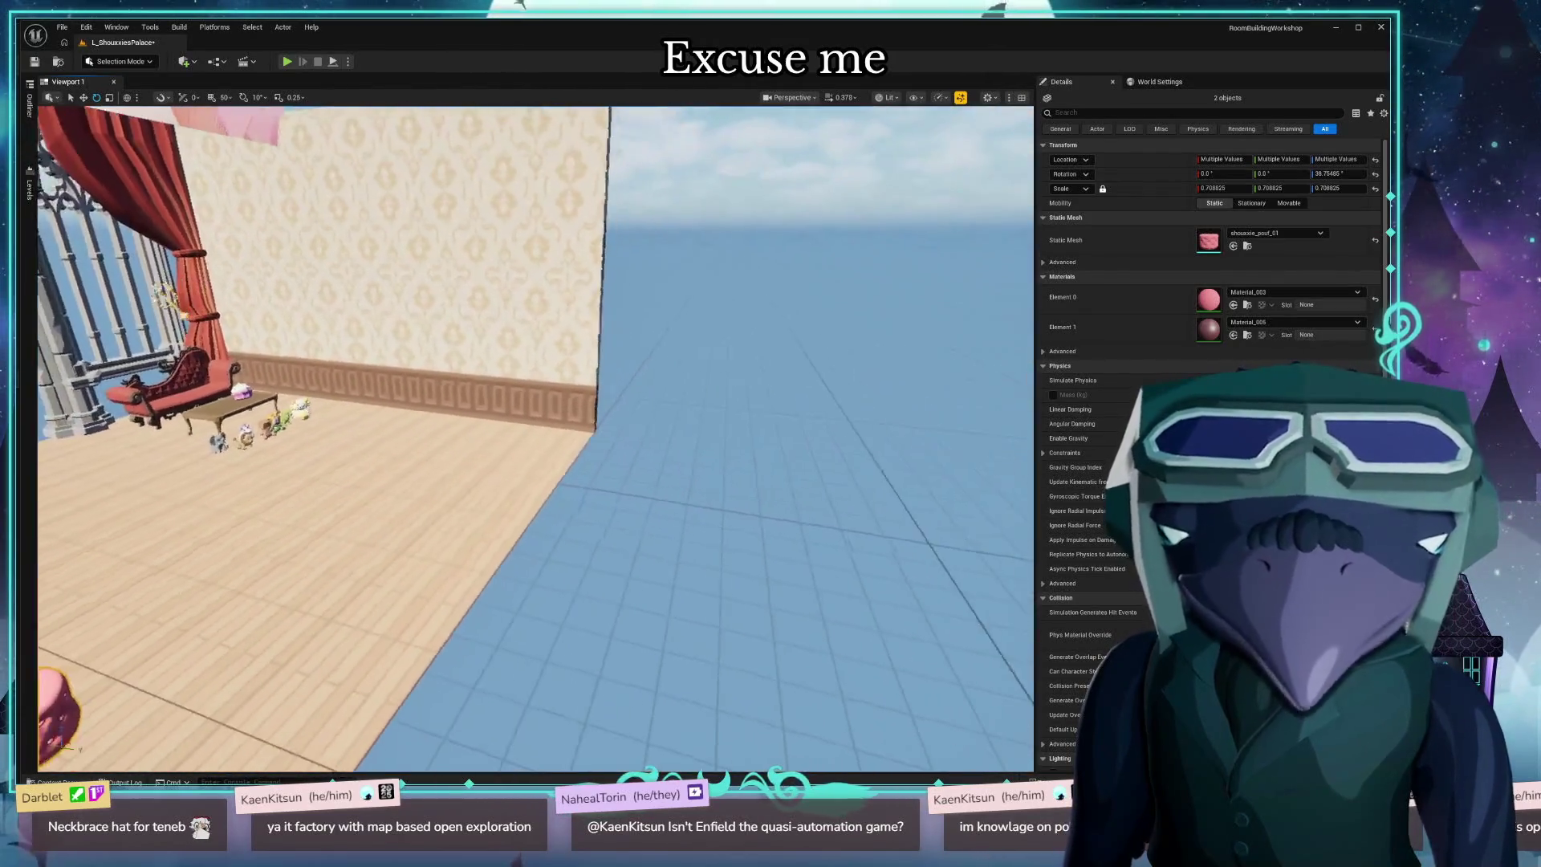
{"action": "left_click", "coordinate": [481, 464]}
{"action": "mouse_move", "coordinate": [526, 330]}
{"action": "left_mouse_down"}
{"action": "mouse_move", "coordinate": [766, 362]}
{"action": "mouse_move", "coordinate": [387, 456]}
{"action": "left_mouse_up"}
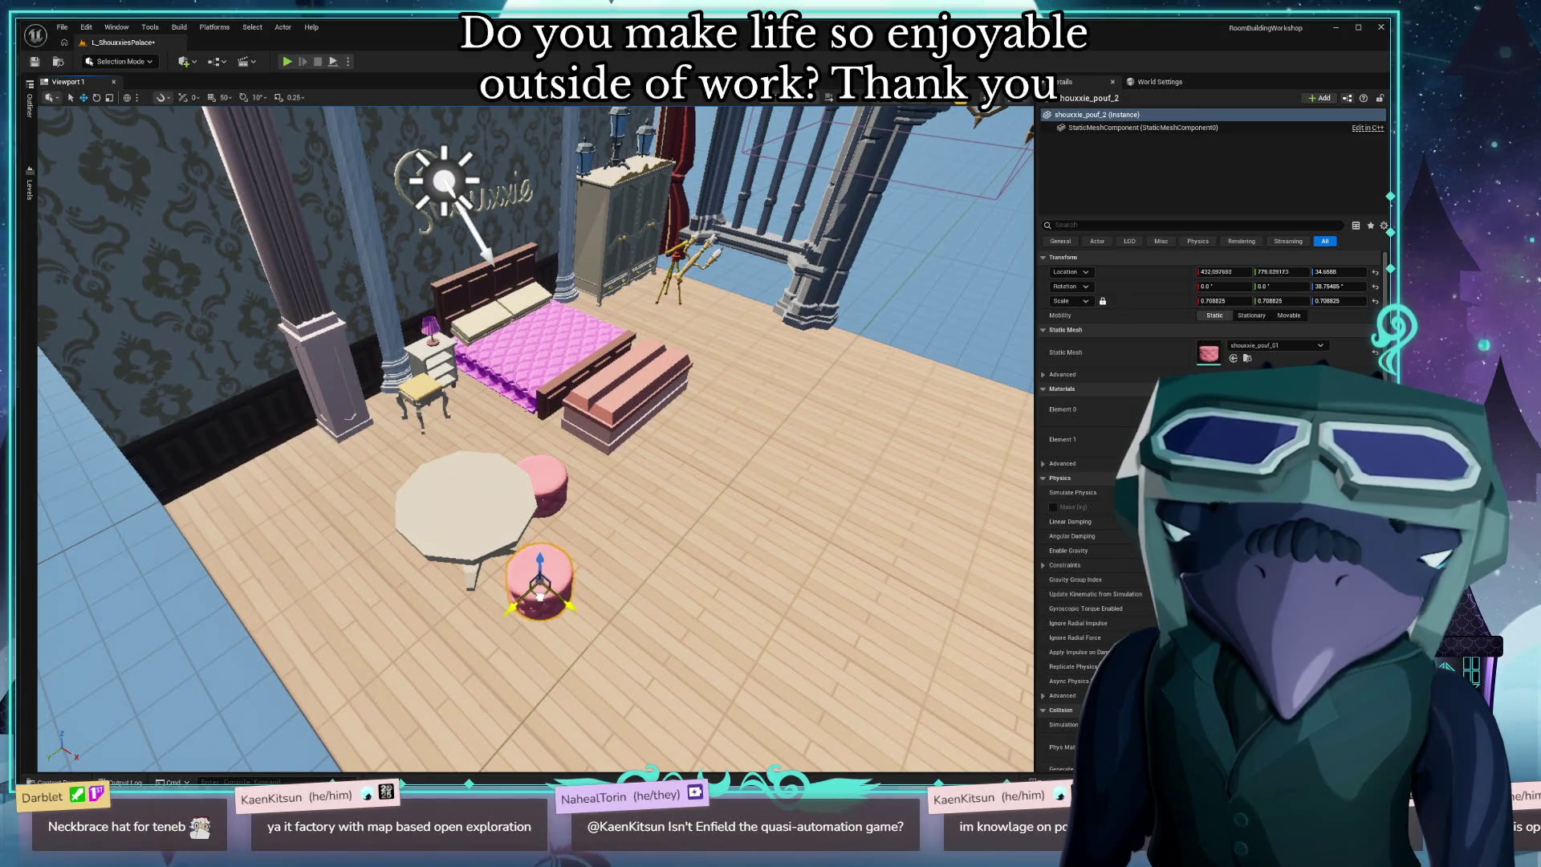
{"action": "left_click_drag", "start_coordinate": [545, 500], "coordinate": [556, 502]}
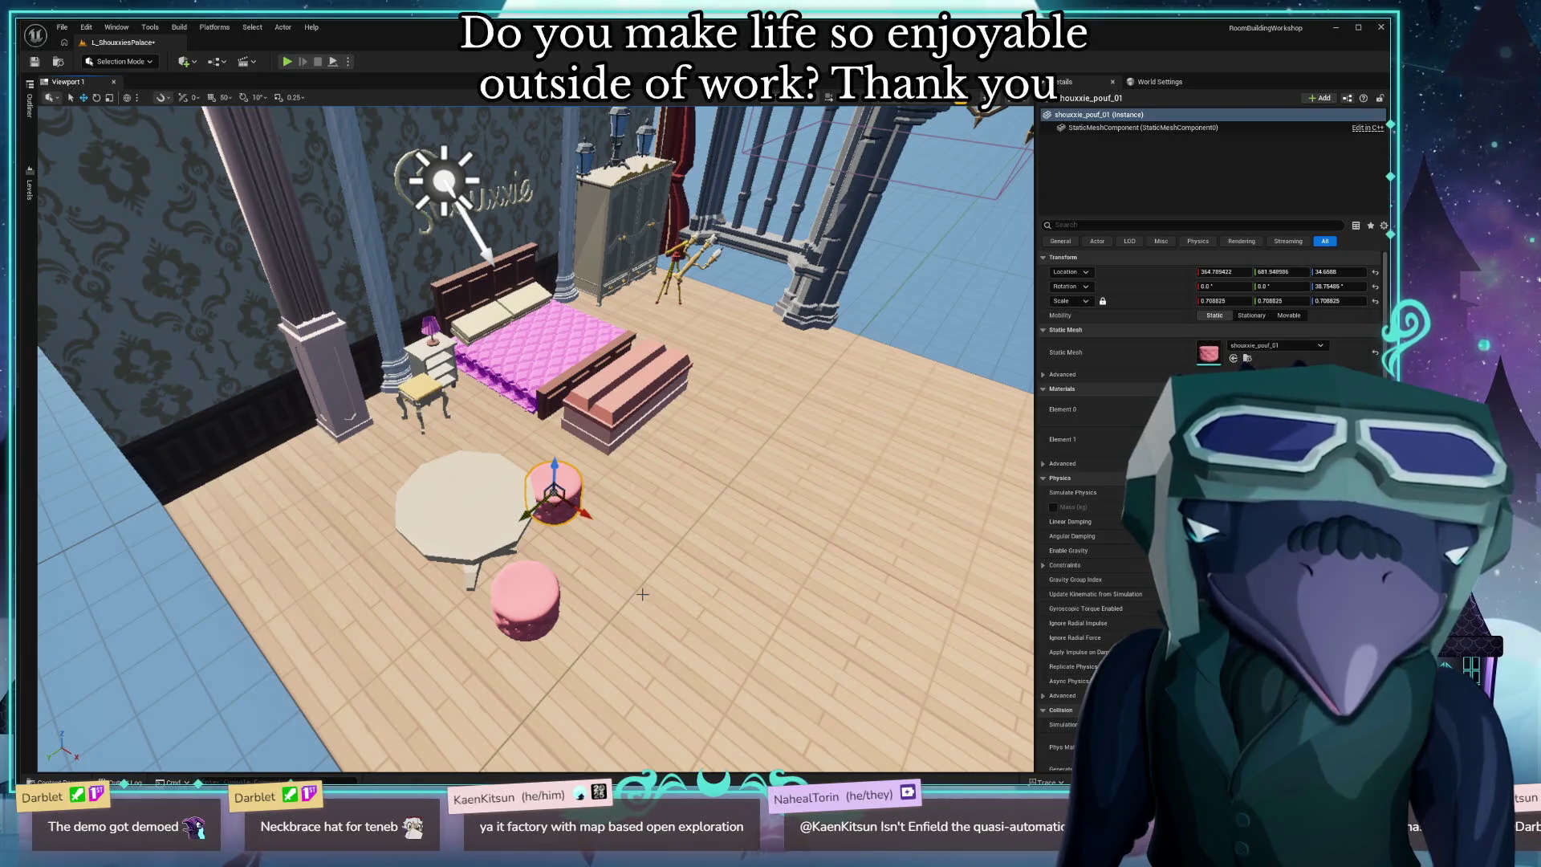
{"action": "mouse_move", "coordinate": [642, 593]}
{"action": "left_mouse_down"}
{"action": "mouse_move", "coordinate": [562, 594]}
{"action": "mouse_move", "coordinate": [398, 118]}
{"action": "mouse_move", "coordinate": [377, 128]}
{"action": "mouse_move", "coordinate": [377, 522]}
{"action": "left_mouse_up"}
{"action": "left_click", "coordinate": [378, 522]}
Rotate the small side table about a quarter turn to roughly -90°.
{"action": "key", "text": "e"}
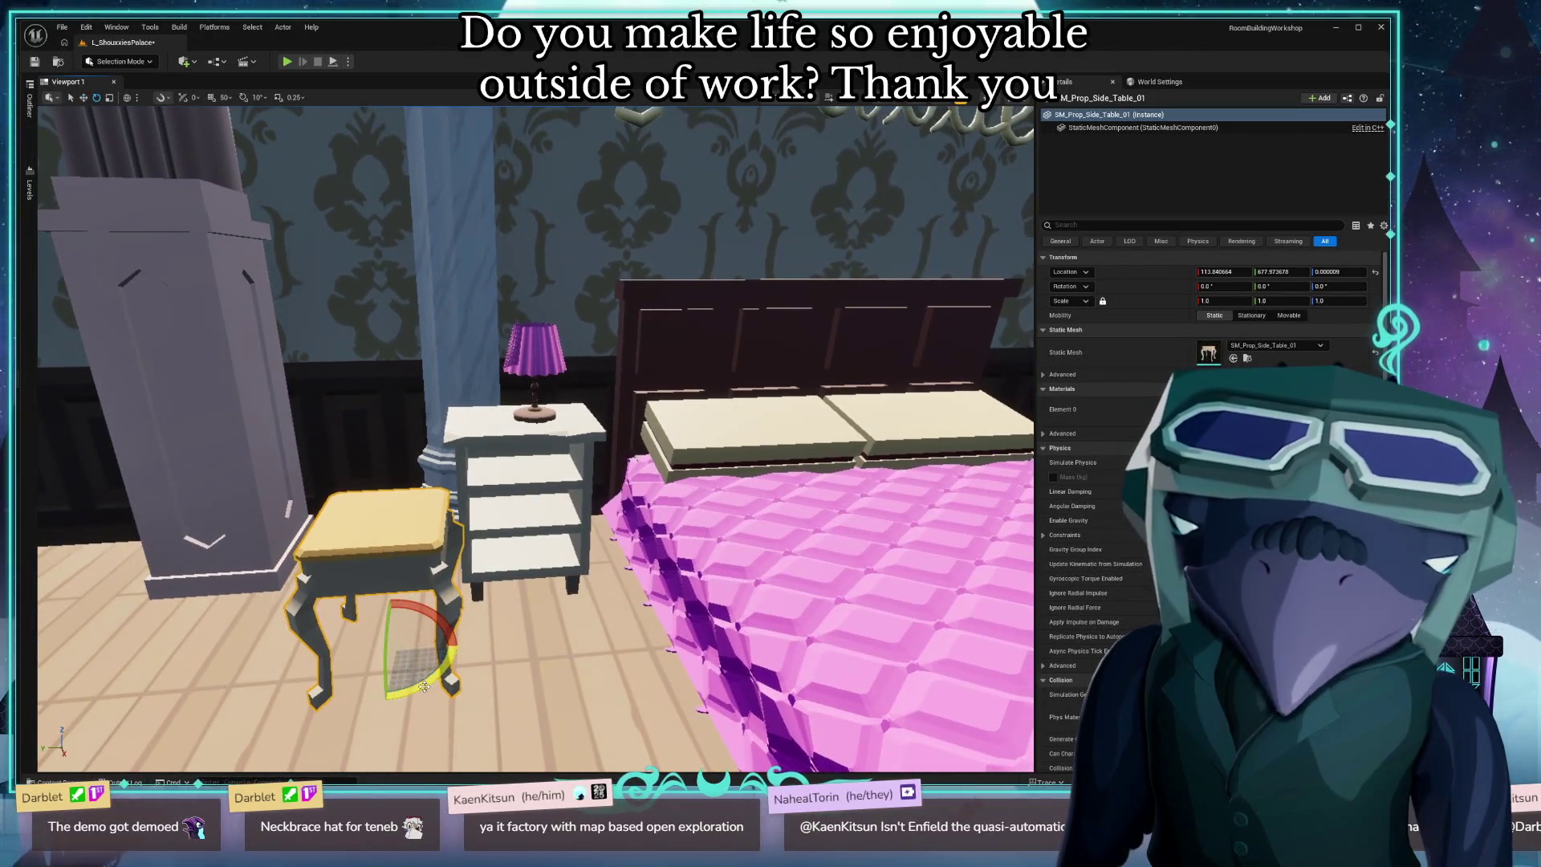
{"action": "left_click_drag", "start_coordinate": [424, 686], "coordinate": [450, 651]}
{"action": "left_click_drag", "start_coordinate": [482, 481], "coordinate": [417, 482]}
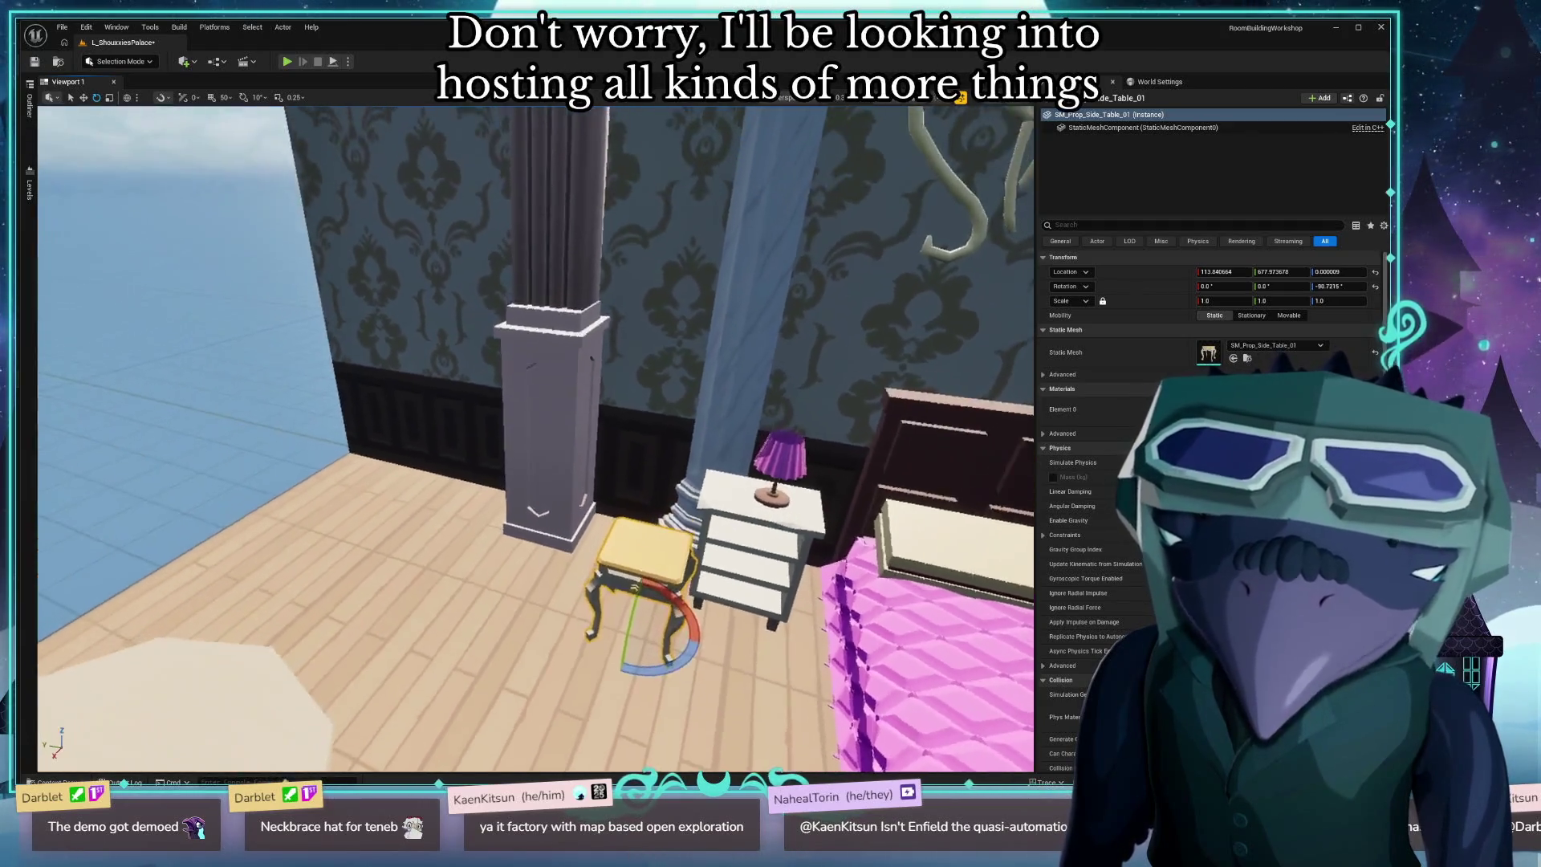
{"action": "left_click_drag", "start_coordinate": [562, 450], "coordinate": [638, 452]}
{"action": "left_click", "coordinate": [638, 452]}
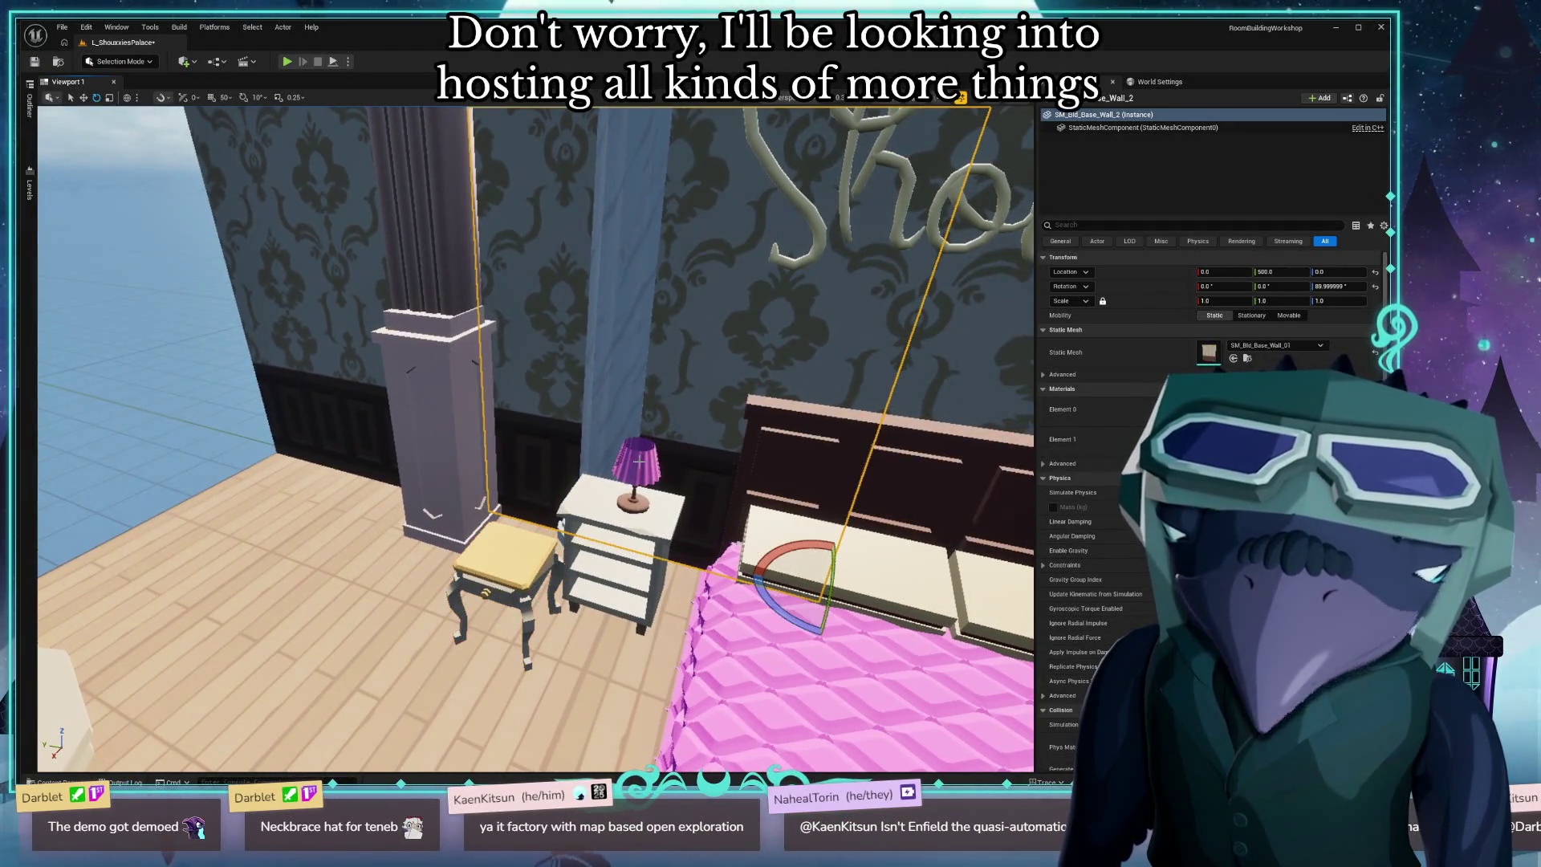
Set the bedside lamp on the side table top and delete the white shelf unit.
{"action": "left_click", "coordinate": [636, 474]}
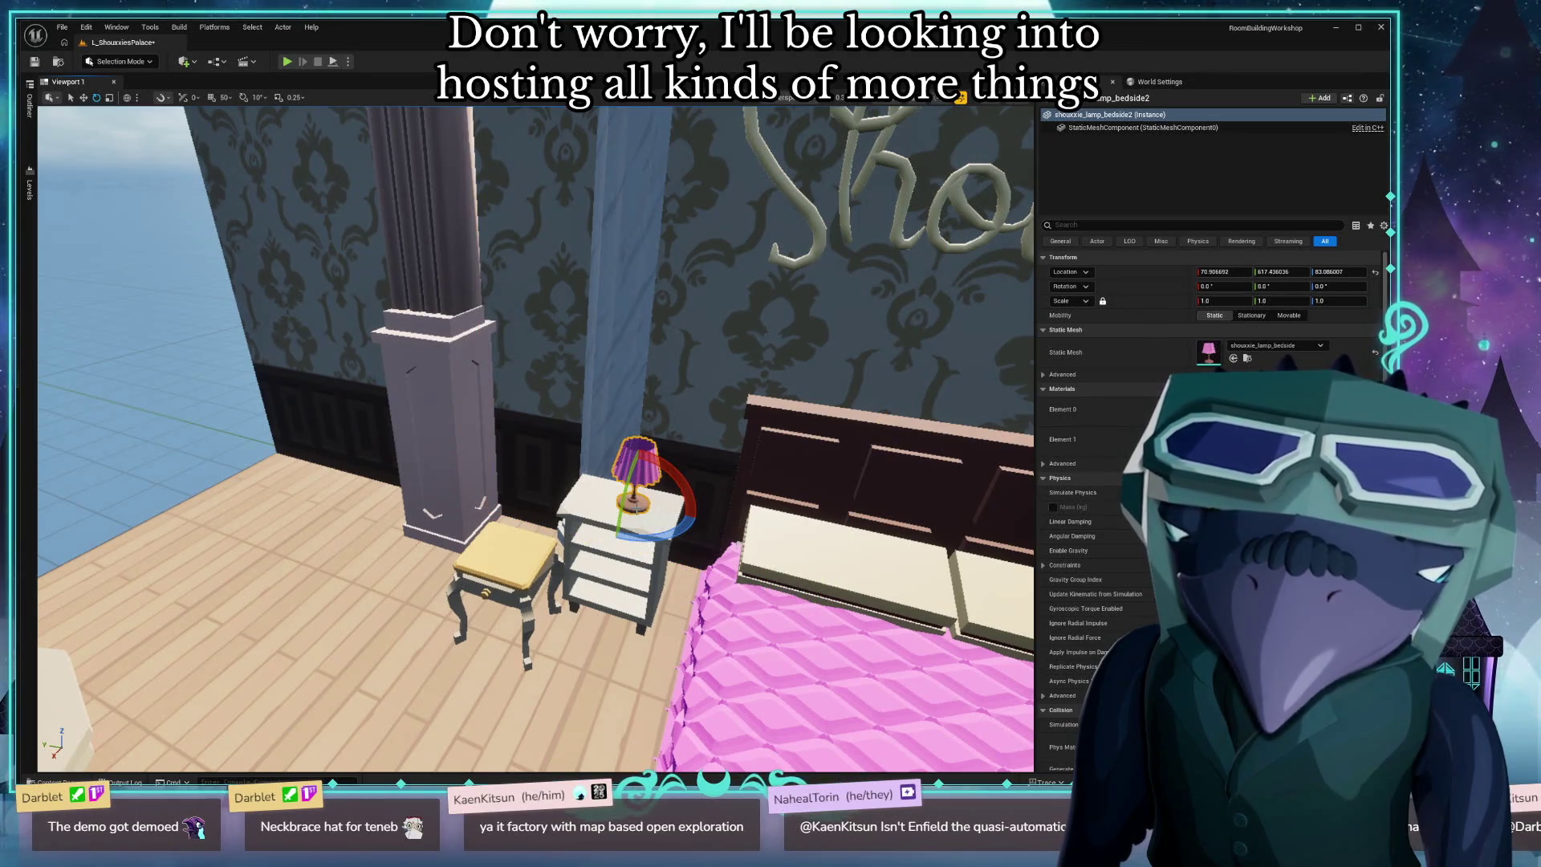
{"action": "mouse_move", "coordinate": [617, 506]}
{"action": "left_mouse_down"}
{"action": "mouse_move", "coordinate": [486, 556]}
{"action": "mouse_move", "coordinate": [592, 401]}
{"action": "left_mouse_up"}
{"action": "key", "text": "End"}
{"action": "mouse_move", "coordinate": [585, 307]}
{"action": "left_mouse_down"}
{"action": "mouse_move", "coordinate": [587, 269]}
{"action": "mouse_move", "coordinate": [648, 355]}
{"action": "left_mouse_up"}
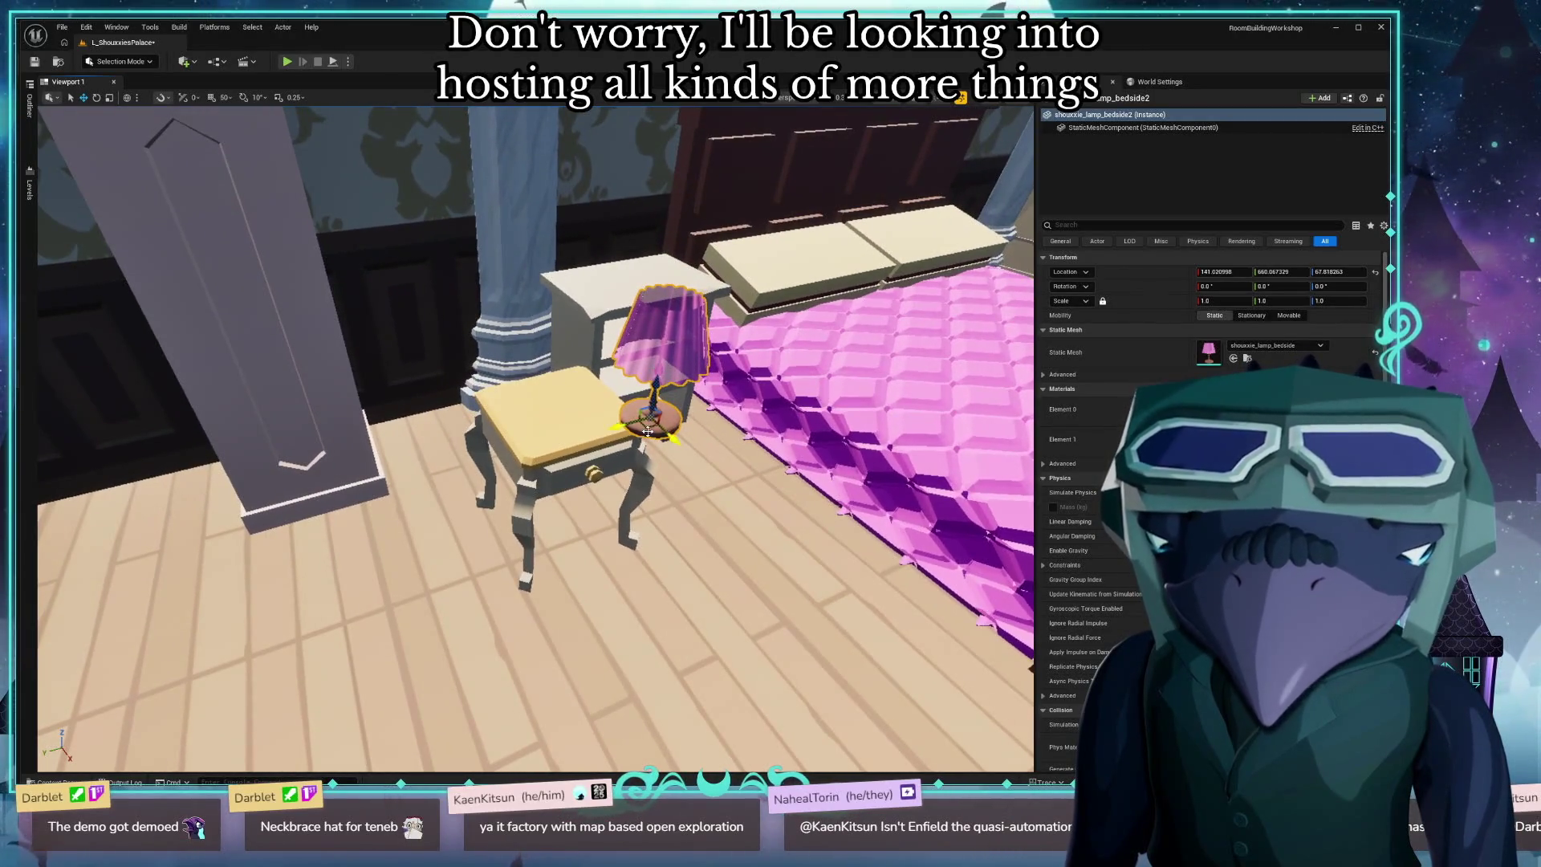
{"action": "left_click_drag", "start_coordinate": [646, 431], "coordinate": [563, 393]}
{"action": "left_click_drag", "start_coordinate": [575, 405], "coordinate": [576, 400]}
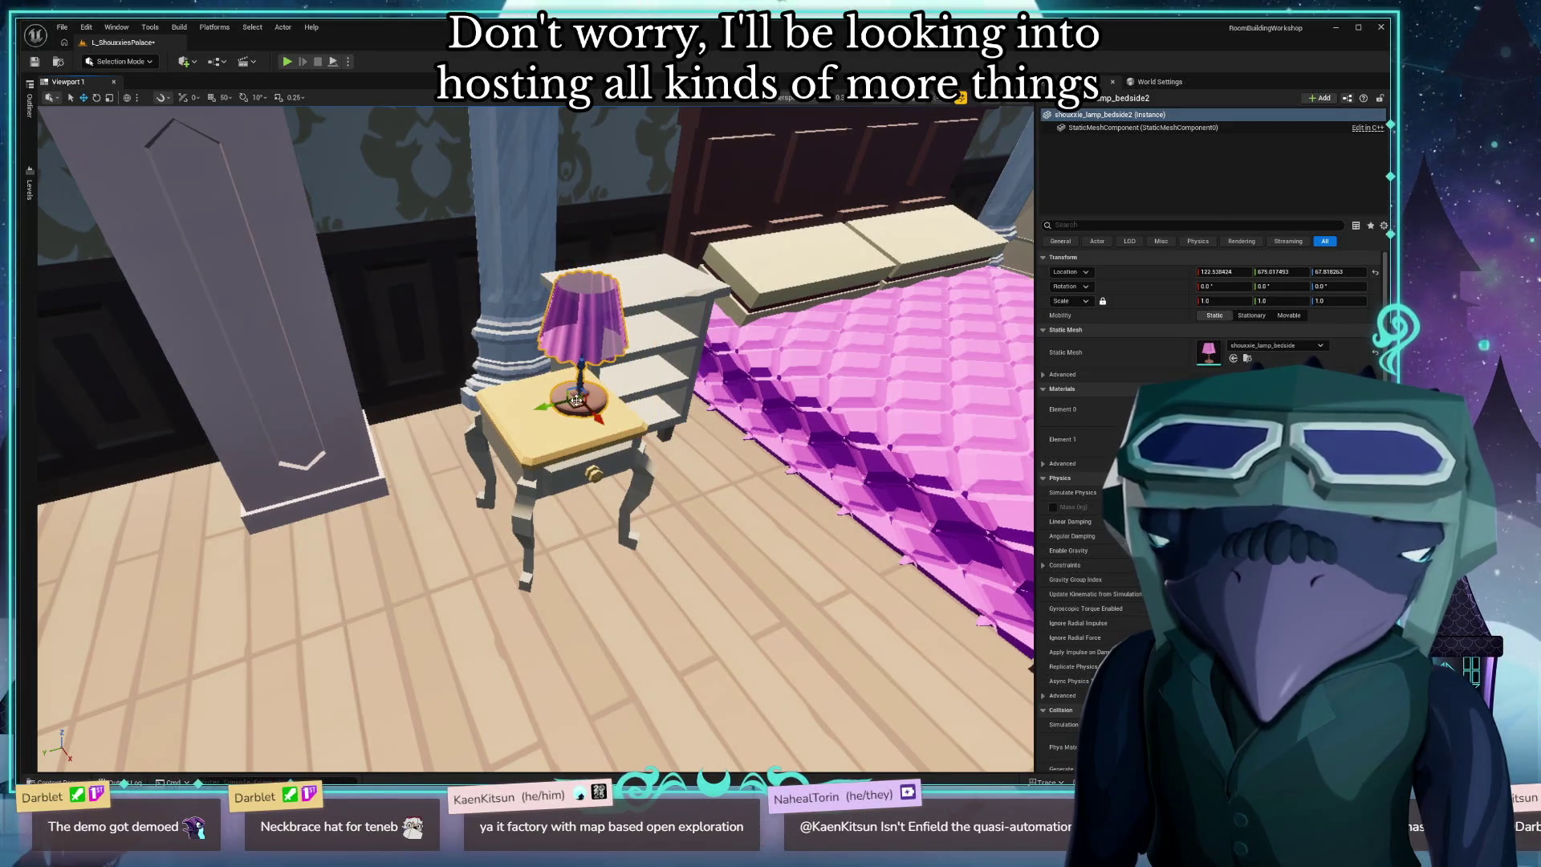
{"action": "left_click", "coordinate": [628, 321]}
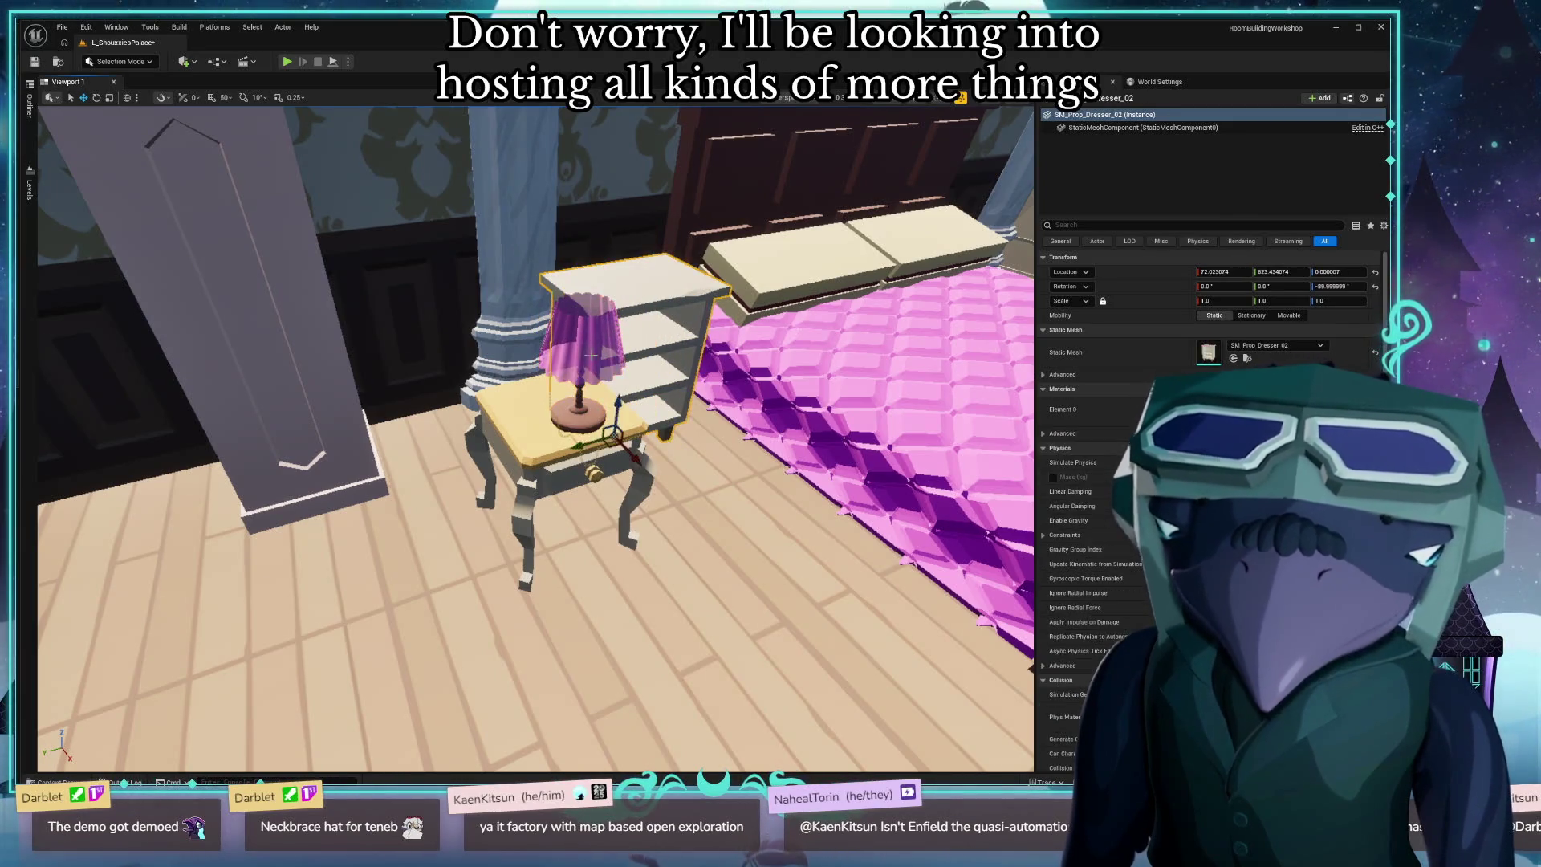
{"action": "key", "text": "Delete"}
Move the side table and lamp toward the bed and nudge the lamp into place.
{"action": "left_click", "coordinate": [571, 421]}
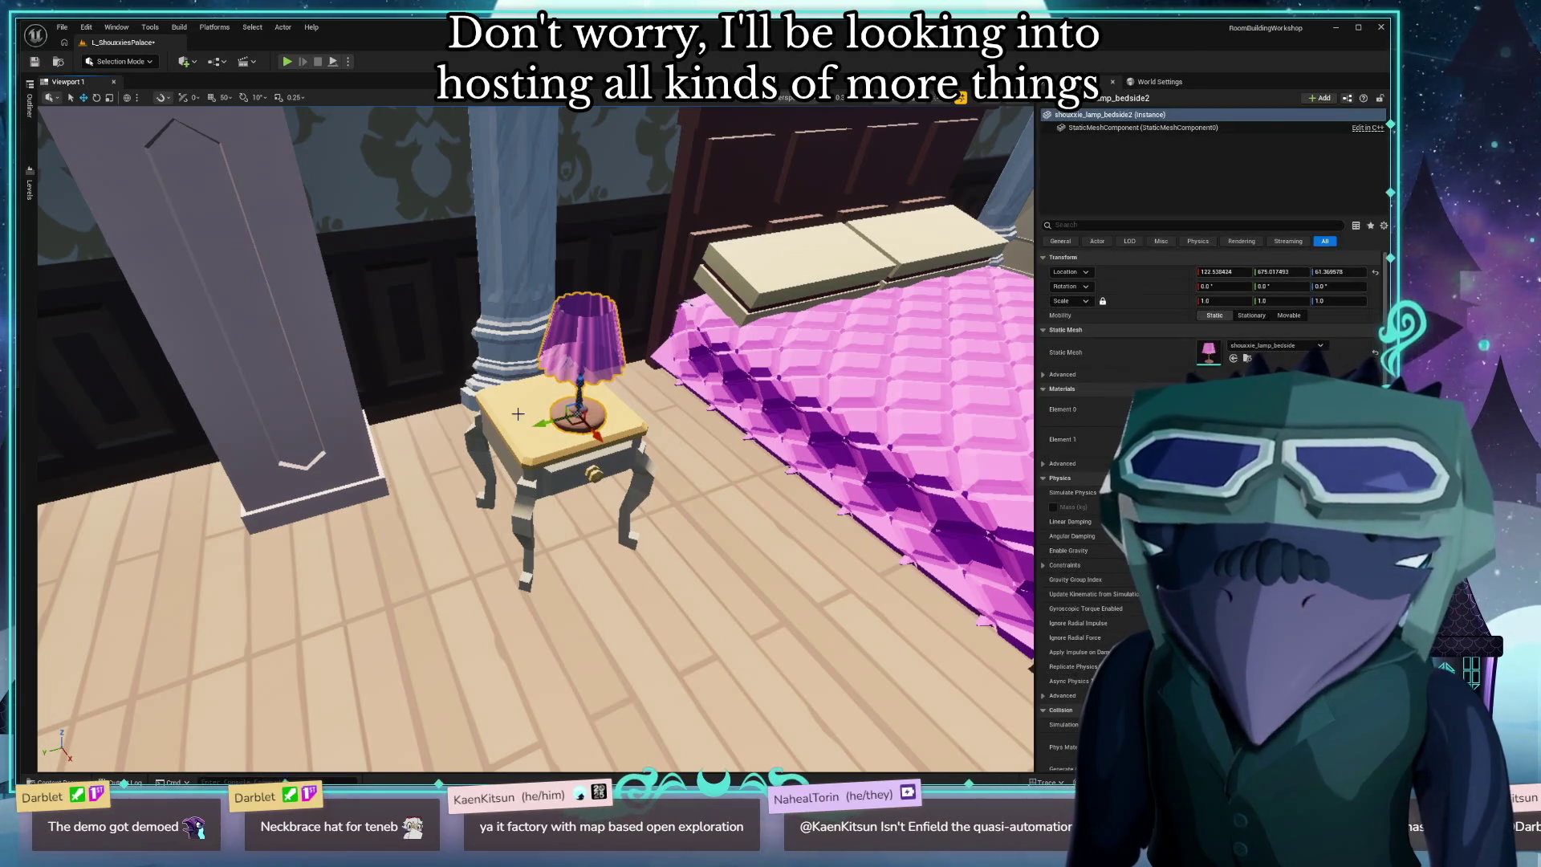
{"action": "left_click", "coordinate": [542, 536], "text": "ctrl"}
{"action": "mouse_move", "coordinate": [550, 536]}
{"action": "left_mouse_down"}
{"action": "mouse_move", "coordinate": [610, 413]}
{"action": "mouse_move", "coordinate": [632, 418]}
{"action": "left_mouse_up"}
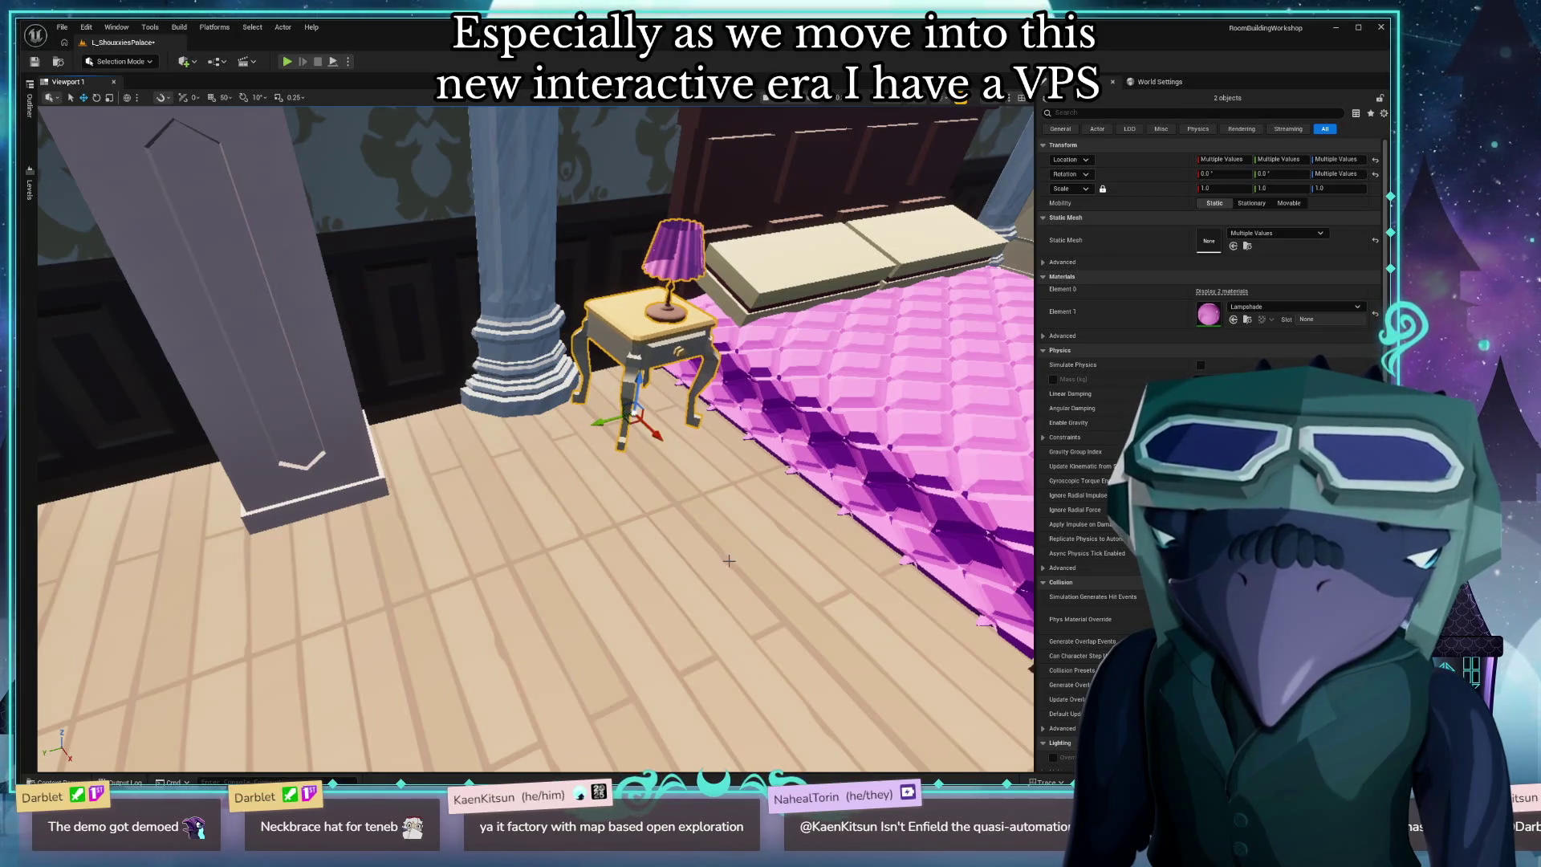
{"action": "left_click", "coordinate": [728, 560]}
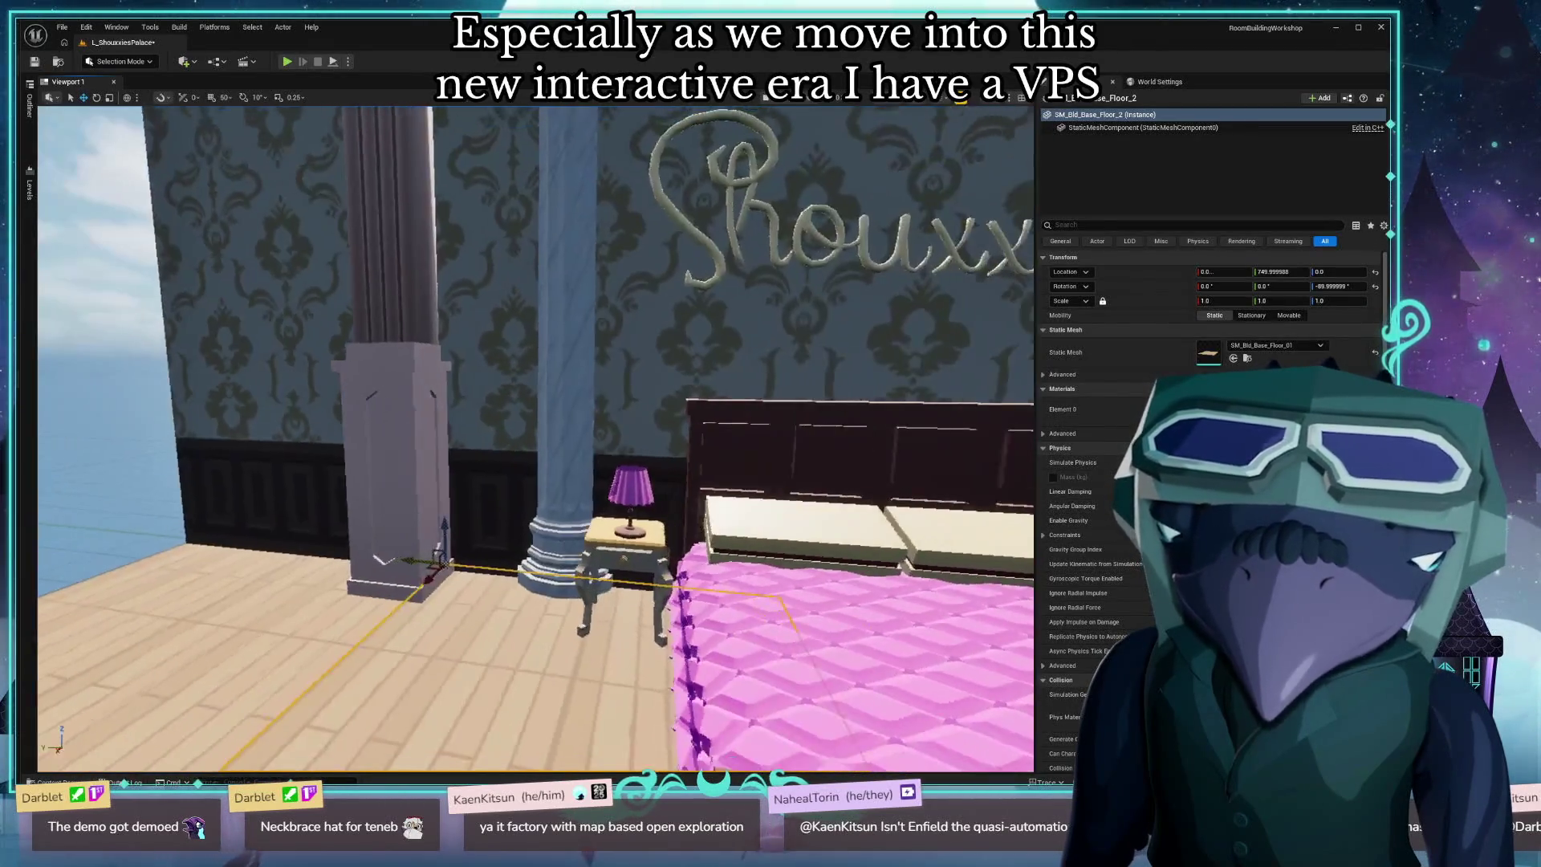
{"action": "left_click_drag", "start_coordinate": [530, 434], "coordinate": [498, 578]}
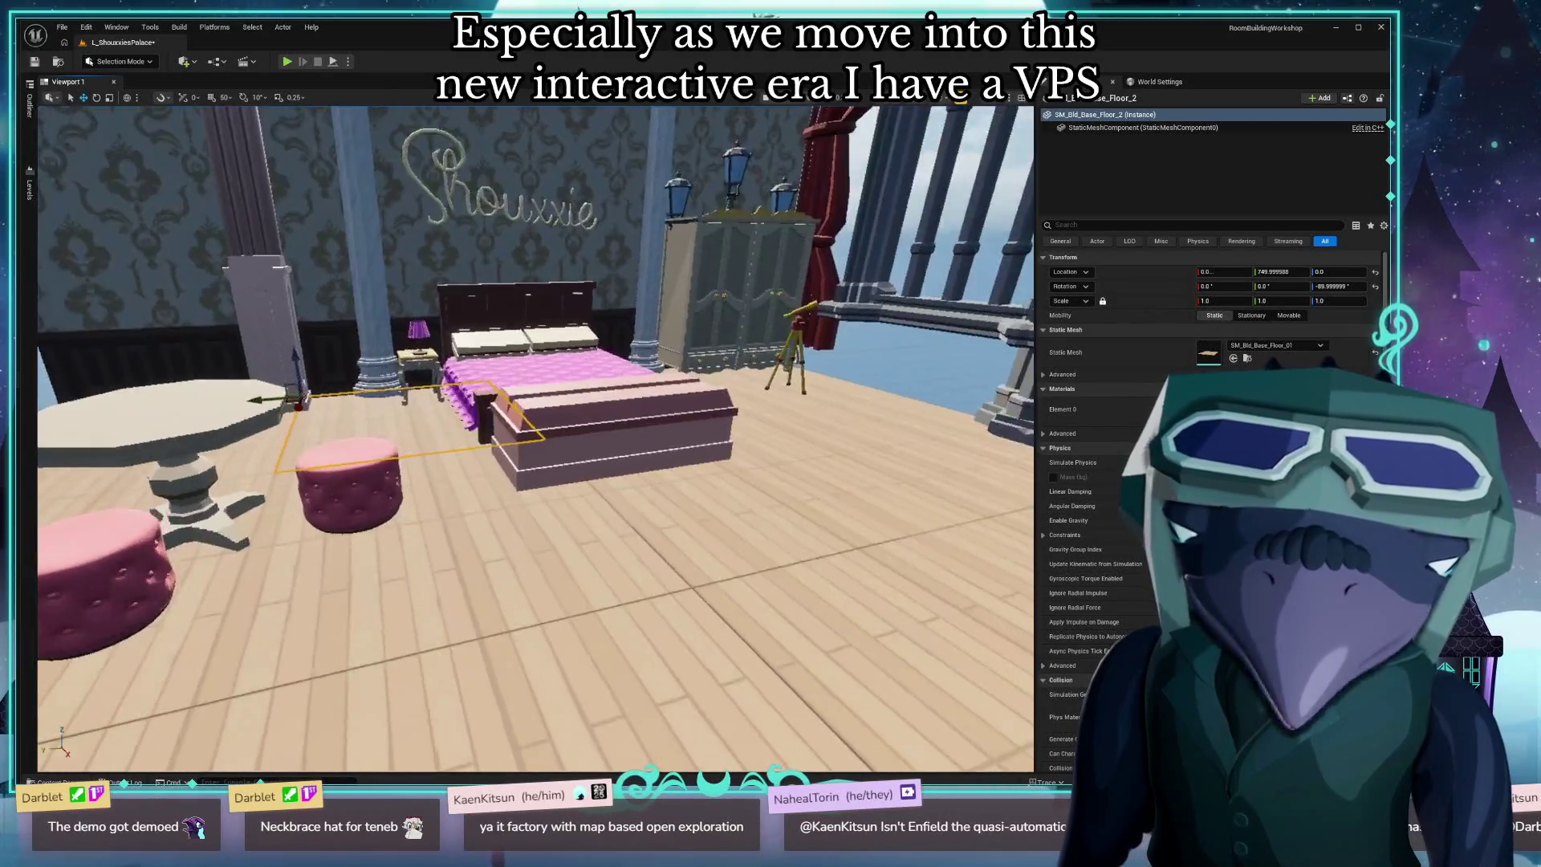
{"action": "mouse_move", "coordinate": [514, 498]}
{"action": "left_mouse_down"}
{"action": "mouse_move", "coordinate": [554, 393]}
{"action": "mouse_move", "coordinate": [522, 377]}
{"action": "left_mouse_up"}
{"action": "left_click", "coordinate": [555, 389]}
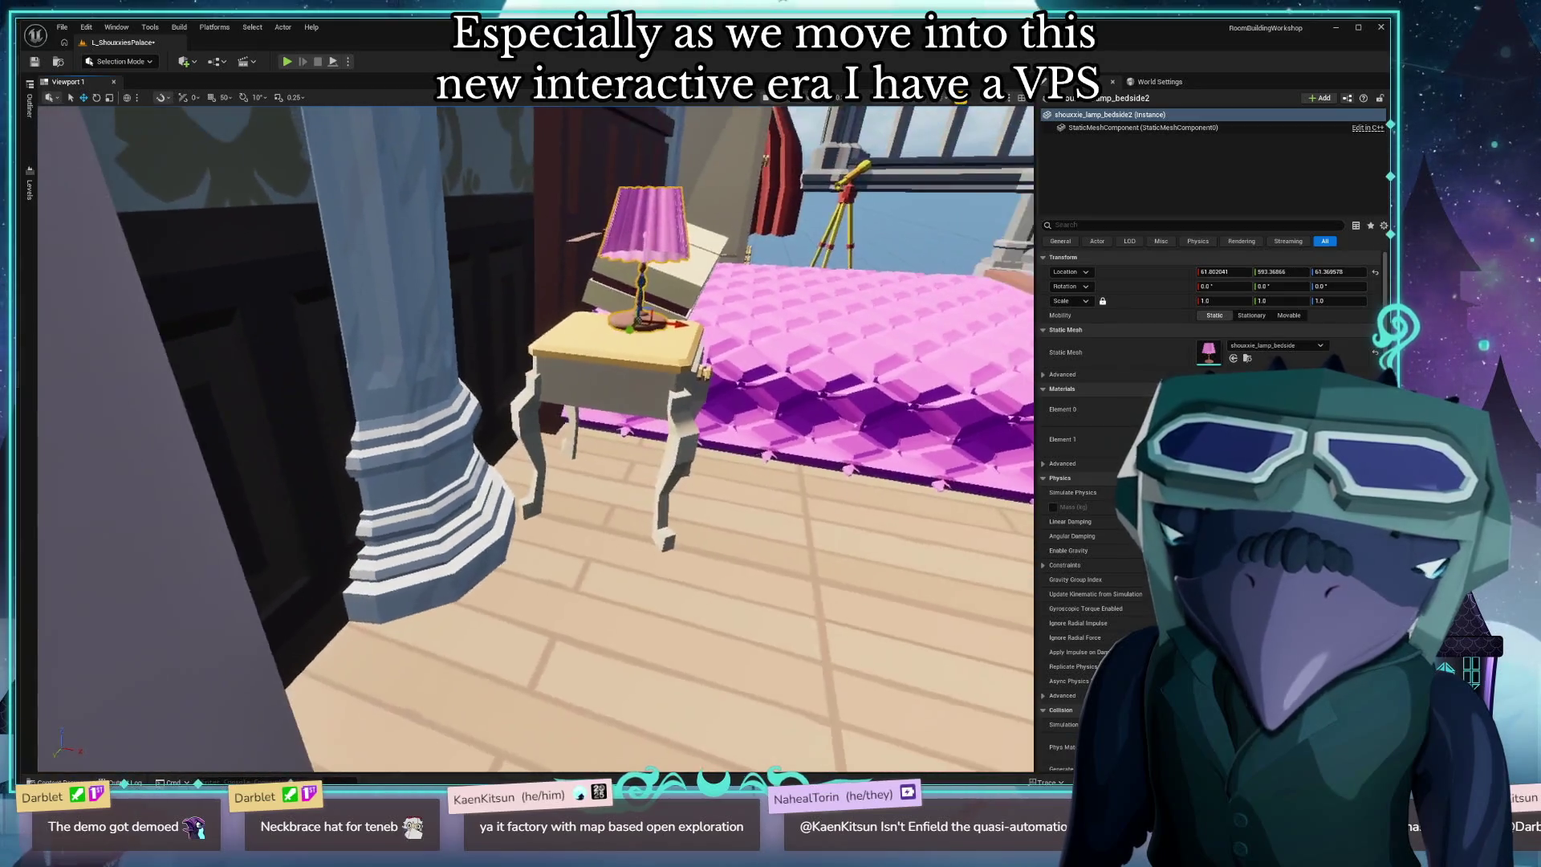
{"action": "key", "text": "1"}
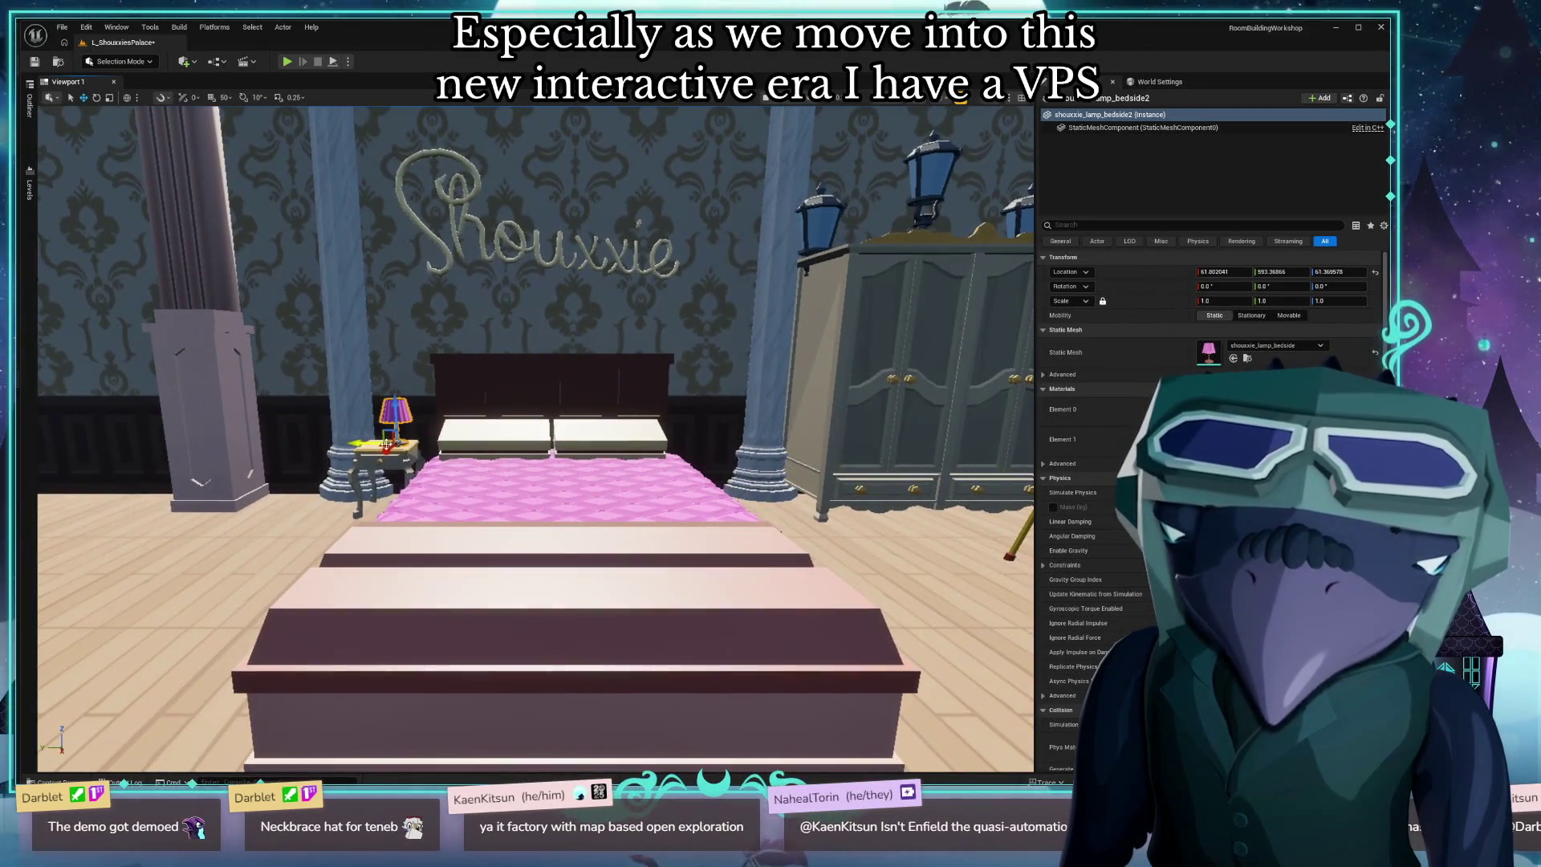
{"action": "left_click_drag", "start_coordinate": [372, 439], "coordinate": [370, 440]}
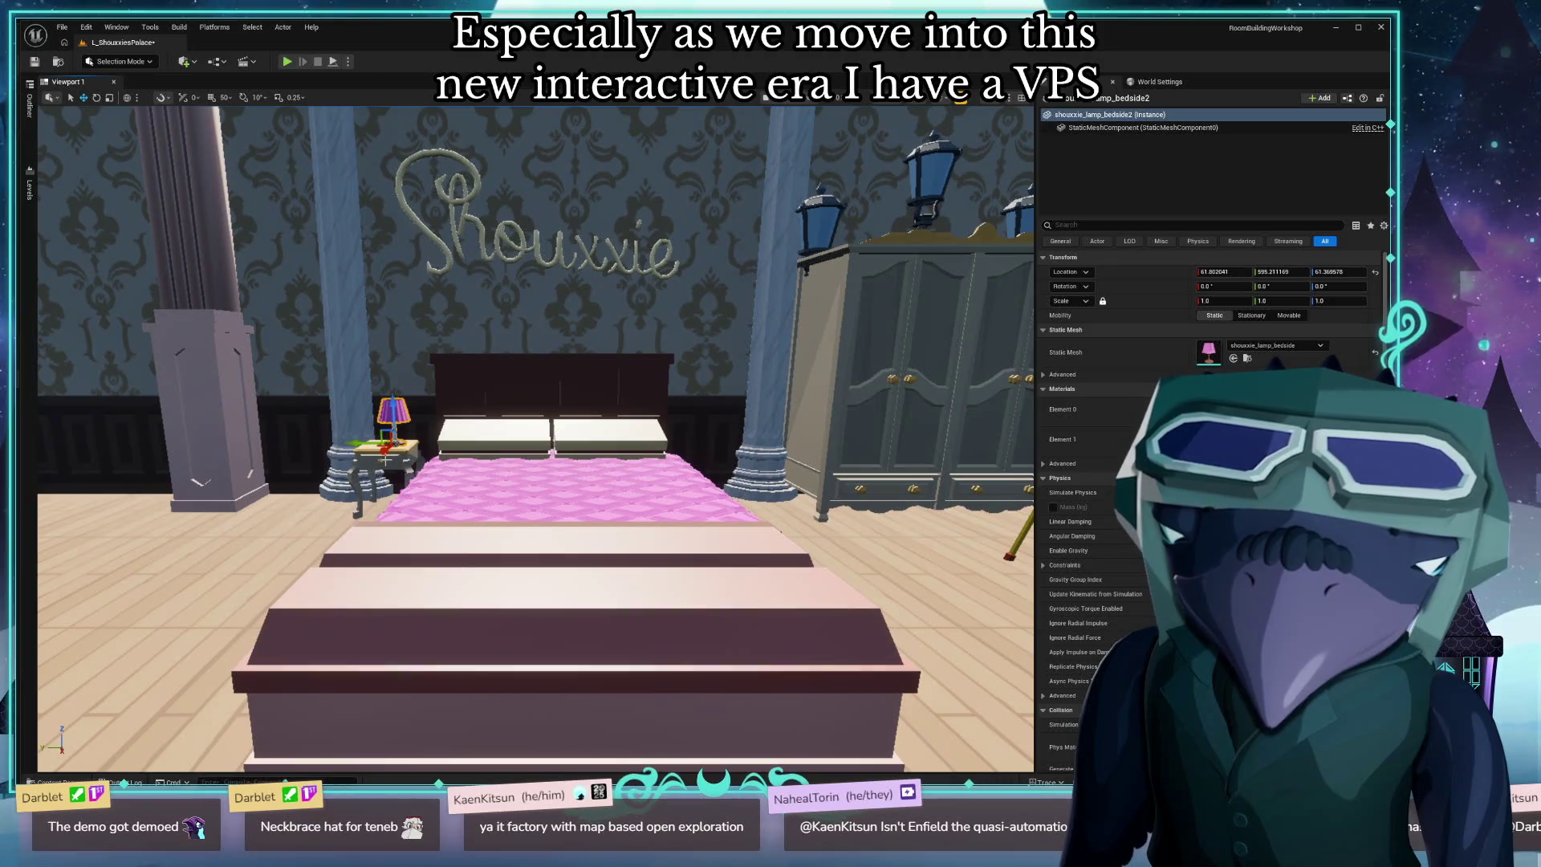
{"action": "left_click", "coordinate": [353, 378]}
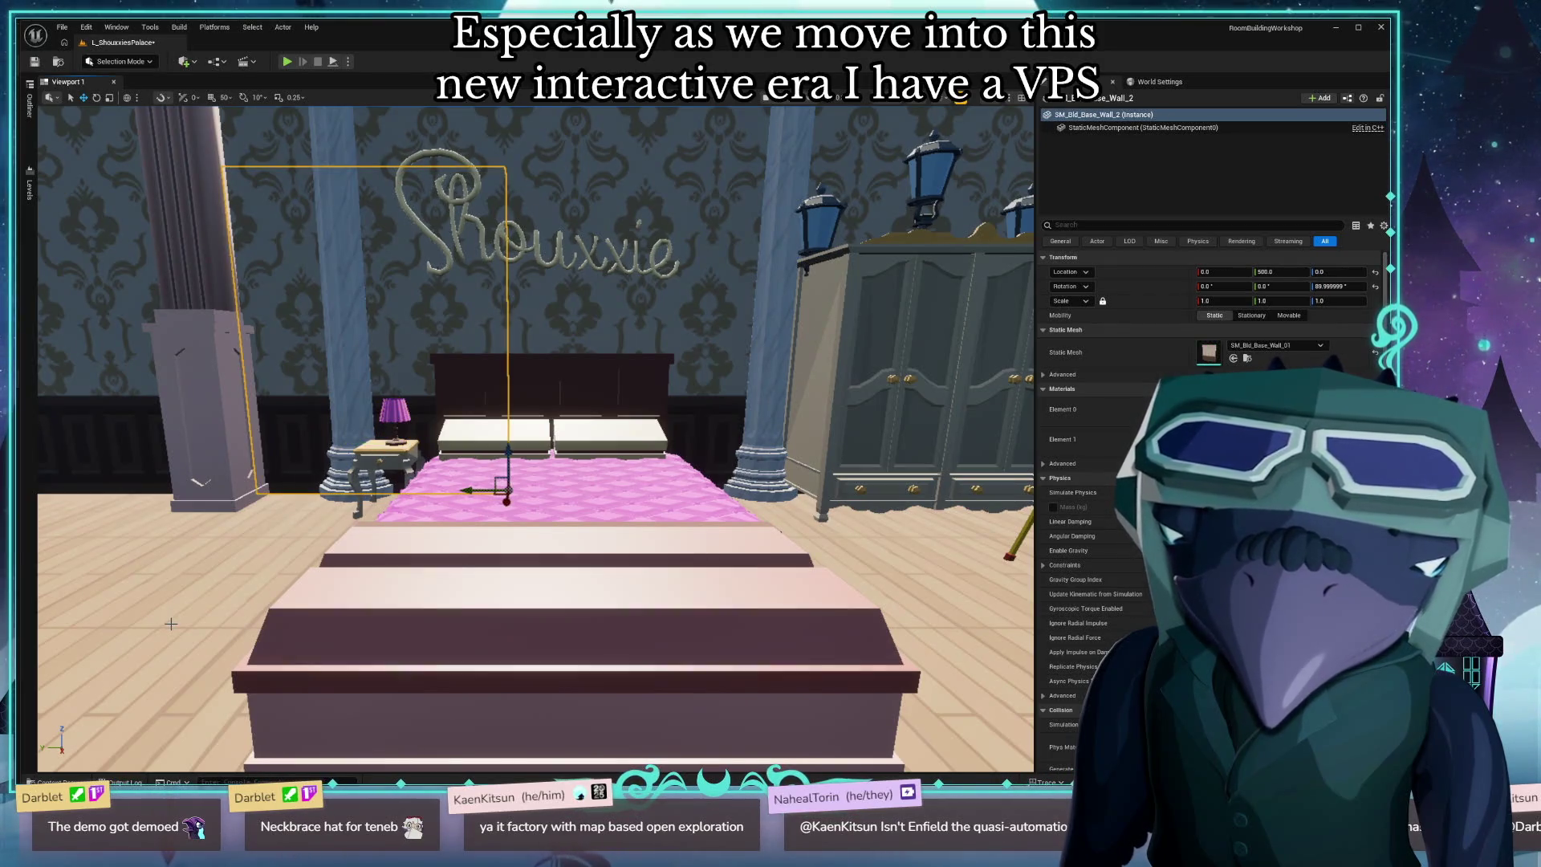
{"action": "left_click", "coordinate": [514, 626]}
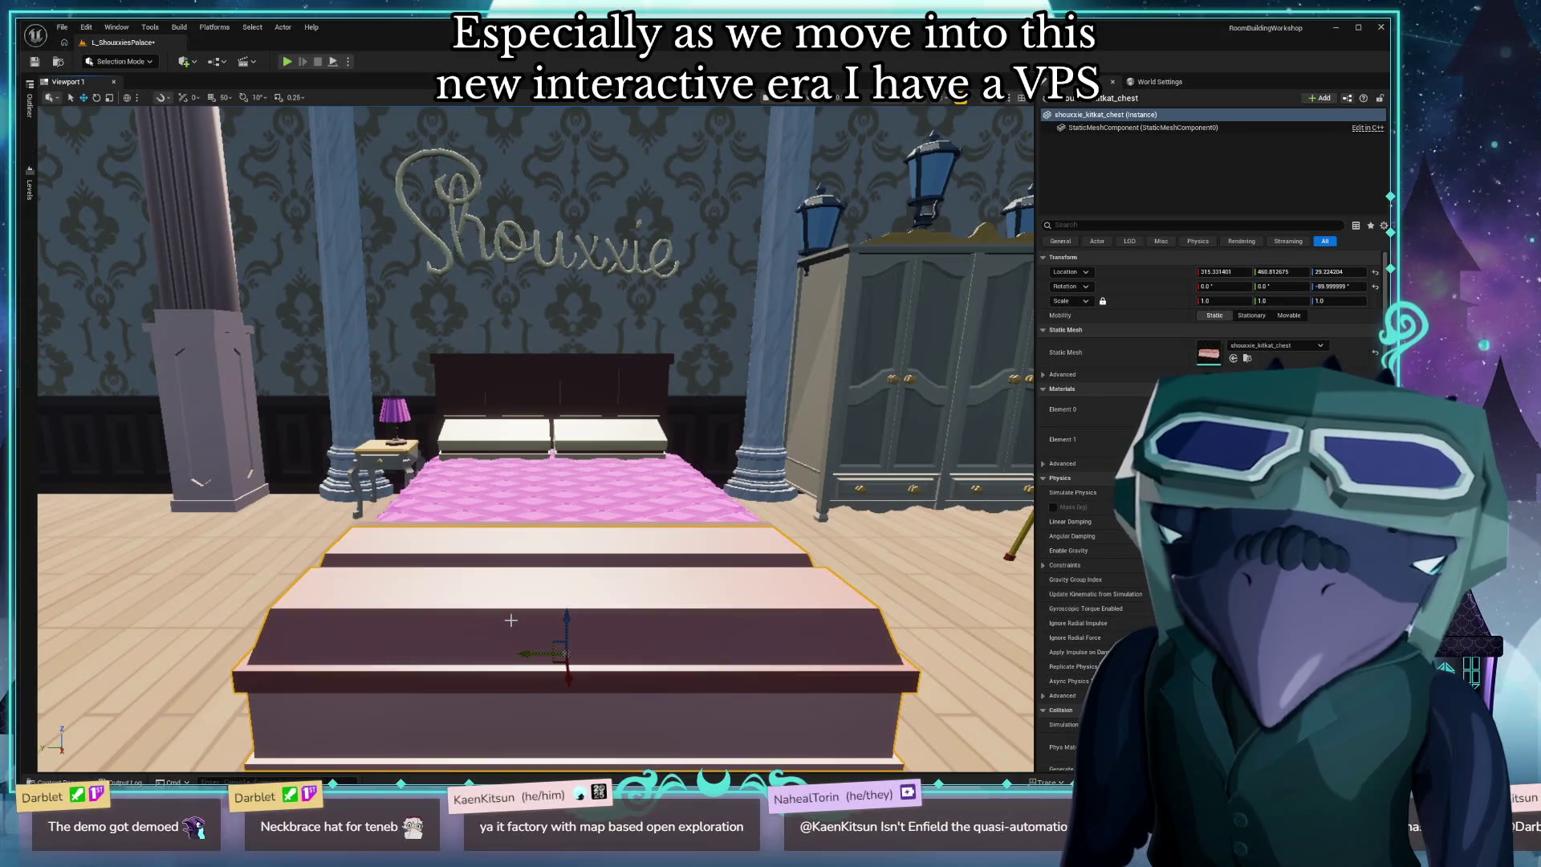
Scale the kitkat chest to 0.759615, drop it to the floor, and compare with the reference.
{"action": "mouse_move", "coordinate": [566, 655]}
{"action": "left_mouse_down"}
{"action": "mouse_move", "coordinate": [549, 671]}
{"action": "mouse_move", "coordinate": [557, 602]}
{"action": "mouse_move", "coordinate": [666, 658]}
{"action": "mouse_move", "coordinate": [754, 654]}
{"action": "mouse_move", "coordinate": [723, 634]}
{"action": "mouse_move", "coordinate": [717, 553]}
{"action": "left_mouse_up"}
{"action": "key", "text": "End"}
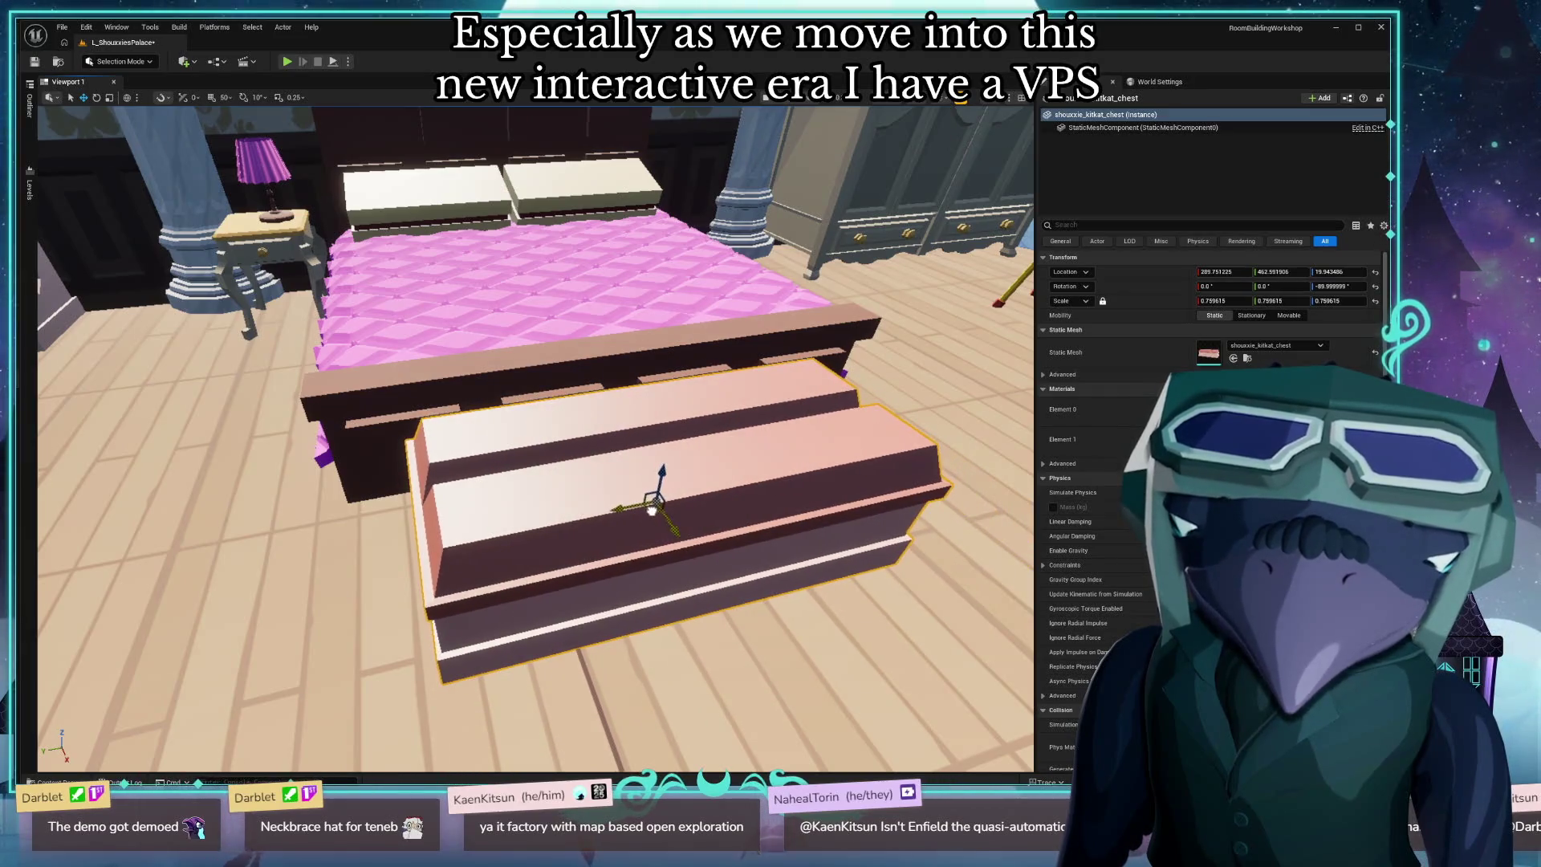
{"action": "left_click_drag", "start_coordinate": [652, 509], "coordinate": [652, 449]}
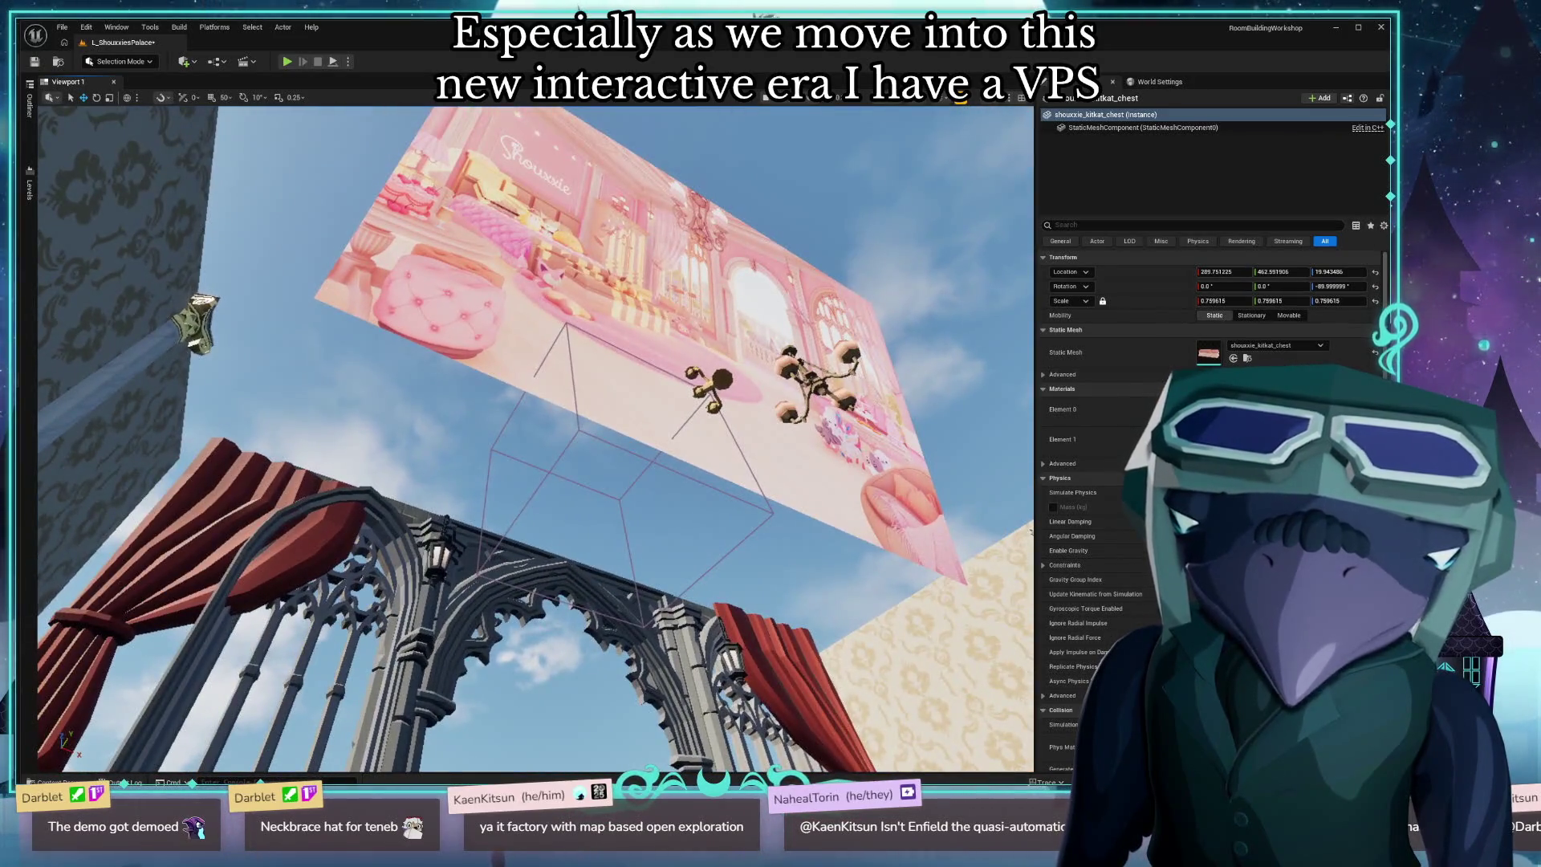
{"action": "key", "text": "f"}
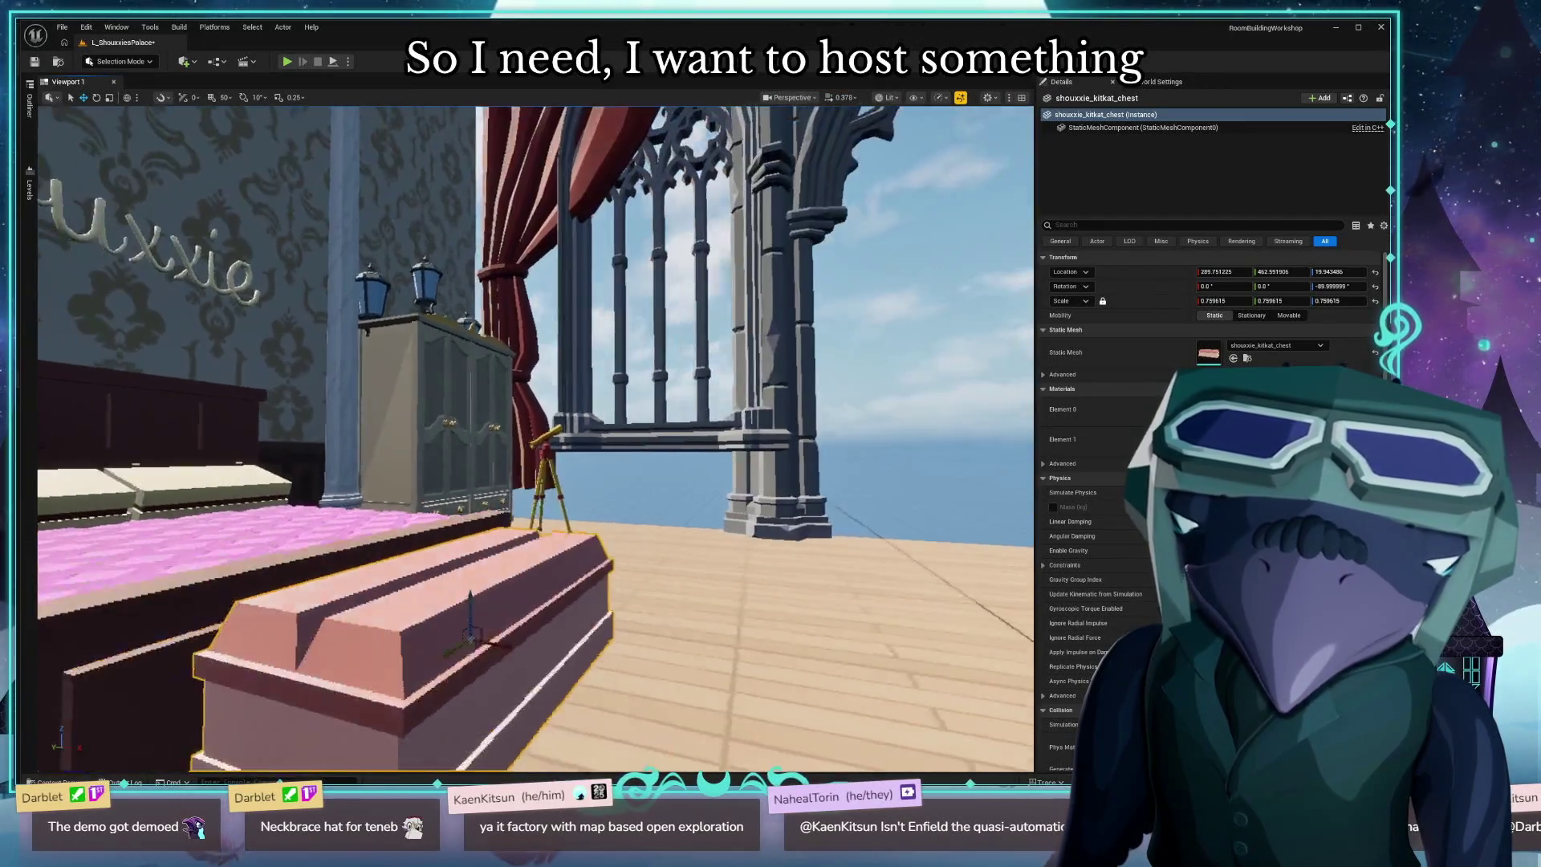
{"action": "mouse_move", "coordinate": [652, 510]}
{"action": "left_mouse_down"}
{"action": "mouse_move", "coordinate": [652, 530]}
{"action": "mouse_move", "coordinate": [652, 470]}
{"action": "left_mouse_up"}
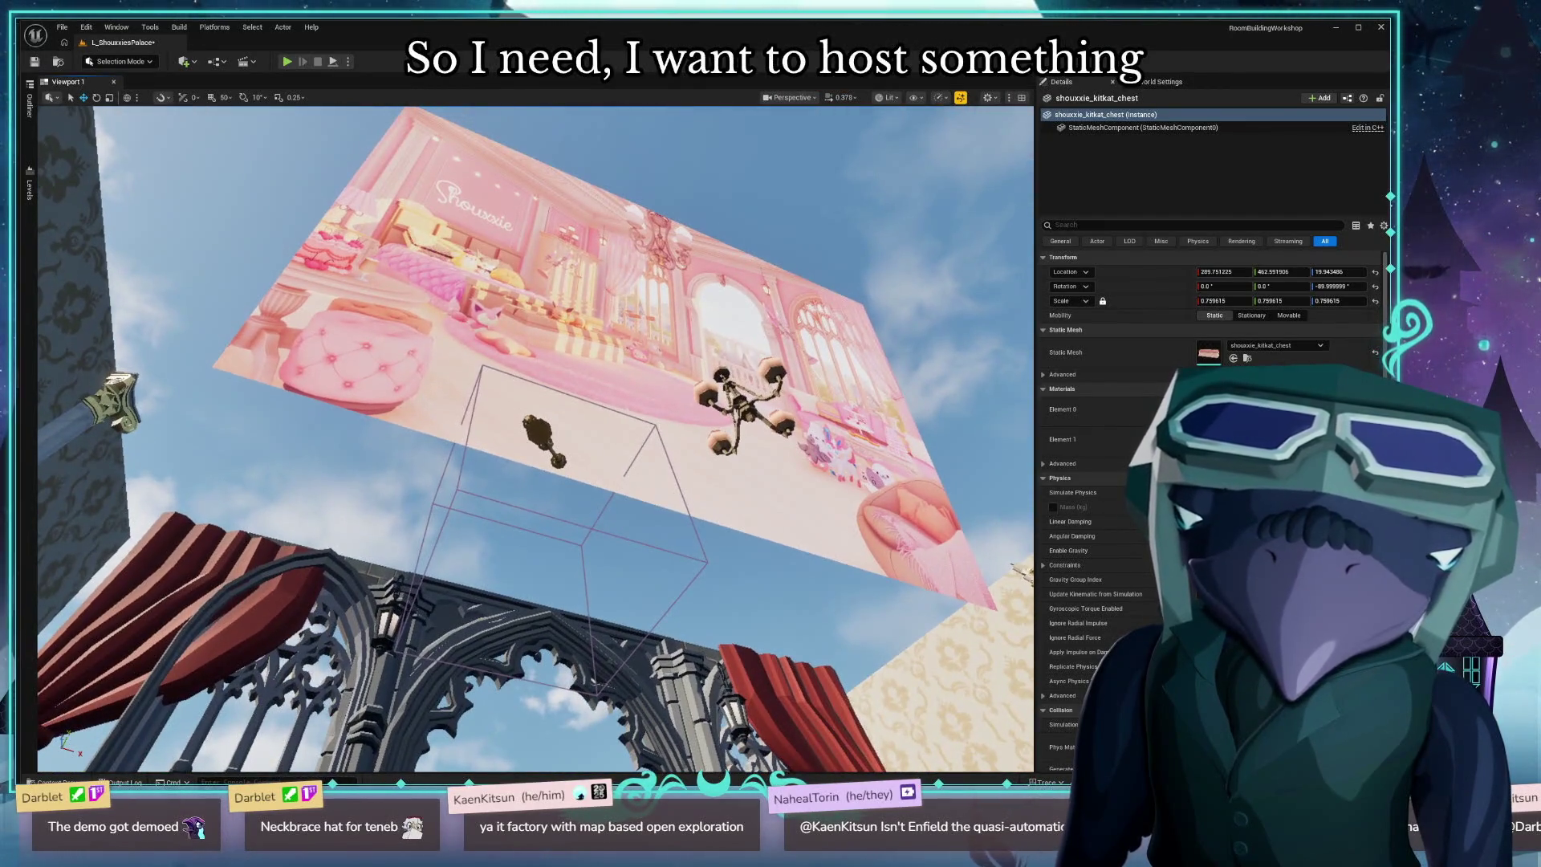
{"action": "key", "text": "f"}
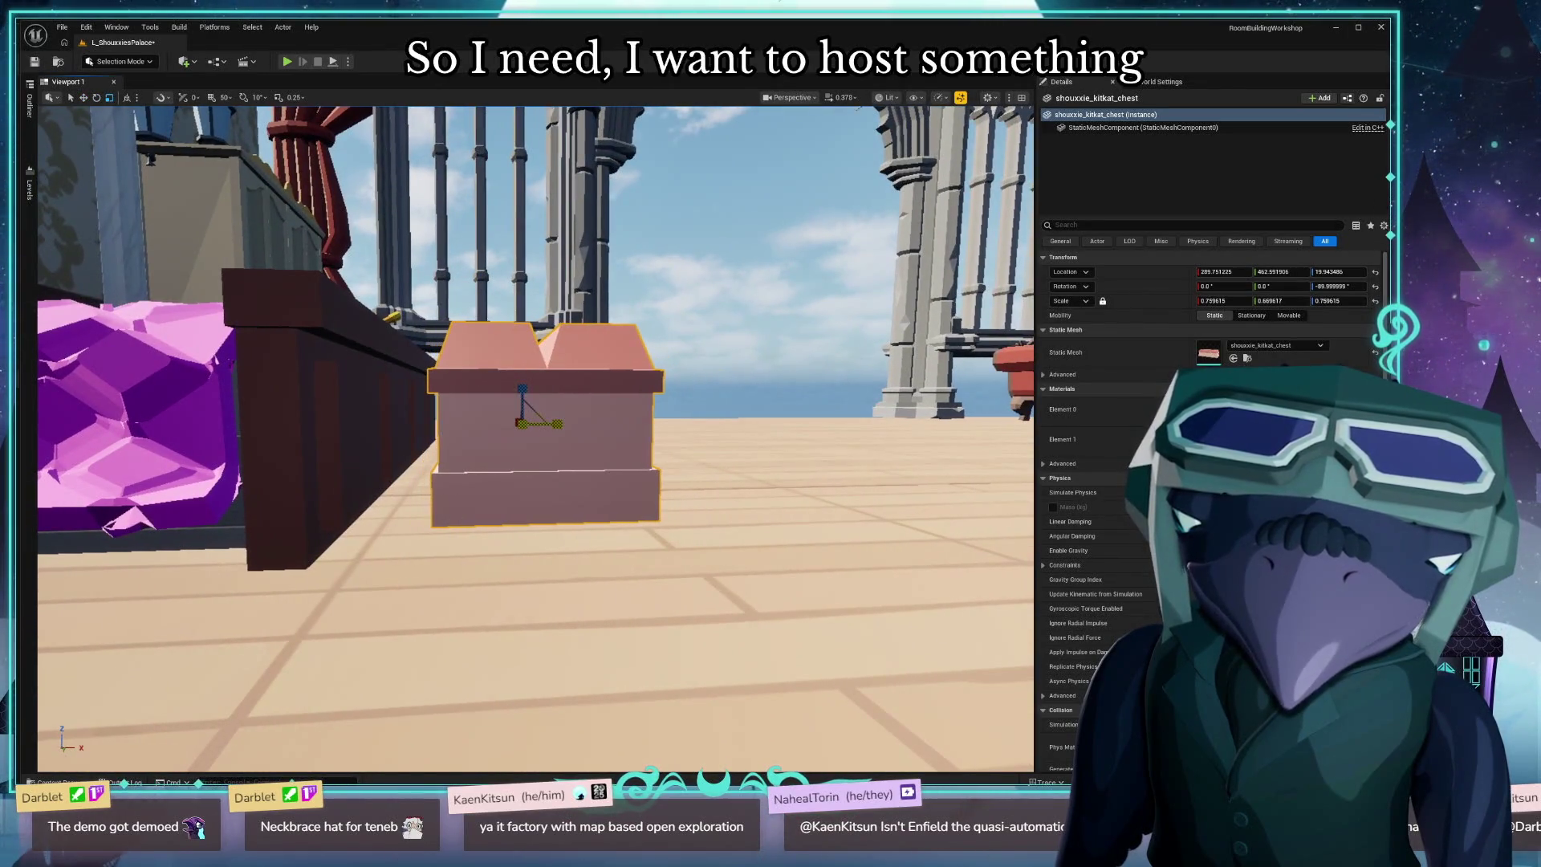
Flatten the chest to about 0.61 Z scale and snap it down to the floor.
{"action": "left_click_drag", "start_coordinate": [1339, 300], "coordinate": [1328, 301]}
{"action": "left_click_drag", "start_coordinate": [610, 514], "coordinate": [711, 548]}
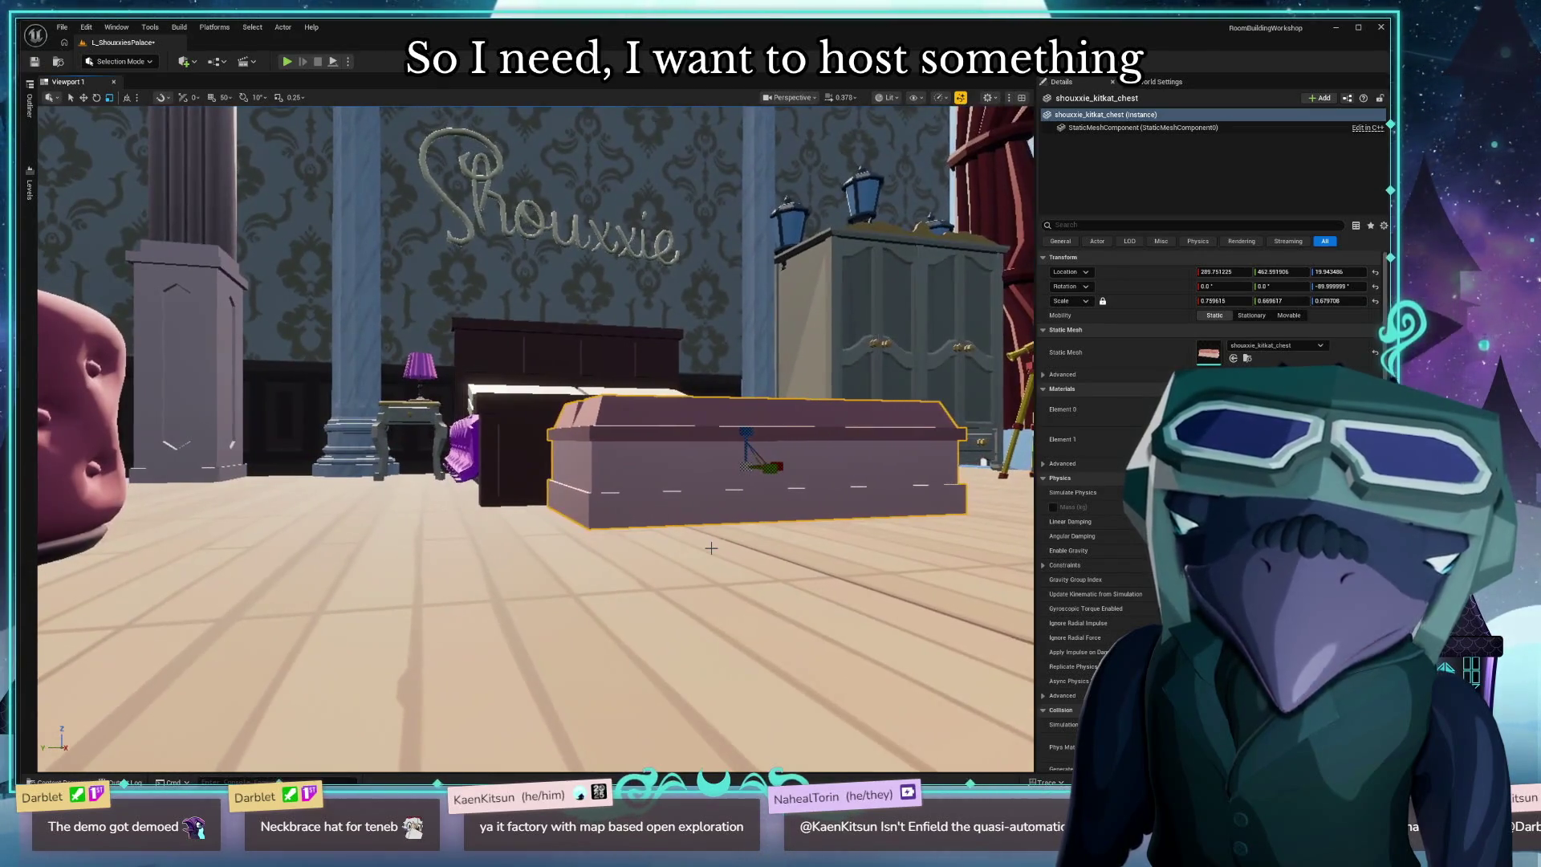
{"action": "key", "text": "End"}
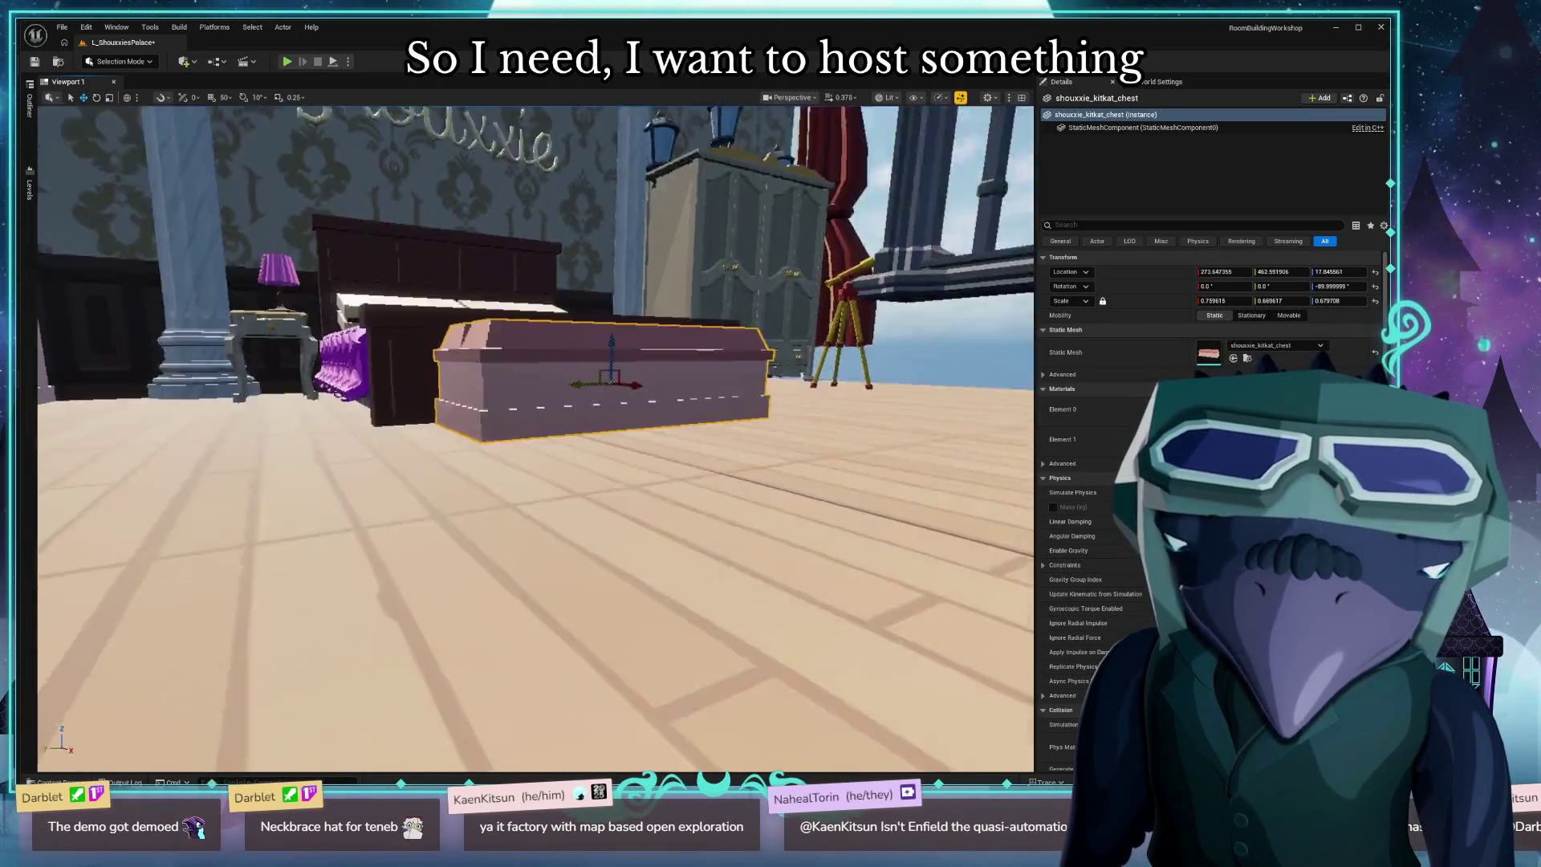
{"action": "mouse_move", "coordinate": [744, 480]}
{"action": "left_mouse_down"}
{"action": "mouse_move", "coordinate": [477, 621]}
{"action": "mouse_move", "coordinate": [516, 604]}
{"action": "mouse_move", "coordinate": [482, 522]}
{"action": "mouse_move", "coordinate": [522, 610]}
{"action": "mouse_move", "coordinate": [554, 482]}
{"action": "left_mouse_up"}
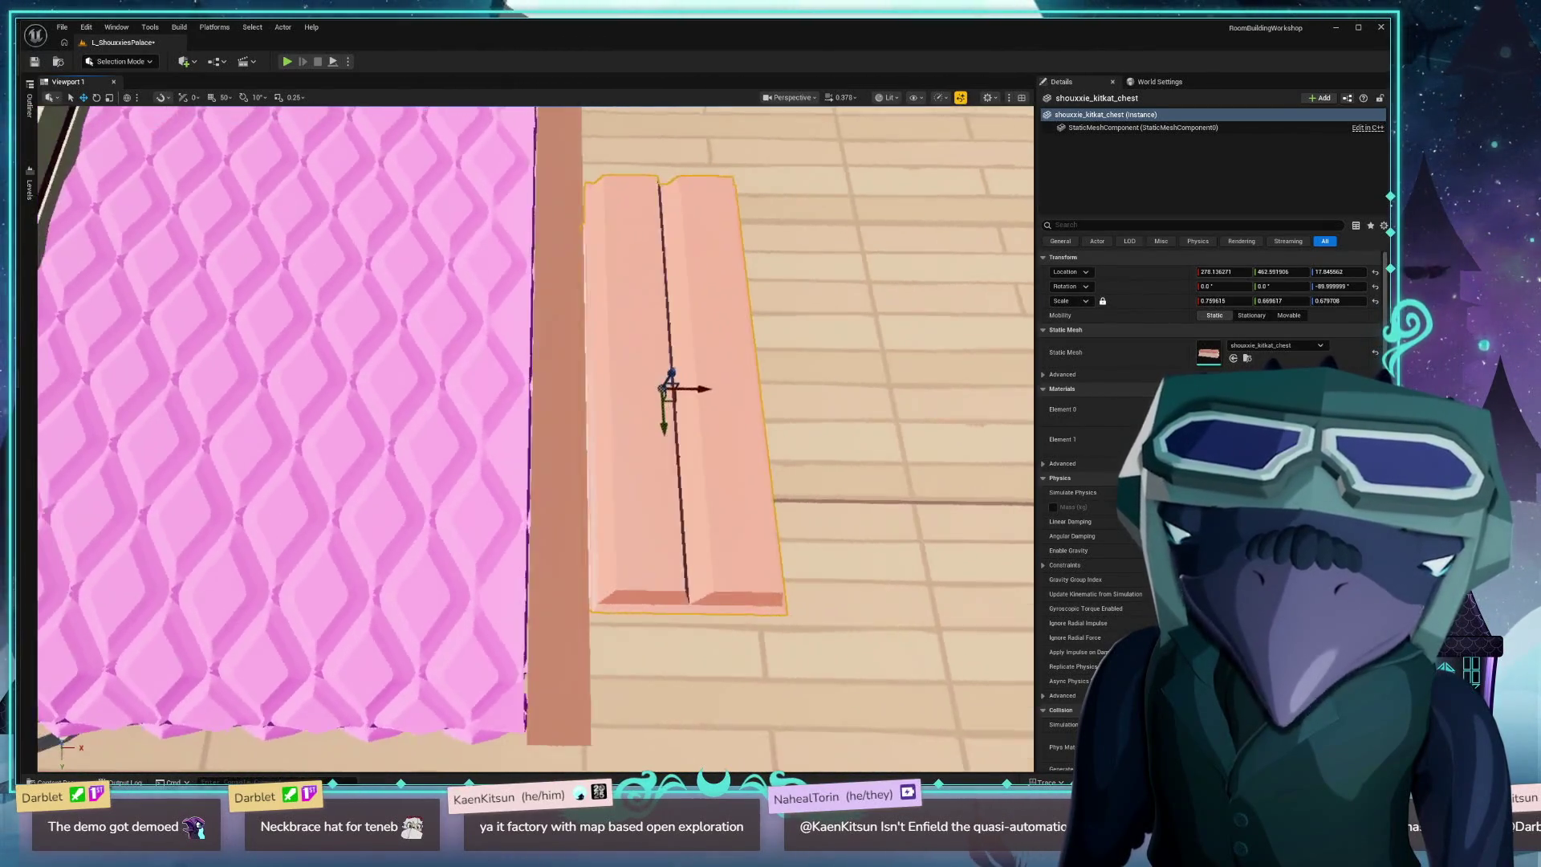
{"action": "mouse_move", "coordinate": [598, 626]}
{"action": "left_mouse_down"}
{"action": "mouse_move", "coordinate": [634, 627]}
{"action": "mouse_move", "coordinate": [598, 626]}
{"action": "left_mouse_up"}
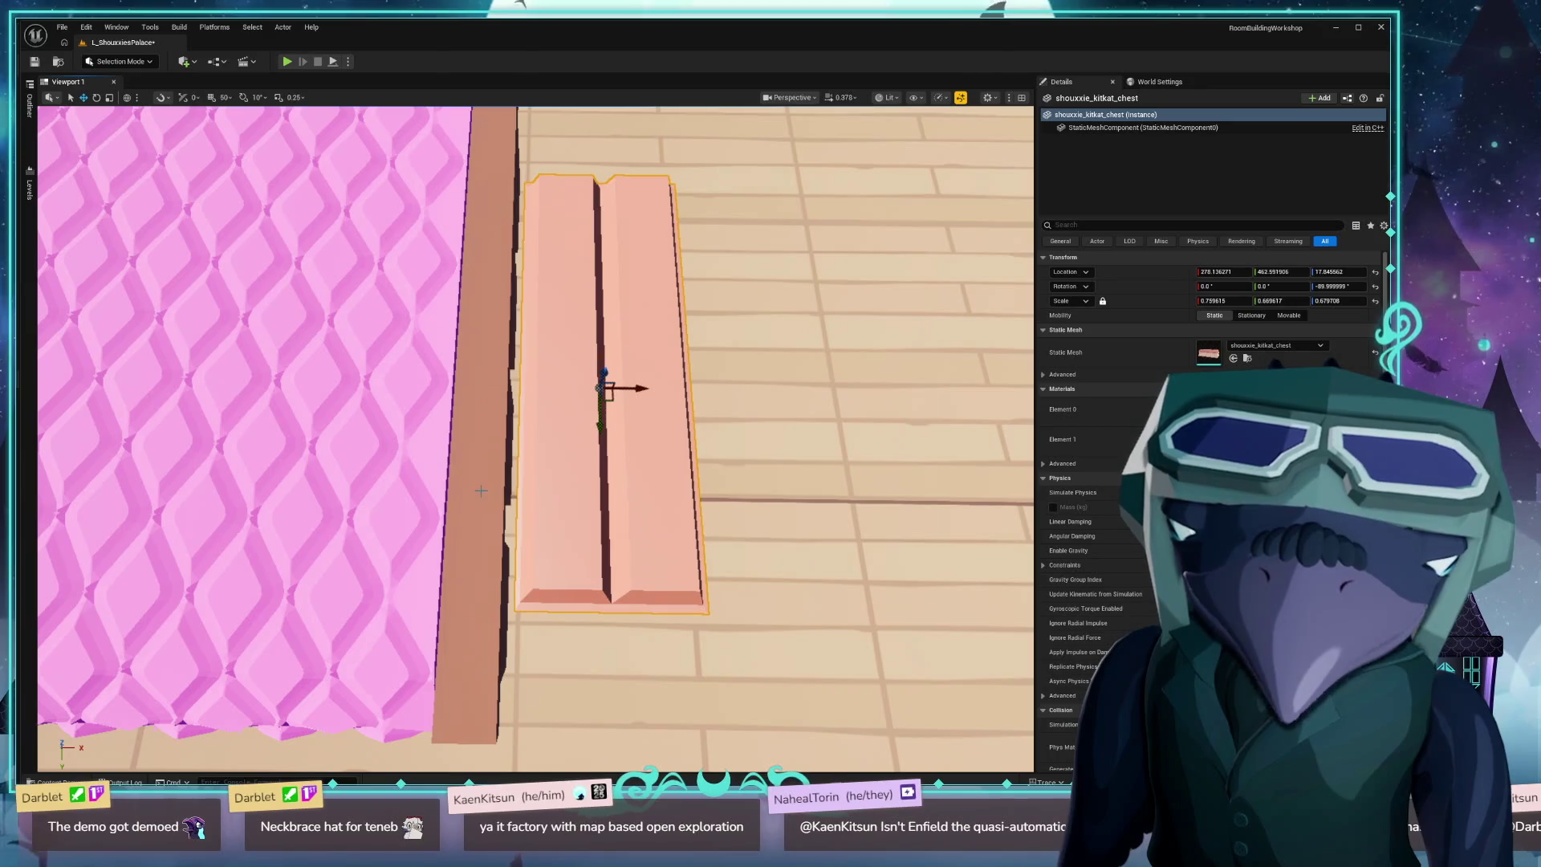
{"action": "mouse_move", "coordinate": [507, 450]}
{"action": "left_mouse_down"}
{"action": "mouse_move", "coordinate": [545, 369]}
{"action": "mouse_move", "coordinate": [523, 496]}
{"action": "left_mouse_up"}
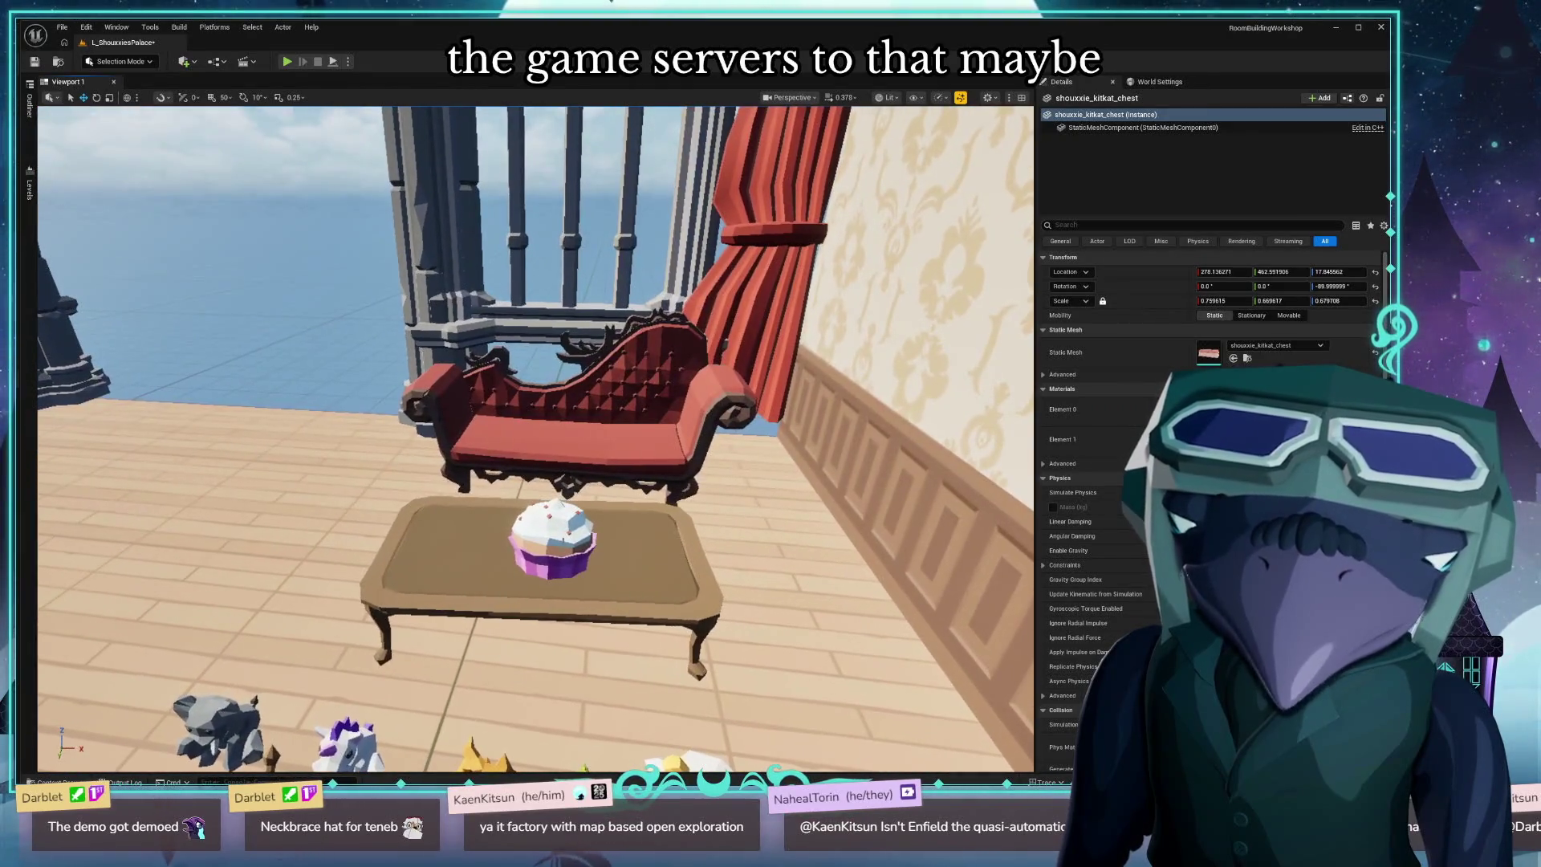
Select the cupcake on the coffee table and delete it.
{"action": "left_click", "coordinate": [551, 549]}
{"action": "key", "text": "Delete"}
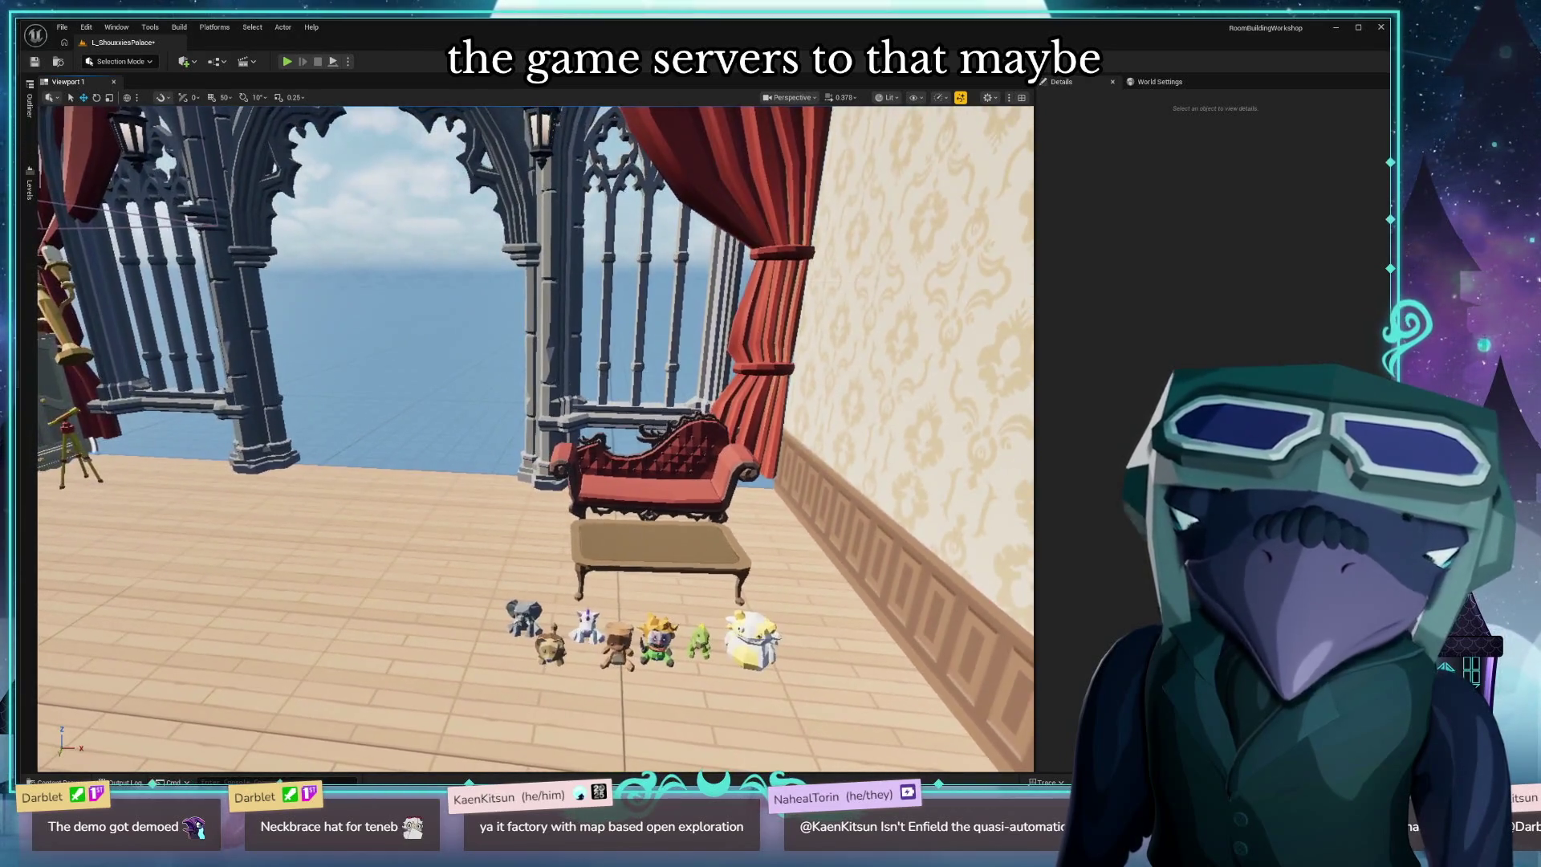
{"action": "left_click_drag", "start_coordinate": [551, 610], "coordinate": [578, 562]}
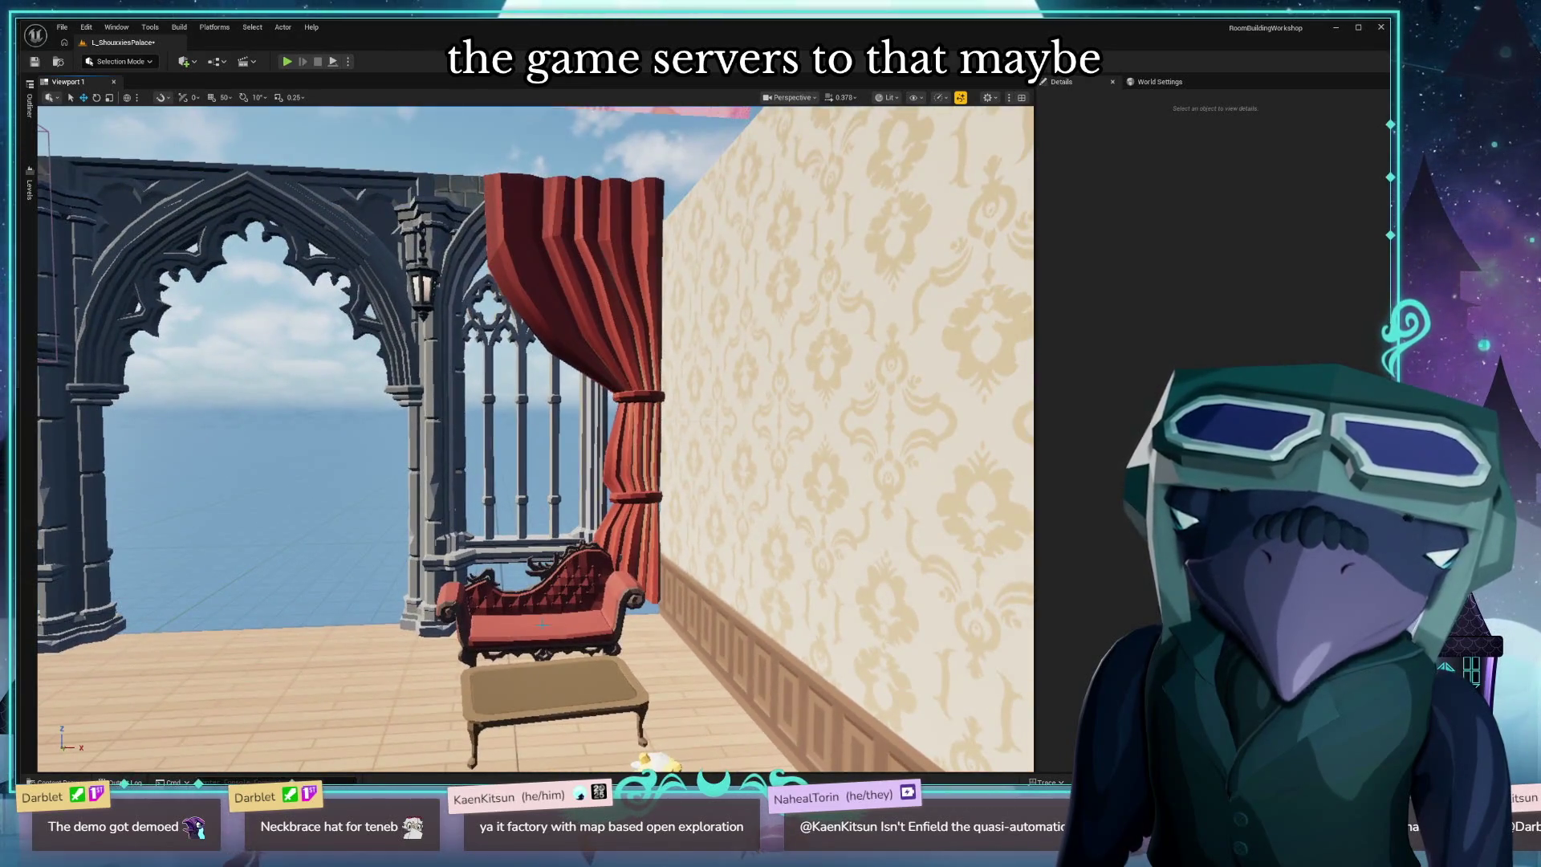
Fly around the room comparing it with the pink reference image, ending at the wallpapered wall.
{"action": "left_click", "coordinate": [497, 612]}
{"action": "left_click_drag", "start_coordinate": [498, 612], "coordinate": [529, 482]}
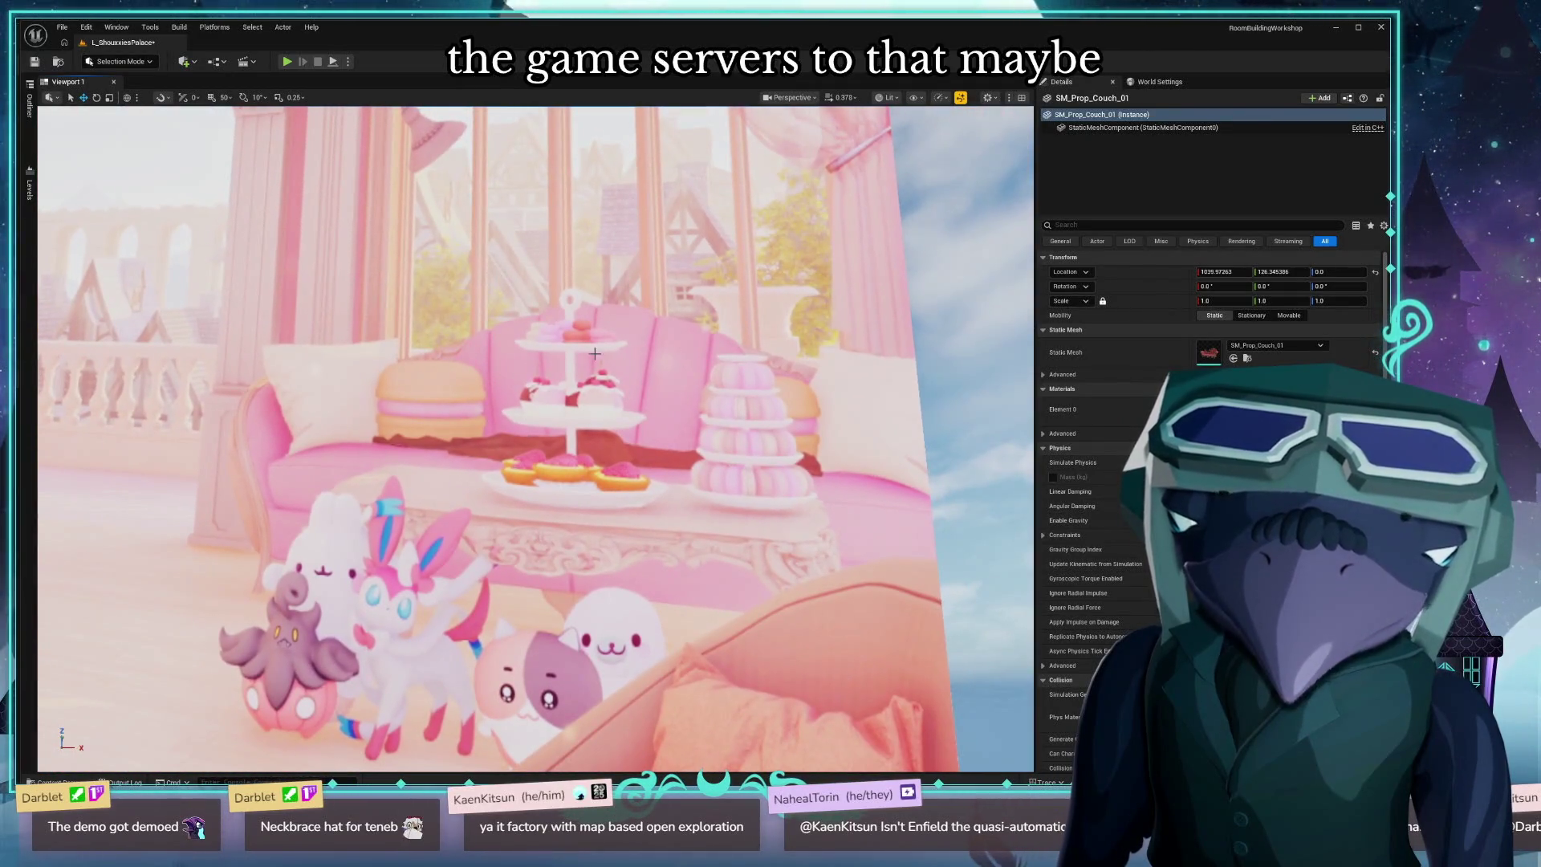
{"action": "mouse_move", "coordinate": [595, 353]}
{"action": "left_mouse_down"}
{"action": "mouse_move", "coordinate": [595, 321]}
{"action": "mouse_move", "coordinate": [661, 333]}
{"action": "mouse_move", "coordinate": [661, 354]}
{"action": "mouse_move", "coordinate": [661, 321]}
{"action": "left_mouse_up"}
{"action": "left_click_drag", "start_coordinate": [545, 333], "coordinate": [545, 317]}
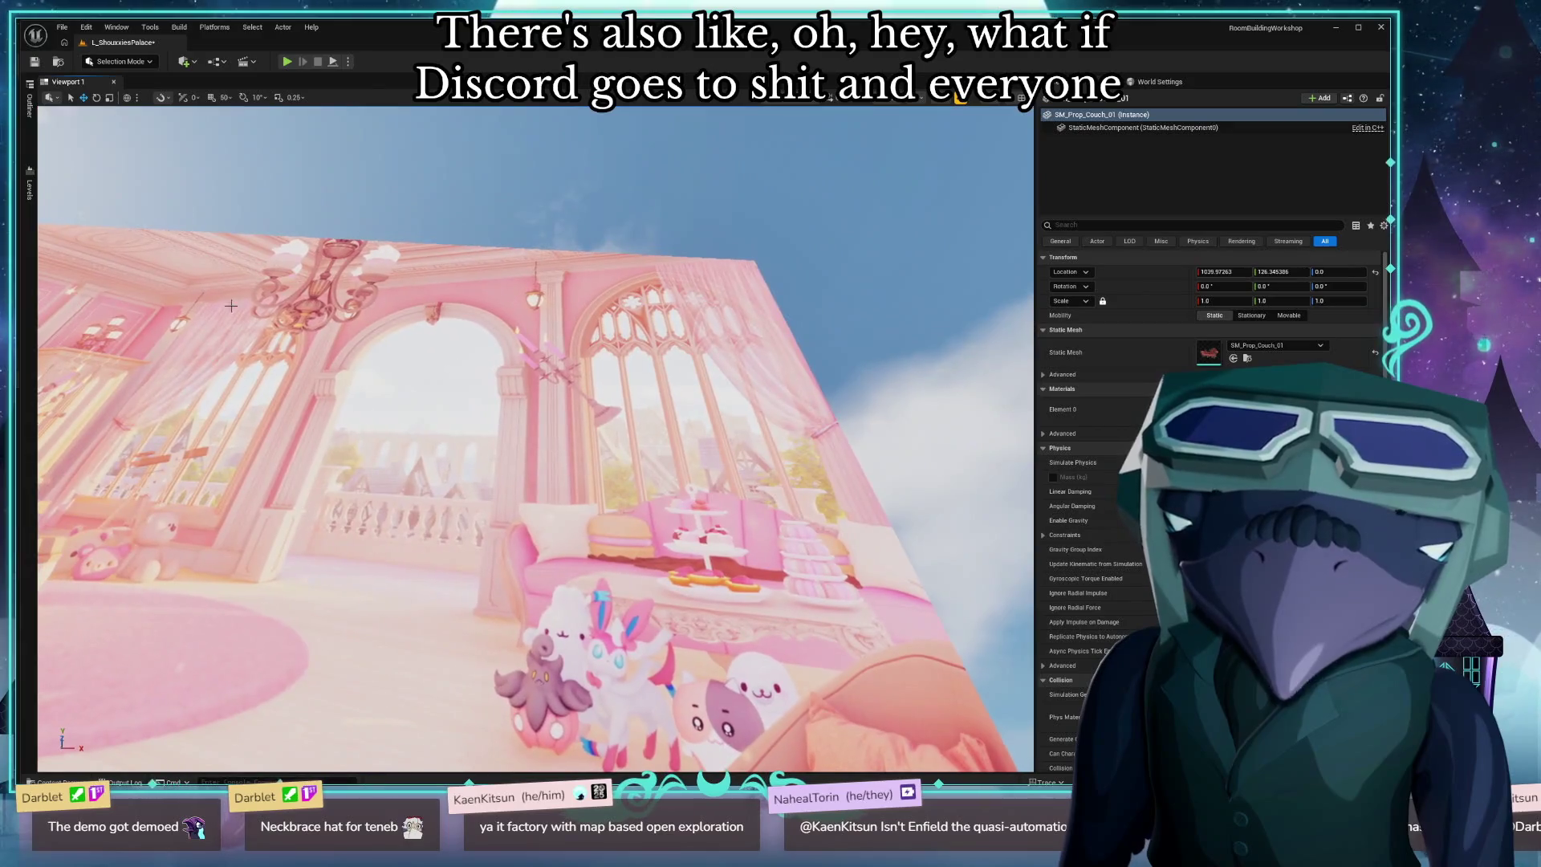
{"action": "left_click_drag", "start_coordinate": [363, 465], "coordinate": [363, 413]}
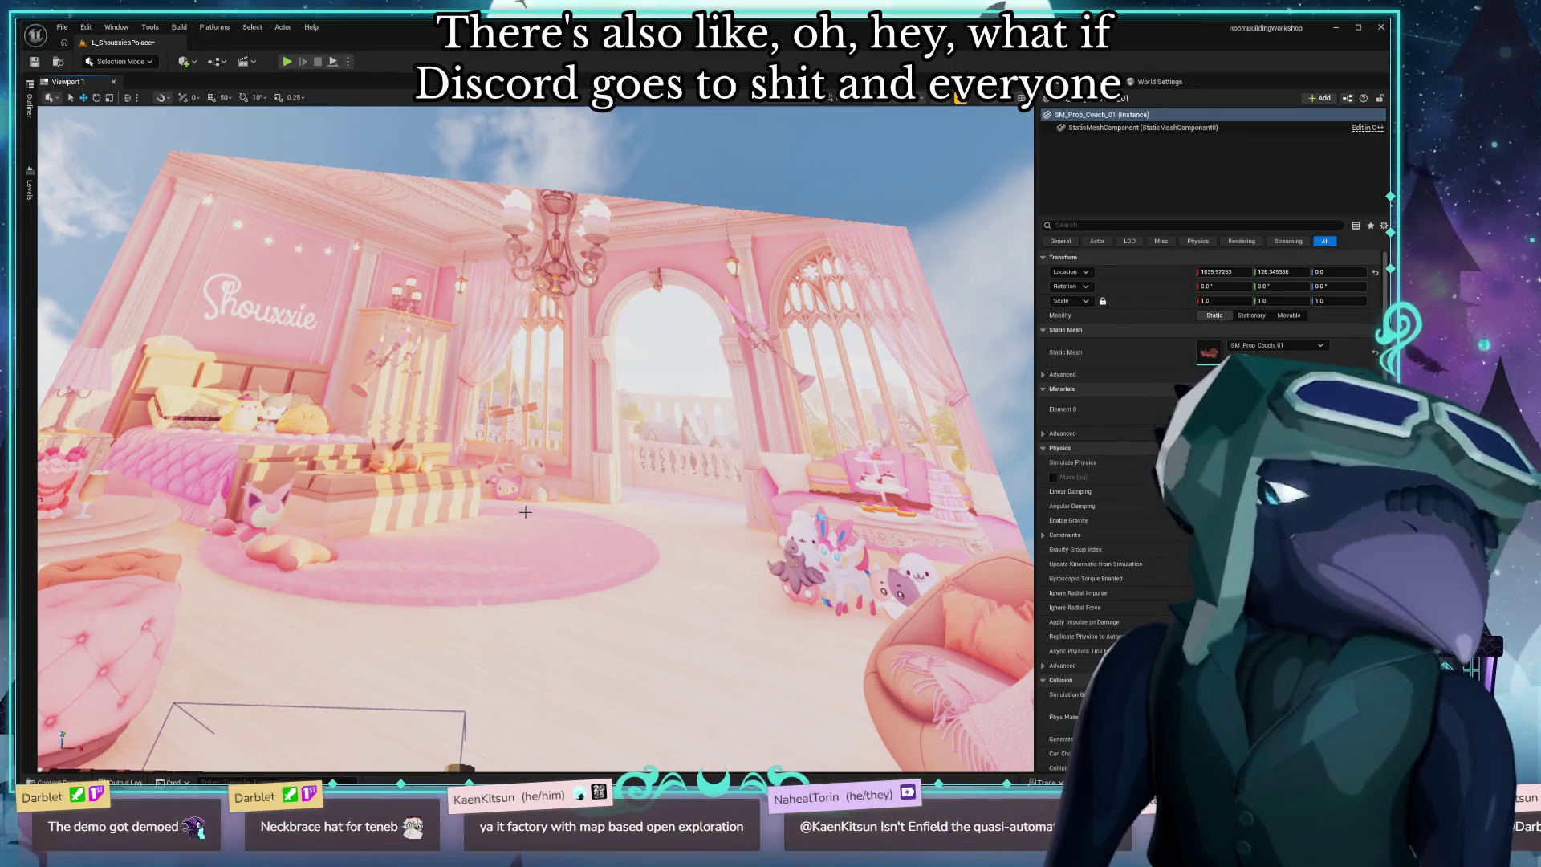
{"action": "mouse_move", "coordinate": [525, 512]}
{"action": "left_mouse_down"}
{"action": "mouse_move", "coordinate": [521, 481]}
{"action": "mouse_move", "coordinate": [271, 542]}
{"action": "left_mouse_up"}
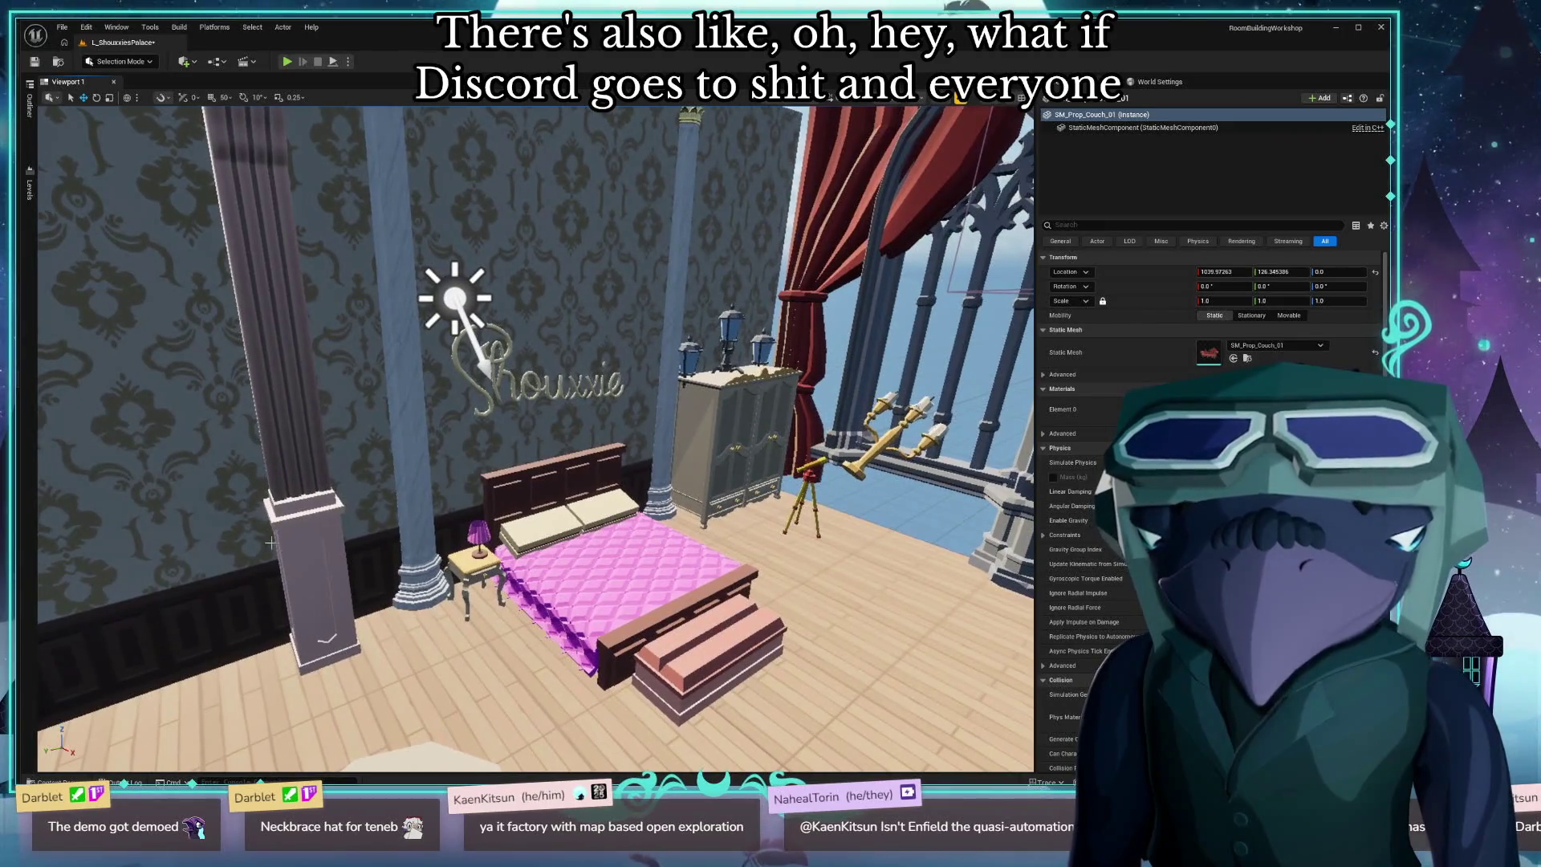
{"action": "left_click", "coordinate": [191, 495]}
{"action": "left_click_drag", "start_coordinate": [170, 579], "coordinate": [97, 607]}
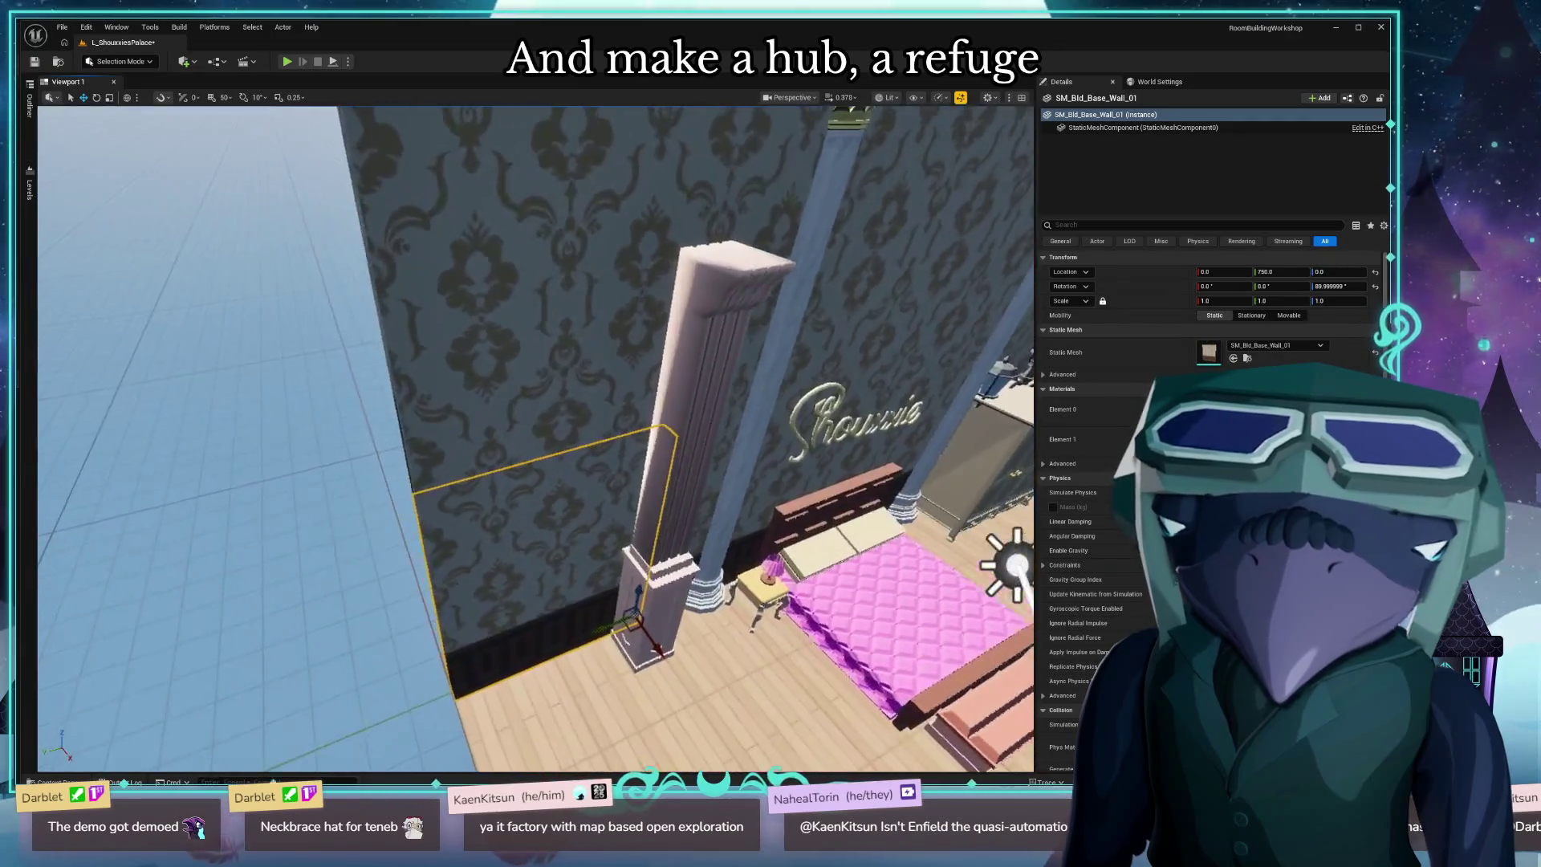
Collapse the PolygonFantasyKingdom, DarbletProductions and Engine folders in the Content Browser tree.
{"action": "scroll", "coordinate": [318, 674], "scroll_direction": "down", "scroll_amount": 1}
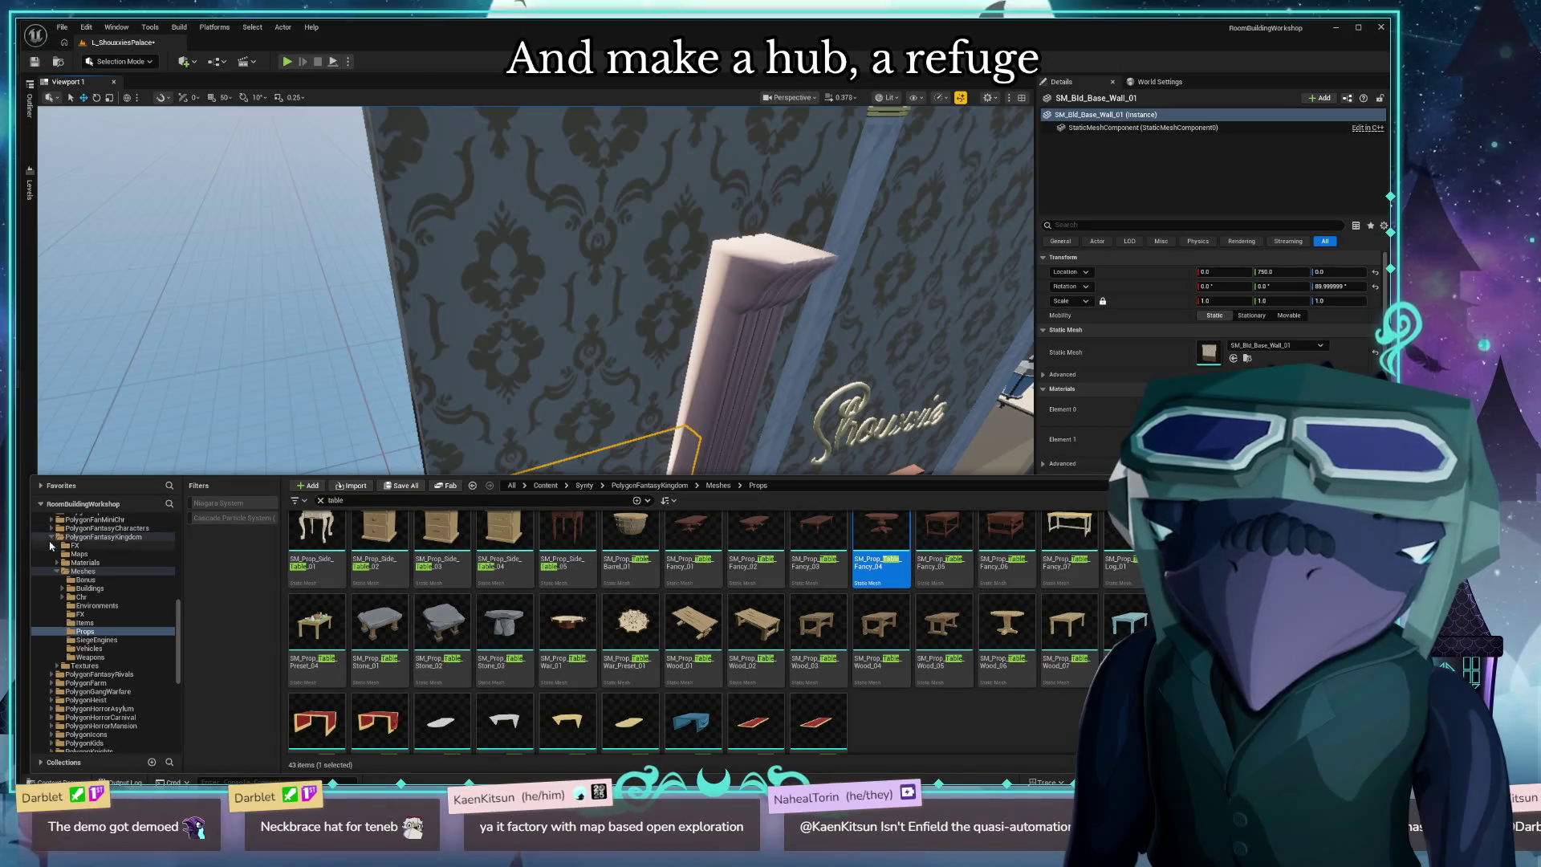
{"action": "double_click", "coordinate": [100, 536]}
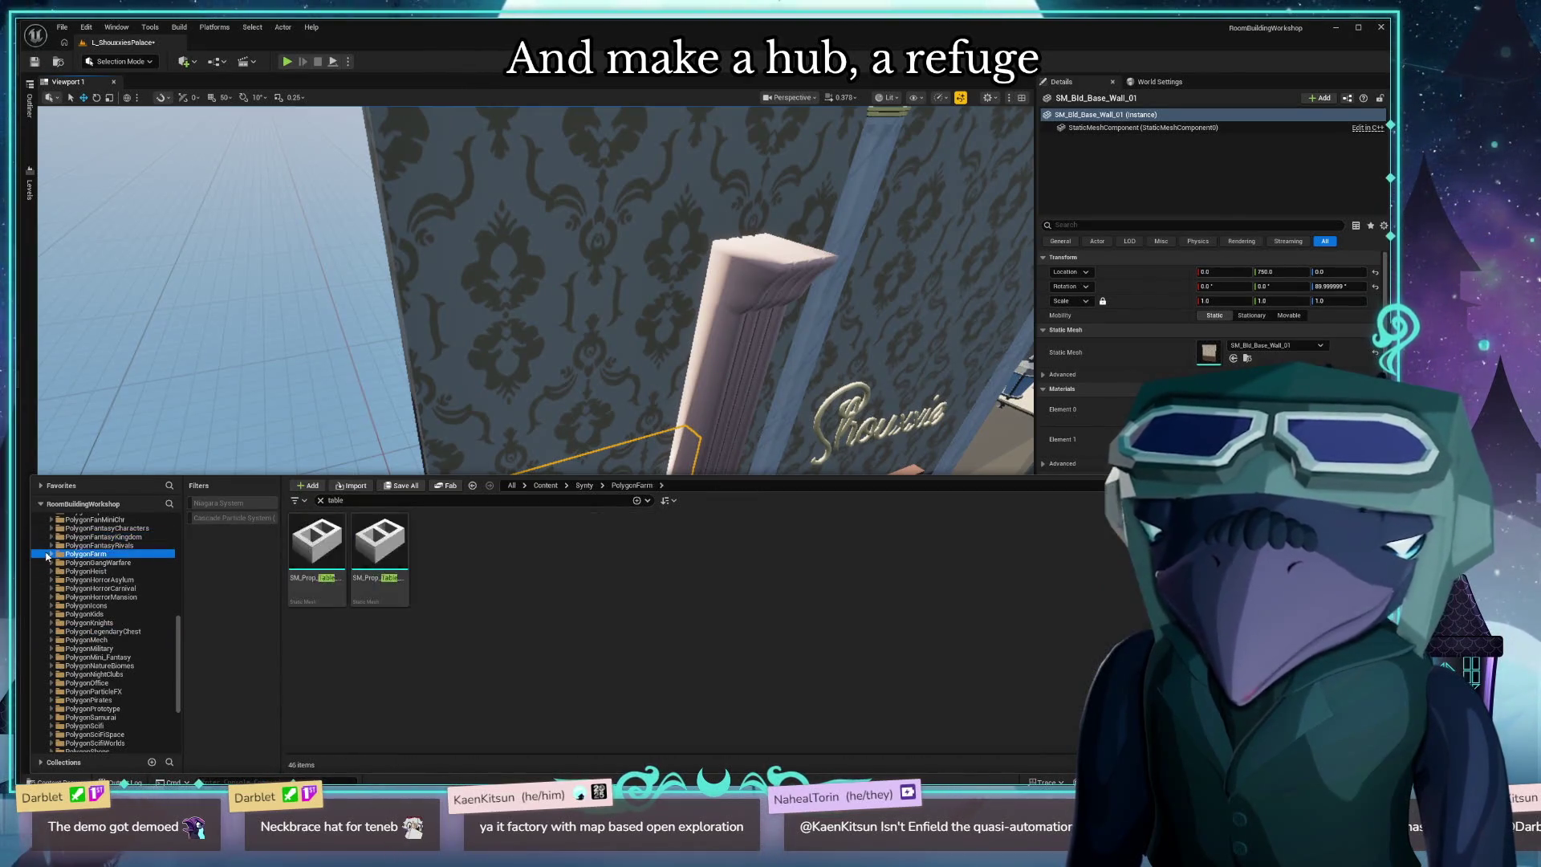
{"action": "scroll", "coordinate": [104, 610], "scroll_direction": "up", "scroll_amount": 10}
{"action": "left_click", "coordinate": [68, 537]}
{"action": "double_click", "coordinate": [68, 537]}
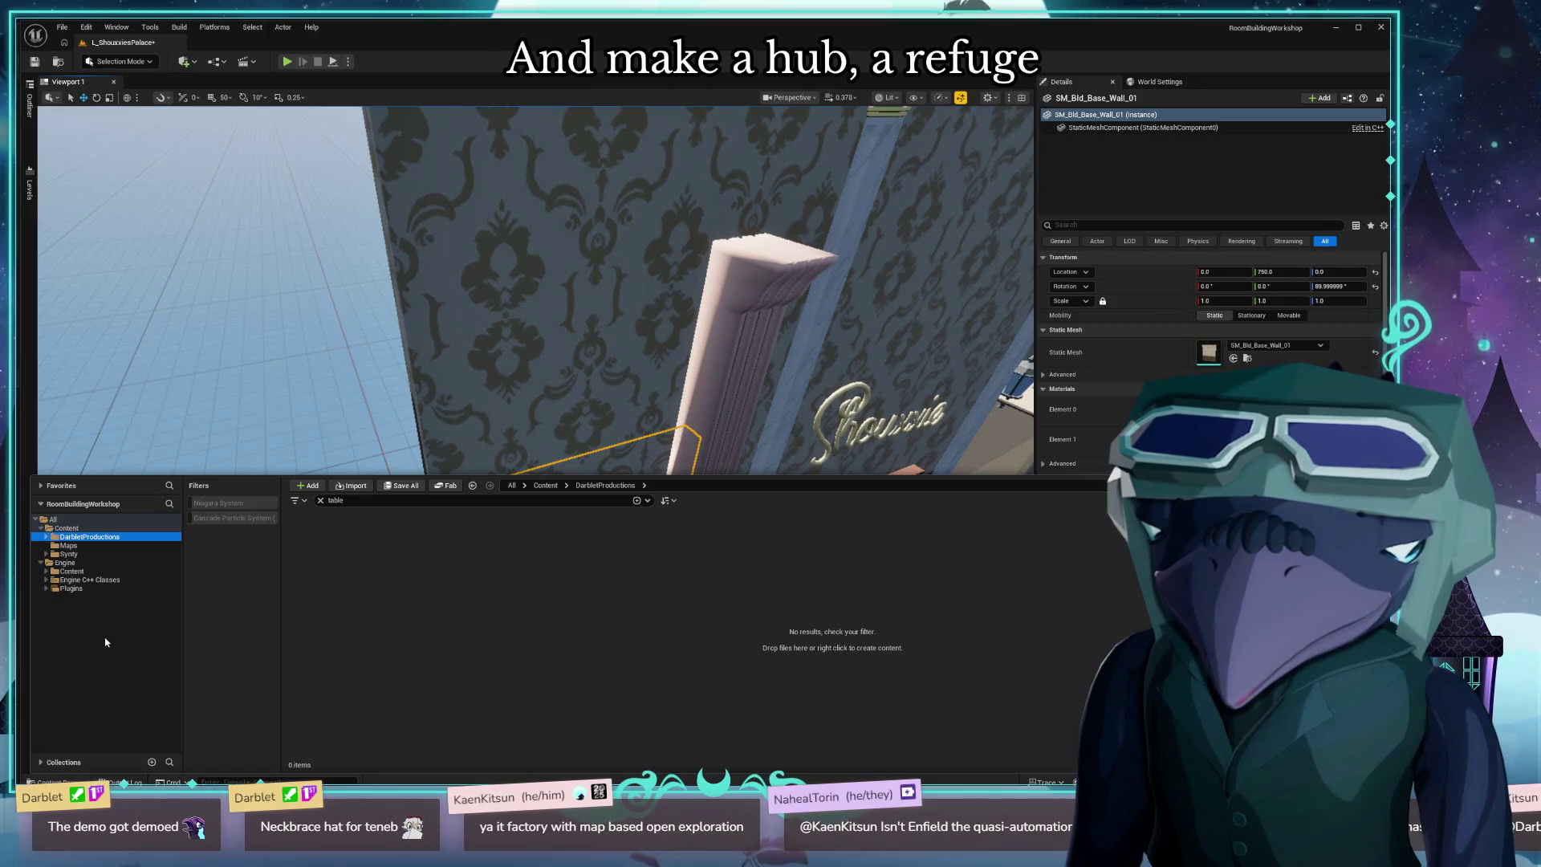
{"action": "left_click", "coordinate": [62, 563]}
{"action": "double_click", "coordinate": [63, 563]}
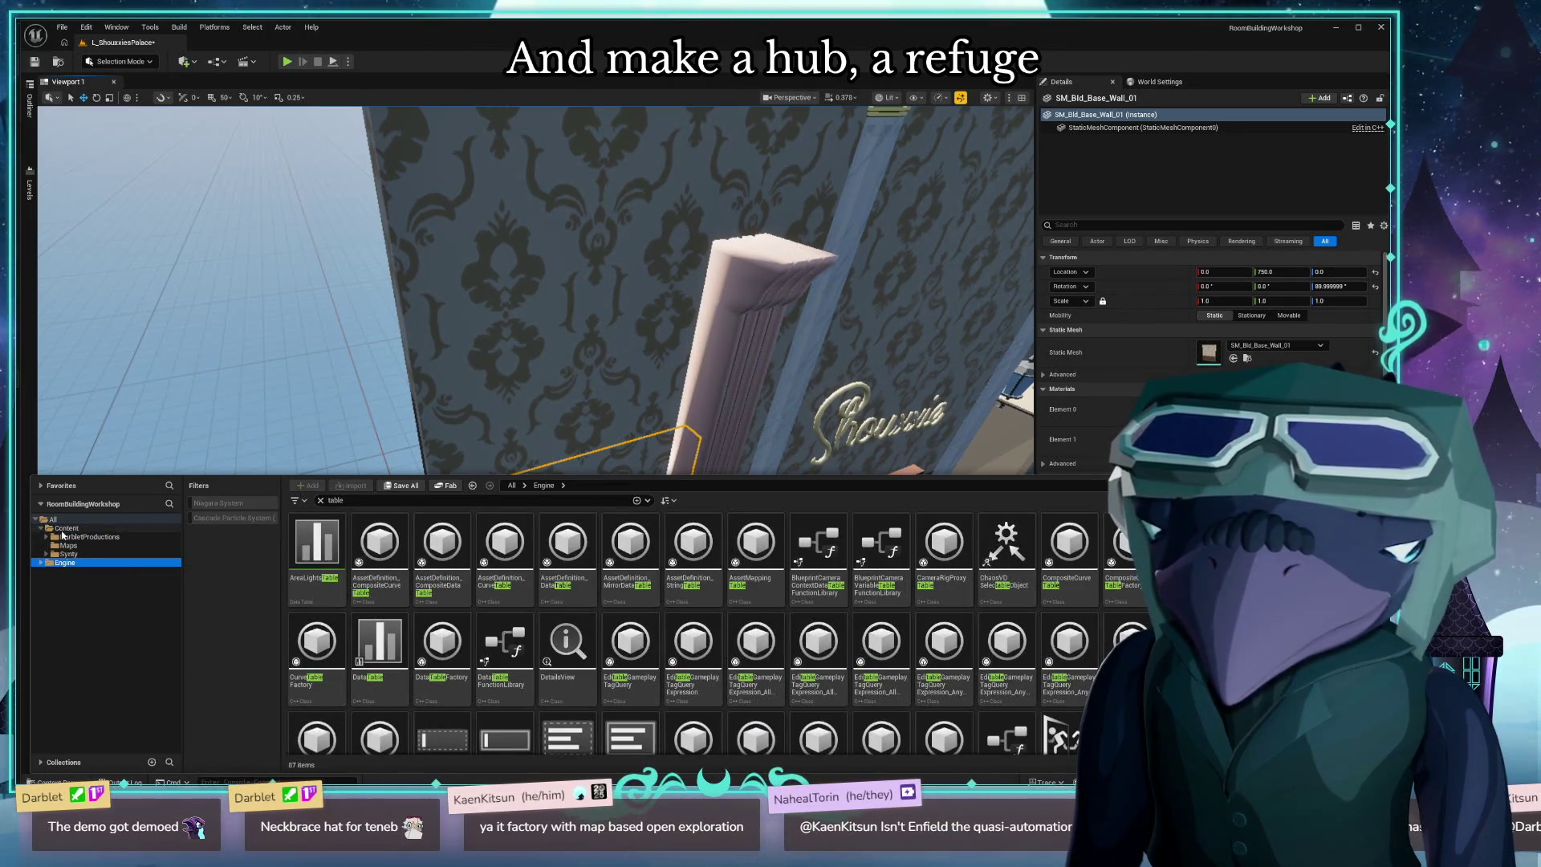
Select All at the top of the folder tree and clear the 'table' search.
{"action": "left_click", "coordinate": [66, 528]}
{"action": "left_click", "coordinate": [53, 519]}
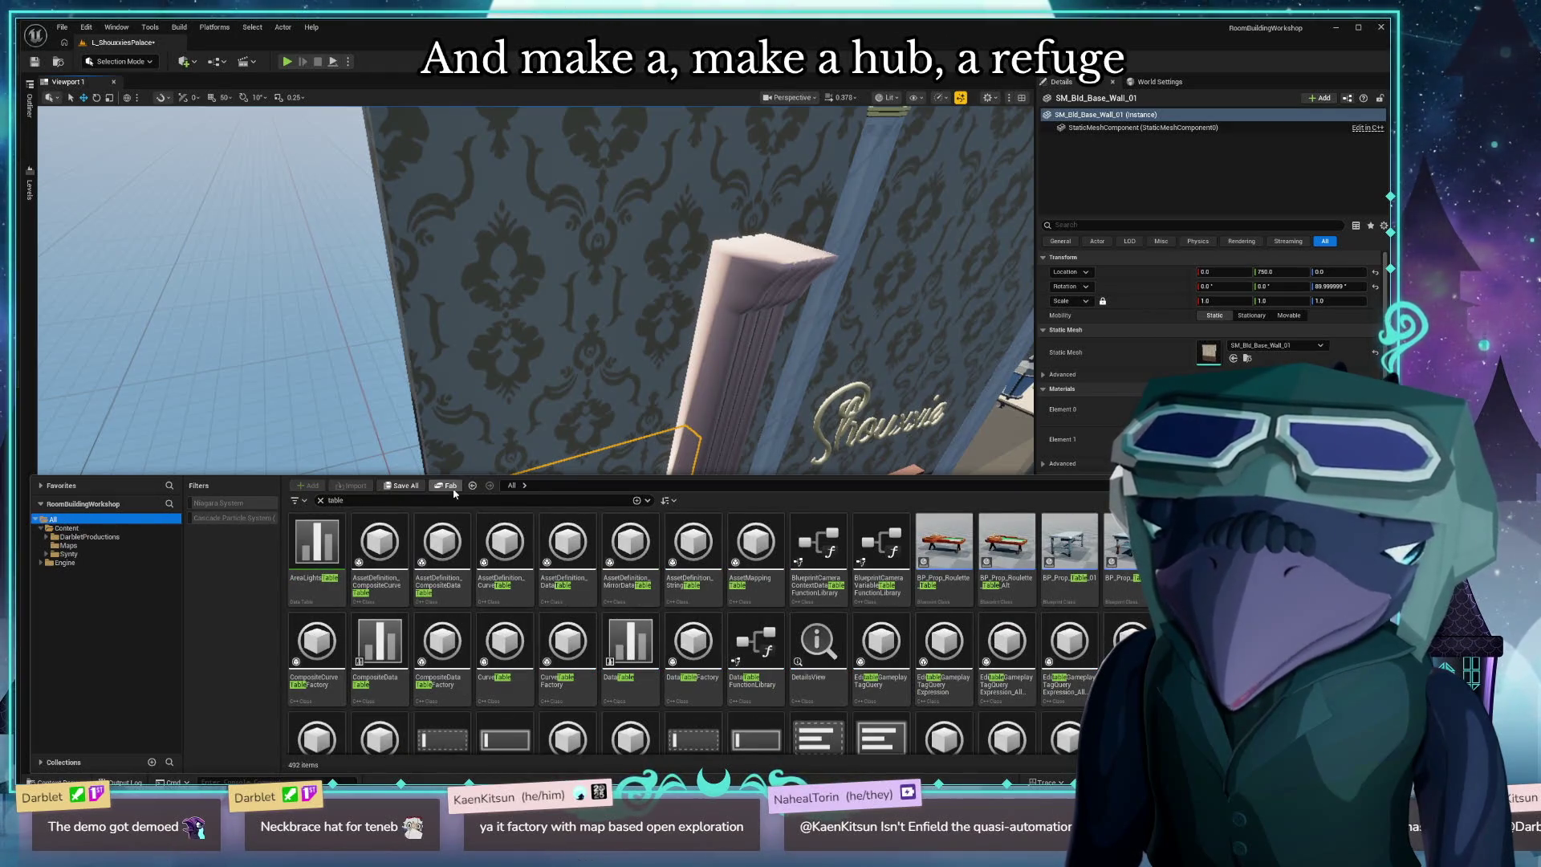
{"action": "left_click", "coordinate": [320, 500]}
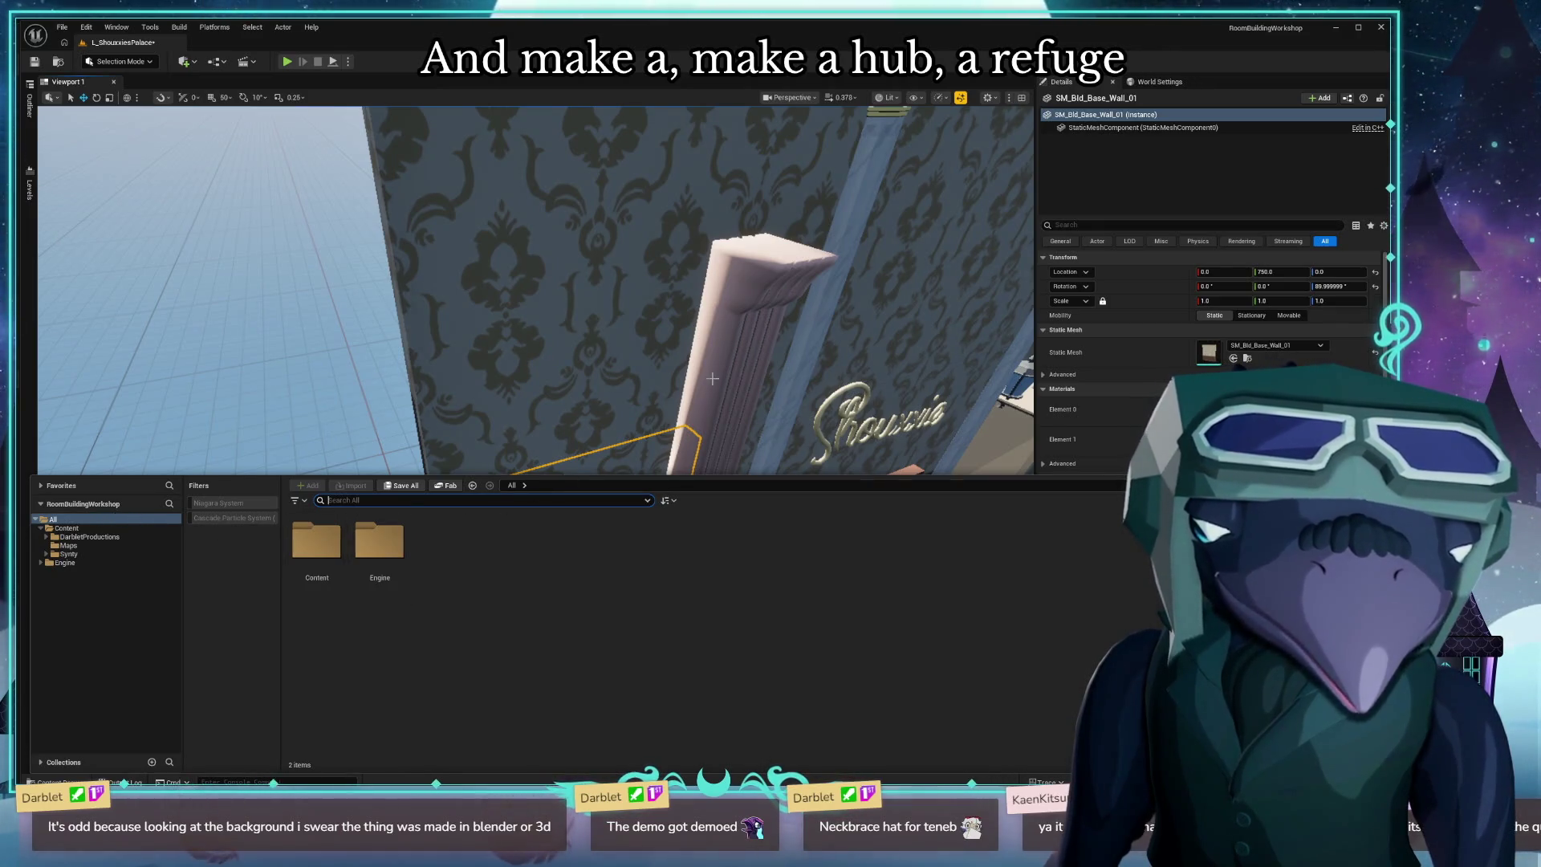
{"action": "mouse_move", "coordinate": [677, 372]}
{"action": "left_mouse_down"}
{"action": "mouse_move", "coordinate": [702, 413]}
{"action": "mouse_move", "coordinate": [703, 366]}
{"action": "left_mouse_up"}
Fly the camera around the pink reference picture, close in on its pouf, then back out.
{"action": "mouse_move", "coordinate": [661, 371]}
{"action": "left_mouse_down"}
{"action": "mouse_move", "coordinate": [652, 321]}
{"action": "mouse_move", "coordinate": [661, 370]}
{"action": "left_mouse_up"}
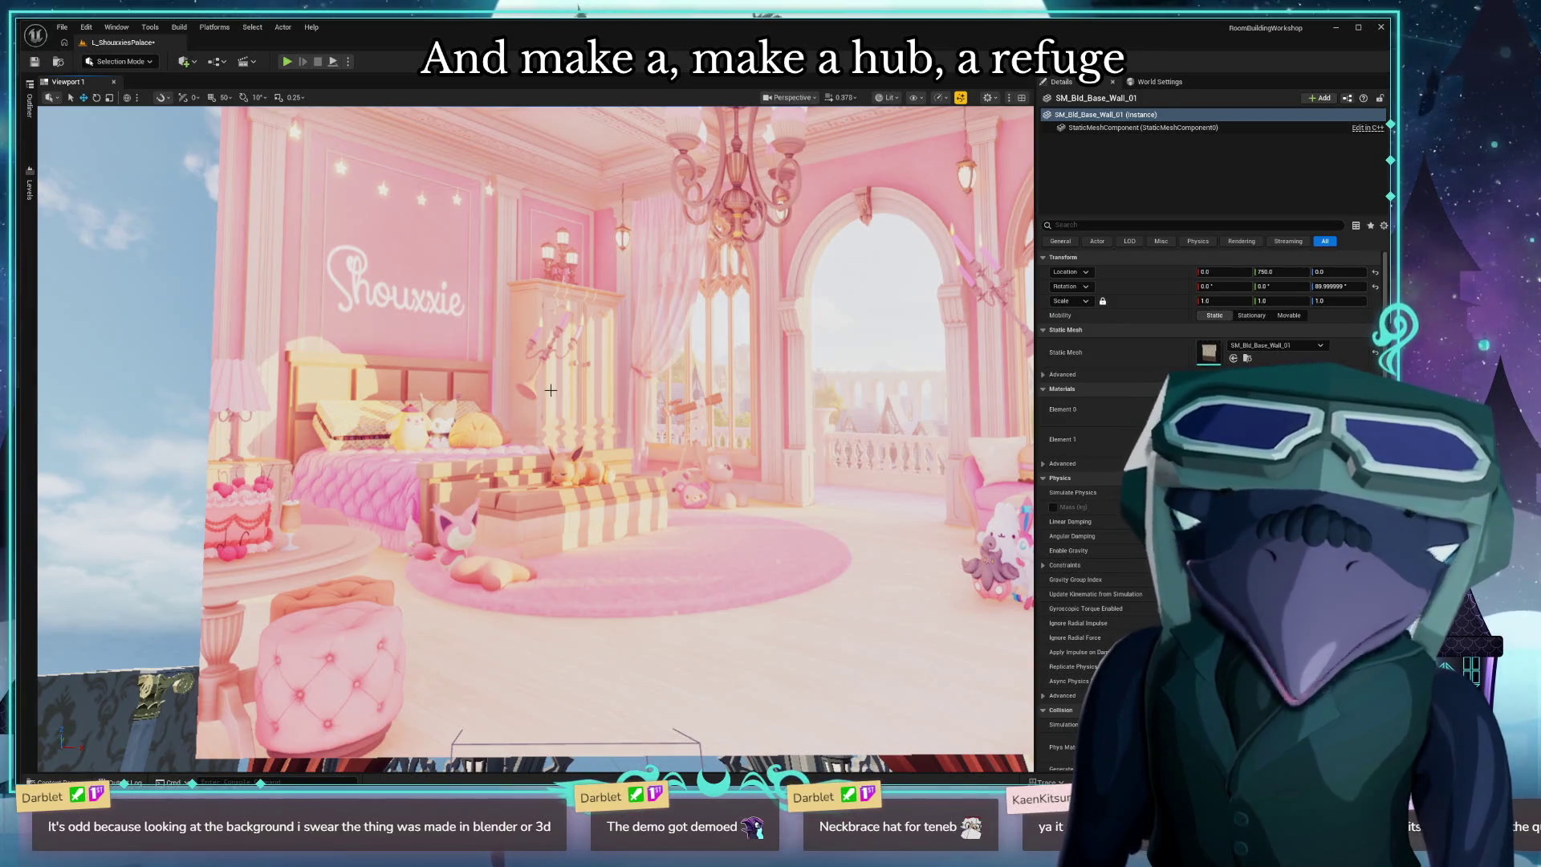
{"action": "mouse_move", "coordinate": [591, 371]}
{"action": "left_mouse_down"}
{"action": "mouse_move", "coordinate": [561, 401]}
{"action": "mouse_move", "coordinate": [598, 371]}
{"action": "mouse_move", "coordinate": [635, 396]}
{"action": "left_mouse_up"}
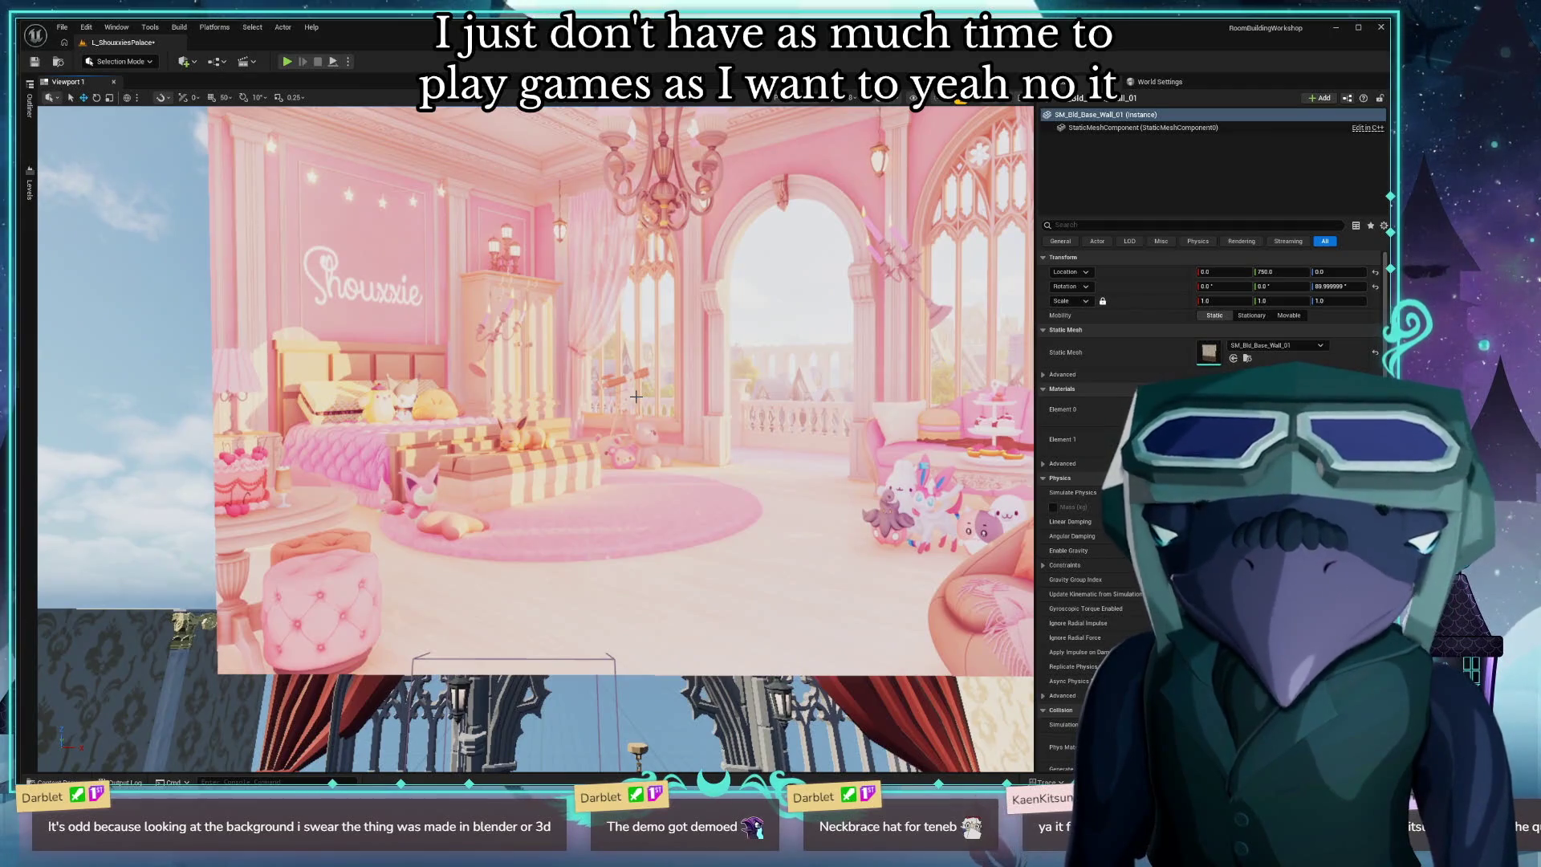
{"action": "mouse_move", "coordinate": [636, 396]}
{"action": "left_mouse_down"}
{"action": "mouse_move", "coordinate": [618, 426]}
{"action": "mouse_move", "coordinate": [610, 414]}
{"action": "left_mouse_up"}
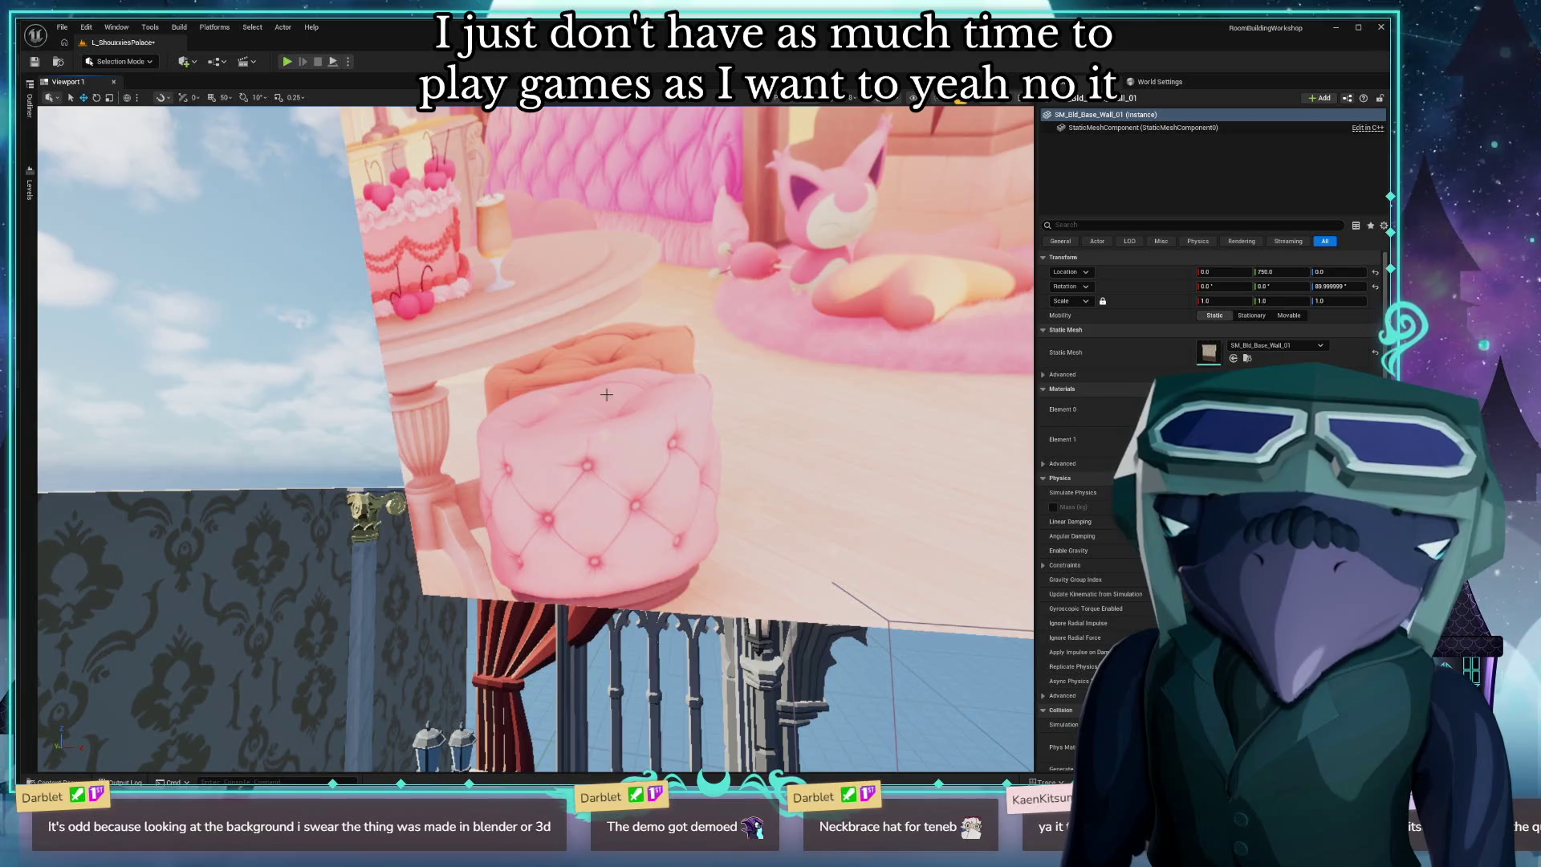
{"action": "scroll", "coordinate": [600, 388], "scroll_direction": "down", "scroll_amount": 10}
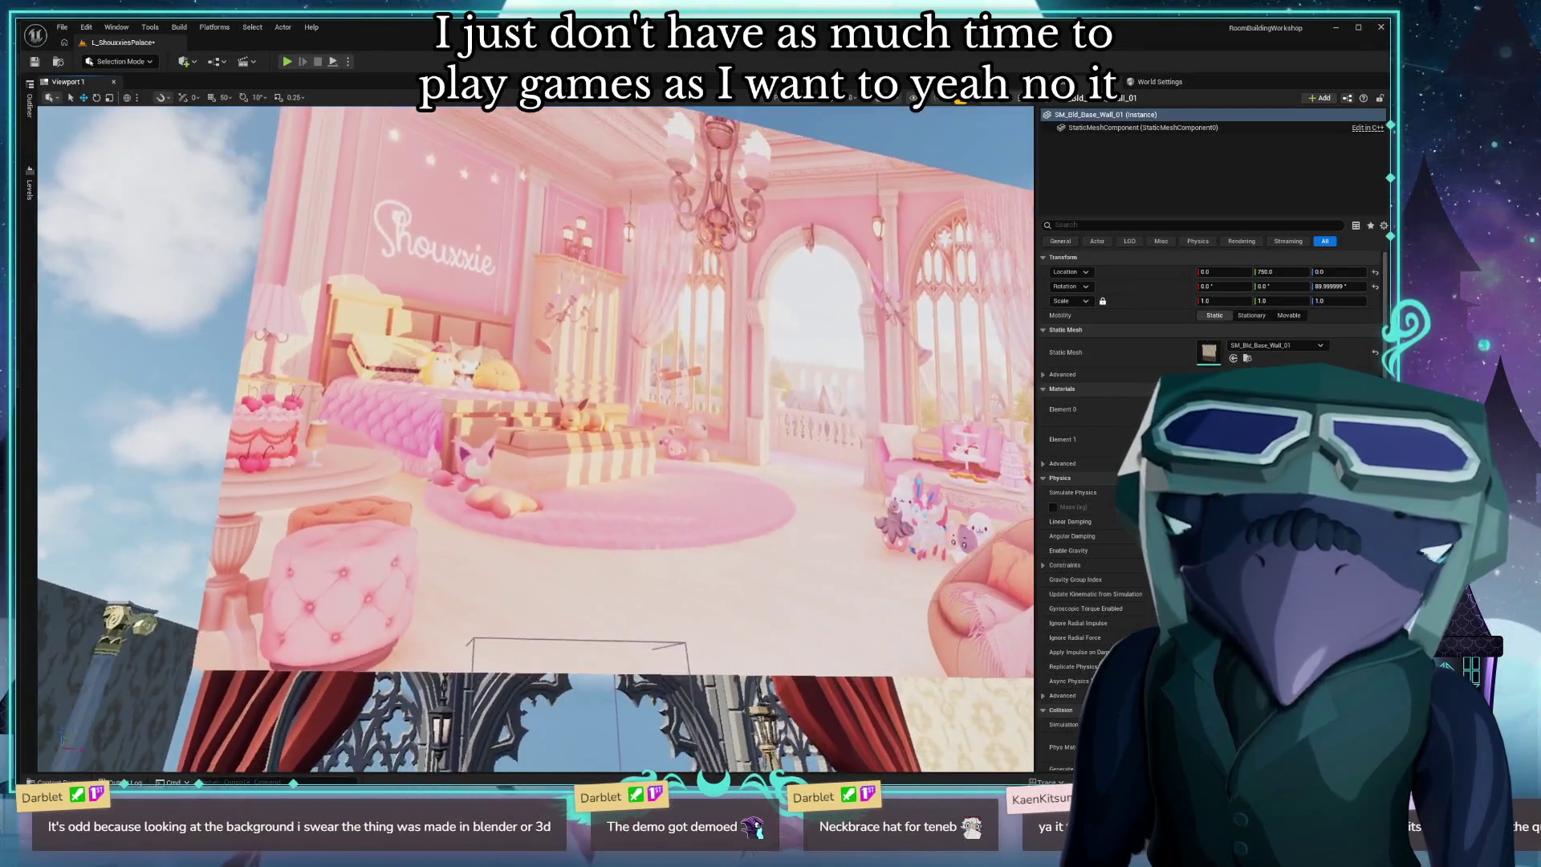
{"action": "scroll", "coordinate": [536, 438], "scroll_direction": "up", "scroll_amount": 10}
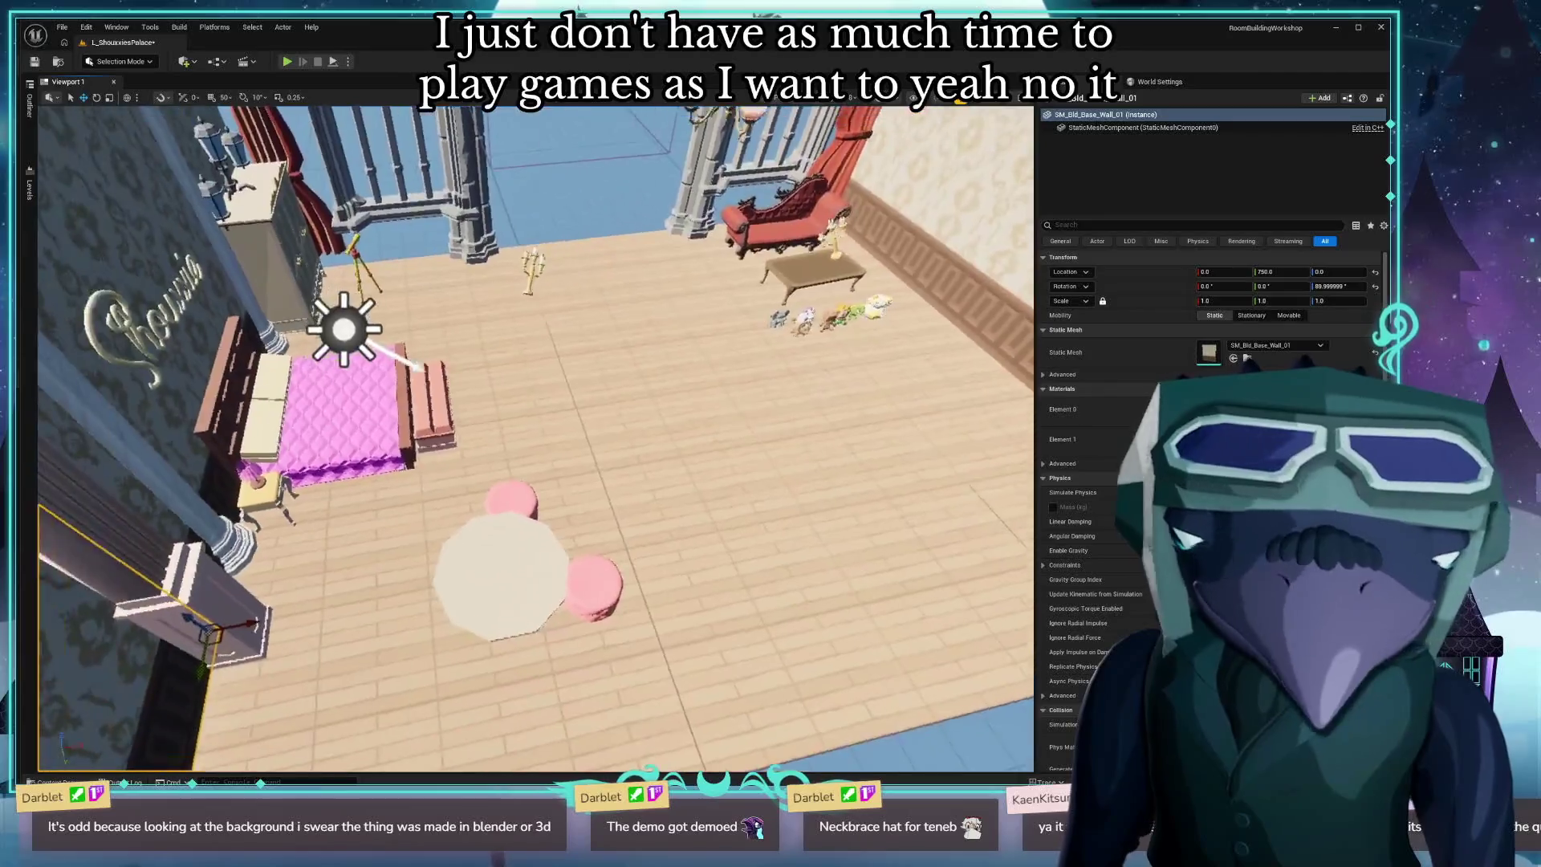
{"action": "scroll", "coordinate": [536, 438], "scroll_direction": "down", "scroll_amount": 5}
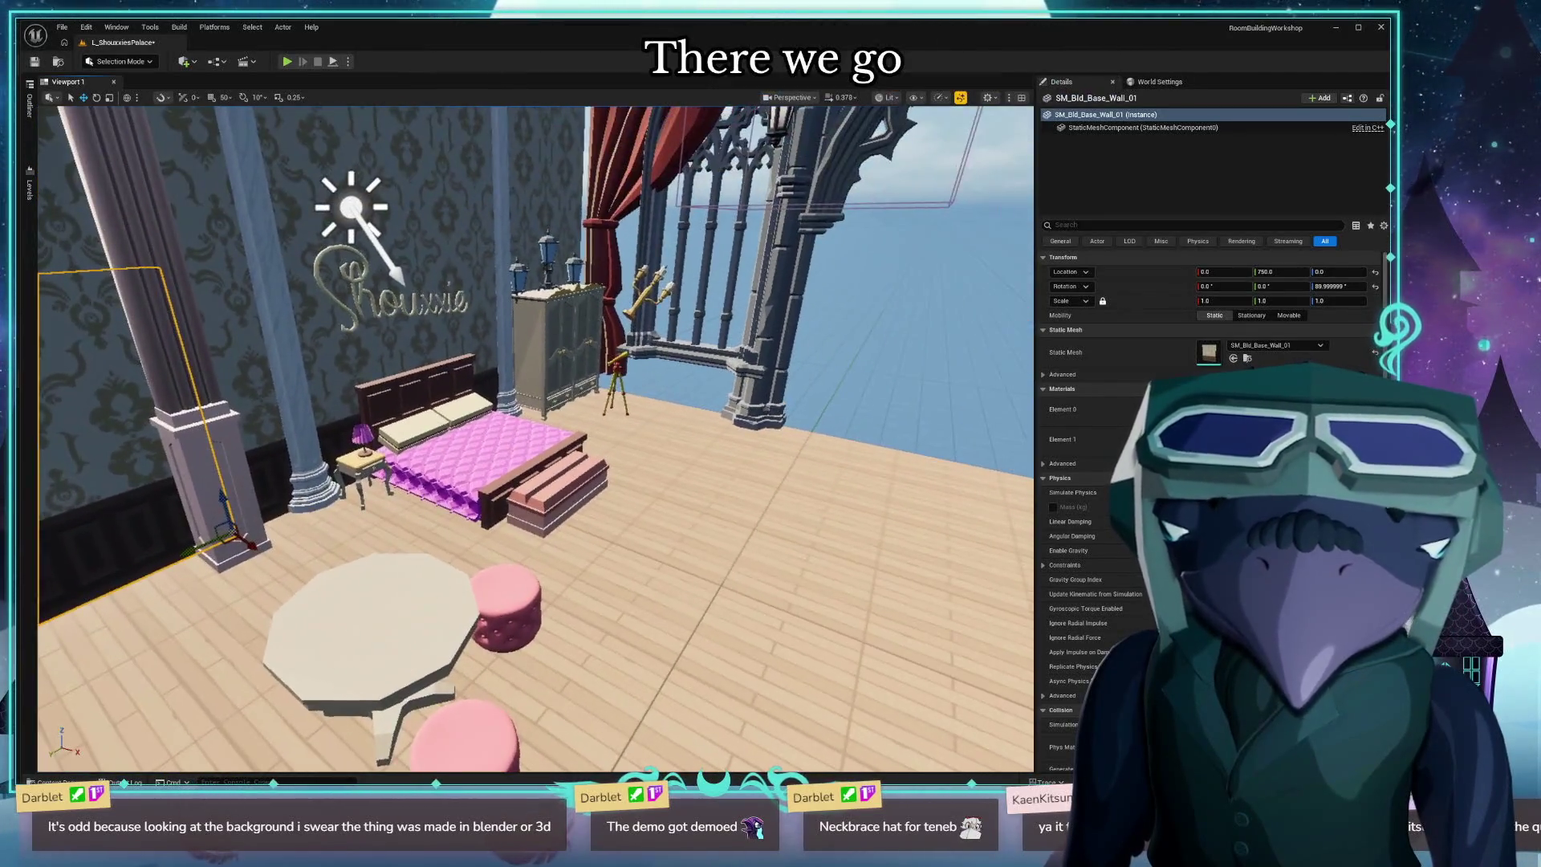
Create a 'Shouxxie' folder under Content with a 'Materials' subfolder inside it.
{"action": "key", "text": "ctrl+space"}
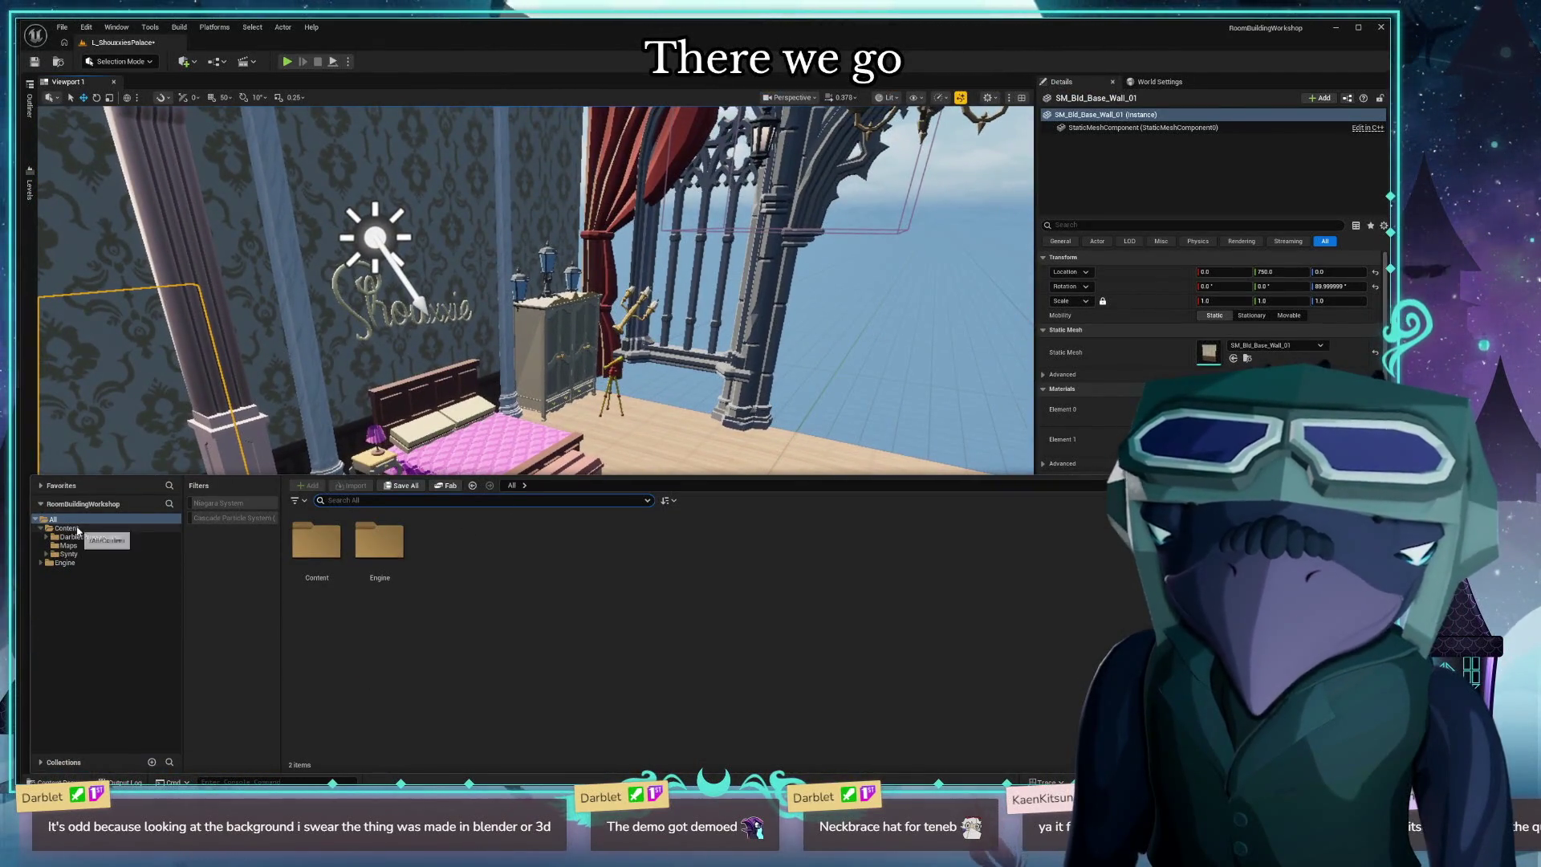
{"action": "right_click", "coordinate": [77, 531]}
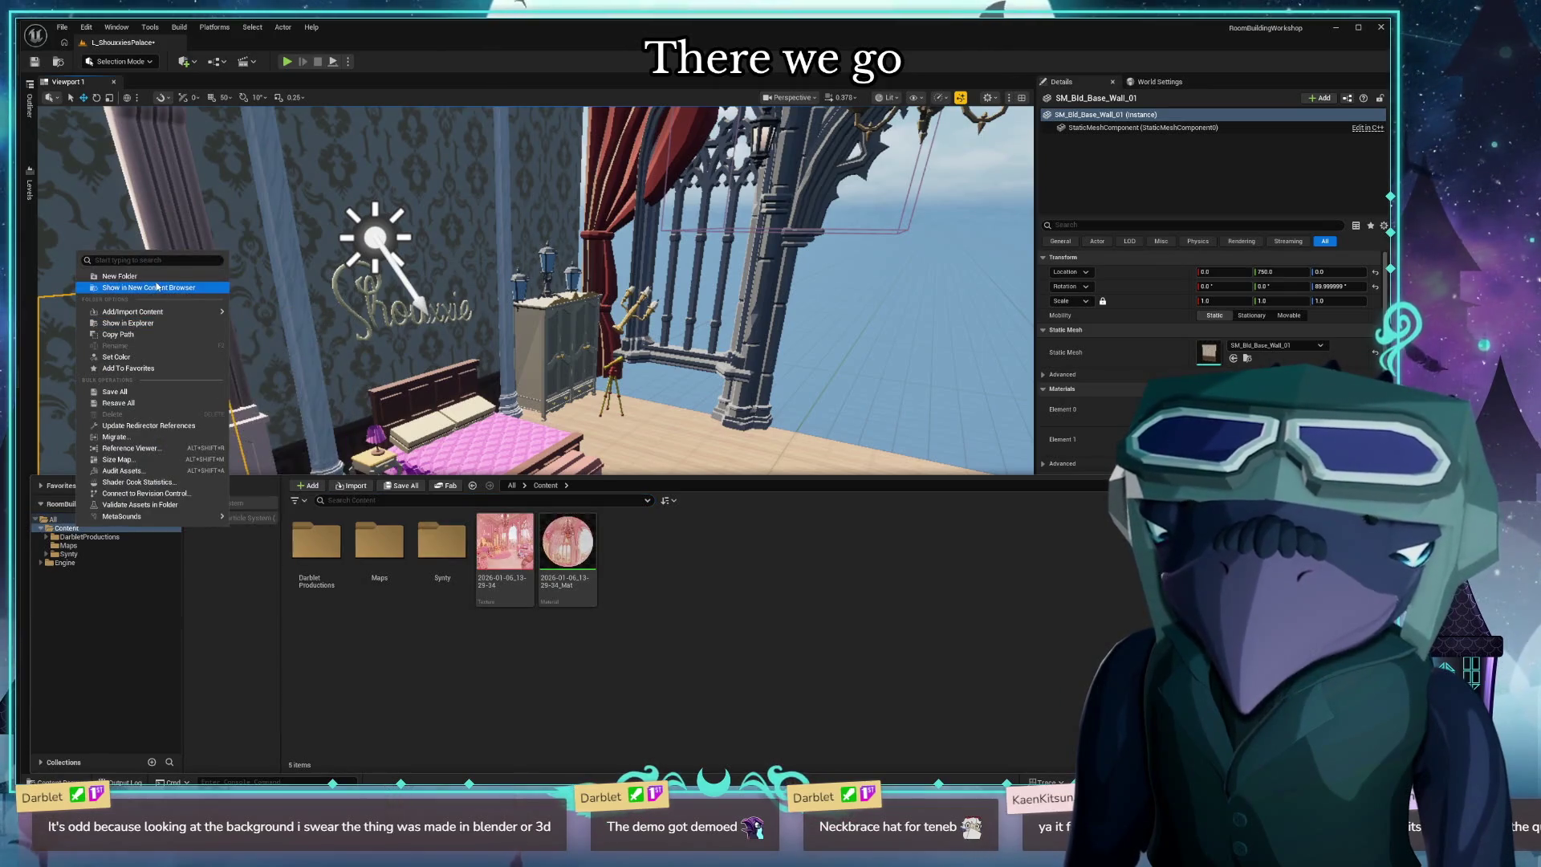
{"action": "left_click", "coordinate": [119, 276]}
{"action": "type", "text": "Shouxxie"}
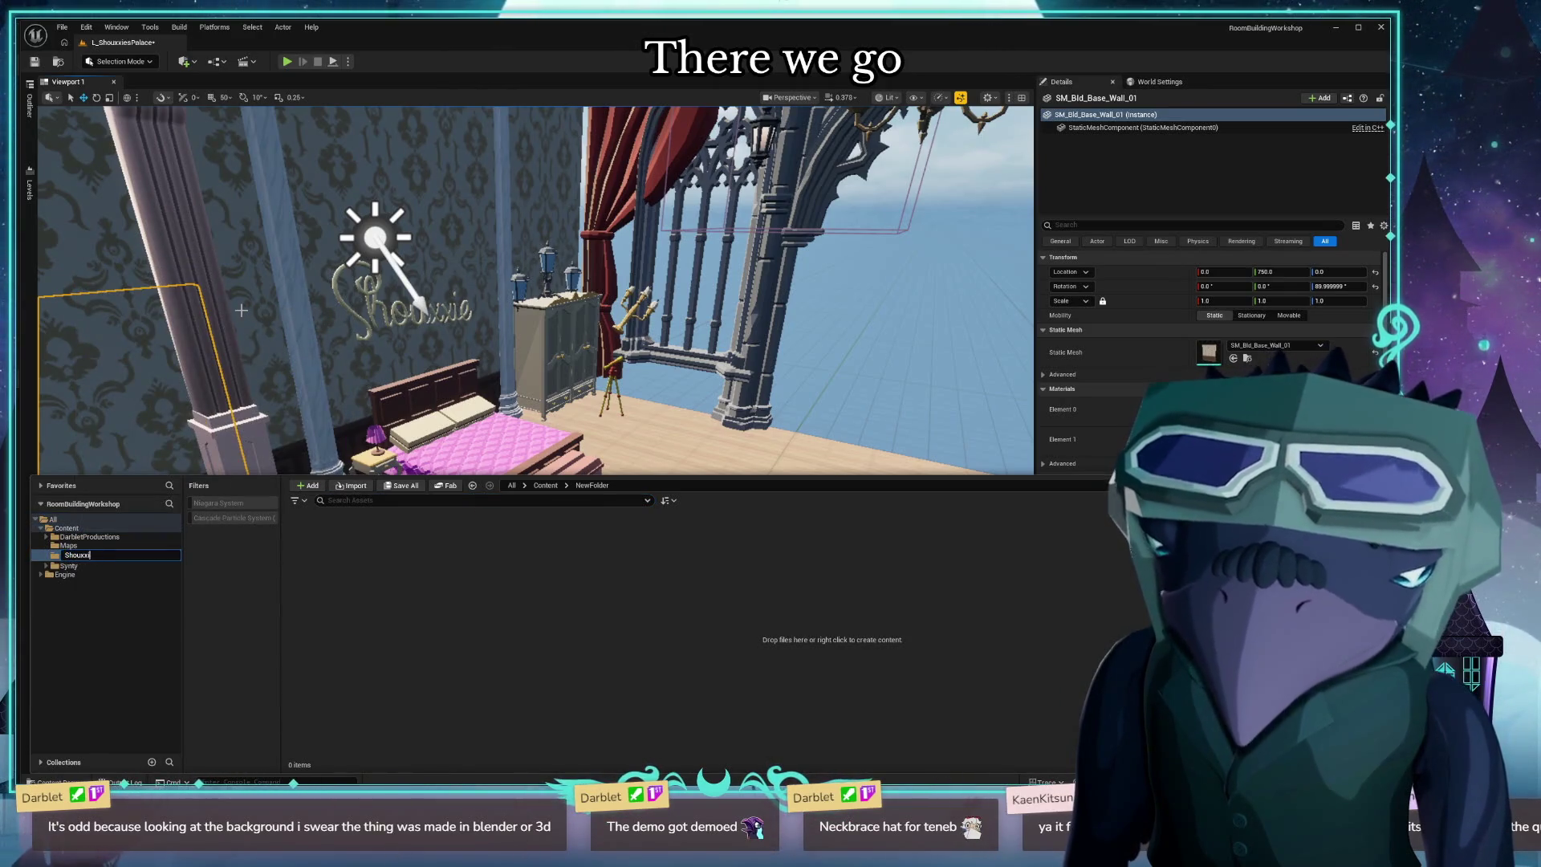
{"action": "key", "text": "Return"}
{"action": "right_click", "coordinate": [454, 613]}
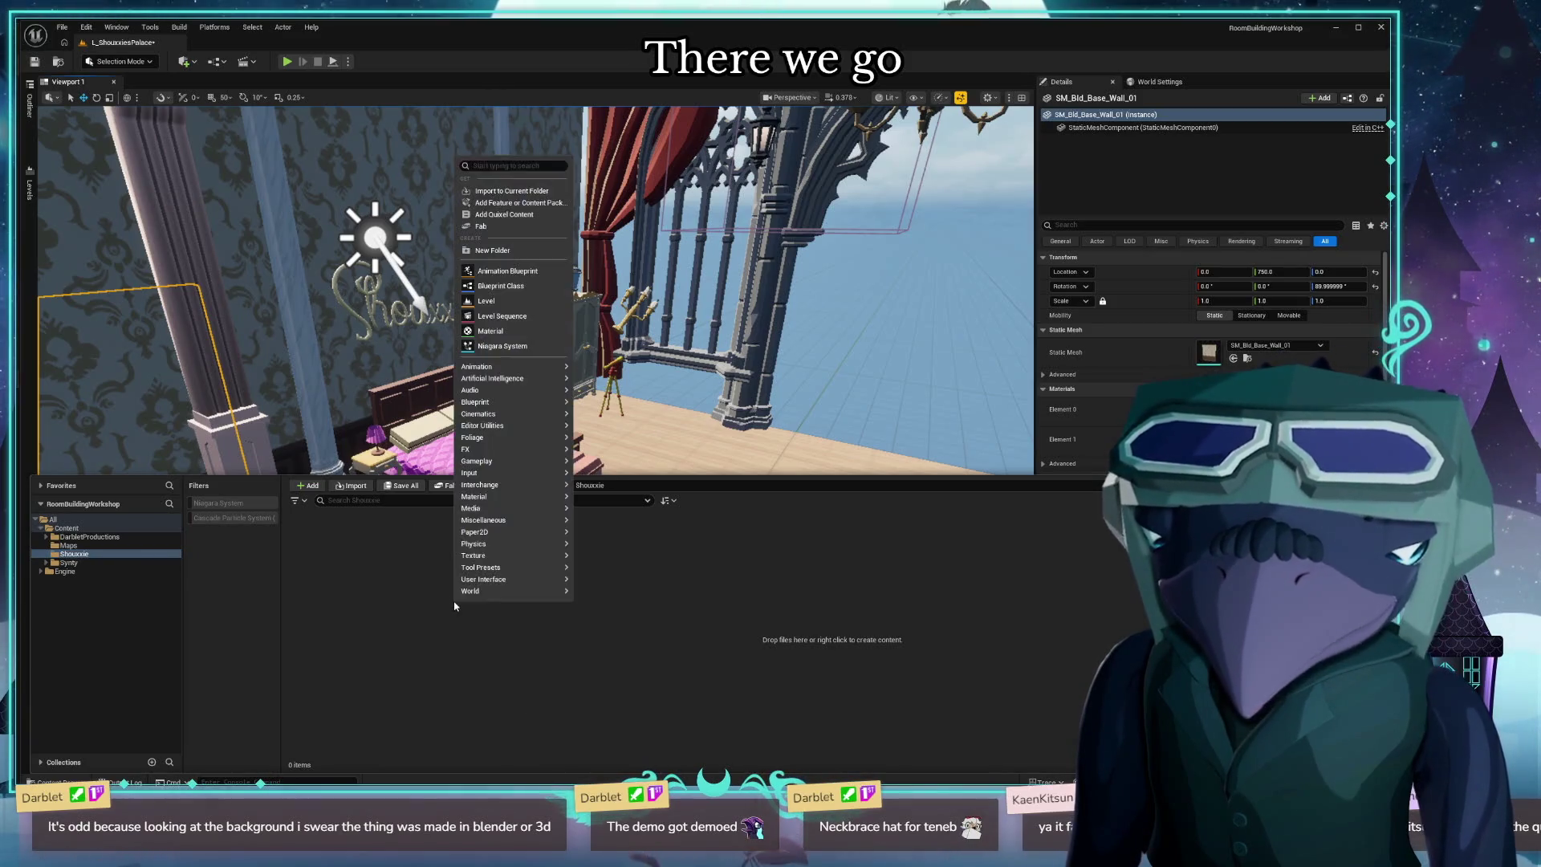
{"action": "left_click", "coordinate": [494, 250]}
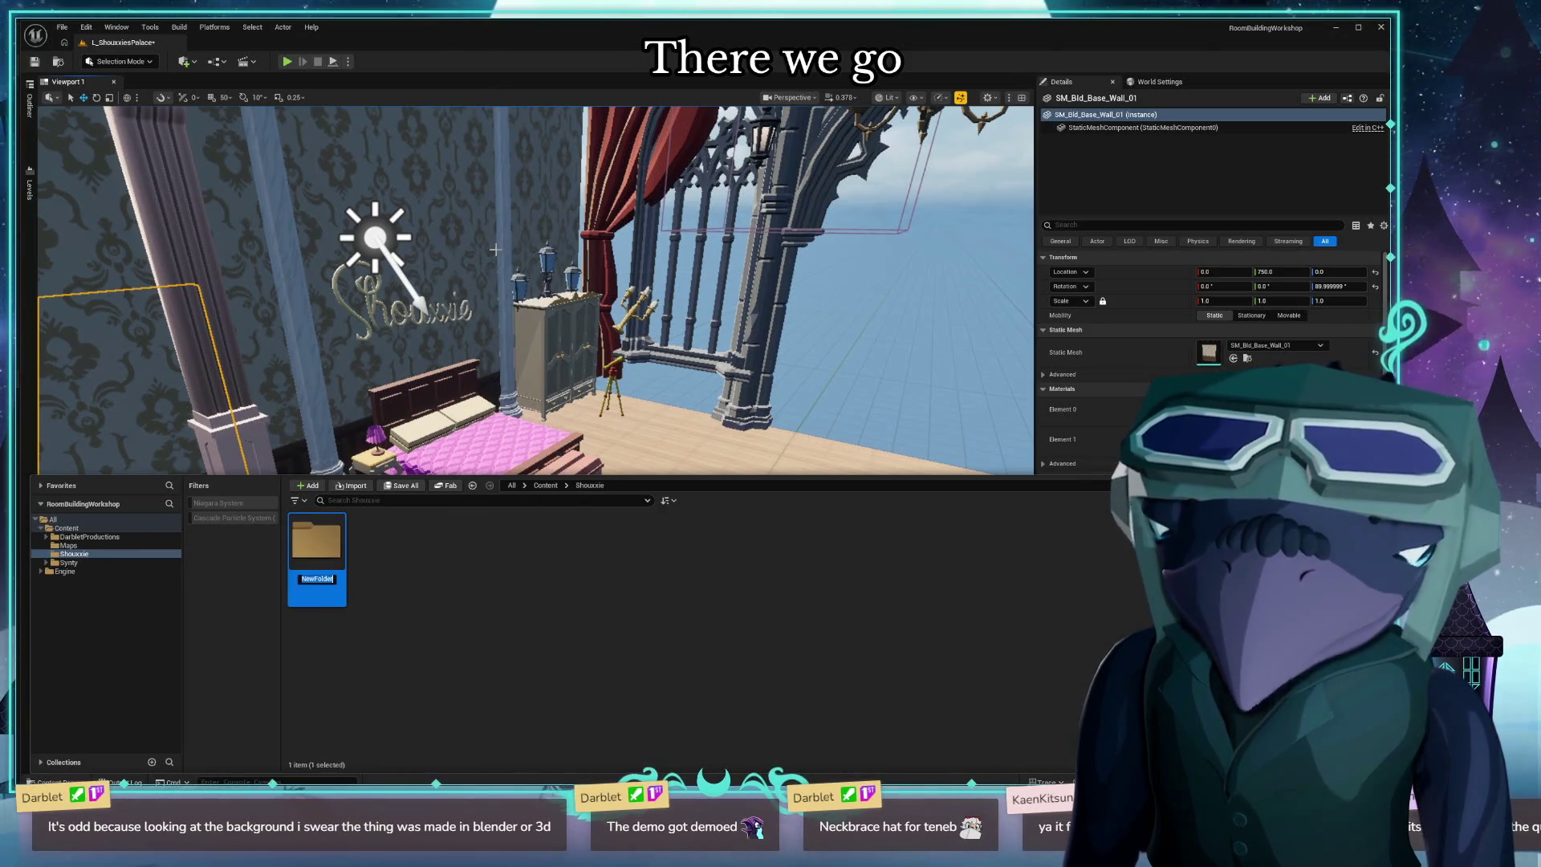
{"action": "type", "text": "Materials"}
{"action": "key", "text": "Return"}
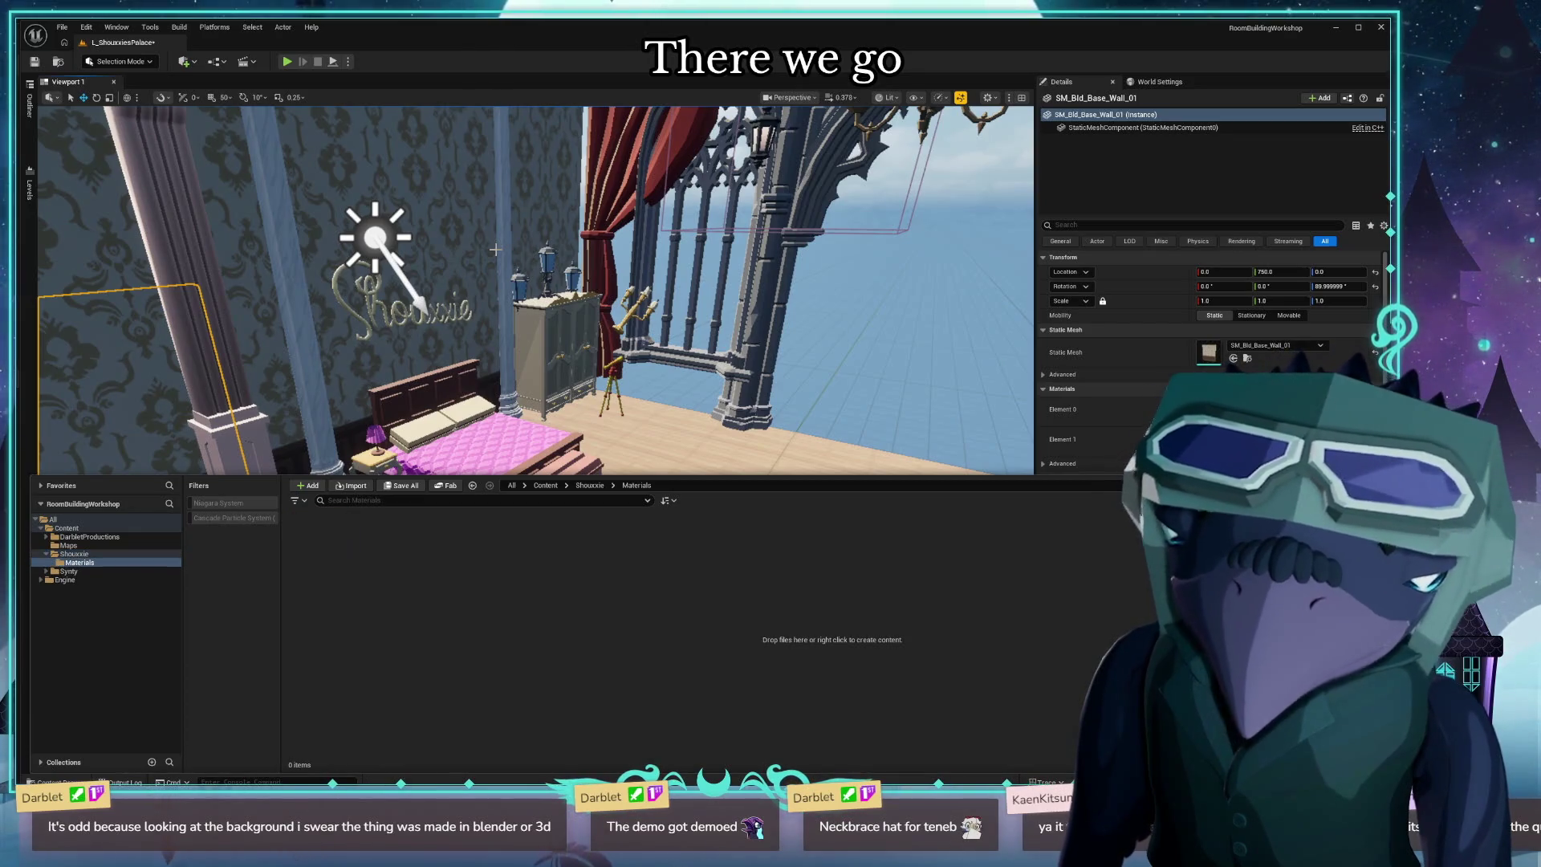
Create a new material in the Materials folder named M_Shouxxie_Wall.
{"action": "right_click", "coordinate": [450, 562]}
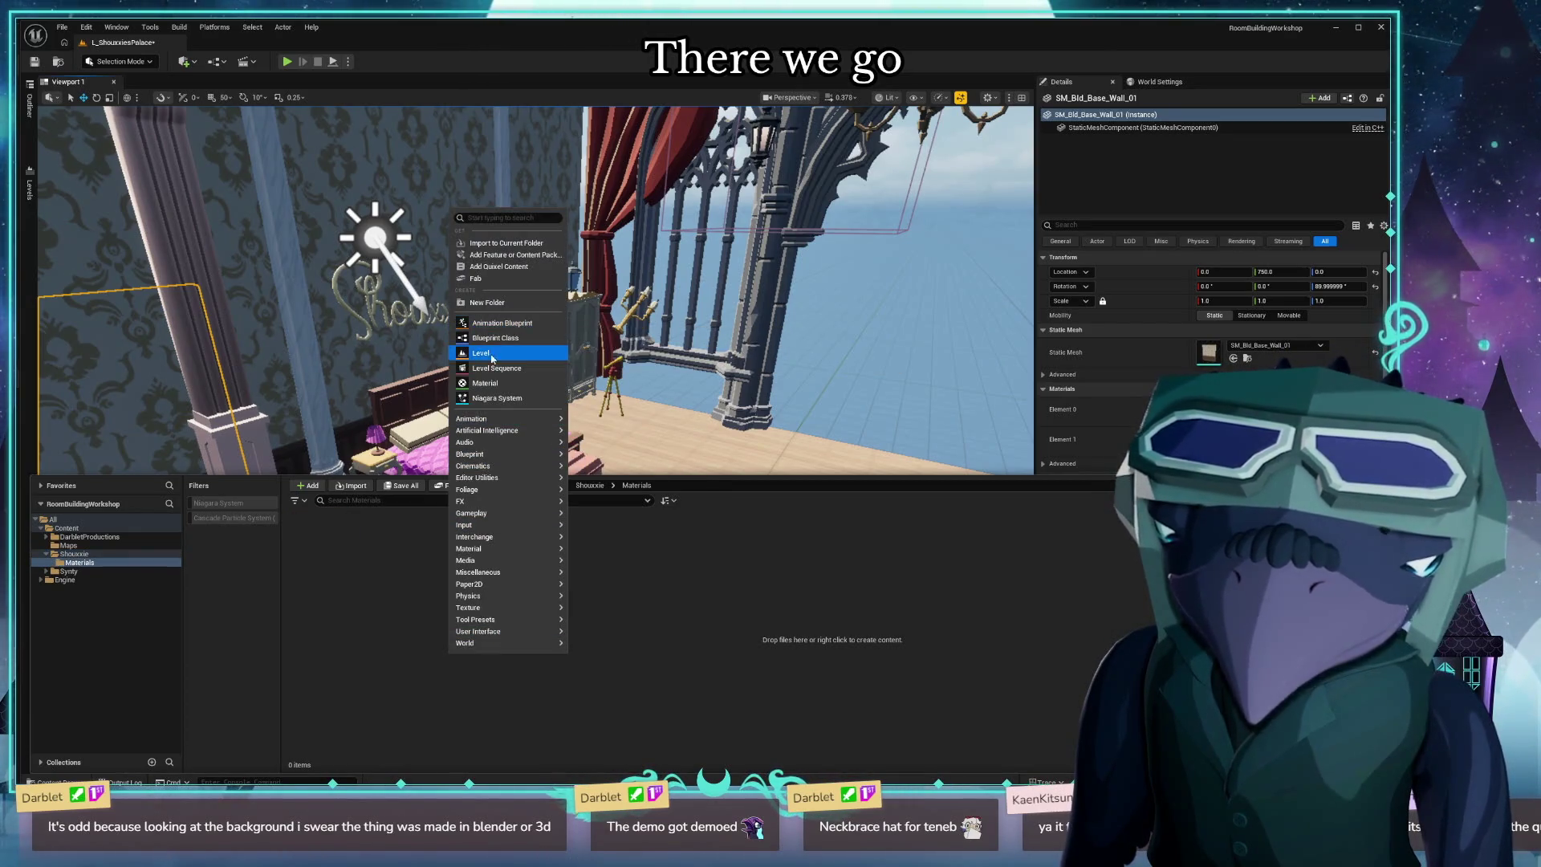
{"action": "mouse_move", "coordinate": [499, 456]}
{"action": "right_click", "coordinate": [394, 604]}
{"action": "type", "text": "mater"}
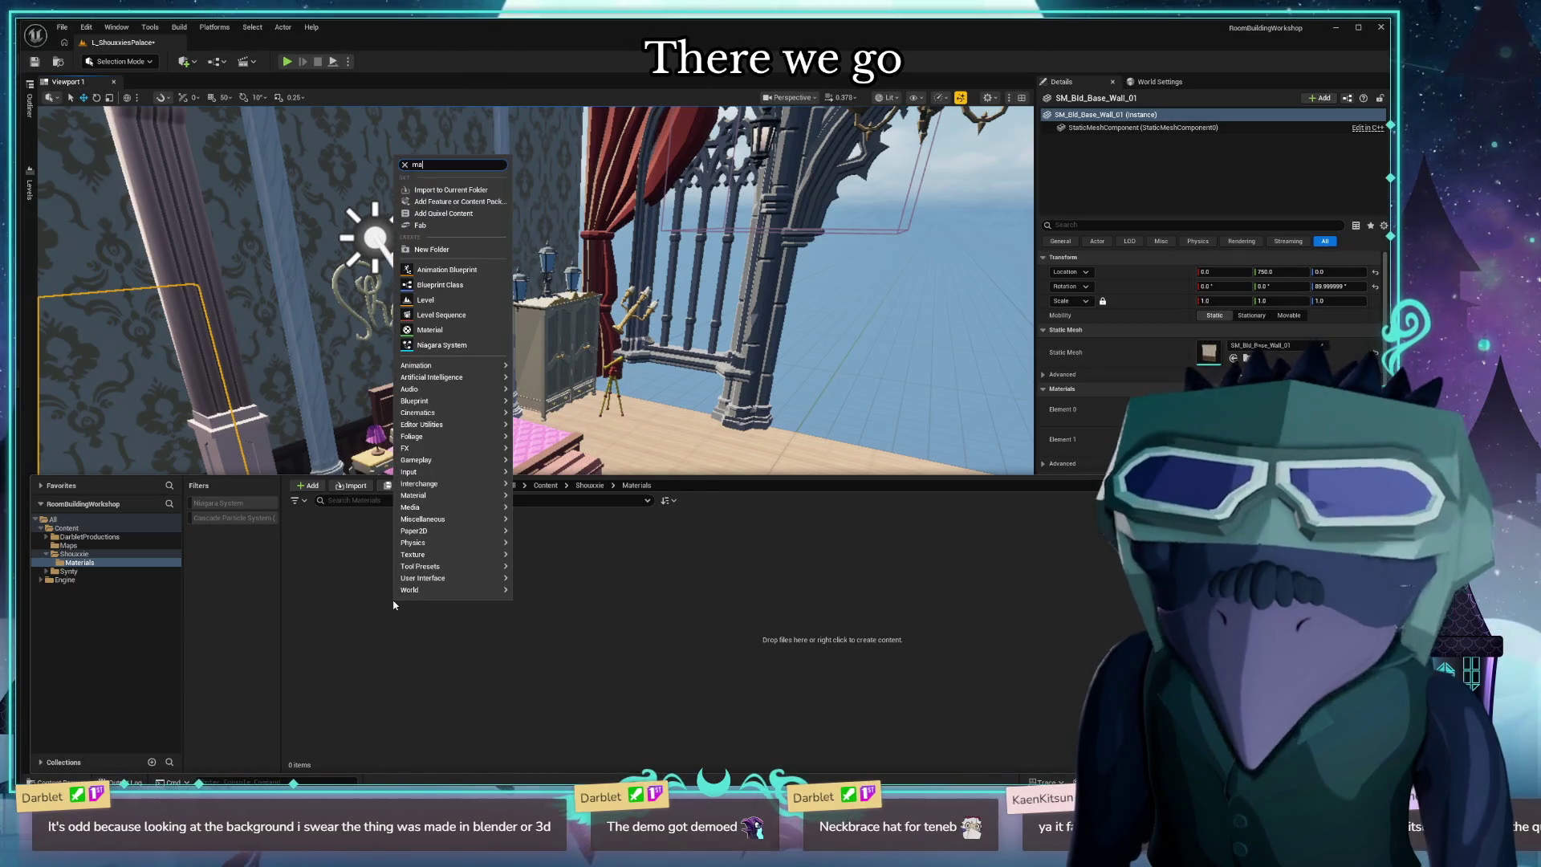
{"action": "key", "text": "Return"}
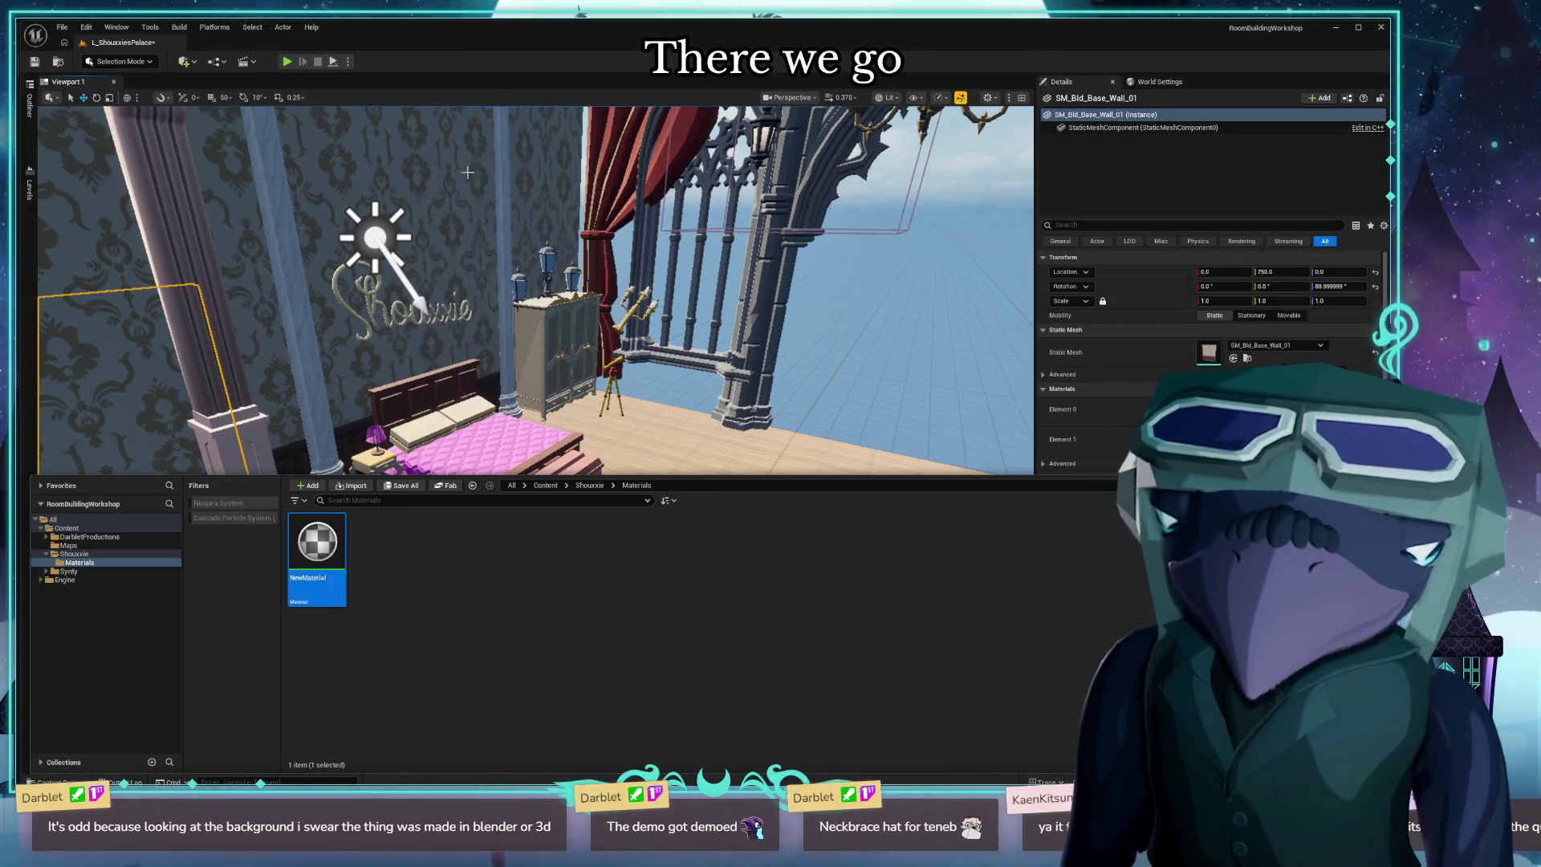
{"action": "type", "text": "M_Shouxxi"}
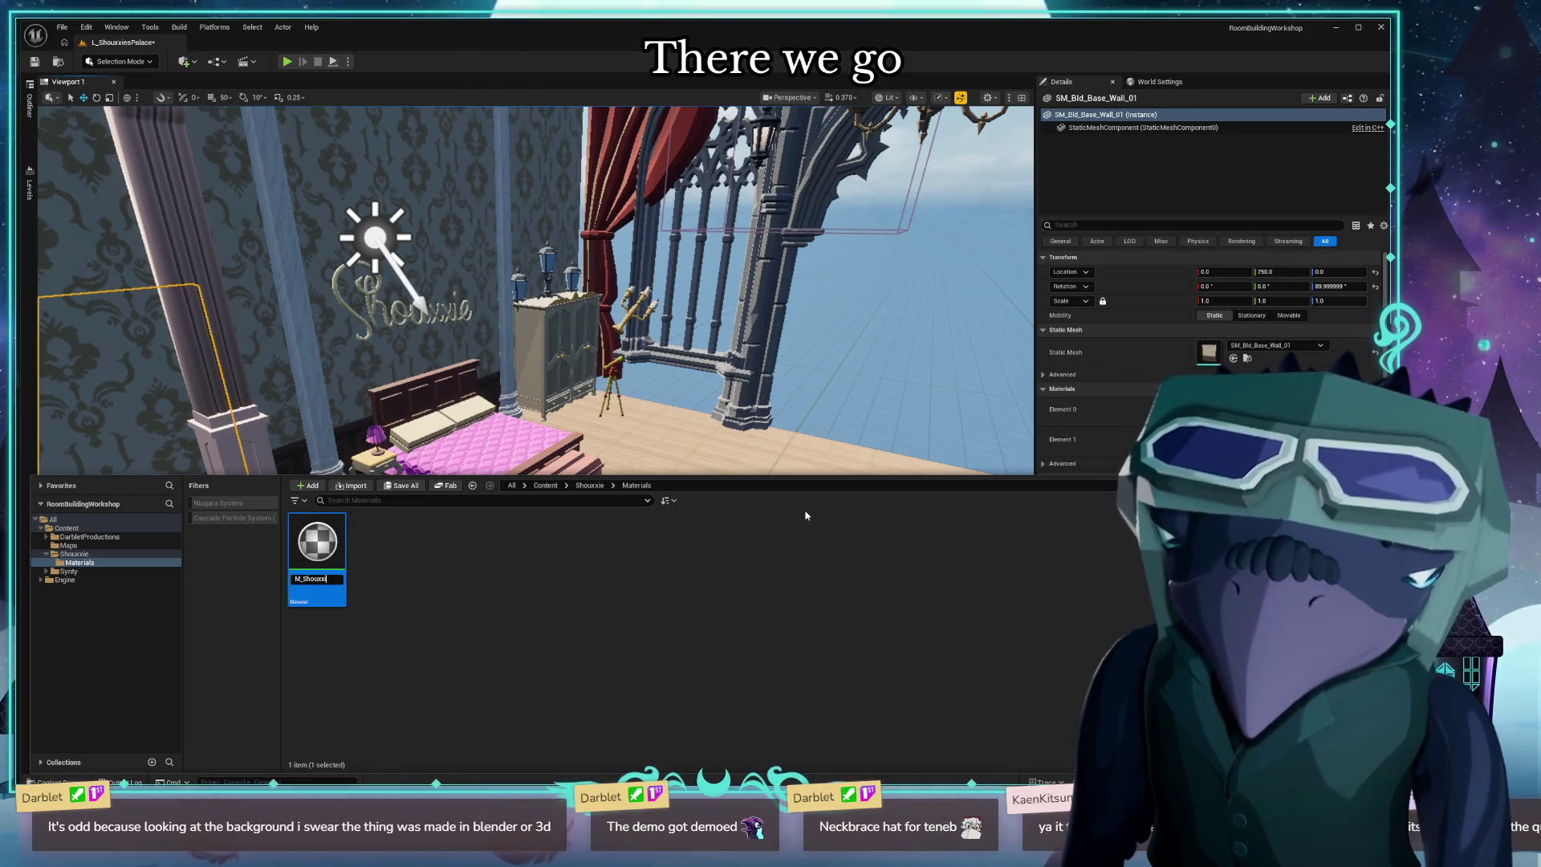
{"action": "type", "text": "e_Wall"}
{"action": "key", "text": "Return"}
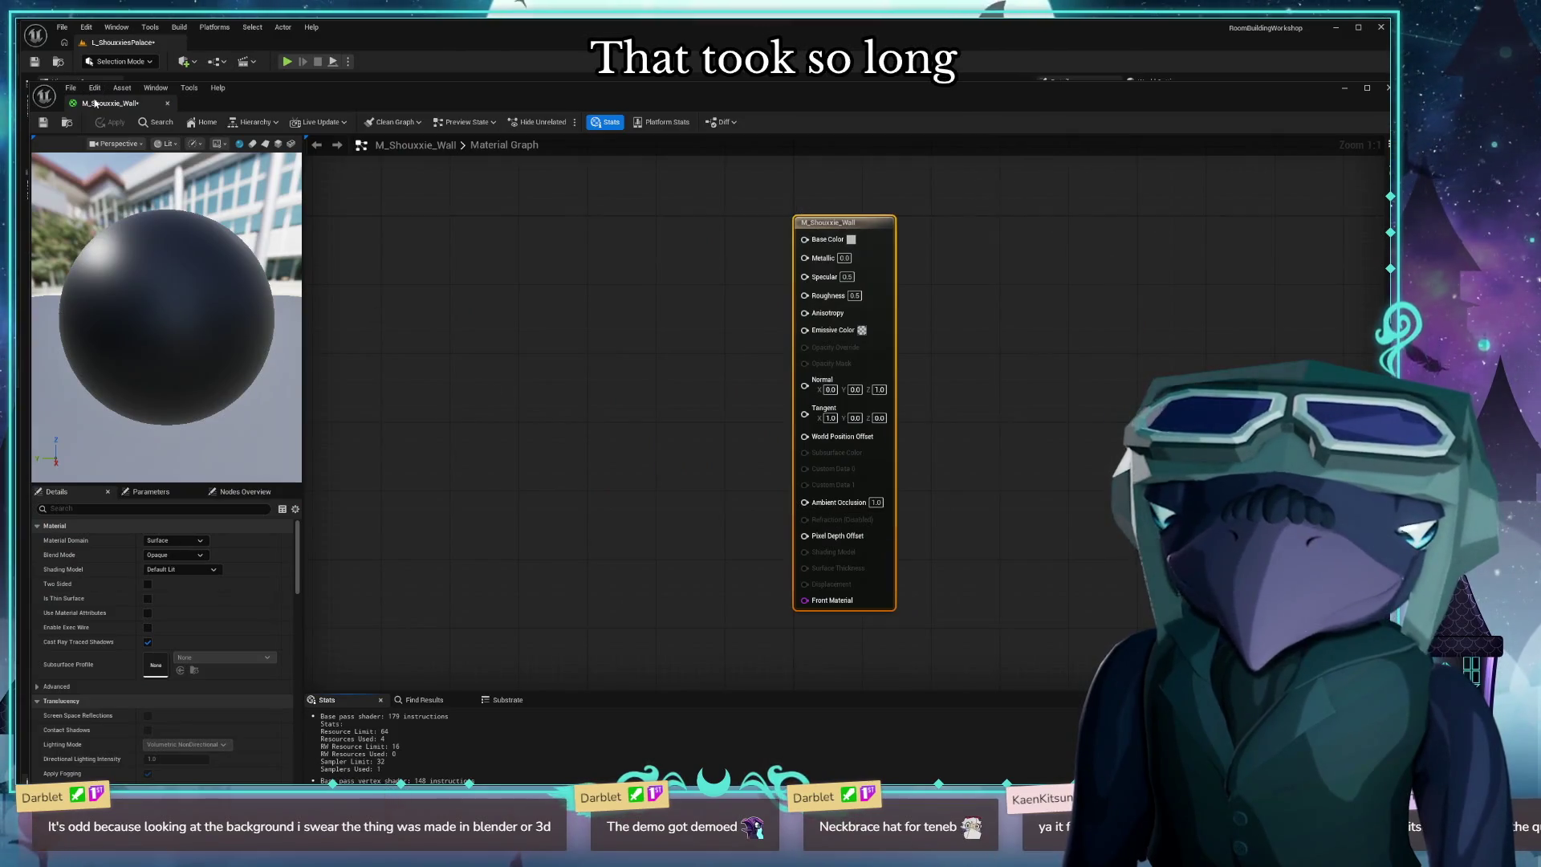
Place the M_Shouxxie_Wall material editor below the level view framing the pink reference room, moving a file manager aside.
{"action": "left_click_drag", "start_coordinate": [433, 91], "coordinate": [431, 460]}
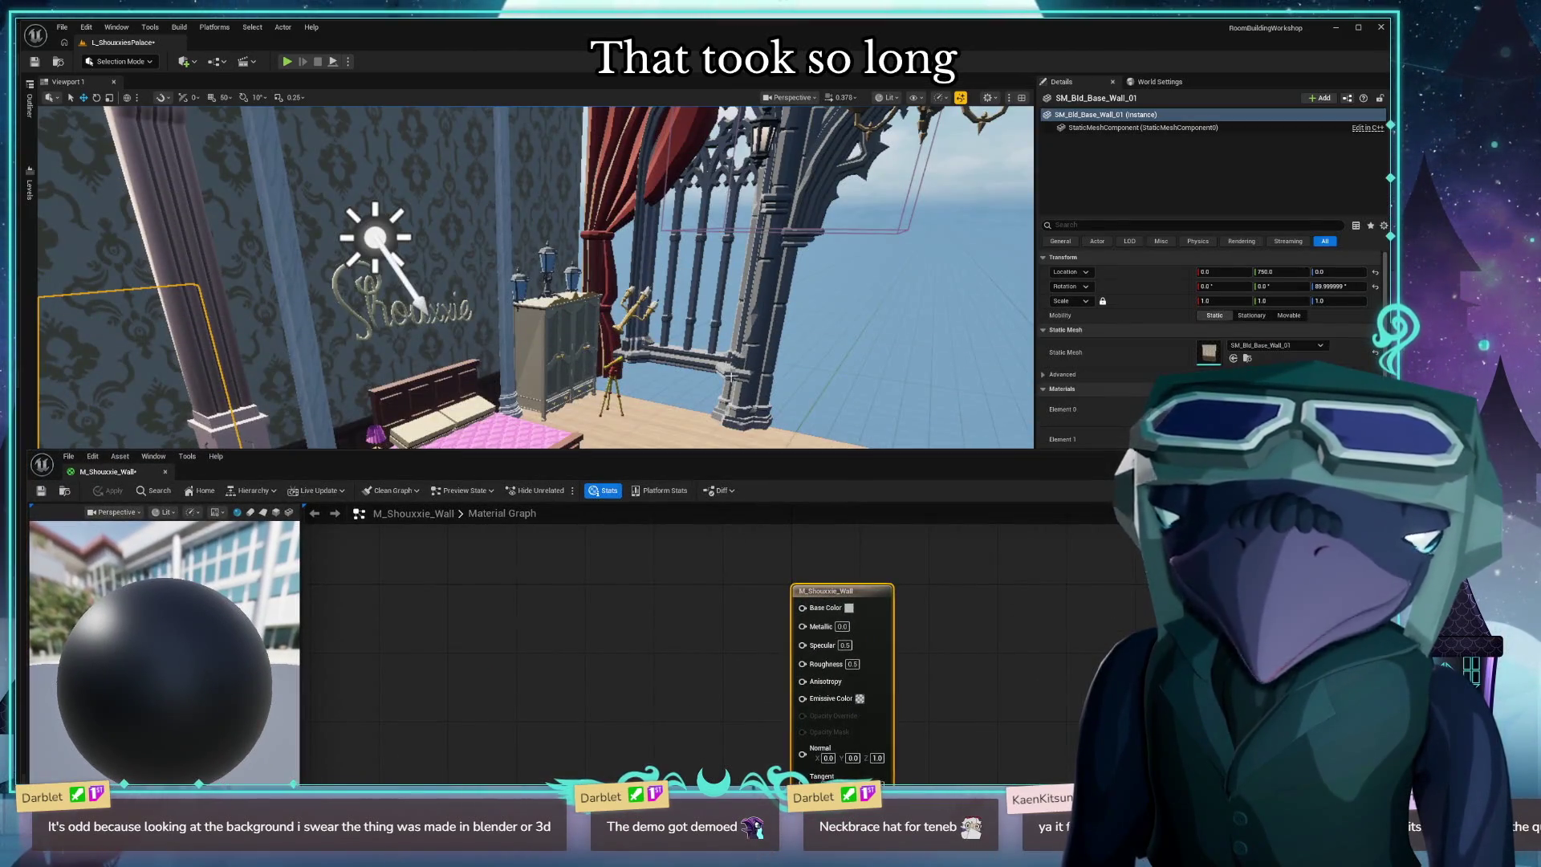
{"action": "left_click_drag", "start_coordinate": [861, 281], "coordinate": [861, 241]}
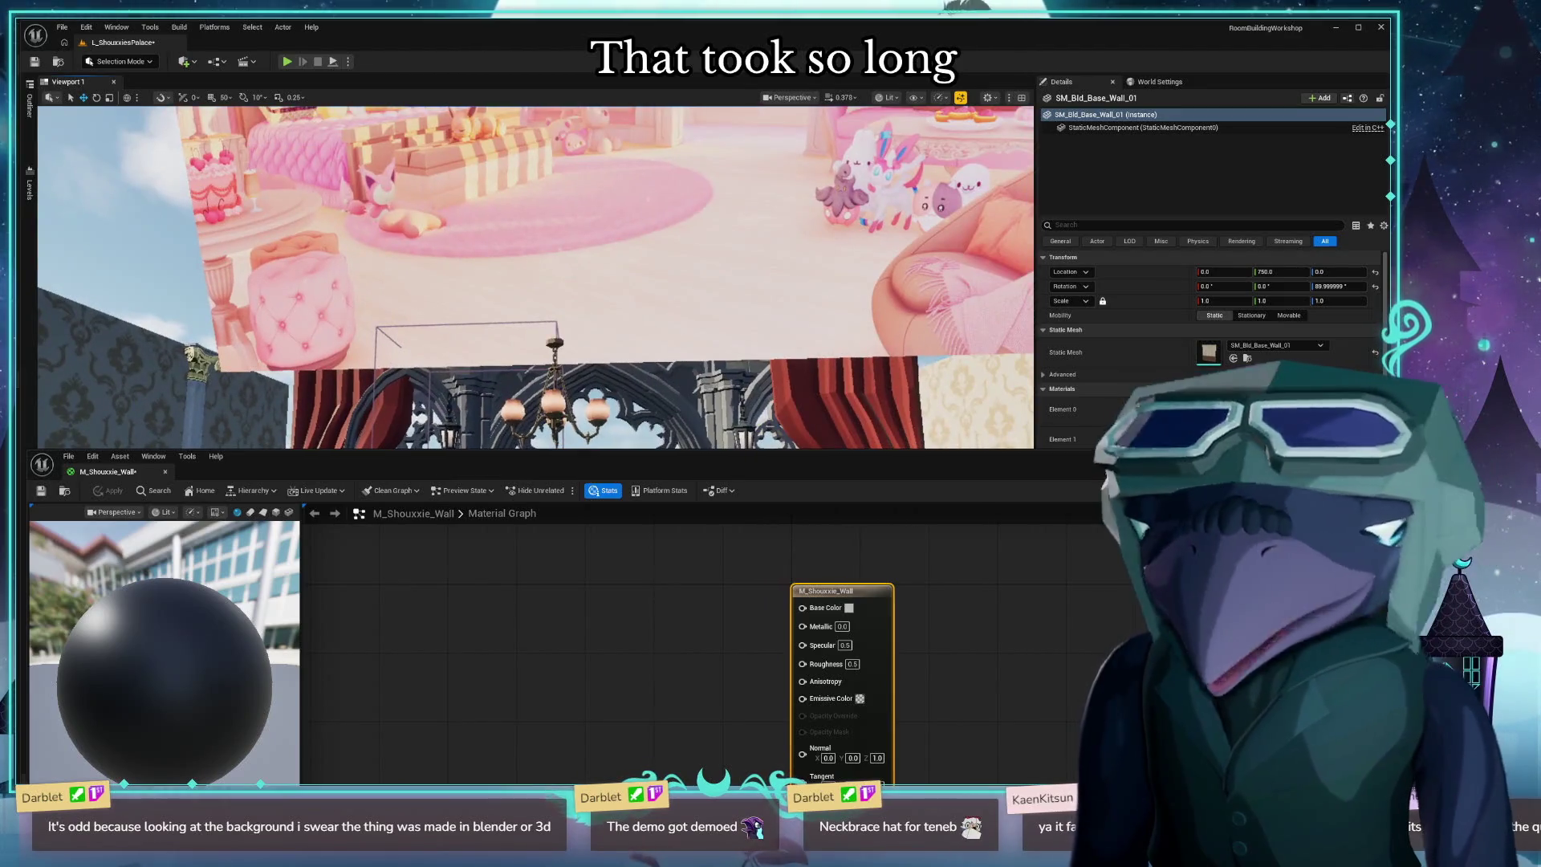
{"action": "key", "text": "super+e"}
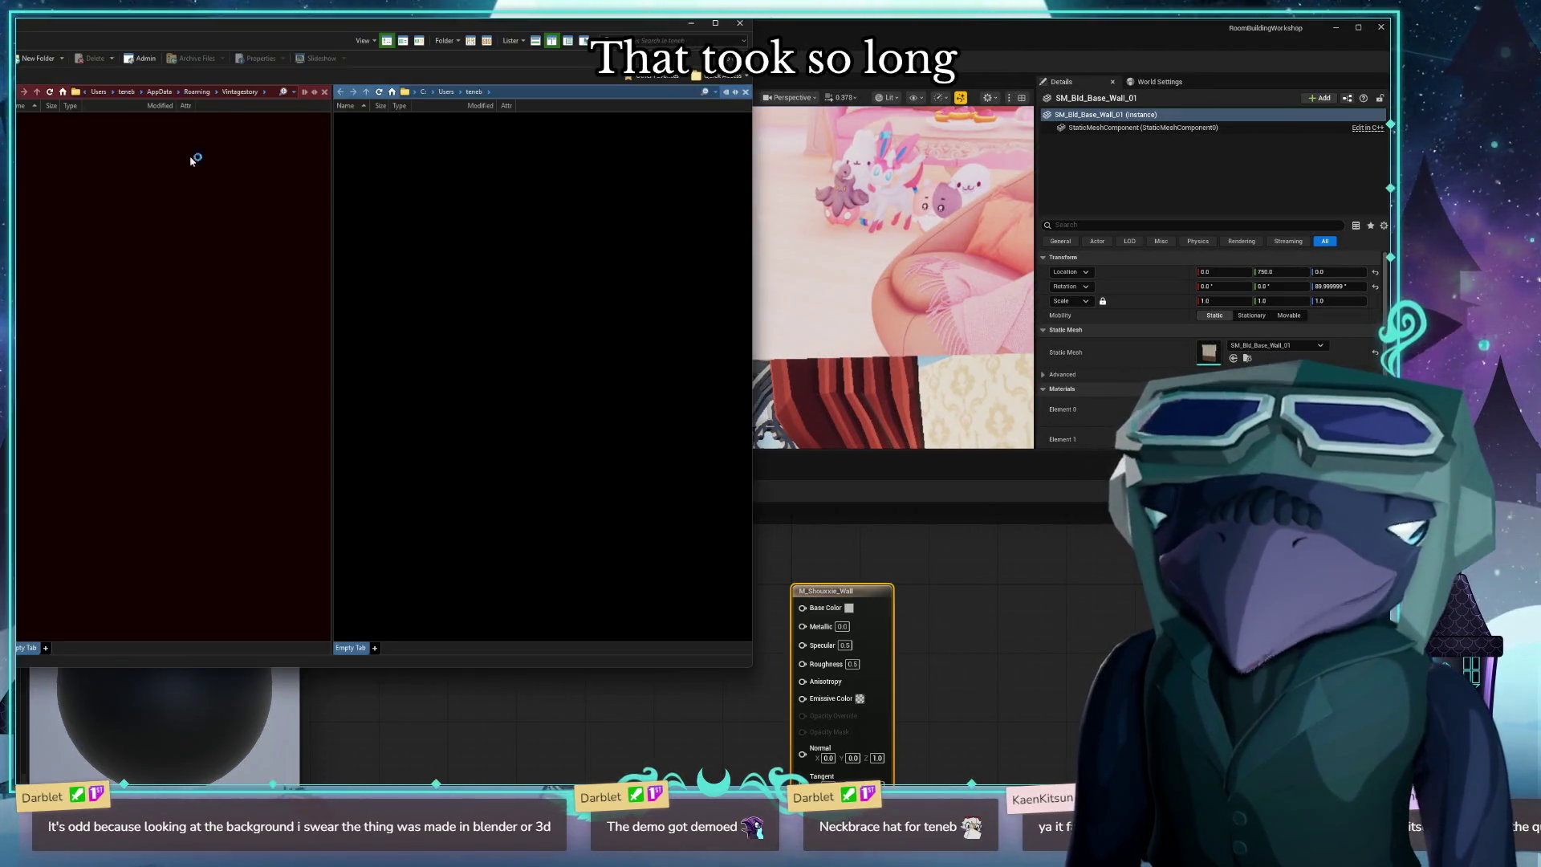
{"action": "mouse_move", "coordinate": [329, 34]}
{"action": "left_mouse_down"}
{"action": "mouse_move", "coordinate": [401, 362]}
{"action": "mouse_move", "coordinate": [482, 866]}
{"action": "left_mouse_up"}
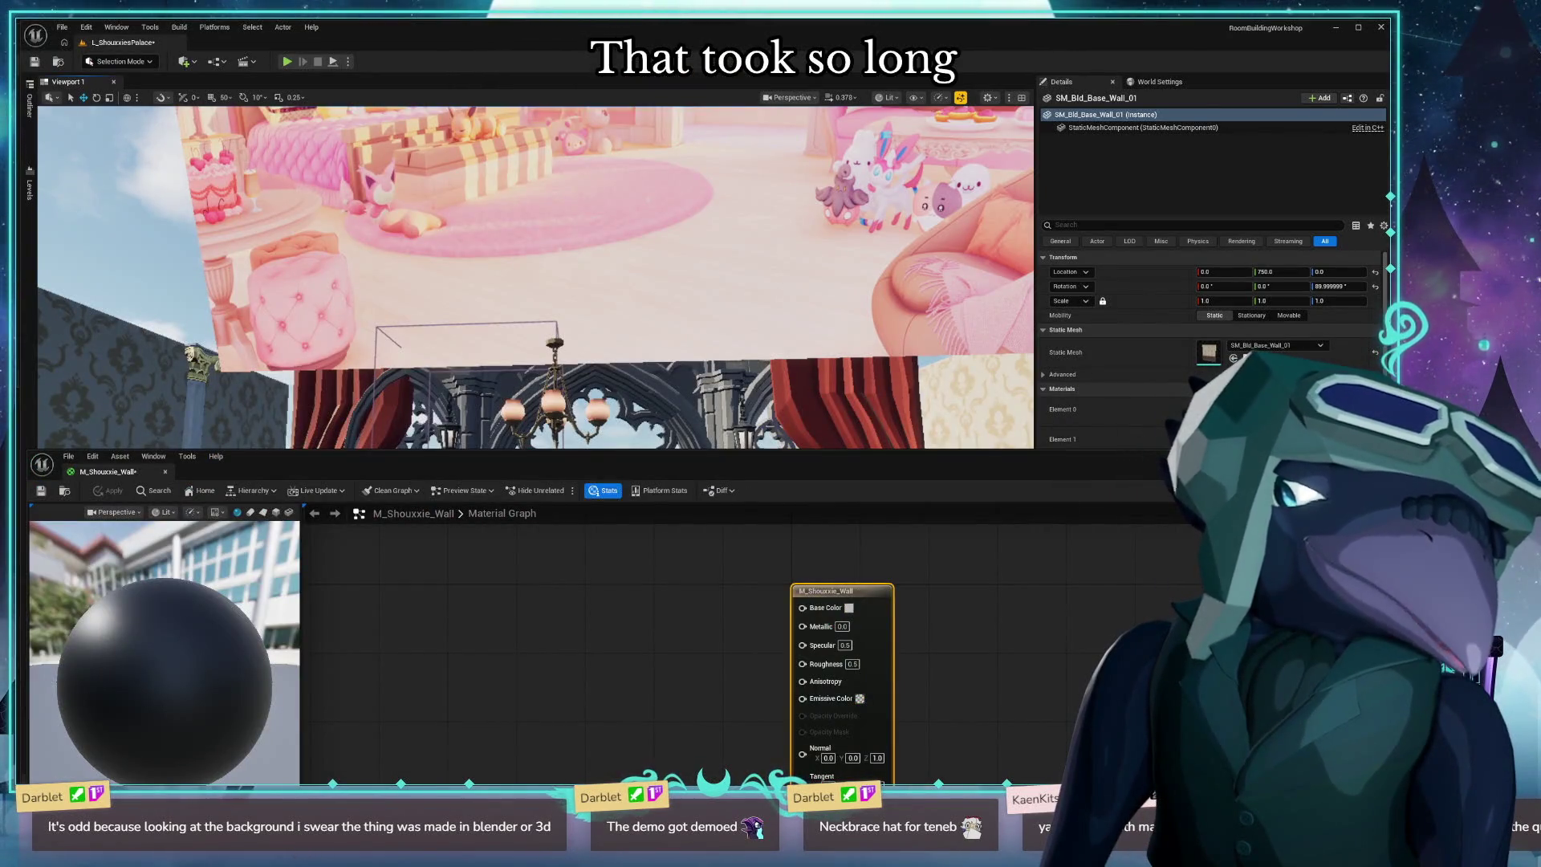
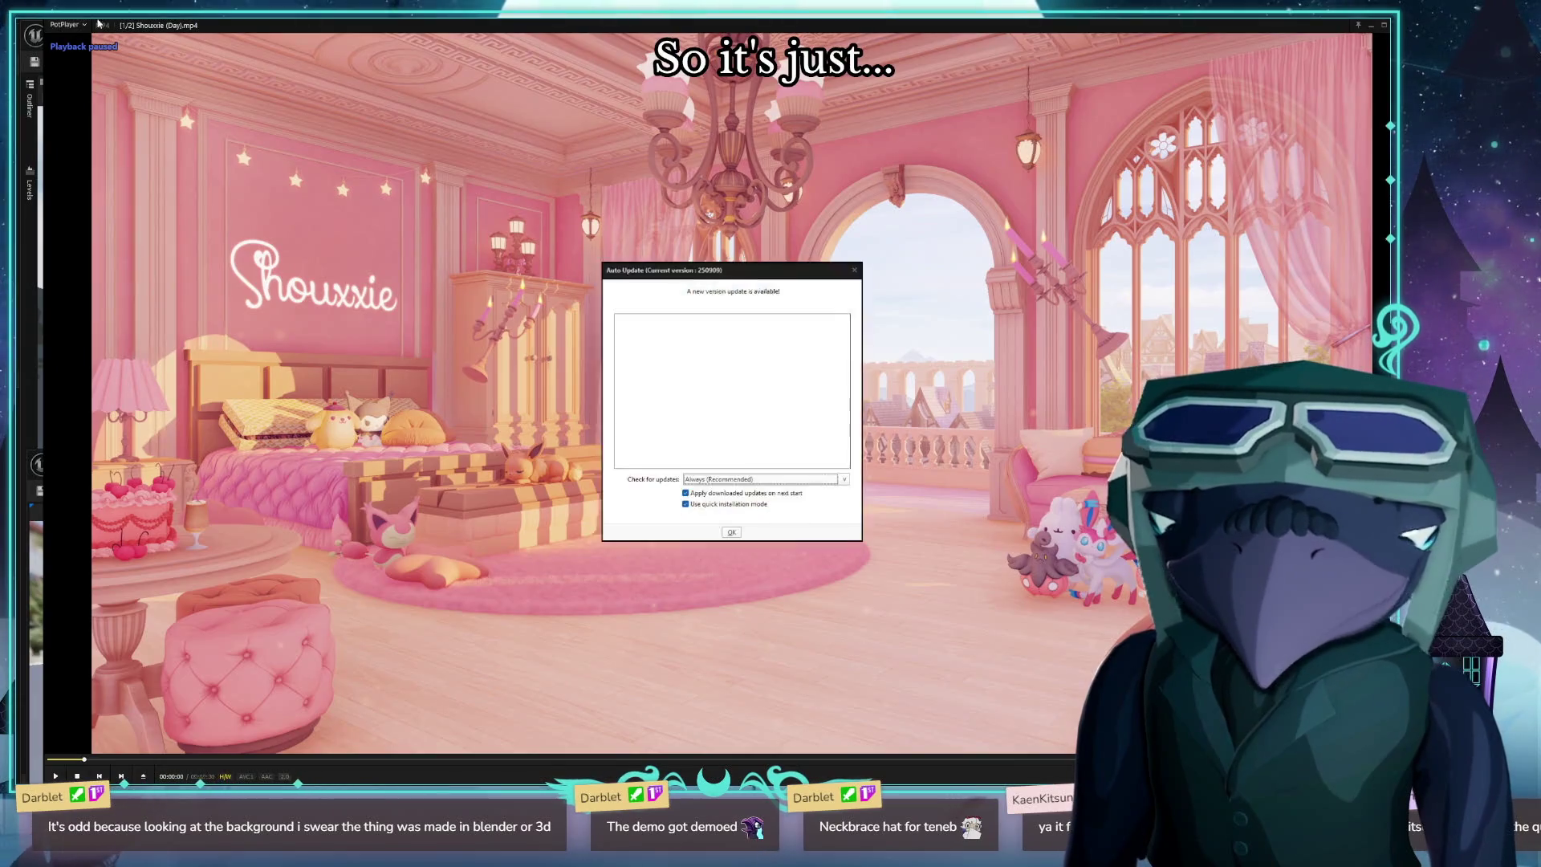
Dismiss PotPlayer's update notice and push the reference video window off the left screen edge.
{"action": "left_click", "coordinate": [854, 271]}
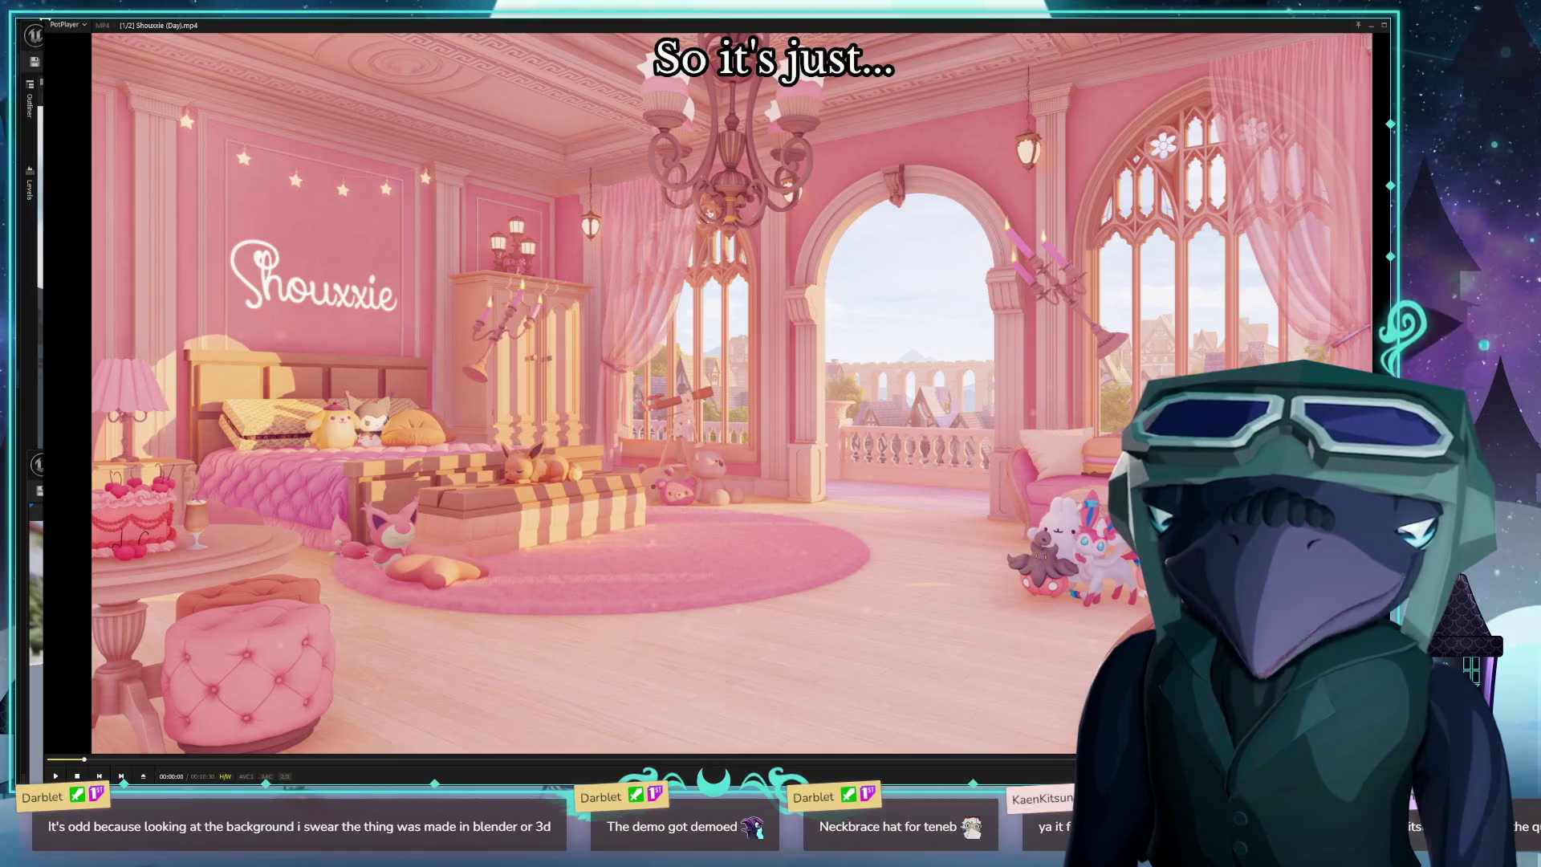
{"action": "mouse_move", "coordinate": [840, 334]}
{"action": "left_mouse_down"}
{"action": "mouse_move", "coordinate": [875, 443]}
{"action": "mouse_move", "coordinate": [983, 519]}
{"action": "mouse_move", "coordinate": [1065, 511]}
{"action": "mouse_move", "coordinate": [498, 427]}
{"action": "mouse_move", "coordinate": [24, 425]}
{"action": "left_mouse_up"}
{"action": "left_click_drag", "start_coordinate": [32, 273], "coordinate": [0, 274]}
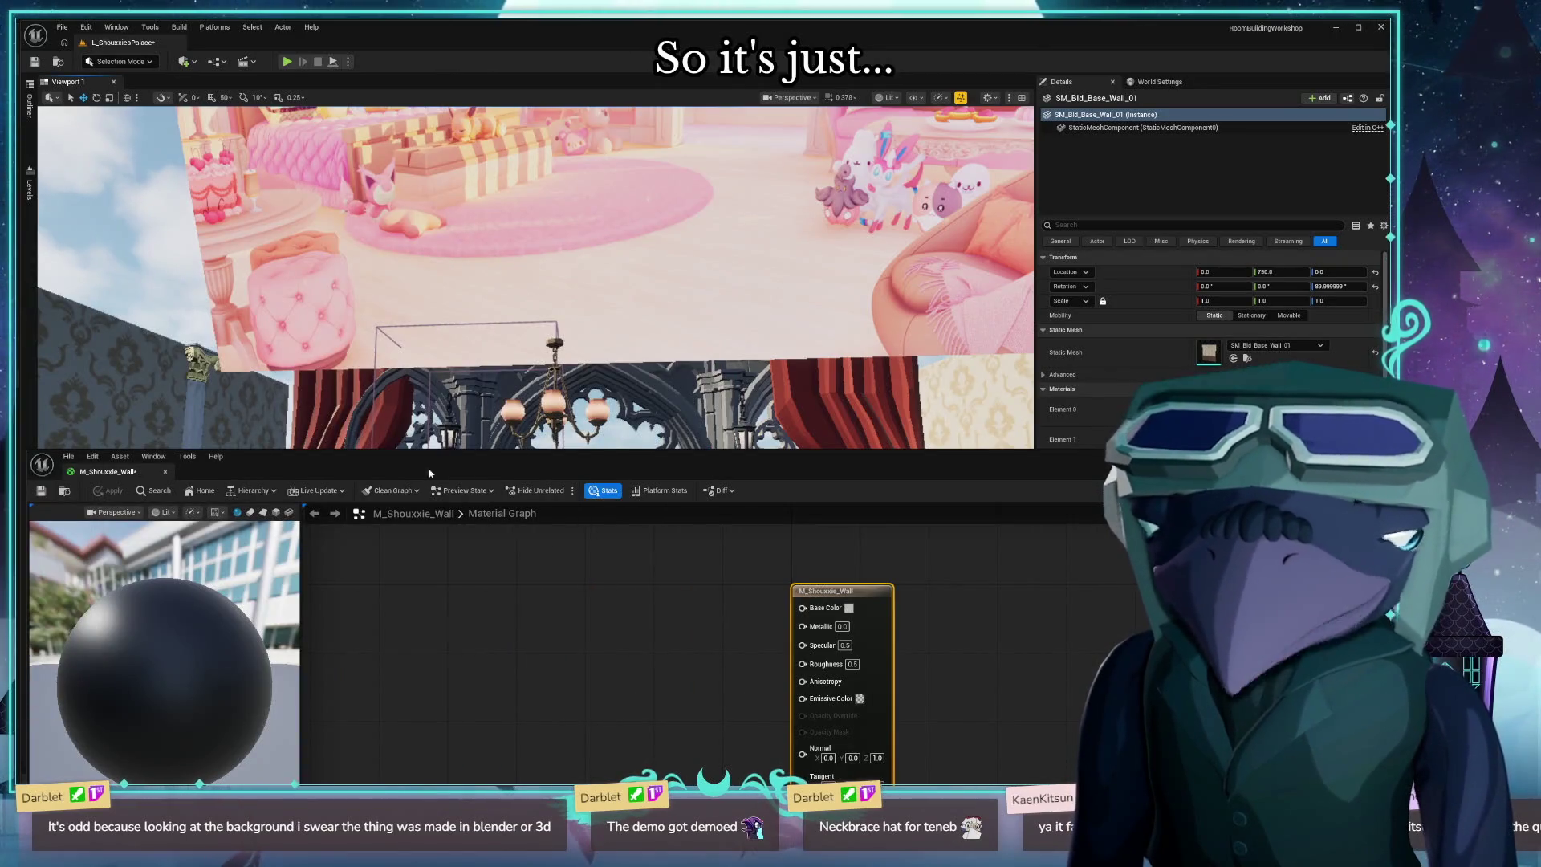
Eyedrop a soft pink from the reference image into M_Shouxxie_Wall's Base Color and apply it.
{"action": "left_click_drag", "start_coordinate": [543, 457], "coordinate": [542, 32]}
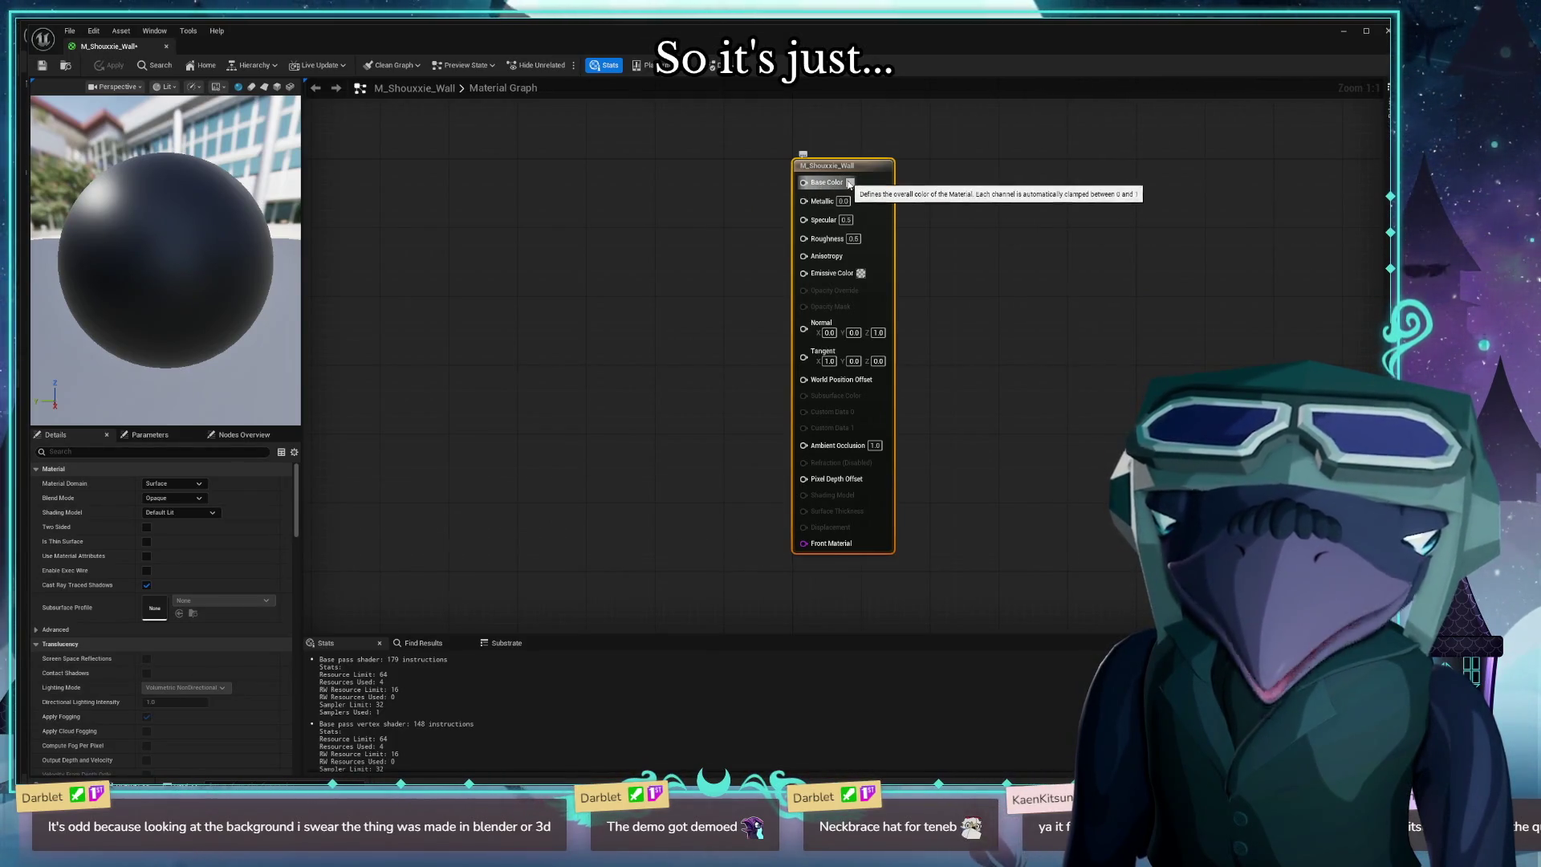
{"action": "left_click", "coordinate": [851, 183]}
{"action": "left_click", "coordinate": [1079, 270]}
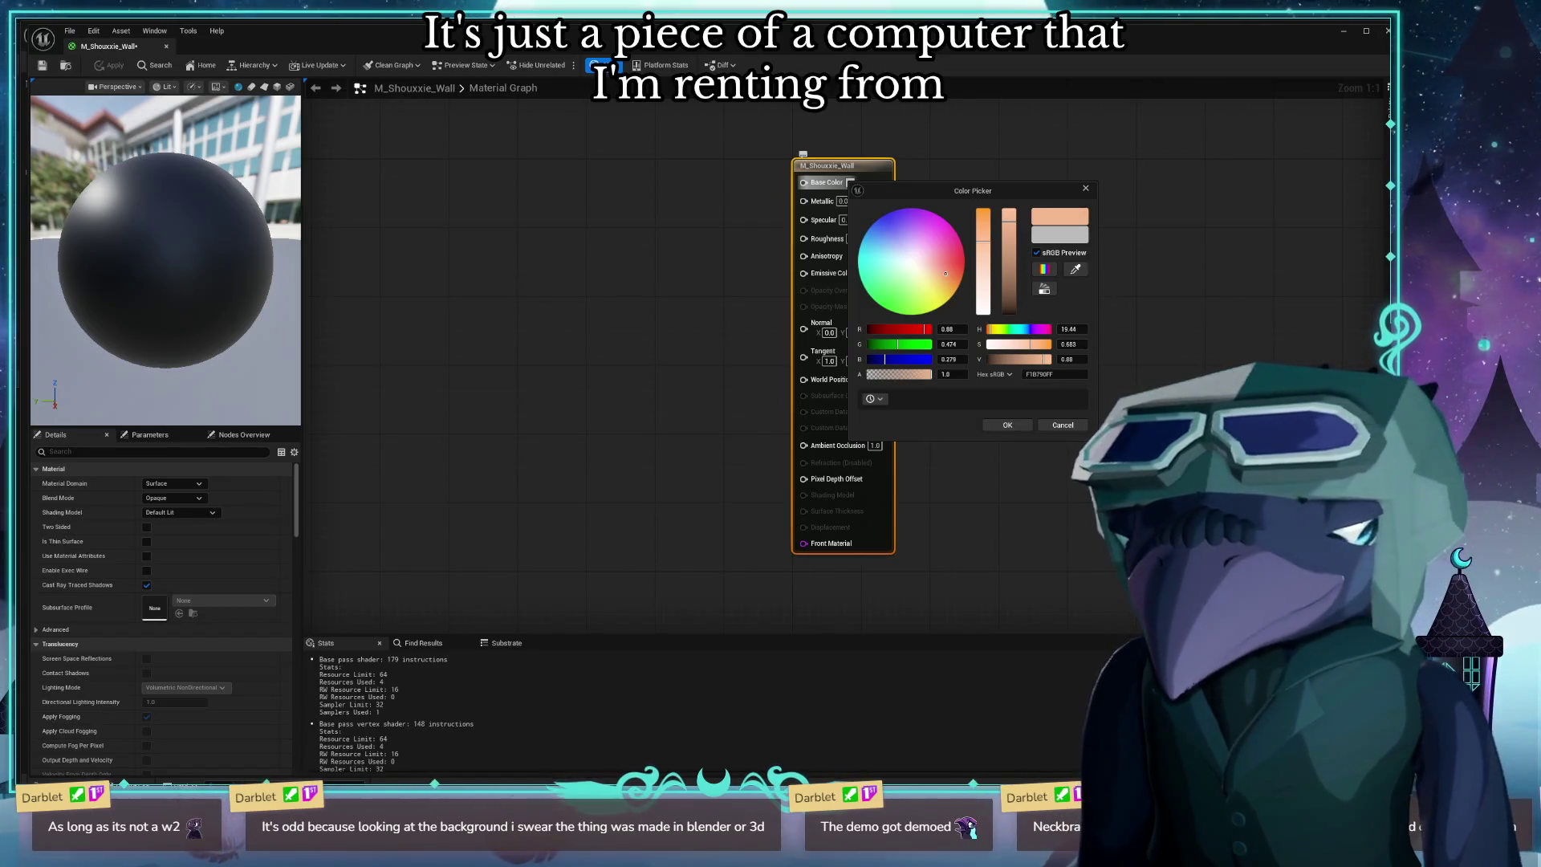
{"action": "left_click", "coordinate": [1075, 269]}
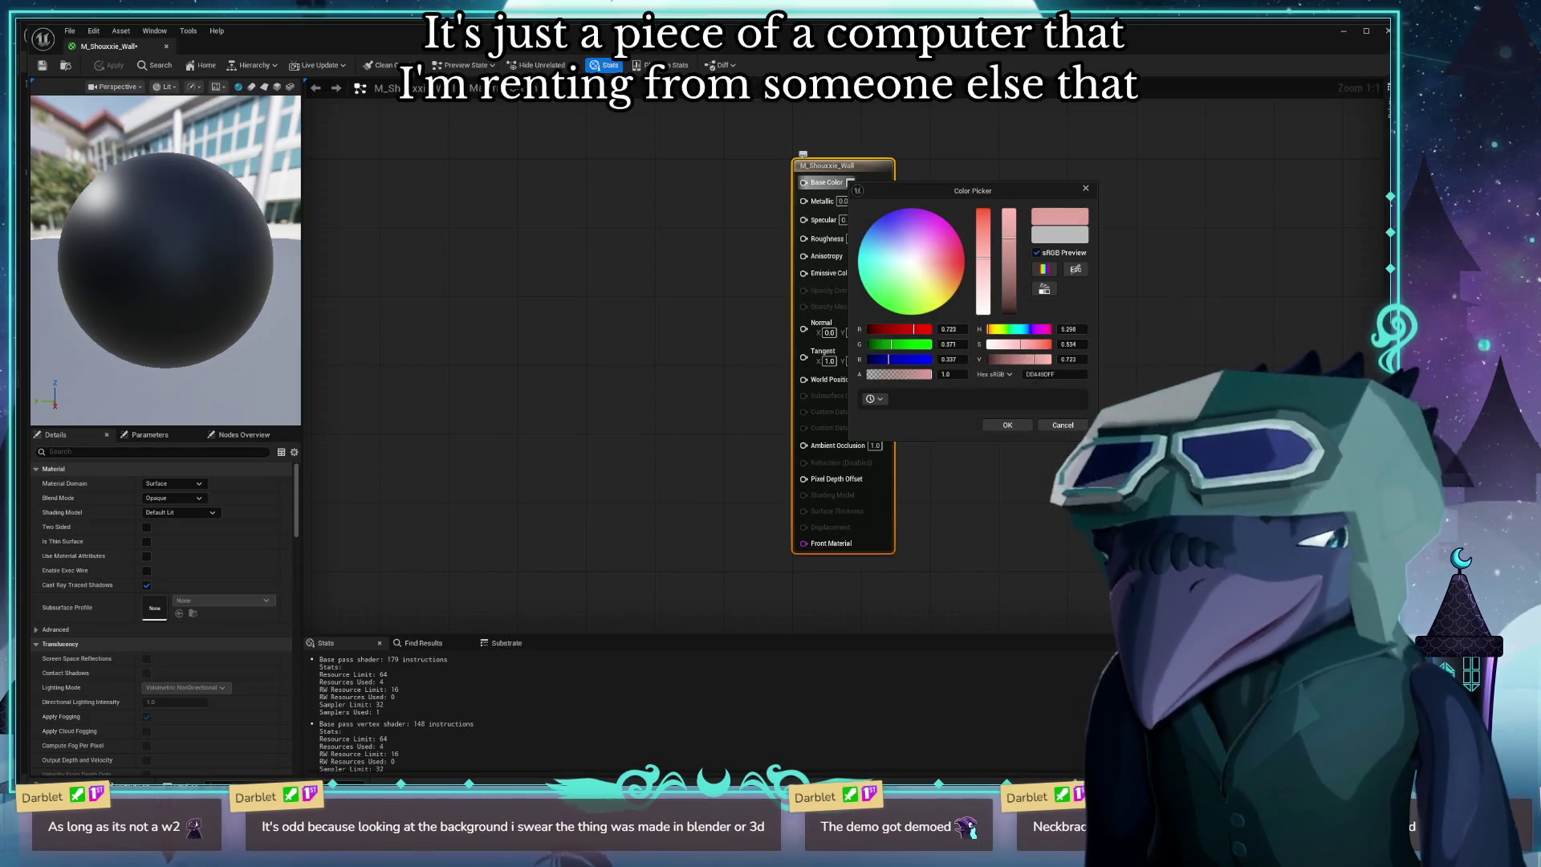
{"action": "key", "text": "Escape"}
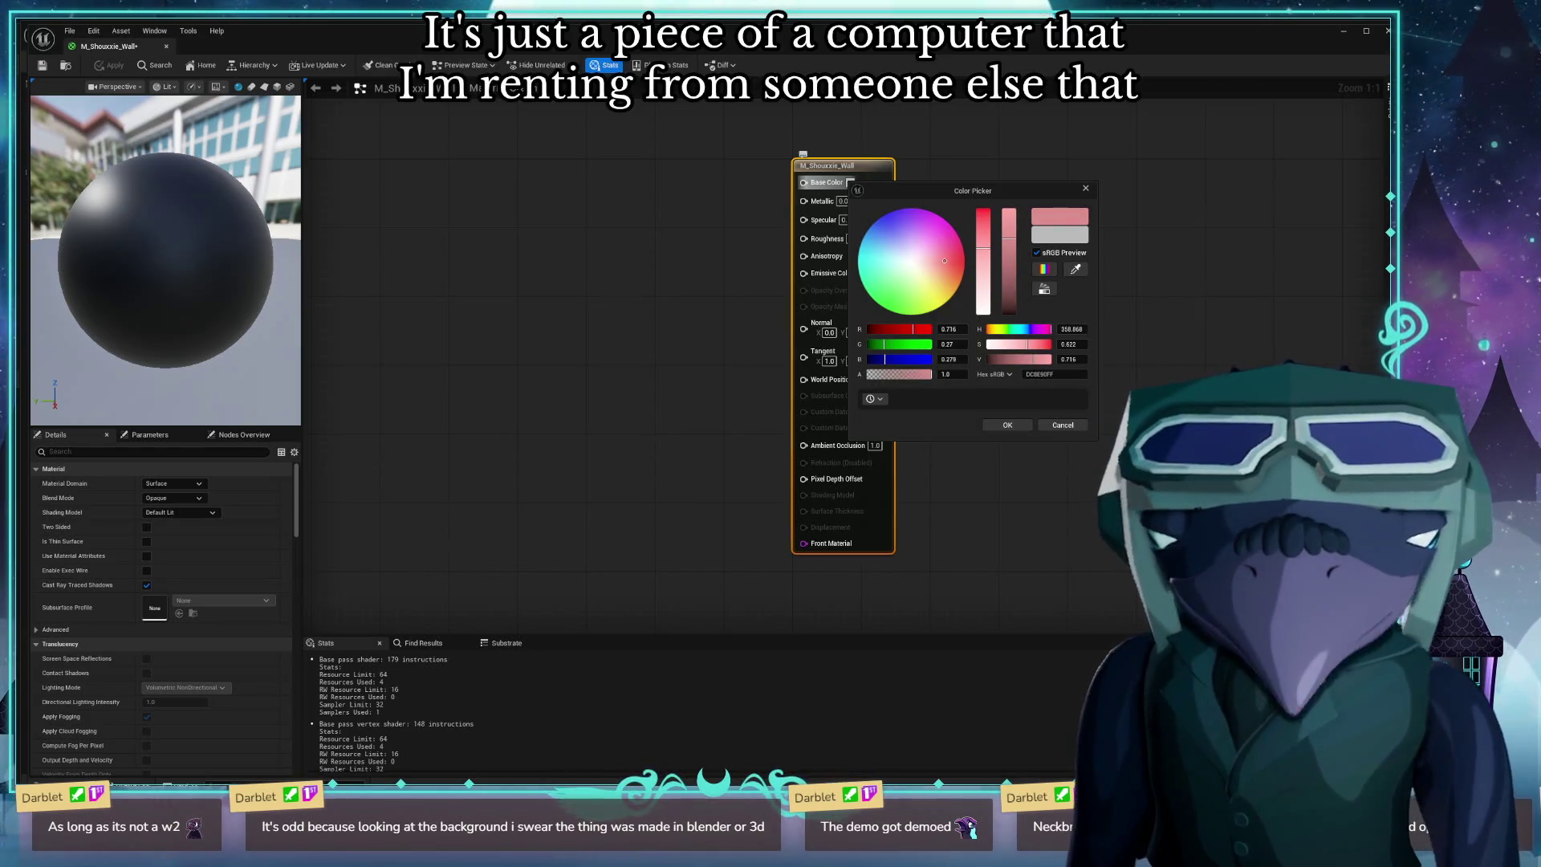
{"action": "left_click", "coordinate": [1076, 269]}
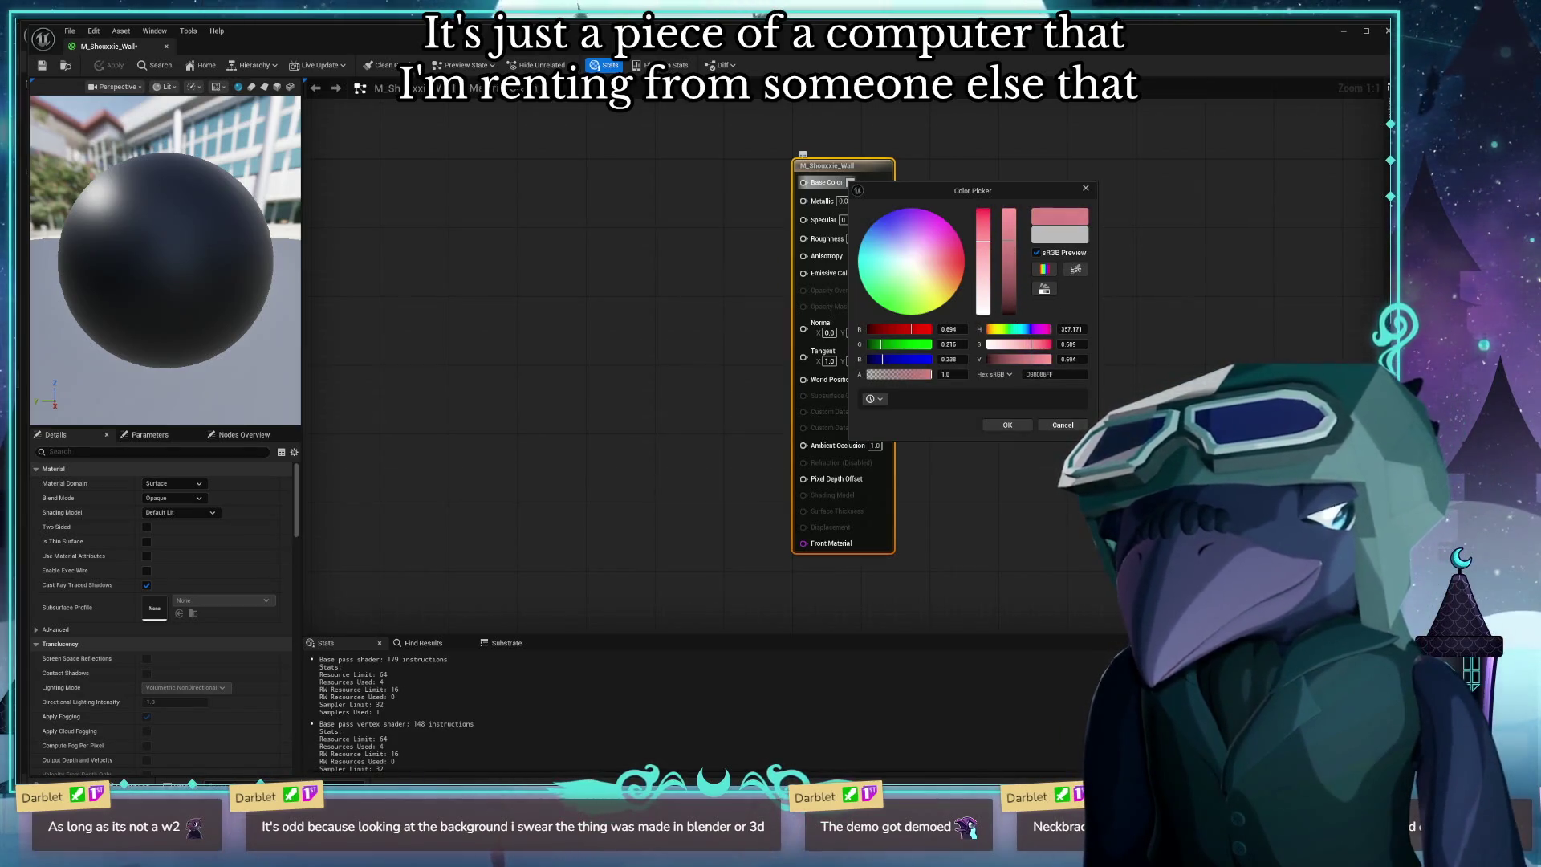
{"action": "key", "text": "Escape"}
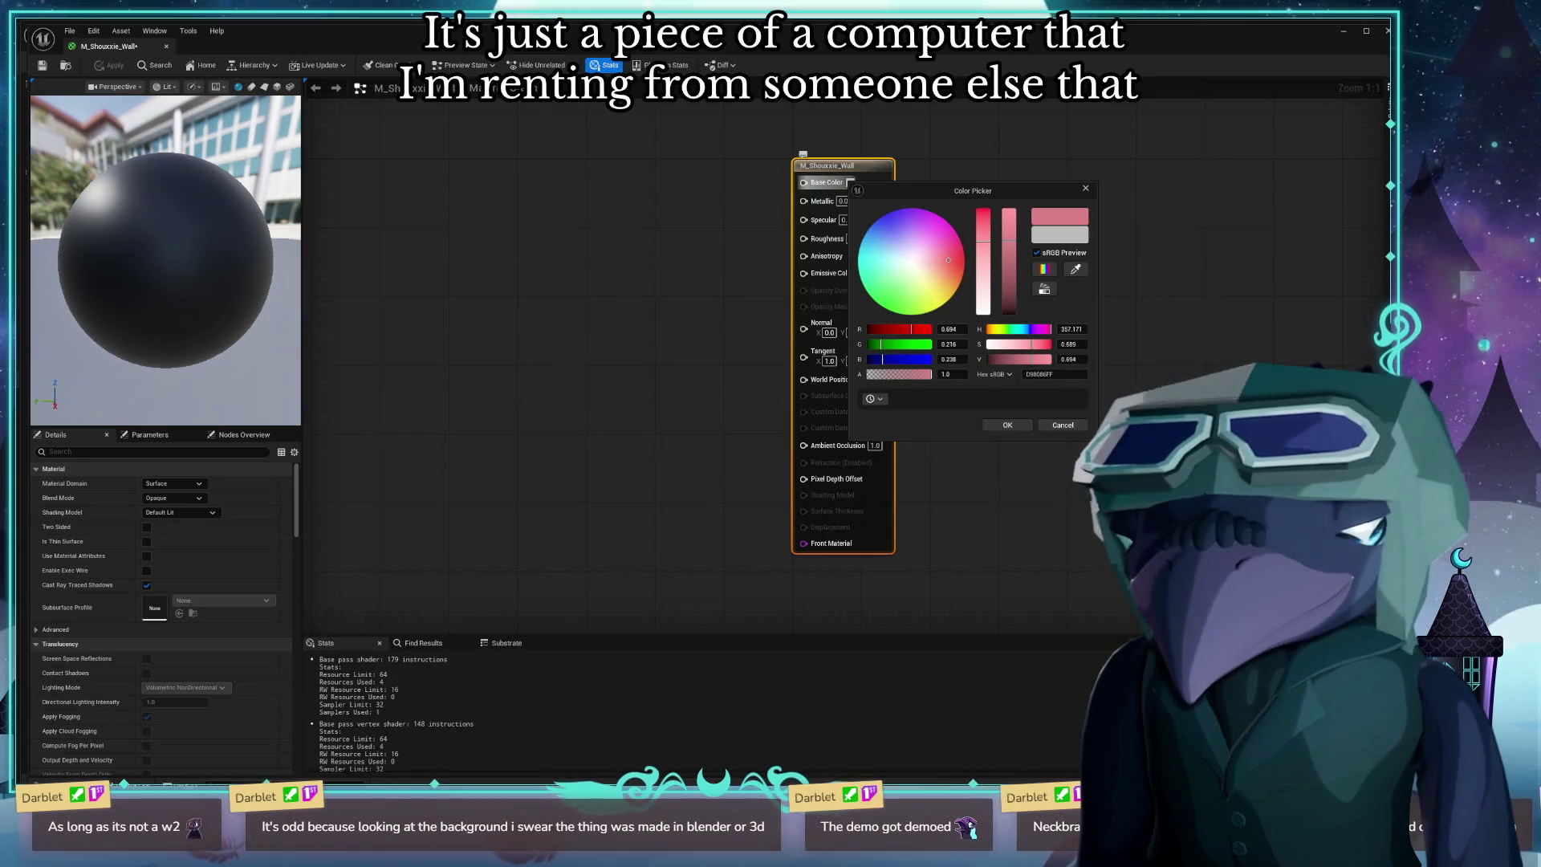
{"action": "left_click", "coordinate": [1009, 425]}
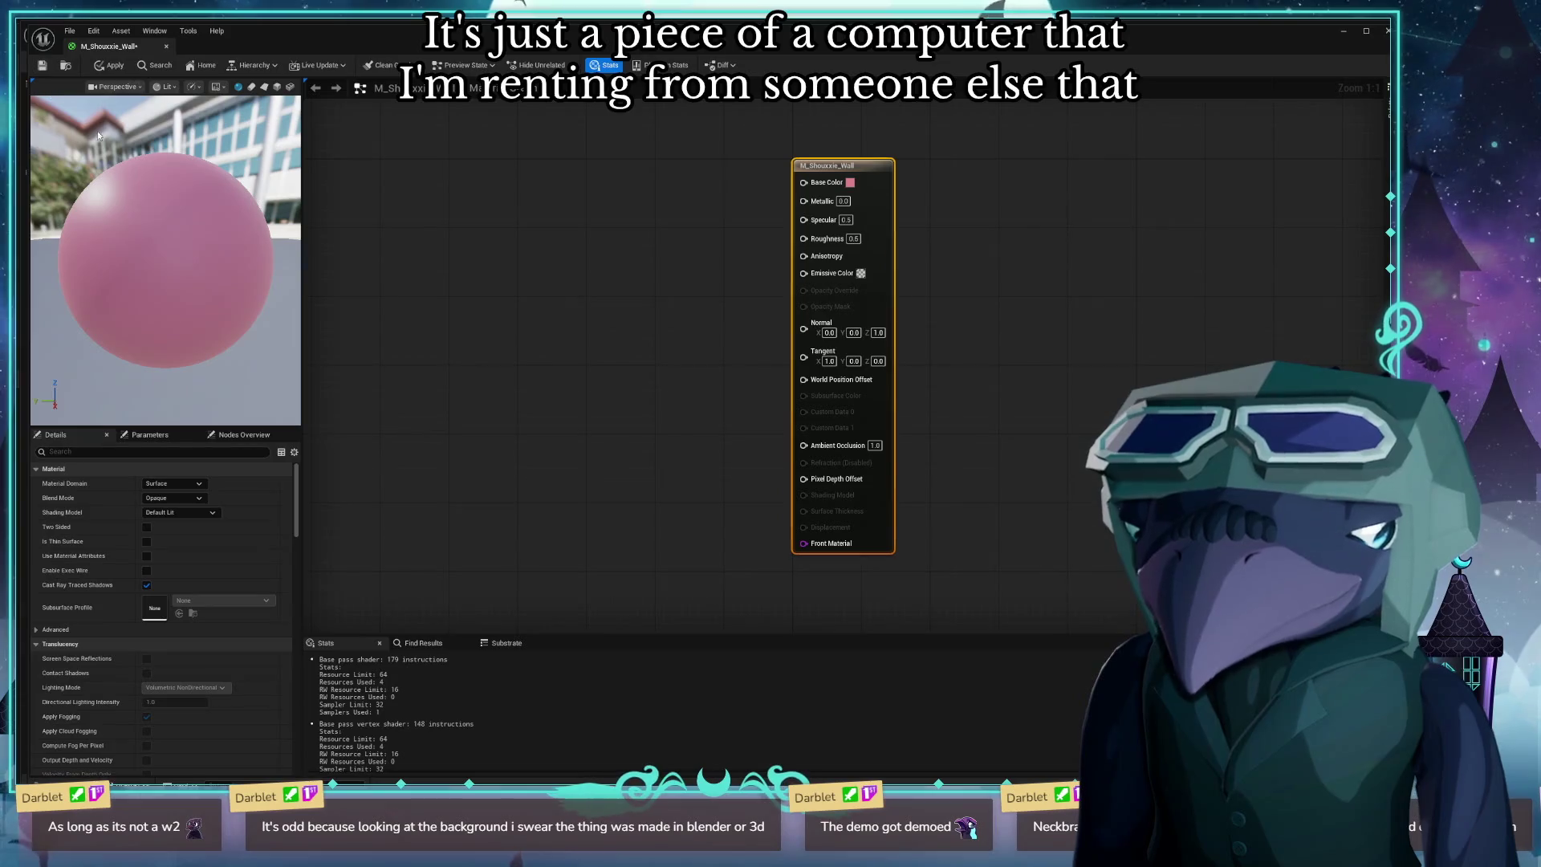
{"action": "left_click", "coordinate": [106, 65]}
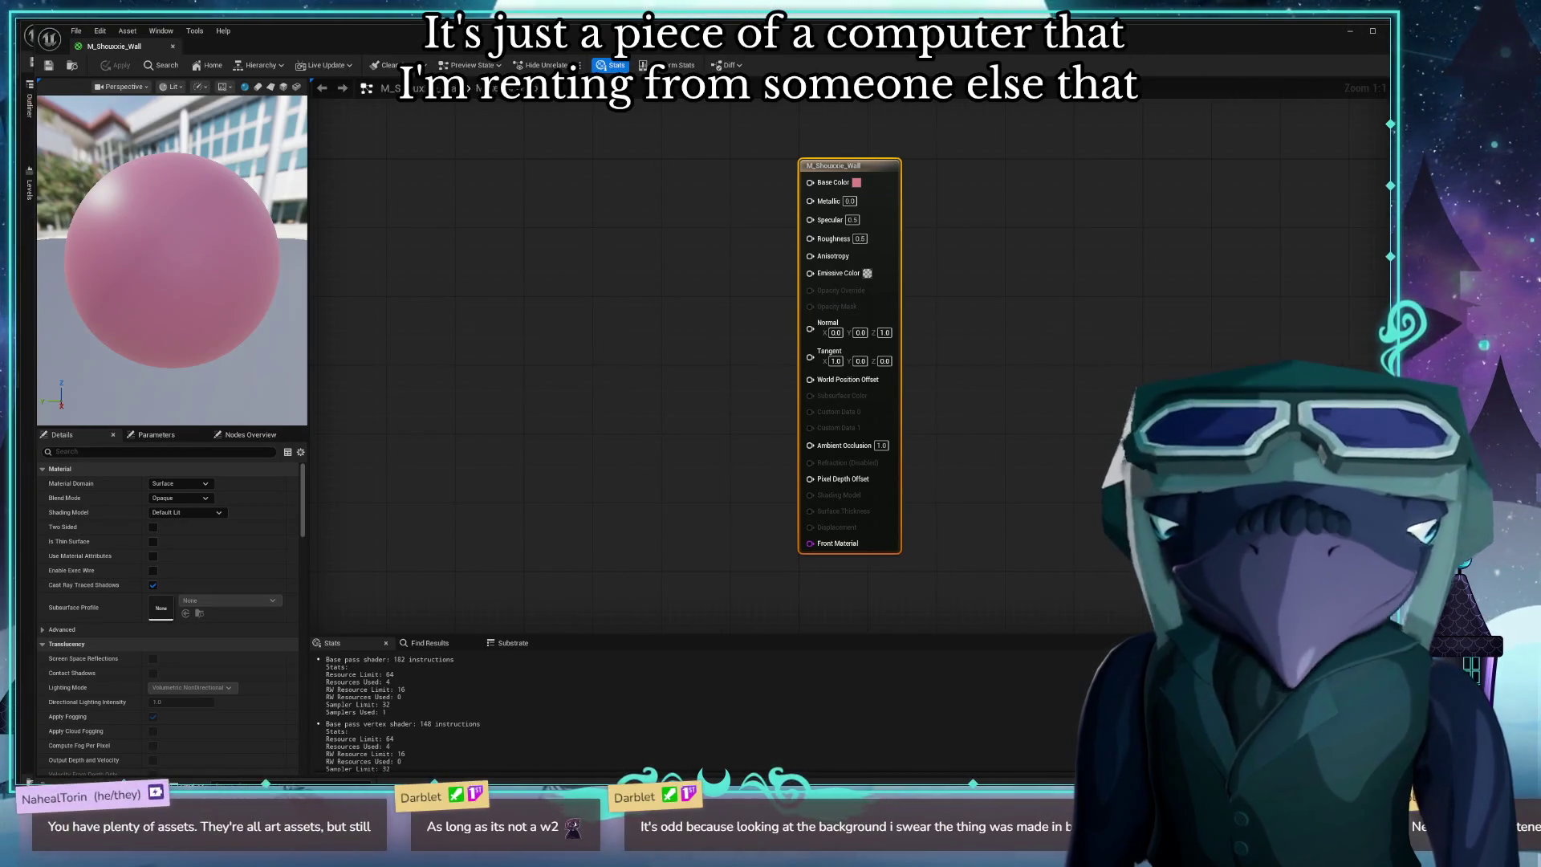
{"action": "key", "text": "alt+Tab"}
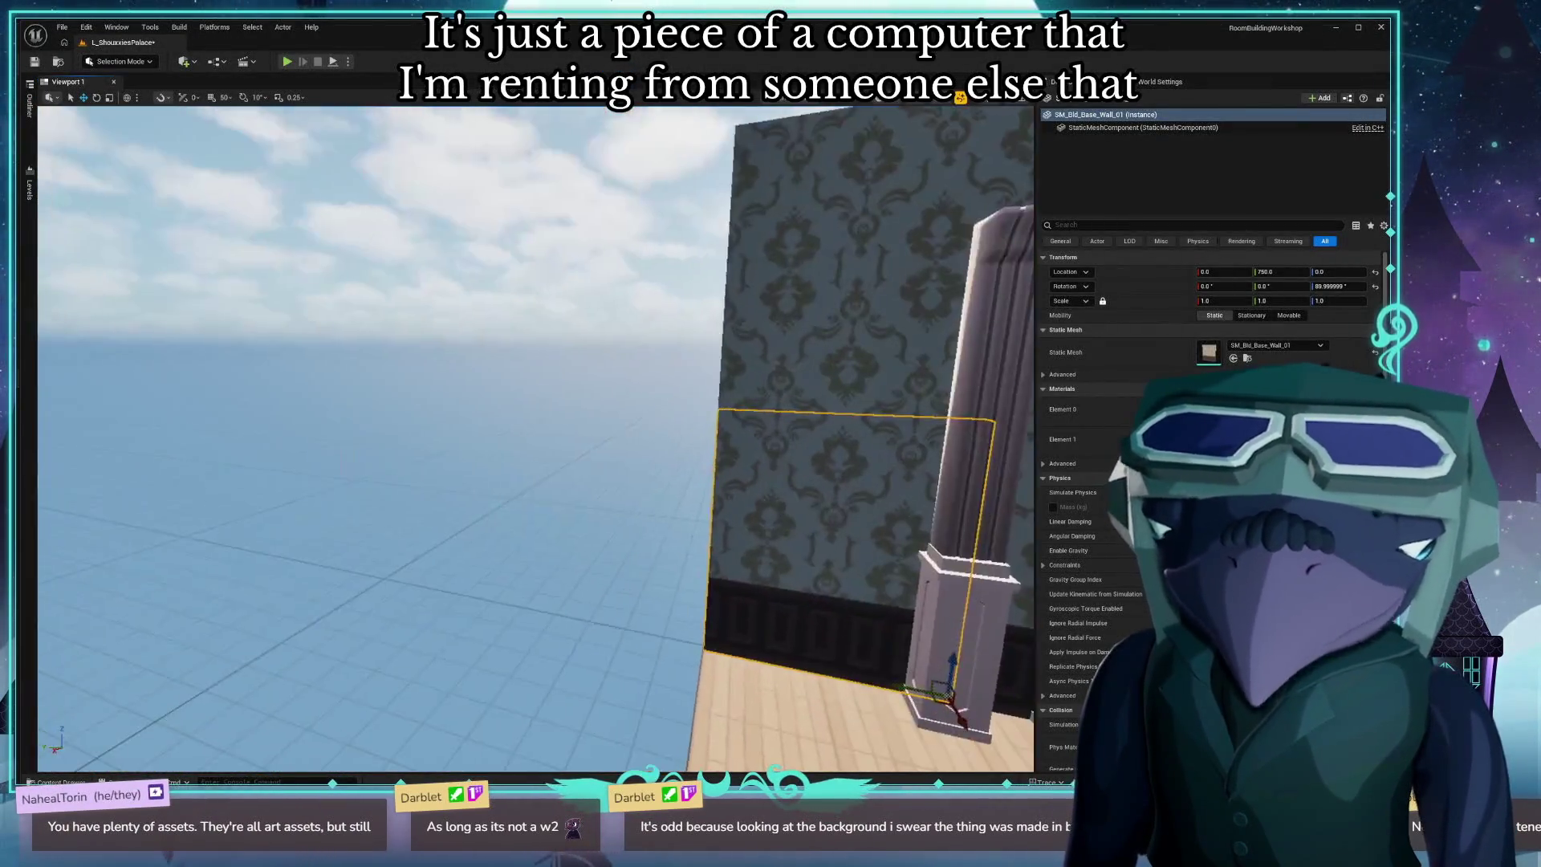
Give the upper wallpaper section and the lower wall behind the column the M_Shouxxie_Wall material.
{"action": "scroll", "coordinate": [592, 592], "scroll_direction": "up", "scroll_amount": 5}
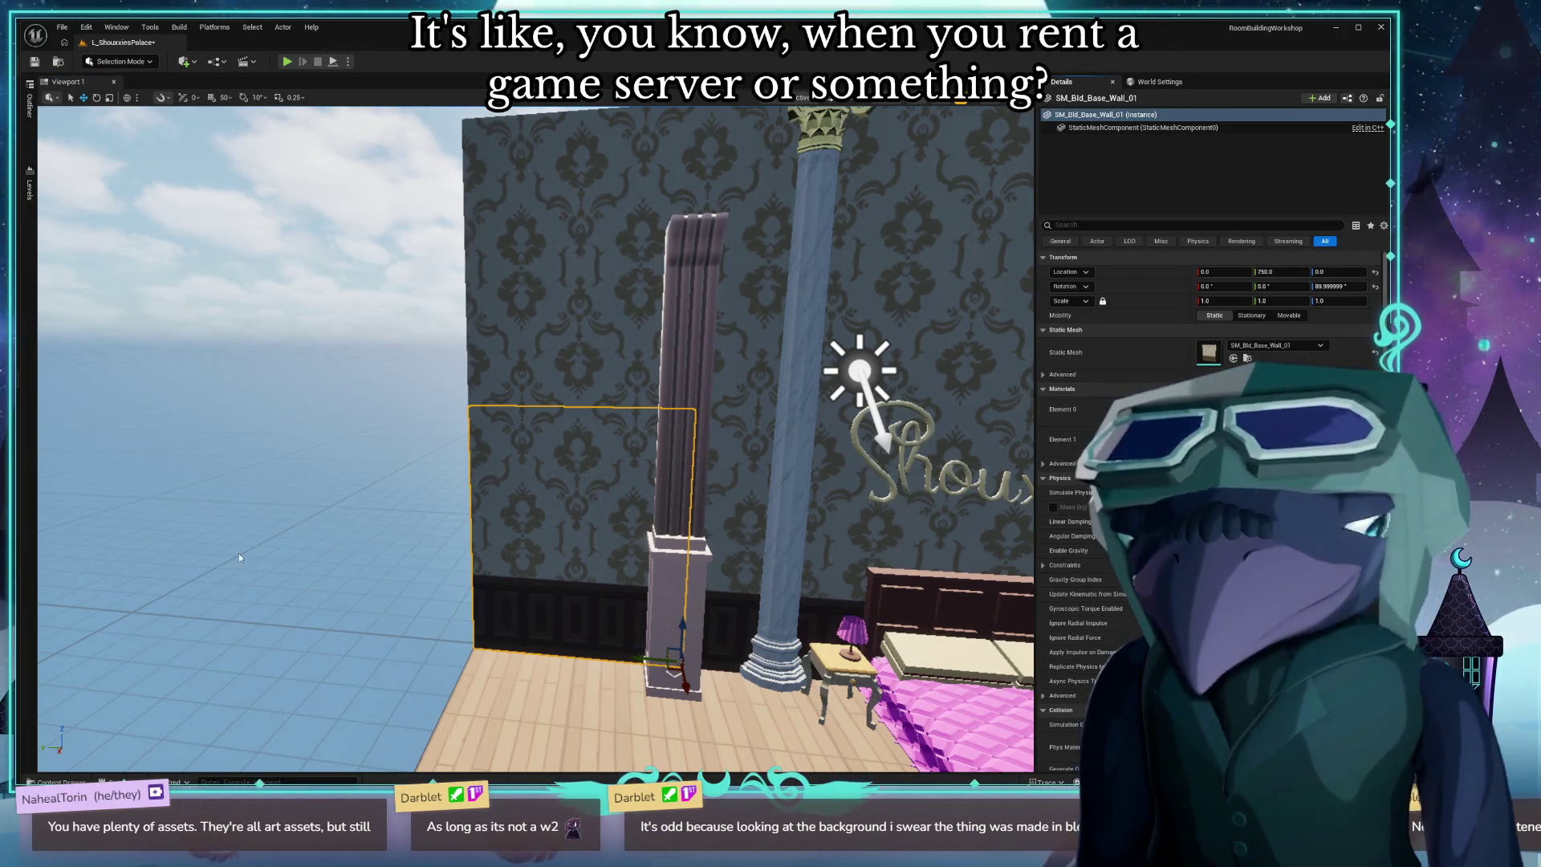
{"action": "left_click_drag", "start_coordinate": [239, 552], "coordinate": [502, 349]}
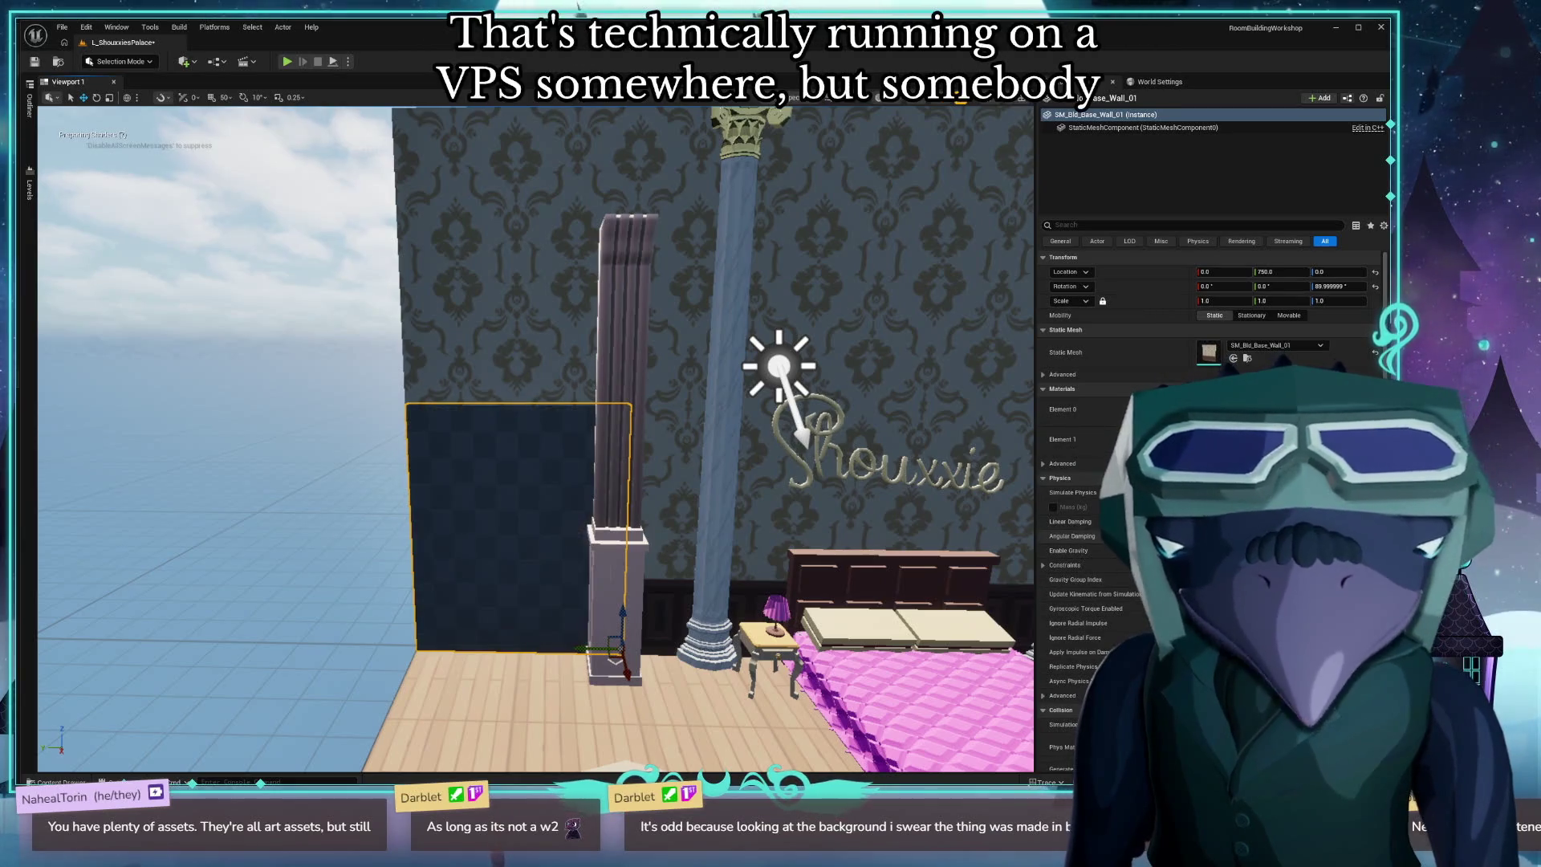
{"action": "scroll", "coordinate": [537, 440], "scroll_direction": "down", "scroll_amount": 3}
{"action": "key", "text": "f"}
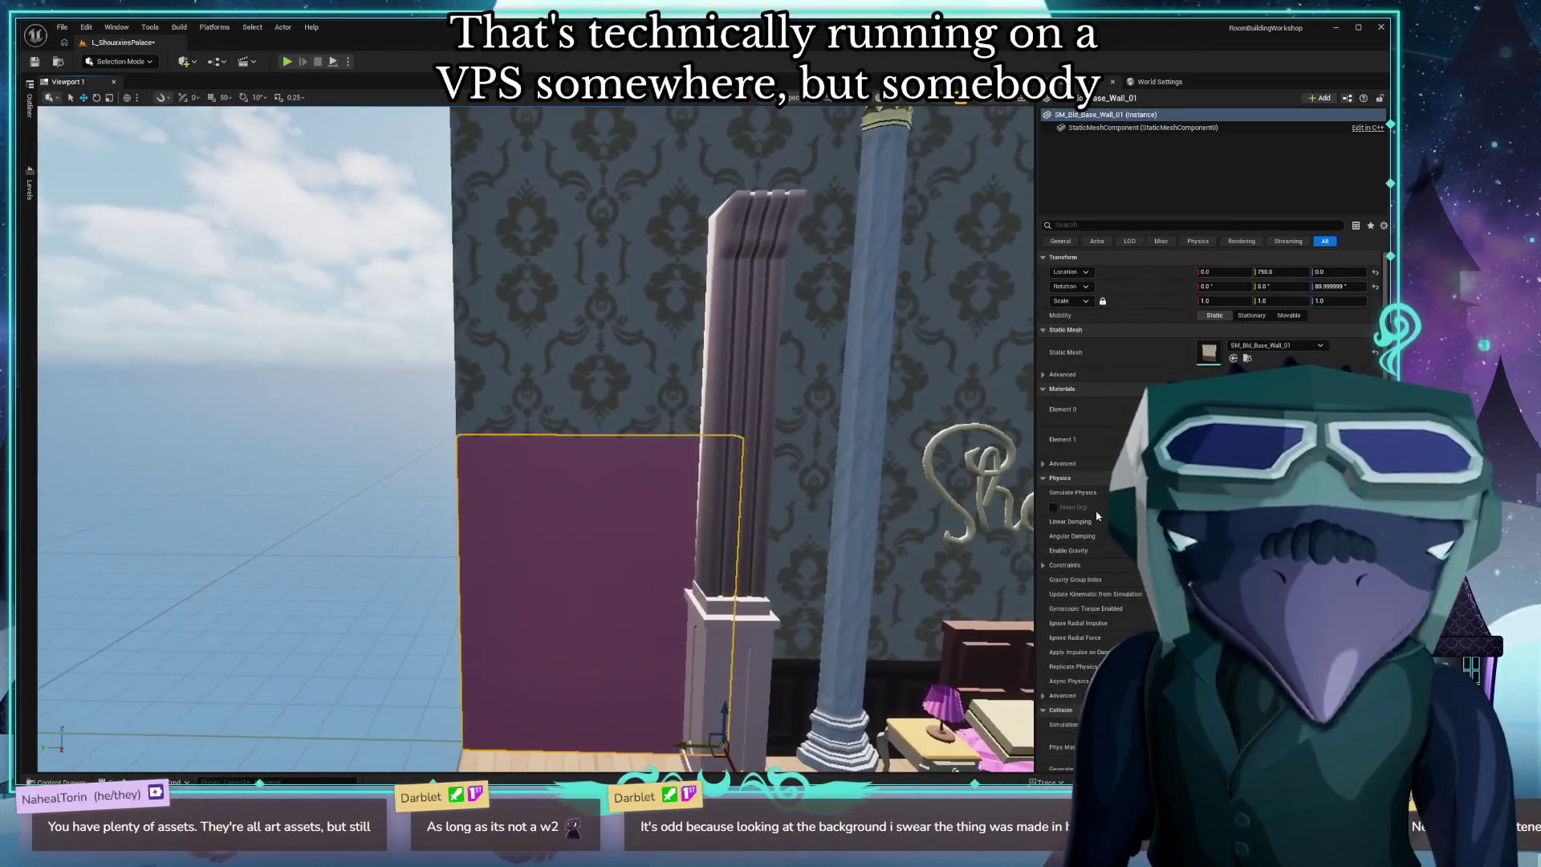
{"action": "key", "text": "ctrl+space"}
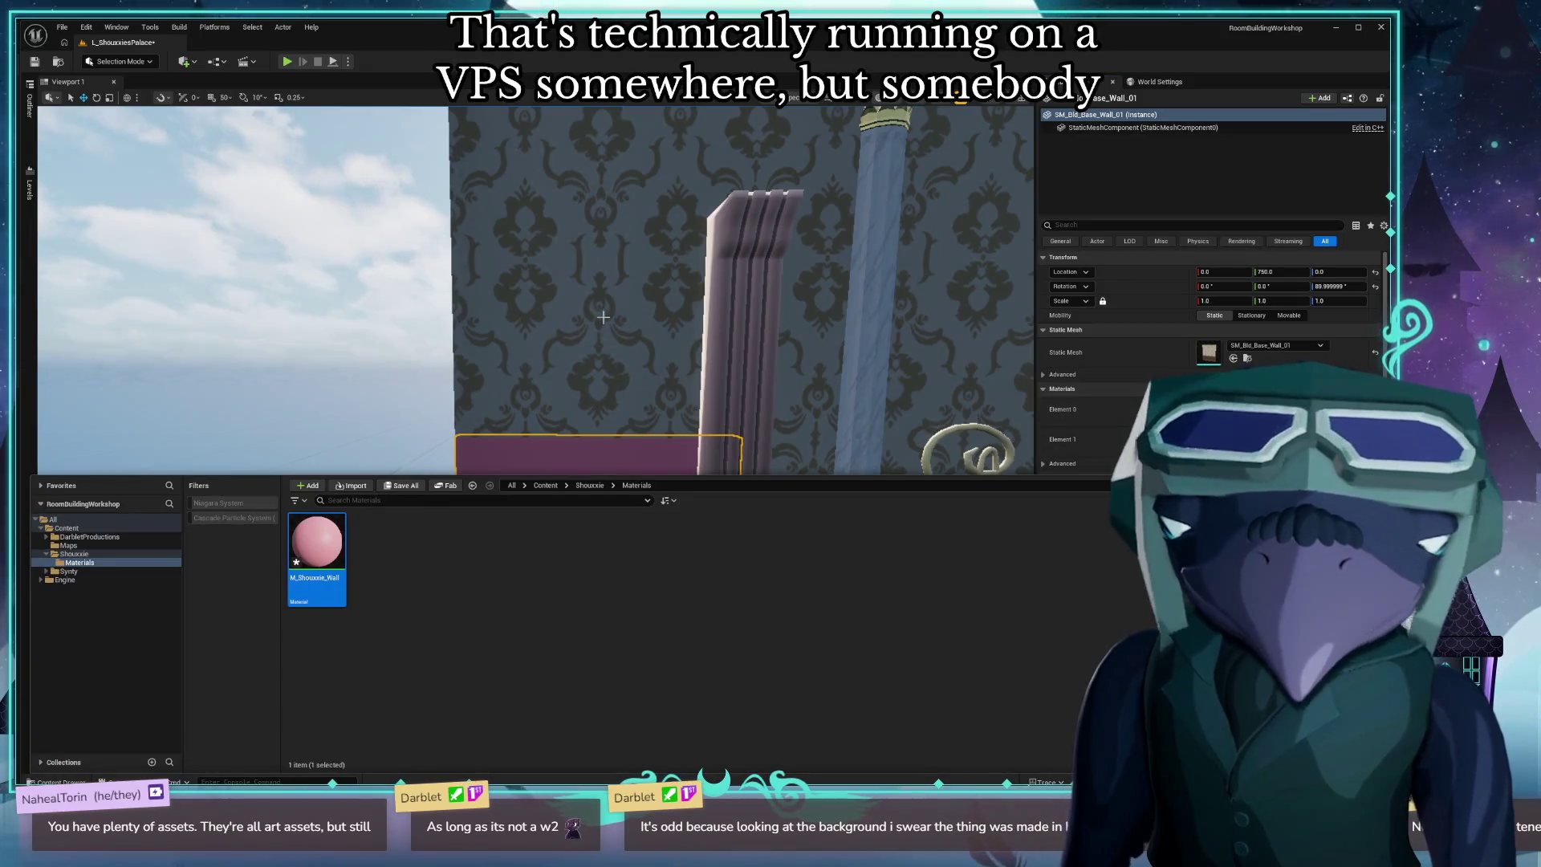
{"action": "left_click", "coordinate": [677, 312]}
{"action": "left_click_drag", "start_coordinate": [593, 552], "coordinate": [682, 574]}
{"action": "left_click", "coordinate": [592, 552]}
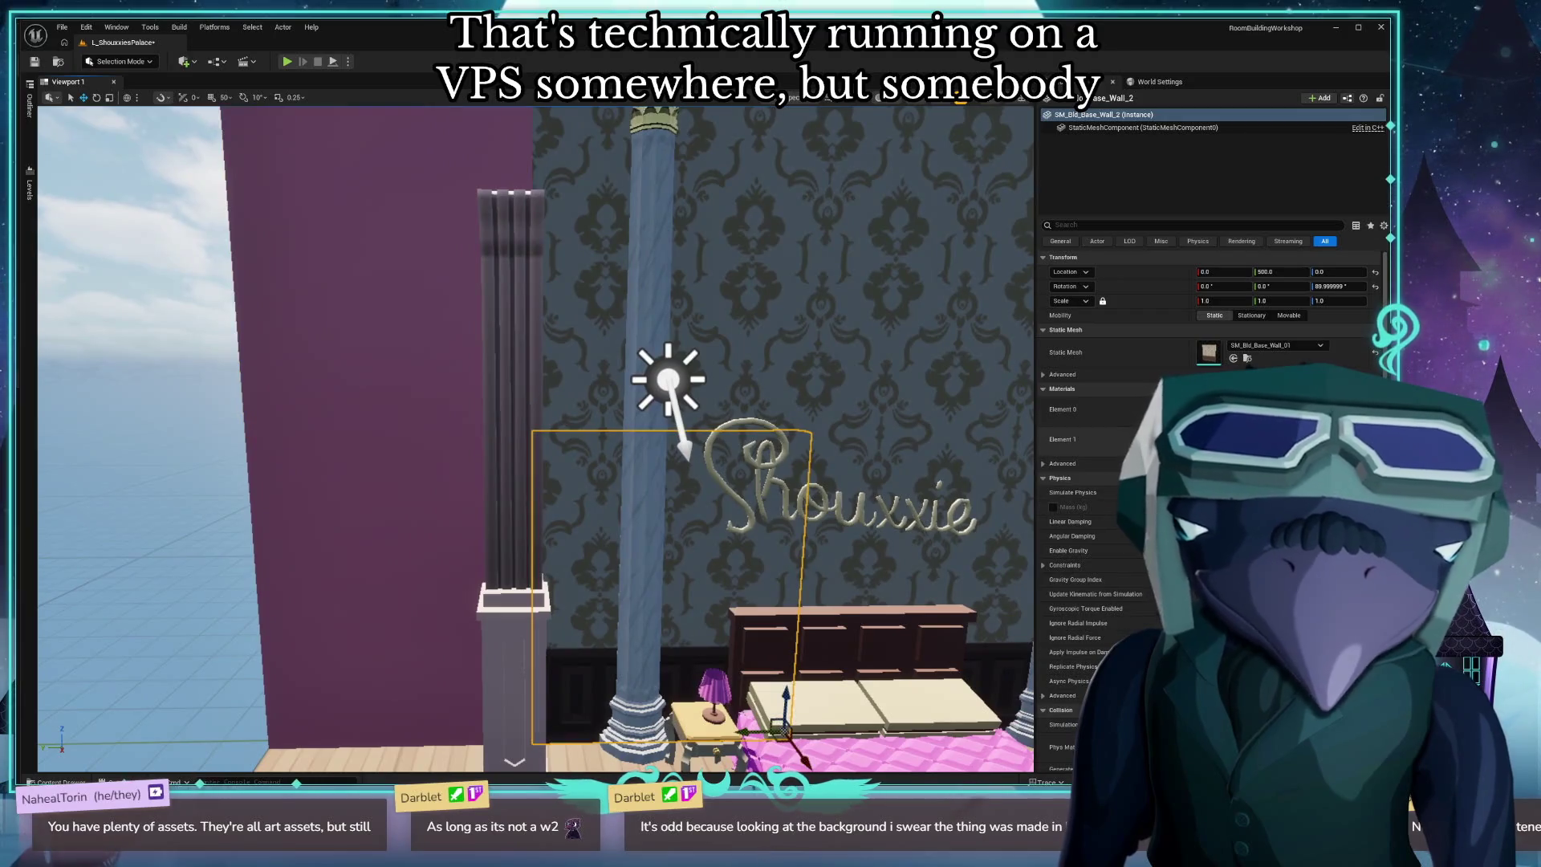
{"action": "mouse_move", "coordinate": [592, 552]}
{"action": "left_mouse_down"}
{"action": "mouse_move", "coordinate": [622, 610]}
{"action": "mouse_move", "coordinate": [731, 445]}
{"action": "left_mouse_up"}
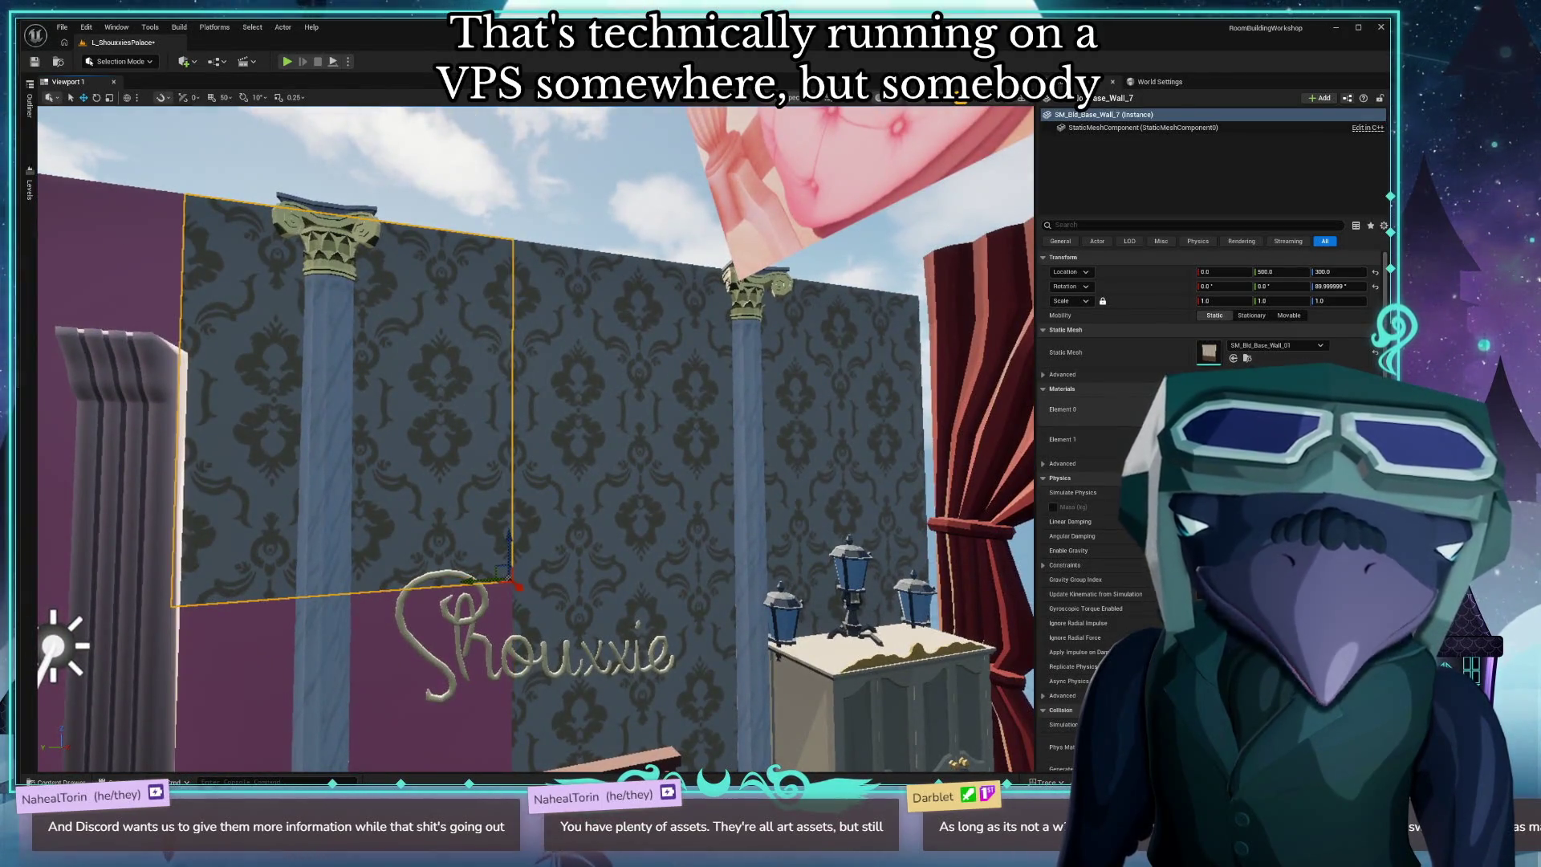
{"action": "mouse_move", "coordinate": [563, 563]}
{"action": "left_mouse_down"}
{"action": "mouse_move", "coordinate": [562, 505]}
{"action": "mouse_move", "coordinate": [564, 562]}
{"action": "left_mouse_up"}
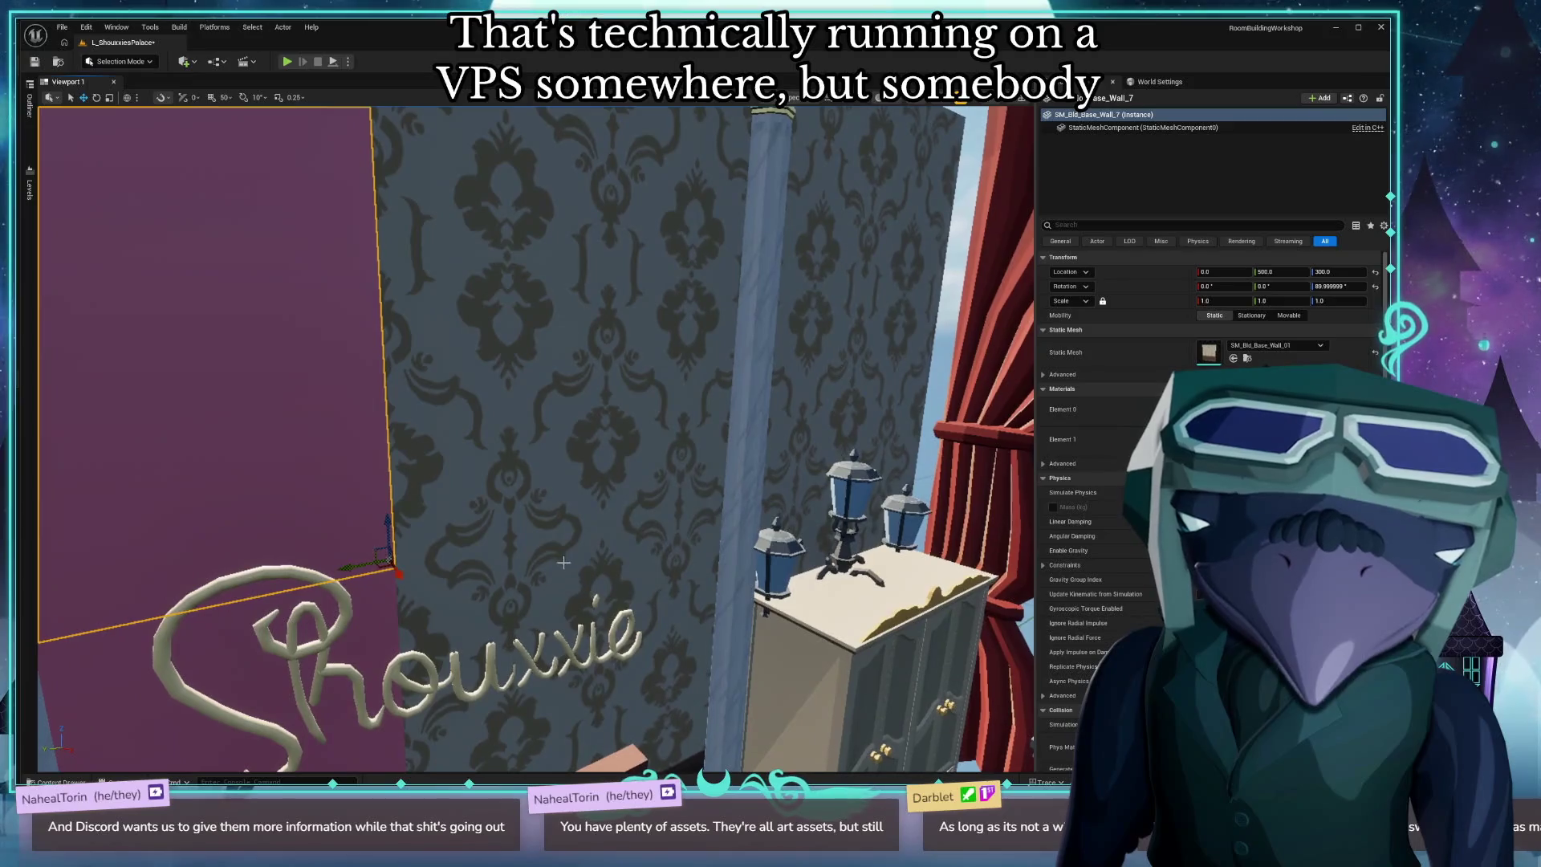
Make the panels beside the wardrobe, above the sign and behind the dresser pink too.
{"action": "left_click", "coordinate": [564, 562]}
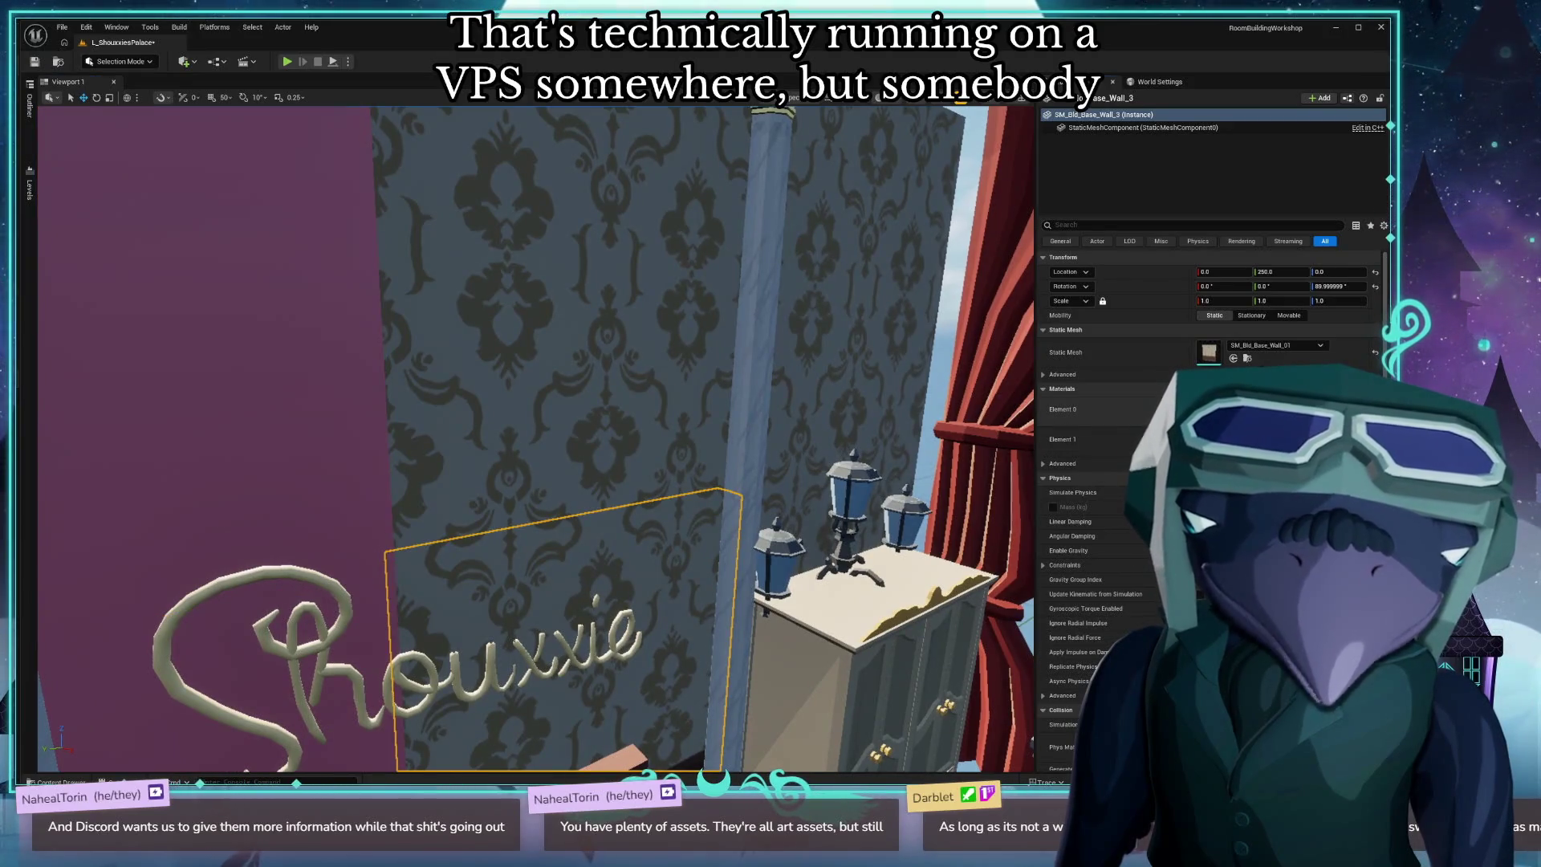
{"action": "left_click", "coordinate": [564, 386]}
{"action": "left_click_drag", "start_coordinate": [563, 385], "coordinate": [565, 513]}
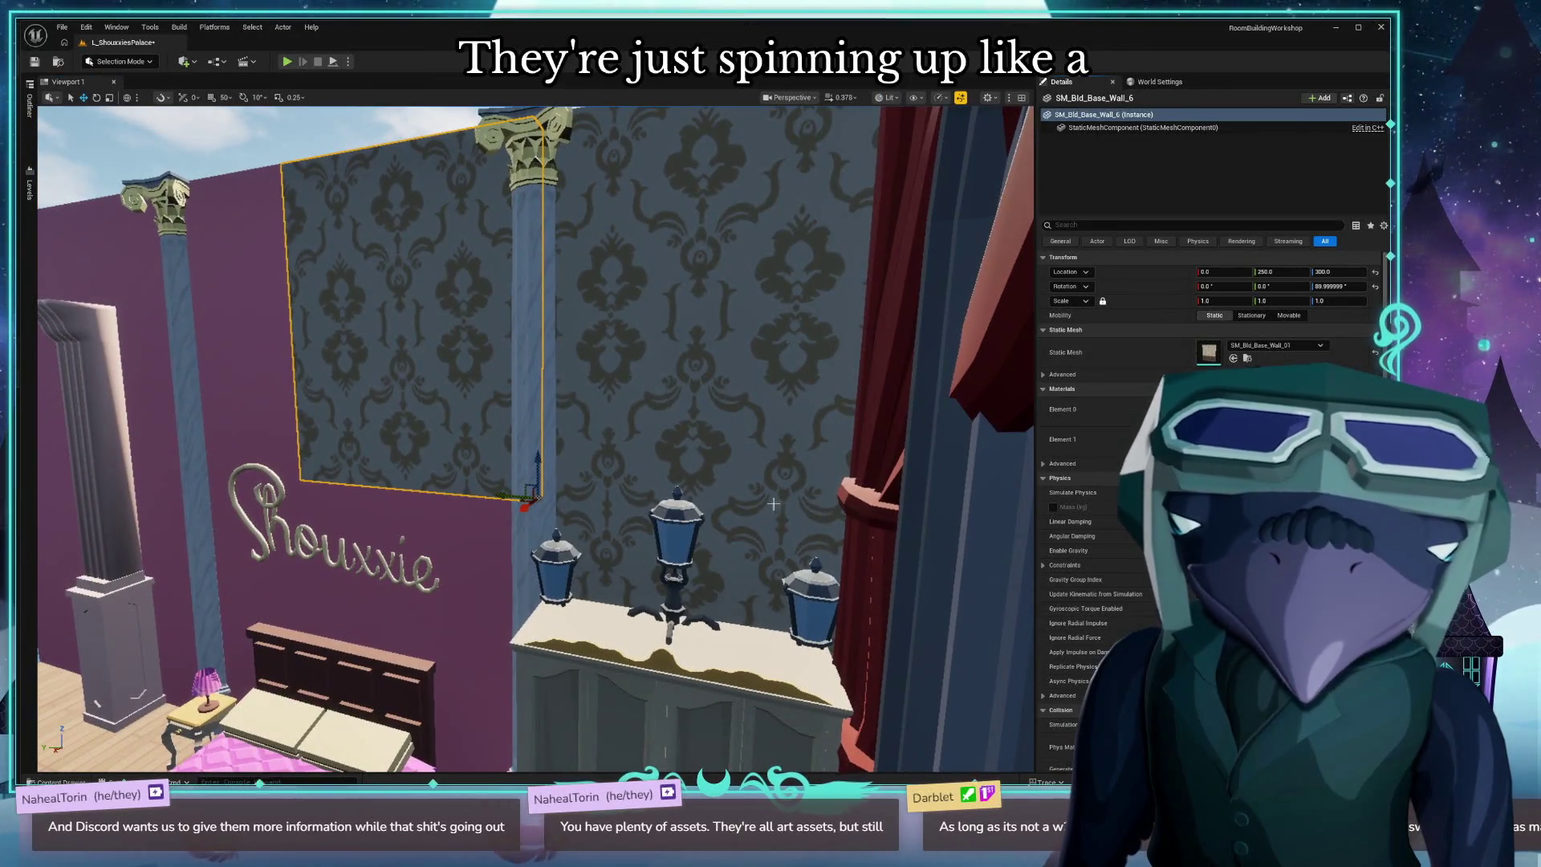
{"action": "key", "text": "ctrl+z"}
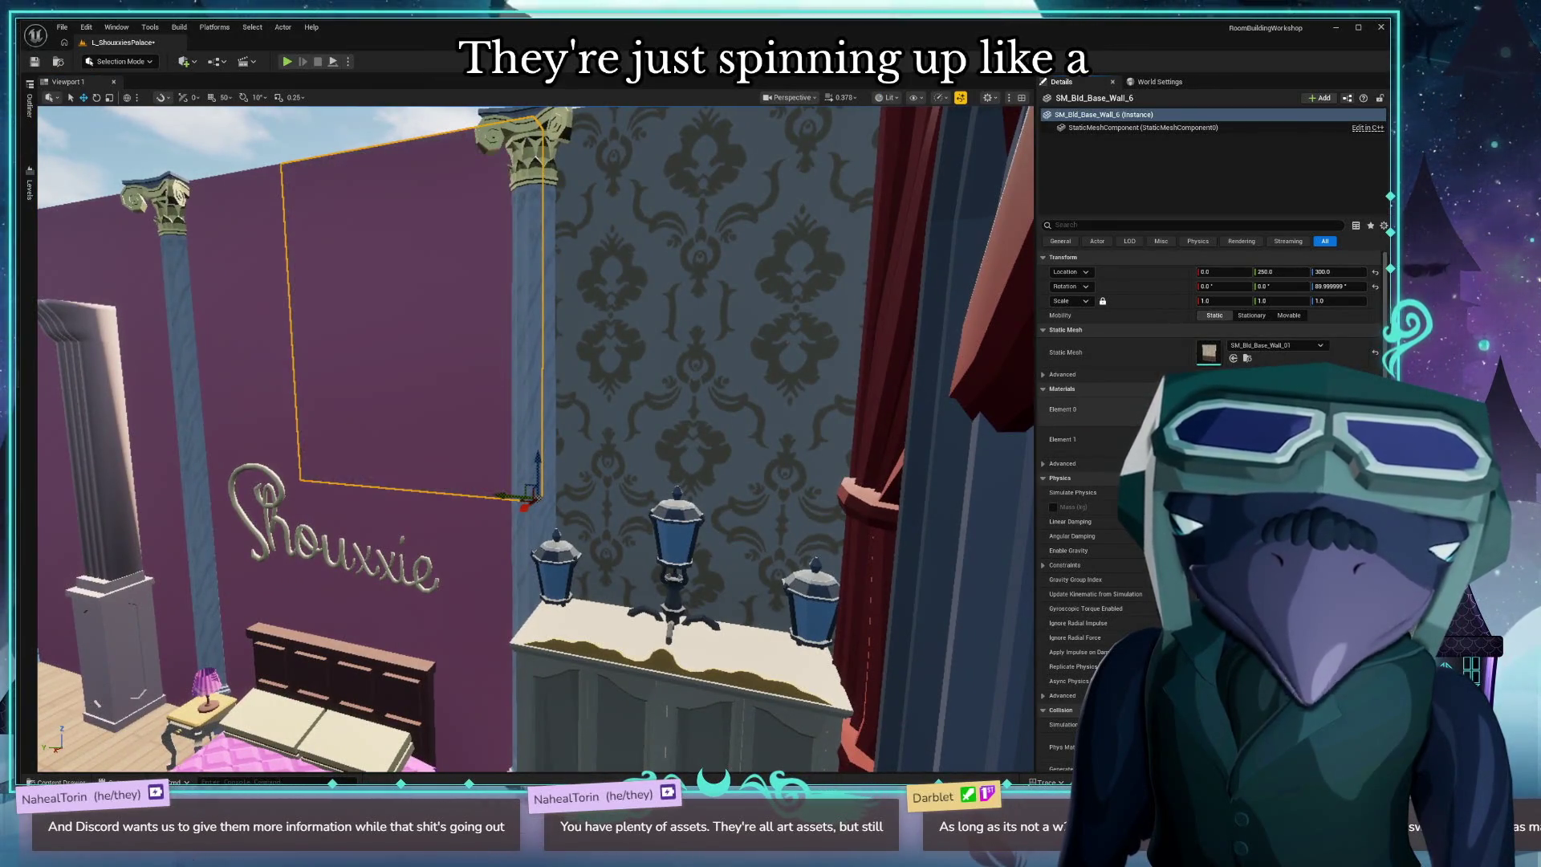
{"action": "left_click", "coordinate": [735, 564]}
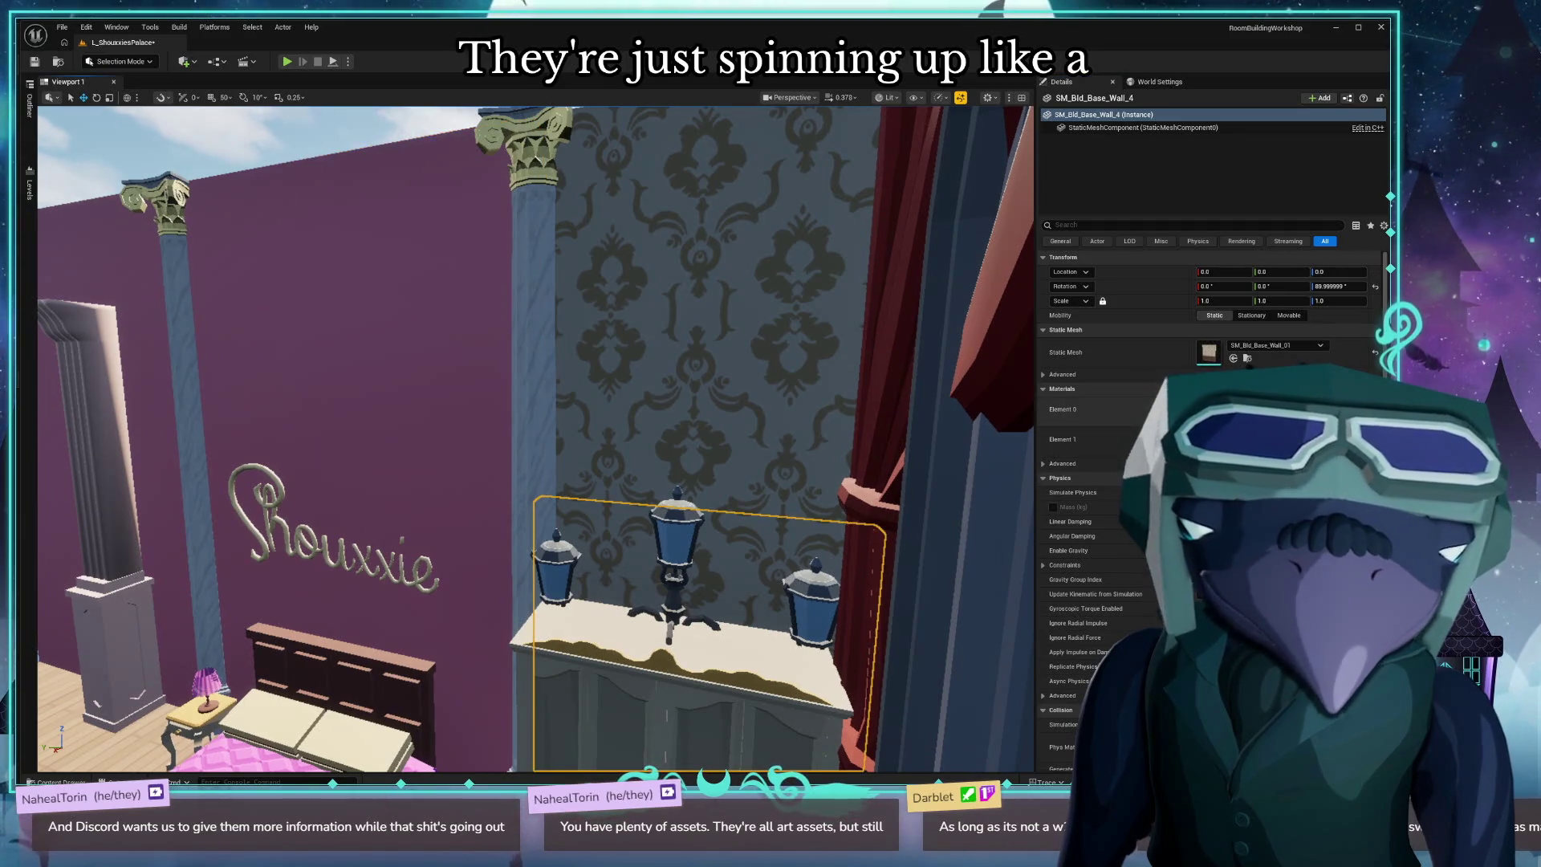
{"action": "key", "text": "ctrl+z"}
{"action": "left_click", "coordinate": [722, 321]}
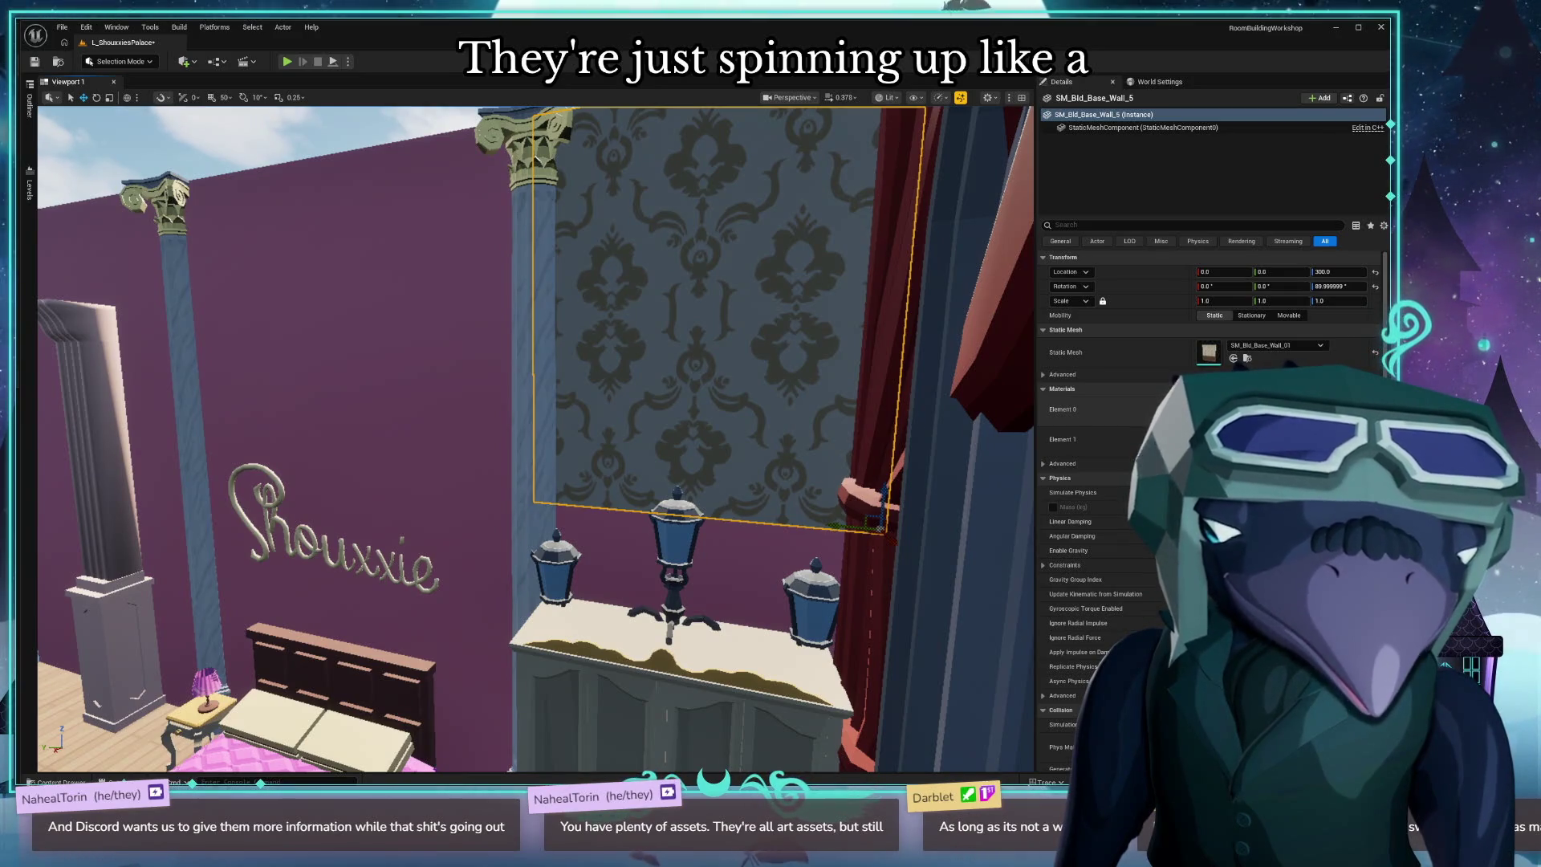
{"action": "key", "text": "s"}
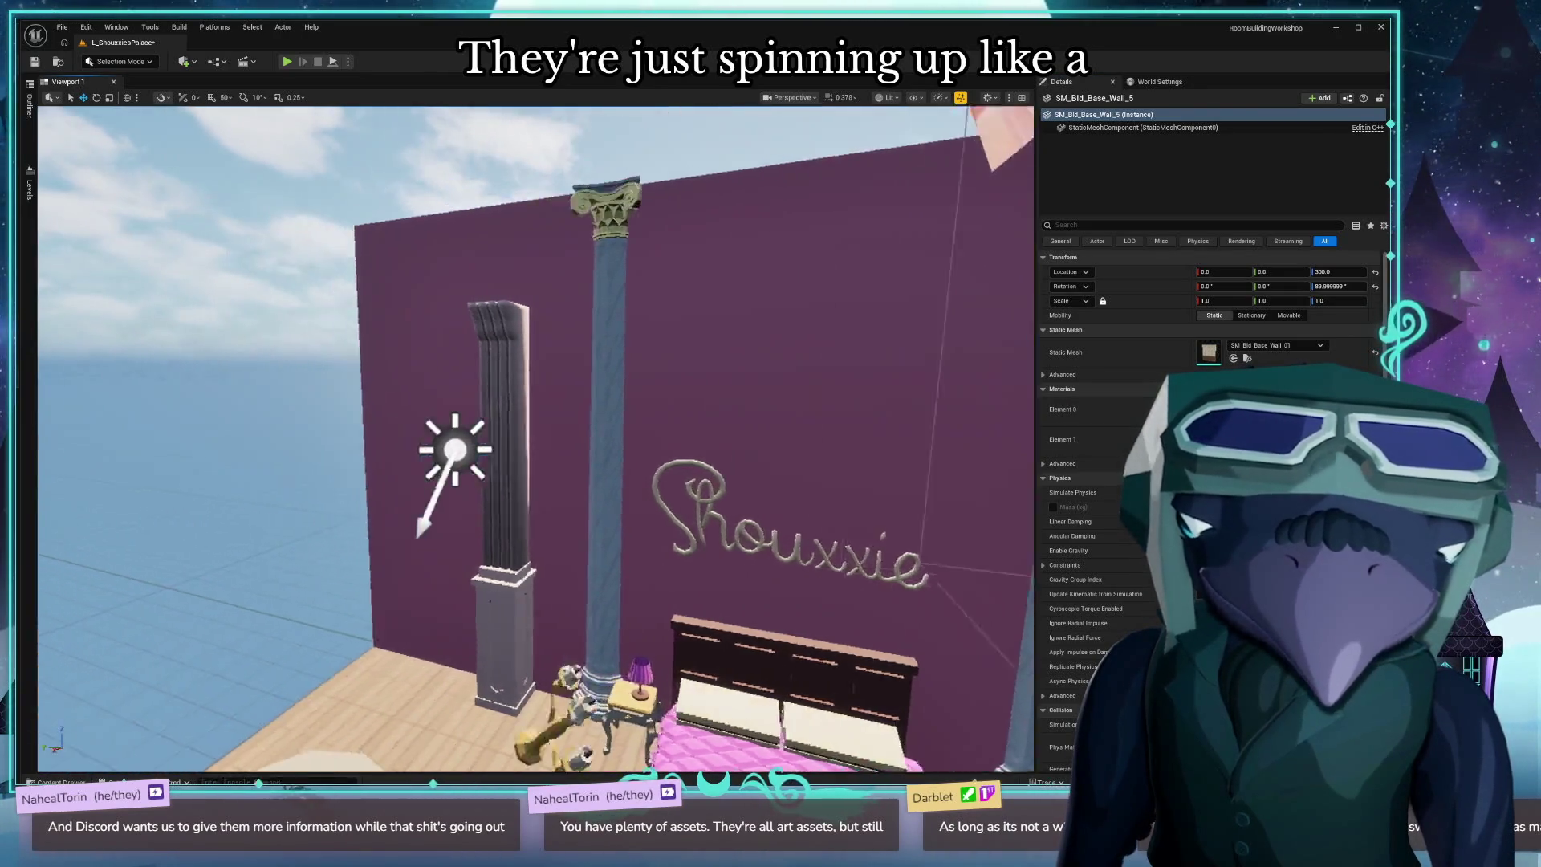
{"action": "key", "text": "s"}
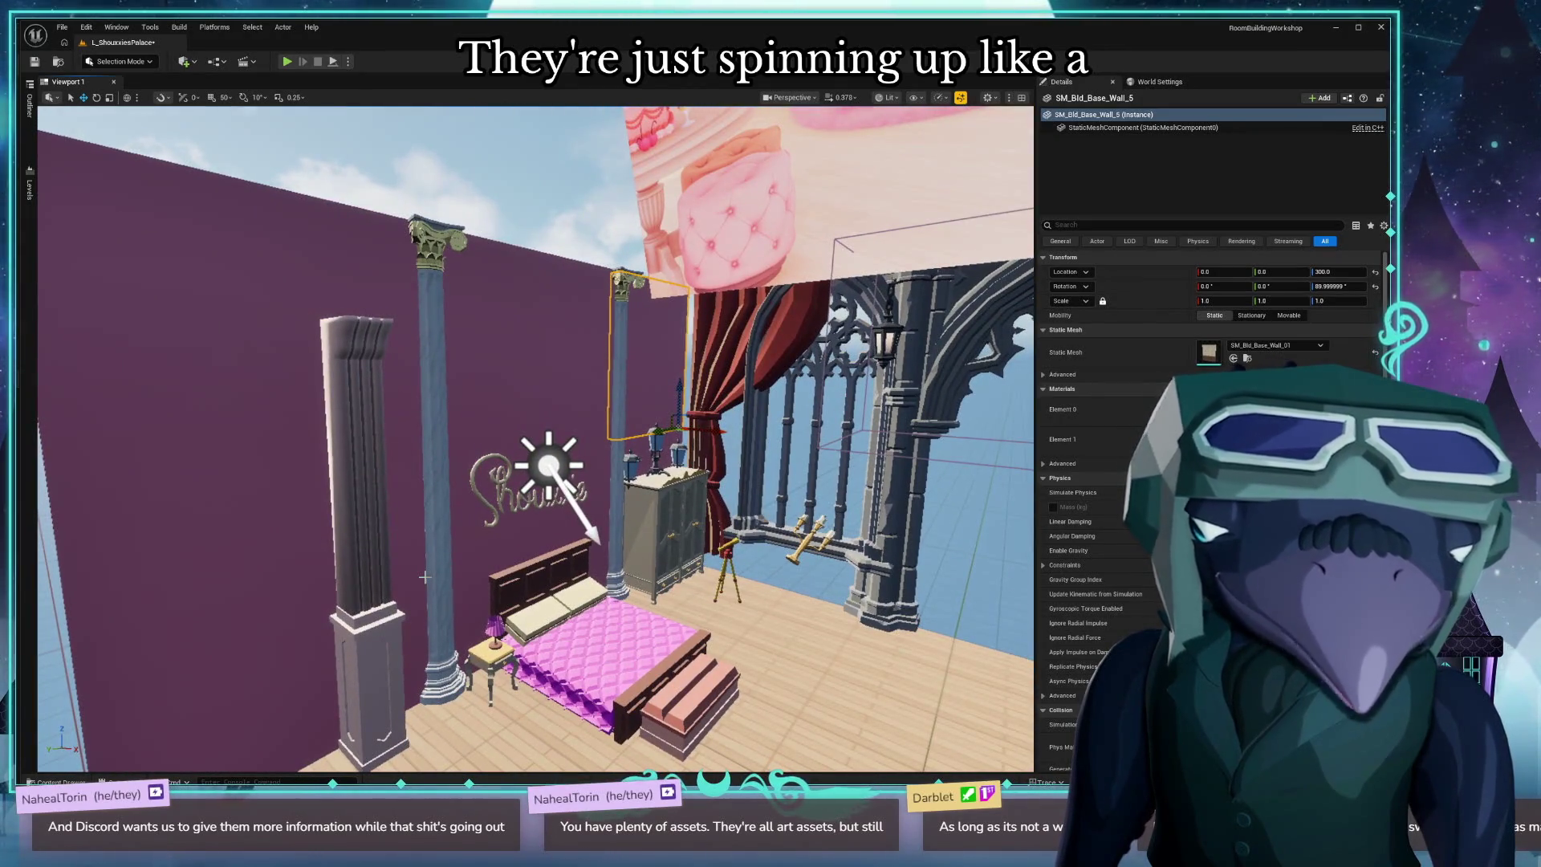
{"action": "mouse_move", "coordinate": [425, 576]}
{"action": "left_mouse_down"}
{"action": "mouse_move", "coordinate": [143, 547]}
{"action": "mouse_move", "coordinate": [187, 526]}
{"action": "mouse_move", "coordinate": [726, 654]}
{"action": "left_mouse_up"}
{"action": "mouse_move", "coordinate": [582, 331]}
{"action": "left_mouse_down"}
{"action": "mouse_move", "coordinate": [562, 337]}
{"action": "mouse_move", "coordinate": [514, 289]}
{"action": "mouse_move", "coordinate": [491, 298]}
{"action": "mouse_move", "coordinate": [591, 476]}
{"action": "left_mouse_up"}
{"action": "left_click", "coordinate": [591, 476]}
{"action": "key", "text": "f"}
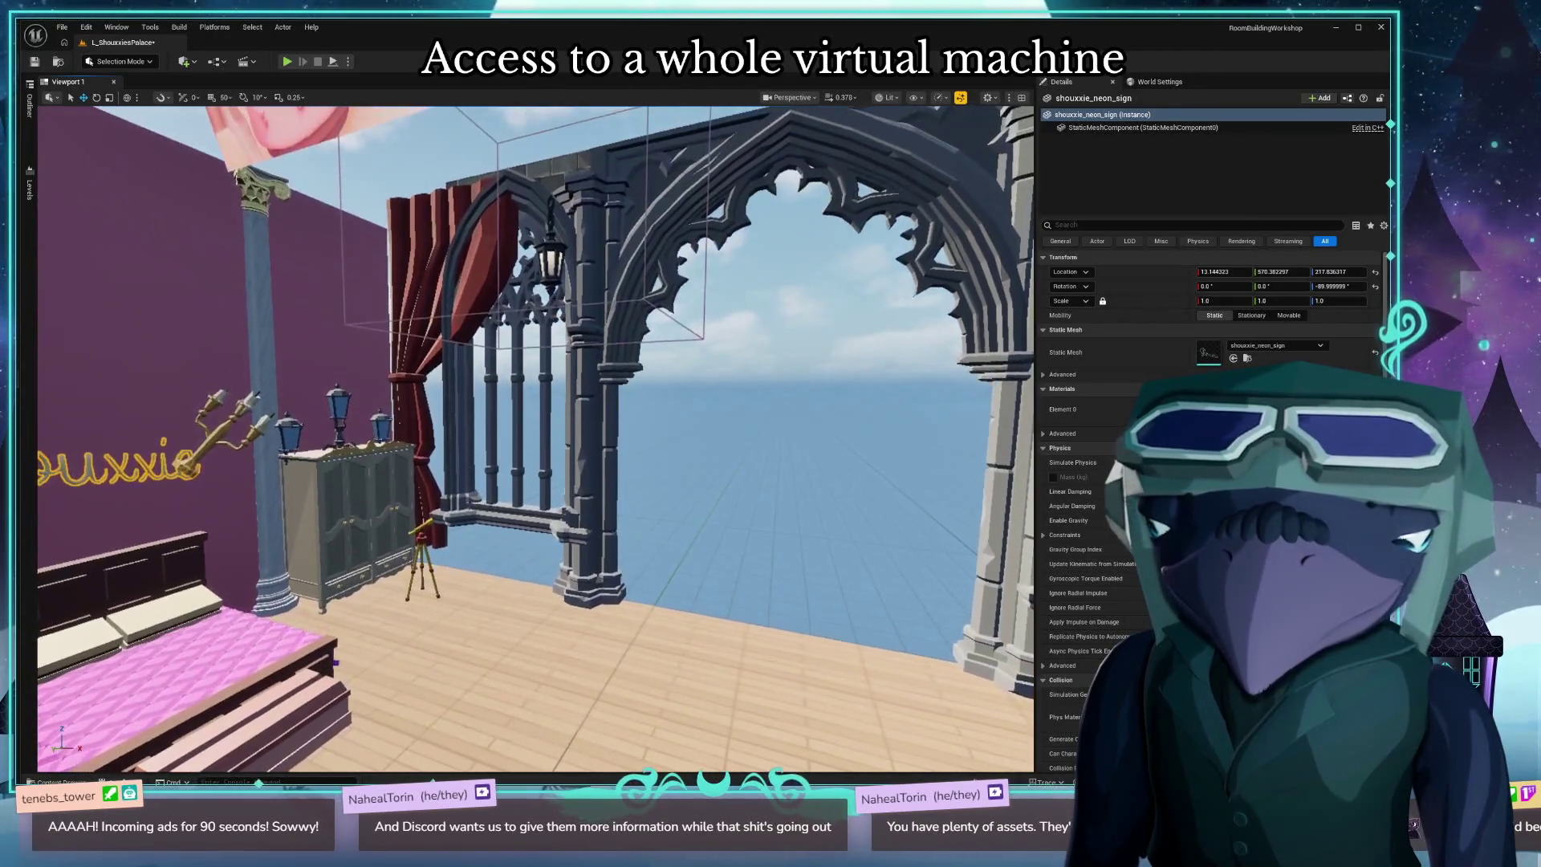
{"action": "key", "text": "alt+Tab"}
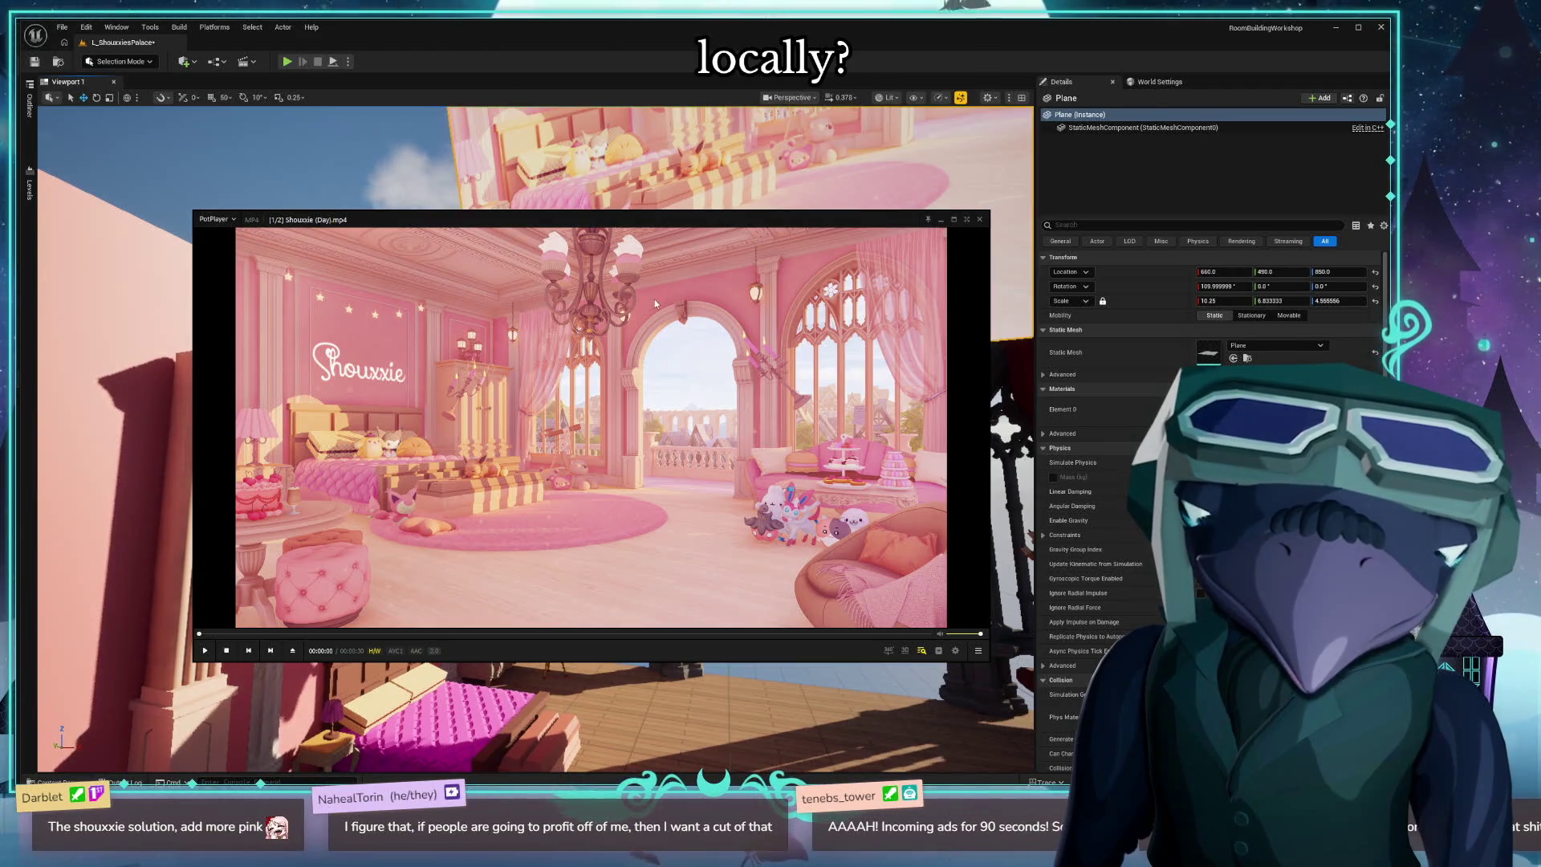
{"action": "key", "text": "alt+Tab"}
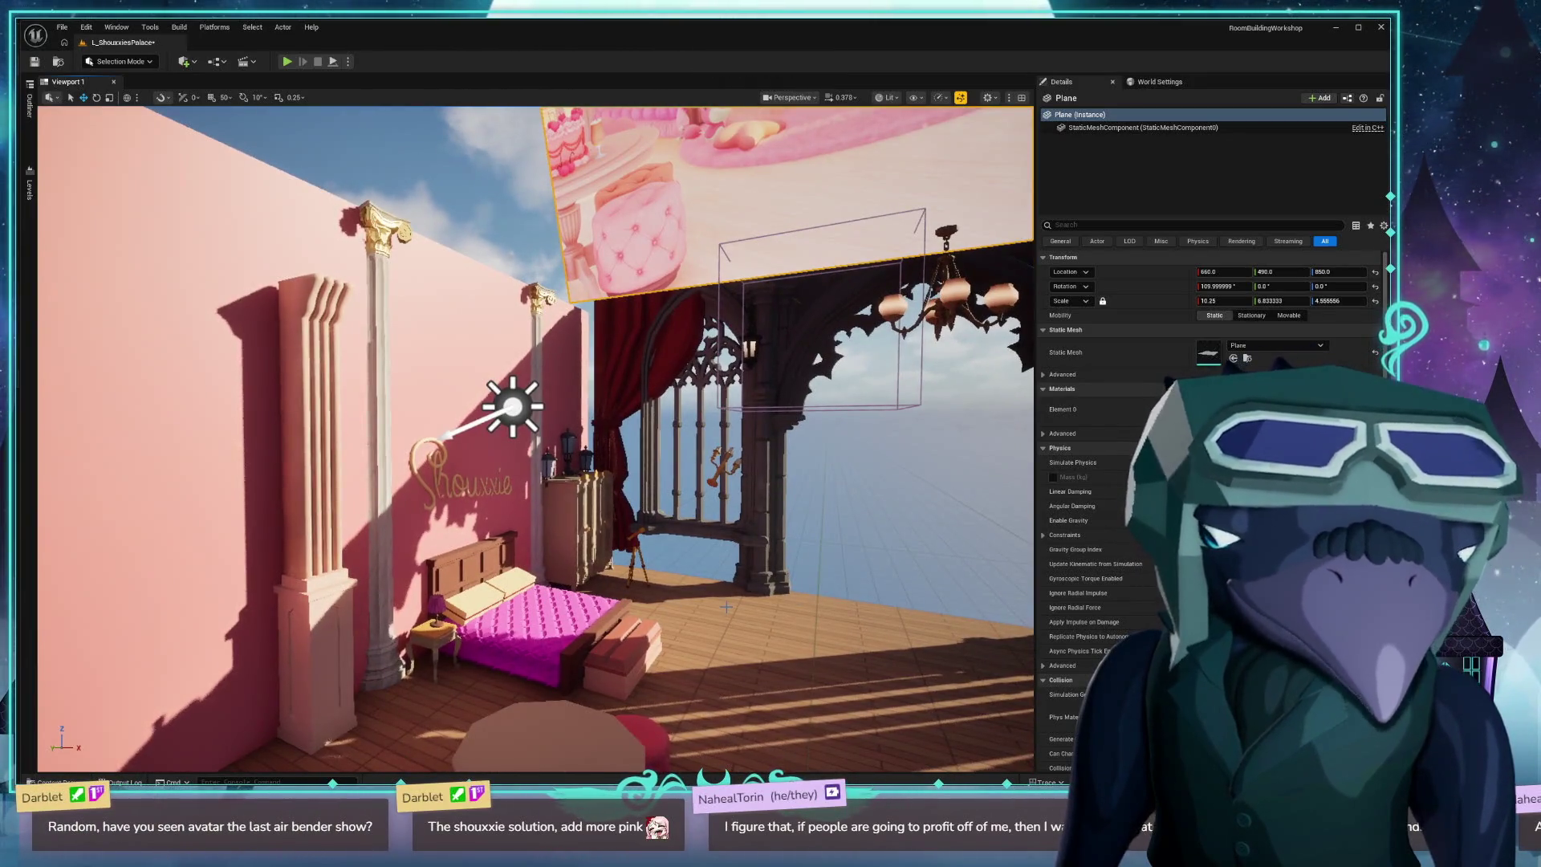
Swing the directional light low so warm sunlight casts long shadows across the bedroom.
{"action": "left_click", "coordinate": [727, 608]}
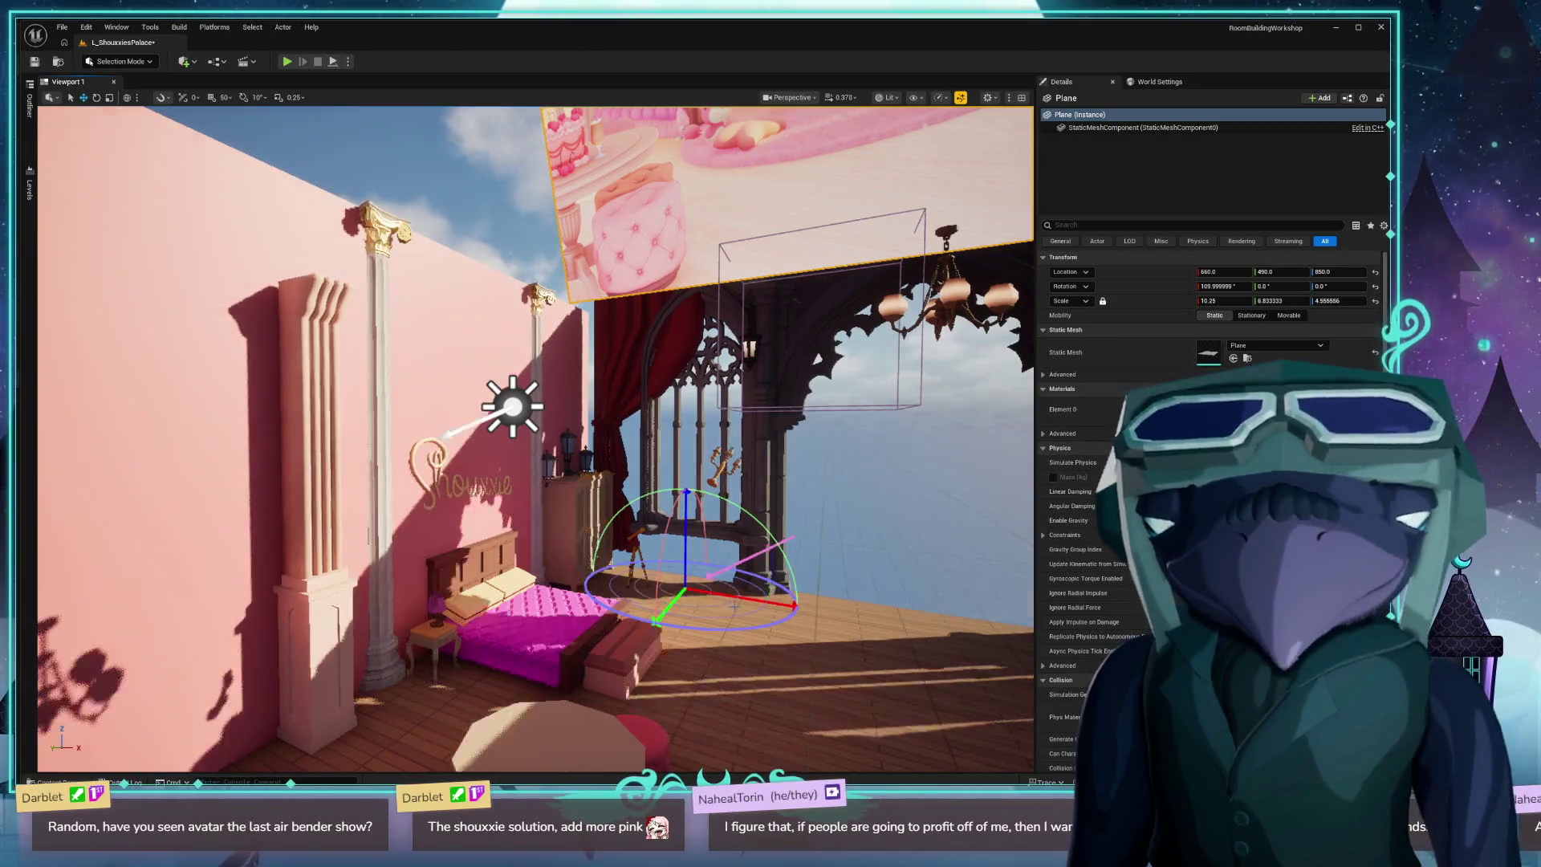
{"action": "left_click_drag", "start_coordinate": [727, 608], "coordinate": [723, 608]}
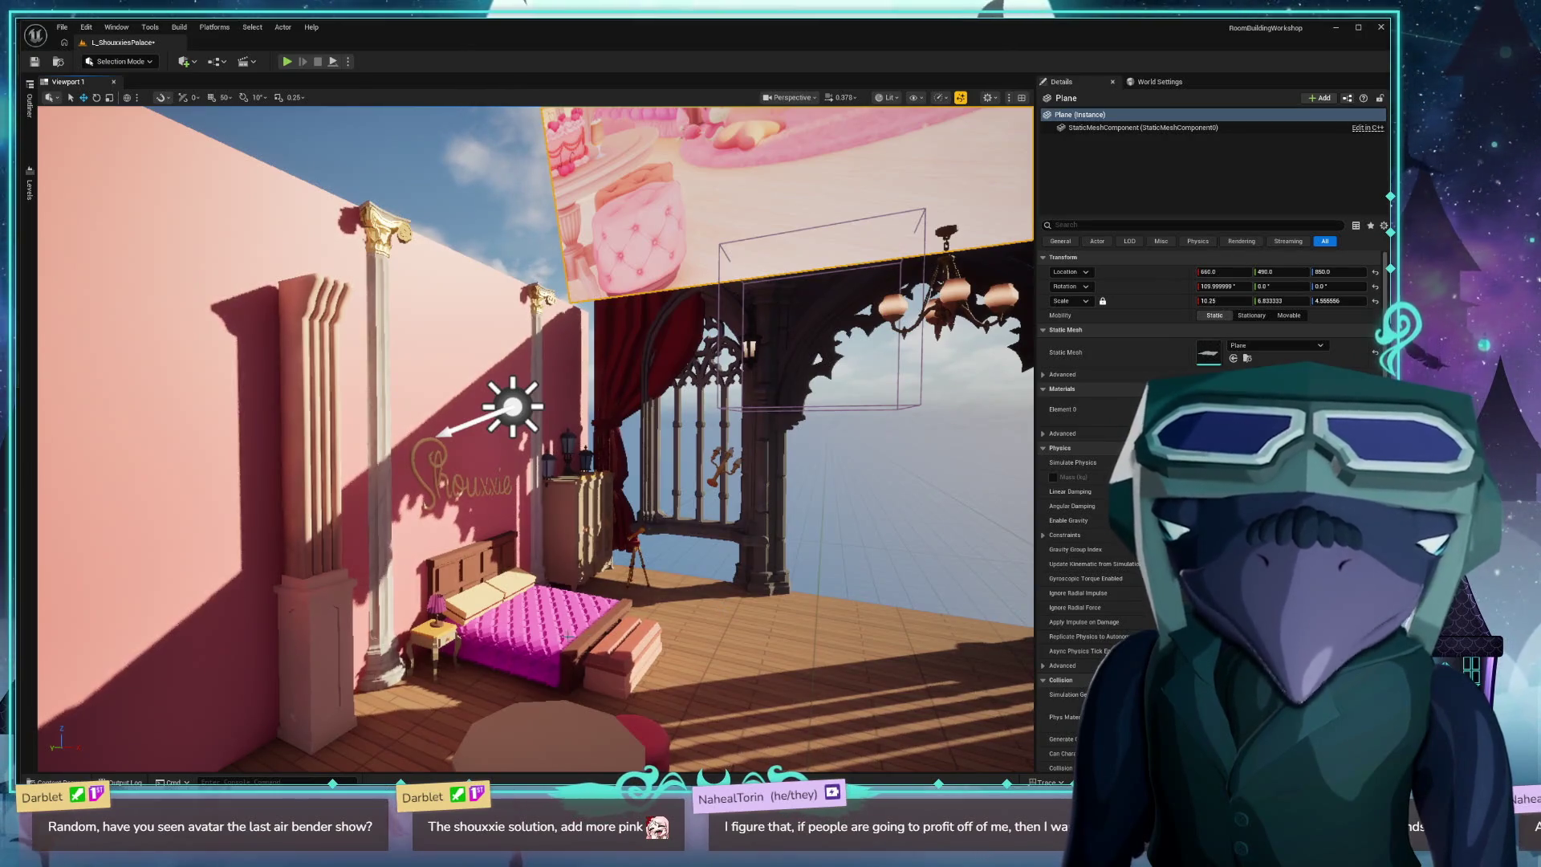
{"action": "mouse_move", "coordinate": [231, 631]}
{"action": "left_mouse_down"}
{"action": "mouse_move", "coordinate": [238, 561]}
{"action": "mouse_move", "coordinate": [238, 578]}
{"action": "mouse_move", "coordinate": [305, 578]}
{"action": "mouse_move", "coordinate": [205, 560]}
{"action": "mouse_move", "coordinate": [401, 566]}
{"action": "mouse_move", "coordinate": [377, 546]}
{"action": "mouse_move", "coordinate": [488, 515]}
{"action": "mouse_move", "coordinate": [824, 505]}
{"action": "mouse_move", "coordinate": [799, 481]}
{"action": "mouse_move", "coordinate": [736, 529]}
{"action": "mouse_move", "coordinate": [775, 514]}
{"action": "left_mouse_up"}
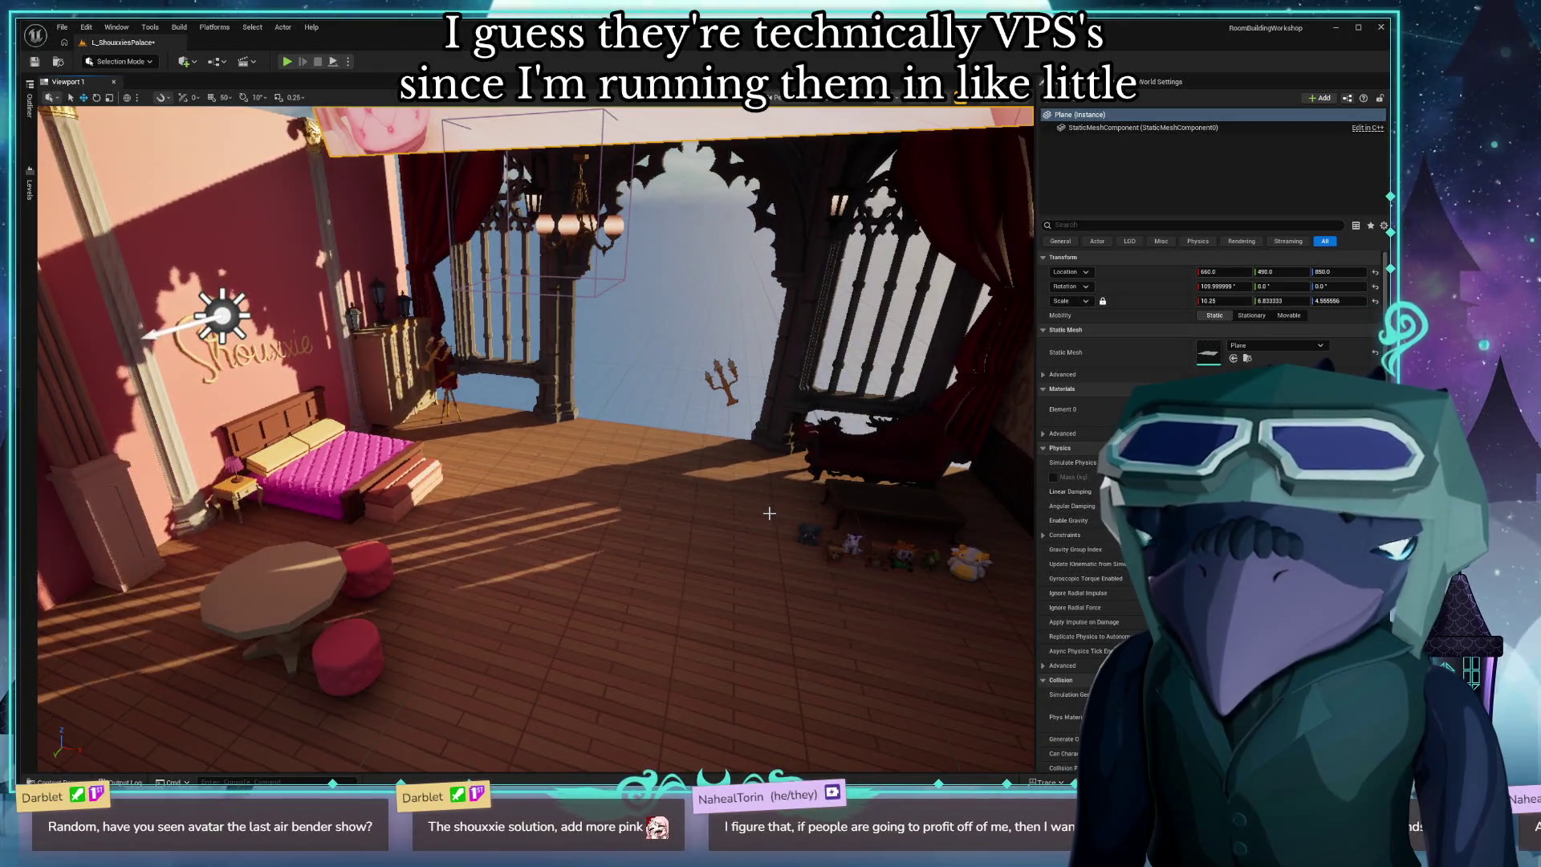
Re-angle the sun so striped window shadows fall on the wooden floor, checked against the reference video.
{"action": "left_click_drag", "start_coordinate": [769, 513], "coordinate": [764, 507]}
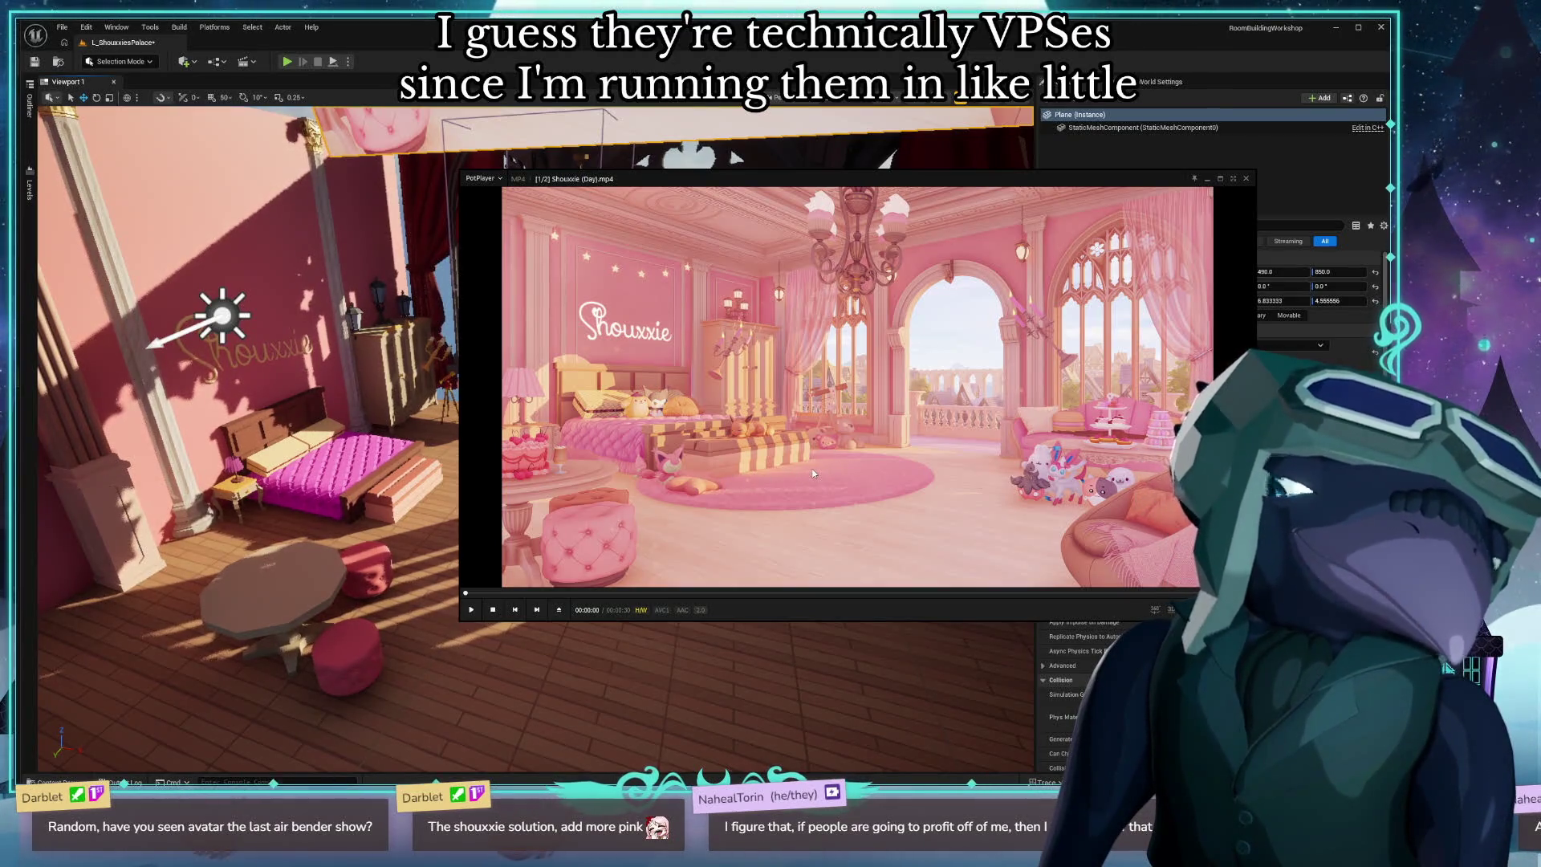
{"action": "mouse_move", "coordinate": [862, 469]}
{"action": "left_mouse_down"}
{"action": "mouse_move", "coordinate": [989, 630]}
{"action": "mouse_move", "coordinate": [1006, 755]}
{"action": "mouse_move", "coordinate": [1126, 655]}
{"action": "mouse_move", "coordinate": [1282, 697]}
{"action": "mouse_move", "coordinate": [1363, 596]}
{"action": "mouse_move", "coordinate": [1274, 602]}
{"action": "left_mouse_up"}
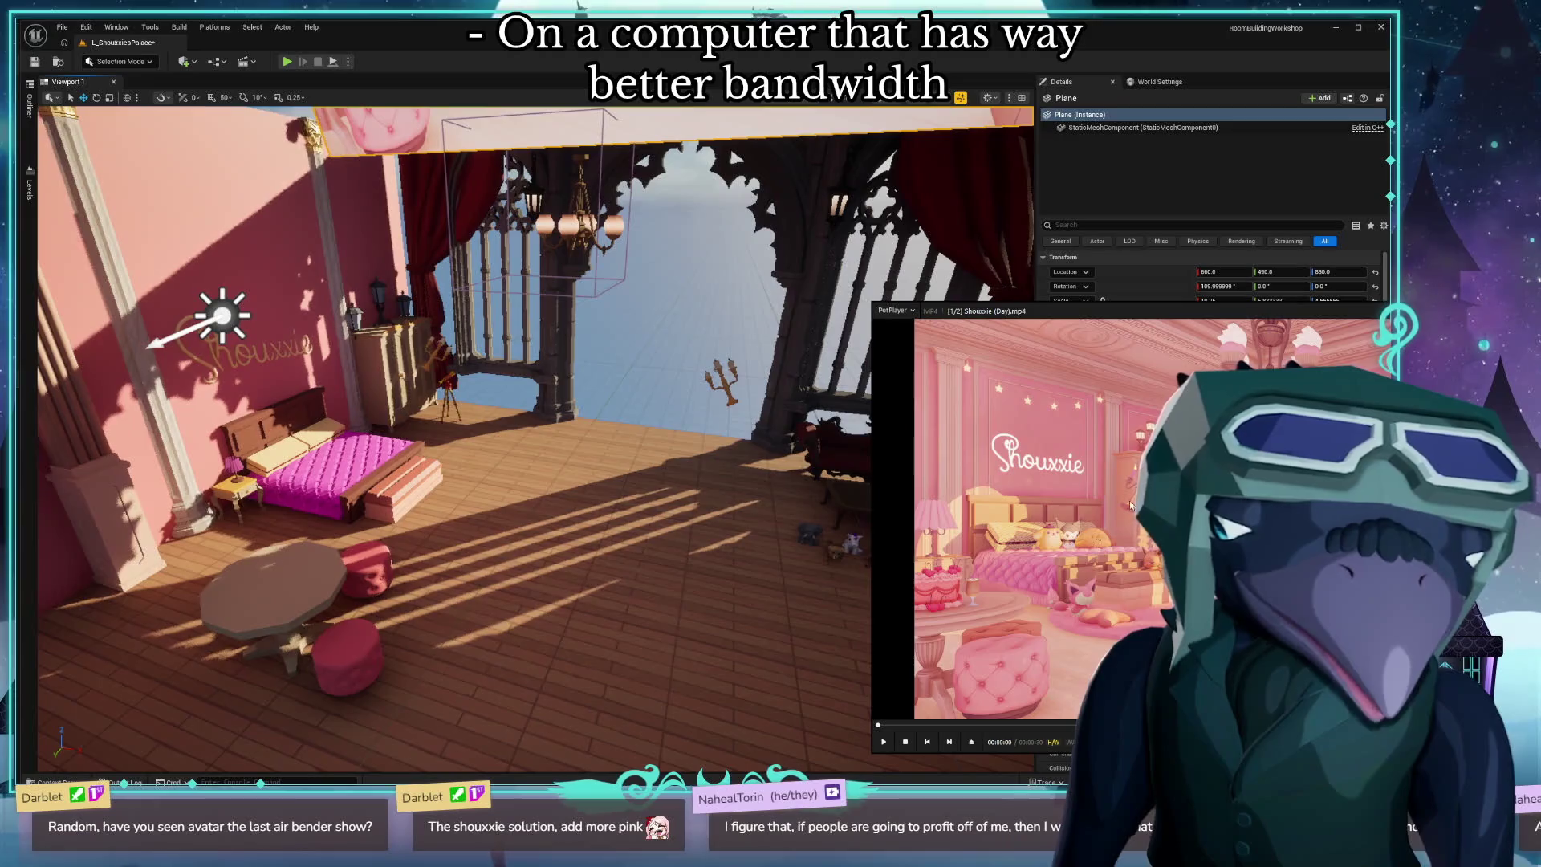
{"action": "left_click_drag", "start_coordinate": [1113, 581], "coordinate": [546, 536]}
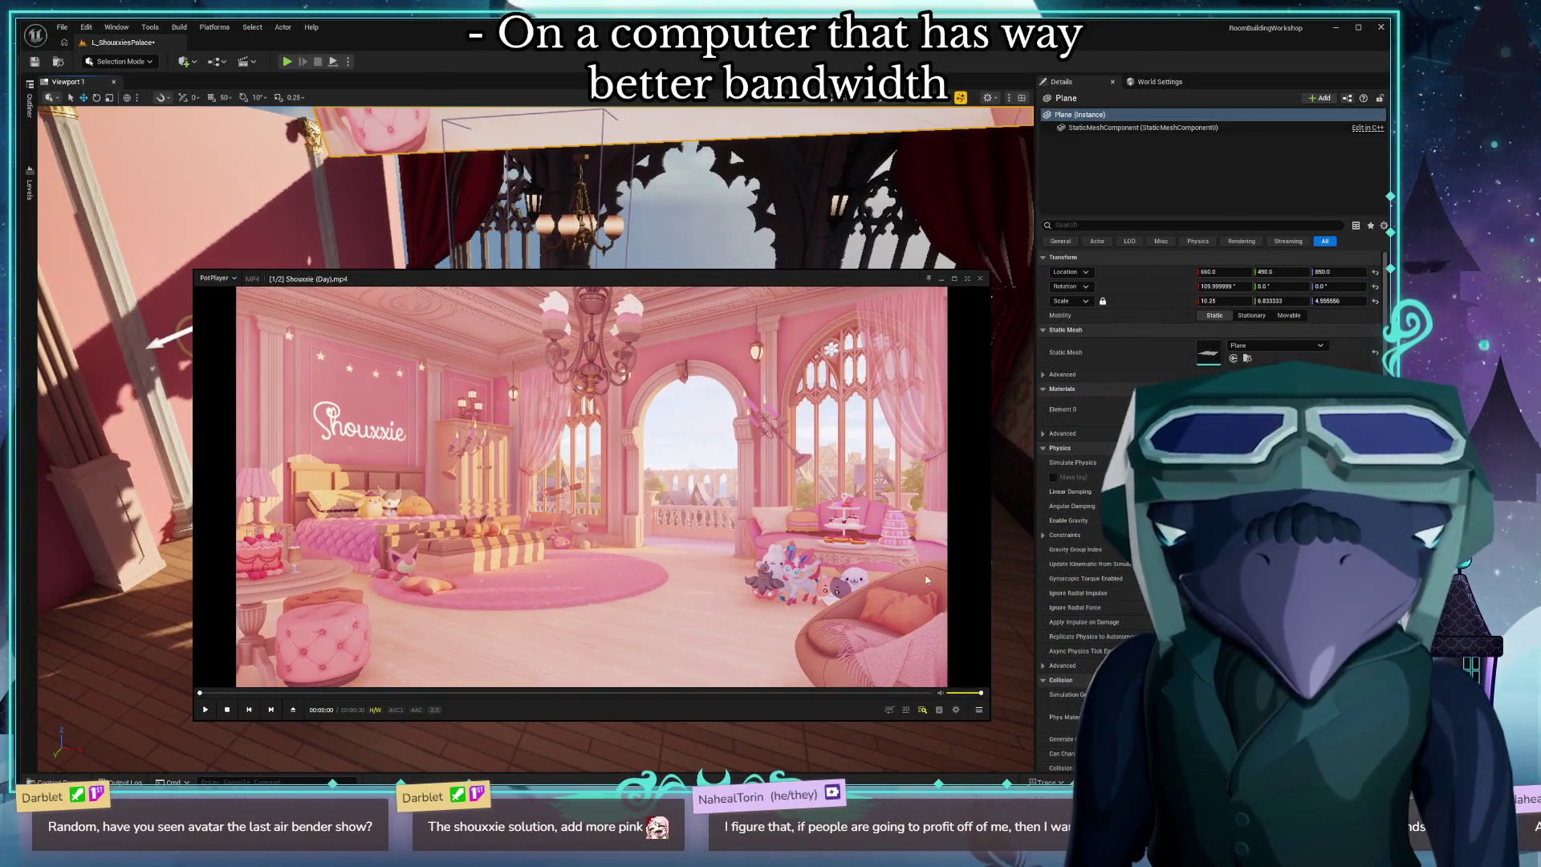
{"action": "left_click", "coordinate": [942, 279]}
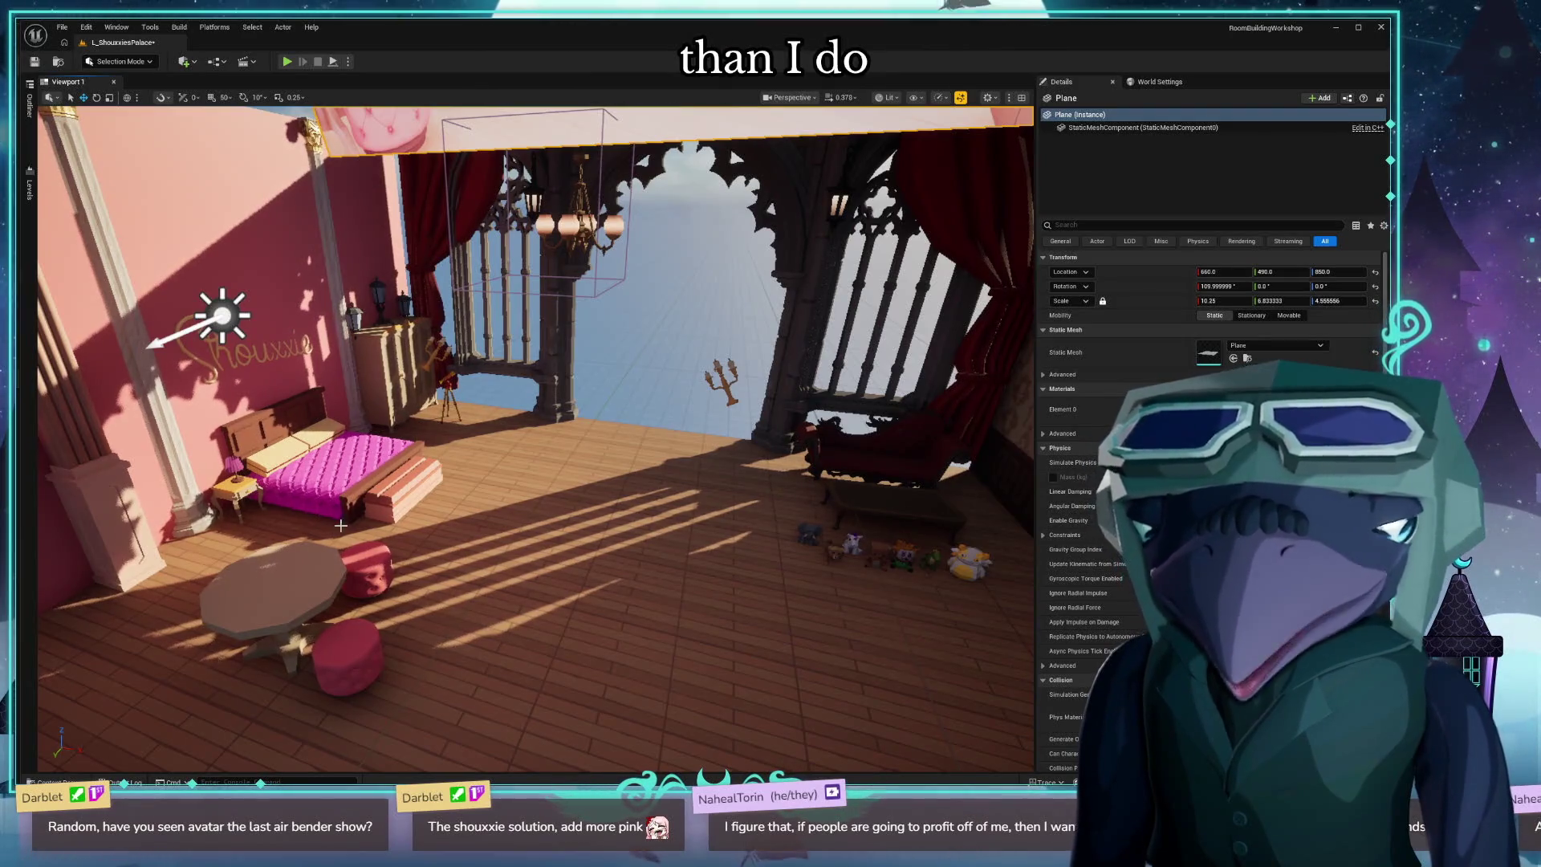
{"action": "mouse_move", "coordinate": [685, 614]}
{"action": "left_mouse_down"}
{"action": "mouse_move", "coordinate": [698, 562]}
{"action": "mouse_move", "coordinate": [706, 626]}
{"action": "left_mouse_up"}
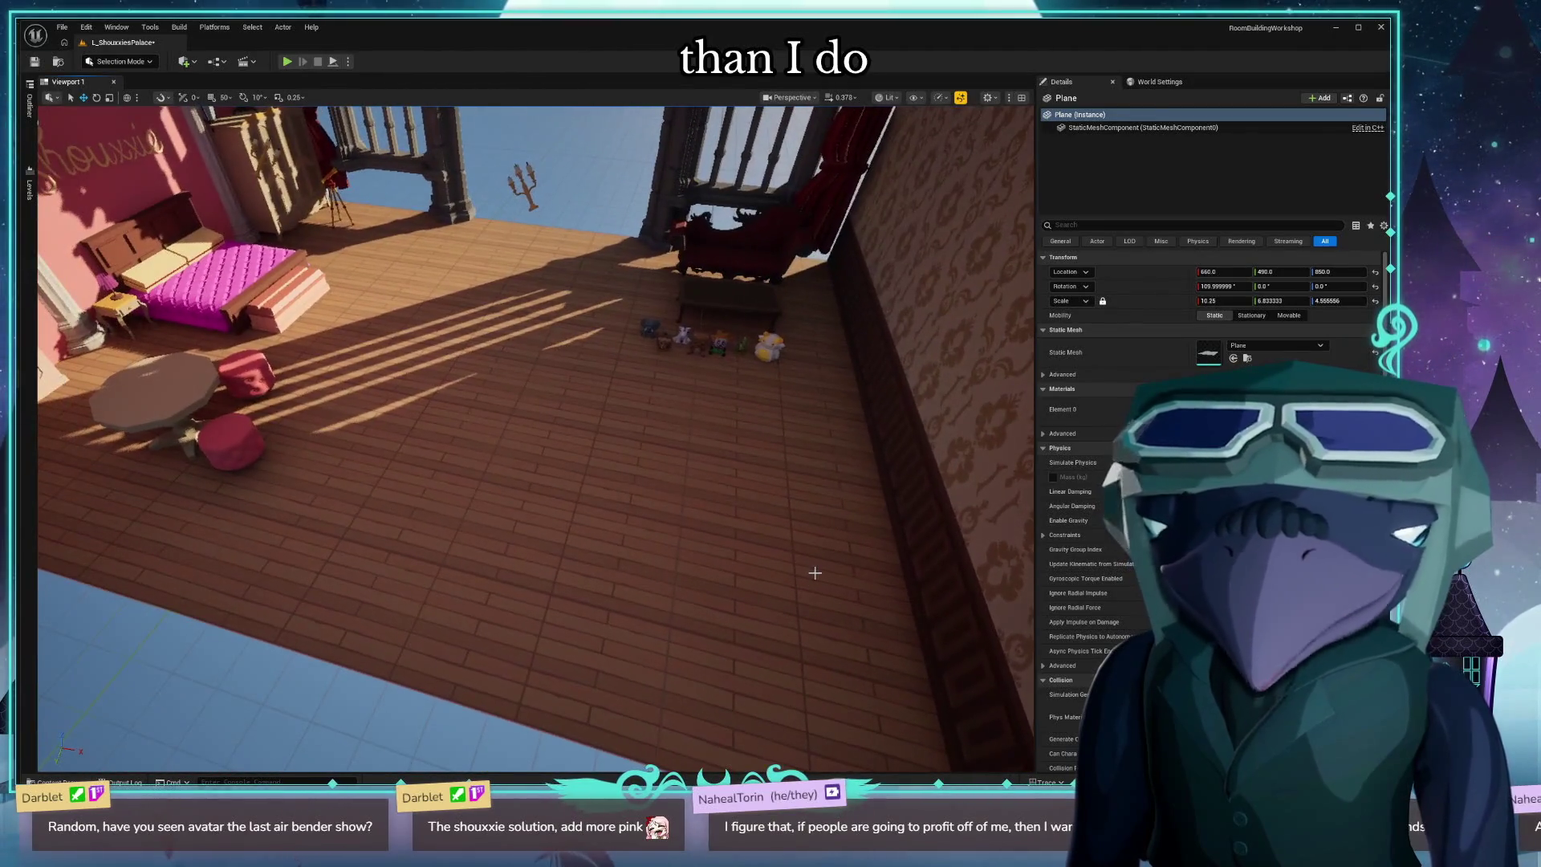
Place a Cine Camera Actor on a bedroom floor tile and pilot it.
{"action": "left_click", "coordinate": [802, 691]}
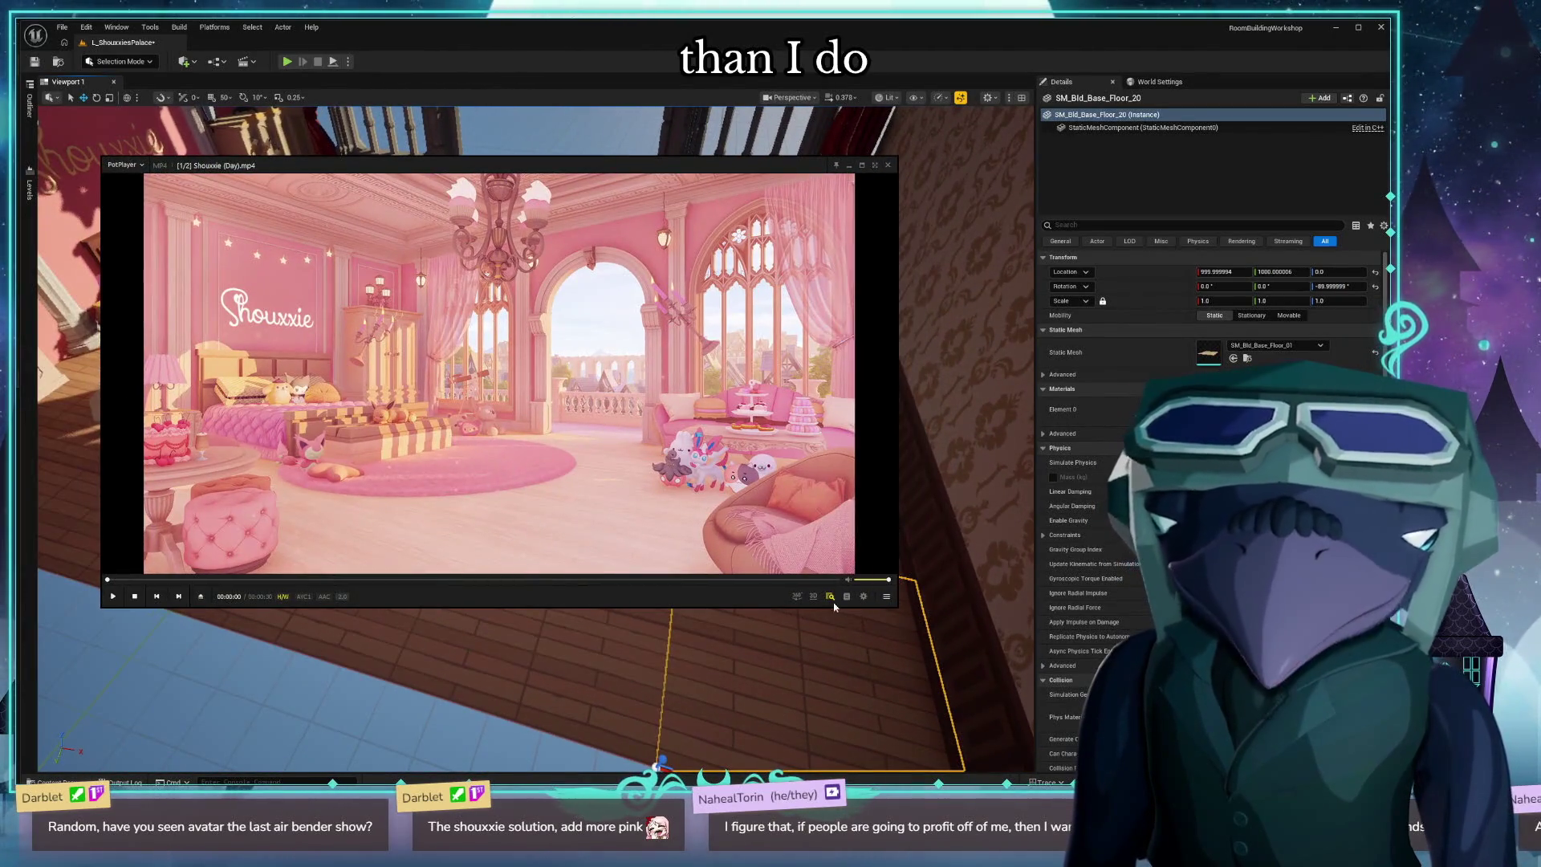
{"action": "mouse_move", "coordinate": [594, 322]}
{"action": "left_mouse_down"}
{"action": "mouse_move", "coordinate": [1027, 317]}
{"action": "mouse_move", "coordinate": [569, 287]}
{"action": "mouse_move", "coordinate": [464, 368]}
{"action": "mouse_move", "coordinate": [0, 365]}
{"action": "left_mouse_up"}
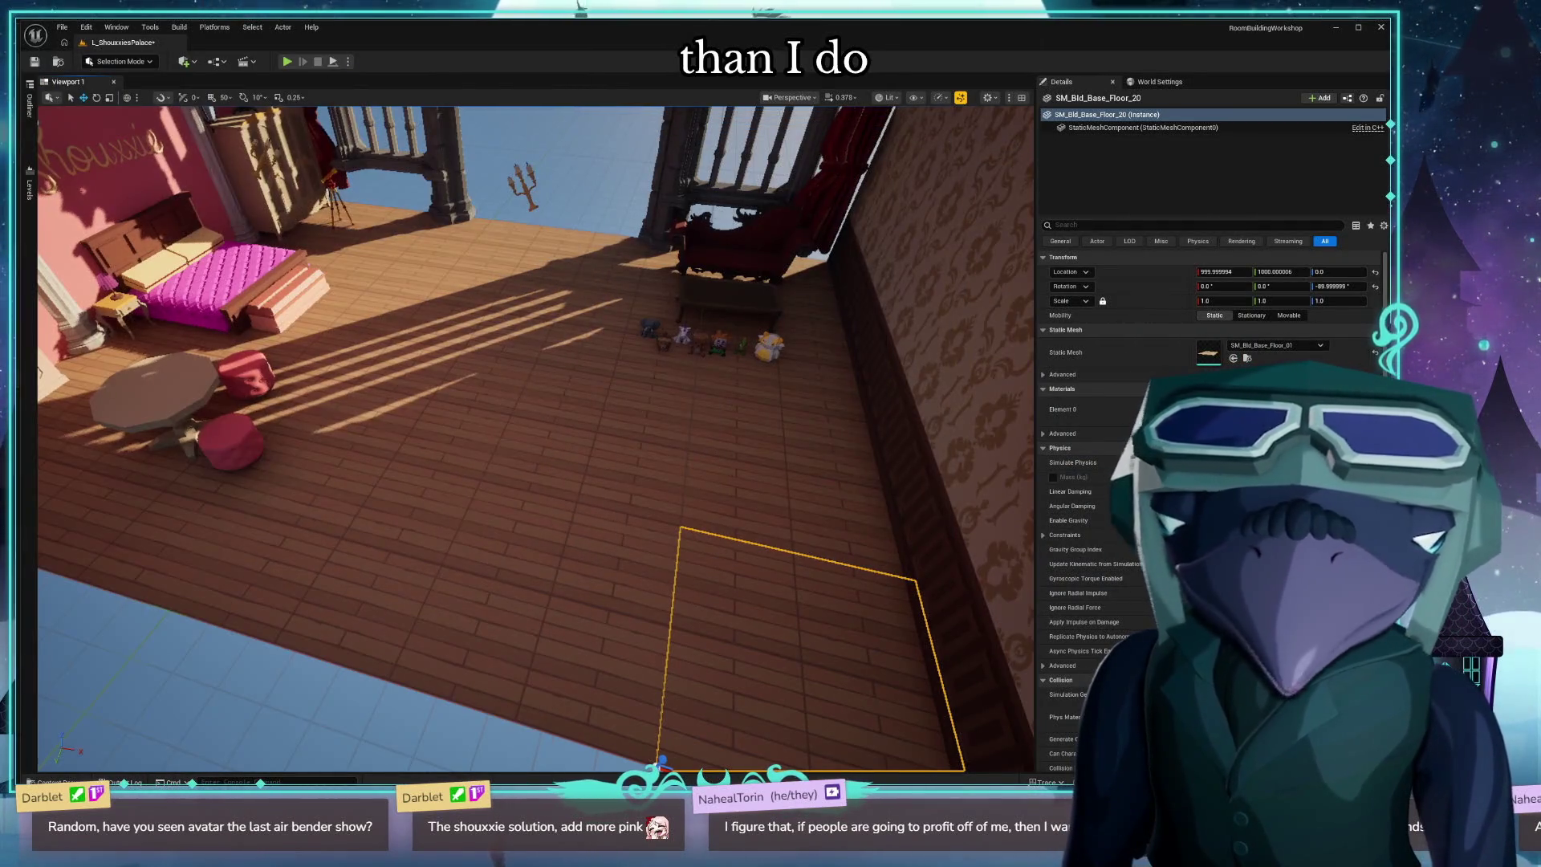
{"action": "left_click", "coordinate": [465, 551]}
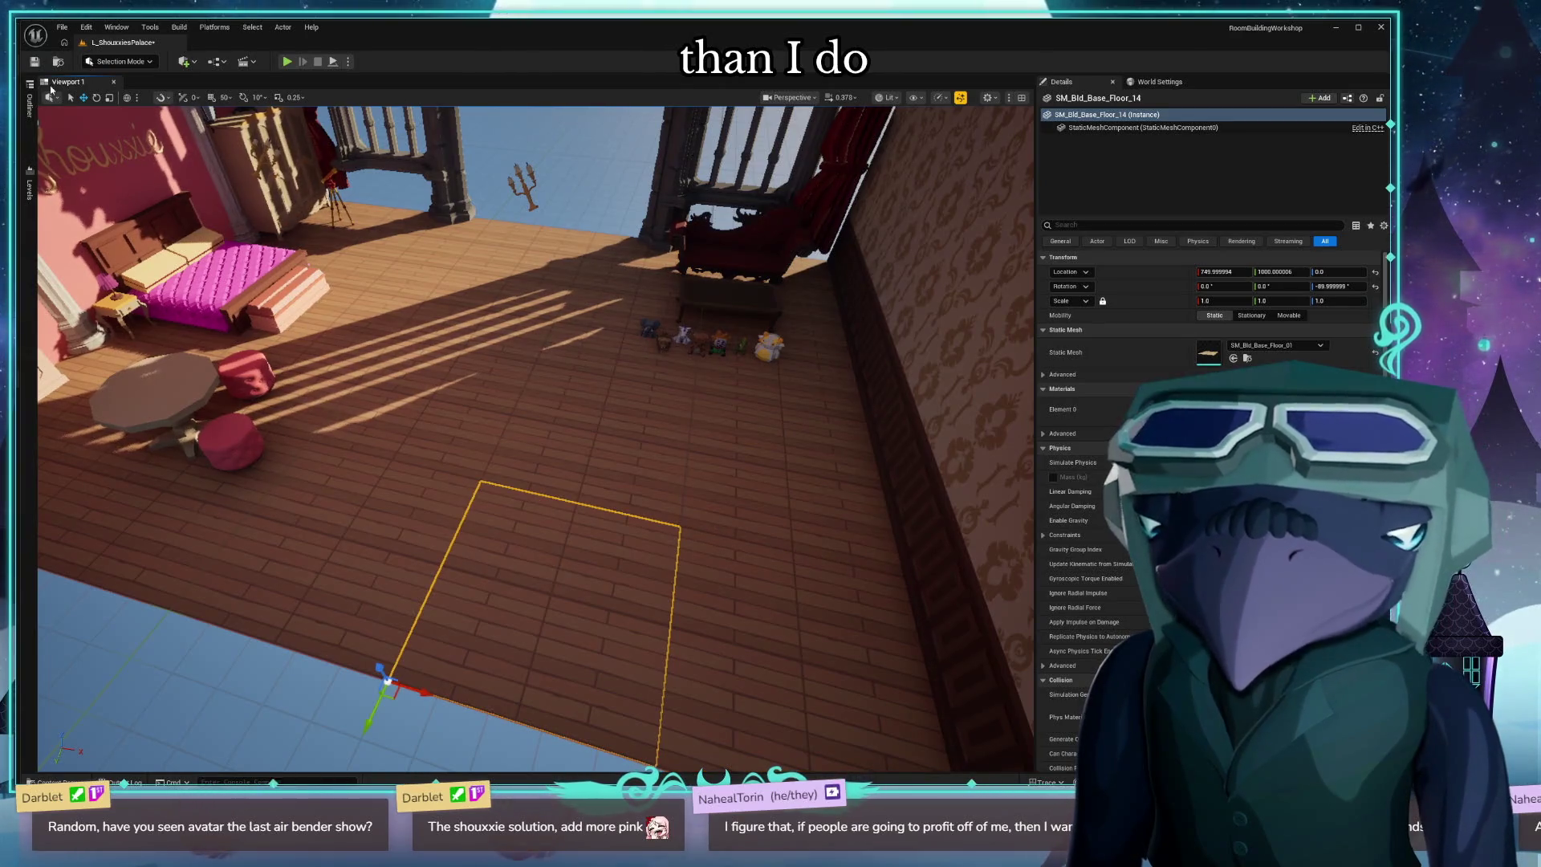
{"action": "left_click", "coordinate": [184, 62]}
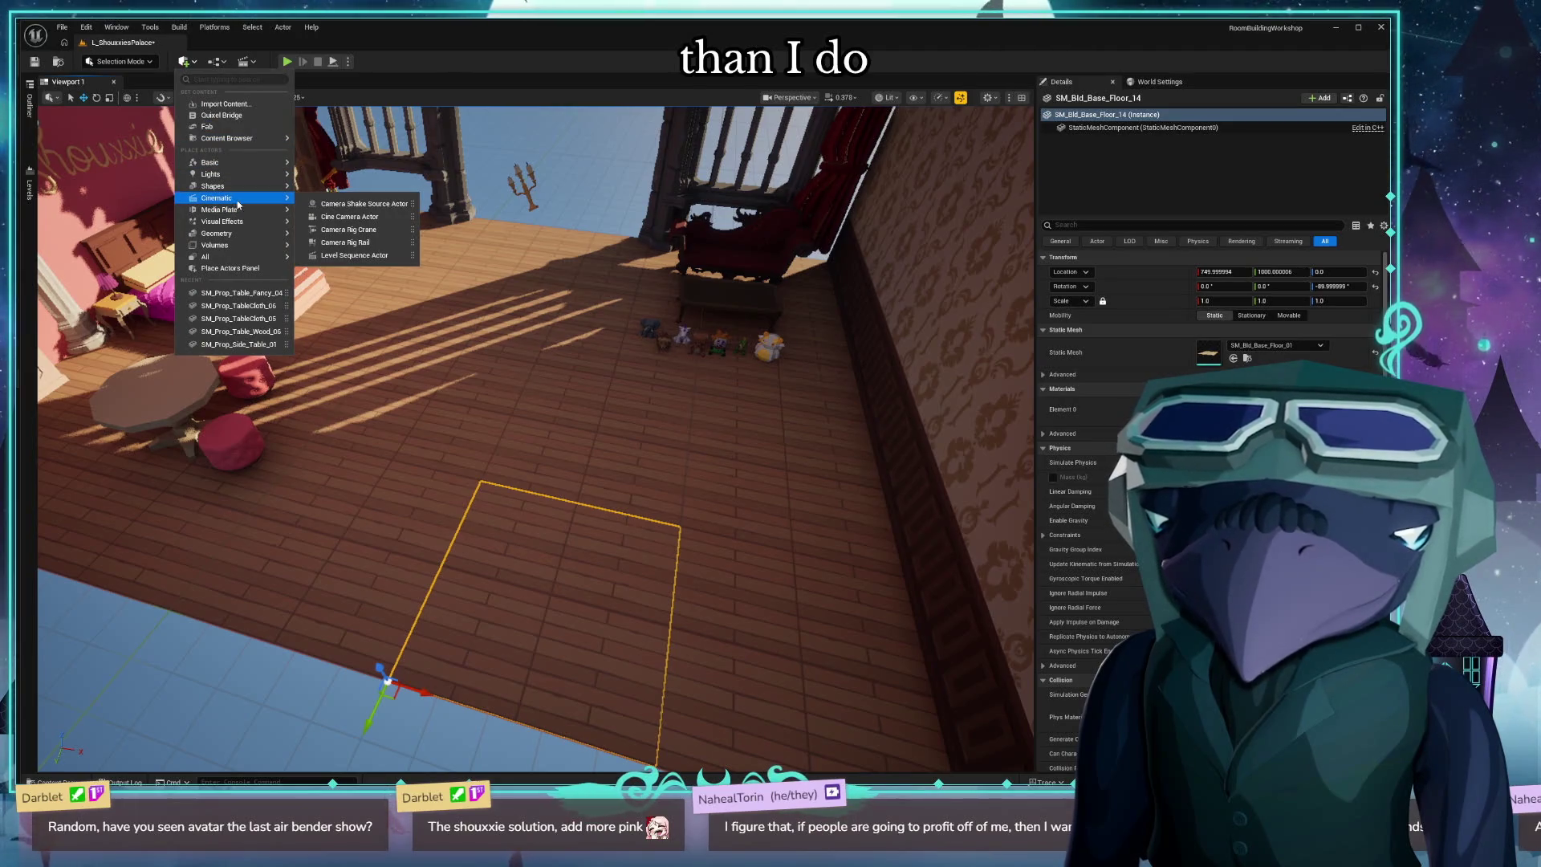
{"action": "left_click", "coordinate": [401, 220]}
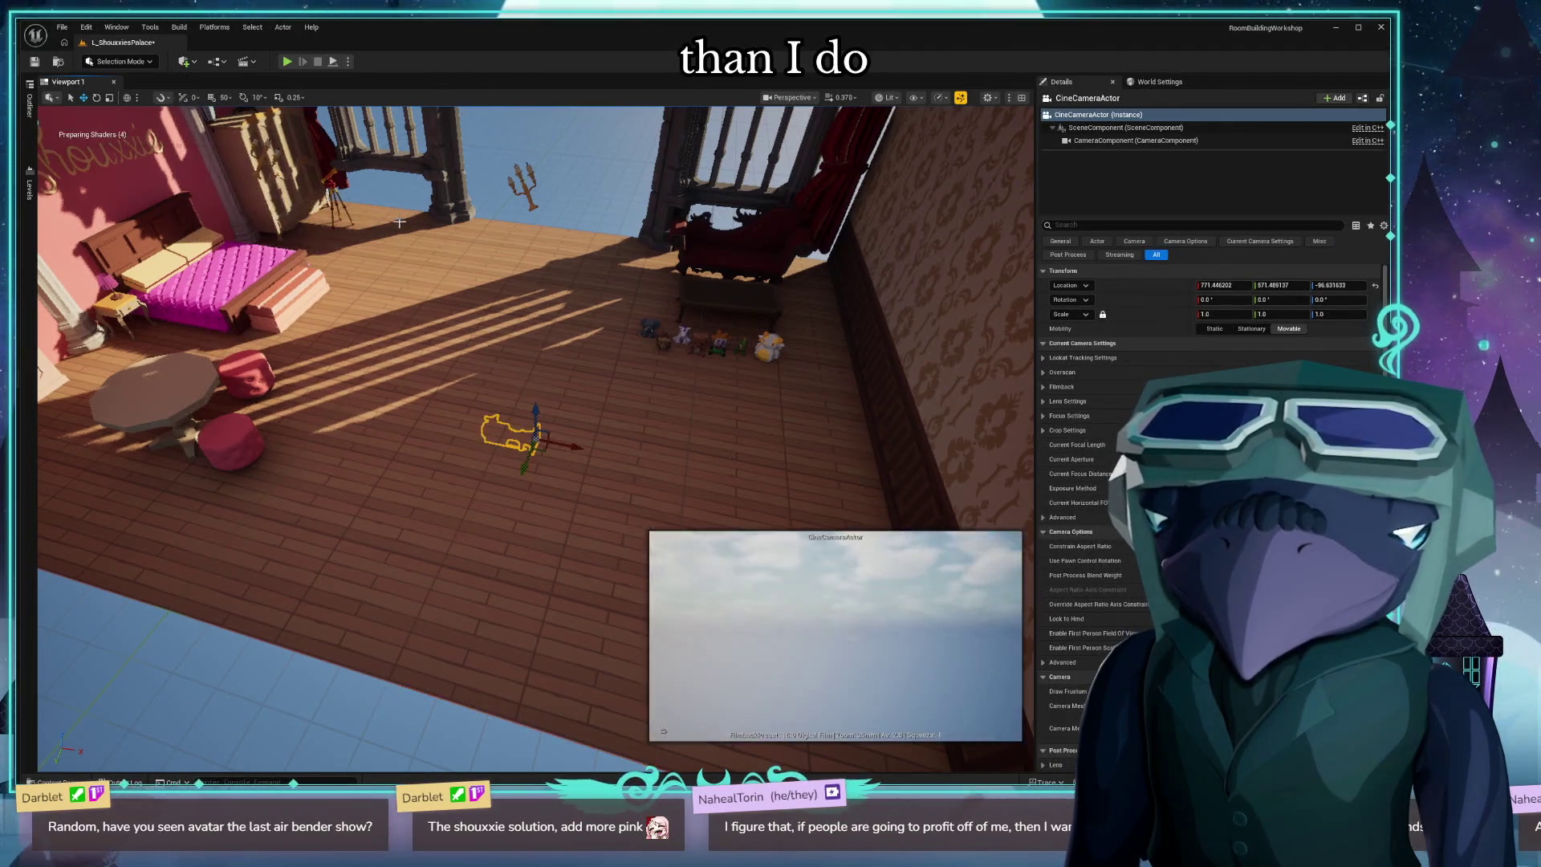
{"action": "key", "text": "ctrl+shift+p"}
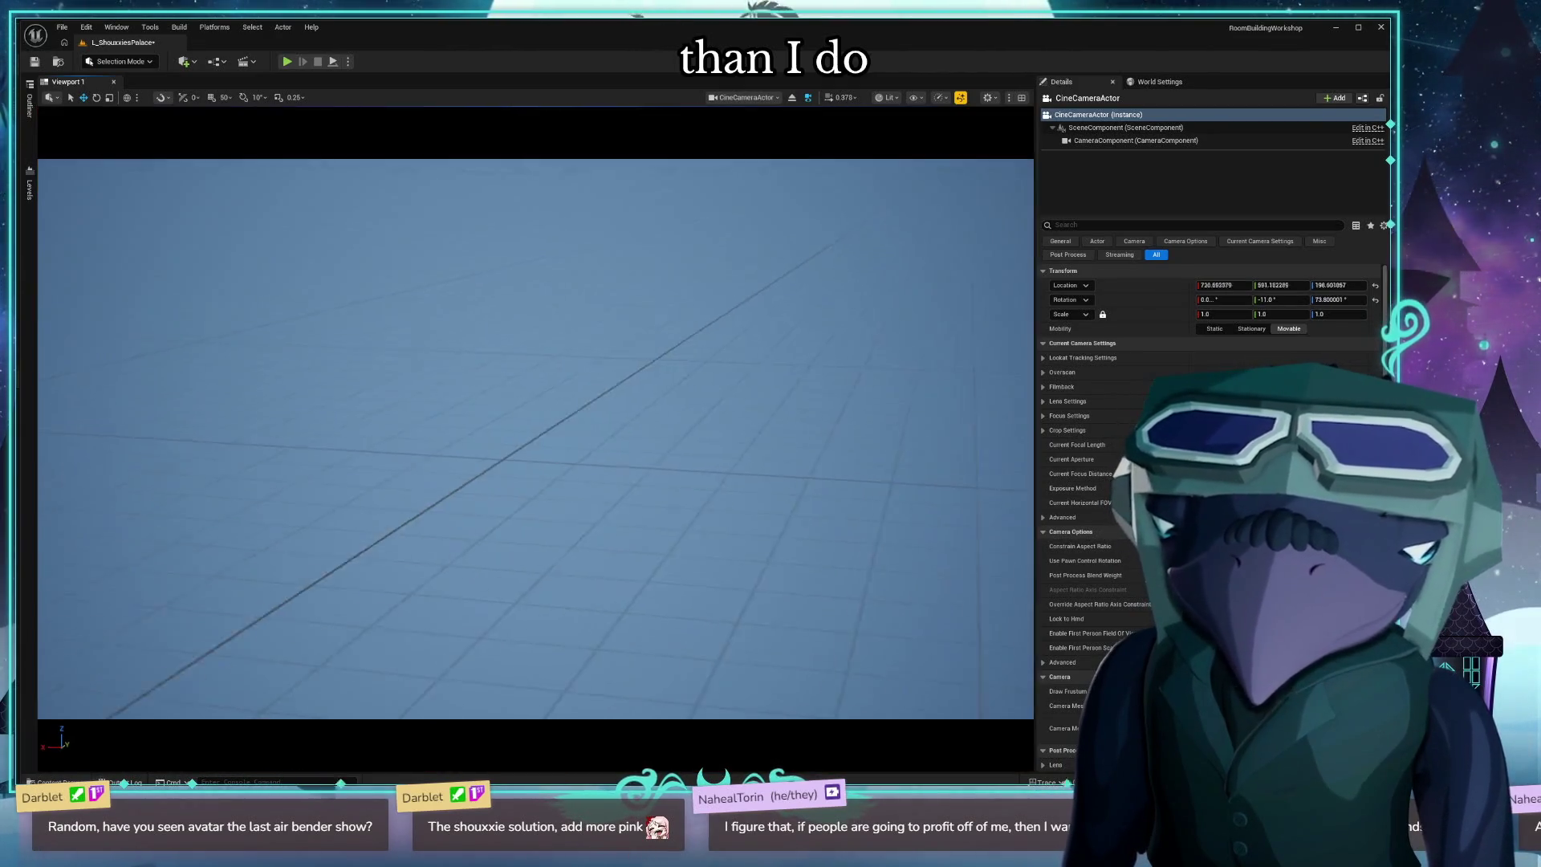
Frame the cine camera's shot on the pink wall, bed and arched windows, then stop piloting.
{"action": "mouse_move", "coordinate": [535, 439]}
{"action": "left_mouse_down"}
{"action": "mouse_move", "coordinate": [514, 433]}
{"action": "mouse_move", "coordinate": [562, 438]}
{"action": "mouse_move", "coordinate": [429, 438]}
{"action": "mouse_move", "coordinate": [398, 421]}
{"action": "mouse_move", "coordinate": [378, 454]}
{"action": "mouse_move", "coordinate": [317, 417]}
{"action": "mouse_move", "coordinate": [337, 435]}
{"action": "left_mouse_up"}
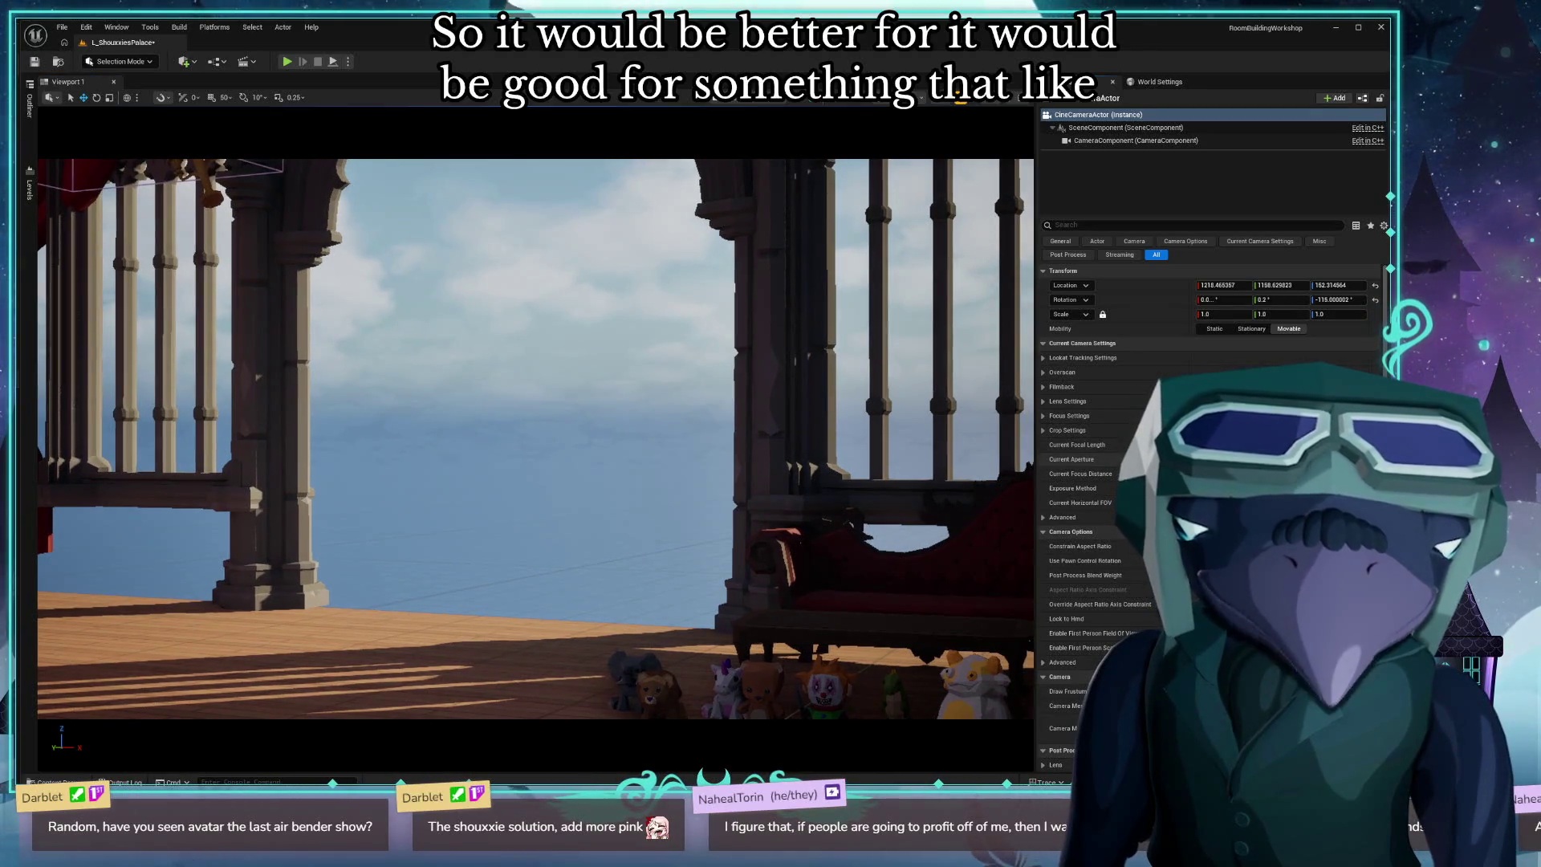
{"action": "scroll", "coordinate": [536, 439], "scroll_direction": "down", "scroll_amount": 5}
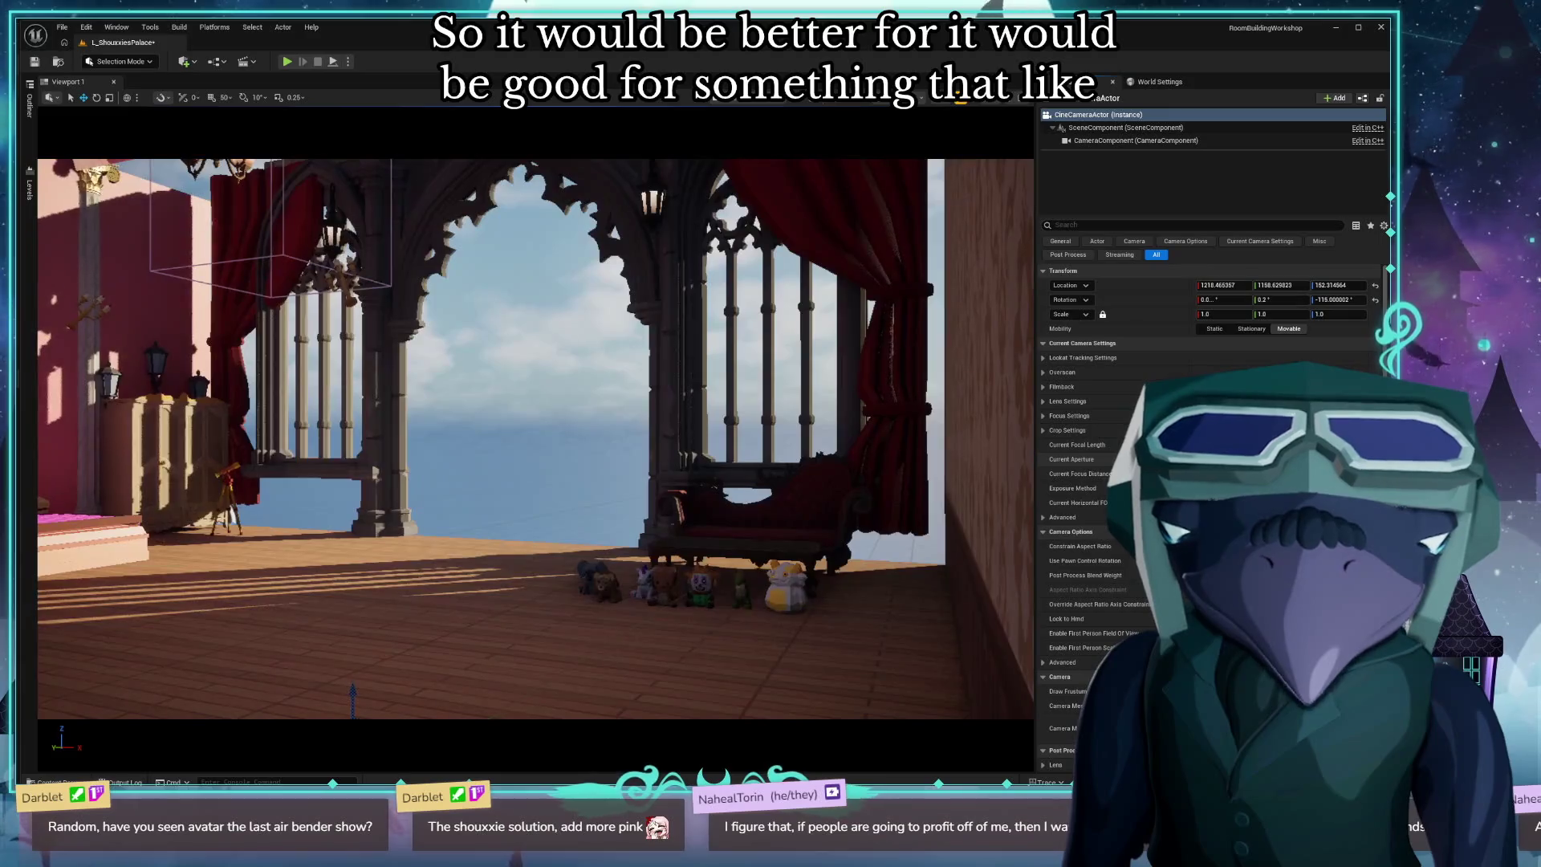
{"action": "mouse_move", "coordinate": [1006, 527]}
{"action": "left_mouse_down"}
{"action": "mouse_move", "coordinate": [449, 494]}
{"action": "mouse_move", "coordinate": [96, 509]}
{"action": "left_mouse_up"}
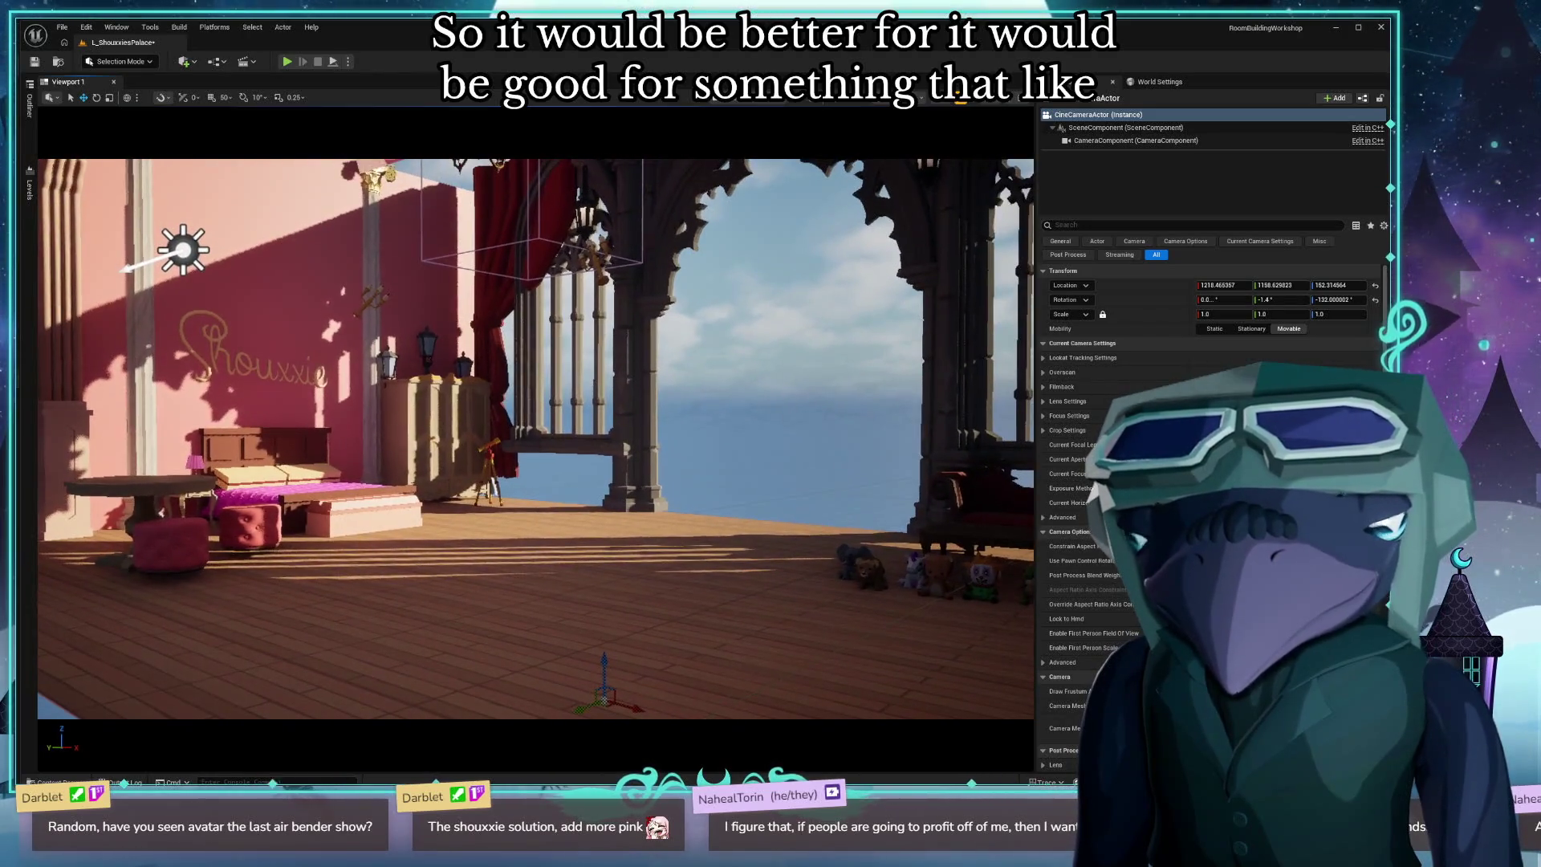
{"action": "key", "text": "w"}
{"action": "mouse_move", "coordinate": [614, 703]}
{"action": "left_mouse_down"}
{"action": "mouse_move", "coordinate": [569, 715]}
{"action": "mouse_move", "coordinate": [551, 692]}
{"action": "left_mouse_up"}
{"action": "key", "text": "s"}
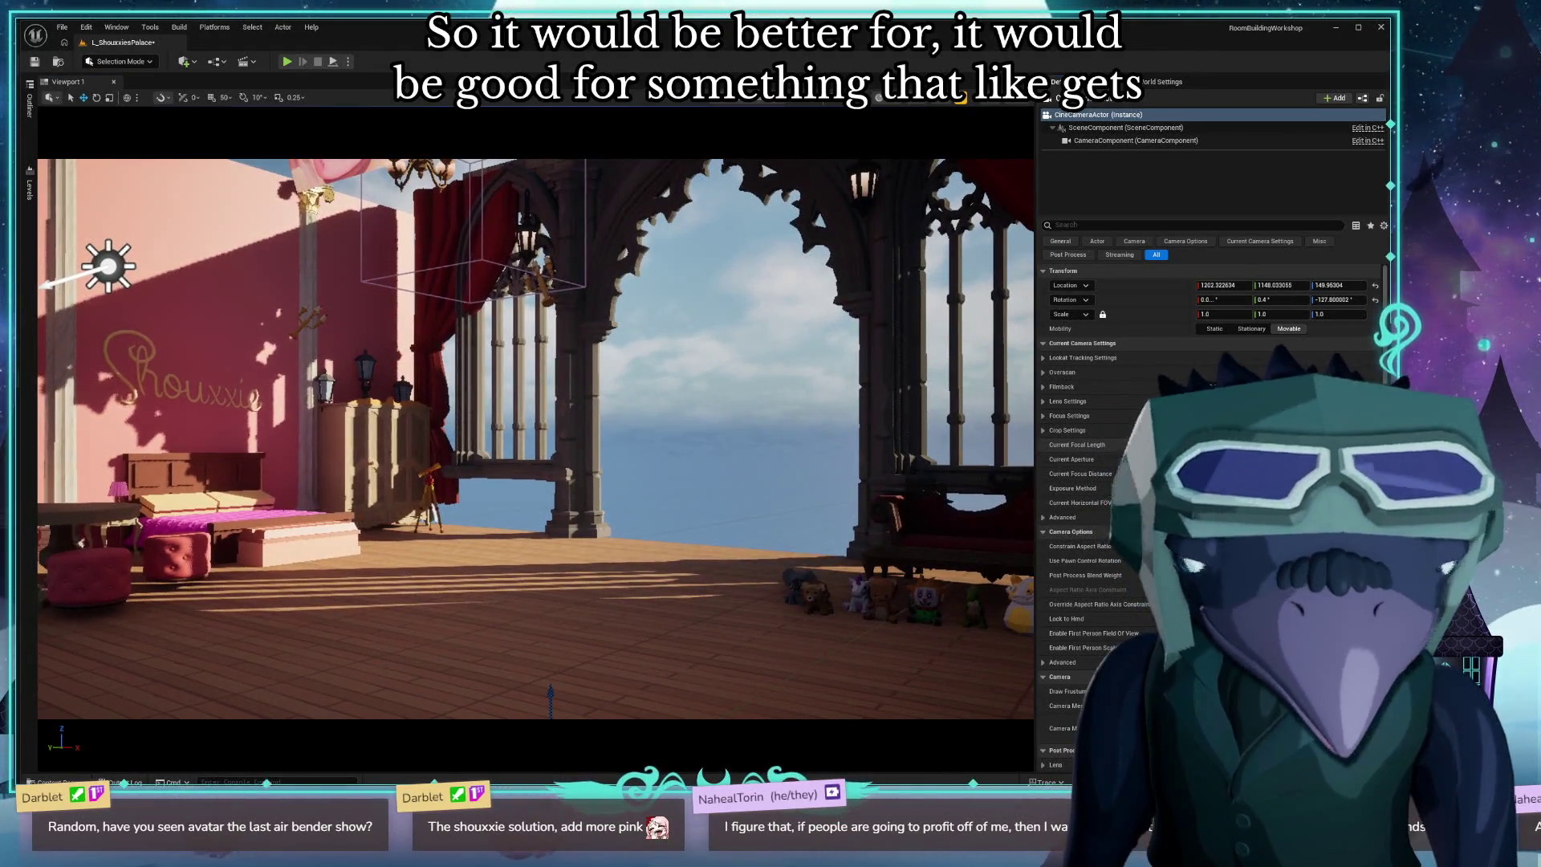
{"action": "left_click_drag", "start_coordinate": [551, 692], "coordinate": [1006, 485]}
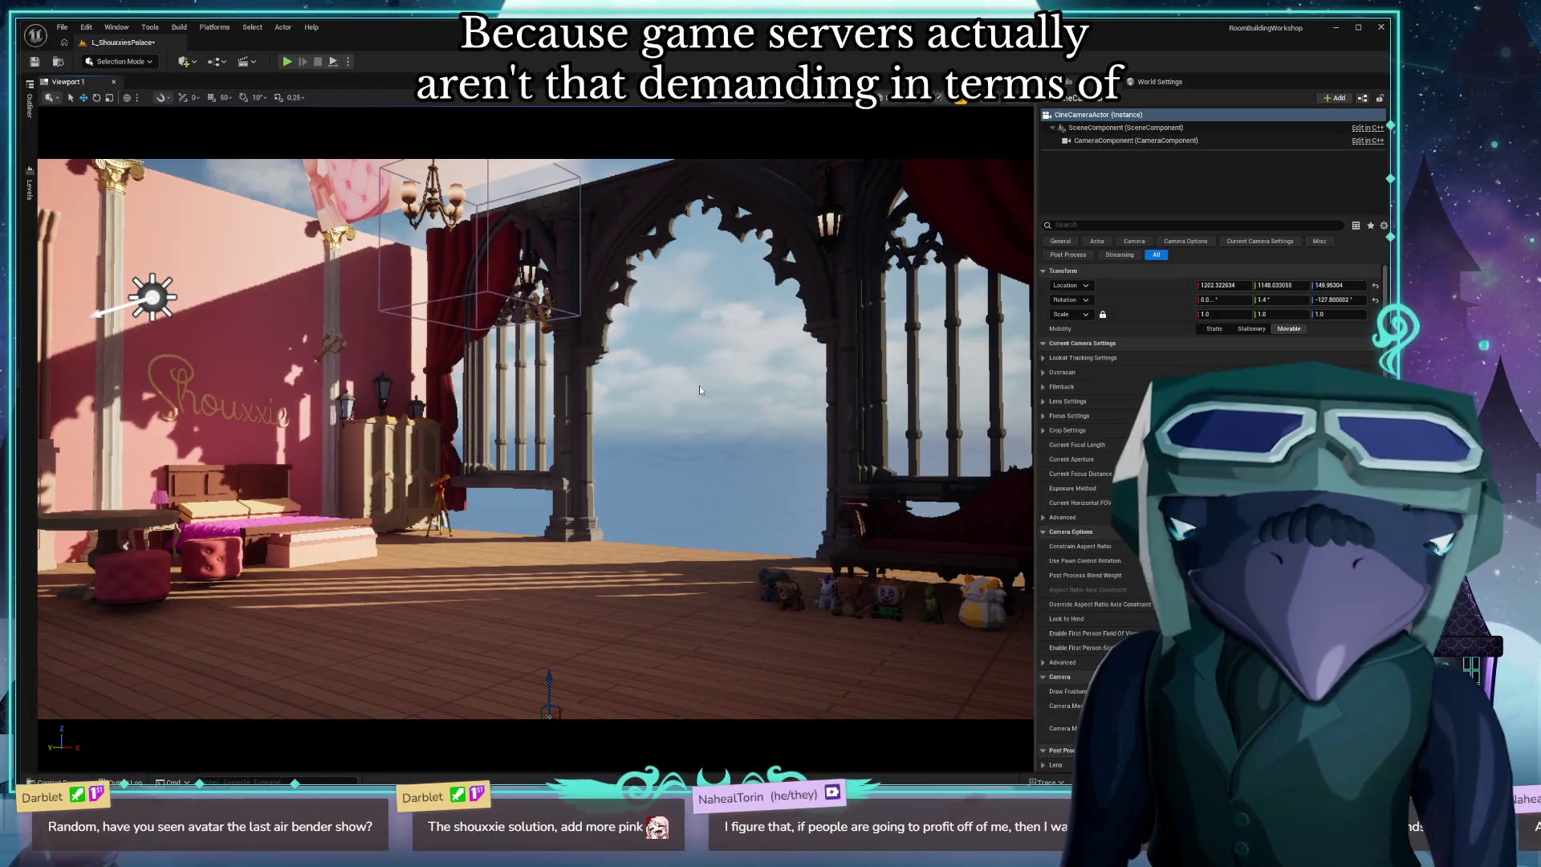
{"action": "left_click", "coordinate": [796, 103]}
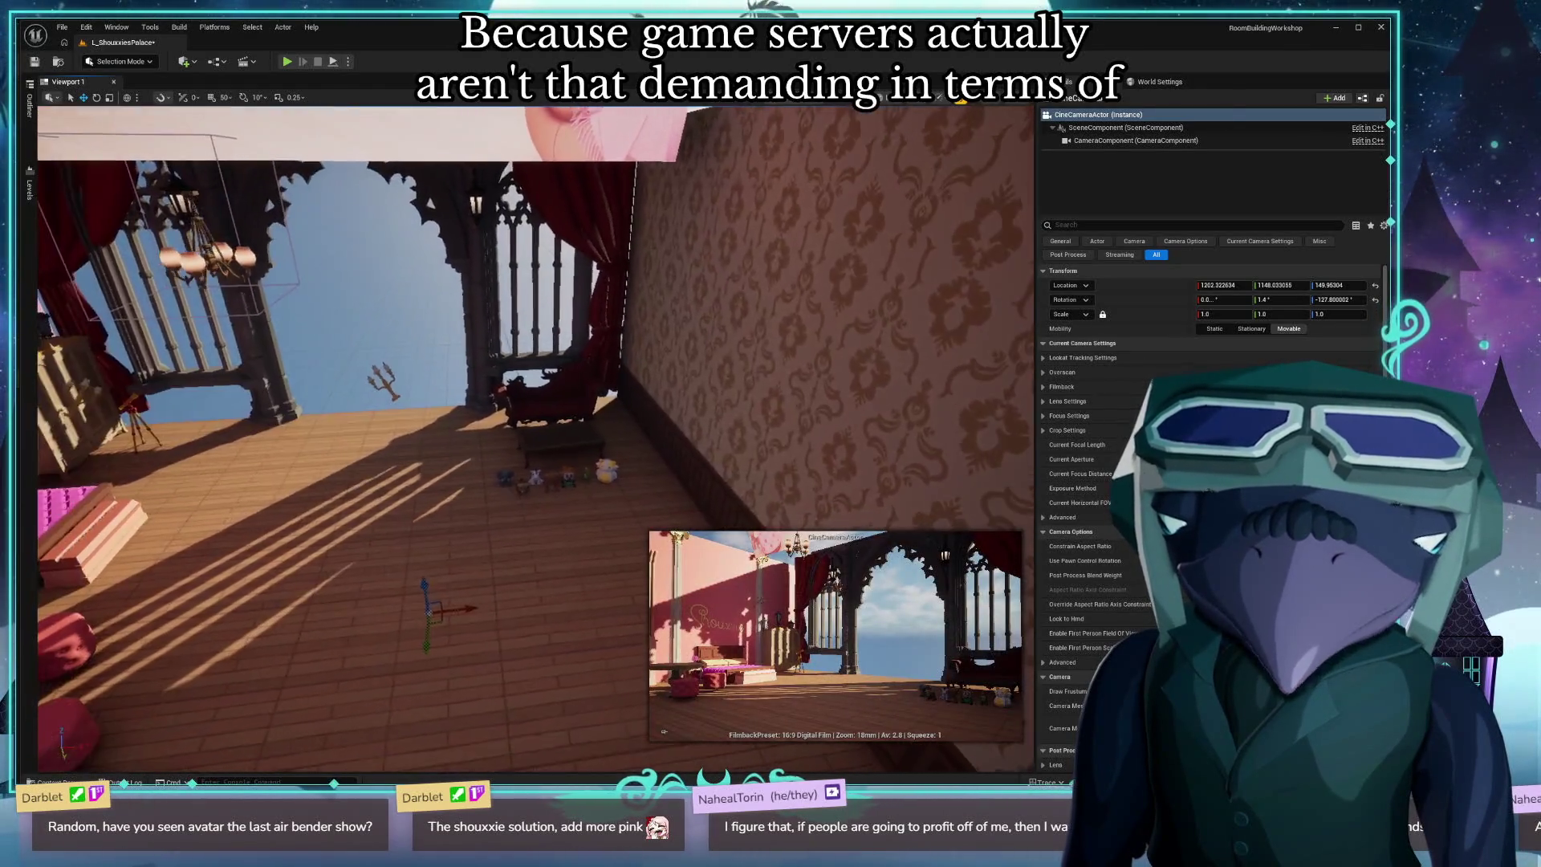
Select the round table together with its two stools.
{"action": "left_click_drag", "start_coordinate": [562, 682], "coordinate": [578, 687]}
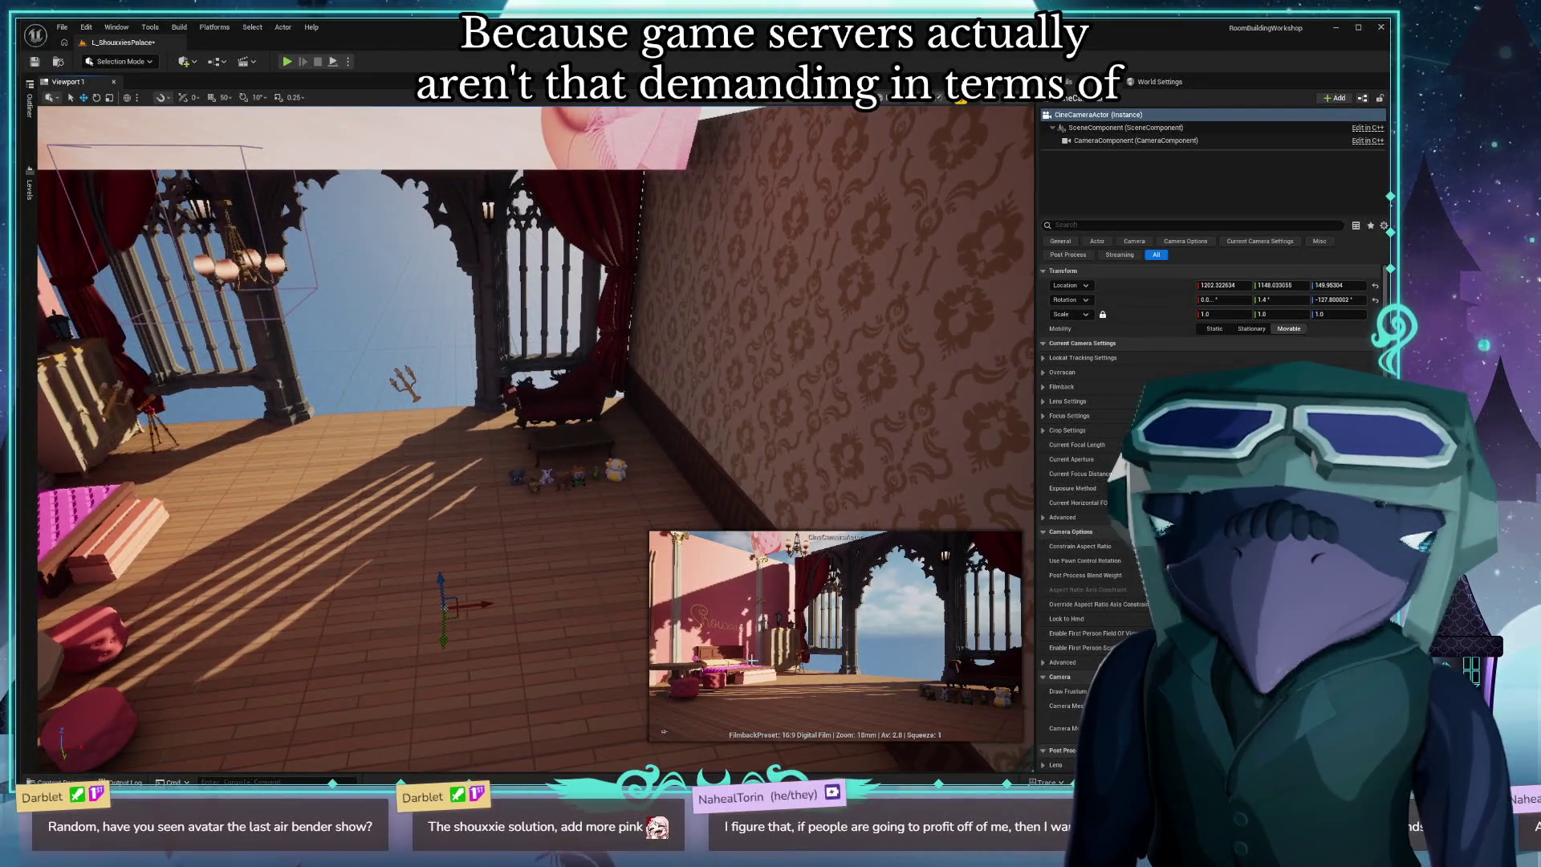
{"action": "left_click_drag", "start_coordinate": [703, 436], "coordinate": [602, 473]}
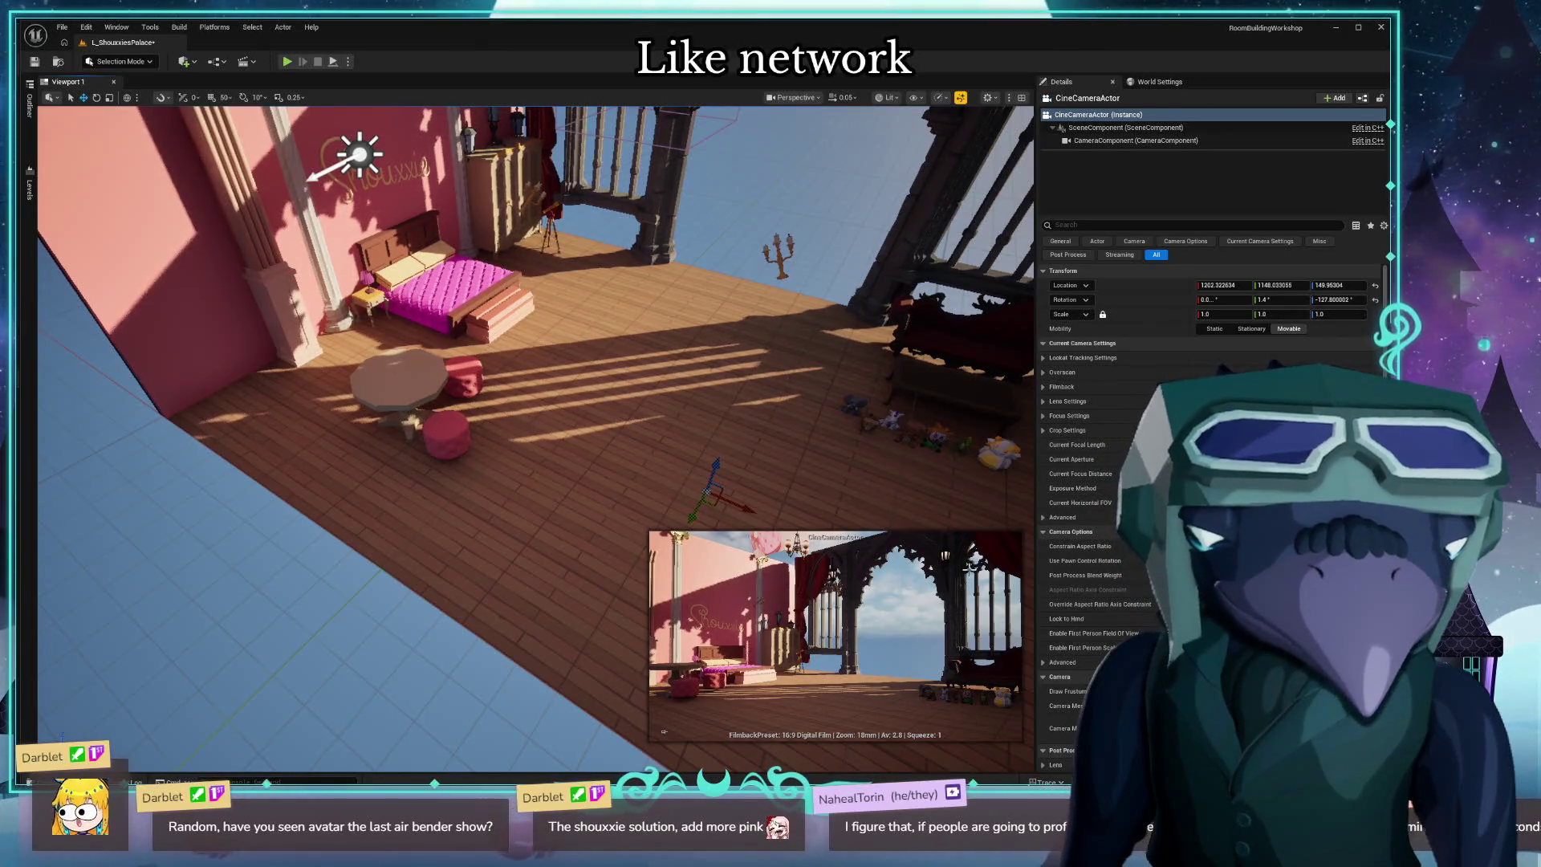
{"action": "left_click", "coordinate": [397, 377]}
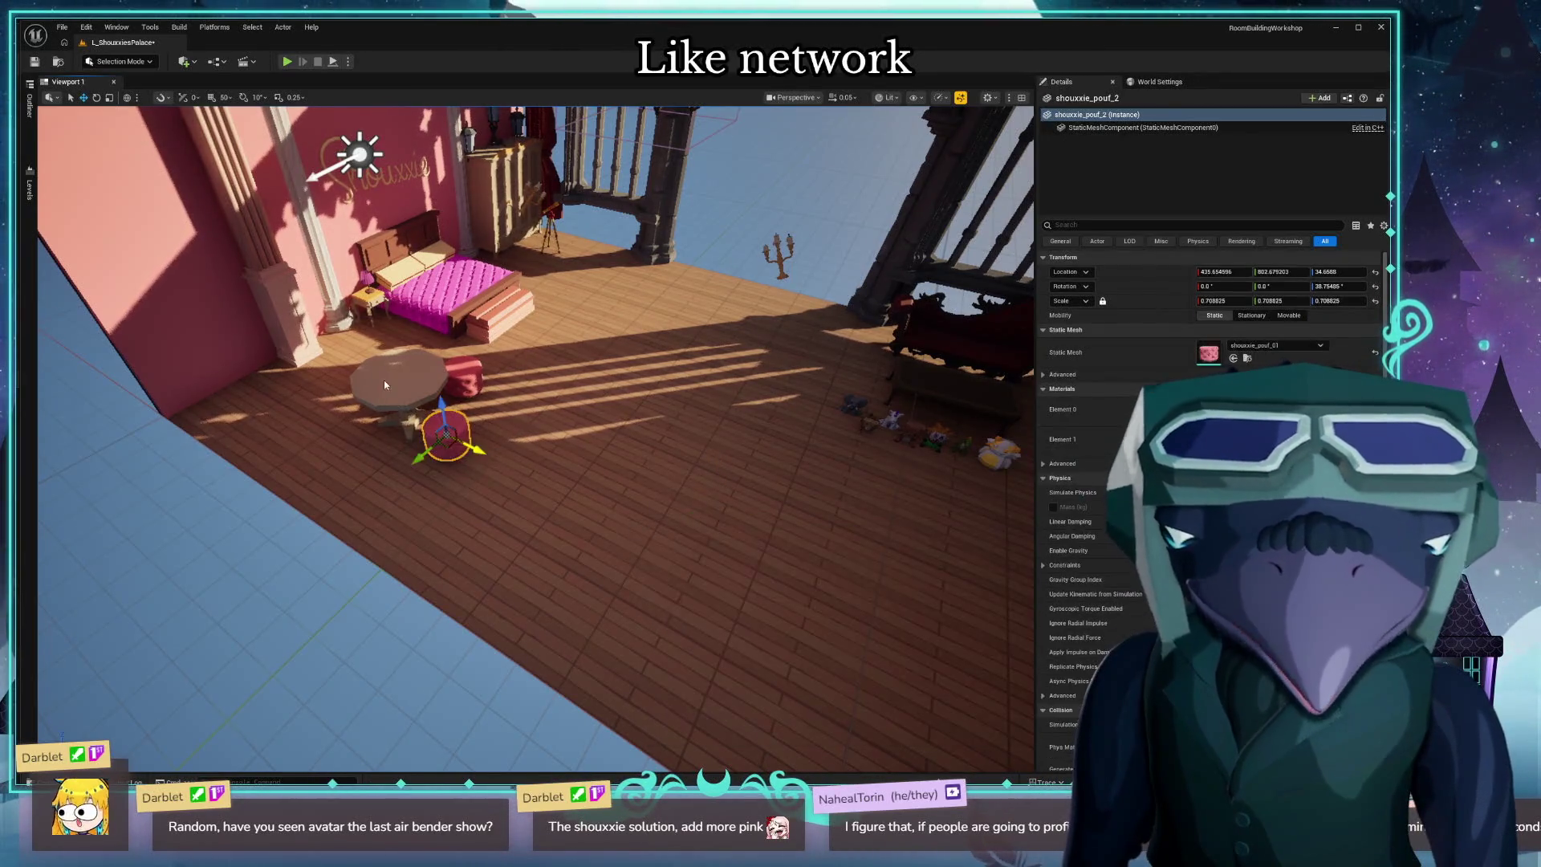
{"action": "left_click", "coordinate": [447, 433], "text": "ctrl"}
{"action": "left_click", "coordinate": [465, 376], "text": "ctrl"}
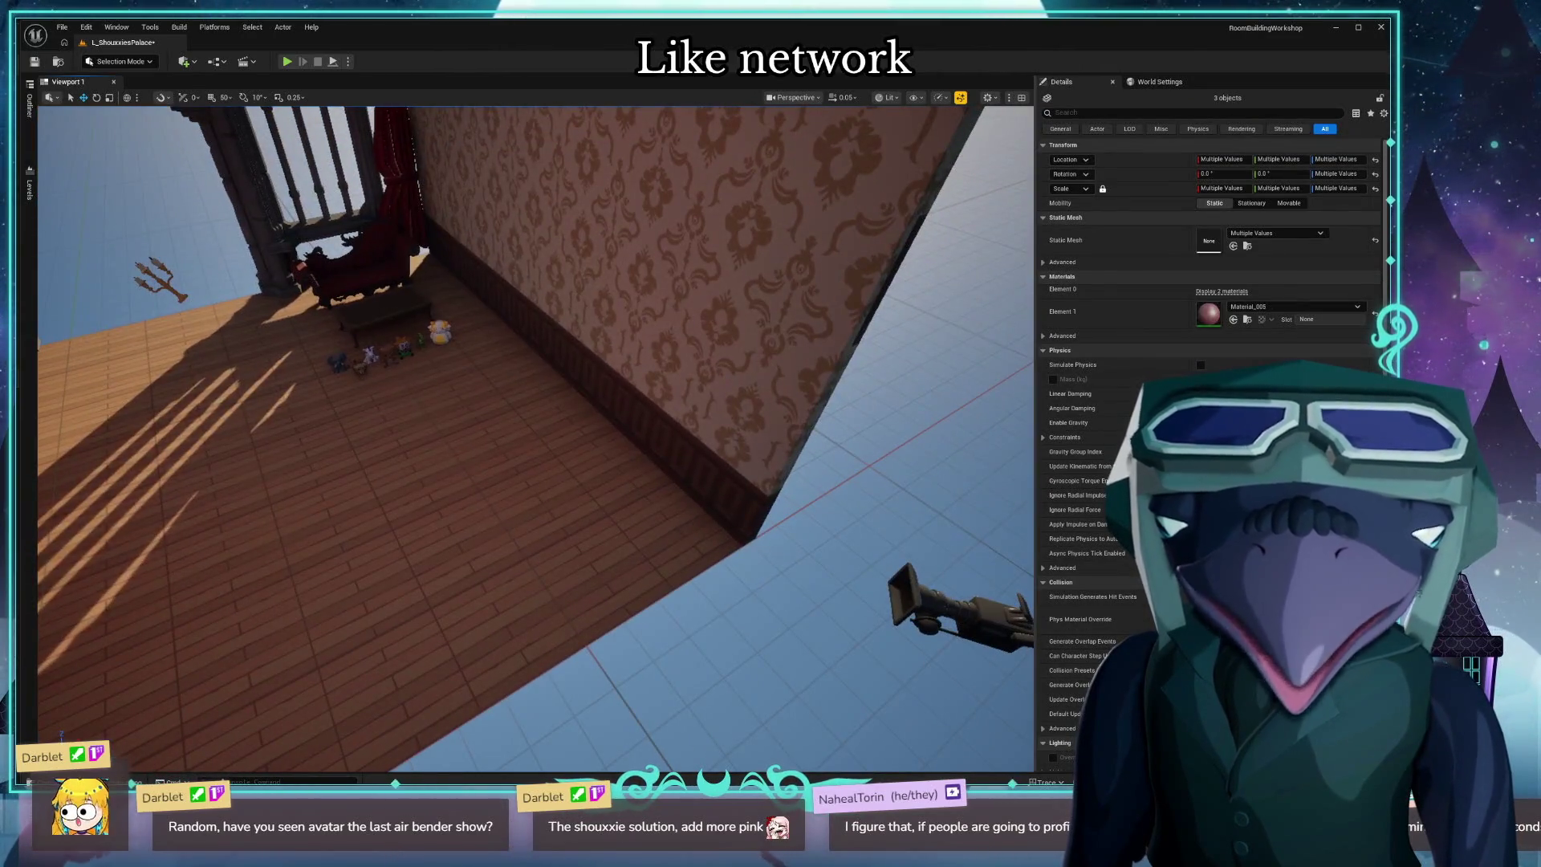
Pin the cine camera's shot preview and reselect the table with both stools.
{"action": "left_click", "coordinate": [969, 654]}
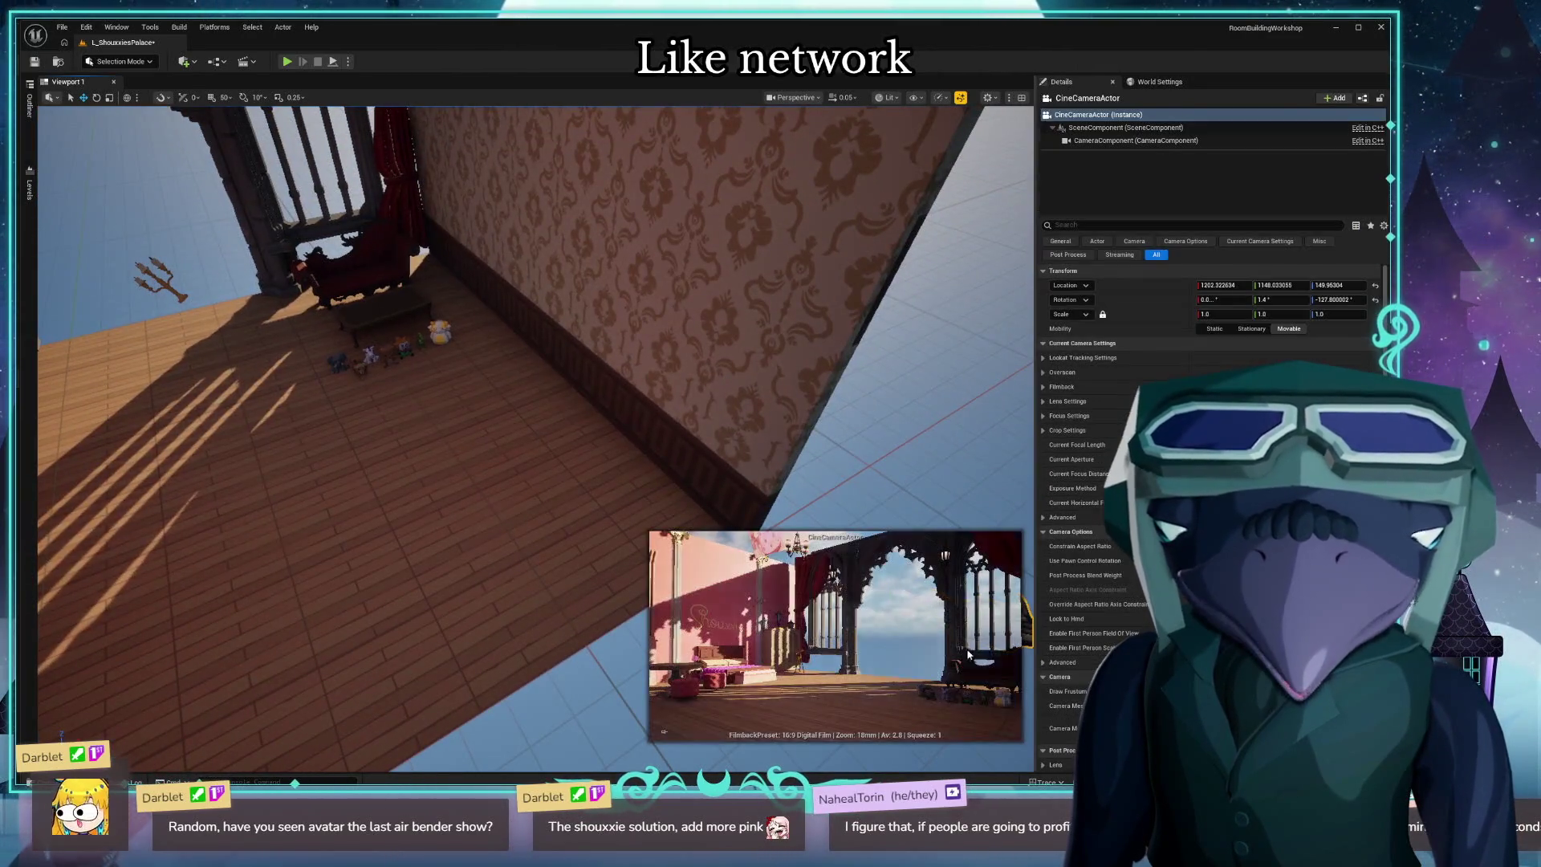
{"action": "left_click", "coordinate": [661, 733]}
{"action": "mouse_move", "coordinate": [438, 539]}
{"action": "left_mouse_down"}
{"action": "mouse_move", "coordinate": [388, 517]}
{"action": "mouse_move", "coordinate": [425, 490]}
{"action": "mouse_move", "coordinate": [401, 514]}
{"action": "mouse_move", "coordinate": [406, 499]}
{"action": "left_mouse_up"}
{"action": "left_click", "coordinate": [388, 517]}
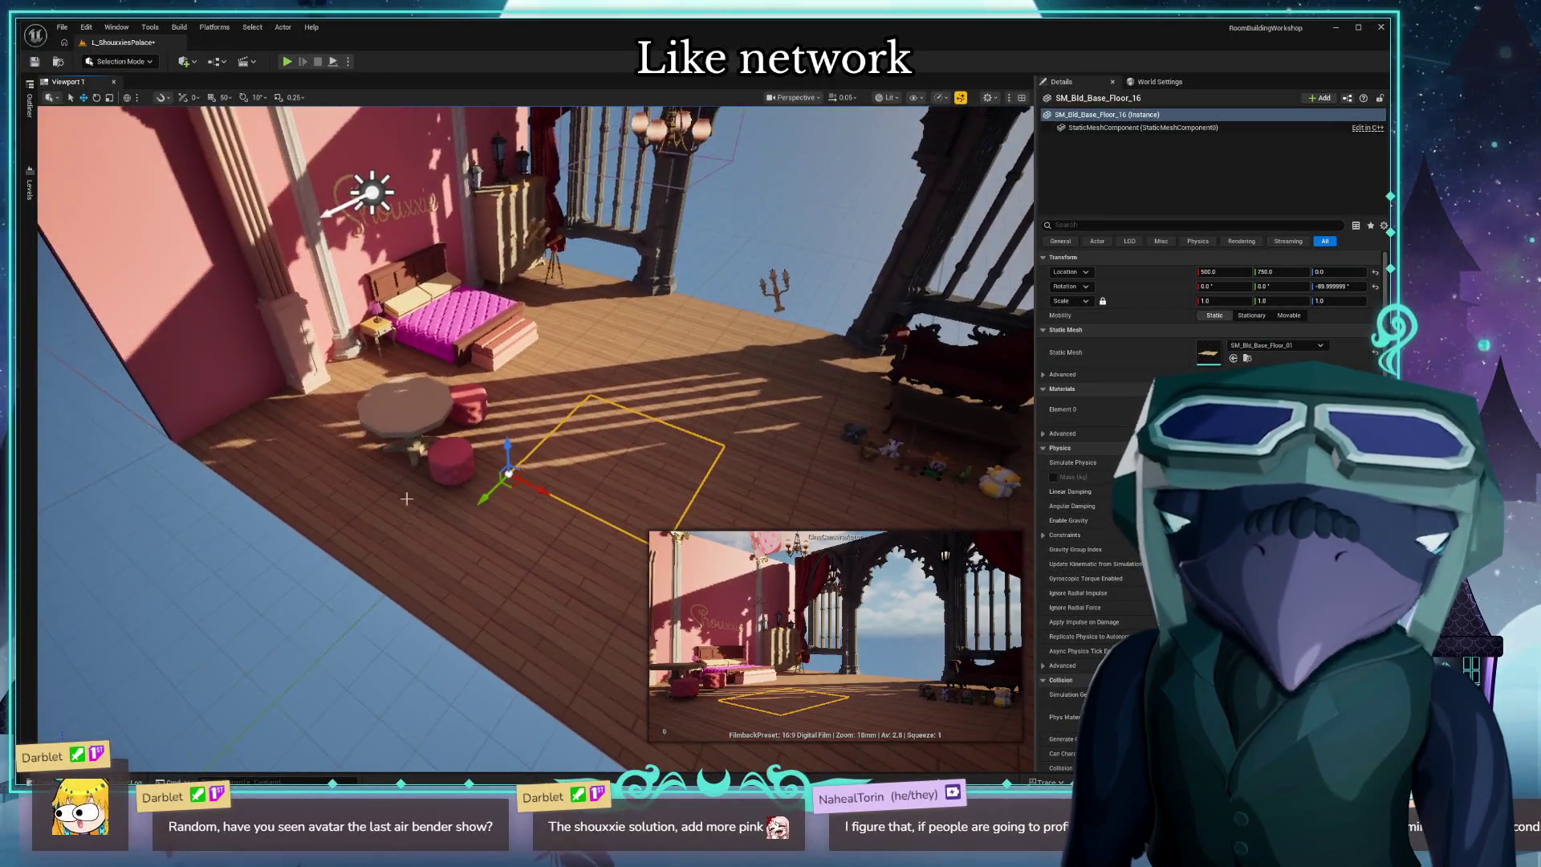
{"action": "left_click", "coordinate": [436, 450]}
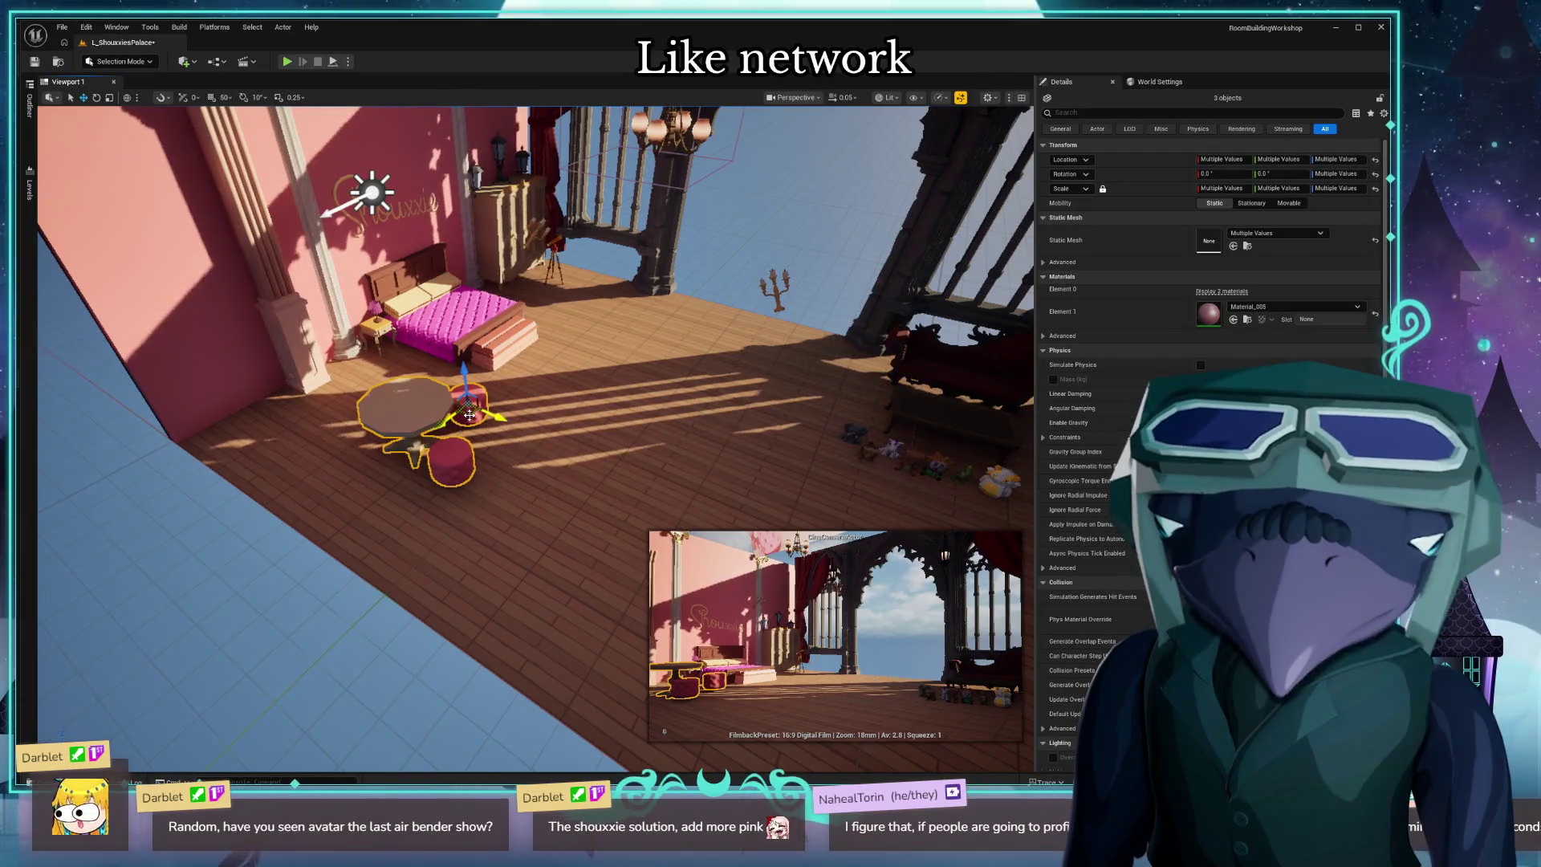
{"action": "key", "text": "alt+Tab"}
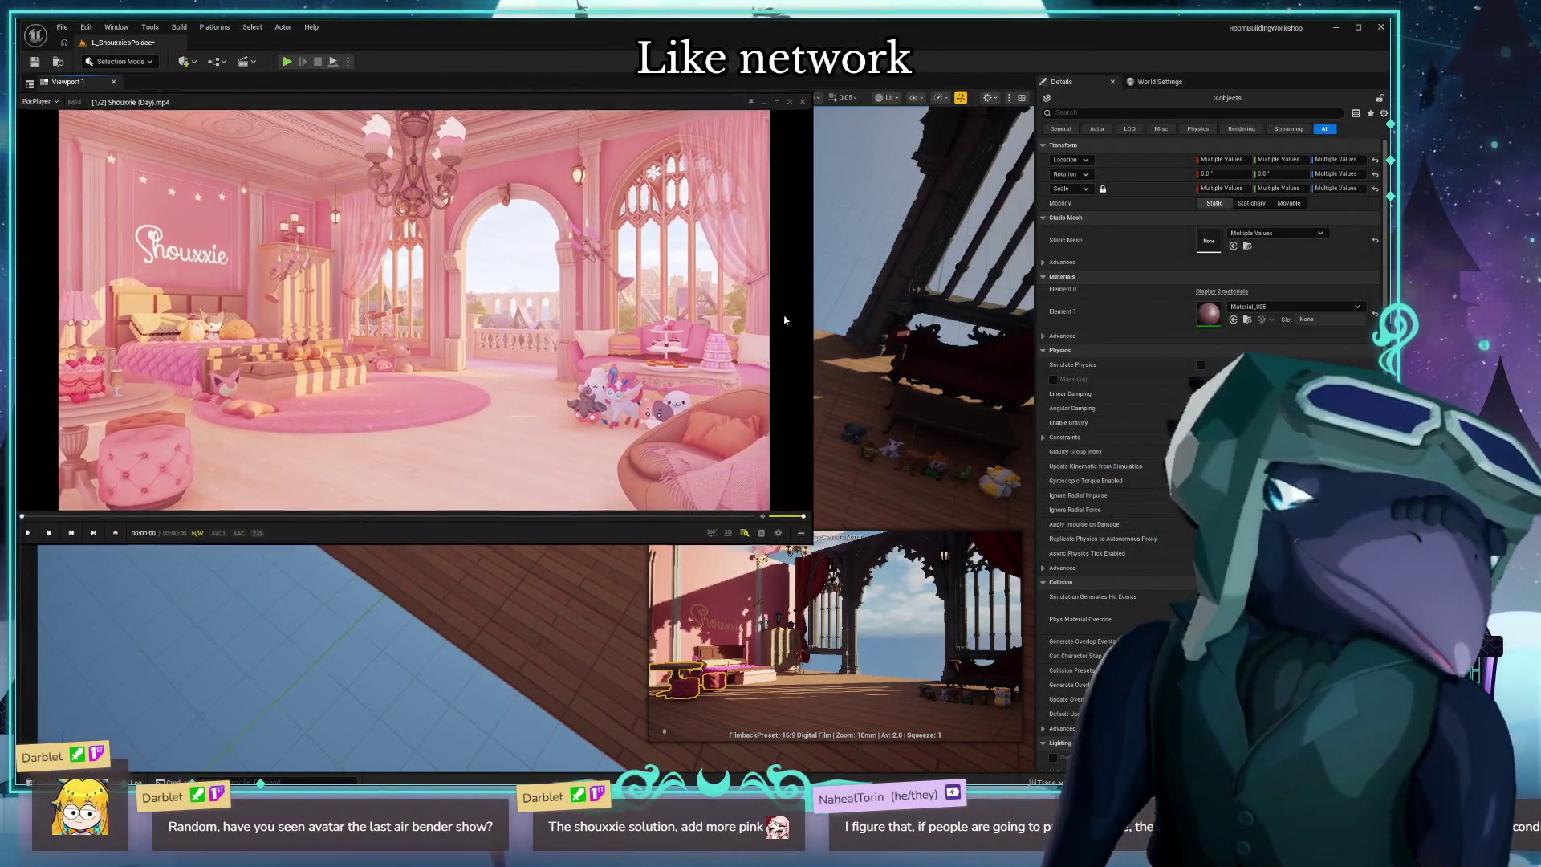
Move the round table and pink stools from beside the bed to the room's foreground.
{"action": "left_click_drag", "start_coordinate": [785, 320], "coordinate": [855, 345]}
{"action": "key", "text": "alt+Tab"}
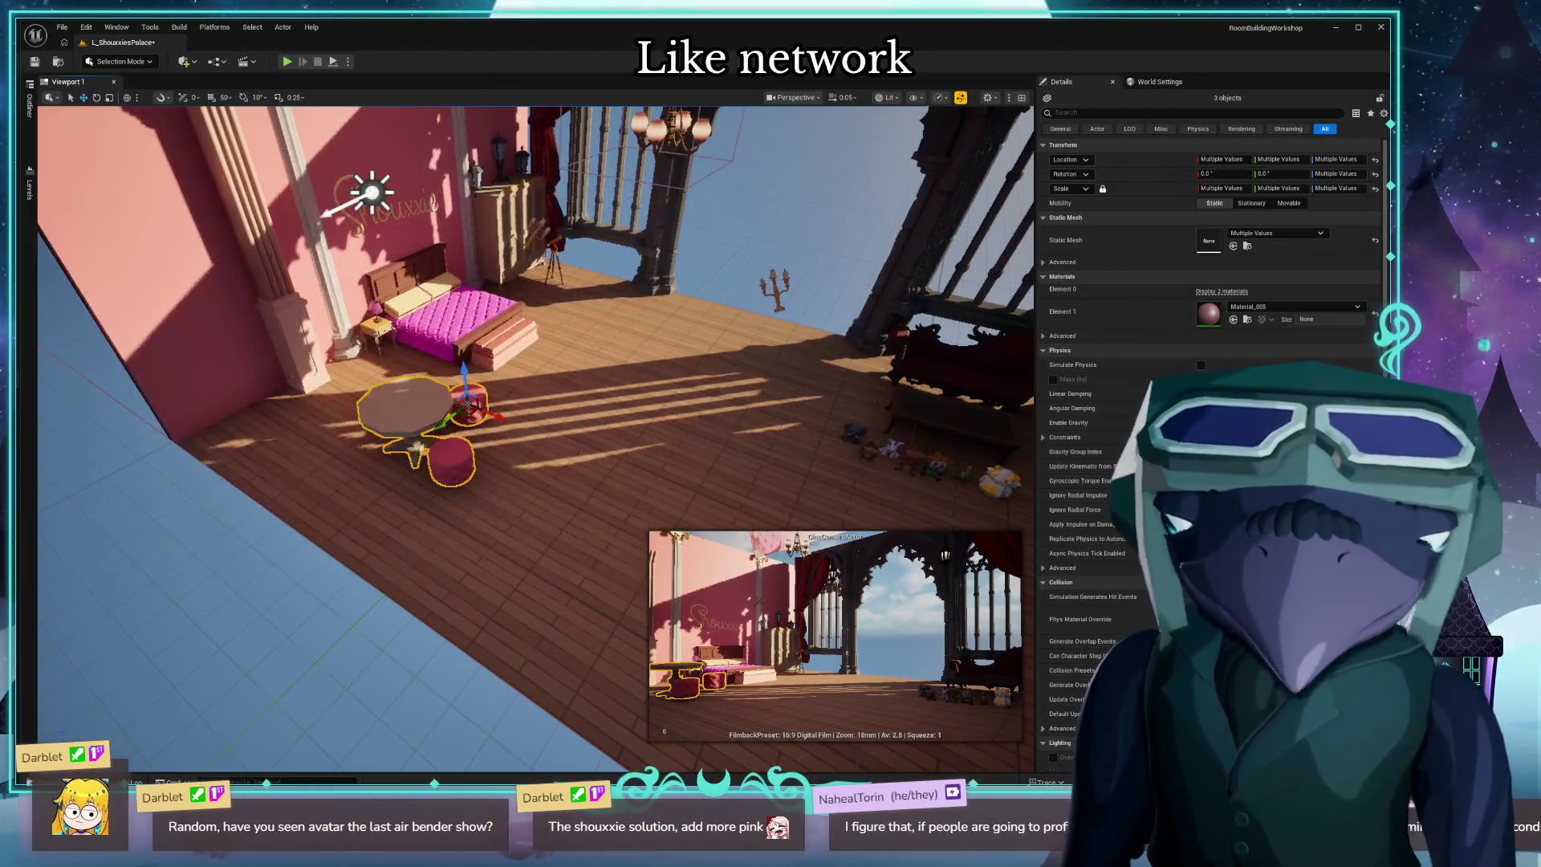
{"action": "mouse_move", "coordinate": [468, 415]}
{"action": "left_mouse_down"}
{"action": "mouse_move", "coordinate": [634, 634]}
{"action": "mouse_move", "coordinate": [783, 666]}
{"action": "mouse_move", "coordinate": [648, 667]}
{"action": "left_mouse_up"}
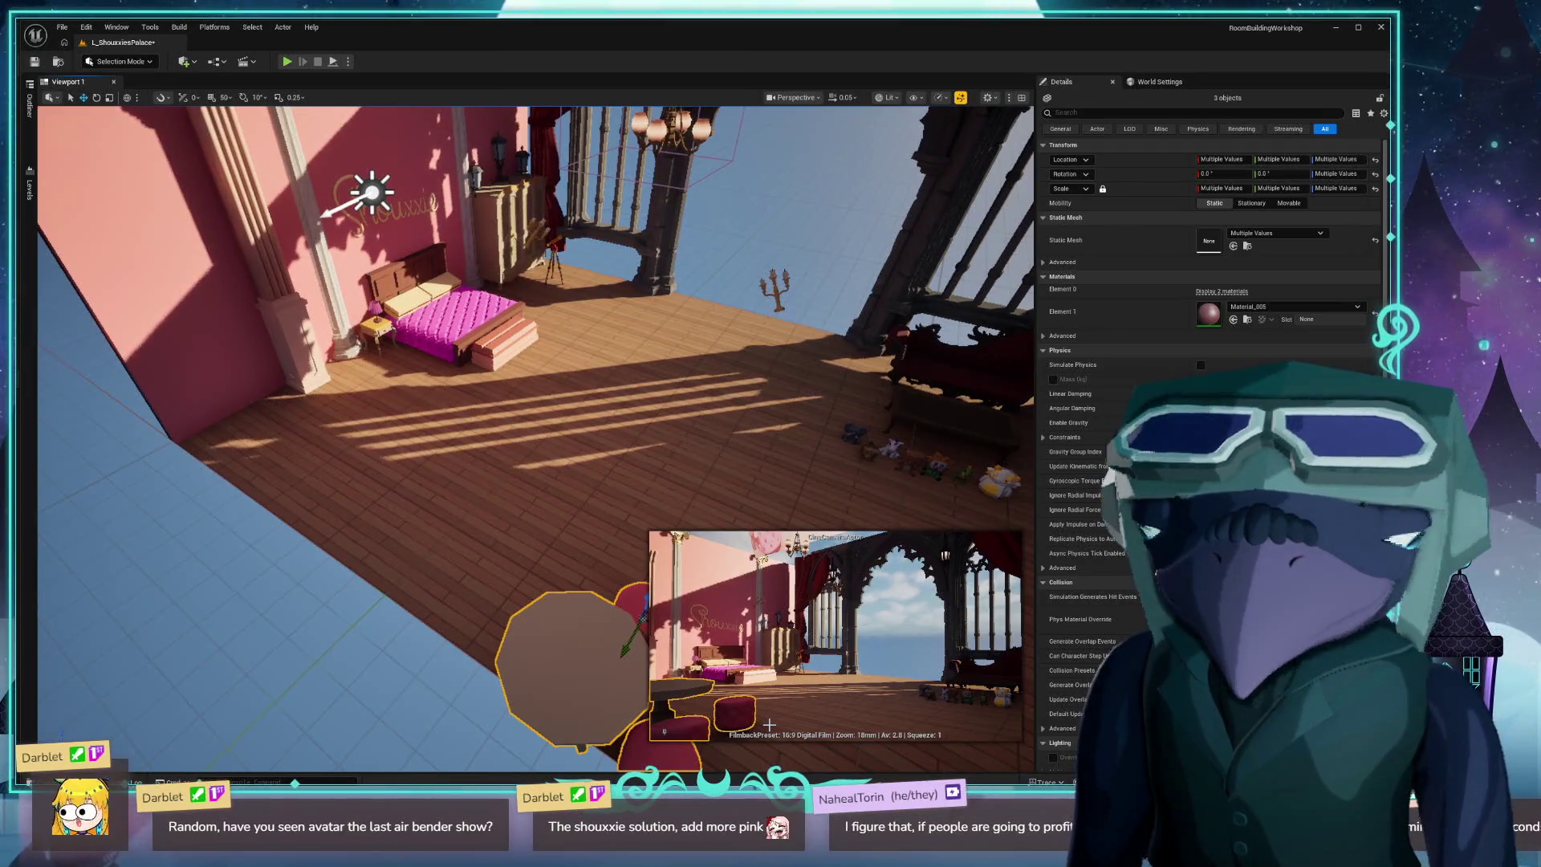
{"action": "mouse_move", "coordinate": [769, 725]}
{"action": "left_mouse_down"}
{"action": "mouse_move", "coordinate": [626, 694]}
{"action": "mouse_move", "coordinate": [619, 646]}
{"action": "left_mouse_up"}
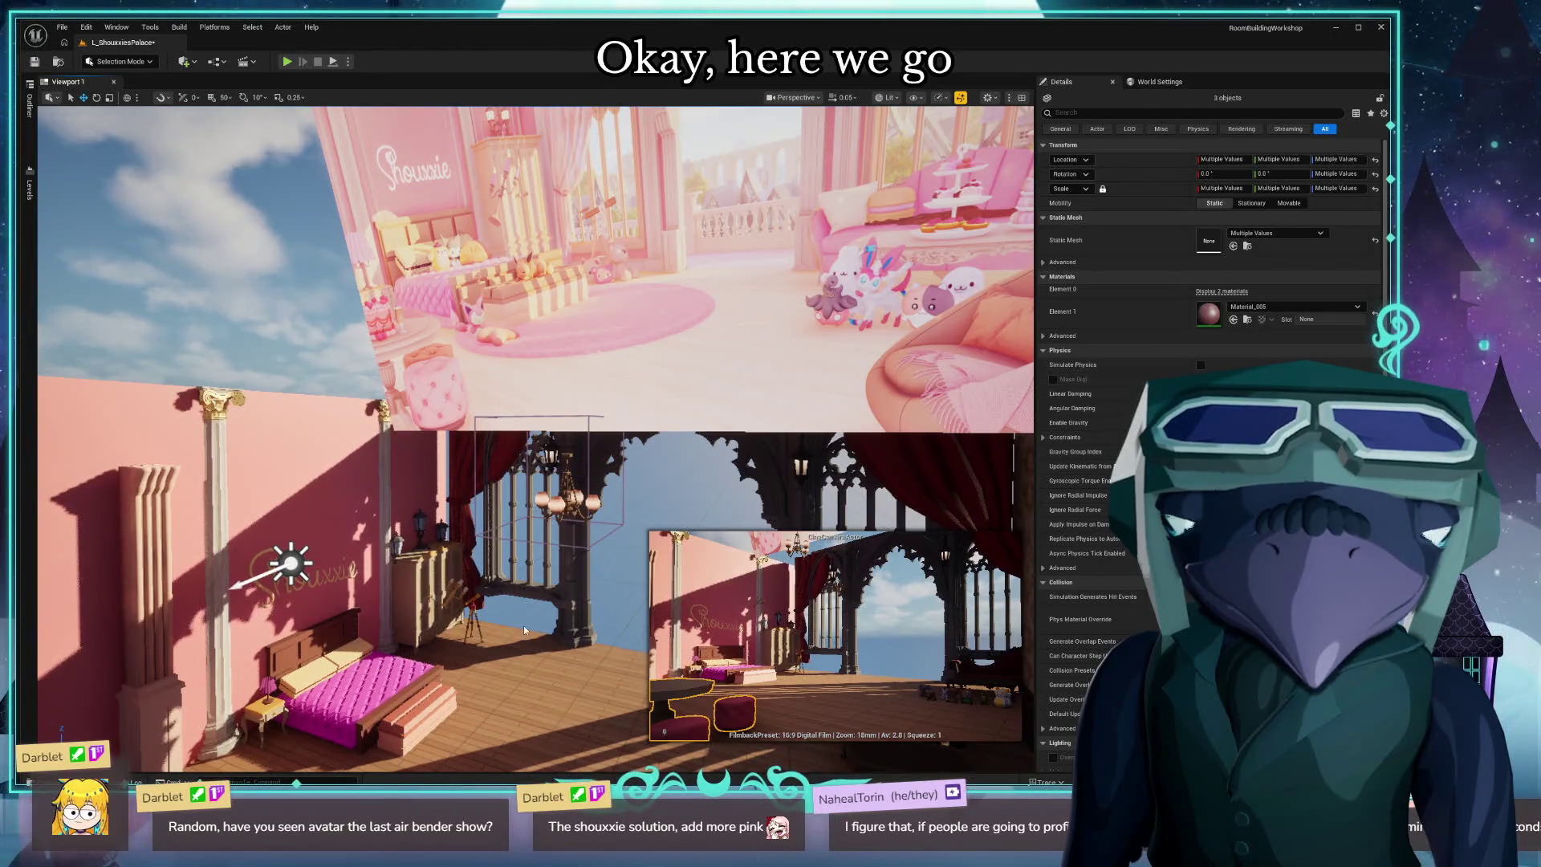
{"action": "mouse_move", "coordinate": [523, 625]}
{"action": "left_mouse_down"}
{"action": "mouse_move", "coordinate": [594, 626]}
{"action": "mouse_move", "coordinate": [603, 675]}
{"action": "mouse_move", "coordinate": [573, 424]}
{"action": "left_mouse_up"}
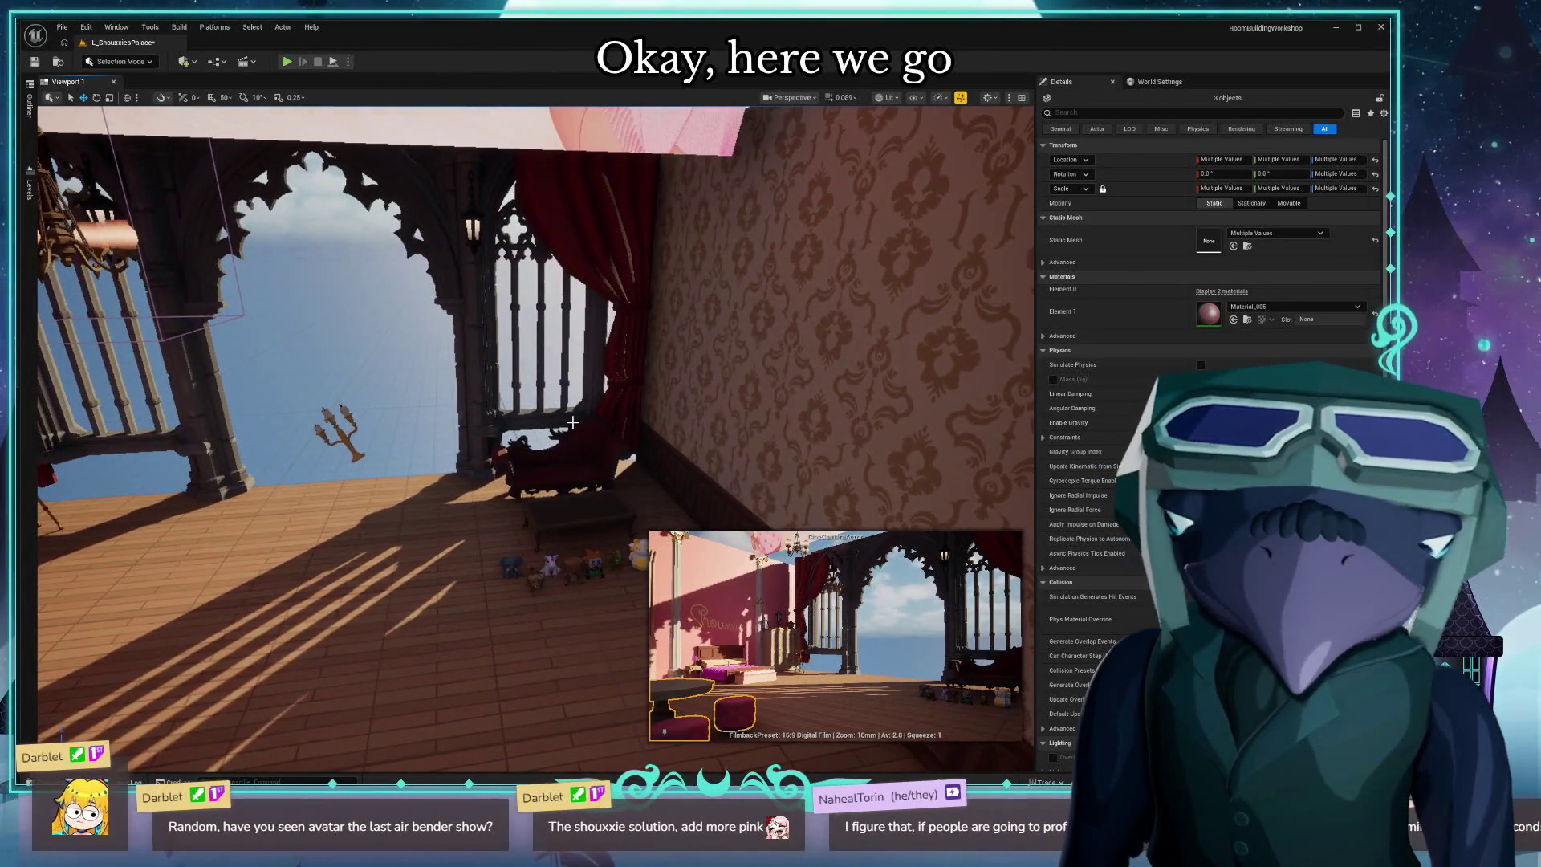
{"action": "left_click", "coordinate": [481, 225]}
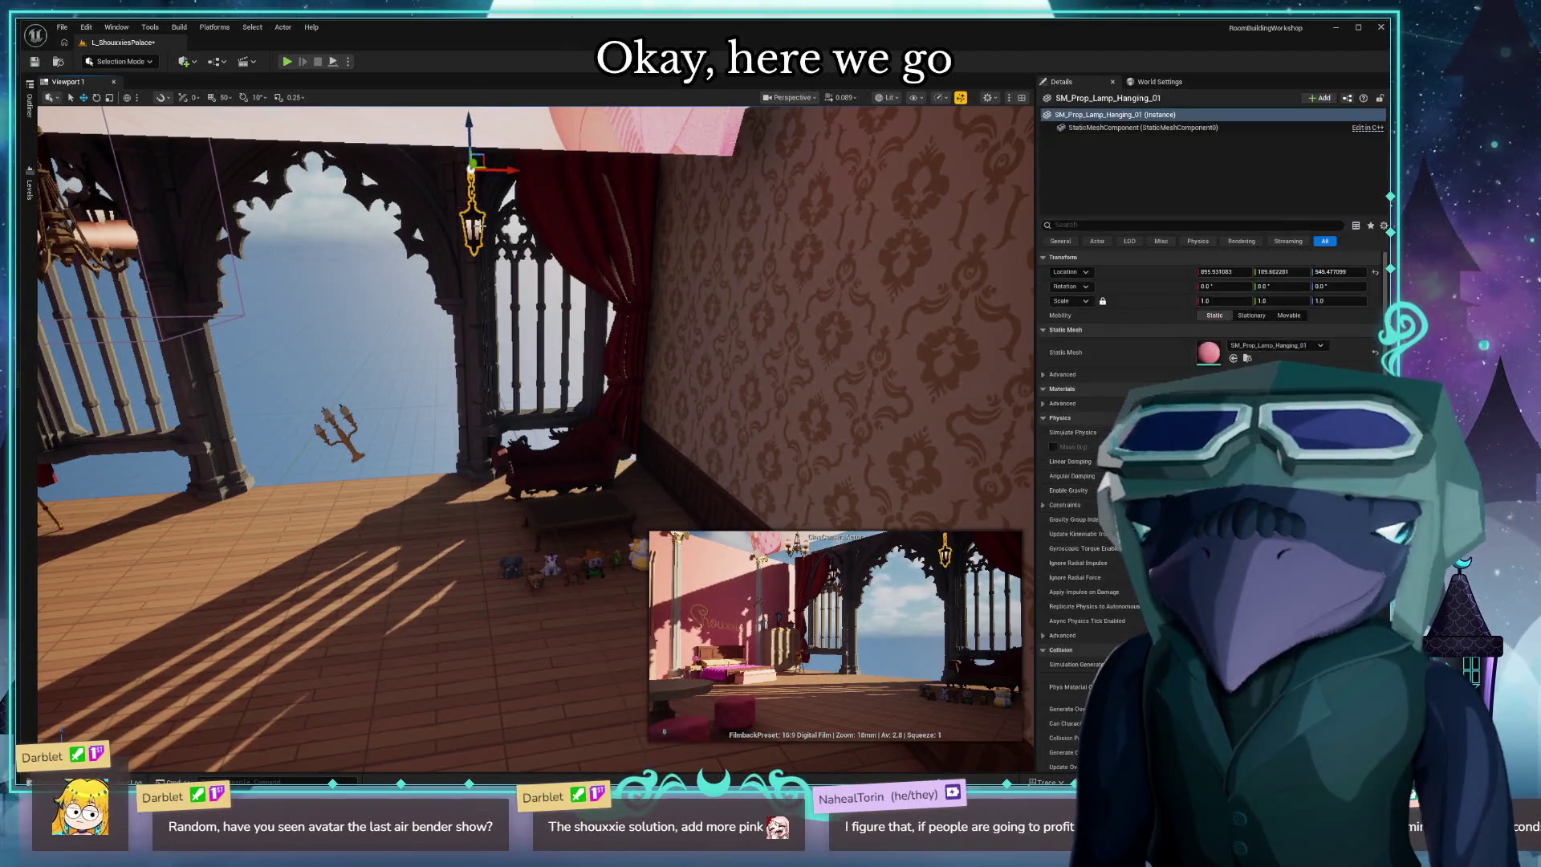
{"action": "mouse_move", "coordinate": [464, 439]}
{"action": "left_mouse_down"}
{"action": "mouse_move", "coordinate": [457, 301]}
{"action": "mouse_move", "coordinate": [401, 377]}
{"action": "mouse_move", "coordinate": [338, 333]}
{"action": "left_mouse_up"}
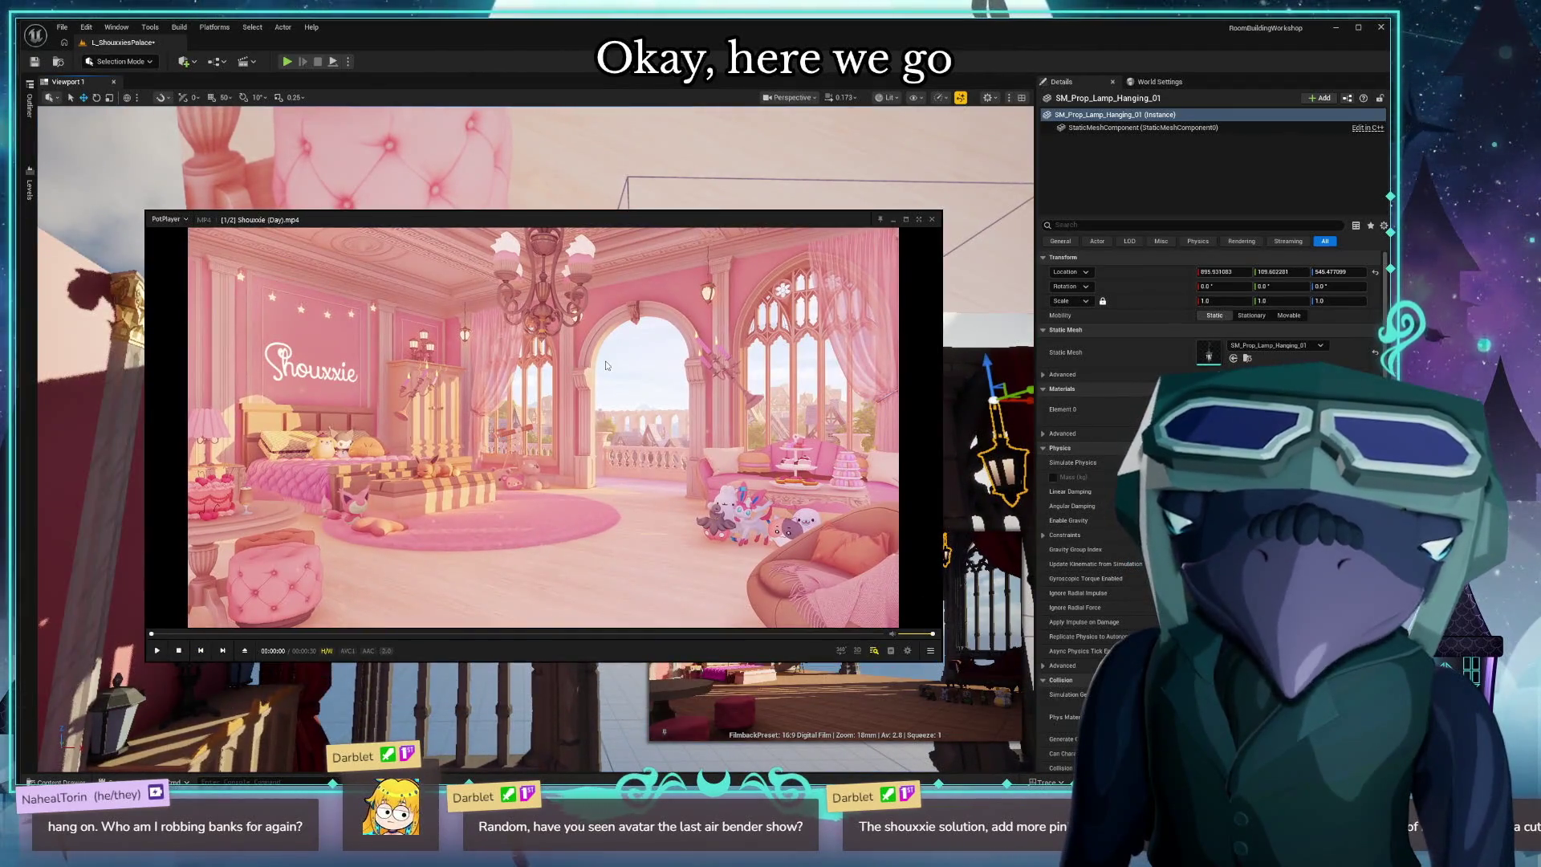
{"action": "double_click", "coordinate": [605, 365]}
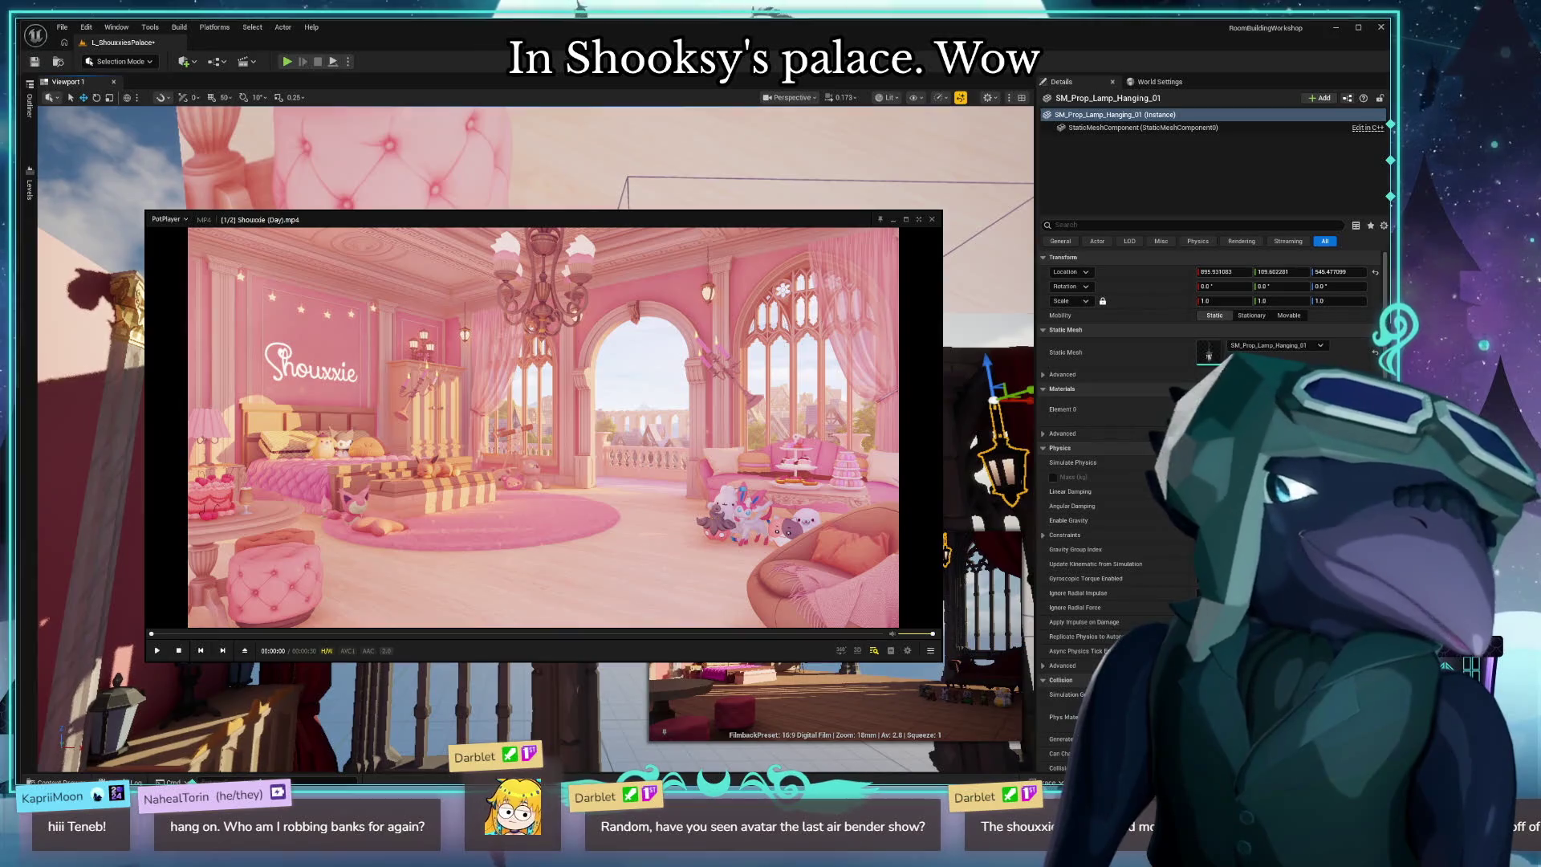
{"action": "left_click", "coordinate": [785, 158]}
{"action": "left_click_drag", "start_coordinate": [782, 383], "coordinate": [372, 433]}
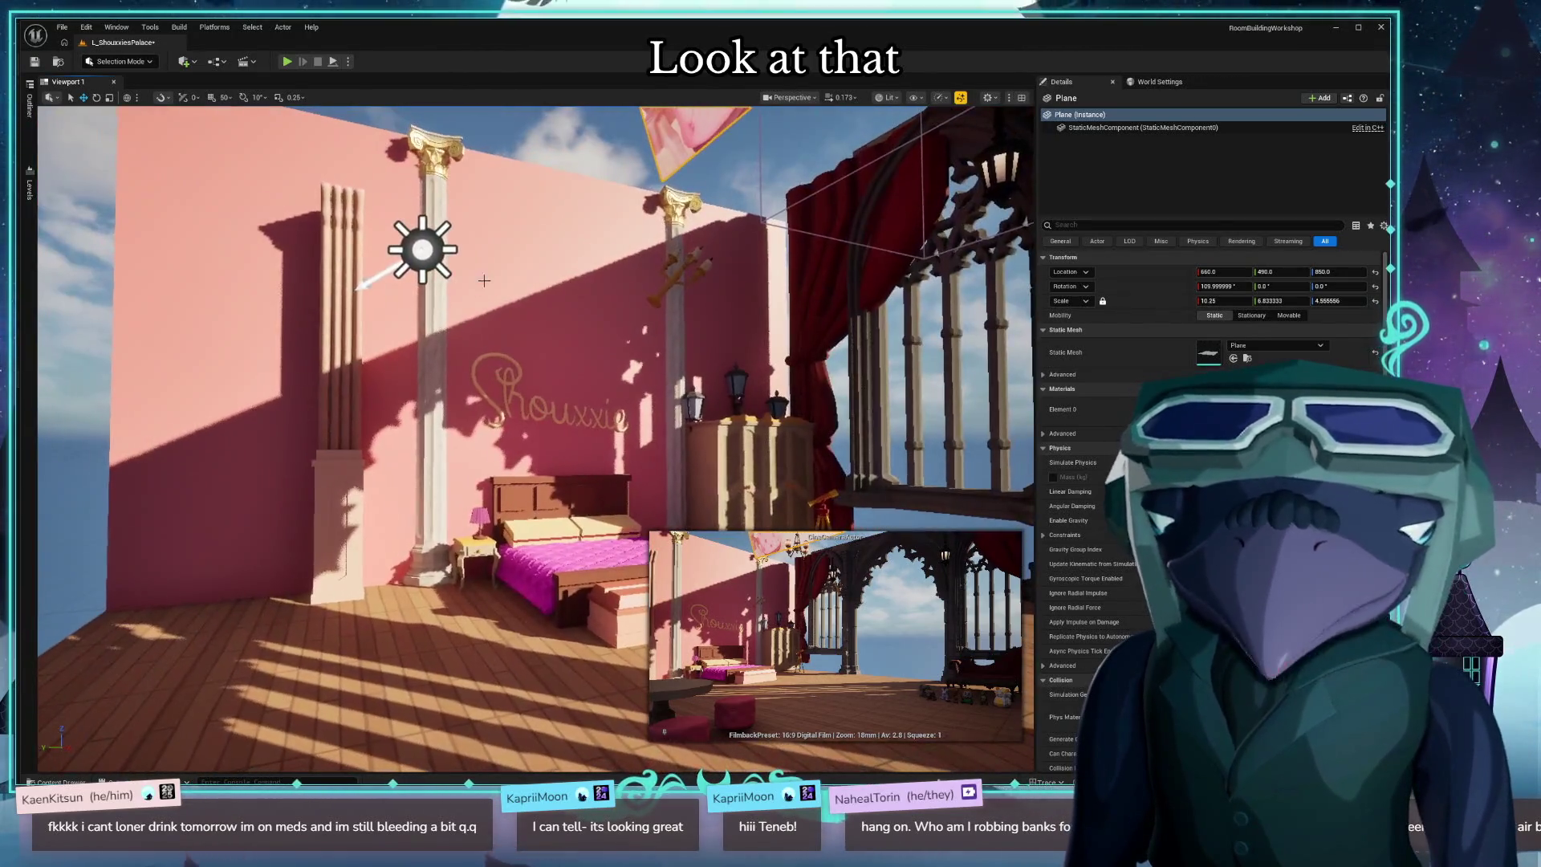
Bring up M_Shouxxie_Wall and select the upper damask panel near the balcony.
{"action": "left_click", "coordinate": [657, 320]}
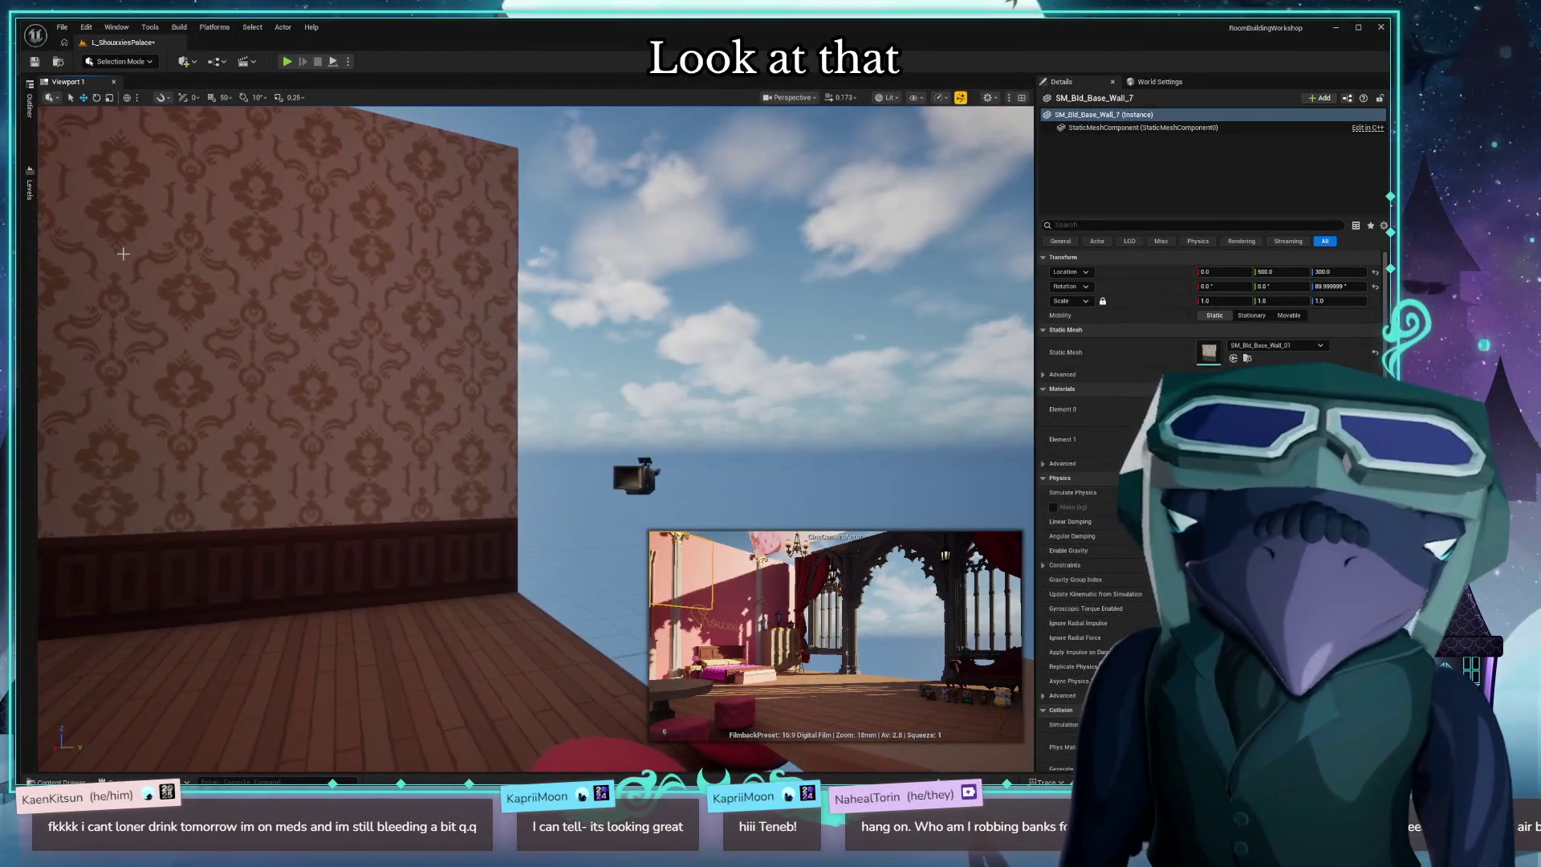
{"action": "key", "text": "ctrl+space"}
{"action": "left_click", "coordinate": [360, 325]}
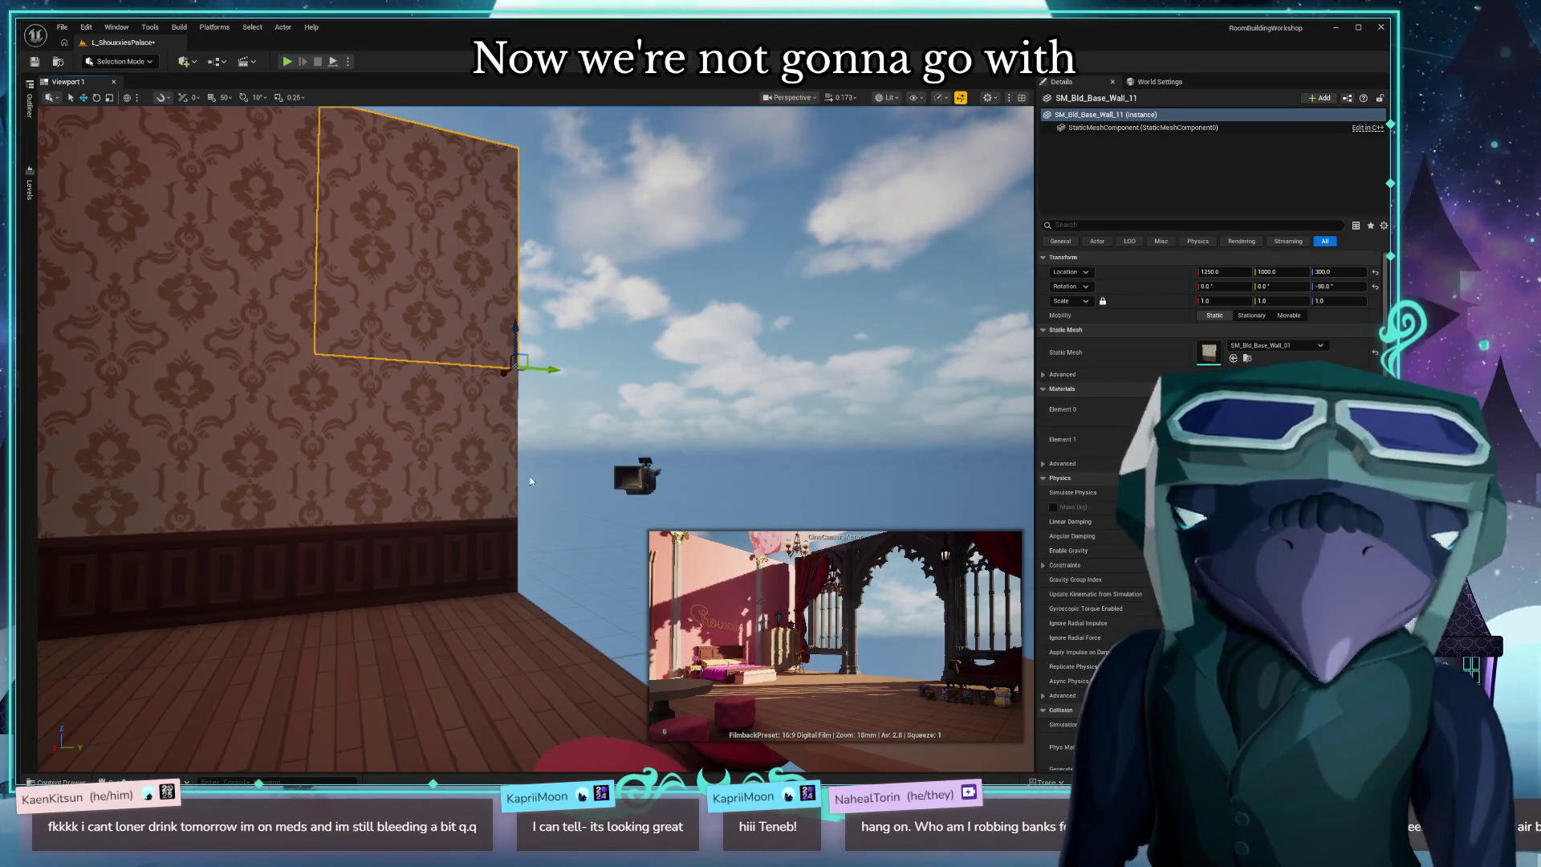
{"action": "scroll", "coordinate": [530, 480], "scroll_direction": "down", "scroll_amount": 5}
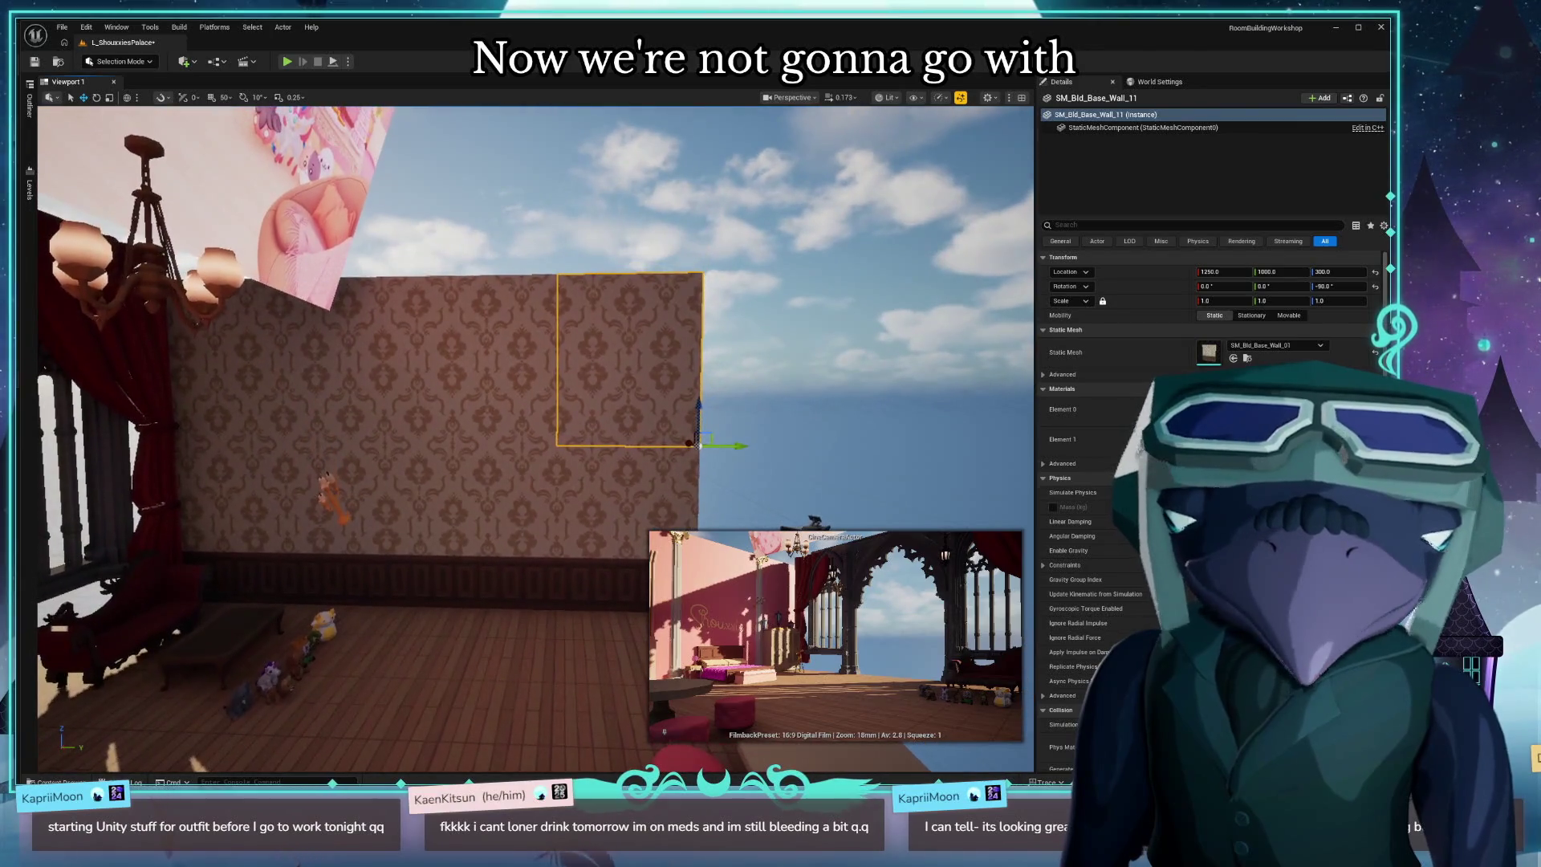
{"action": "scroll", "coordinate": [406, 377], "scroll_direction": "up", "scroll_amount": 5}
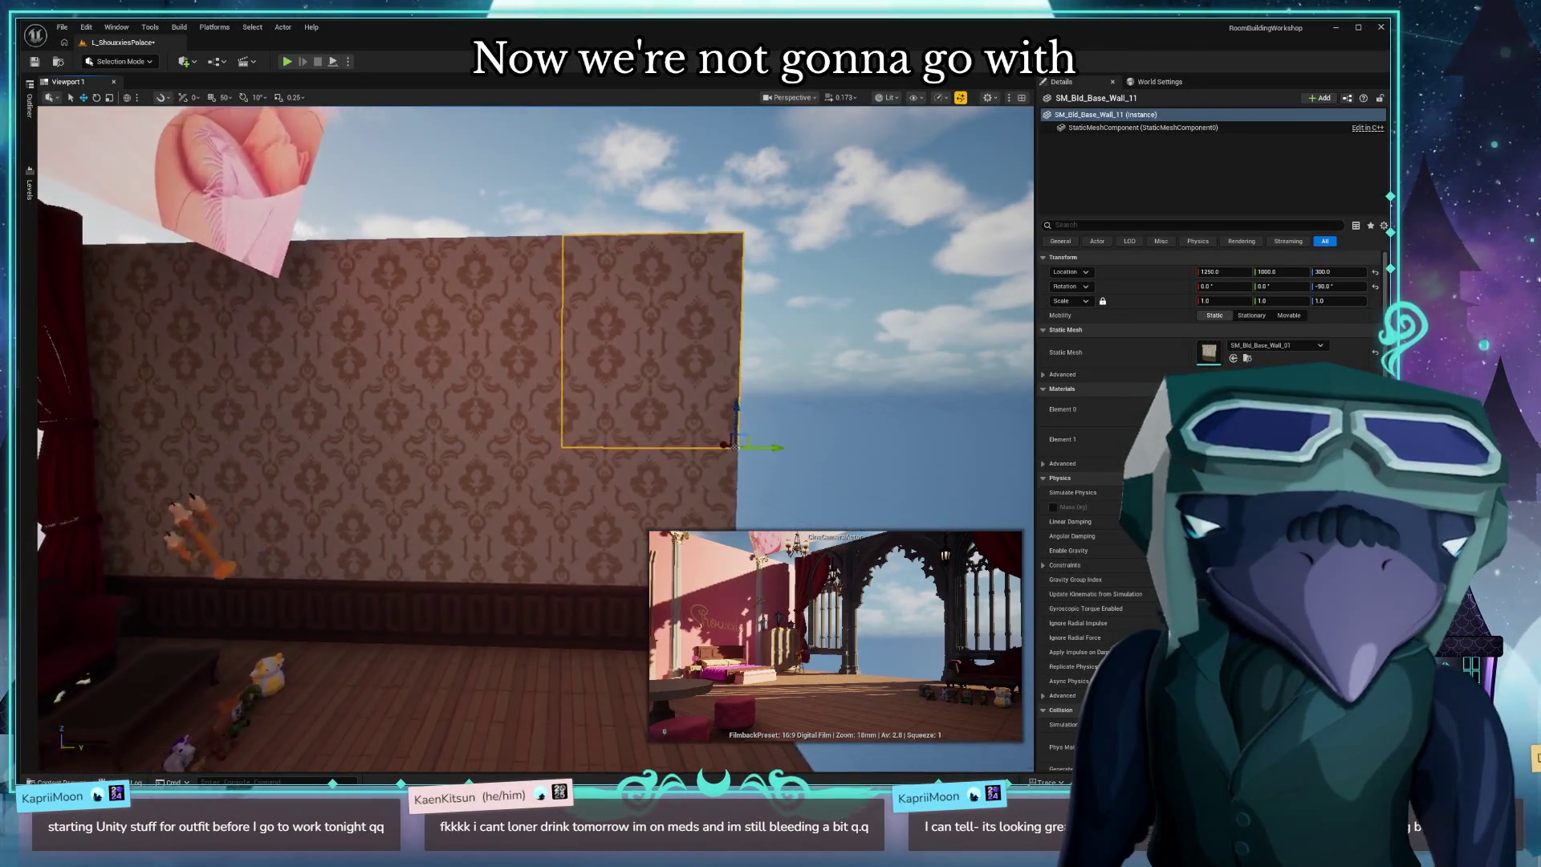
{"action": "left_click_drag", "start_coordinate": [482, 481], "coordinate": [447, 482]}
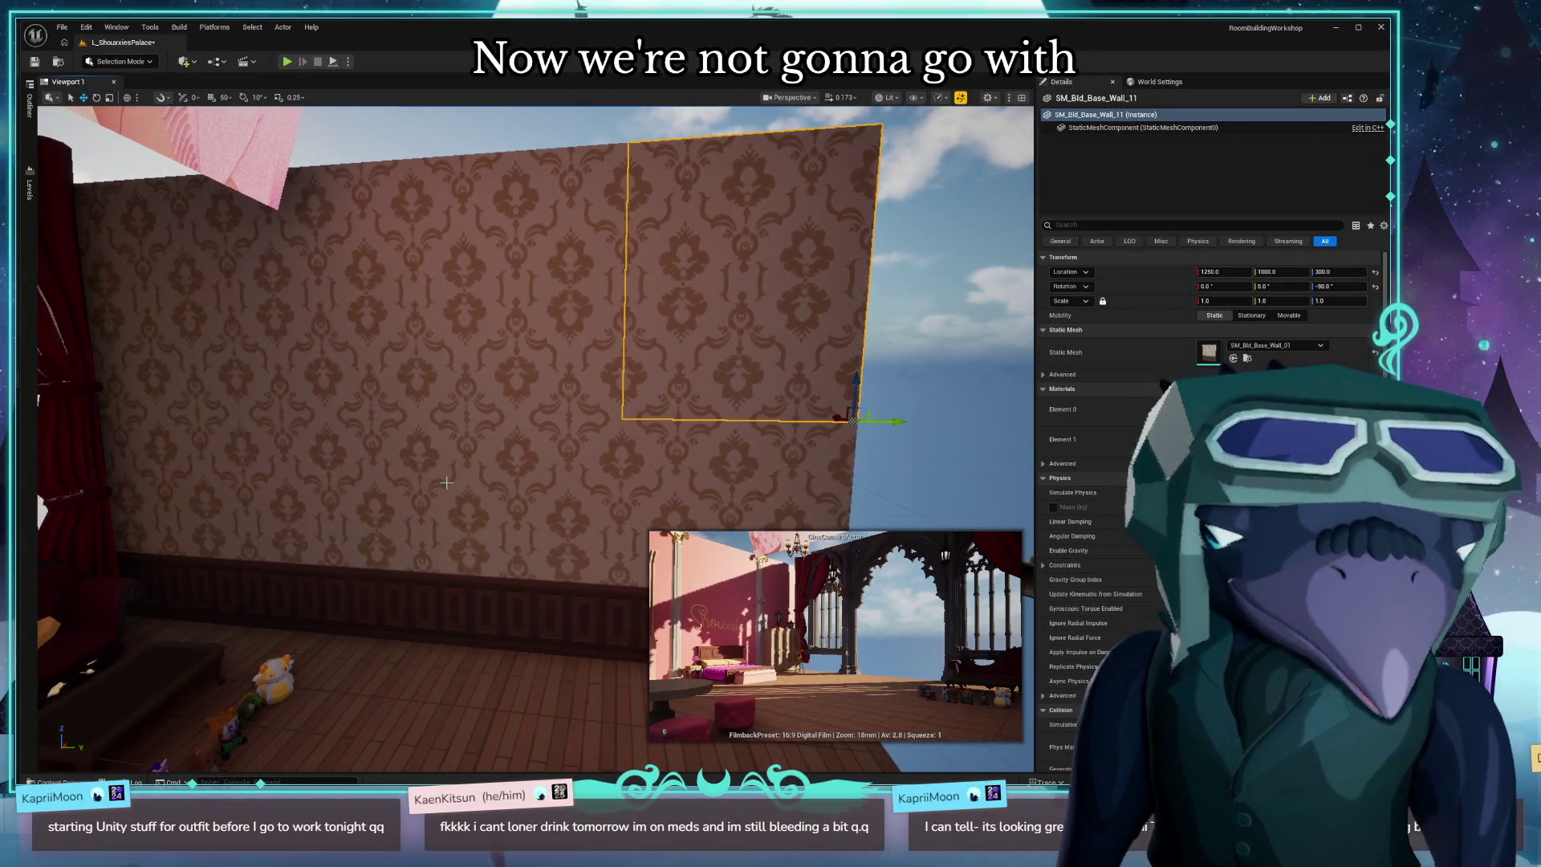
{"action": "left_click_drag", "start_coordinate": [431, 482], "coordinate": [414, 482]}
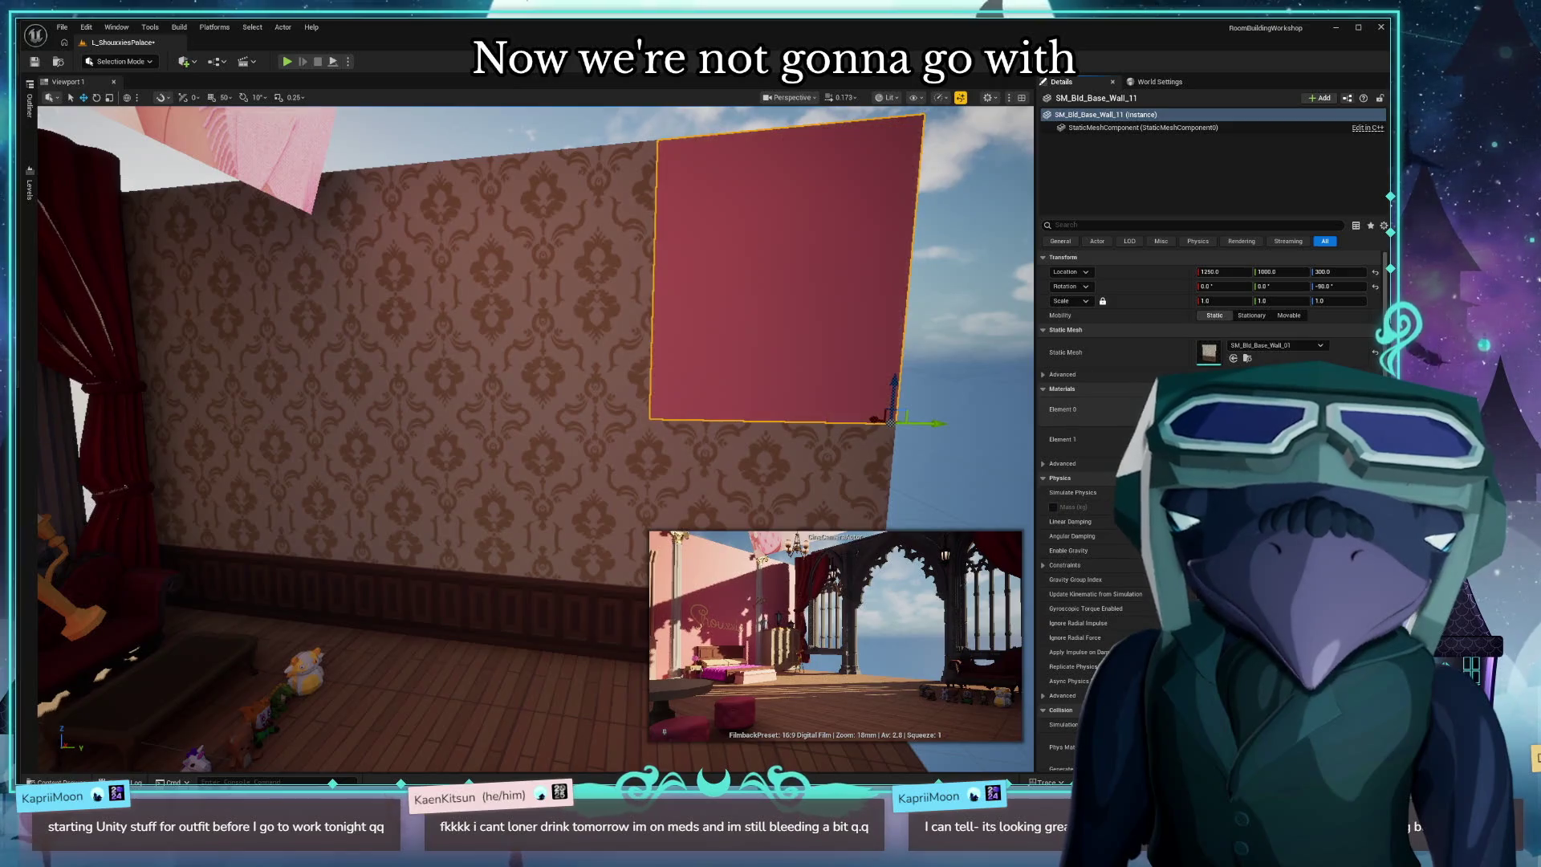
Turn the lower damask panels pink-red and select the remaining balcony wall panels together.
{"action": "left_click", "coordinate": [771, 474]}
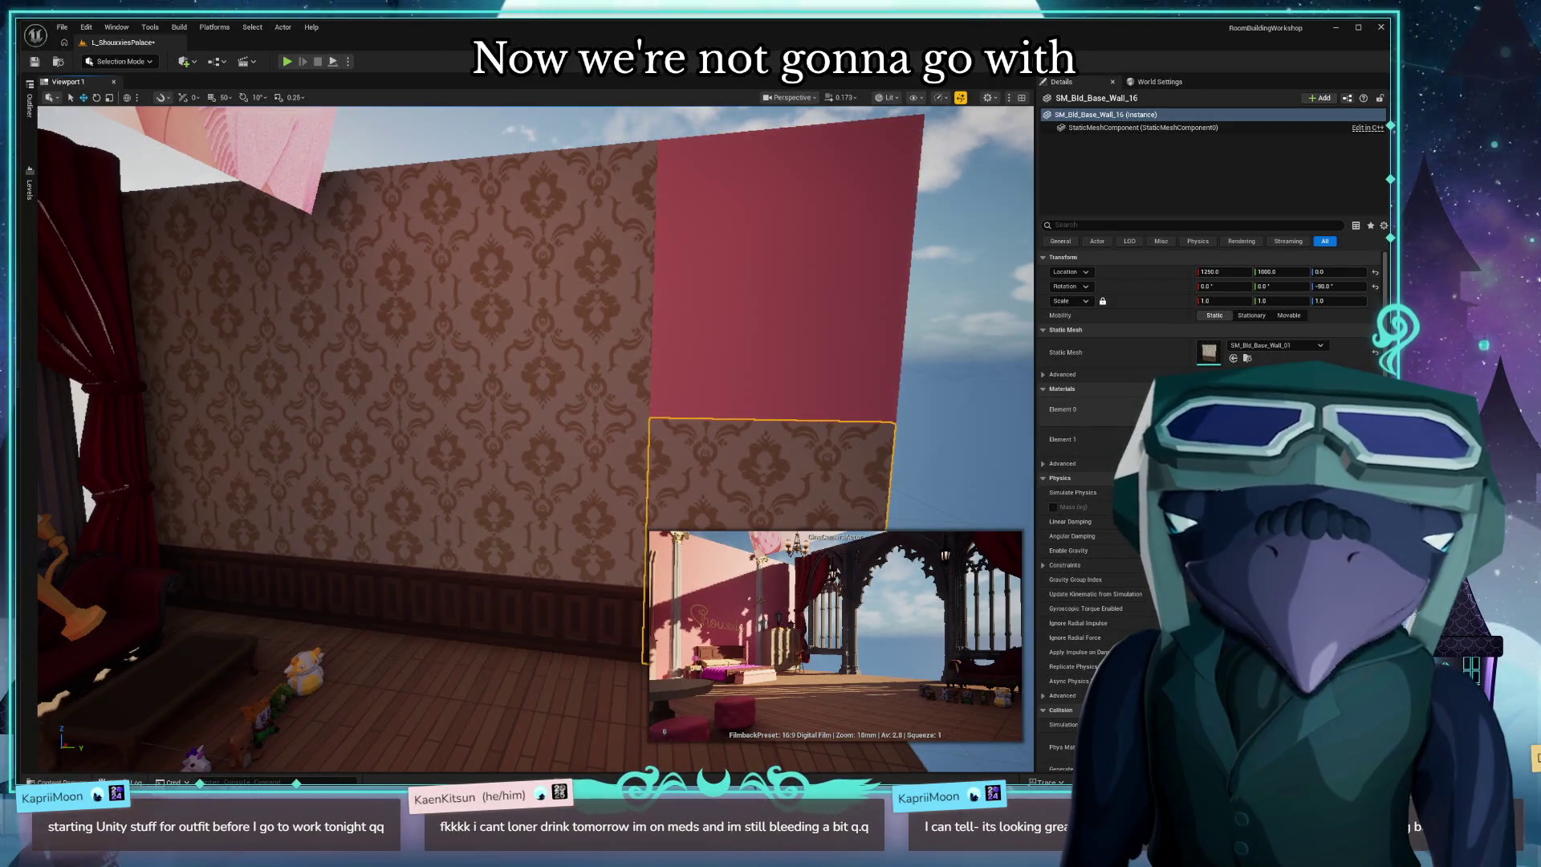
{"action": "left_click", "coordinate": [546, 522]}
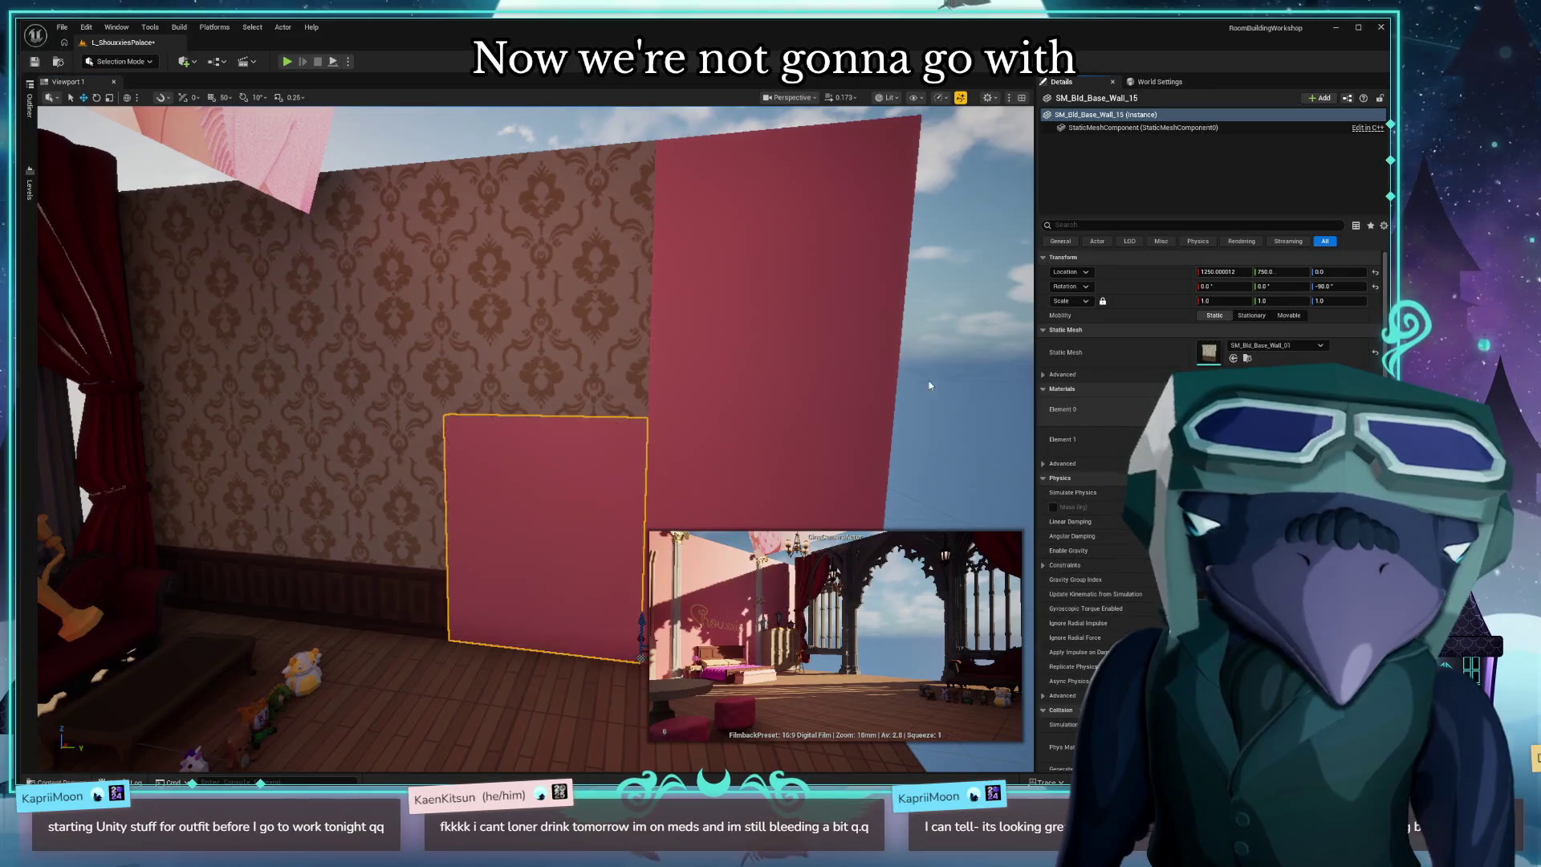
{"action": "left_click_drag", "start_coordinate": [930, 386], "coordinate": [704, 356]}
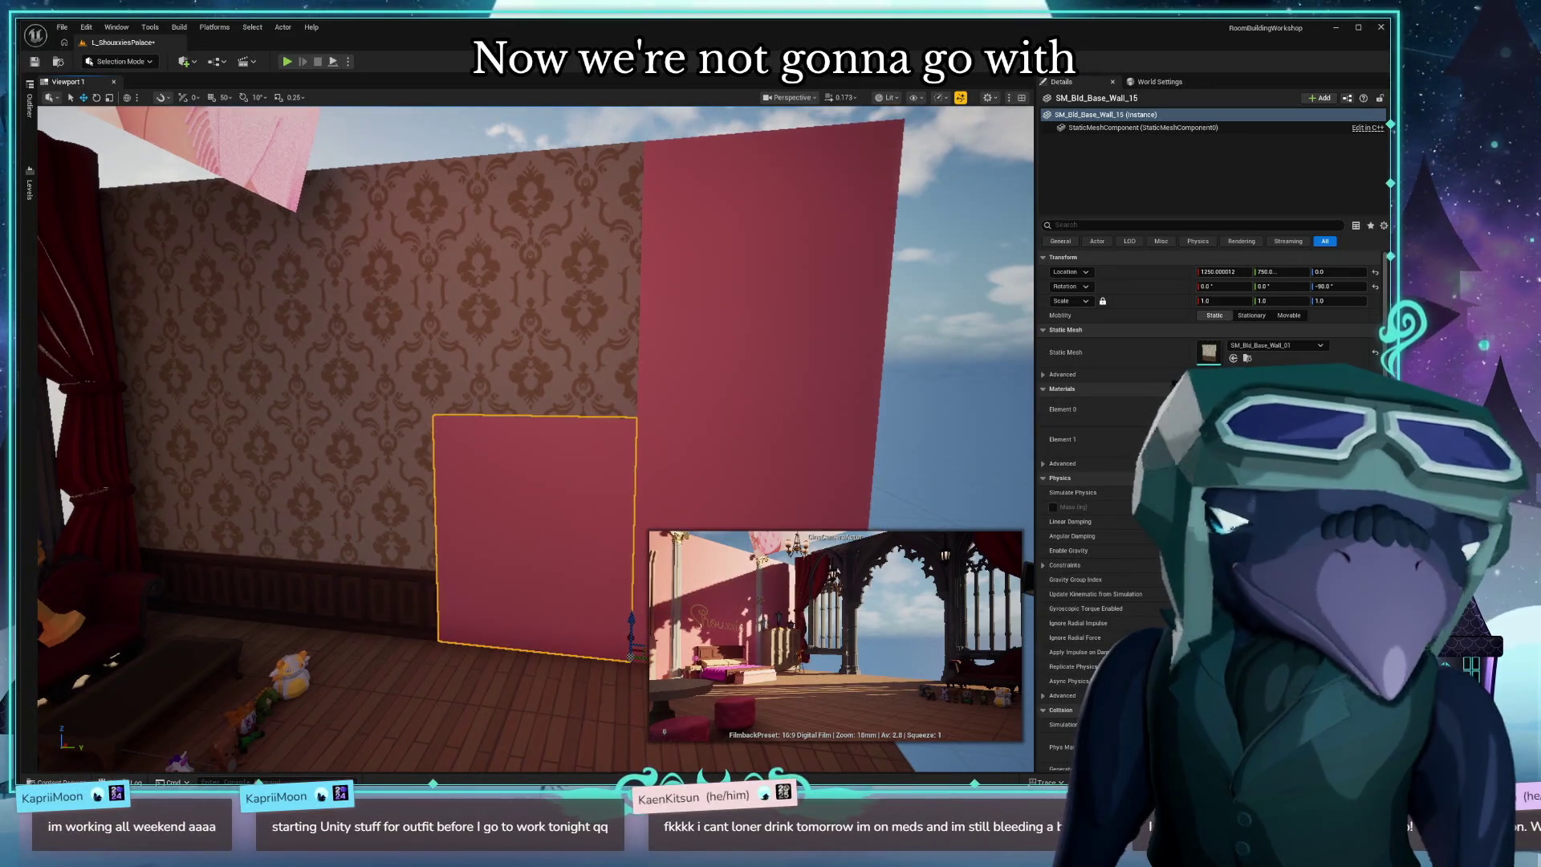
{"action": "left_click", "coordinate": [534, 321]}
{"action": "left_click_drag", "start_coordinate": [489, 501], "coordinate": [345, 497]}
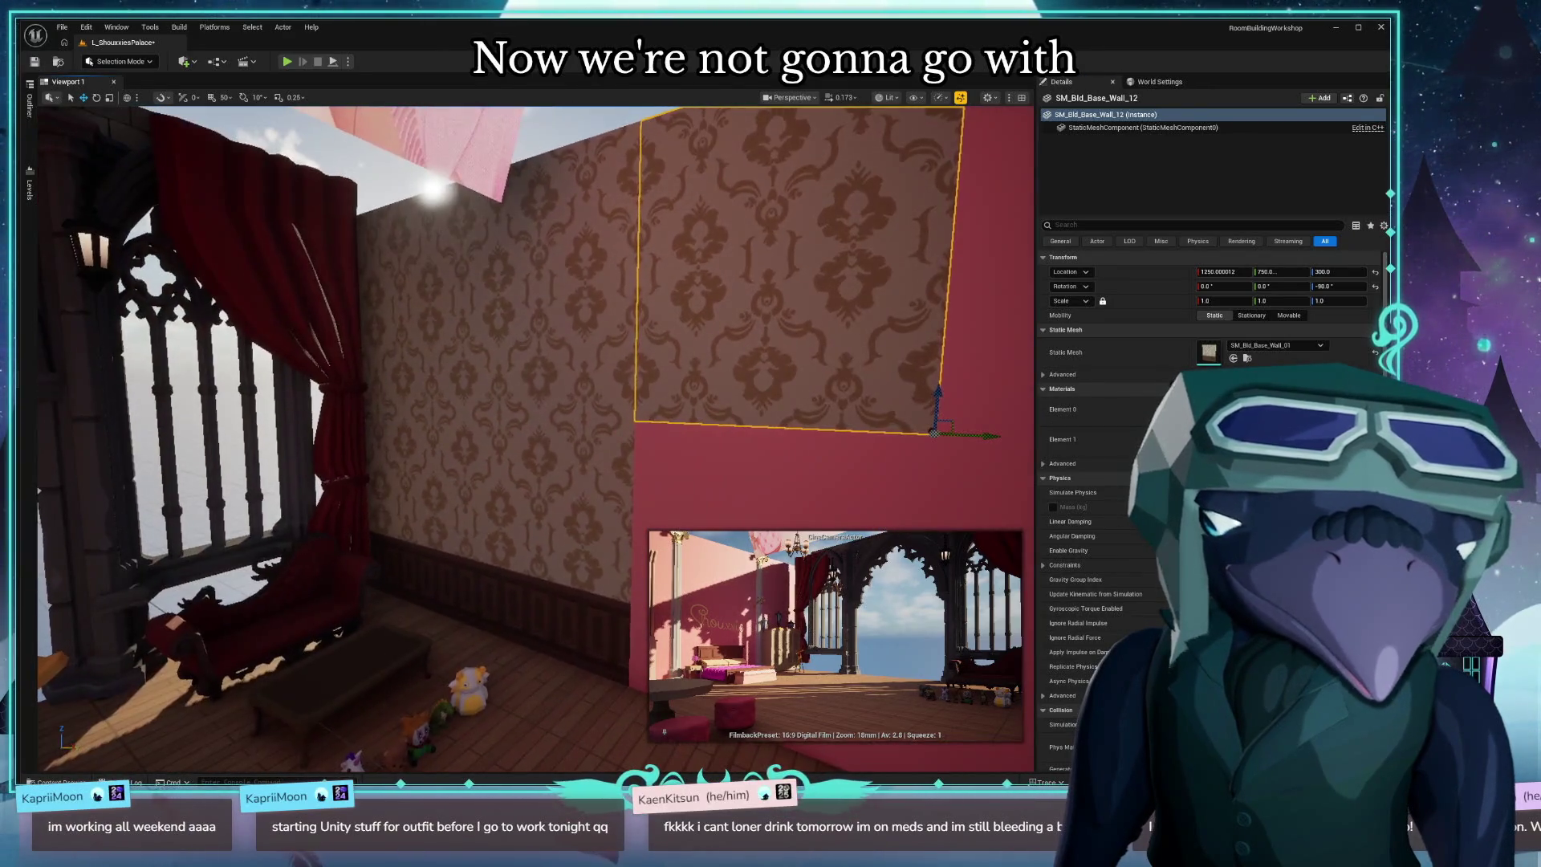
{"action": "left_click", "coordinate": [490, 502], "text": "ctrl"}
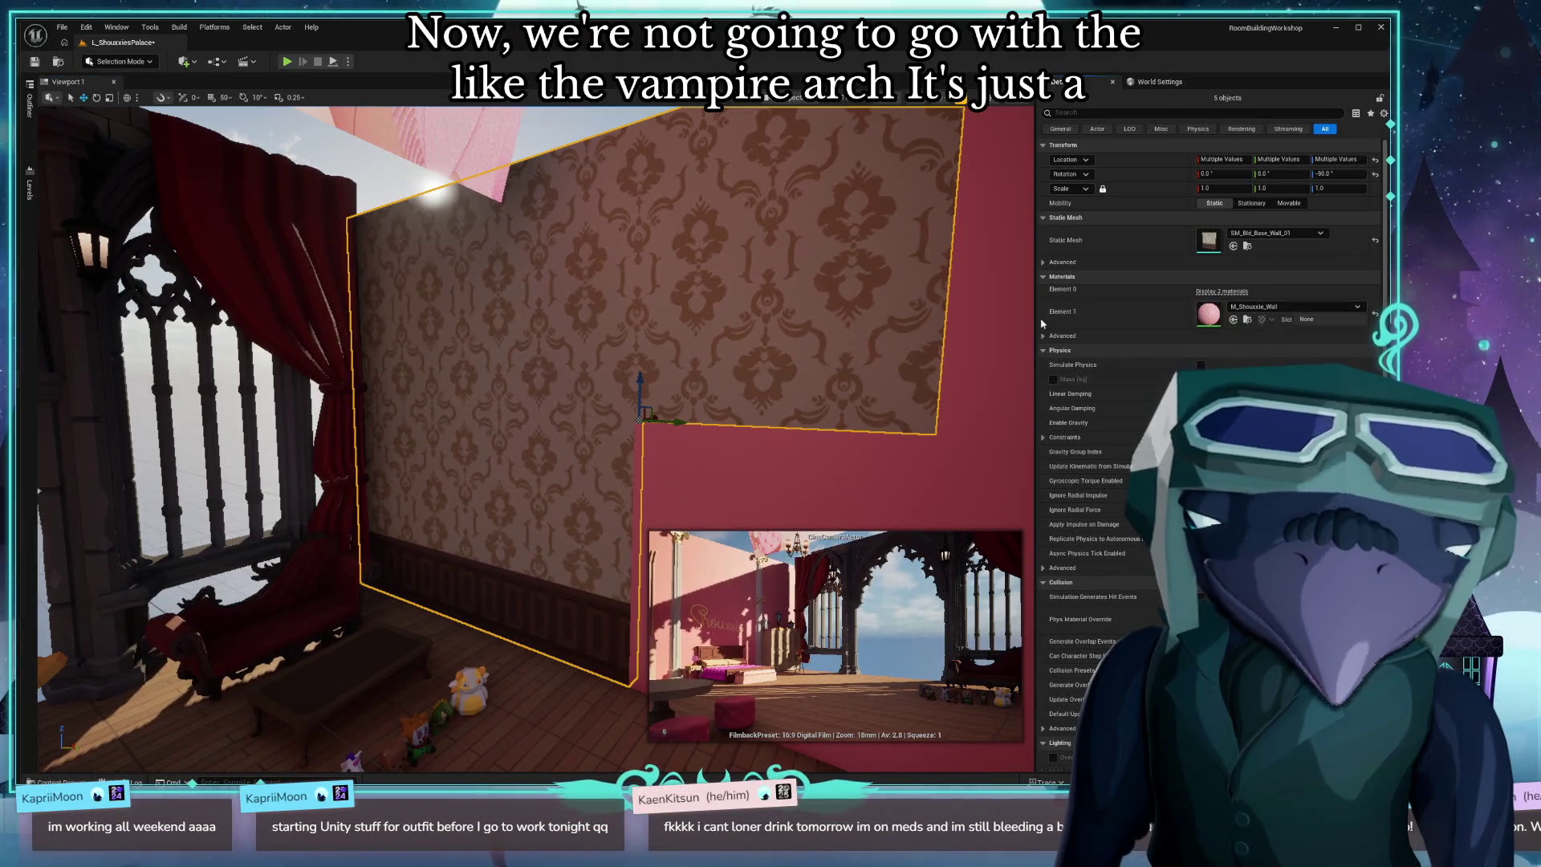
Delete the top damask wallpaper panel and the next panel to its left.
{"action": "left_click_drag", "start_coordinate": [1015, 344], "coordinate": [1032, 329]}
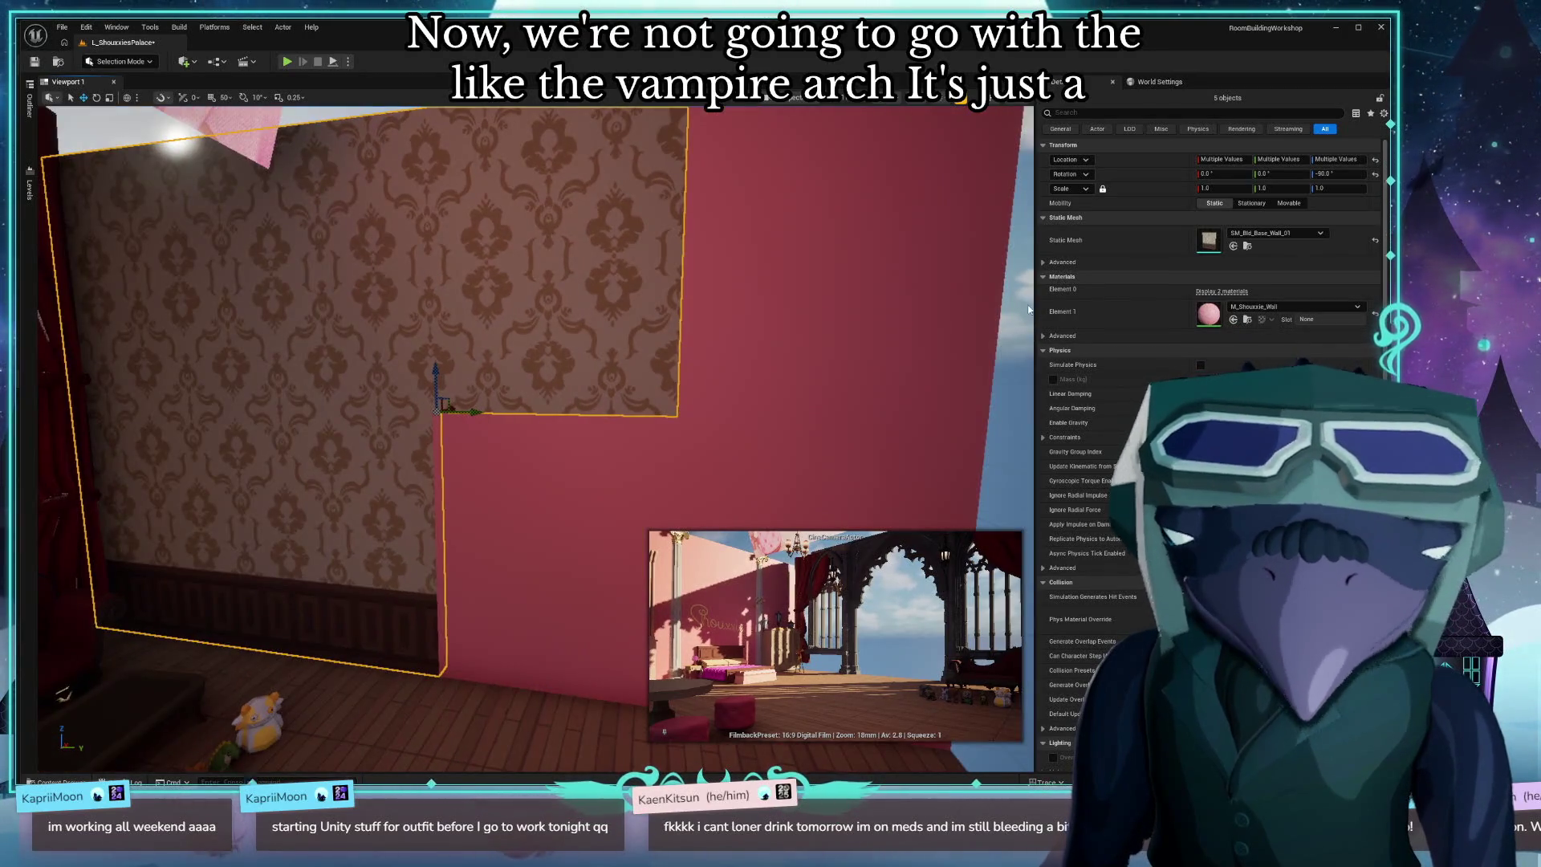
{"action": "left_click", "coordinate": [1050, 338]}
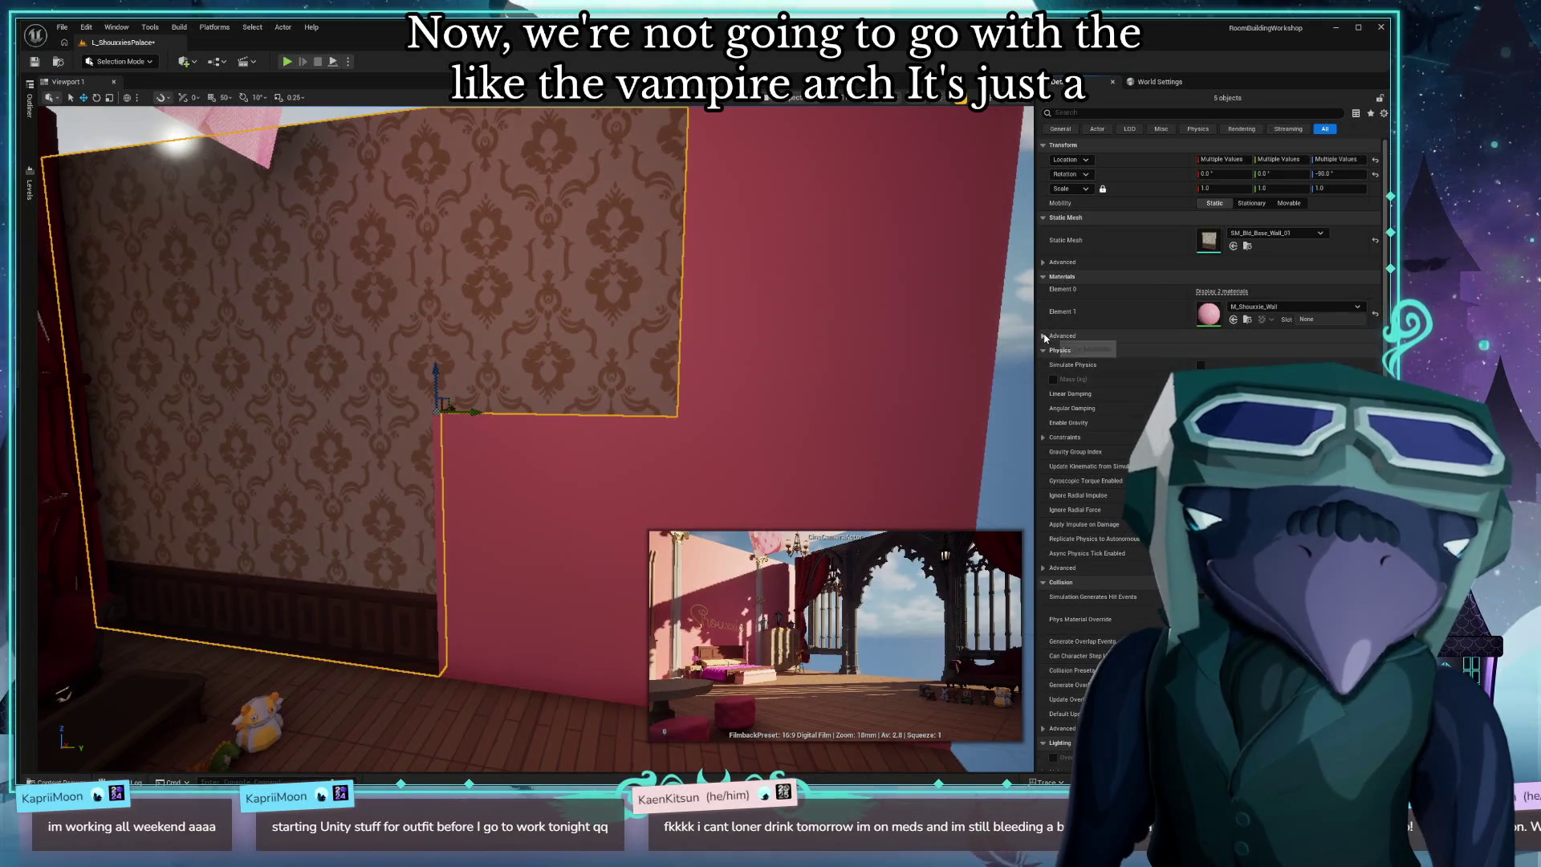
{"action": "left_click", "coordinate": [562, 265]}
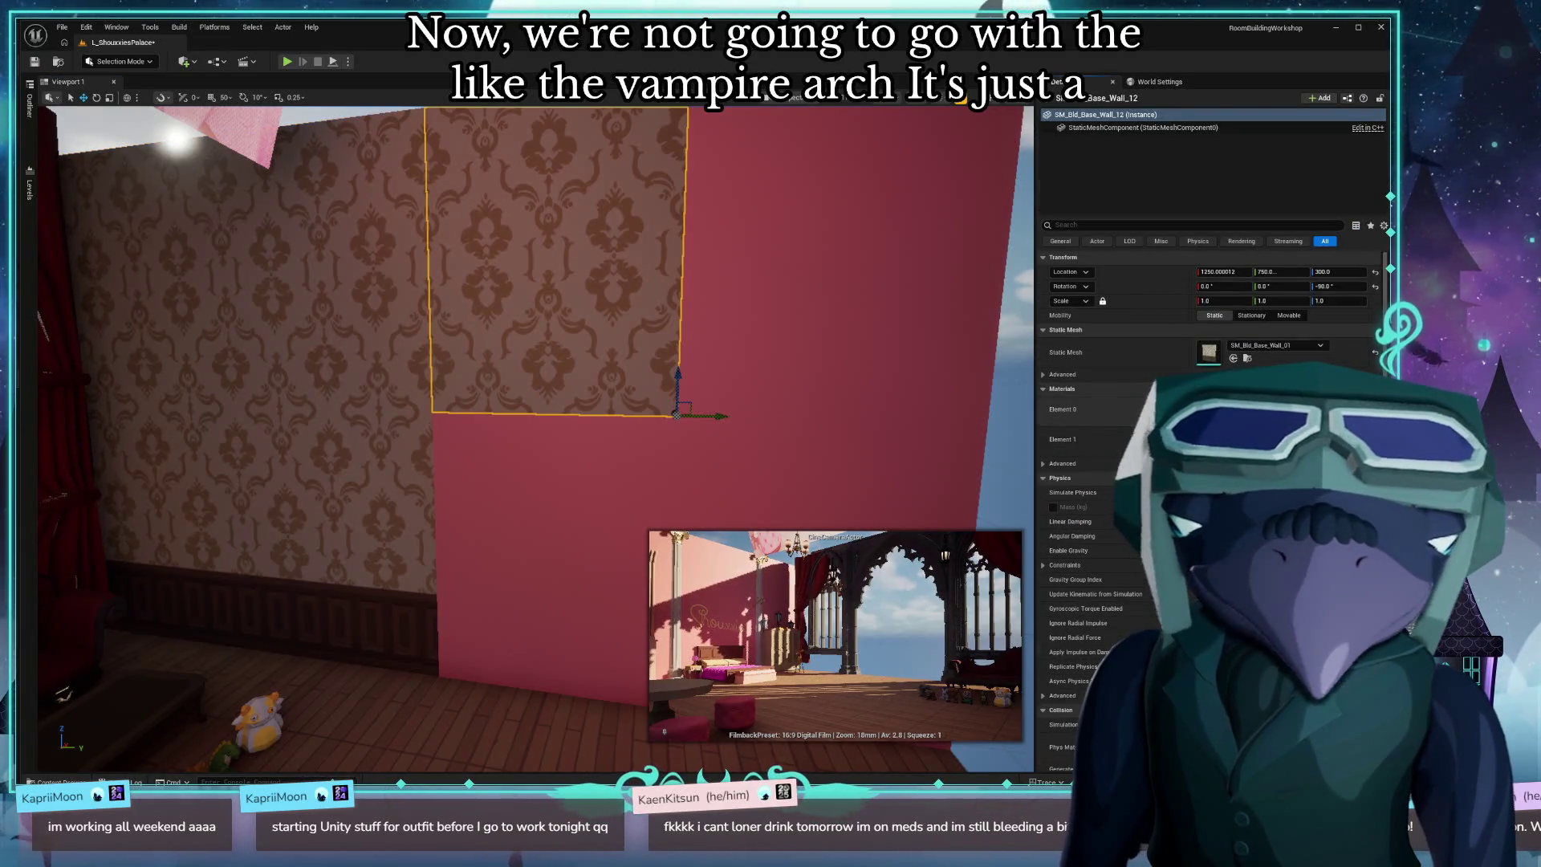
{"action": "key", "text": "Delete"}
{"action": "left_click", "coordinate": [329, 265]}
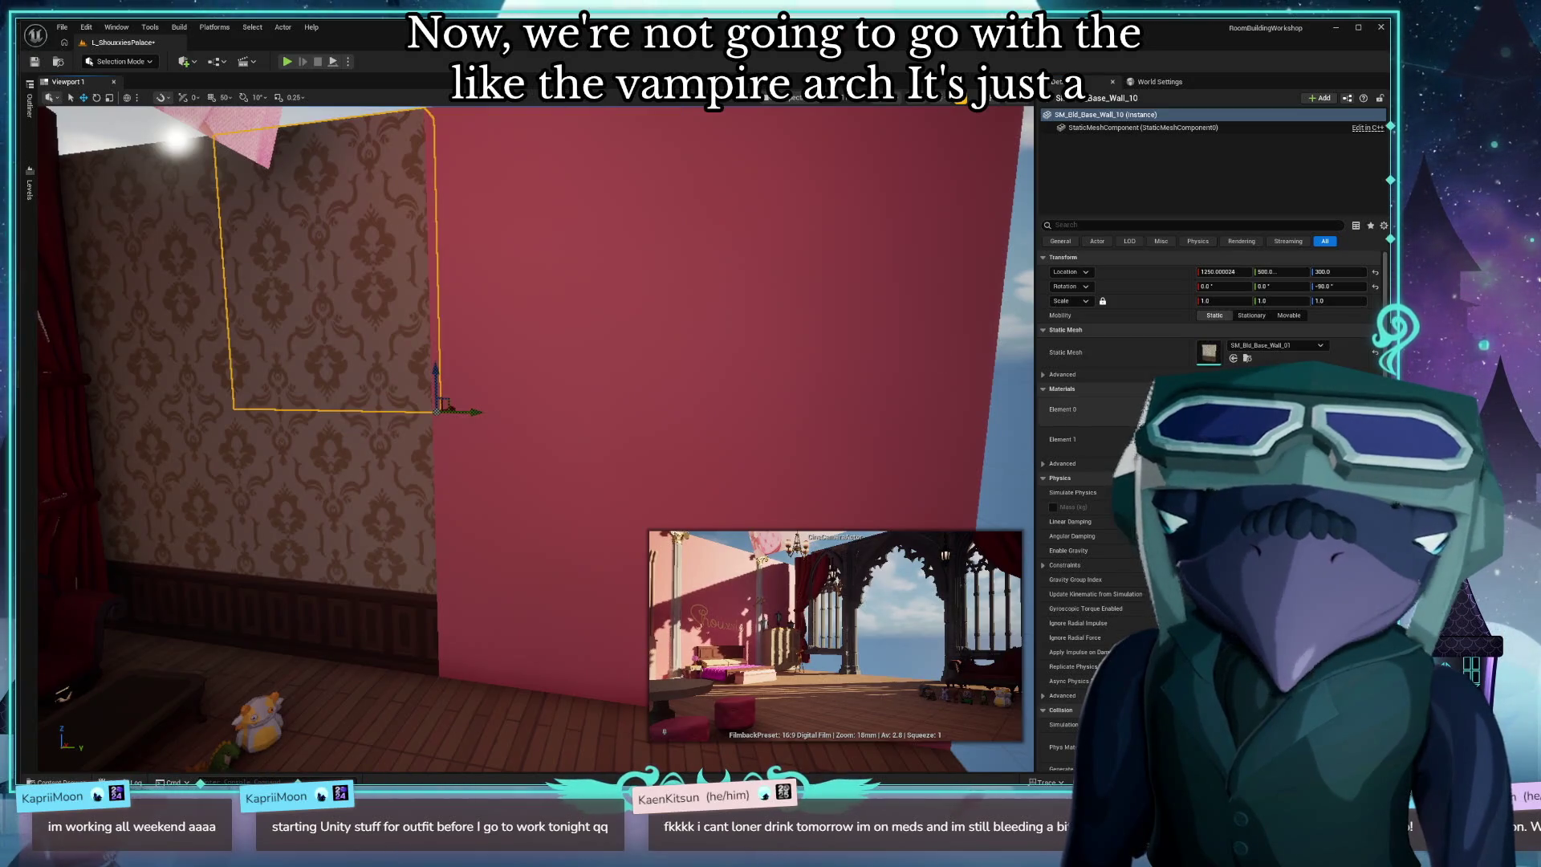
{"action": "key", "text": "Delete"}
Delete the upper-left, lower-left and last remaining wallpaper panels, then fly back out.
{"action": "left_click", "coordinate": [233, 345]}
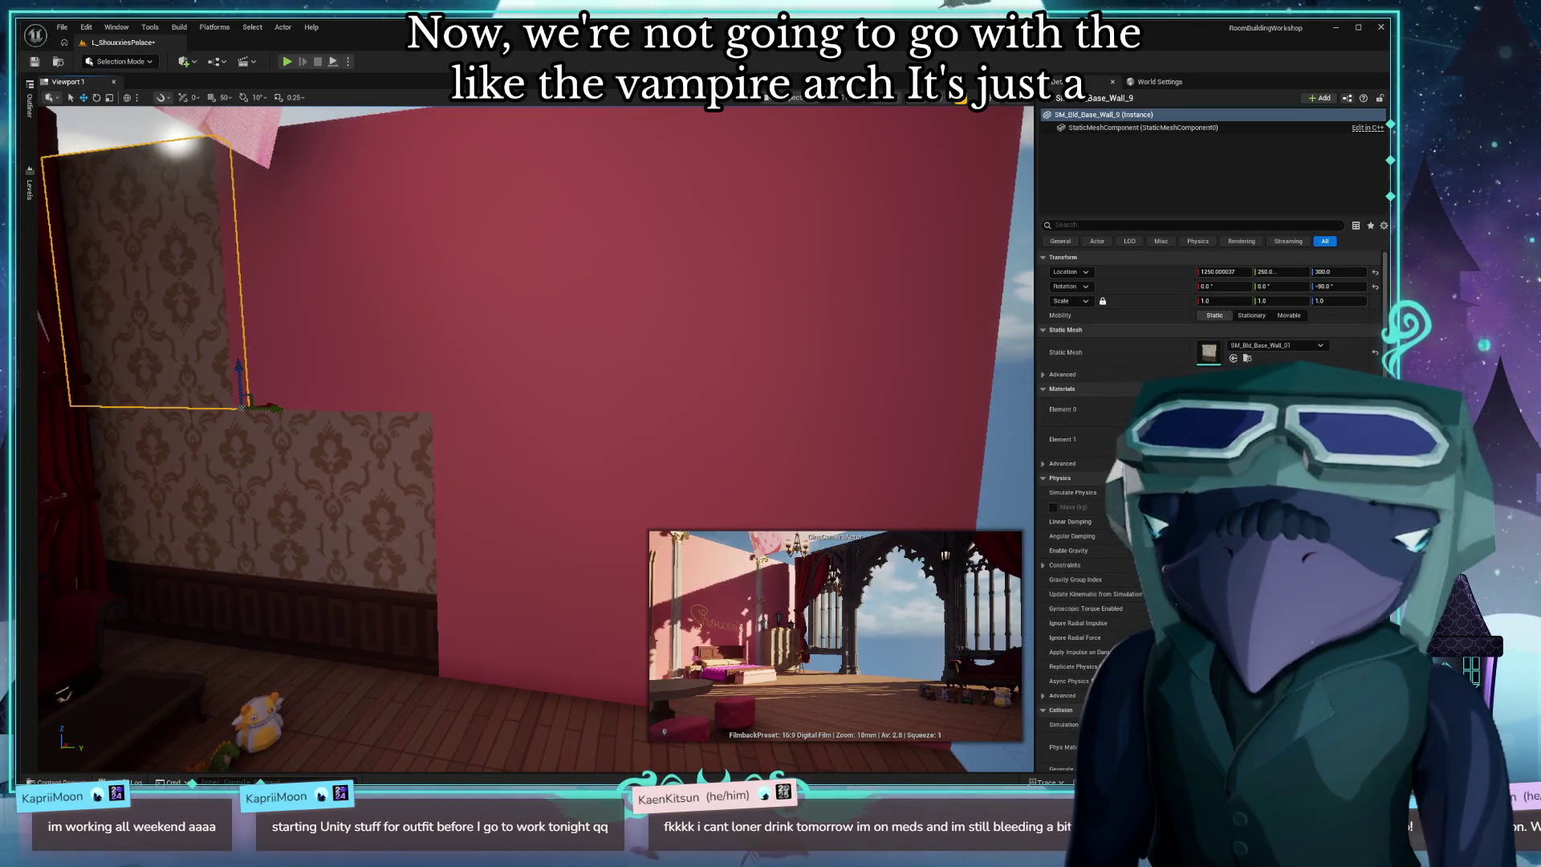
{"action": "key", "text": "Delete"}
{"action": "left_click", "coordinate": [146, 527]}
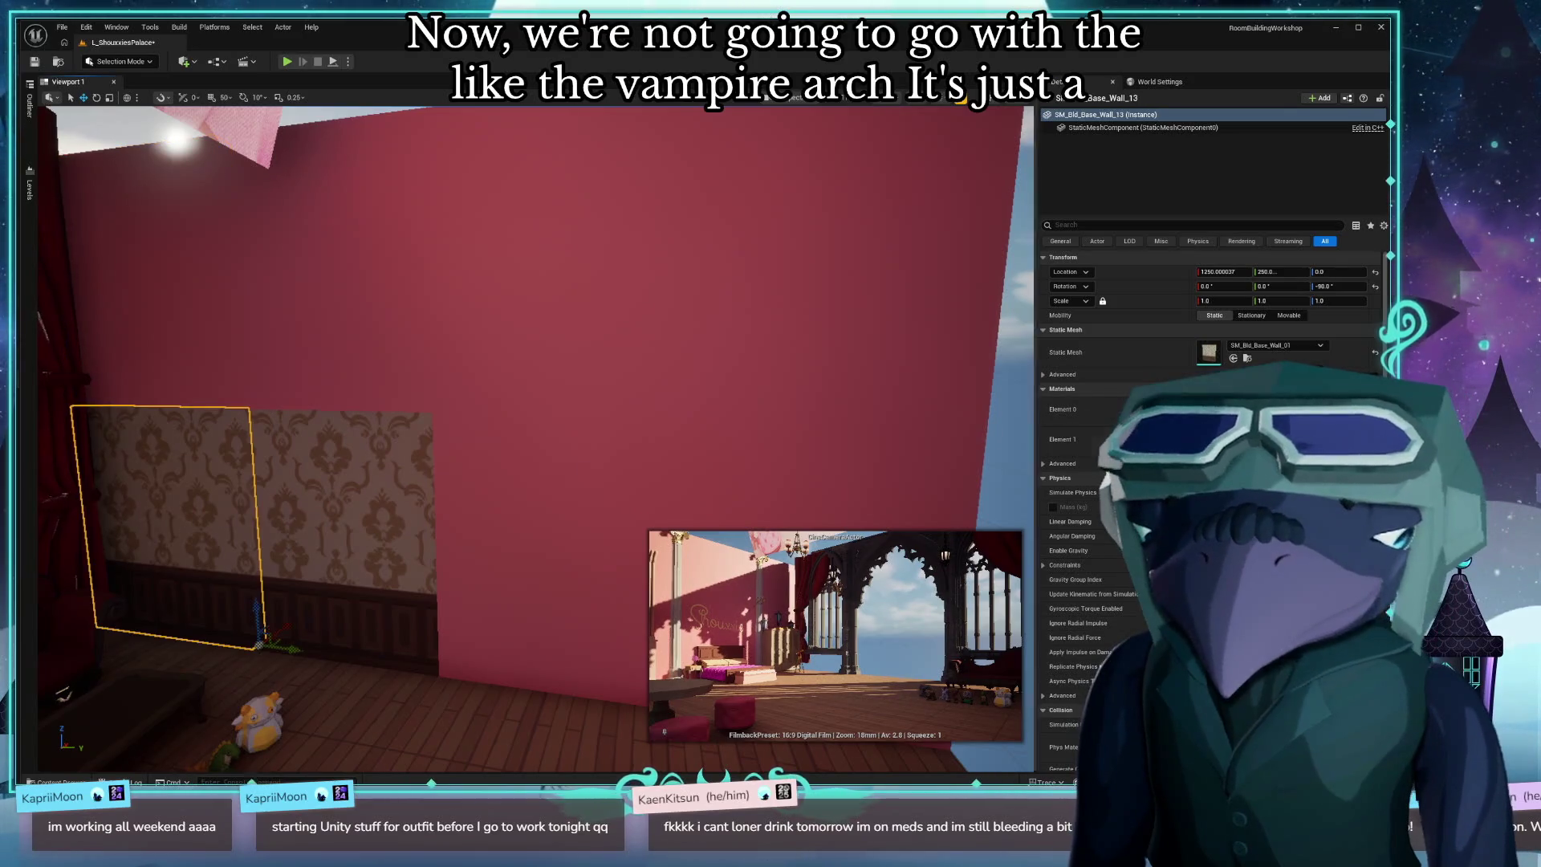
{"action": "key", "text": "Delete"}
{"action": "left_click", "coordinate": [306, 530]}
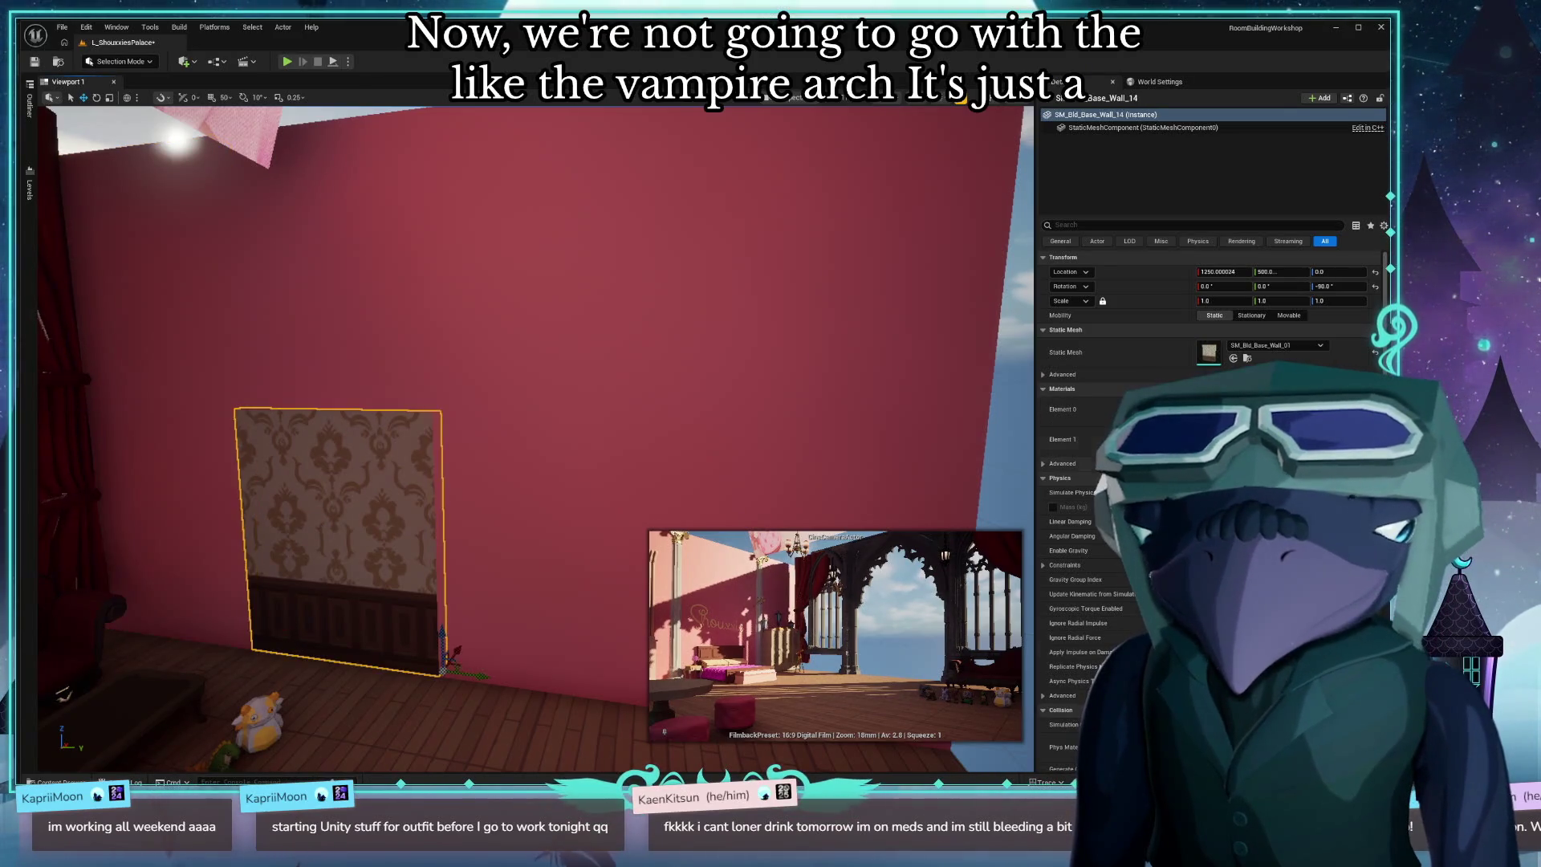
{"action": "key", "text": "Delete"}
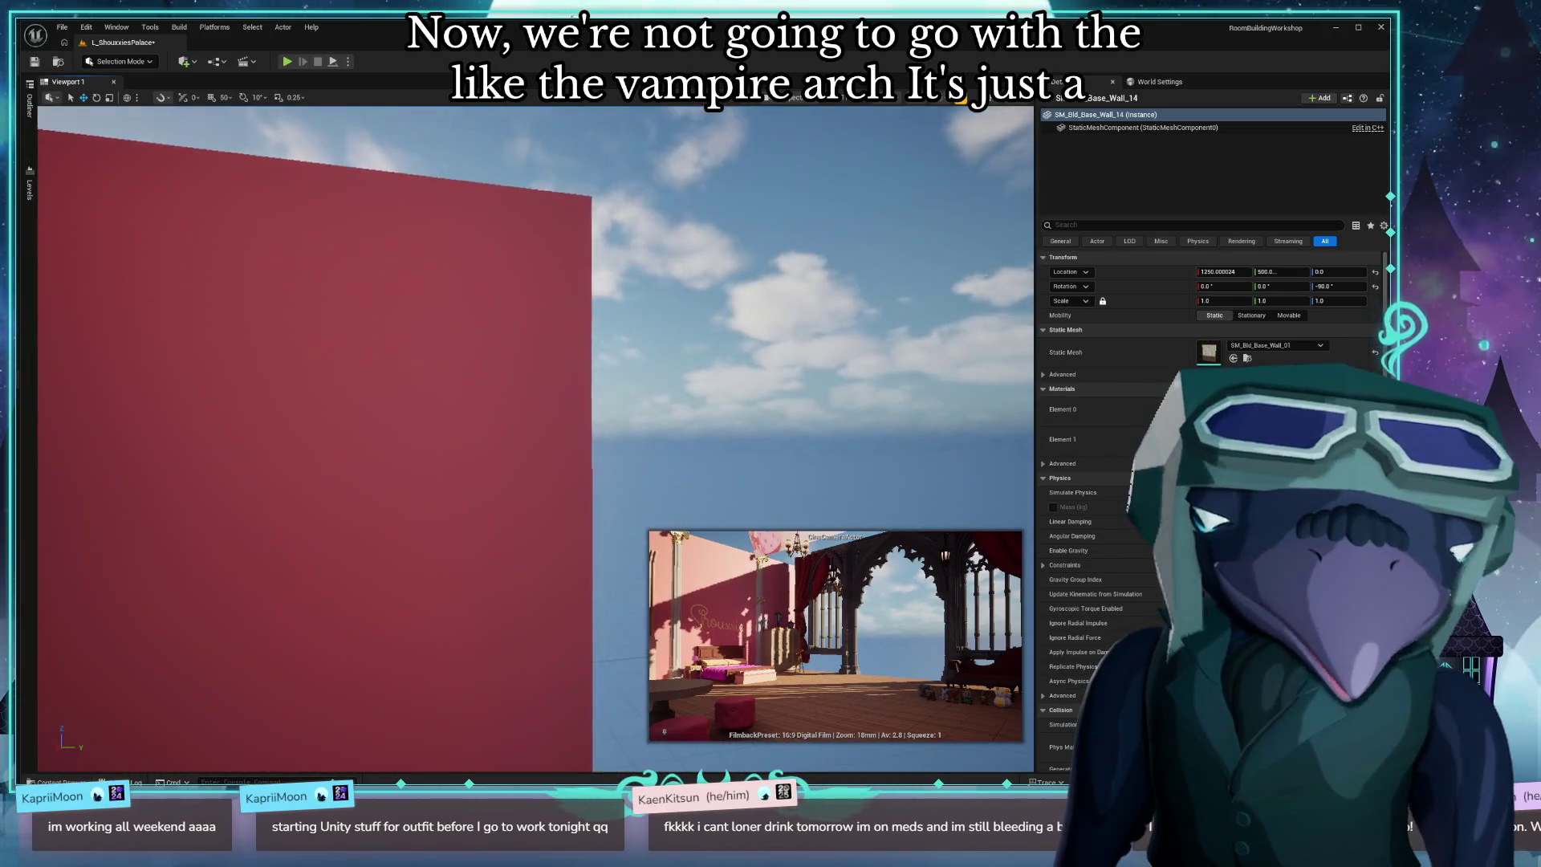
{"action": "left_click_drag", "start_coordinate": [509, 483], "coordinate": [509, 483]}
Delete another wallpaper panel on the outer wall and hide the wall section holding it.
{"action": "left_click", "coordinate": [509, 483]}
{"action": "key", "text": "Delete"}
{"action": "left_click", "coordinate": [682, 426]}
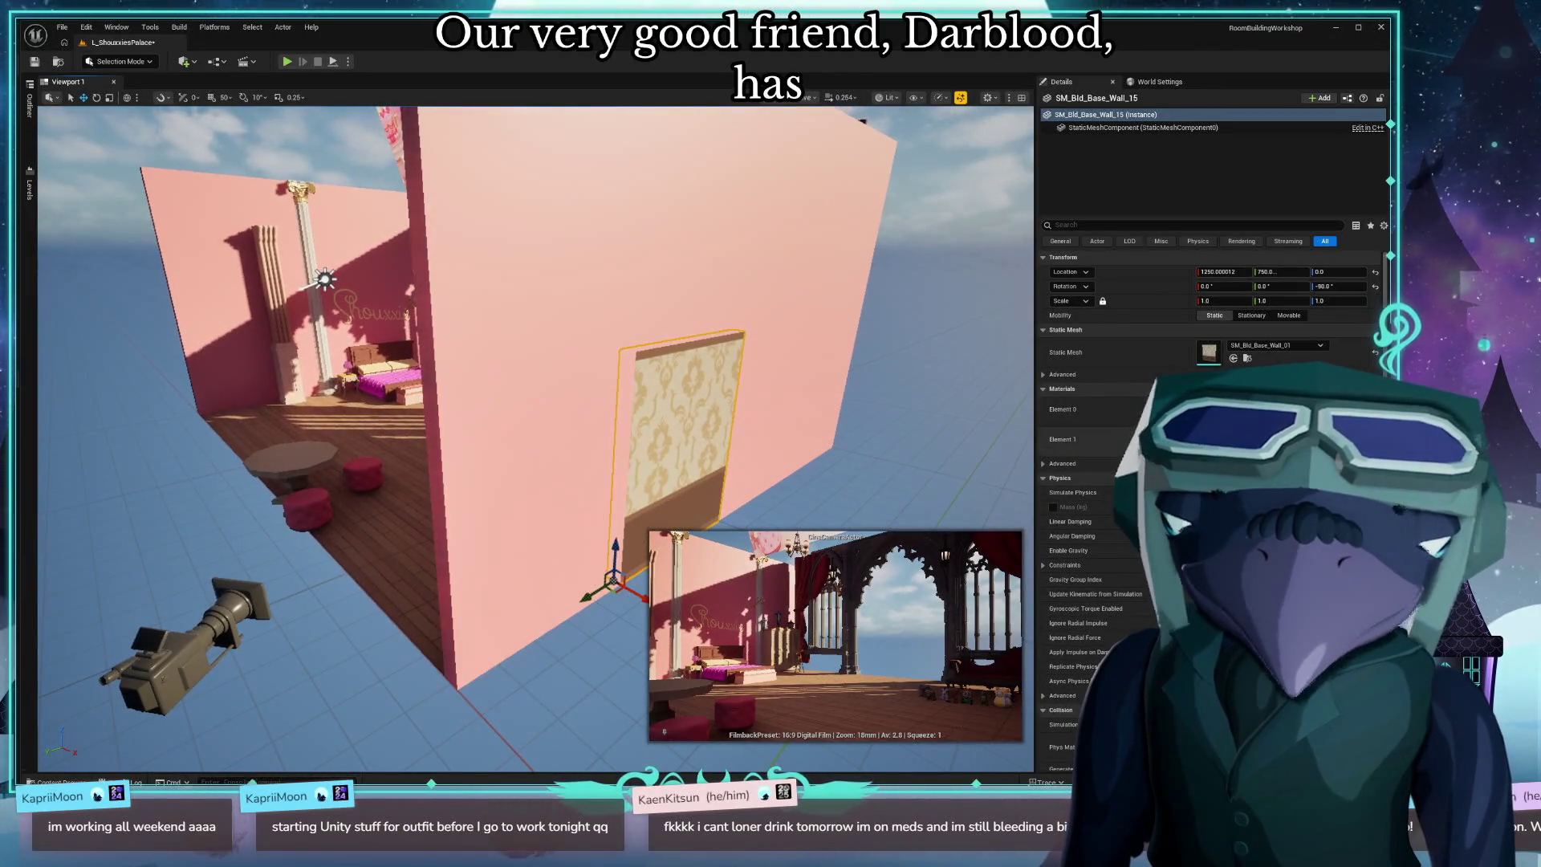
{"action": "key", "text": "h"}
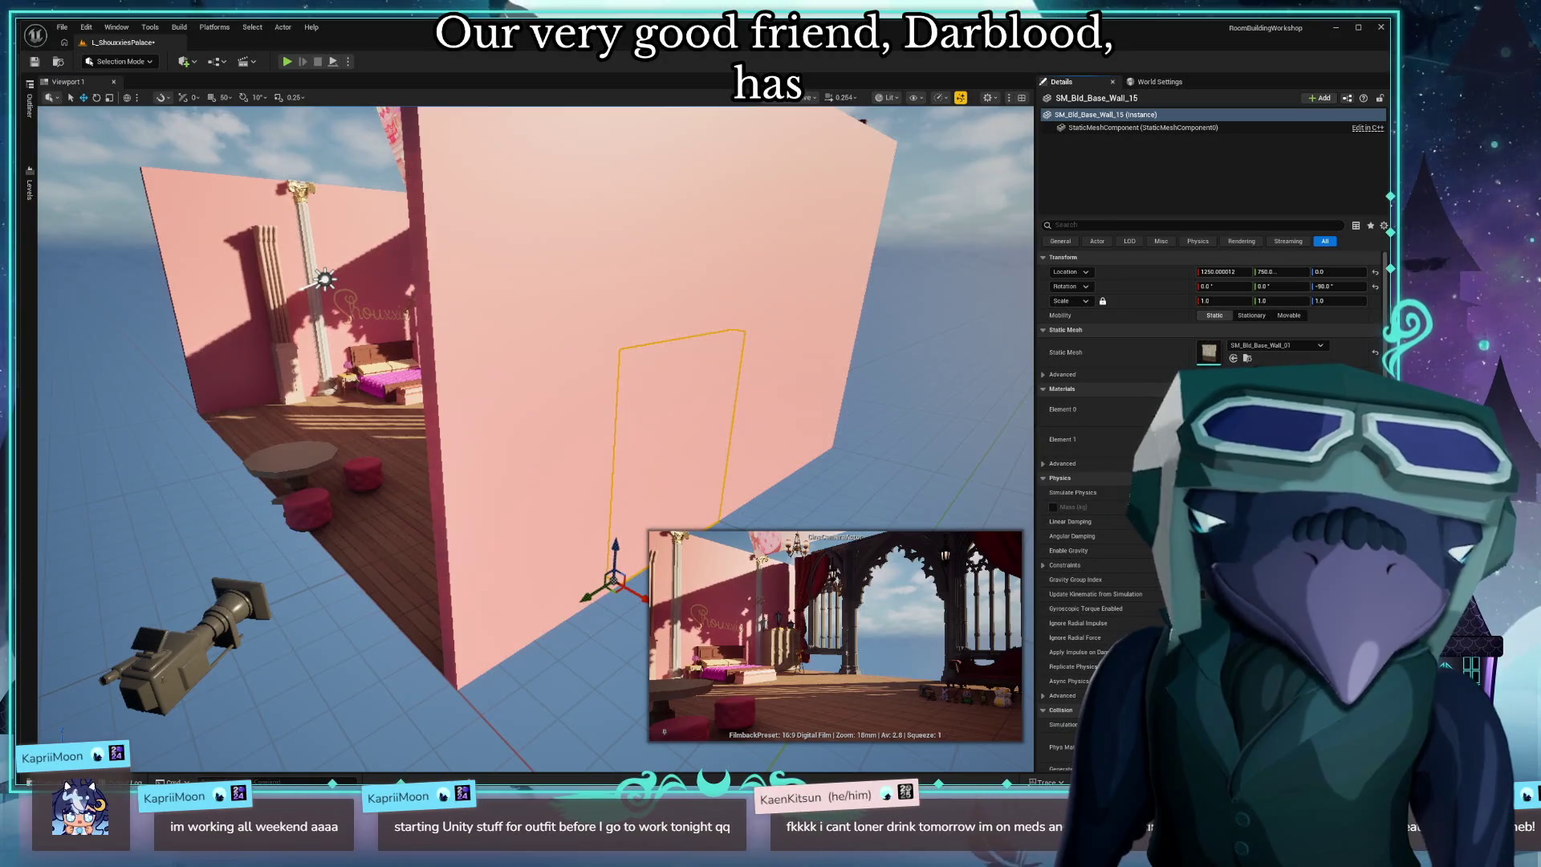
Fly around the bedroom to inspect the bed, nightstand lamp, lettered wall and pillar.
{"action": "key", "text": "w"}
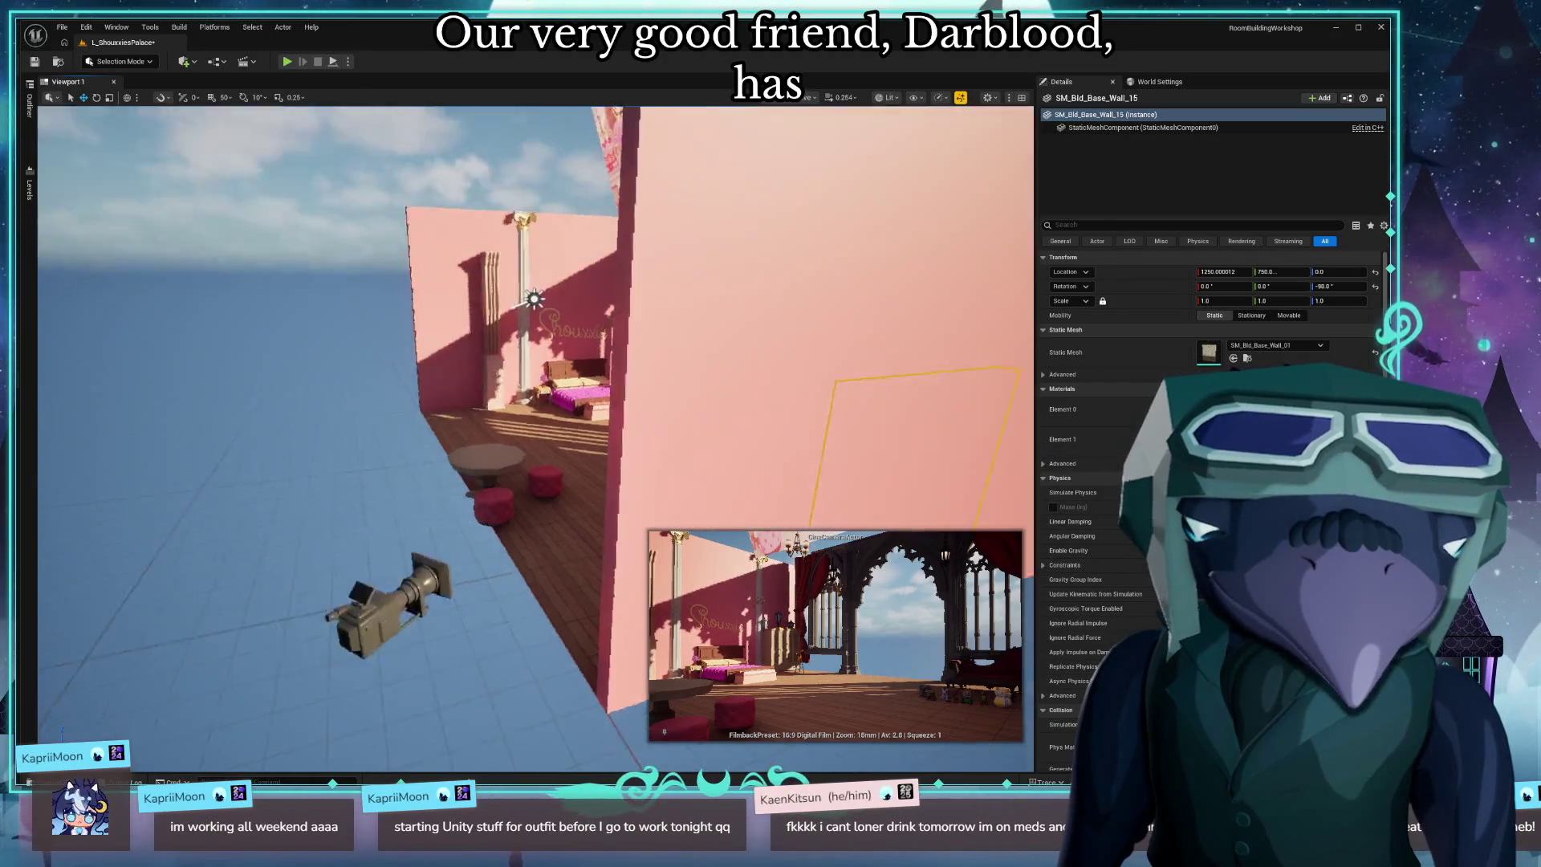
{"action": "key", "text": "a"}
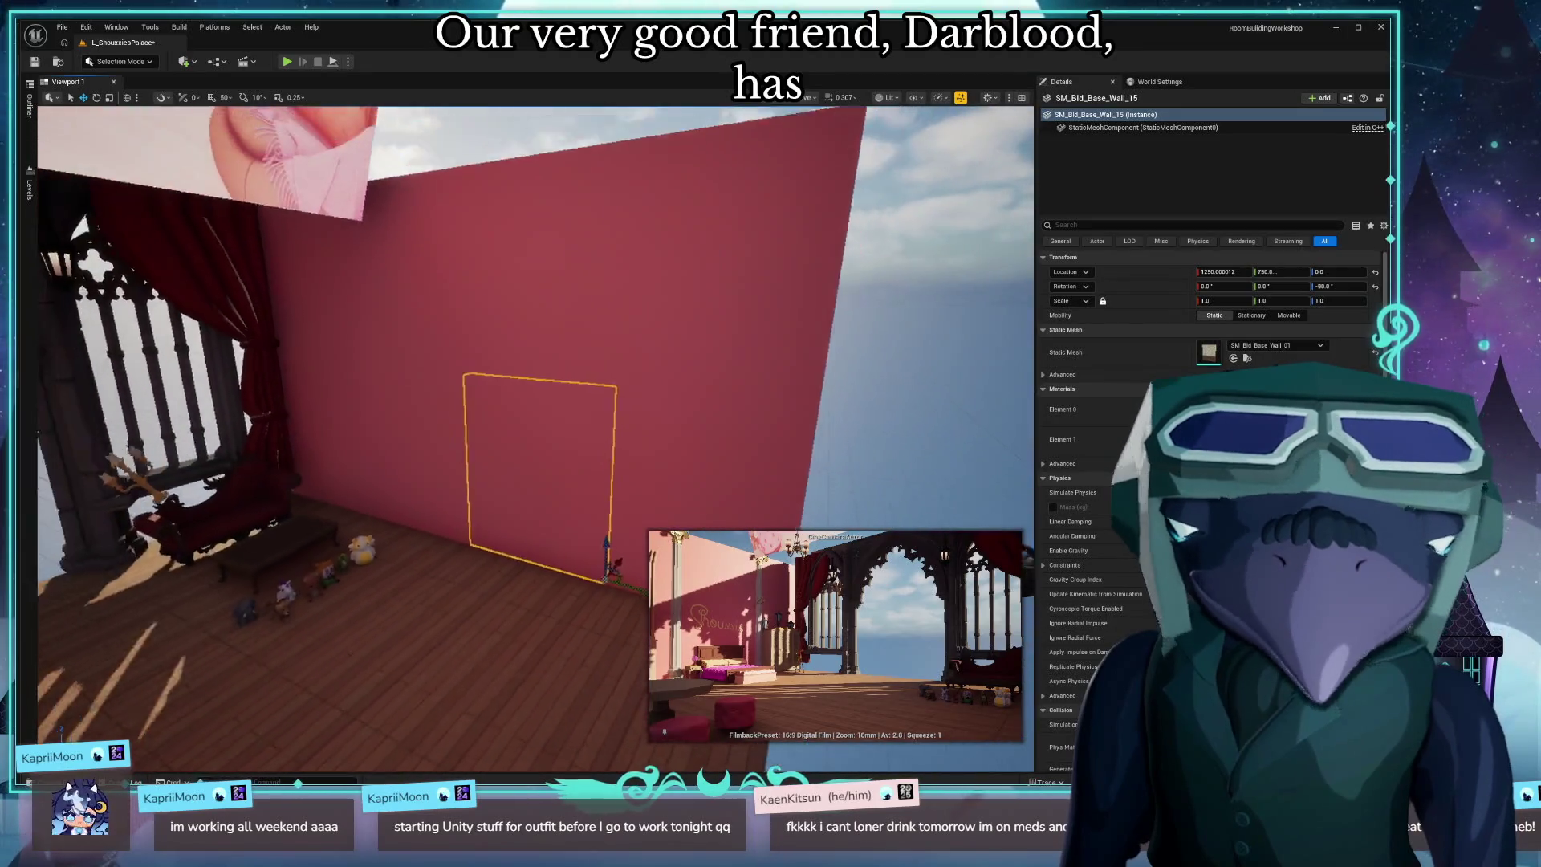
{"action": "key", "text": "s"}
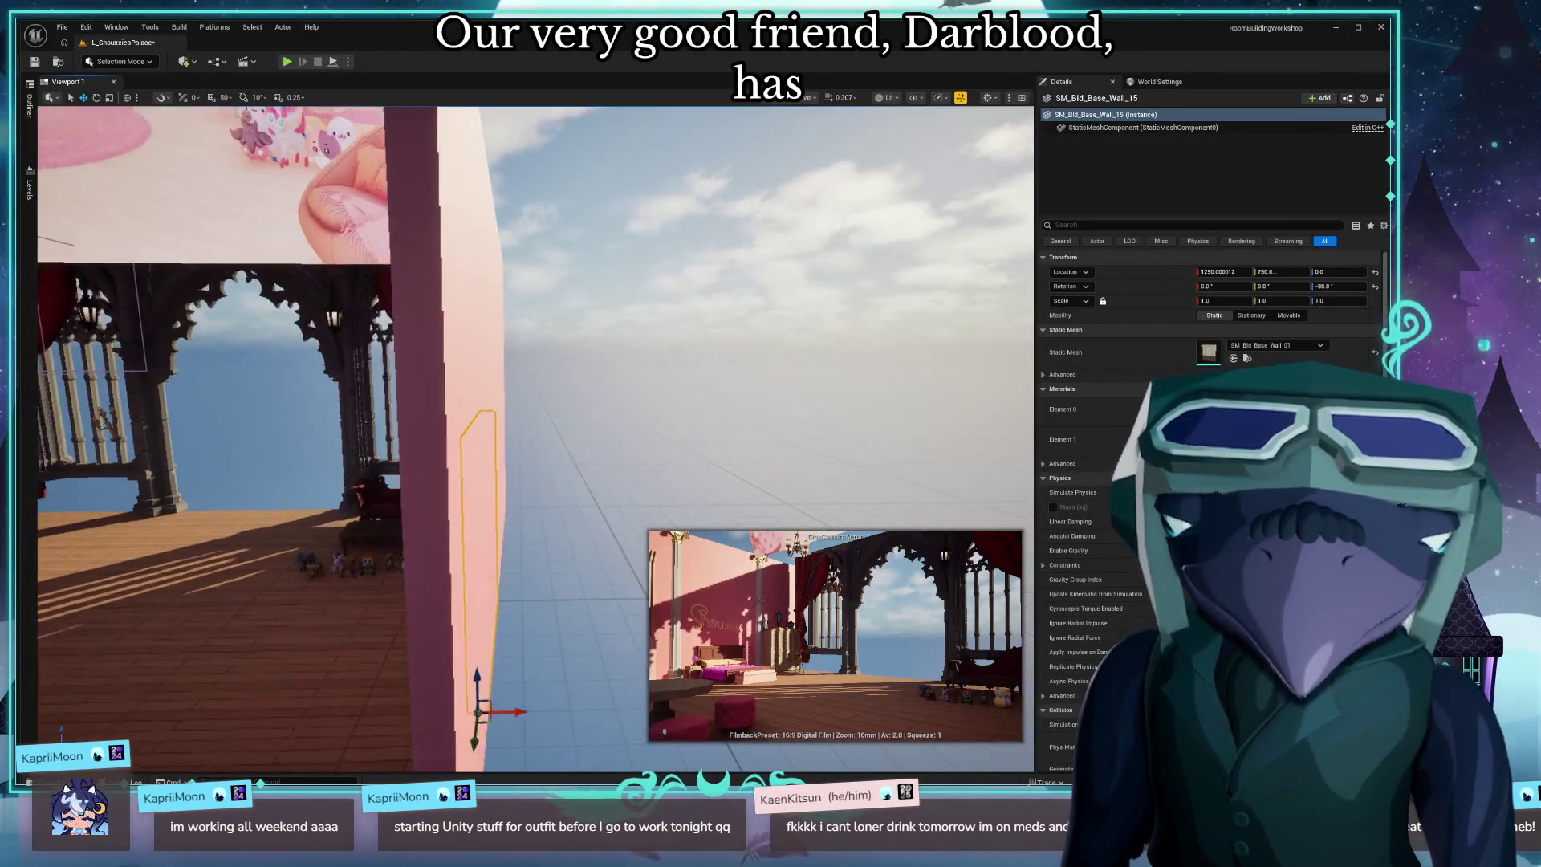
{"action": "key", "text": "w"}
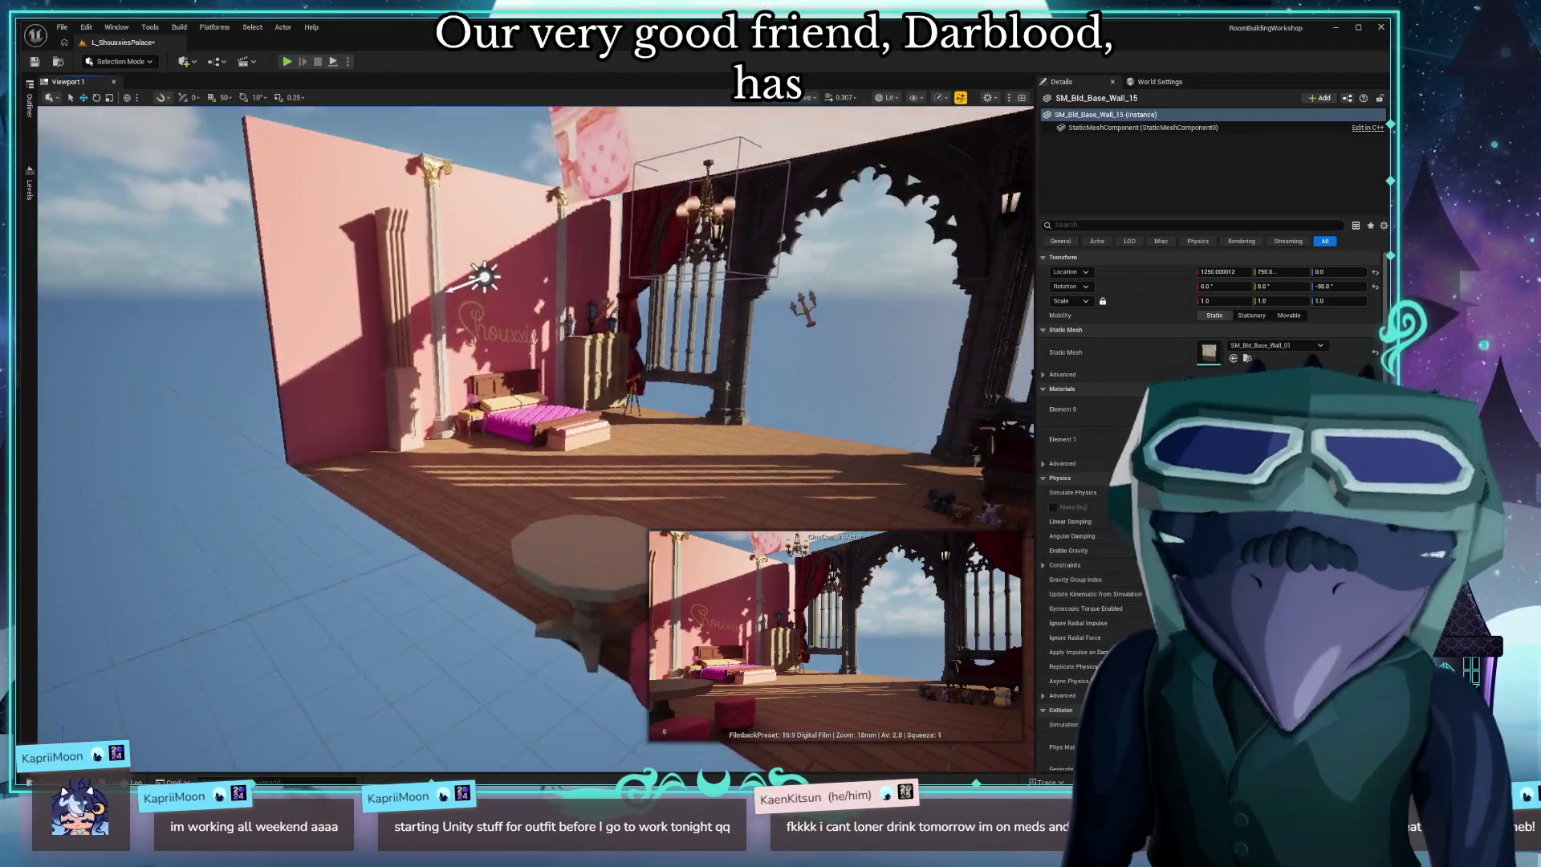
{"action": "key", "text": "s"}
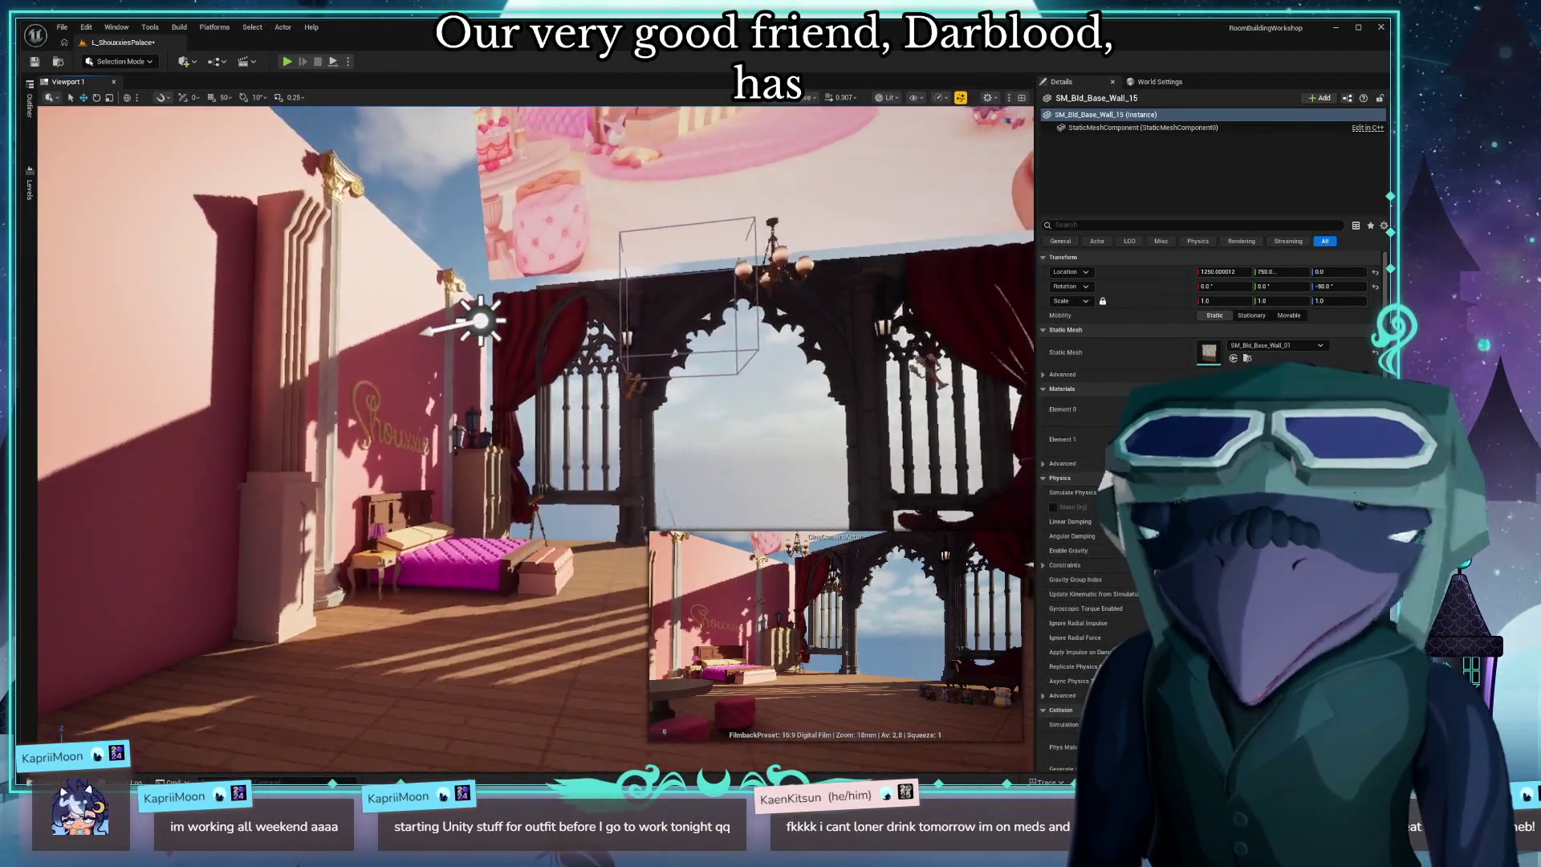
{"action": "key", "text": "w"}
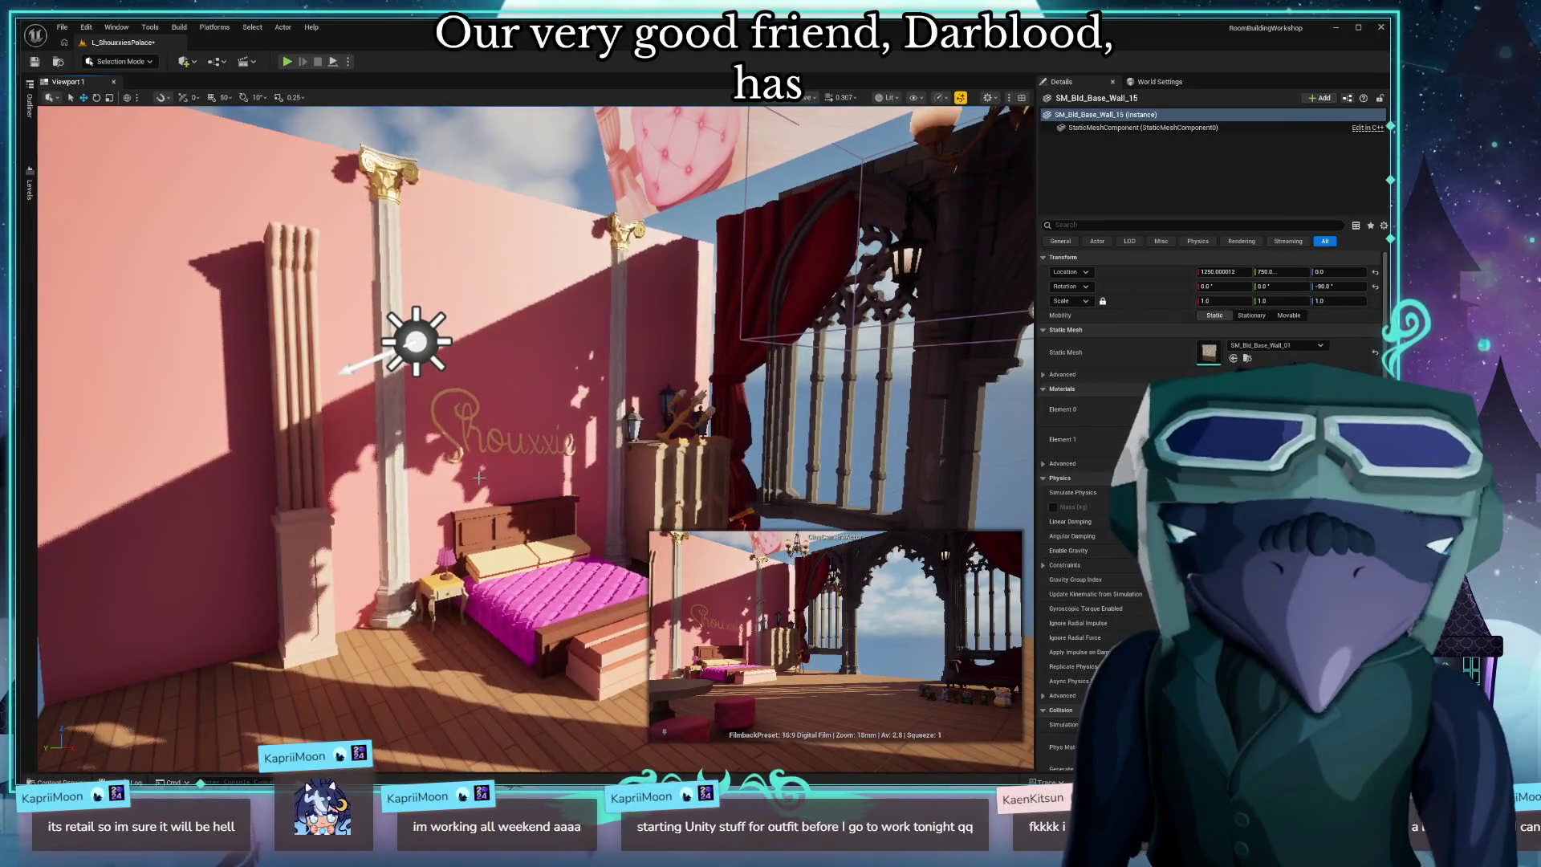
{"action": "key", "text": "w"}
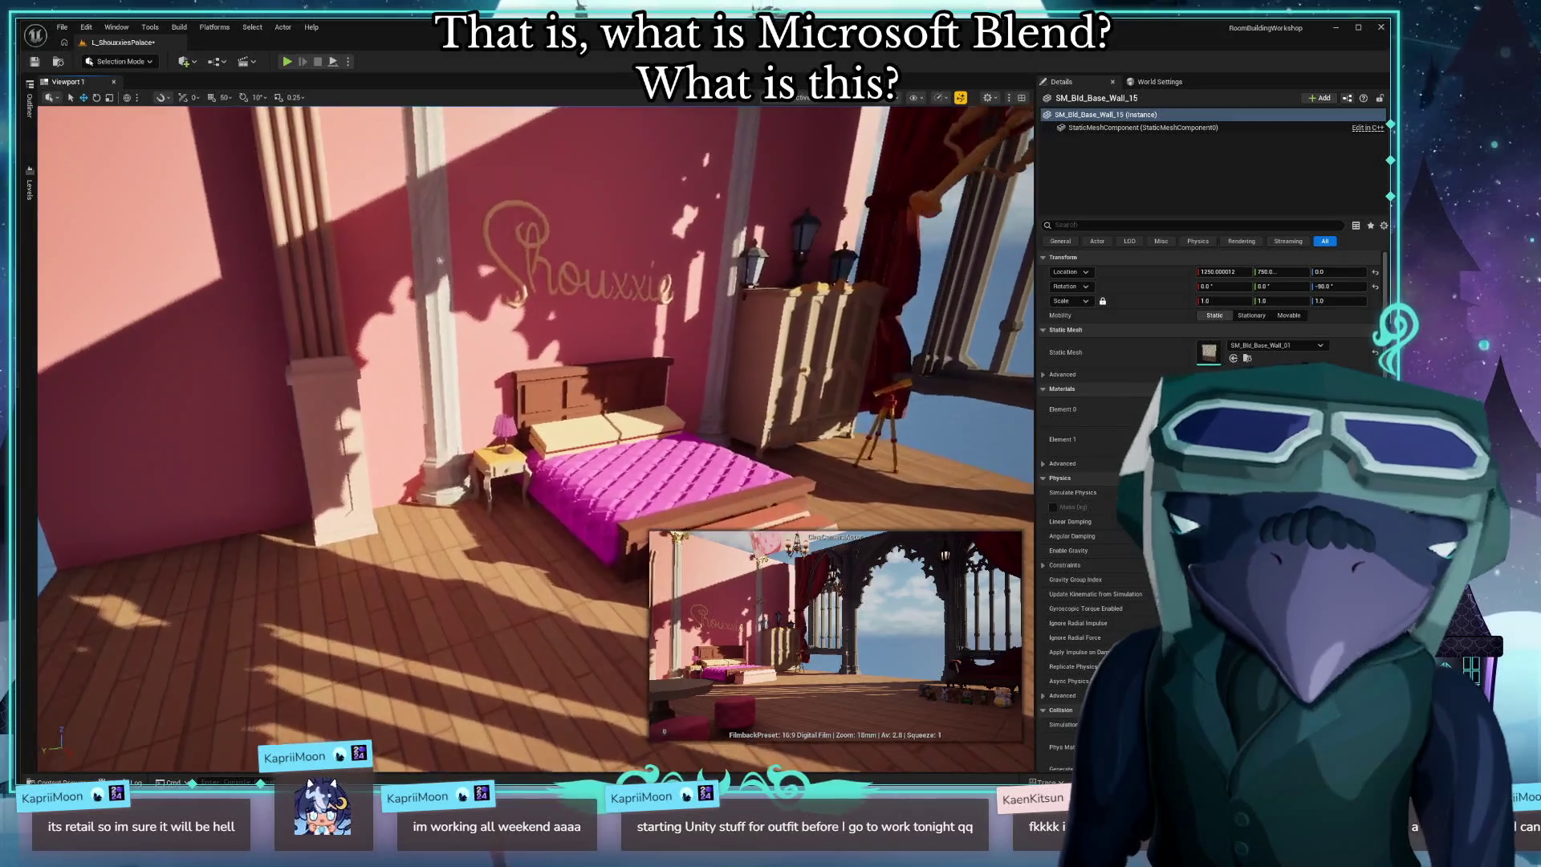
{"action": "key", "text": "w"}
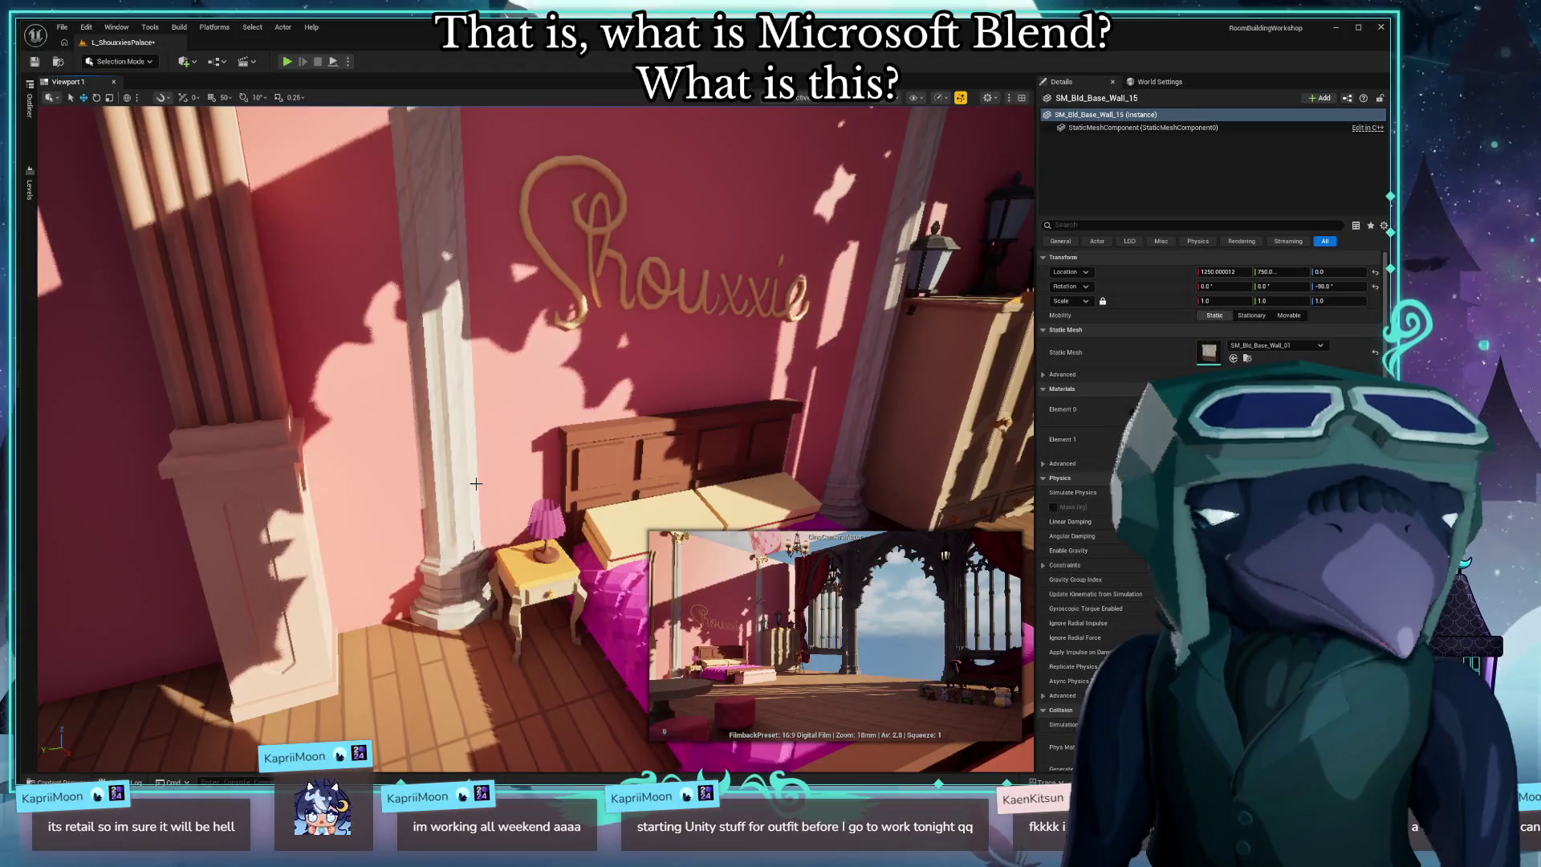
{"action": "key", "text": "w"}
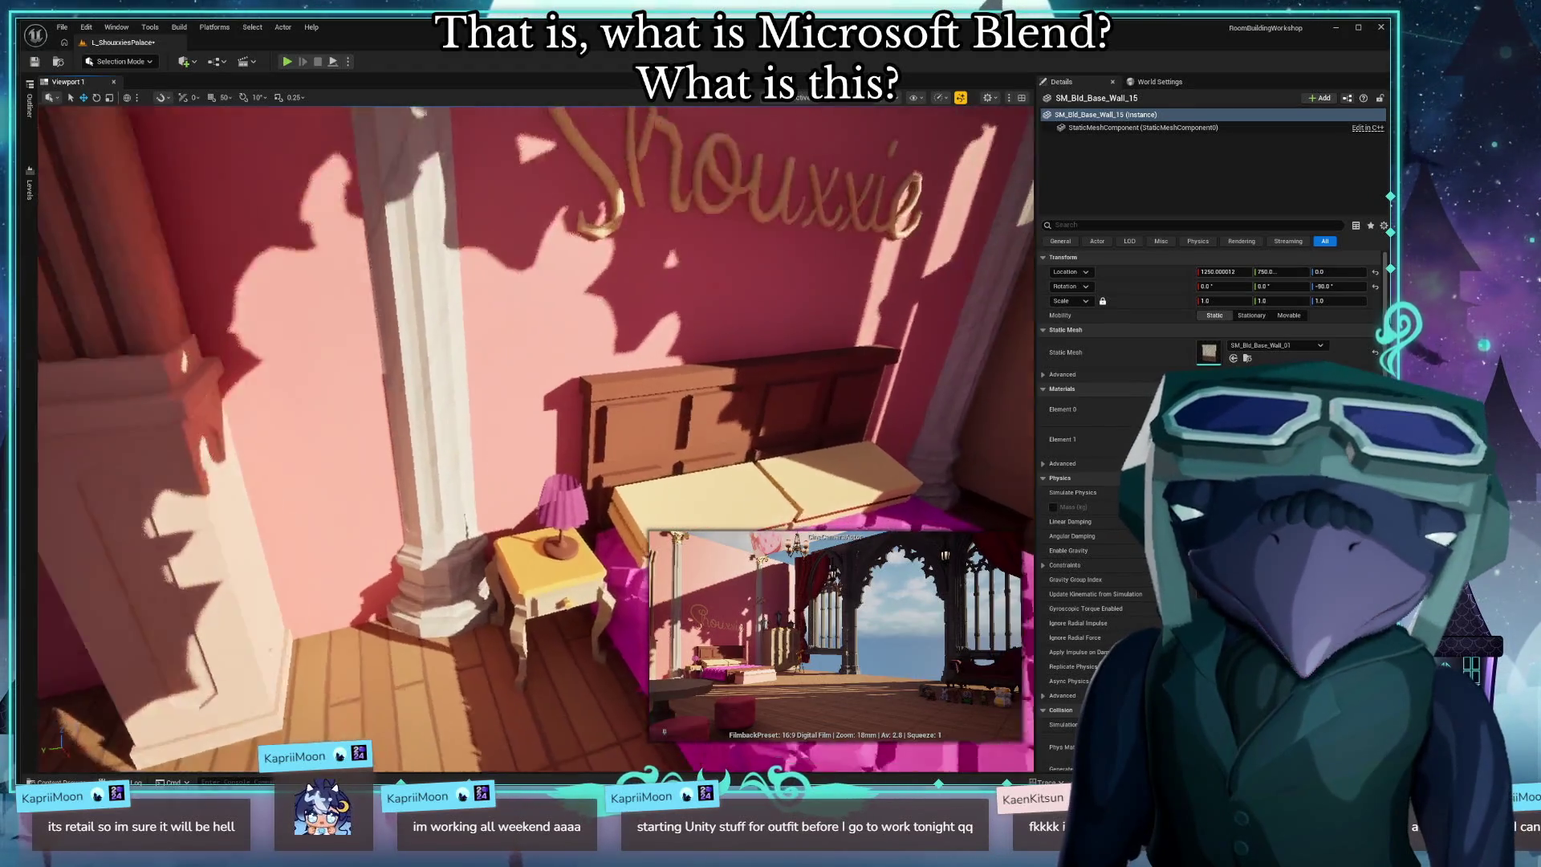
{"action": "key", "text": "a"}
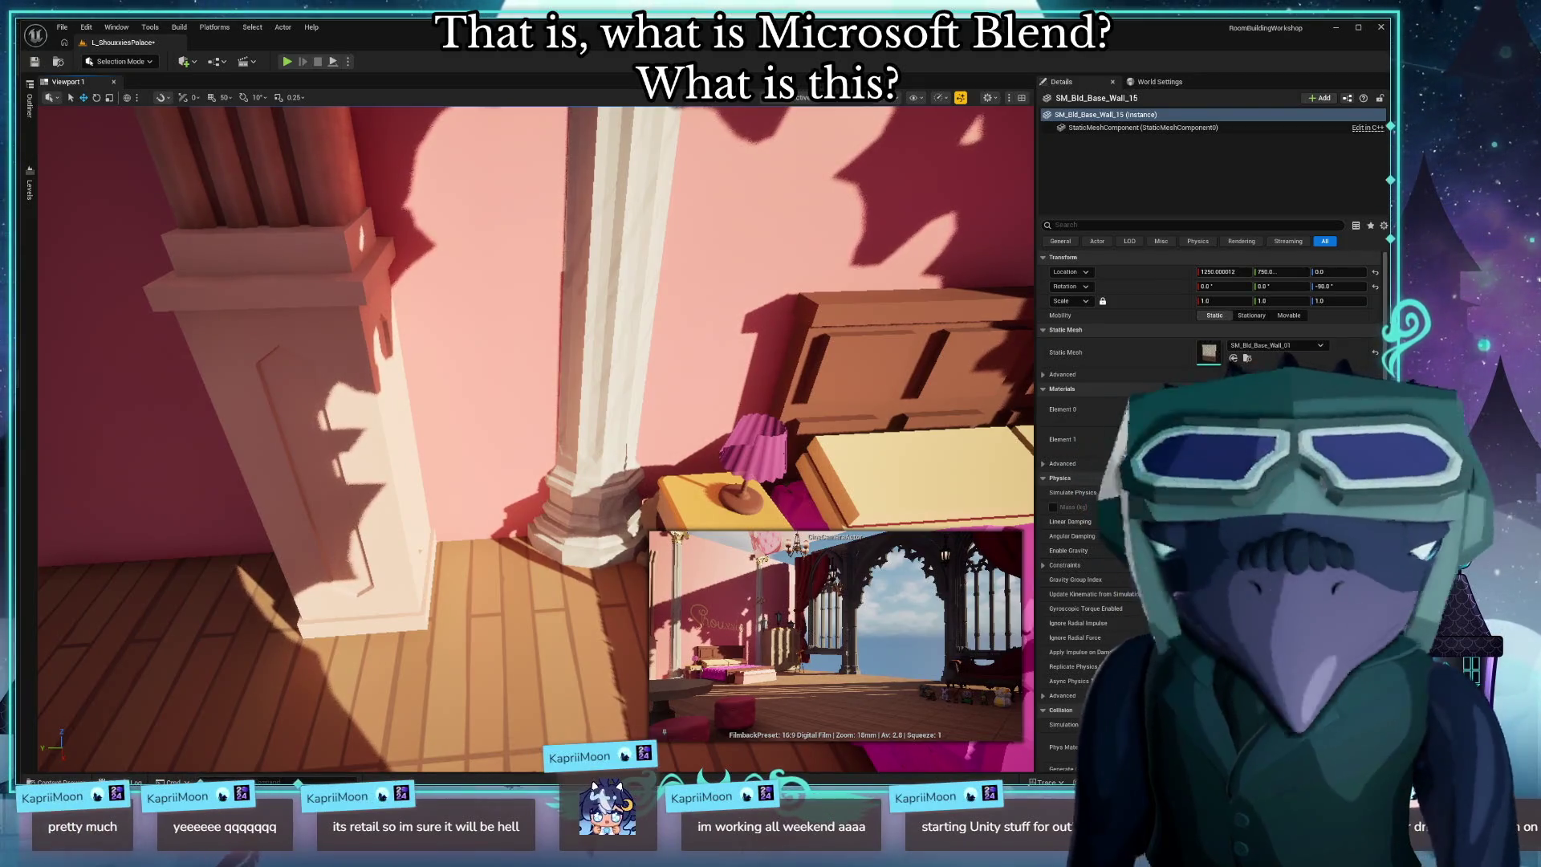
{"action": "scroll", "coordinate": [309, 510], "scroll_direction": "down", "scroll_amount": 5}
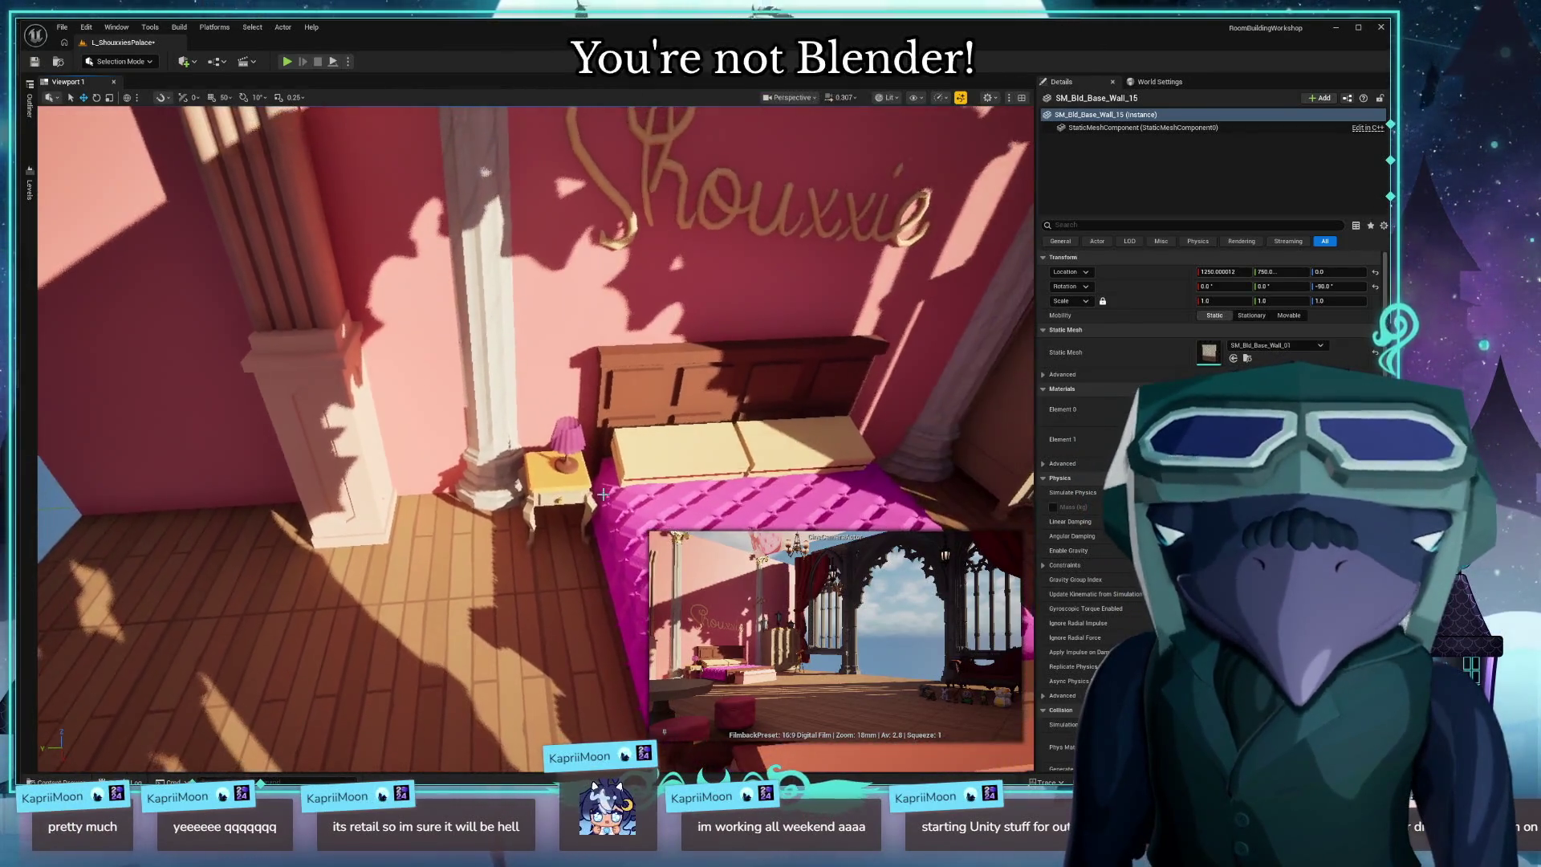
{"action": "left_click", "coordinate": [485, 172]}
{"action": "left_click", "coordinate": [561, 472]}
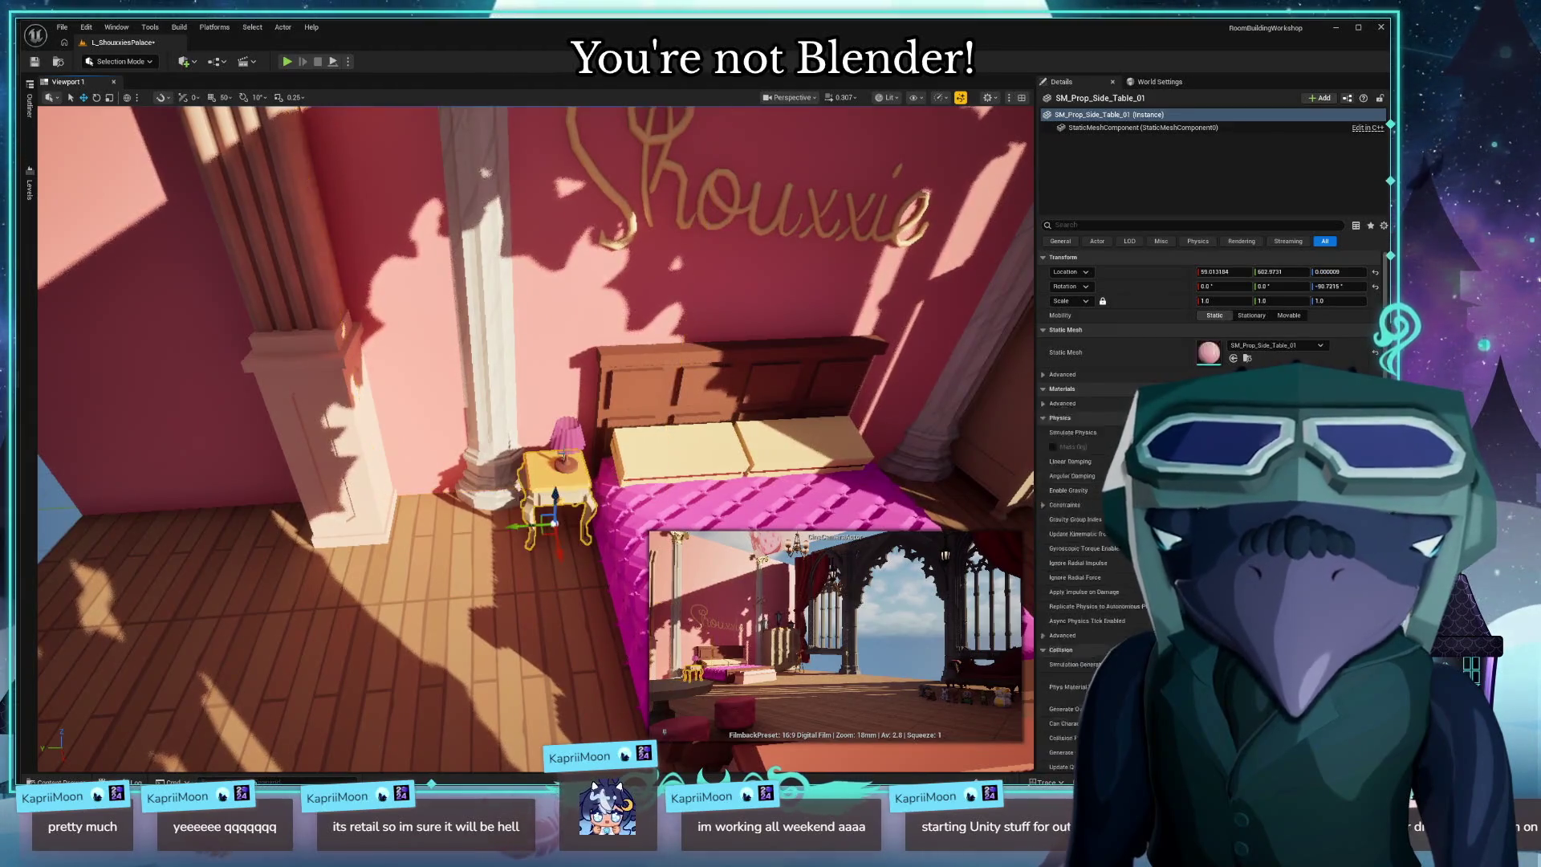
{"action": "left_click", "coordinate": [570, 440], "text": "ctrl"}
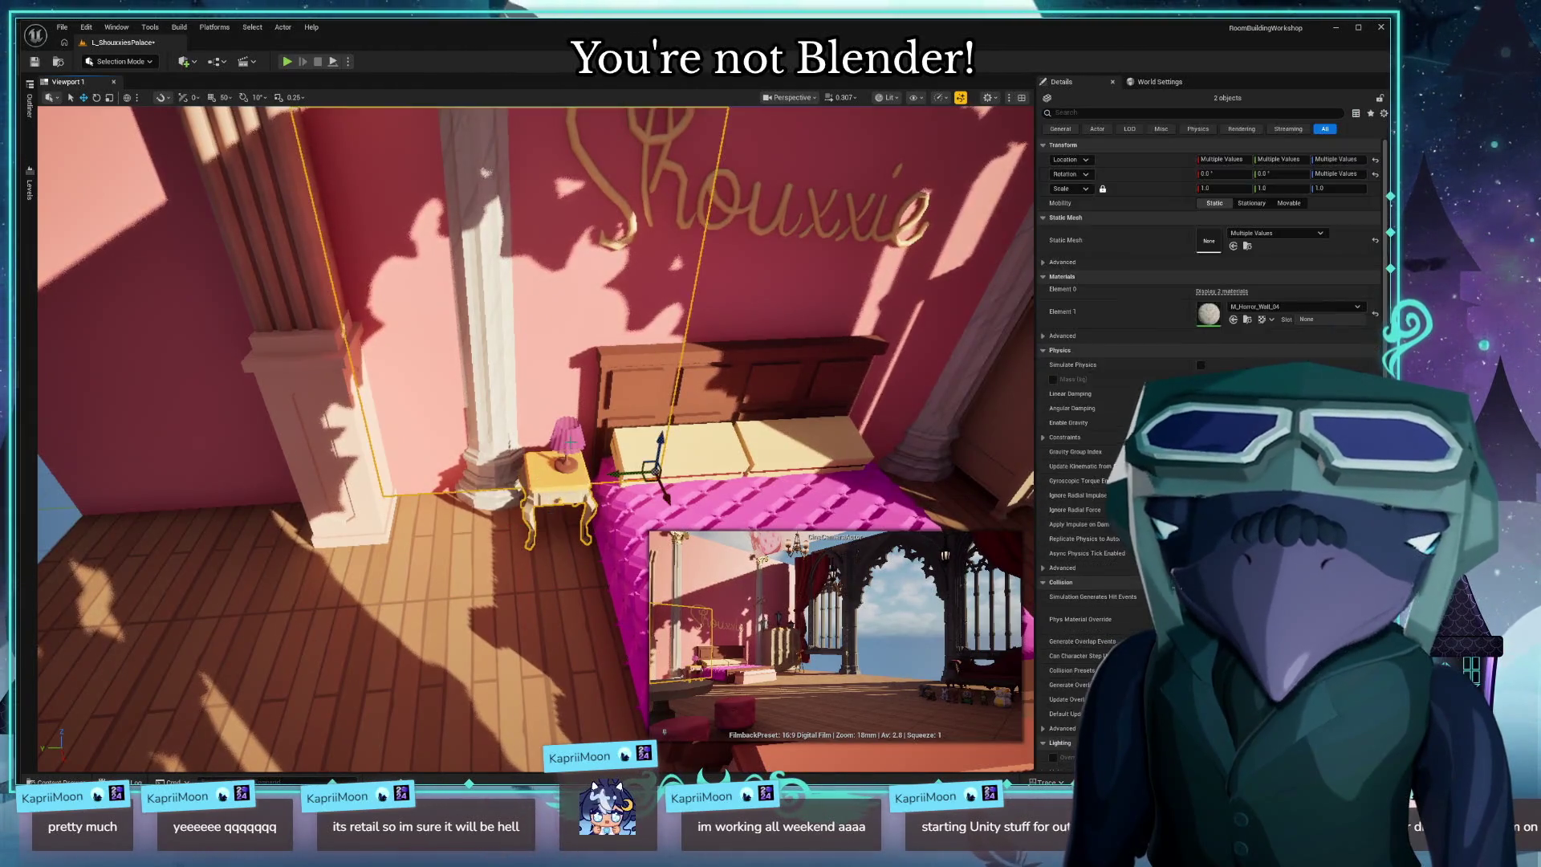
{"action": "left_click", "coordinate": [549, 501]}
{"action": "key", "text": "f"}
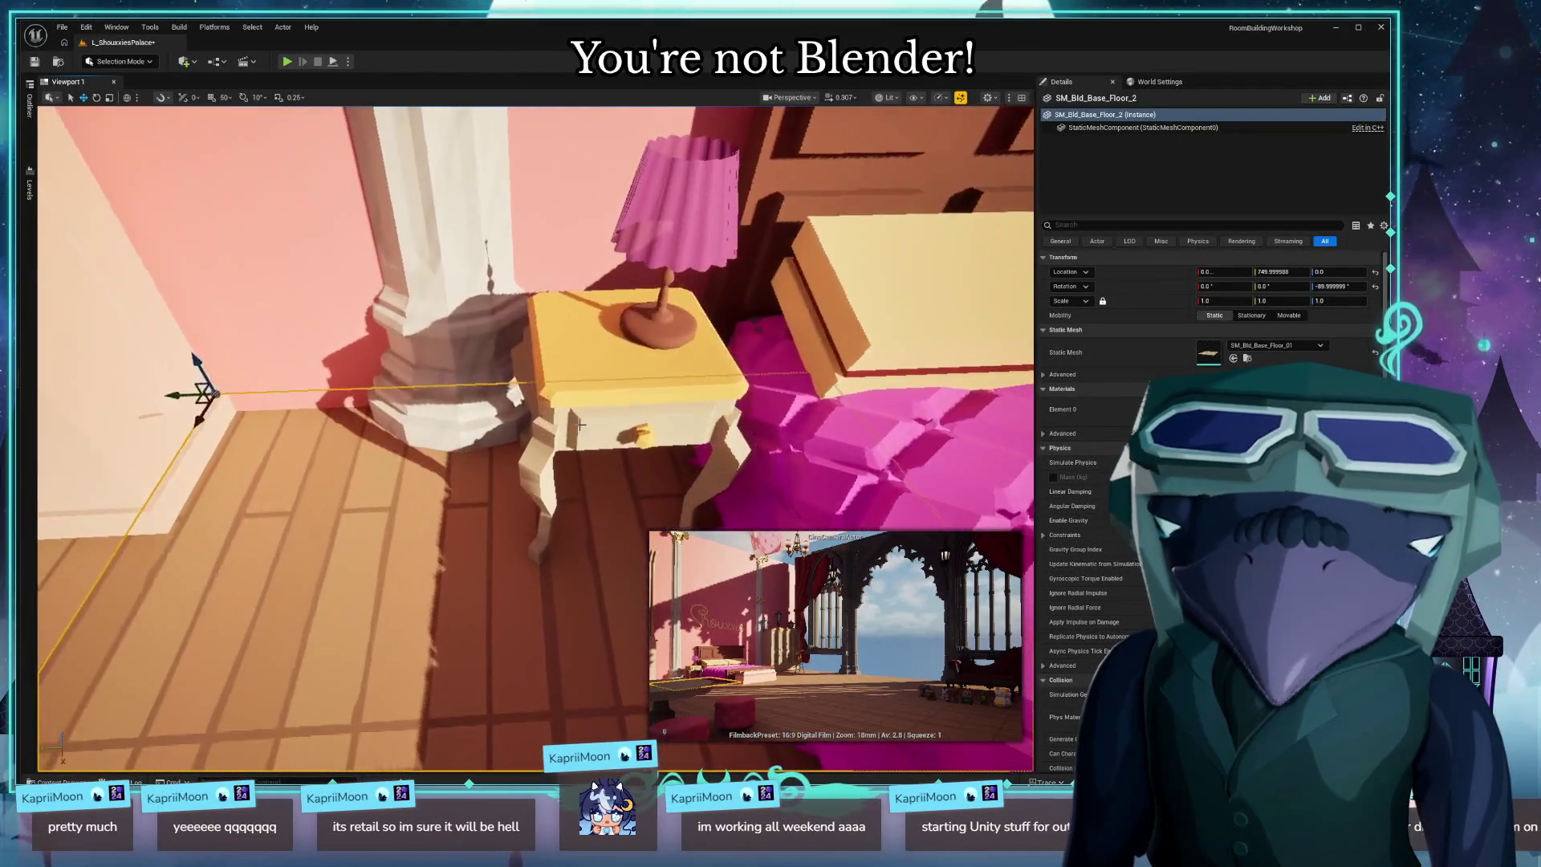
{"action": "left_click", "coordinate": [665, 332], "text": "ctrl"}
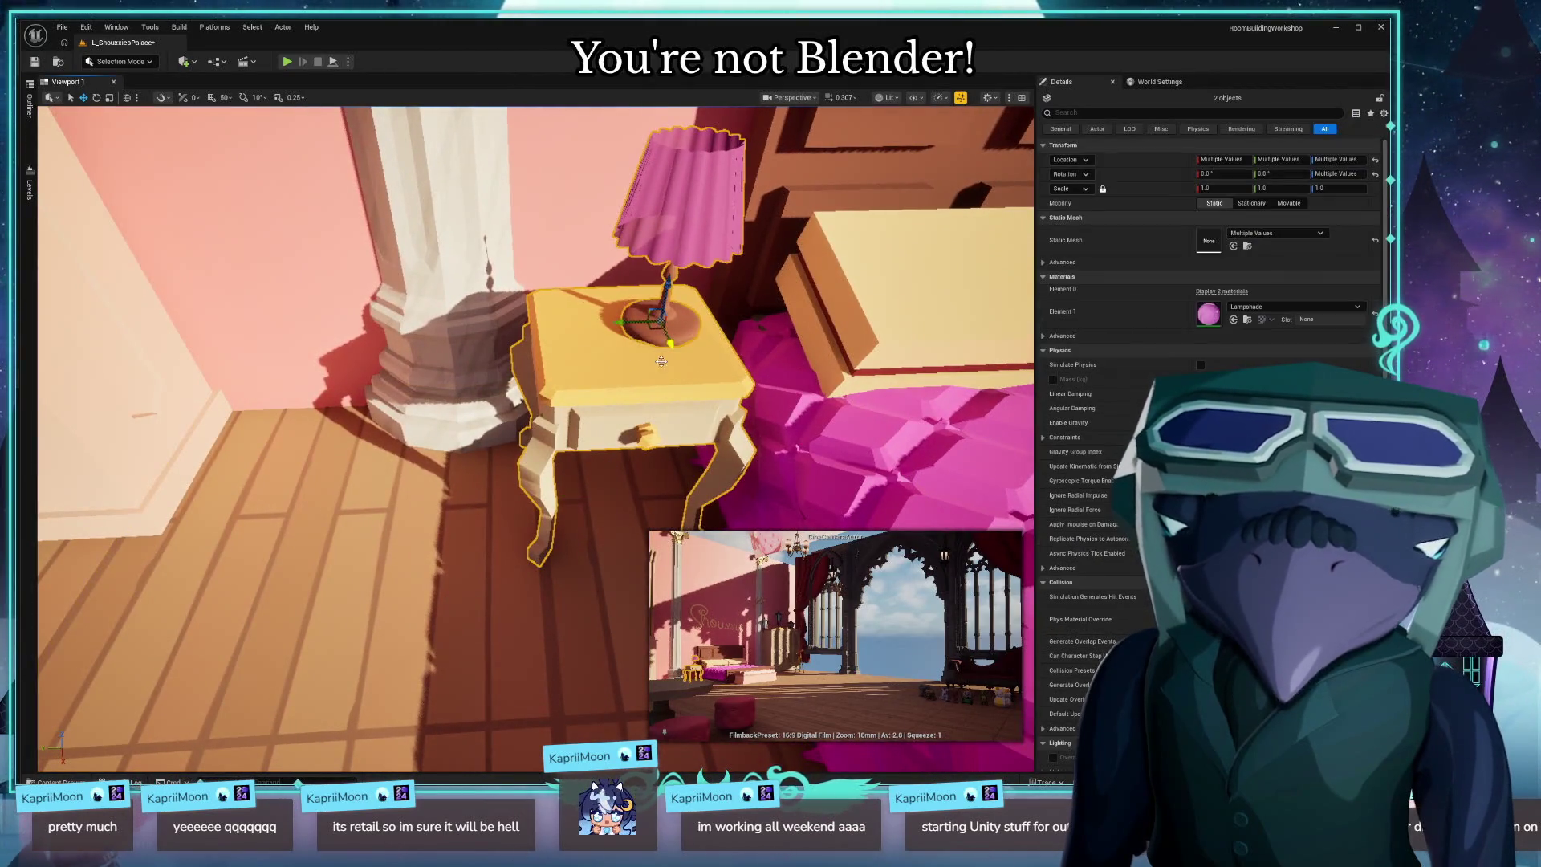
{"action": "left_click_drag", "start_coordinate": [654, 329], "coordinate": [655, 299]}
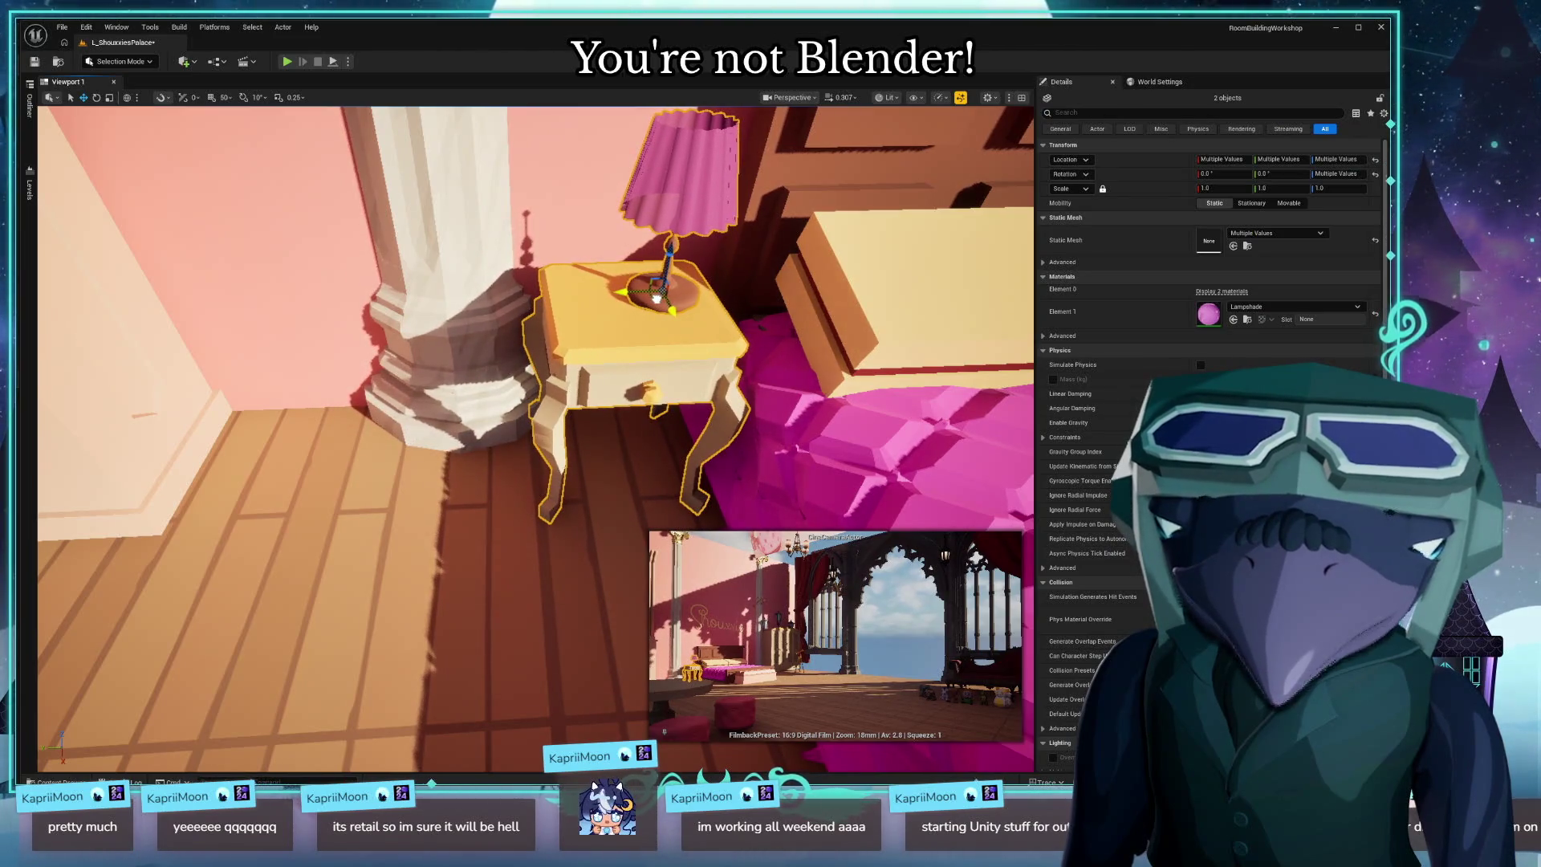
{"action": "left_click", "coordinate": [561, 610]}
{"action": "scroll", "coordinate": [562, 610], "scroll_direction": "down", "scroll_amount": 10}
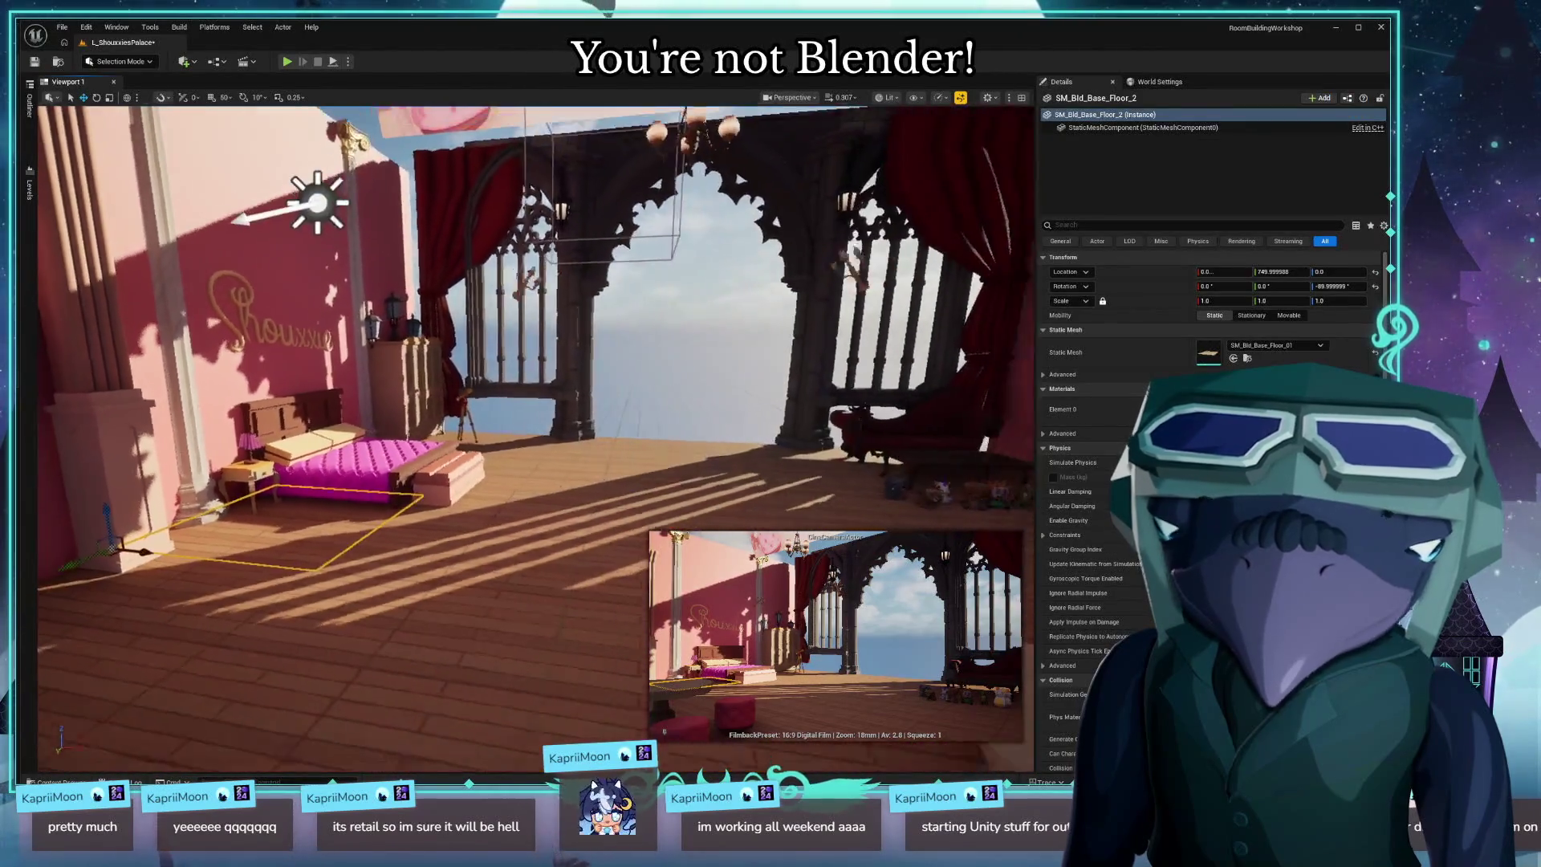
{"action": "mouse_move", "coordinate": [562, 610]}
{"action": "left_mouse_down"}
{"action": "mouse_move", "coordinate": [554, 594]}
{"action": "mouse_move", "coordinate": [506, 598]}
{"action": "mouse_move", "coordinate": [586, 622]}
{"action": "mouse_move", "coordinate": [574, 699]}
{"action": "mouse_move", "coordinate": [590, 790]}
{"action": "mouse_move", "coordinate": [155, 522]}
{"action": "left_mouse_up"}
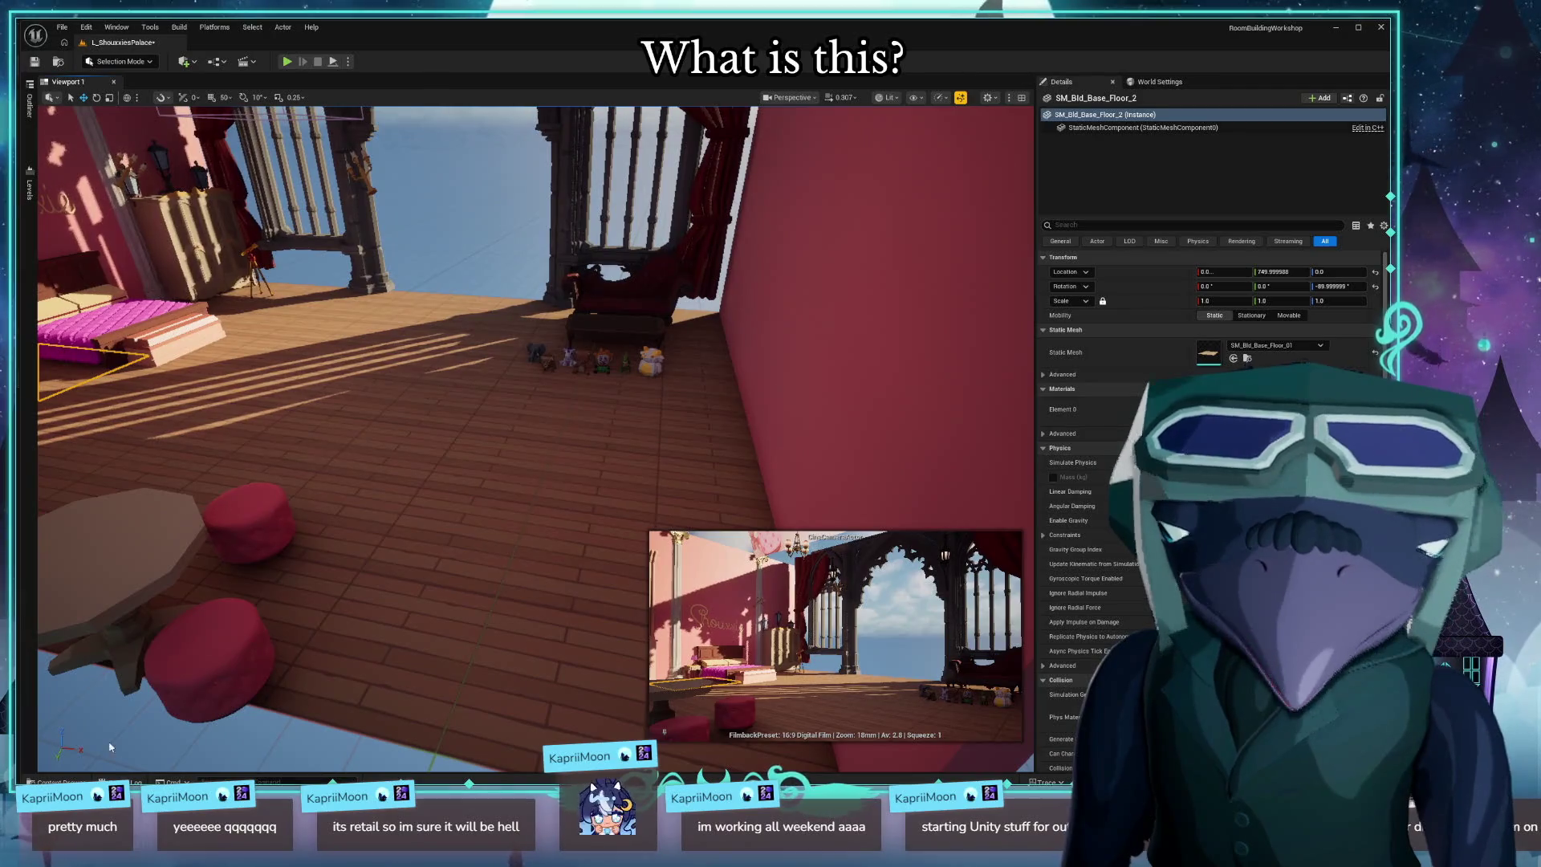
{"action": "left_click_drag", "start_coordinate": [110, 747], "coordinate": [110, 674]}
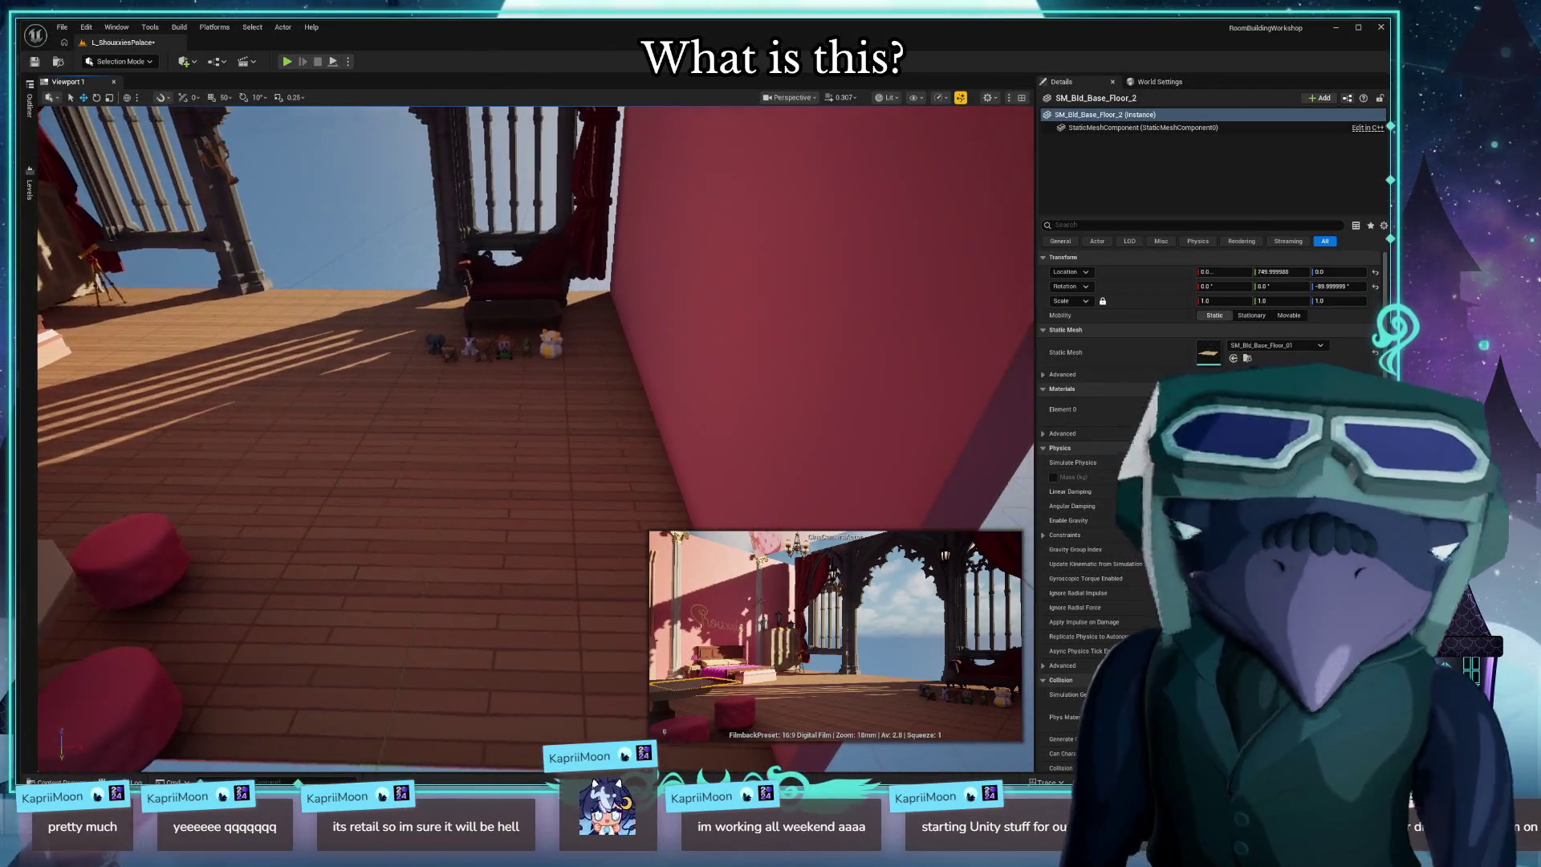
{"action": "key", "text": "ctrl+space"}
{"action": "left_click", "coordinate": [71, 572]}
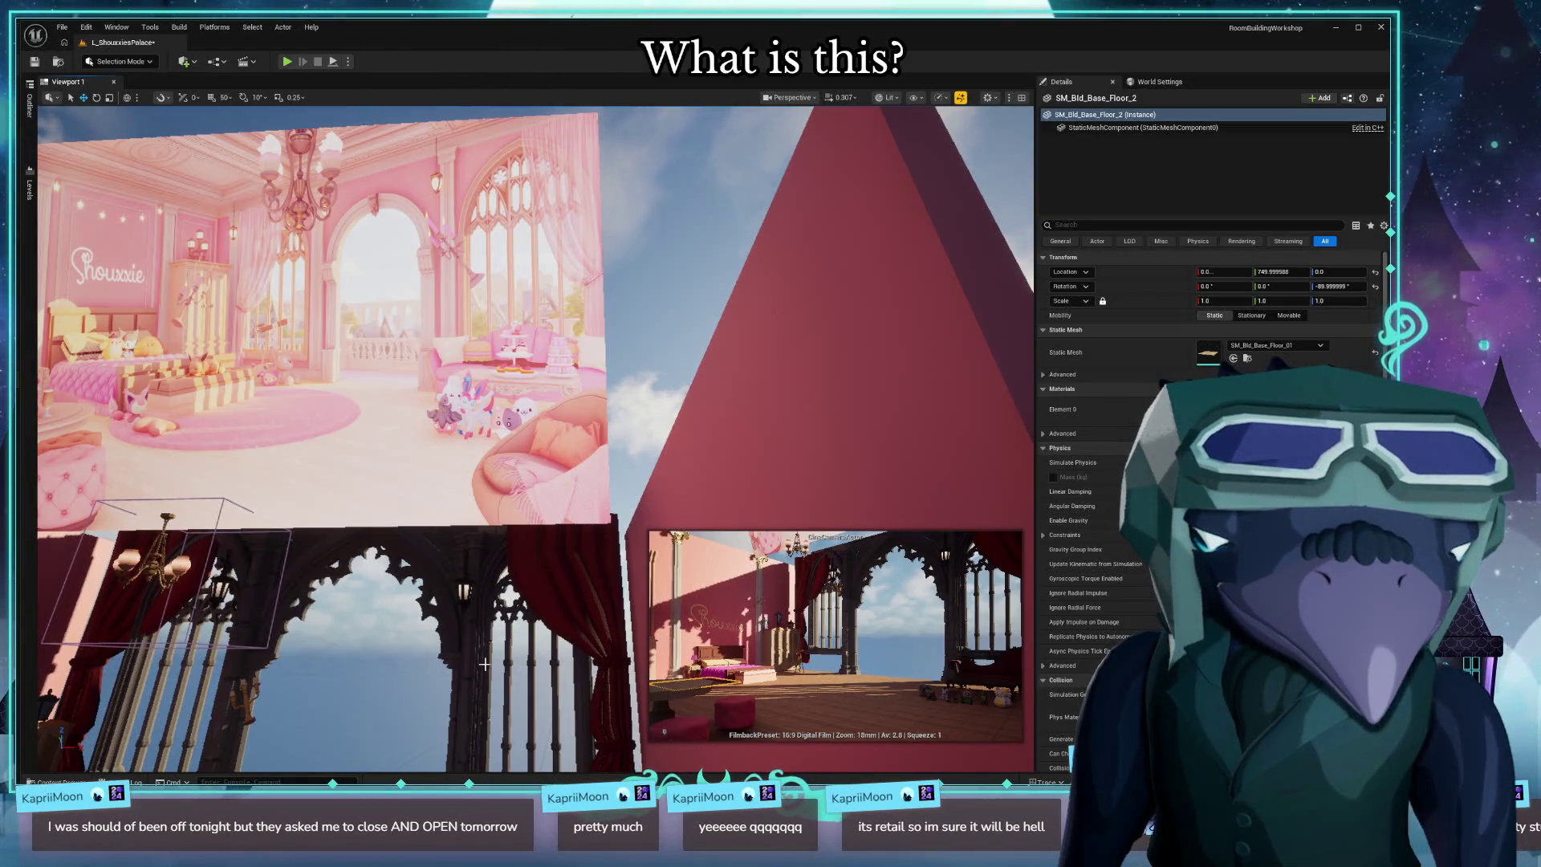
{"action": "mouse_move", "coordinate": [439, 548]}
{"action": "left_mouse_down"}
{"action": "mouse_move", "coordinate": [462, 486]}
{"action": "mouse_move", "coordinate": [405, 513]}
{"action": "mouse_move", "coordinate": [448, 550]}
{"action": "mouse_move", "coordinate": [478, 521]}
{"action": "mouse_move", "coordinate": [461, 534]}
{"action": "left_mouse_up"}
{"action": "key", "text": "ctrl+space"}
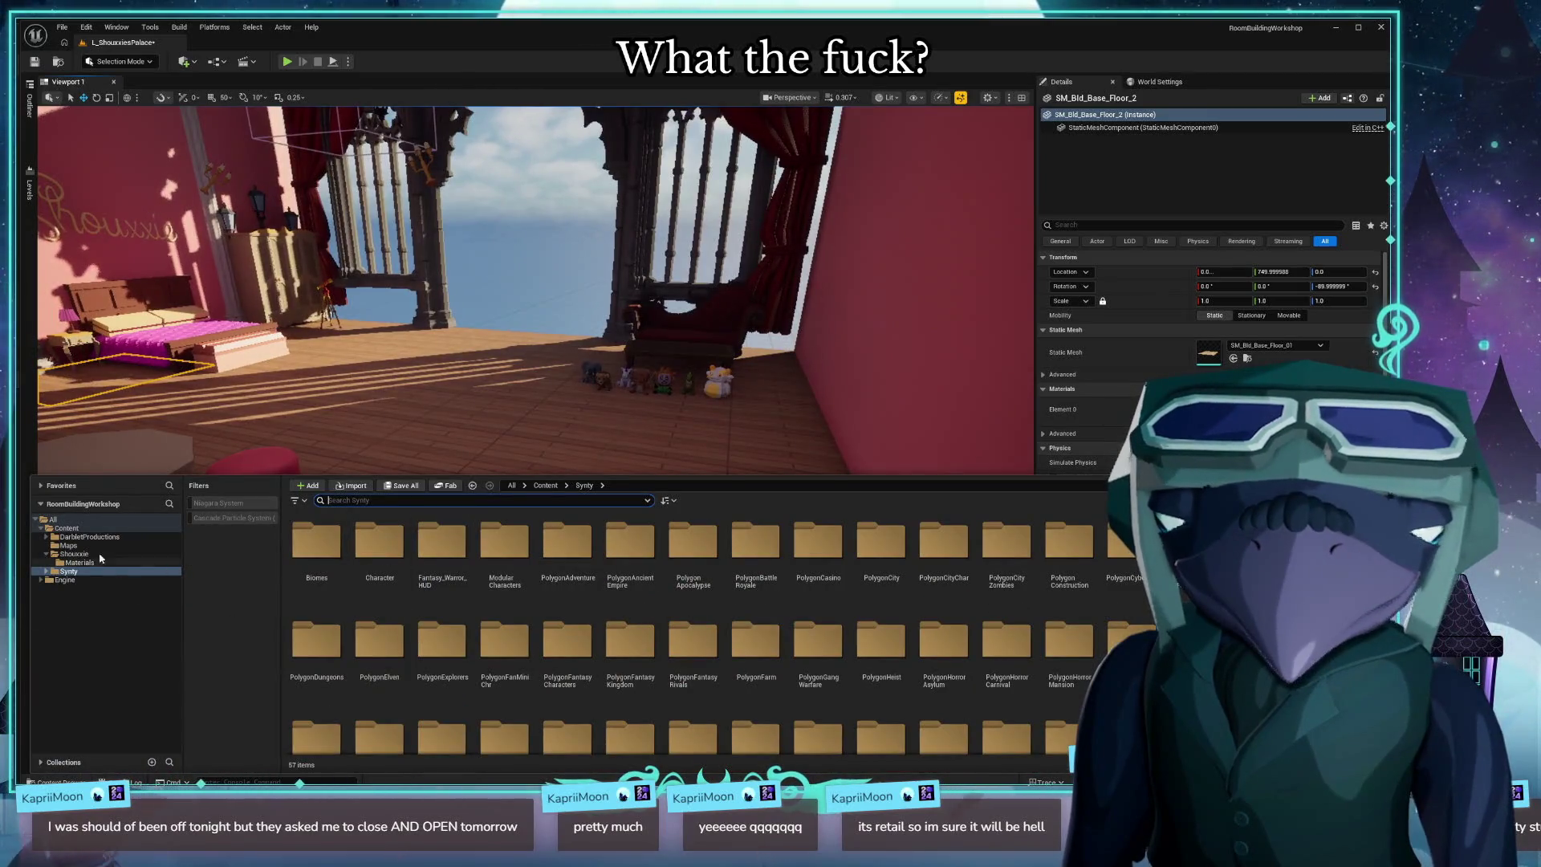
Open the Shouxxie content folder and bring the asset browser back up.
{"action": "left_click", "coordinate": [74, 554]}
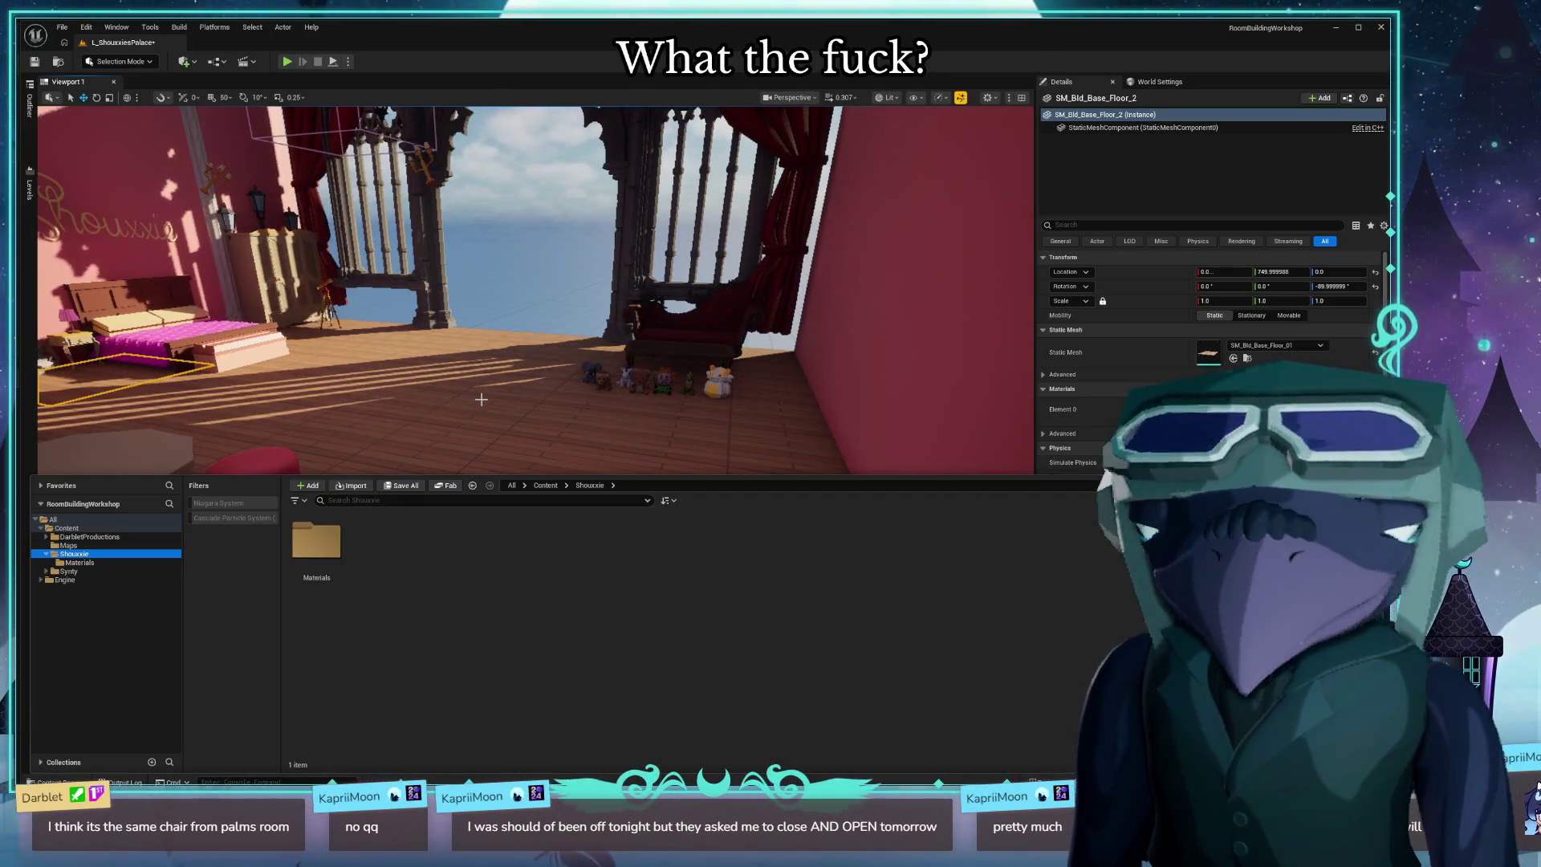
{"action": "left_click_drag", "start_coordinate": [481, 399], "coordinate": [442, 397]}
{"action": "key", "text": "ctrl+space"}
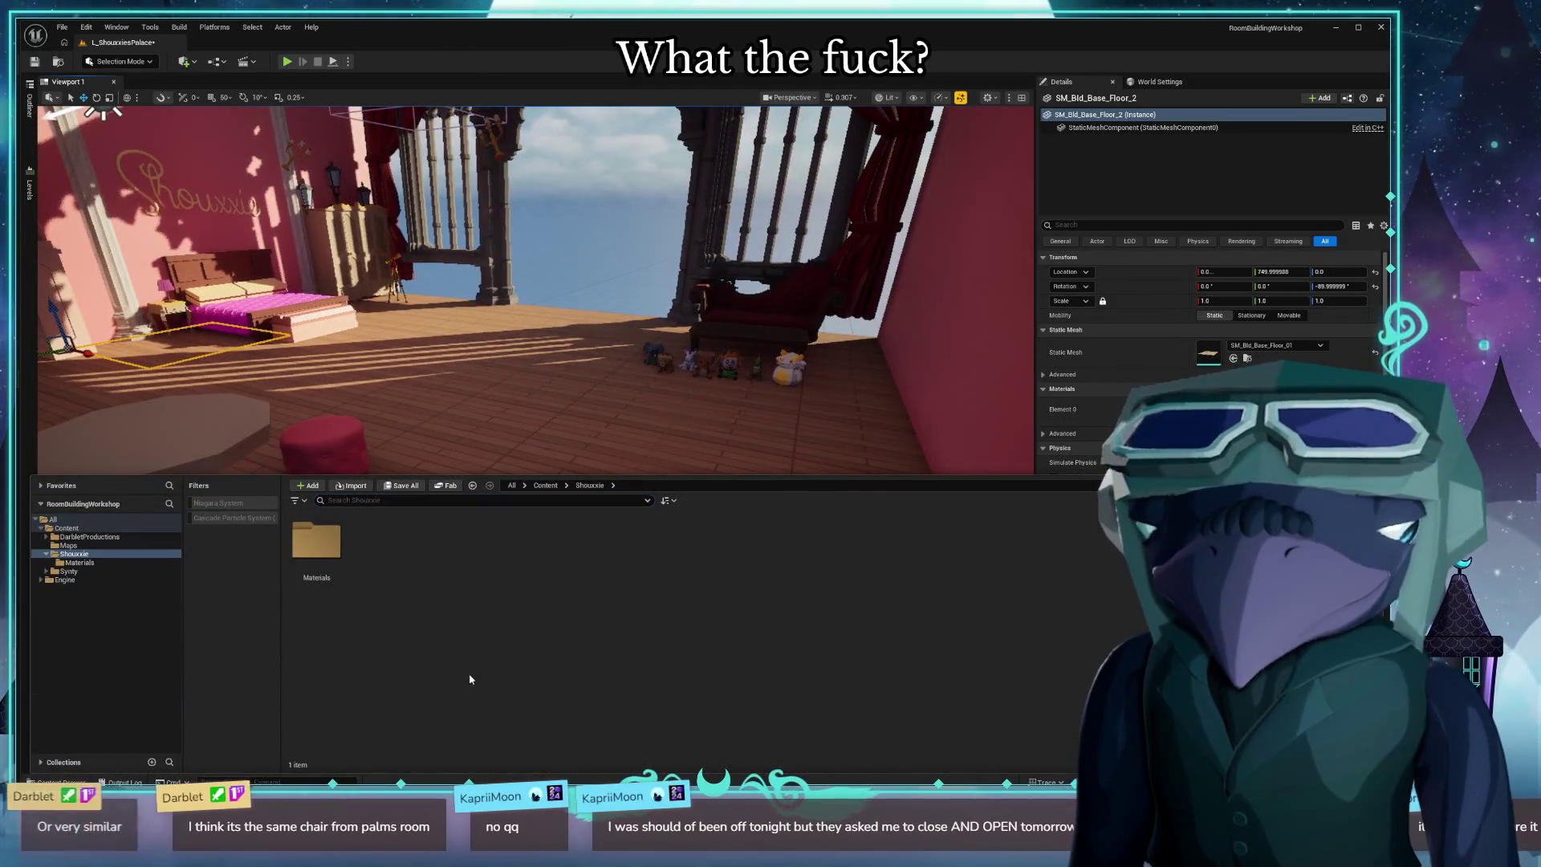
Launch Blender 4.5 from the app launcher, closing the wrongly opened Blend for Visual Studio.
{"action": "key", "text": "alt+space"}
{"action": "type", "text": "blend"}
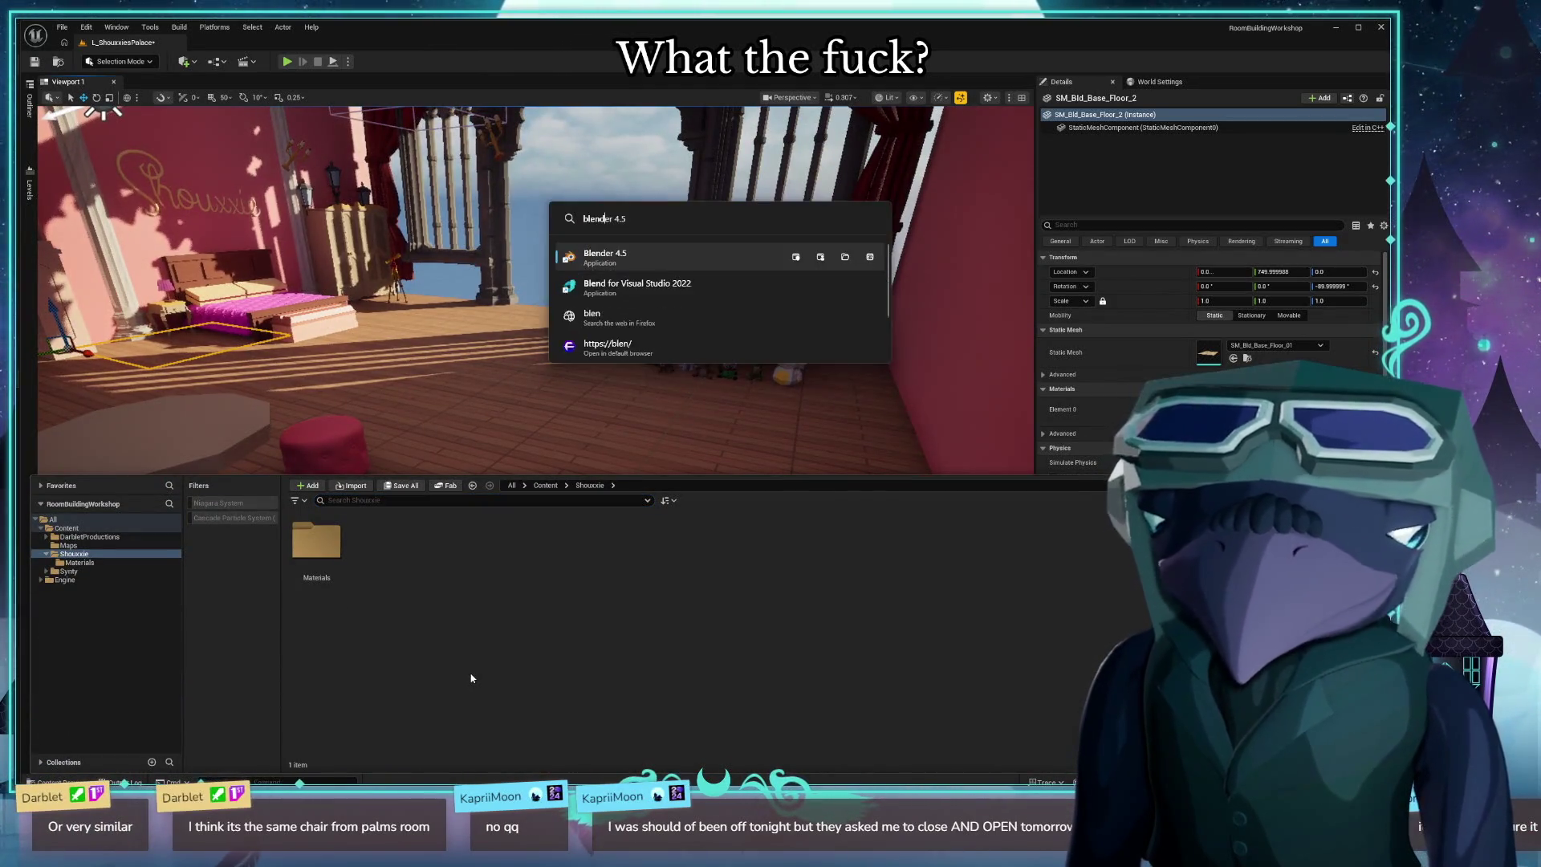
{"action": "key", "text": "Return"}
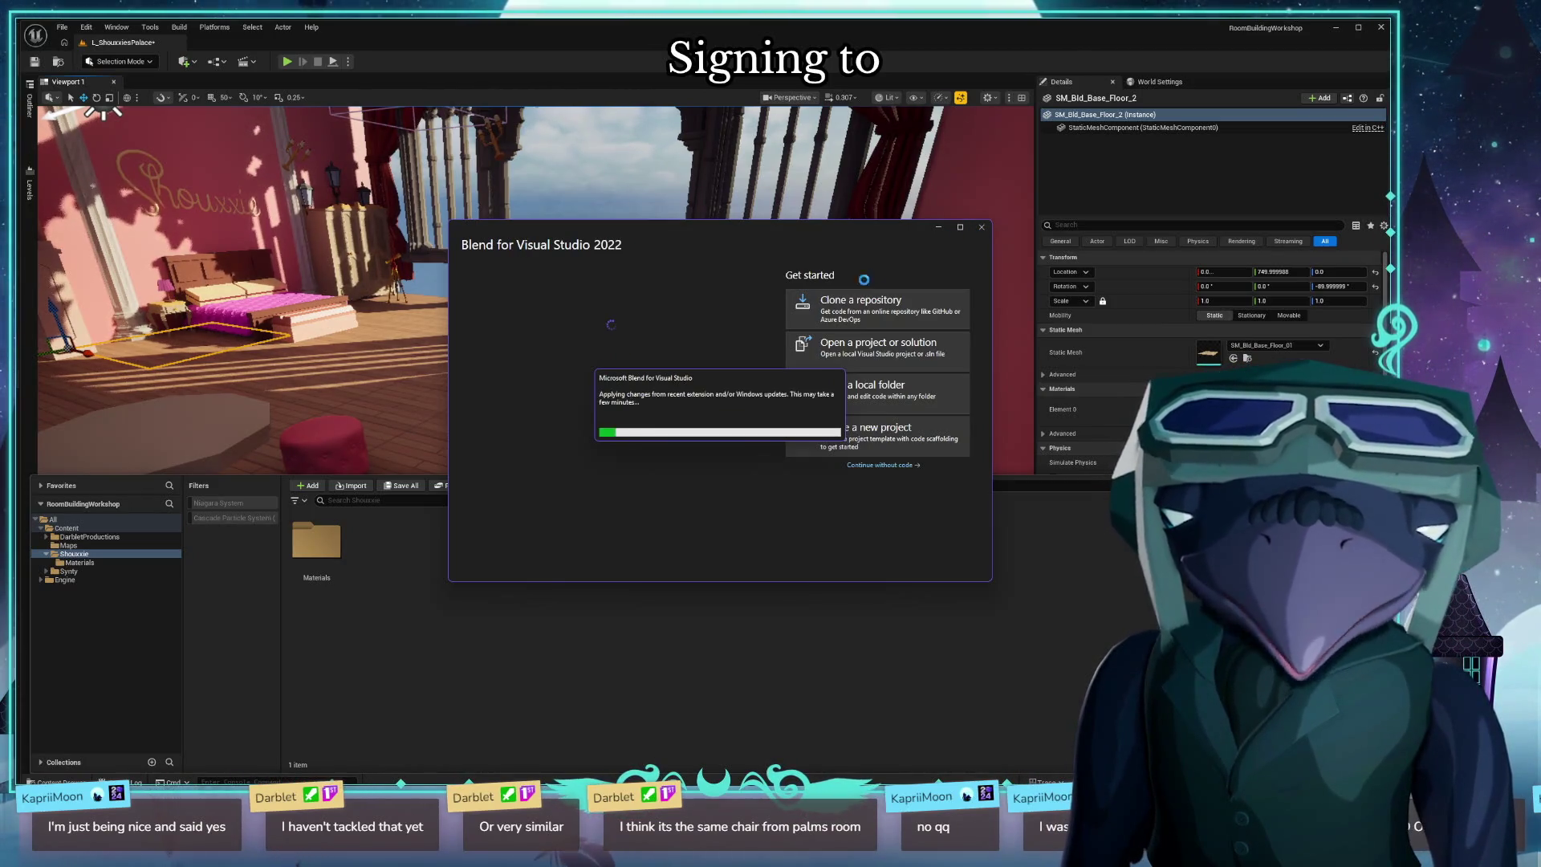
{"action": "left_click", "coordinate": [982, 229]}
{"action": "key", "text": "alt+space"}
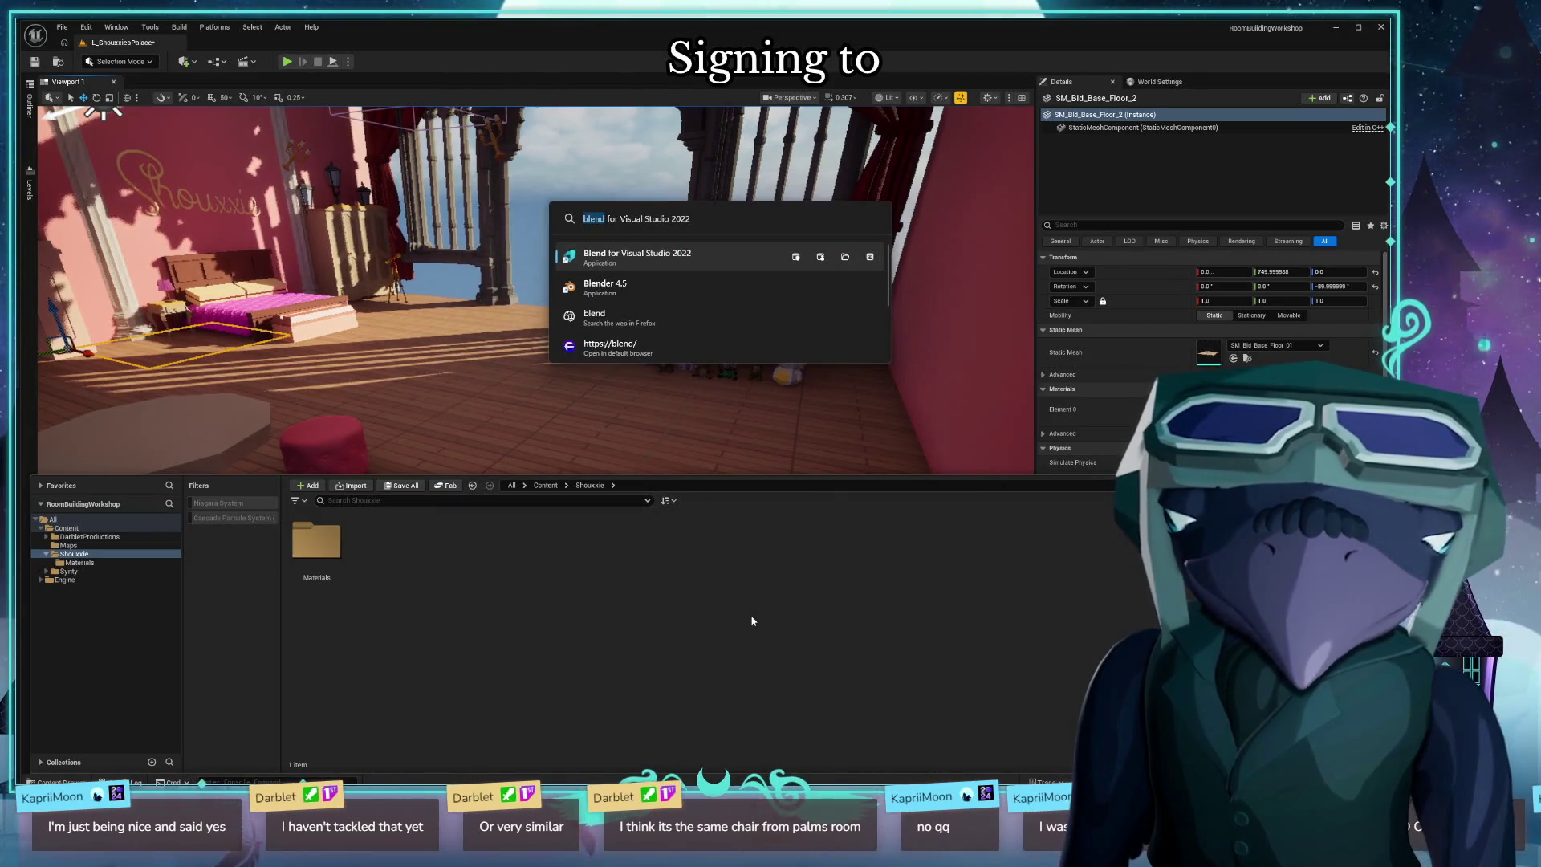
{"action": "left_click", "coordinate": [628, 287]}
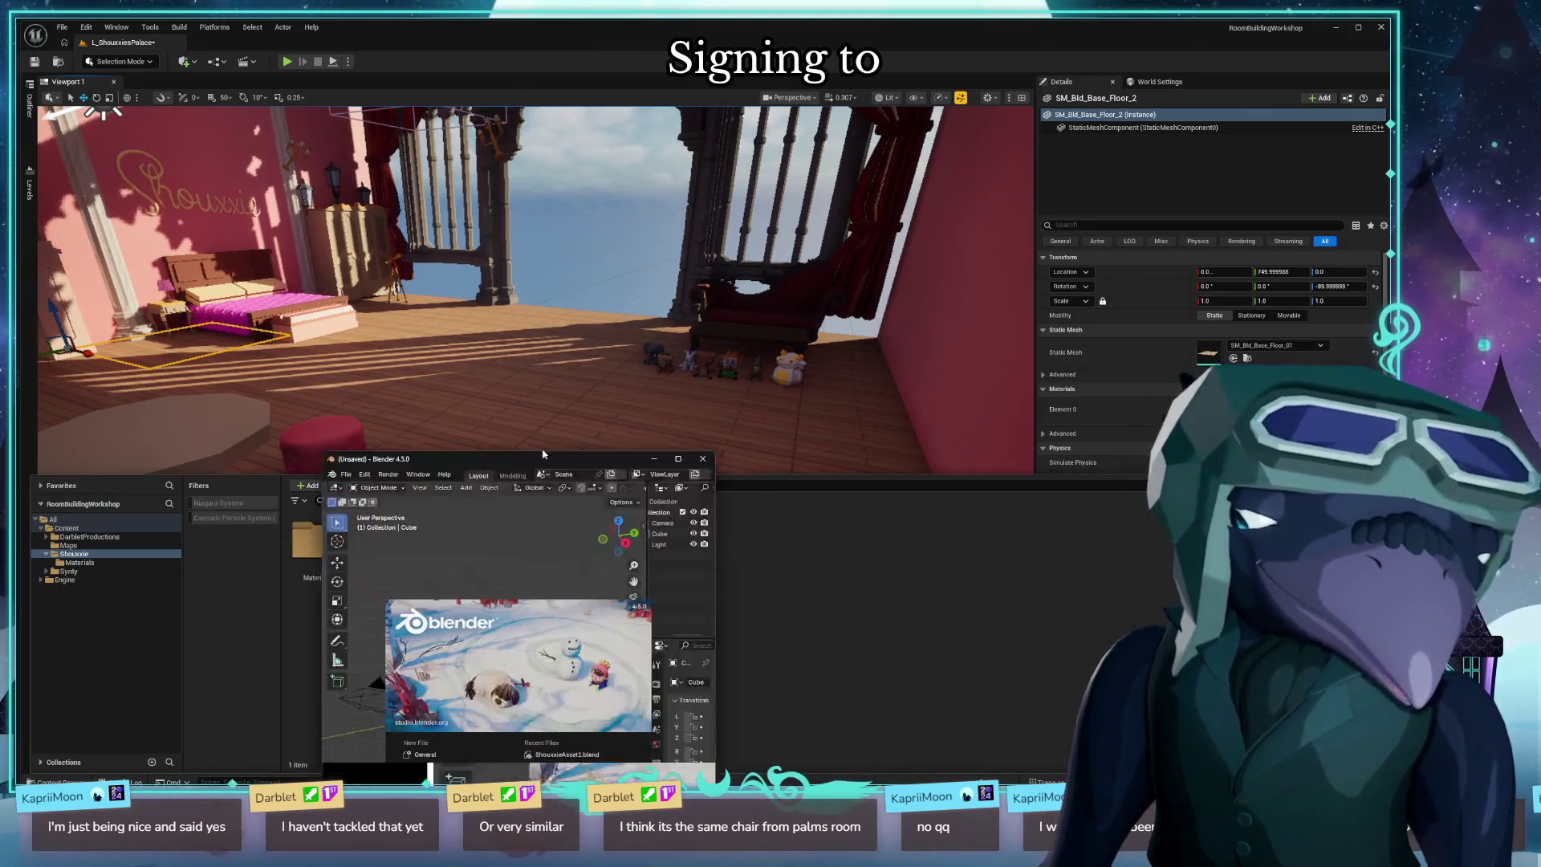
Maximize Blender and open Palm.blend from the Downloads folder.
{"action": "double_click", "coordinate": [633, 97]}
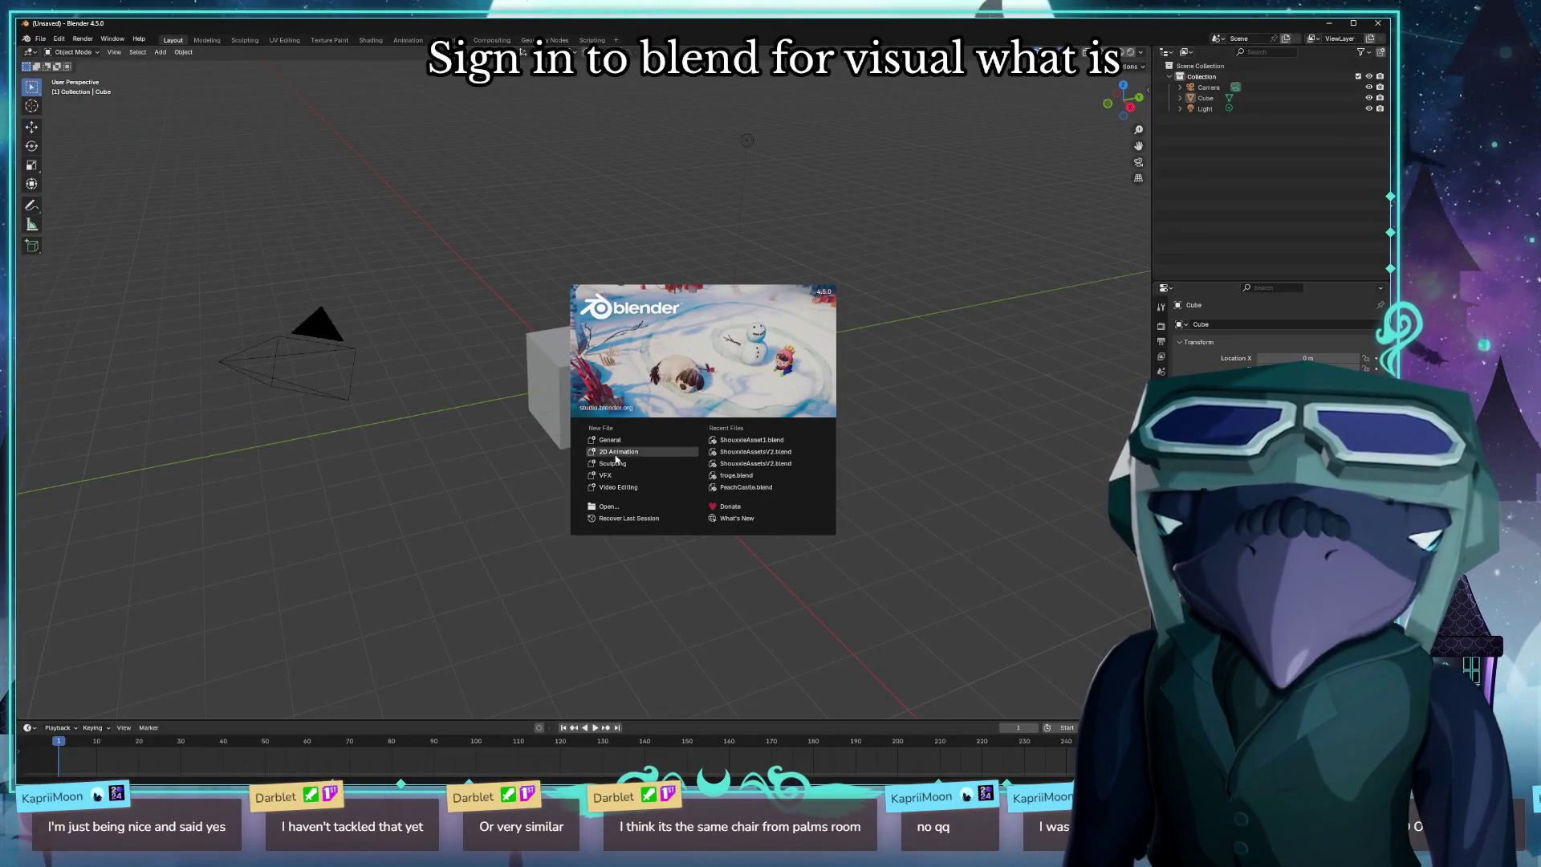
{"action": "left_click", "coordinate": [620, 509]}
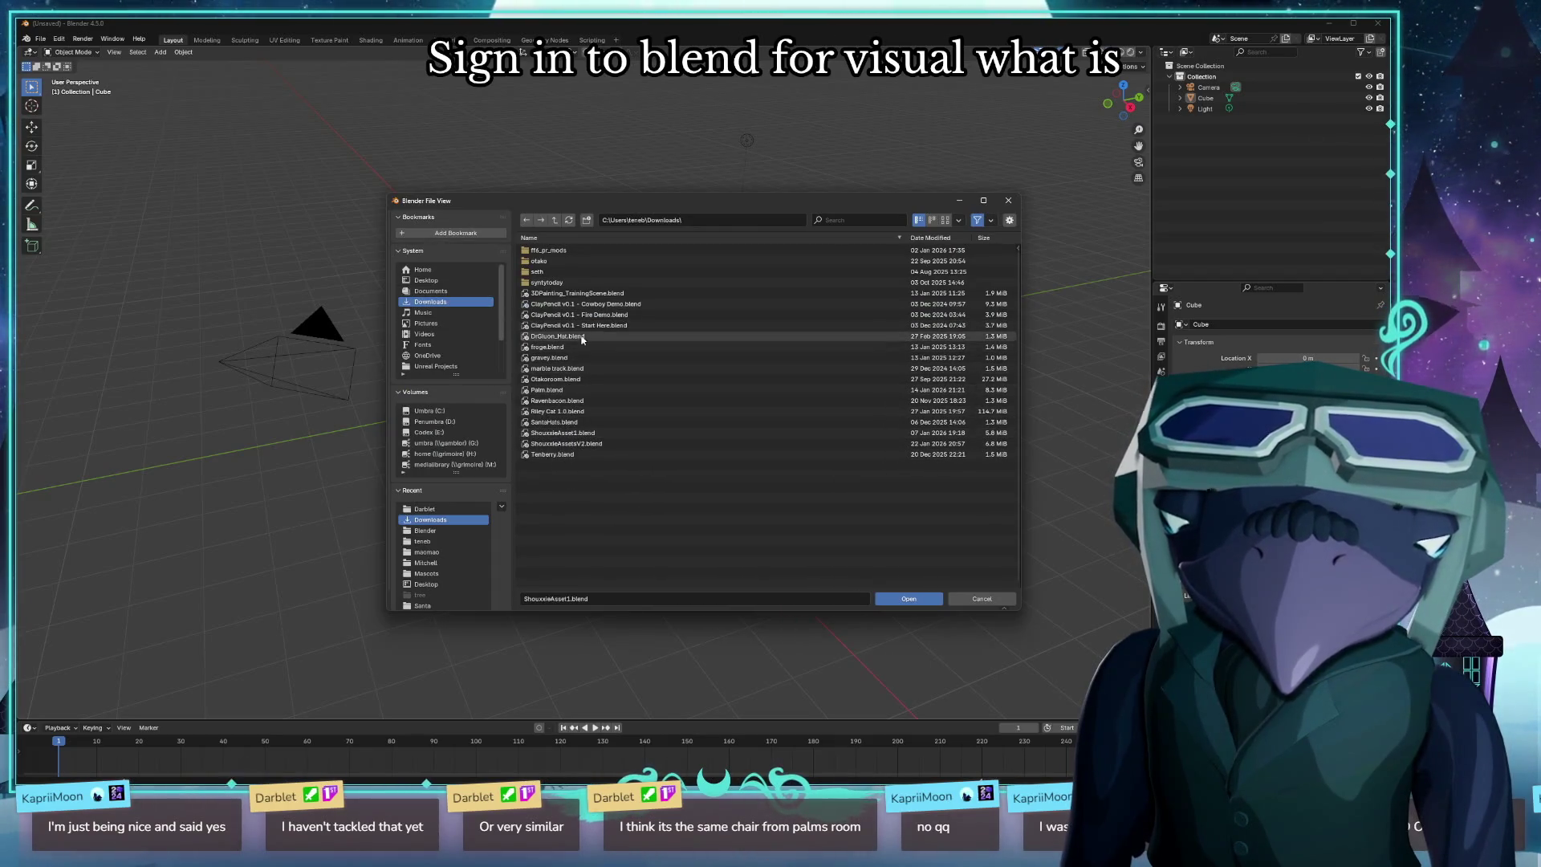
{"action": "double_click", "coordinate": [663, 393]}
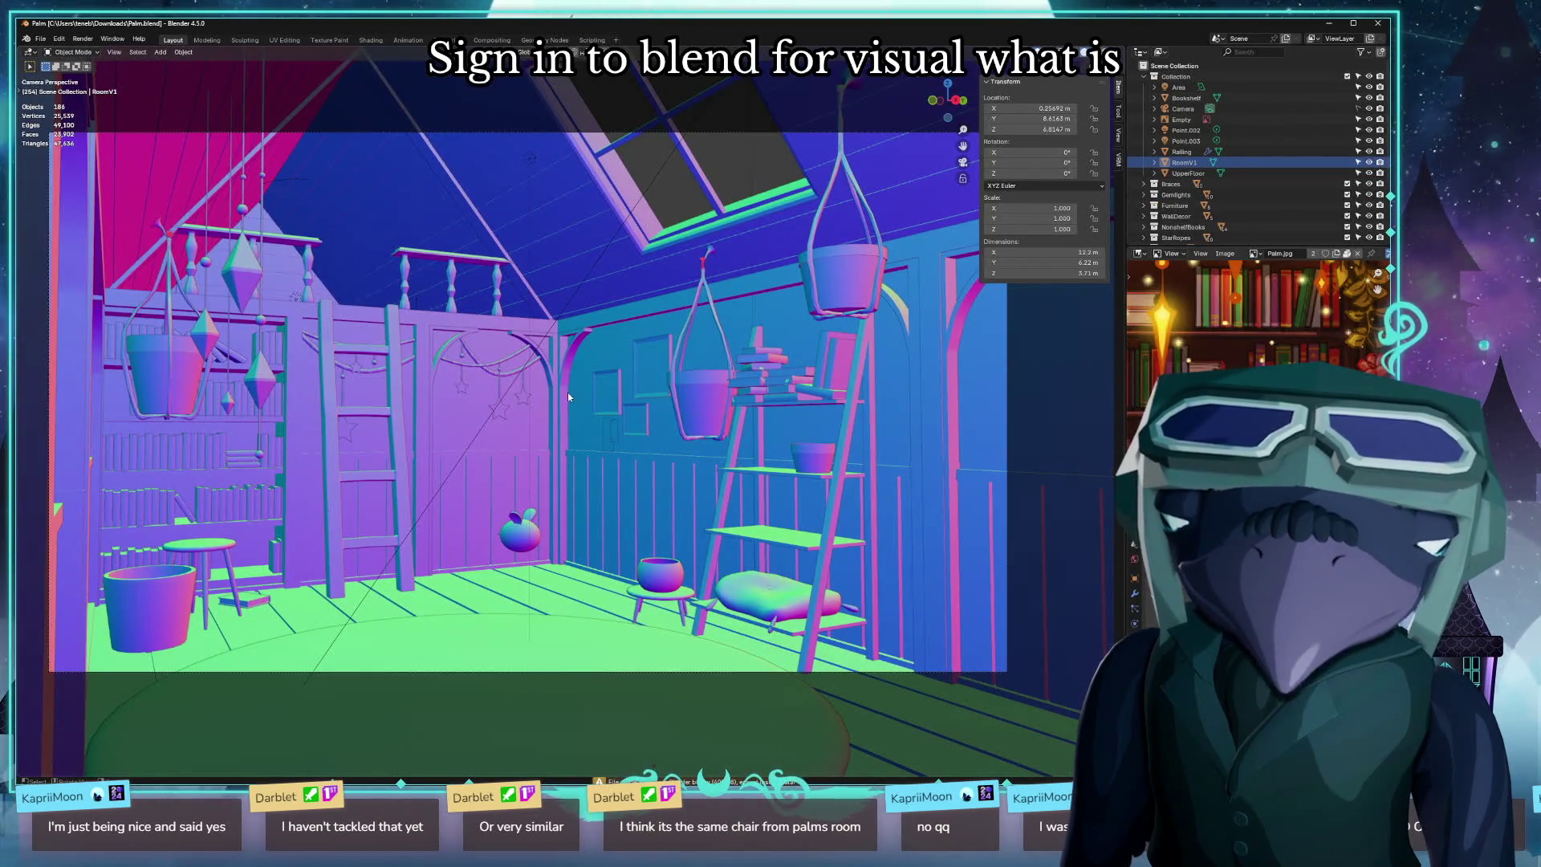
View the attic room in Material Preview shading, then shrink Blender to a floating window.
{"action": "mouse_move", "coordinate": [622, 391]}
{"action": "left_mouse_down"}
{"action": "mouse_move", "coordinate": [636, 417]}
{"action": "mouse_move", "coordinate": [1020, 96]}
{"action": "left_mouse_up"}
{"action": "left_click", "coordinate": [1093, 52]}
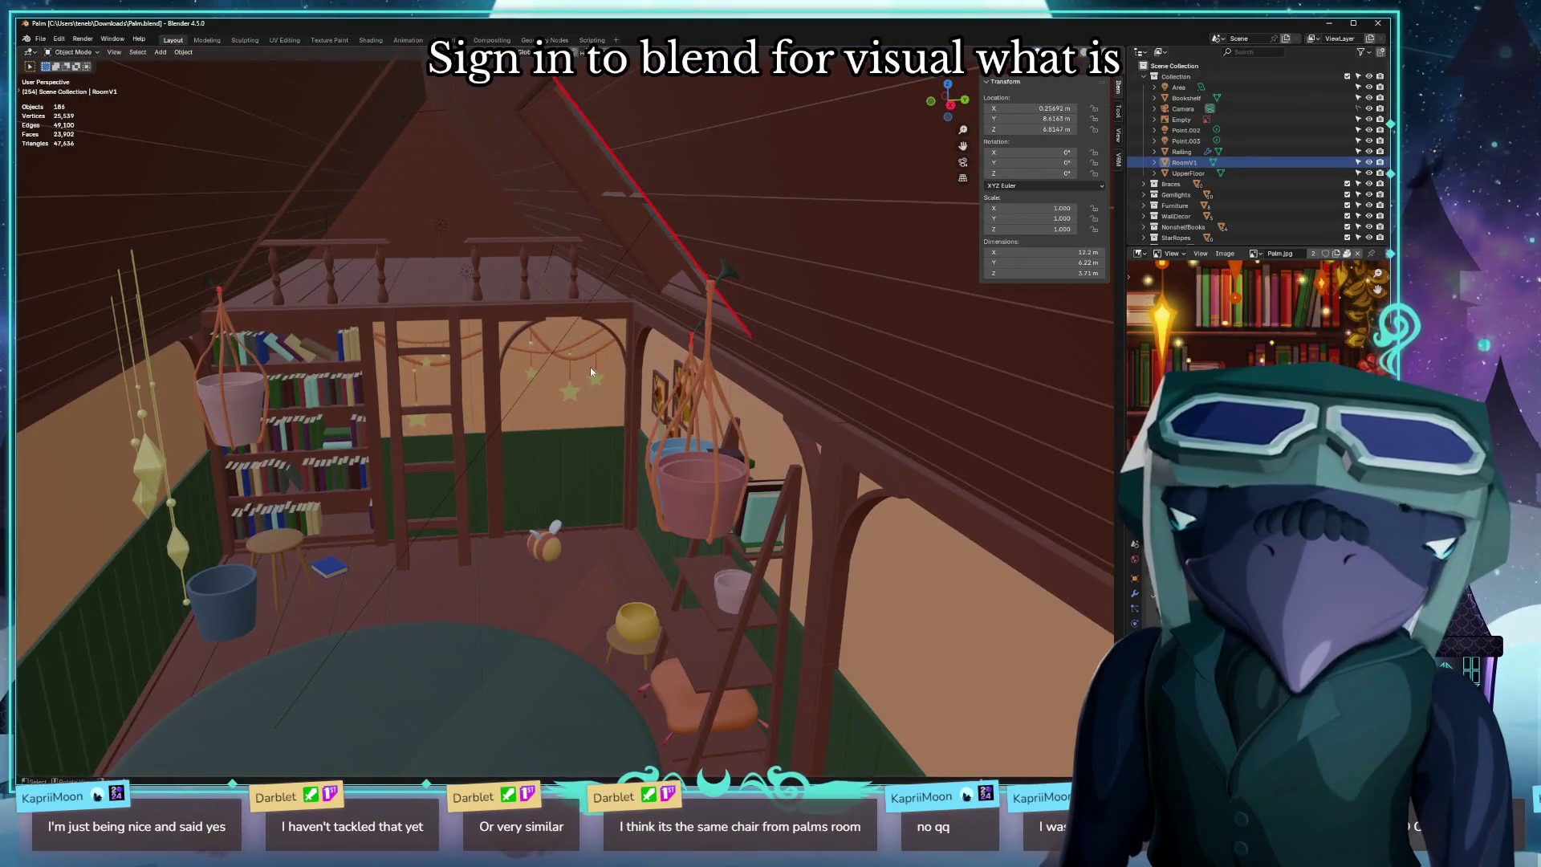
{"action": "scroll", "coordinate": [591, 372], "scroll_direction": "down", "scroll_amount": 5}
{"action": "scroll", "coordinate": [585, 365], "scroll_direction": "up", "scroll_amount": 5}
{"action": "scroll", "coordinate": [582, 357], "scroll_direction": "down", "scroll_amount": 5}
{"action": "scroll", "coordinate": [579, 354], "scroll_direction": "up", "scroll_amount": 5}
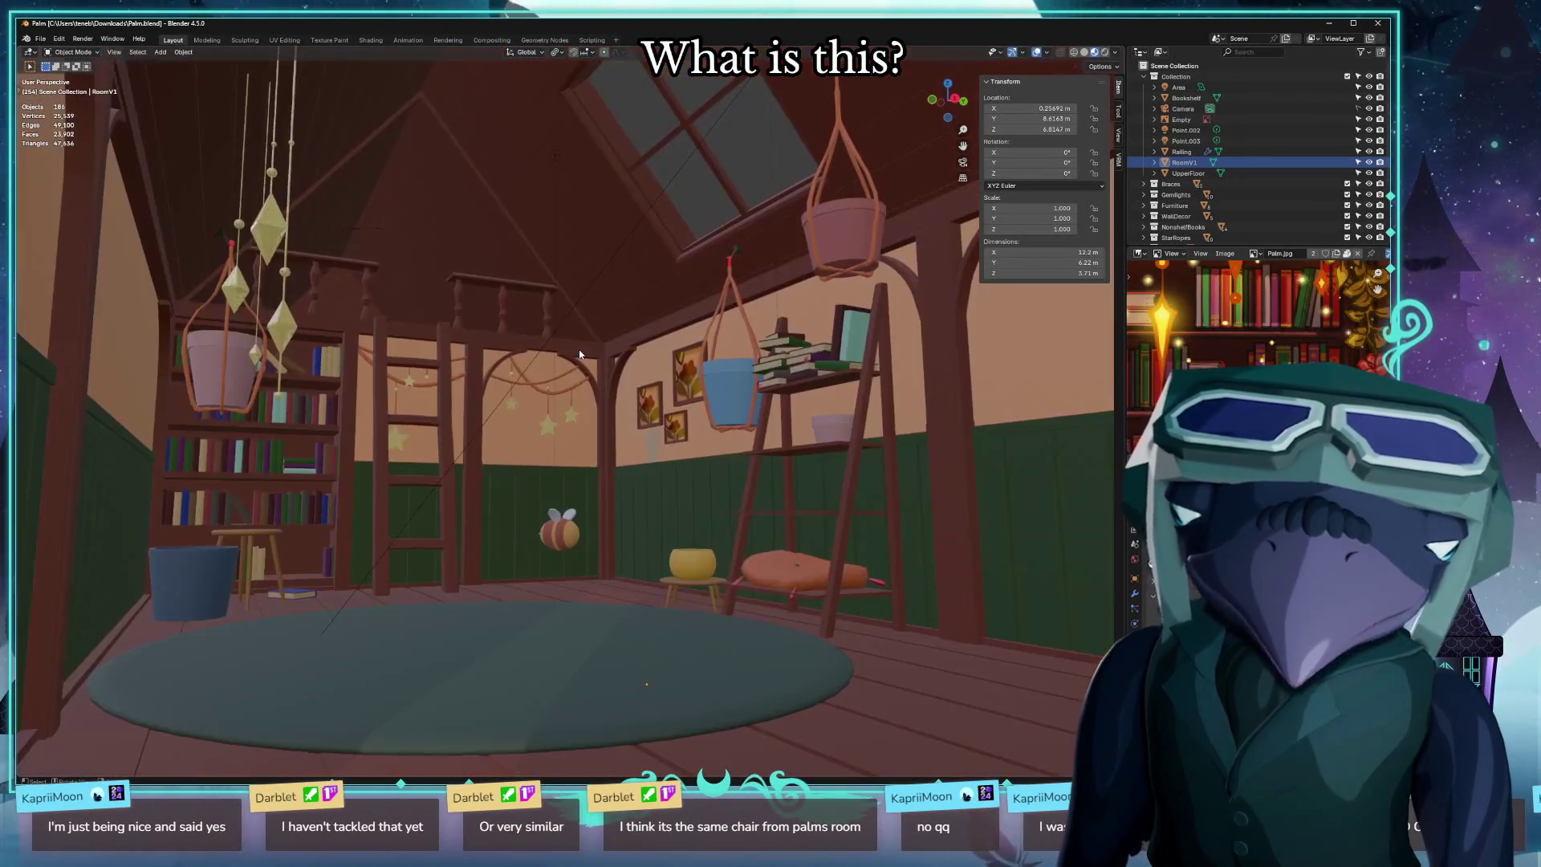
{"action": "scroll", "coordinate": [594, 394], "scroll_direction": "up", "scroll_amount": 3}
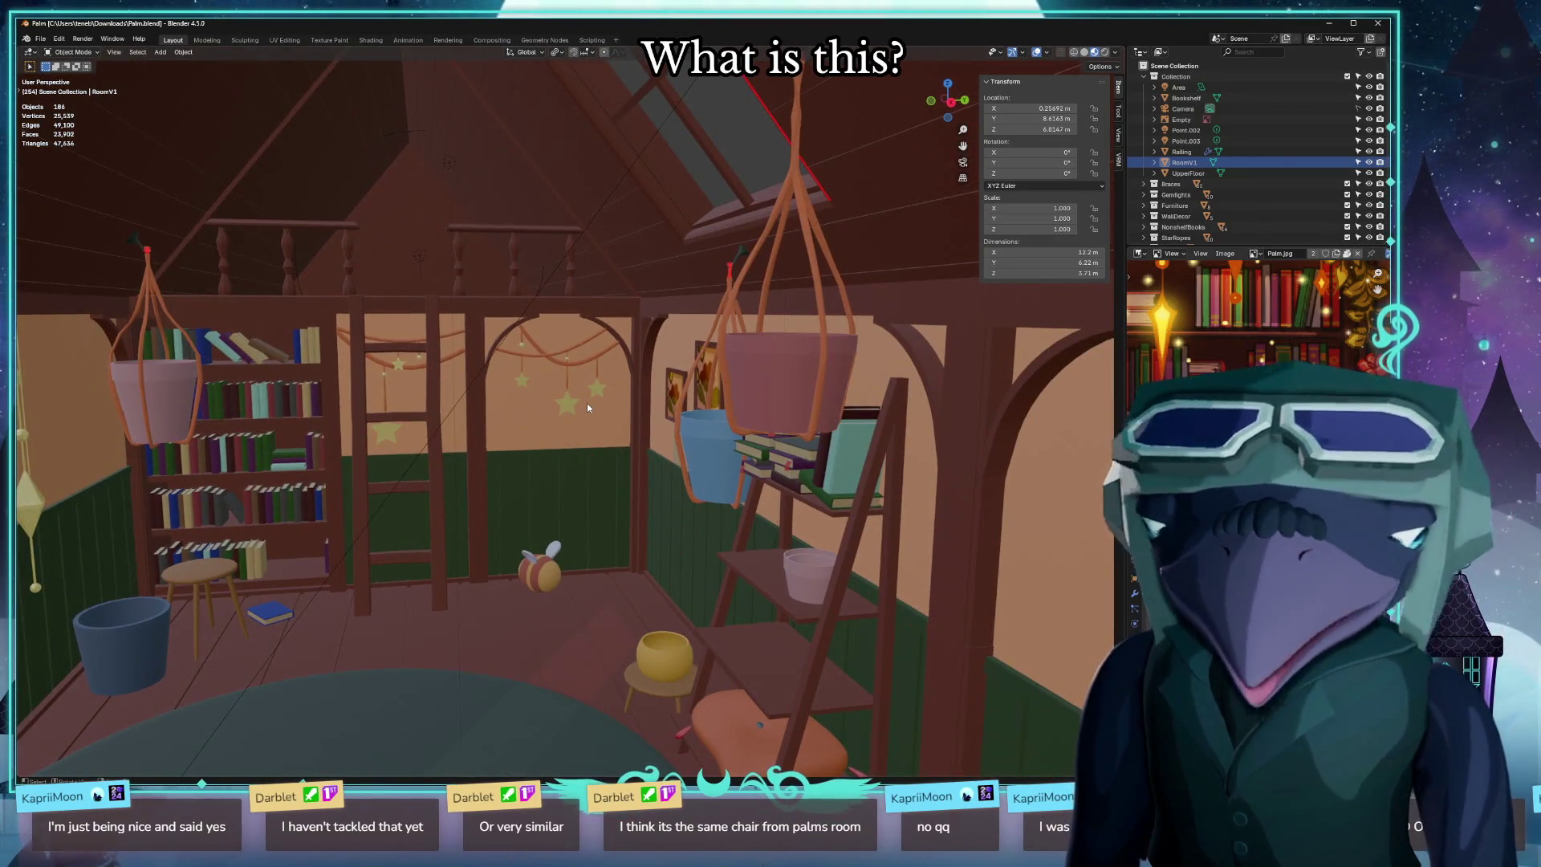
{"action": "scroll", "coordinate": [522, 329], "scroll_direction": "up", "scroll_amount": 5}
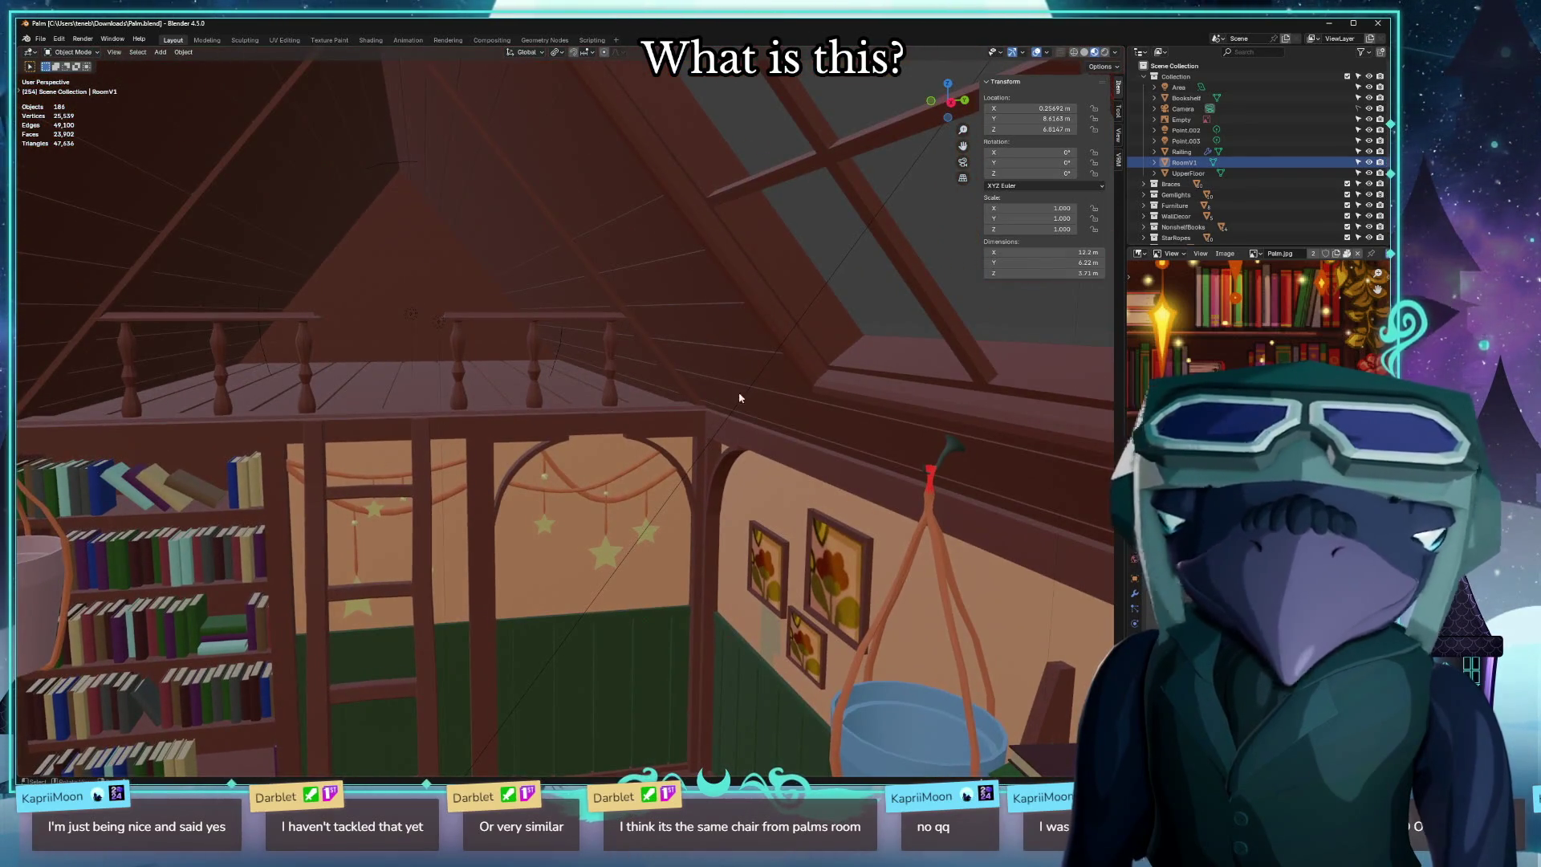
{"action": "mouse_move", "coordinate": [690, 22]}
{"action": "left_mouse_down"}
{"action": "mouse_move", "coordinate": [695, 180]}
{"action": "mouse_move", "coordinate": [680, 120]}
{"action": "left_mouse_up"}
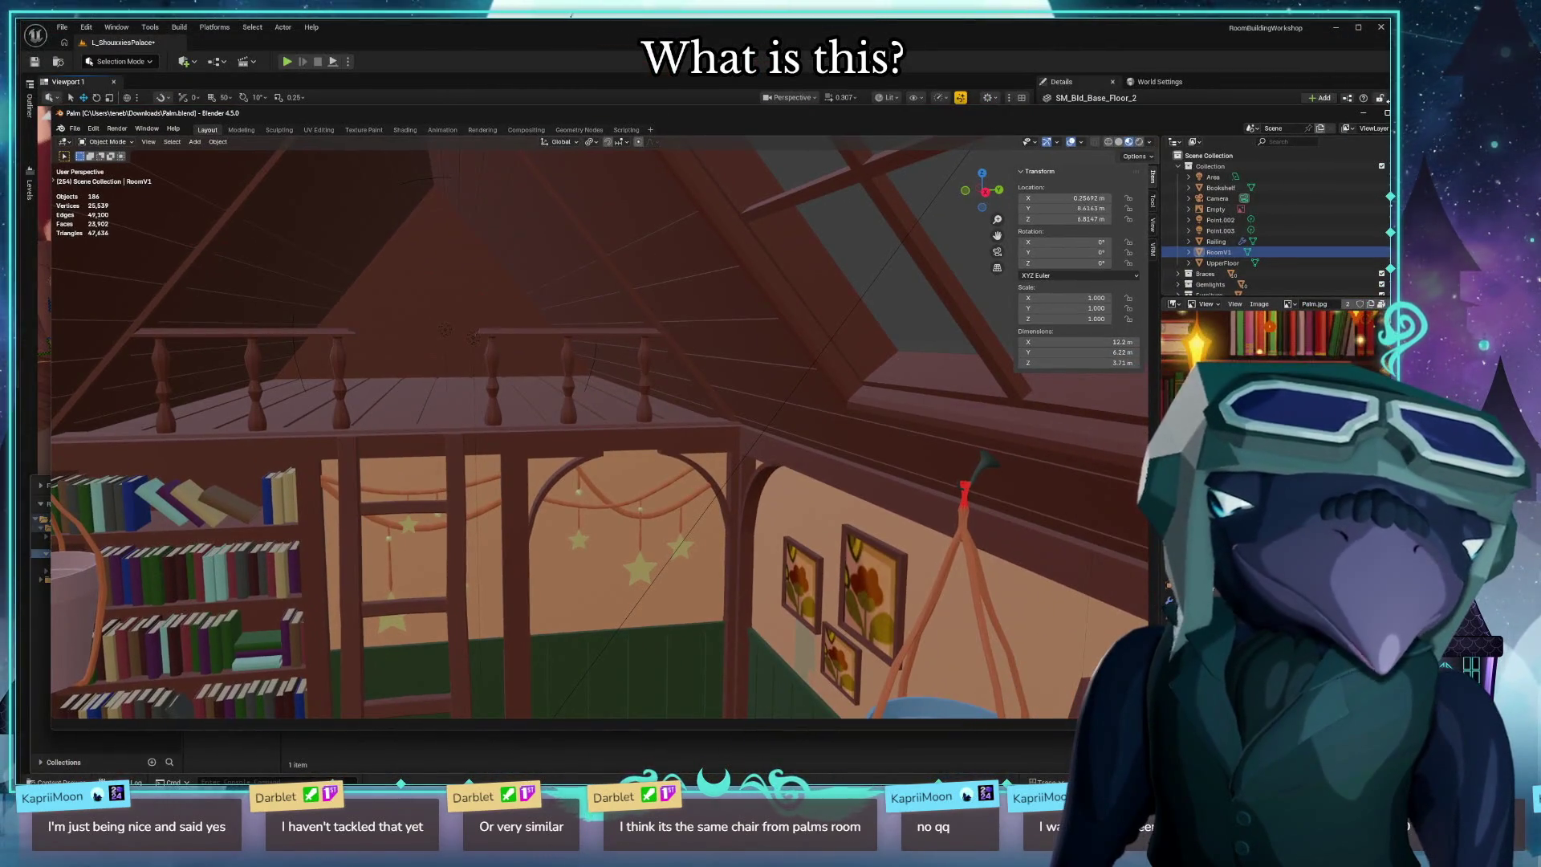
Close the Blender window to return to the Unreal level.
{"action": "left_click_drag", "start_coordinate": [1391, 401], "coordinate": [1192, 386]}
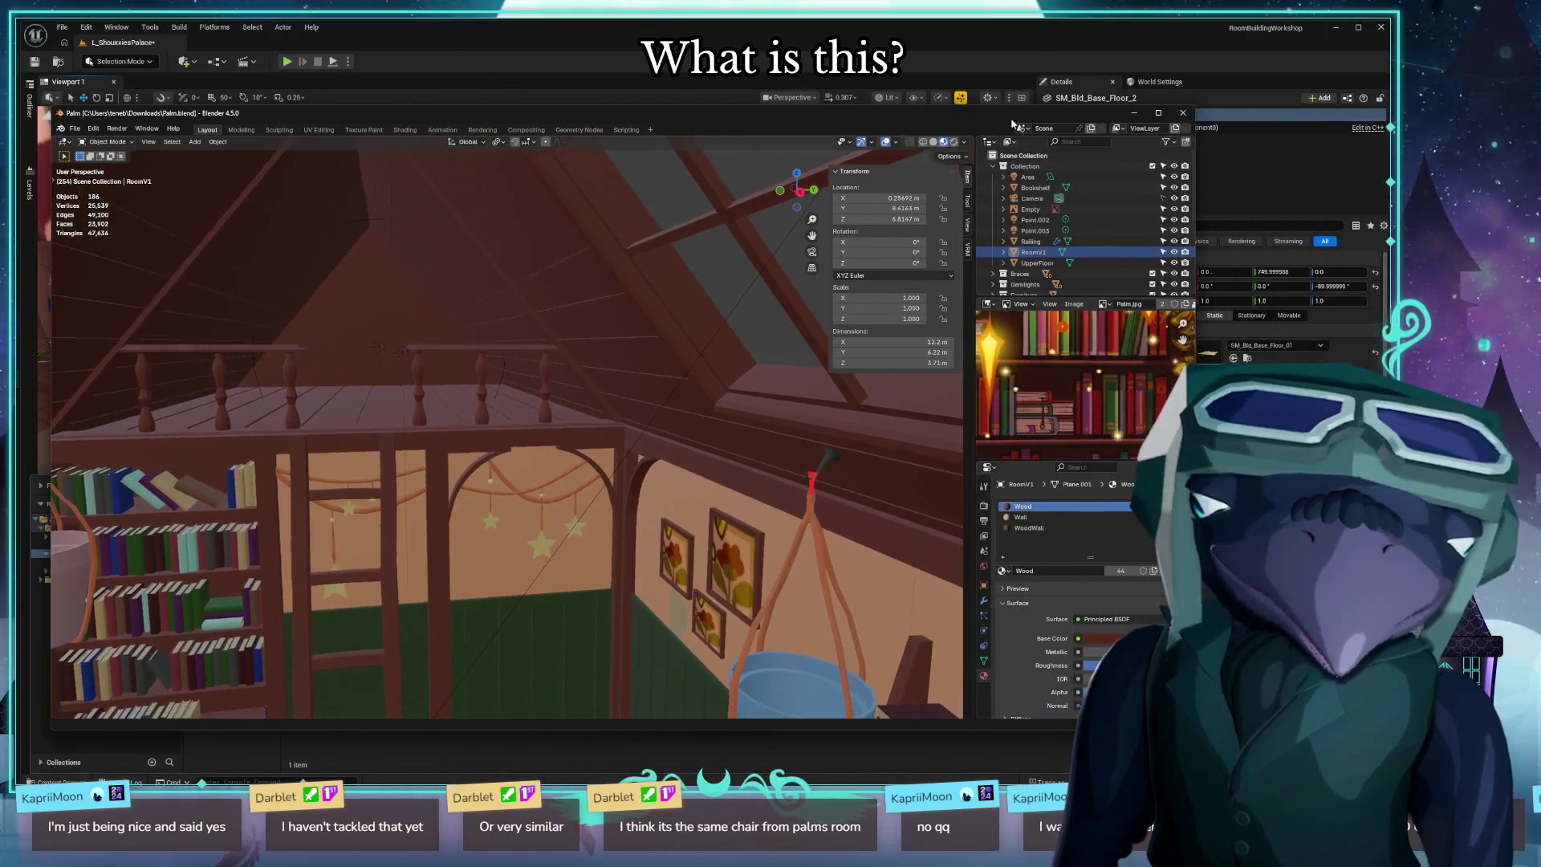
{"action": "left_click_drag", "start_coordinate": [1008, 112], "coordinate": [1014, 129]}
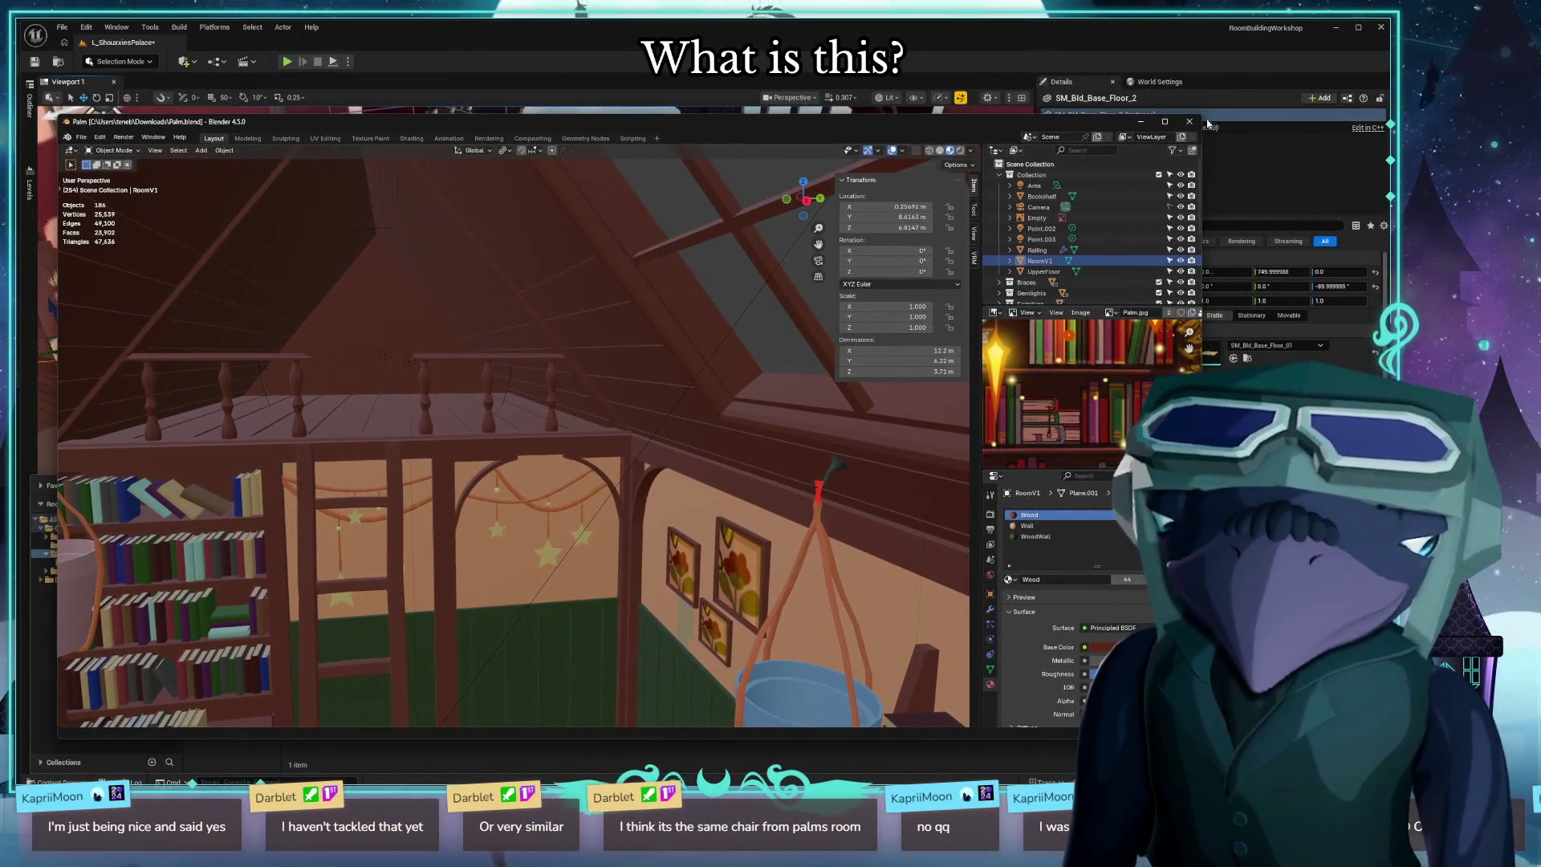
{"action": "left_click", "coordinate": [1189, 123]}
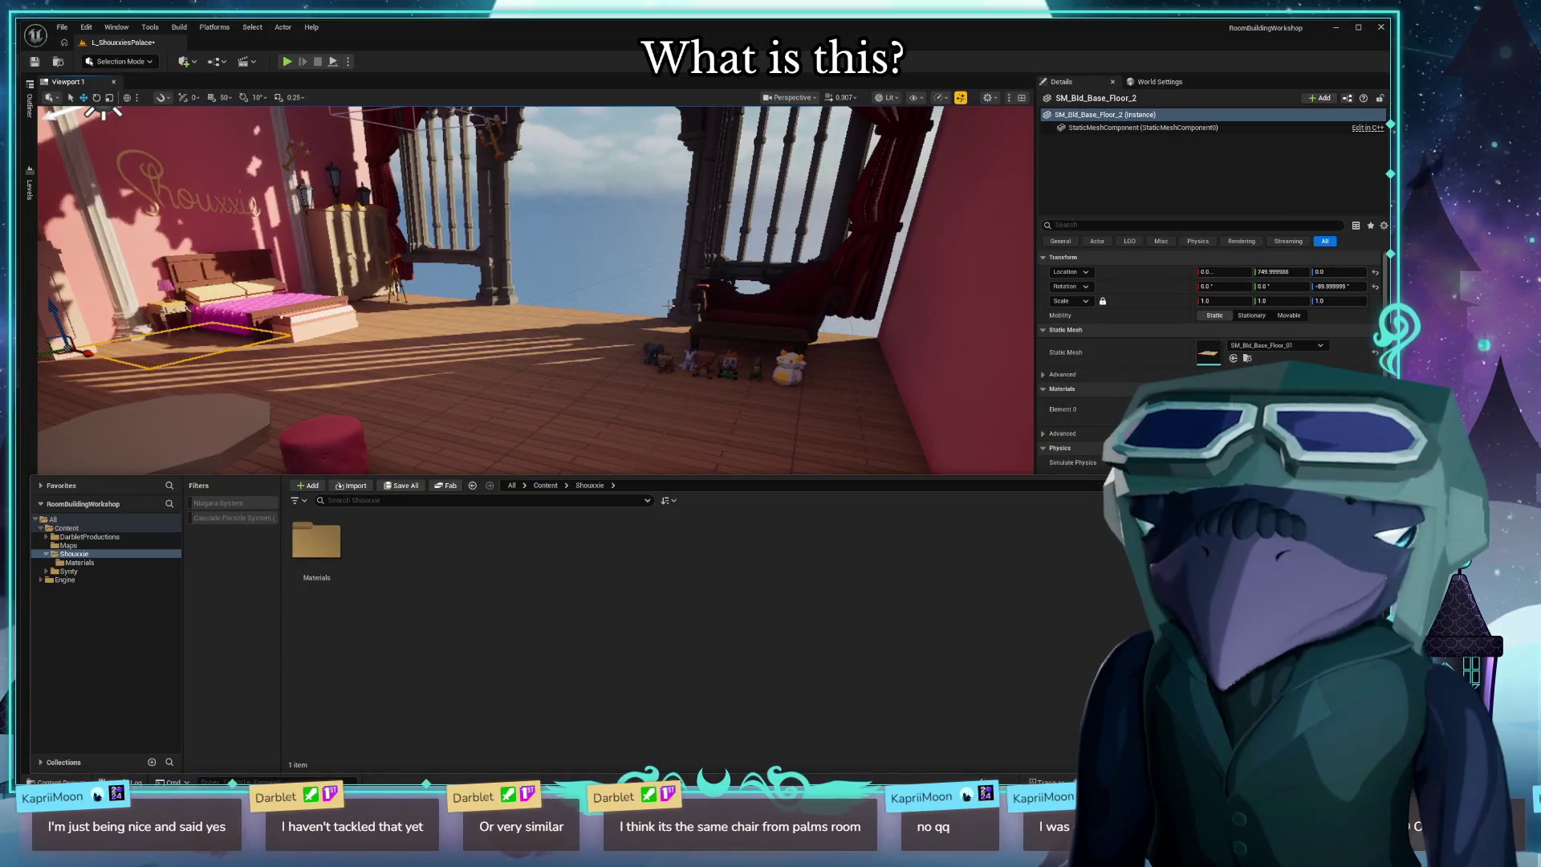
Alt-drag the SM_Bld_Base_Floor tile to duplicate it 250 units along X.
{"action": "left_click_drag", "start_coordinate": [667, 305], "coordinate": [450, 309]}
{"action": "left_click_drag", "start_coordinate": [530, 336], "coordinate": [576, 361]}
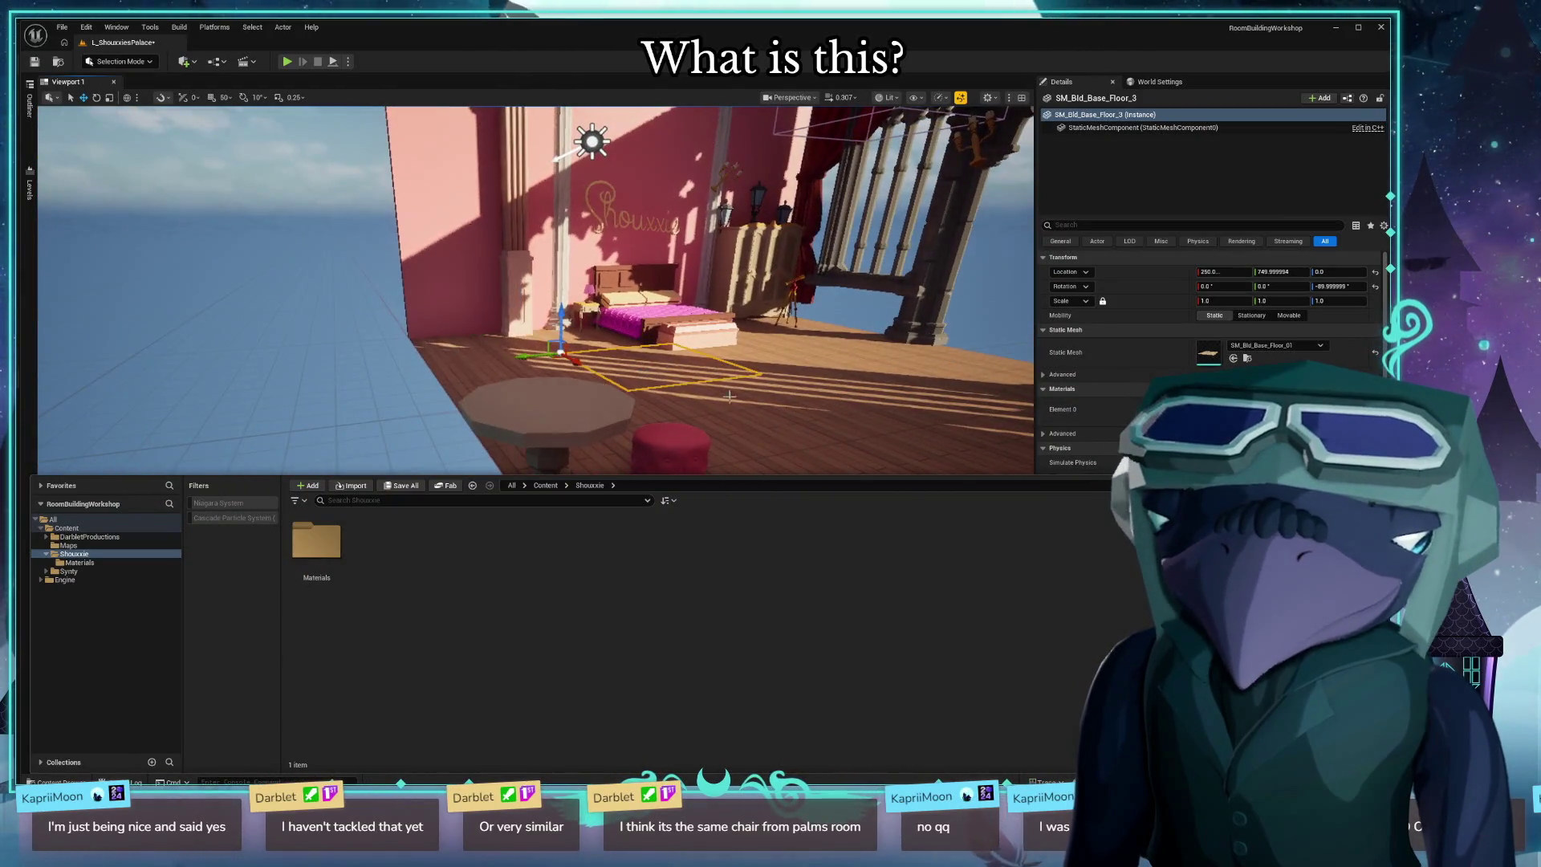
{"action": "left_click_drag", "start_coordinate": [788, 388], "coordinate": [907, 389]}
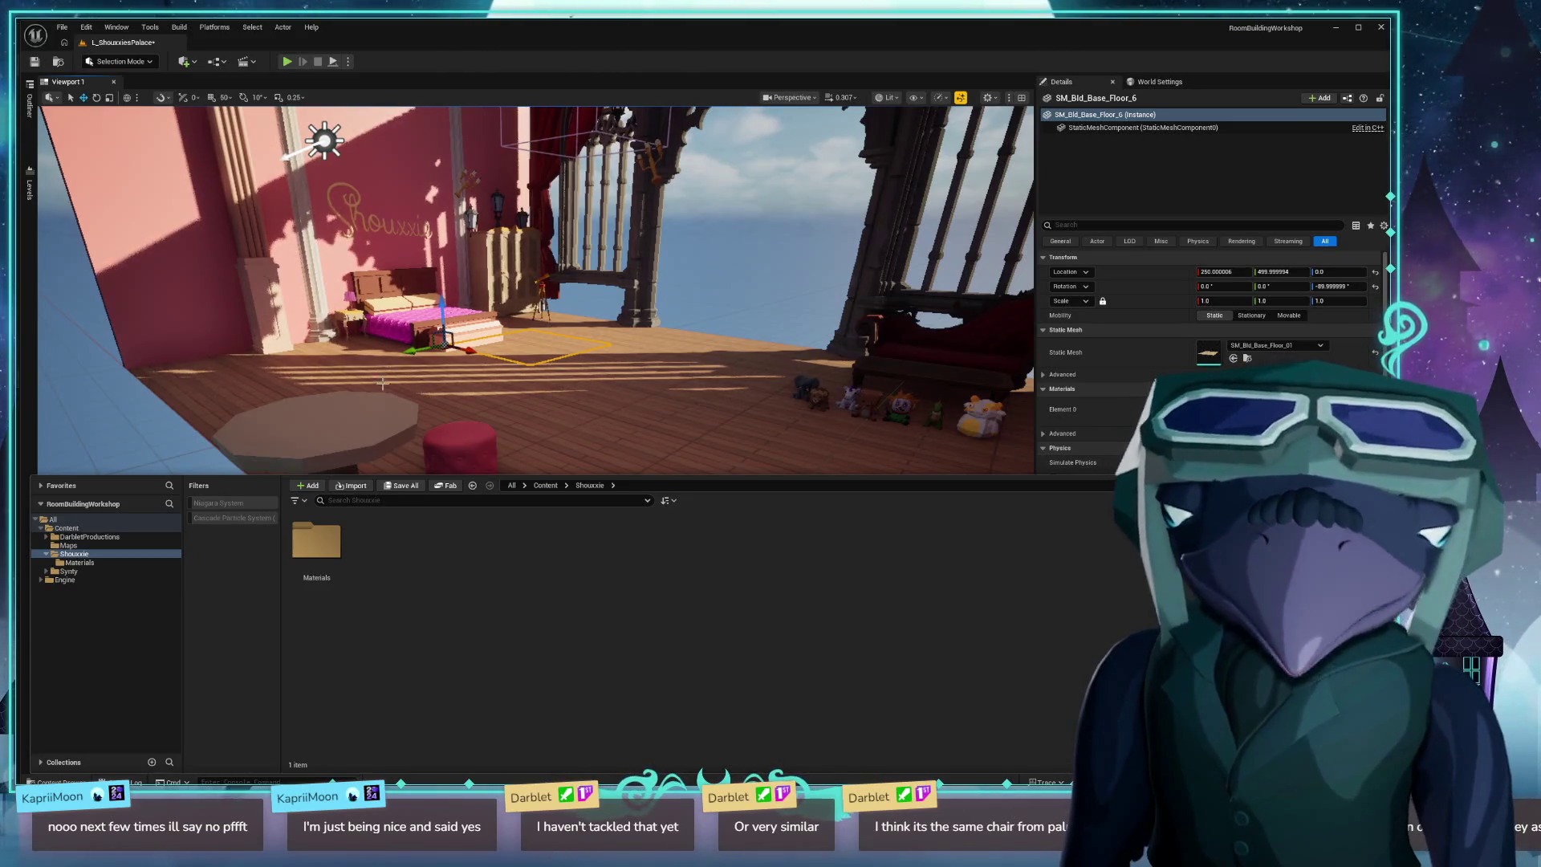
{"action": "key", "text": "1"}
{"action": "key", "text": "w"}
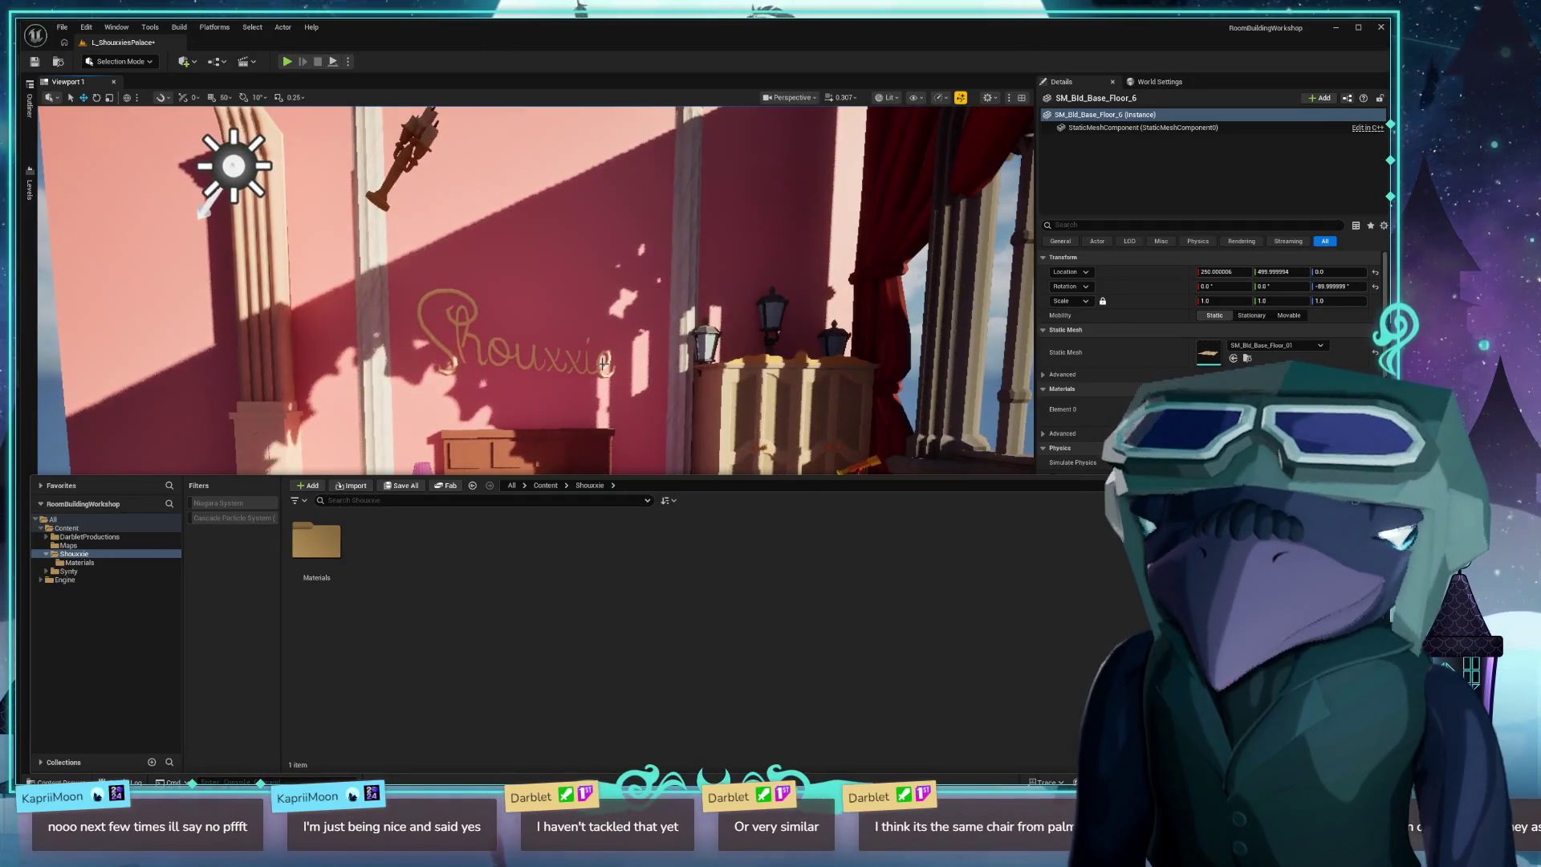
Select the shouxxie_pillar_mid column and drag it right to stand beside the headboard.
{"action": "left_click", "coordinate": [370, 360]}
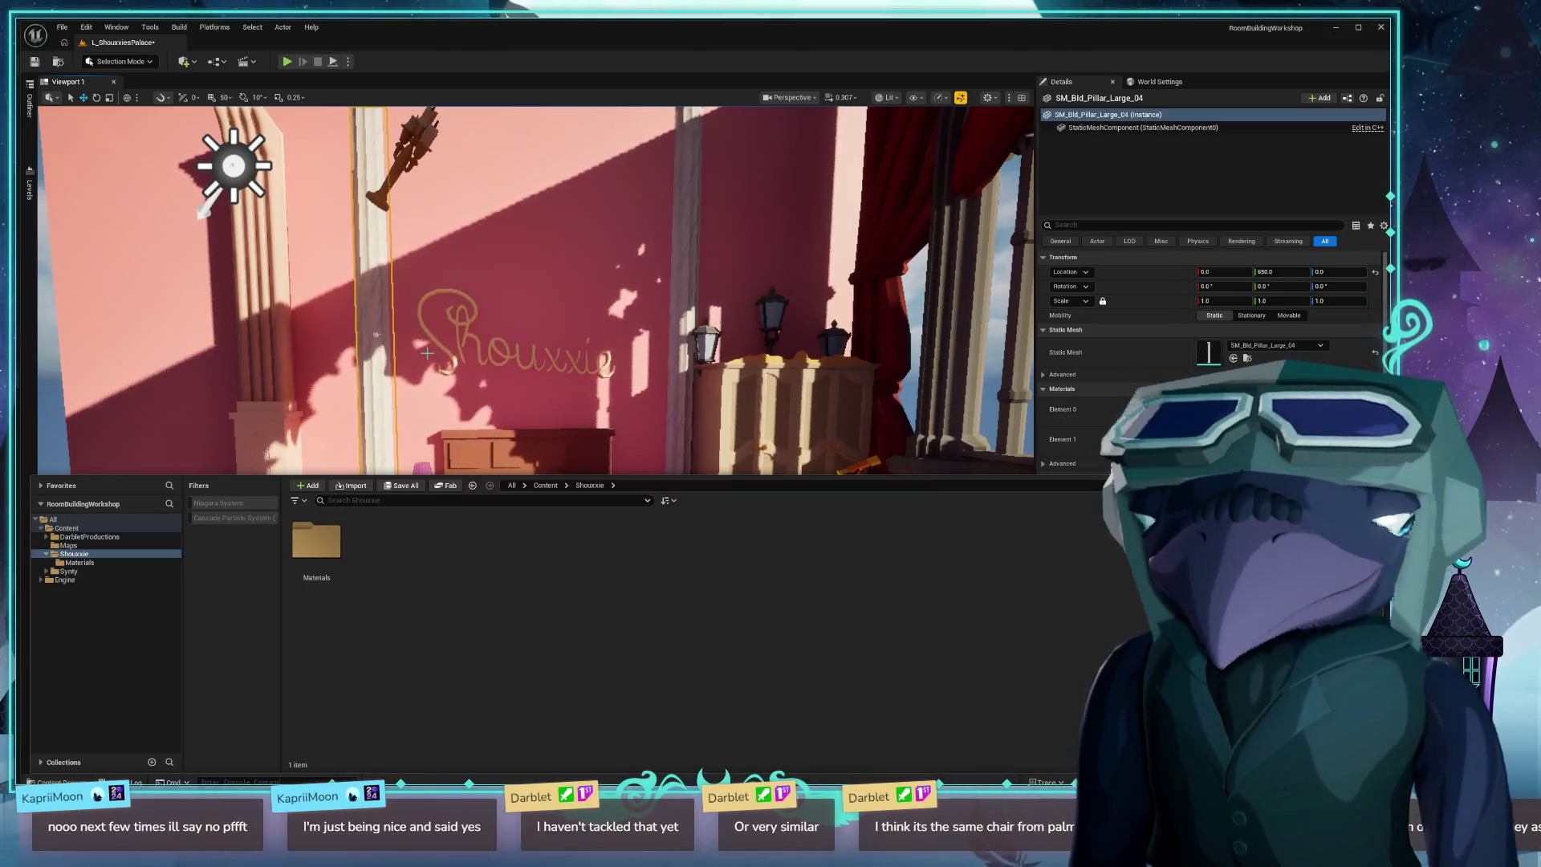
{"action": "left_click", "coordinate": [658, 414]}
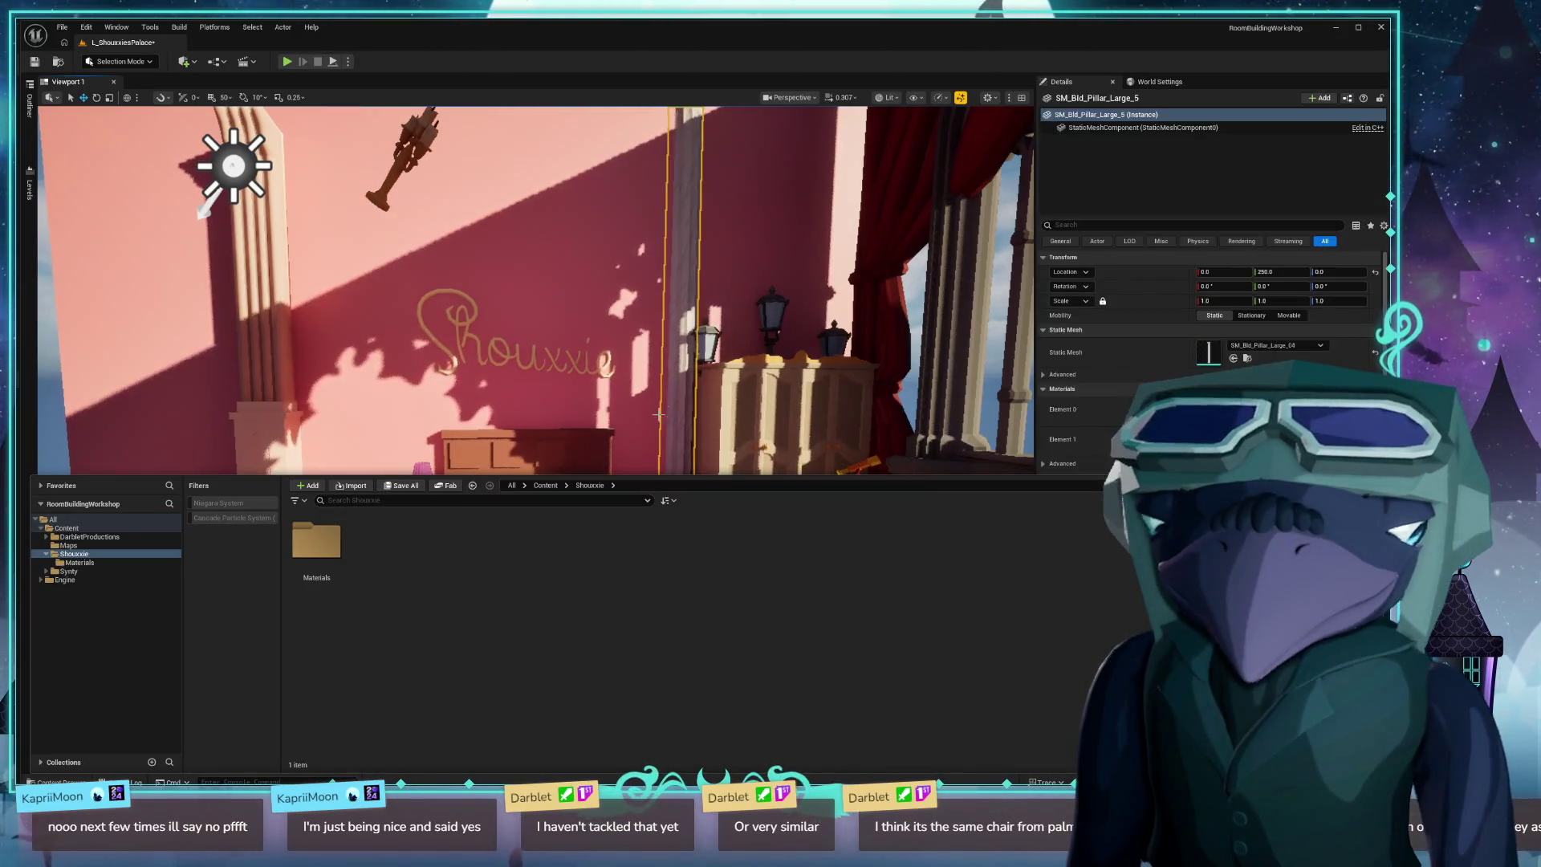
{"action": "key", "text": "Escape"}
{"action": "mouse_move", "coordinate": [658, 414]}
{"action": "left_mouse_down"}
{"action": "mouse_move", "coordinate": [578, 408]}
{"action": "mouse_move", "coordinate": [594, 413]}
{"action": "mouse_move", "coordinate": [562, 421]}
{"action": "mouse_move", "coordinate": [566, 377]}
{"action": "left_mouse_up"}
{"action": "left_click", "coordinate": [560, 361]}
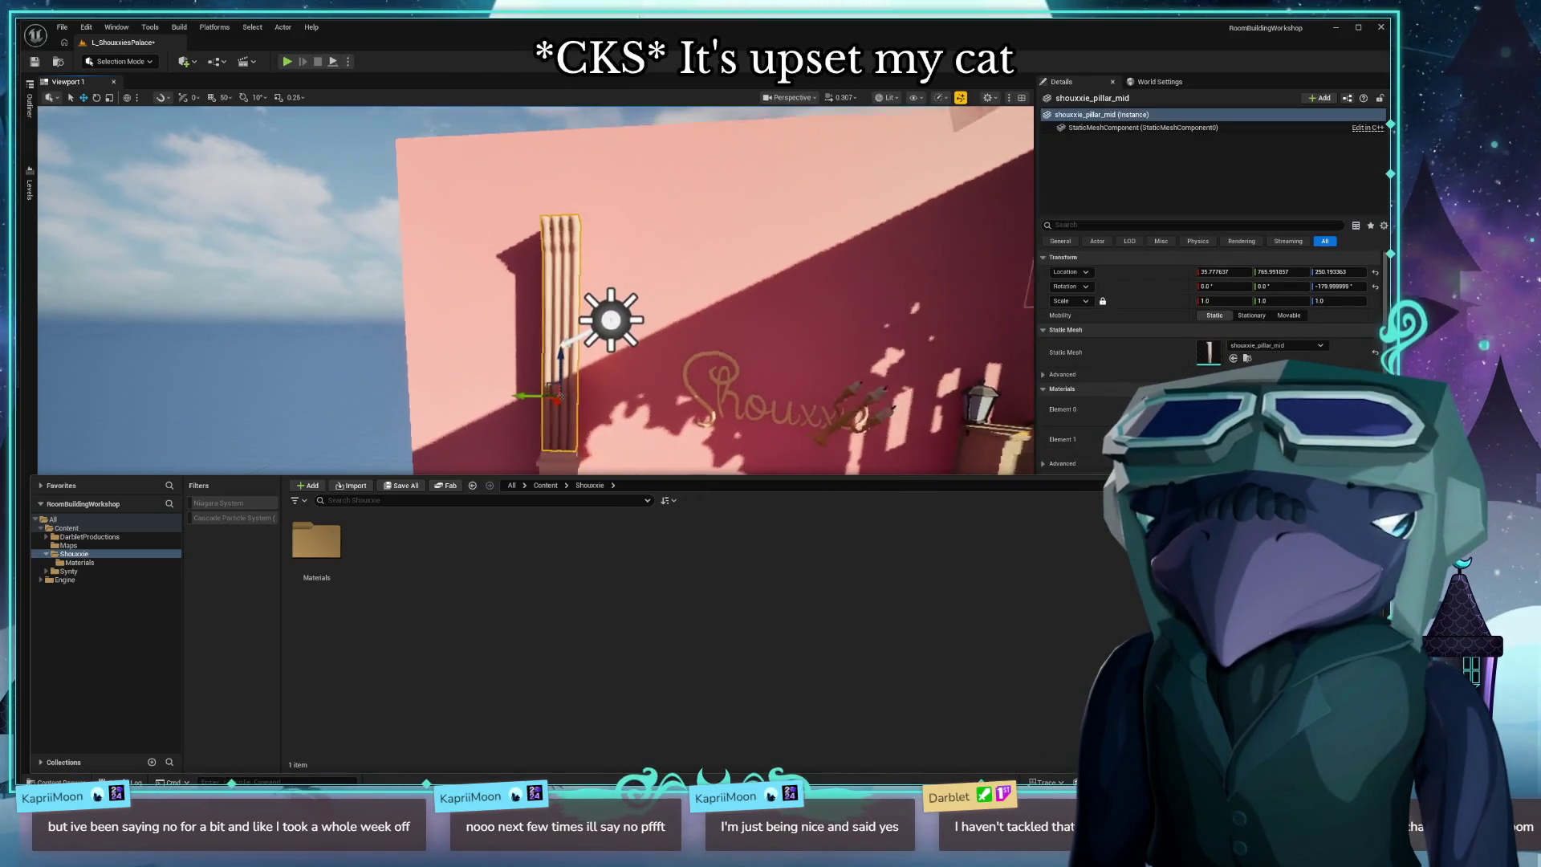
{"action": "mouse_move", "coordinate": [569, 433]}
{"action": "left_mouse_down"}
{"action": "mouse_move", "coordinate": [511, 452]}
{"action": "mouse_move", "coordinate": [510, 484]}
{"action": "mouse_move", "coordinate": [533, 489]}
{"action": "left_mouse_up"}
{"action": "left_click", "coordinate": [511, 452], "text": "ctrl"}
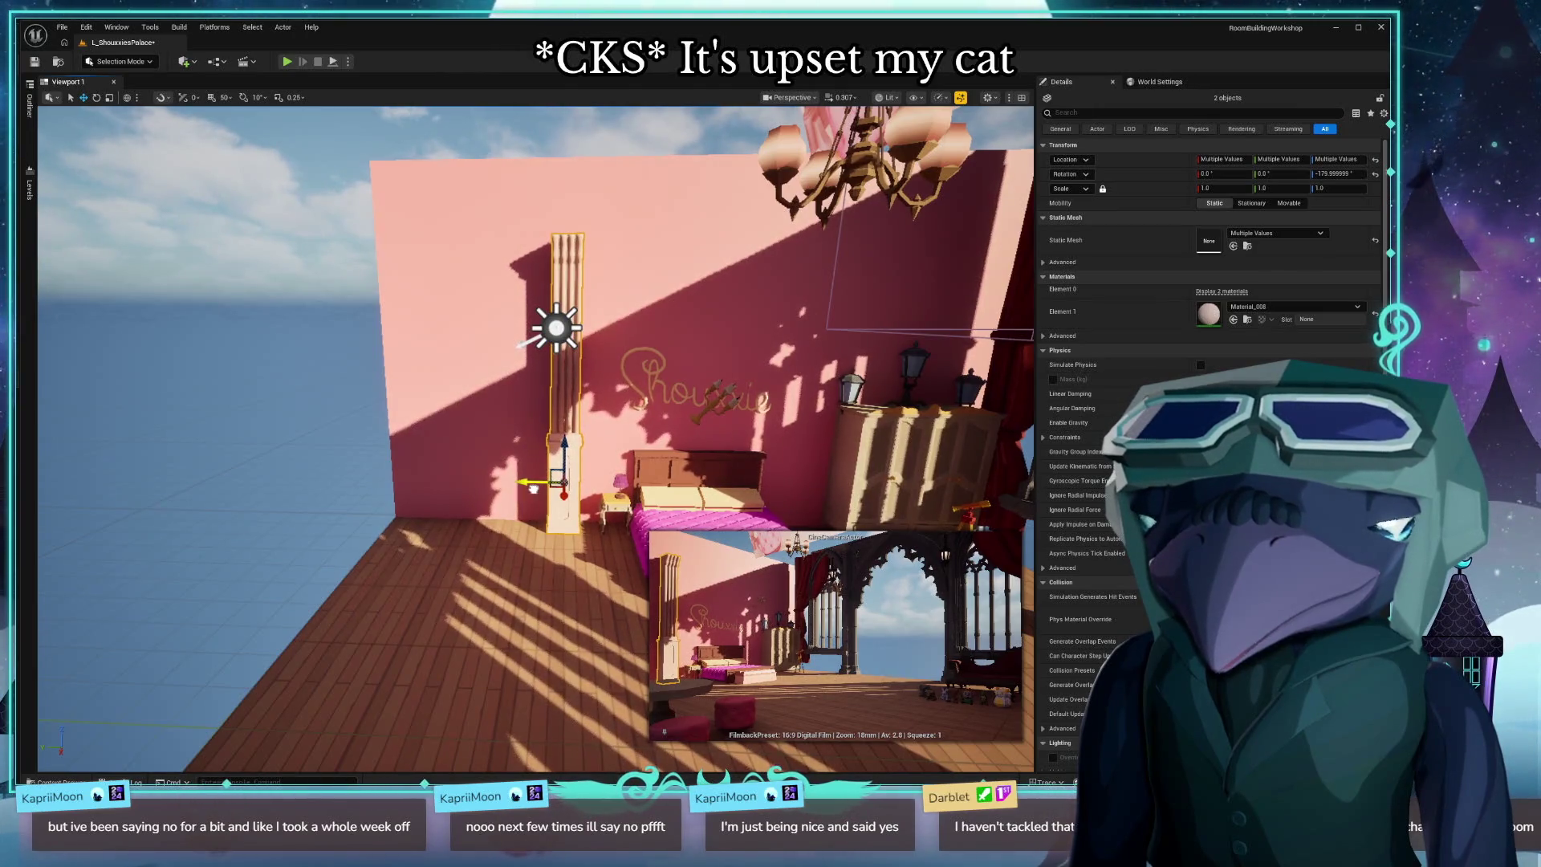
{"action": "mouse_move", "coordinate": [533, 489]}
{"action": "left_mouse_down"}
{"action": "mouse_move", "coordinate": [575, 497]}
{"action": "mouse_move", "coordinate": [569, 425]}
{"action": "mouse_move", "coordinate": [325, 396]}
{"action": "left_mouse_up"}
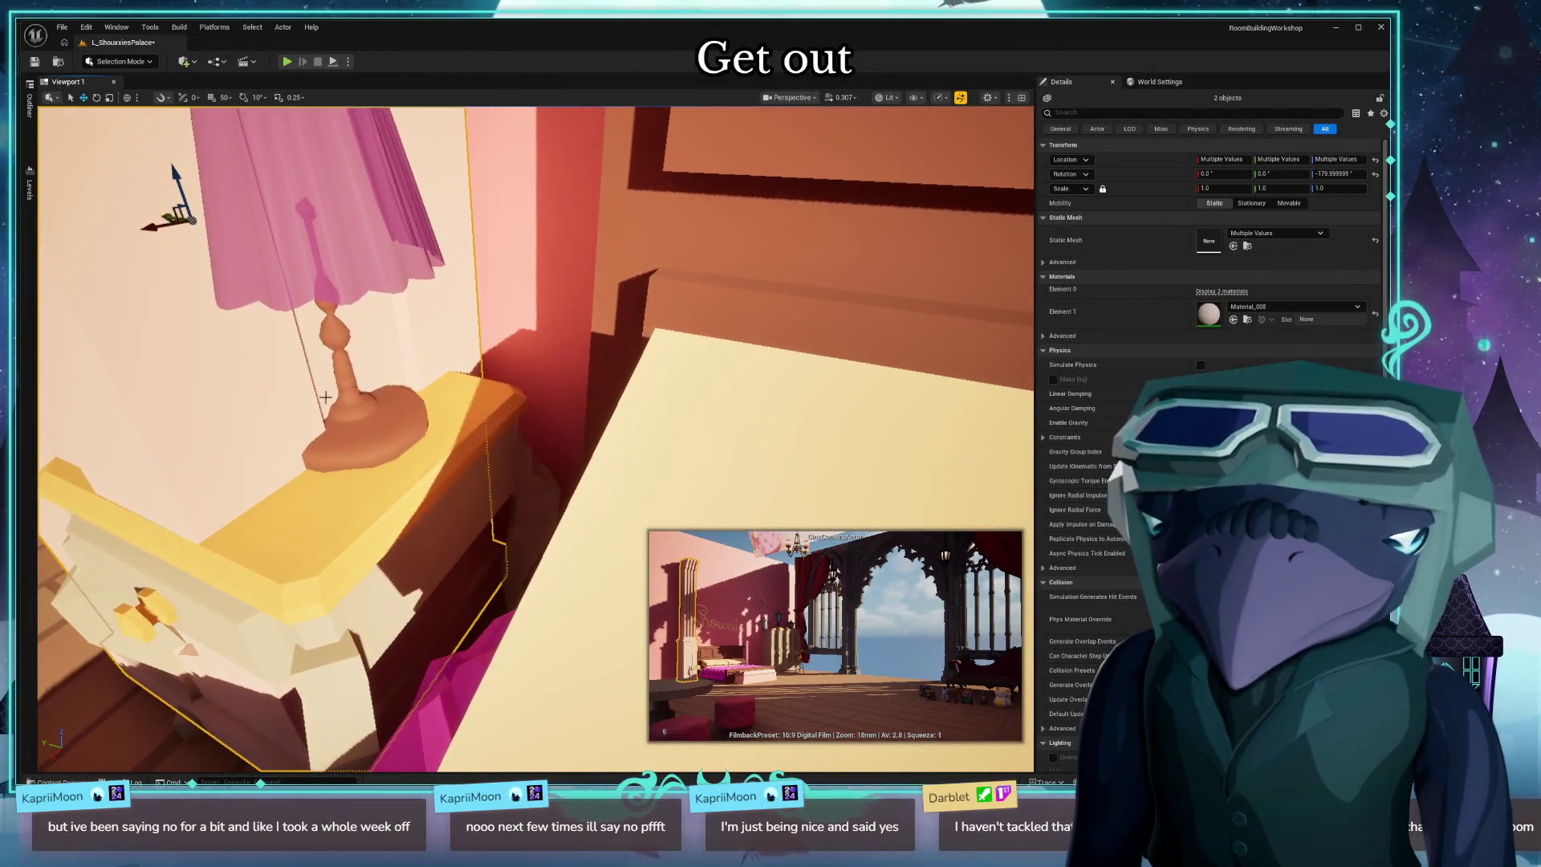
{"action": "left_click", "coordinate": [345, 434]}
Slide the nightstand and lamp beside the bed, then move them left together with the pillar.
{"action": "key", "text": "f"}
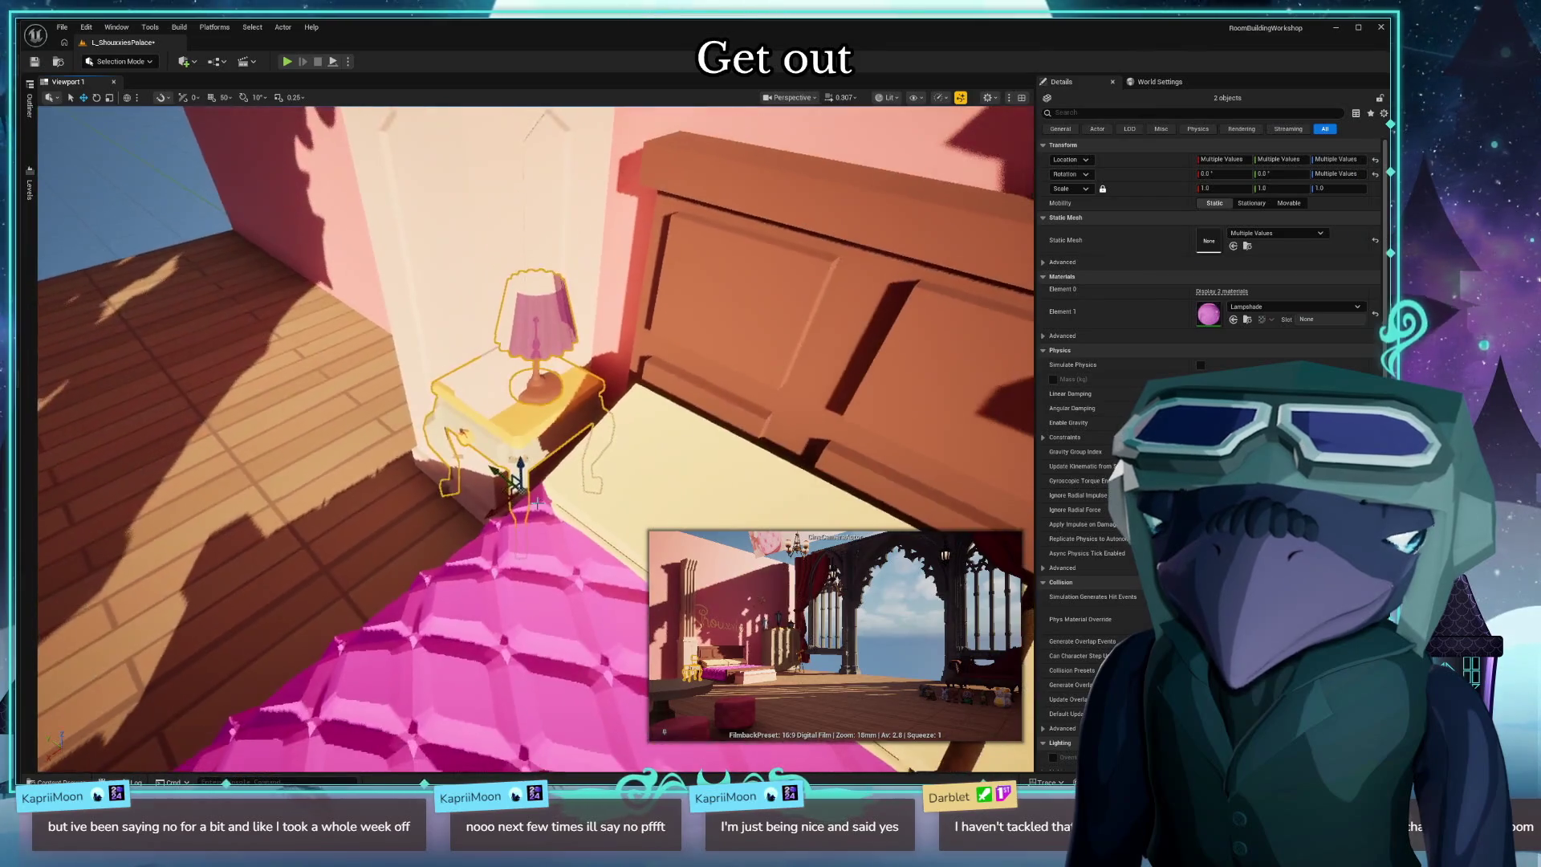
{"action": "left_click_drag", "start_coordinate": [491, 514], "coordinate": [317, 619]}
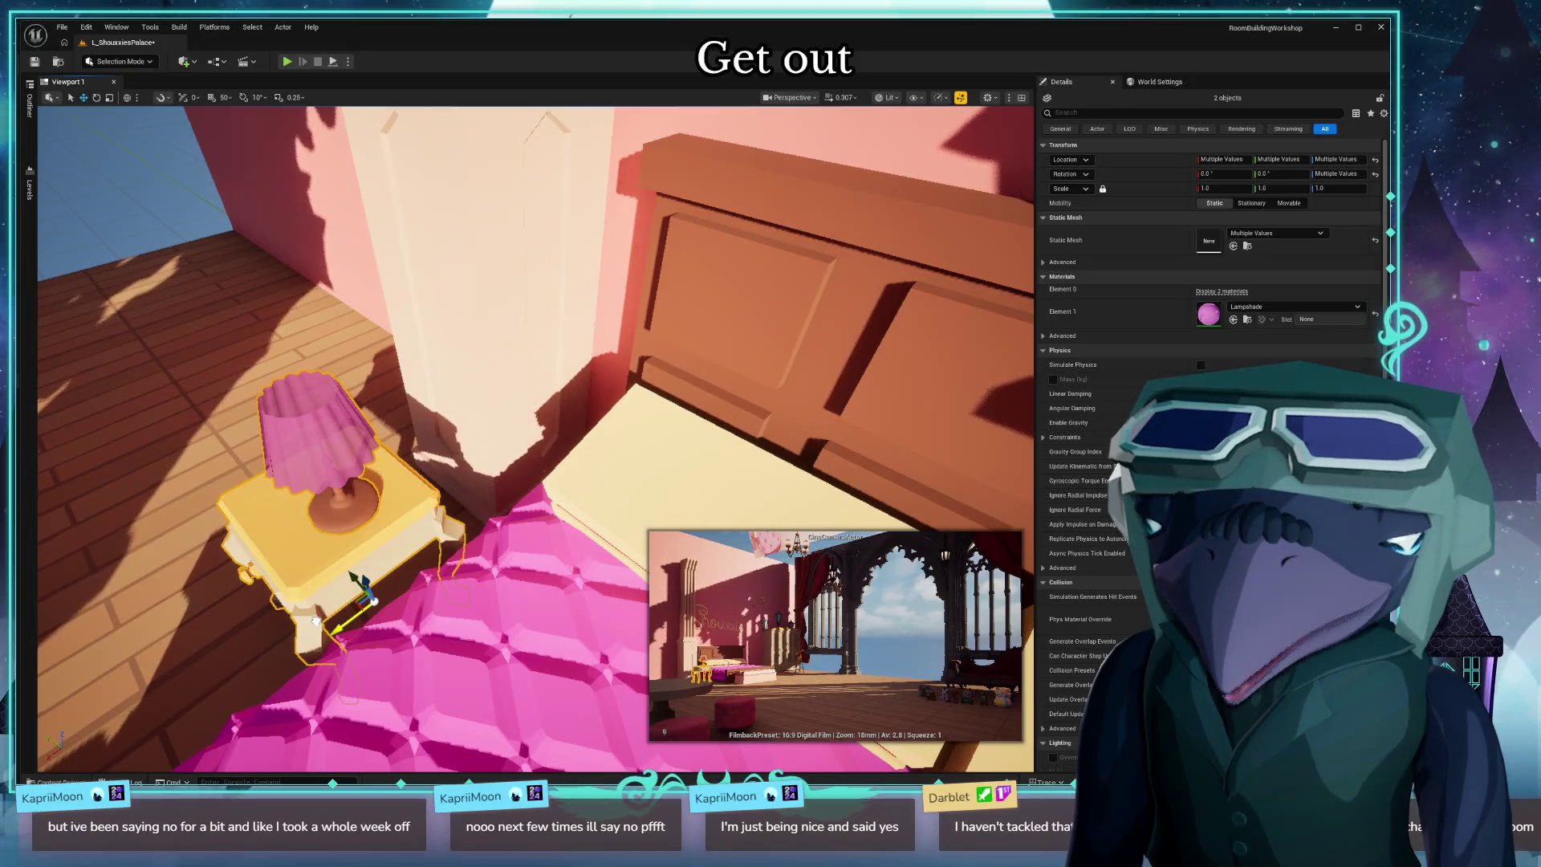
{"action": "left_click_drag", "start_coordinate": [316, 620], "coordinate": [350, 604]}
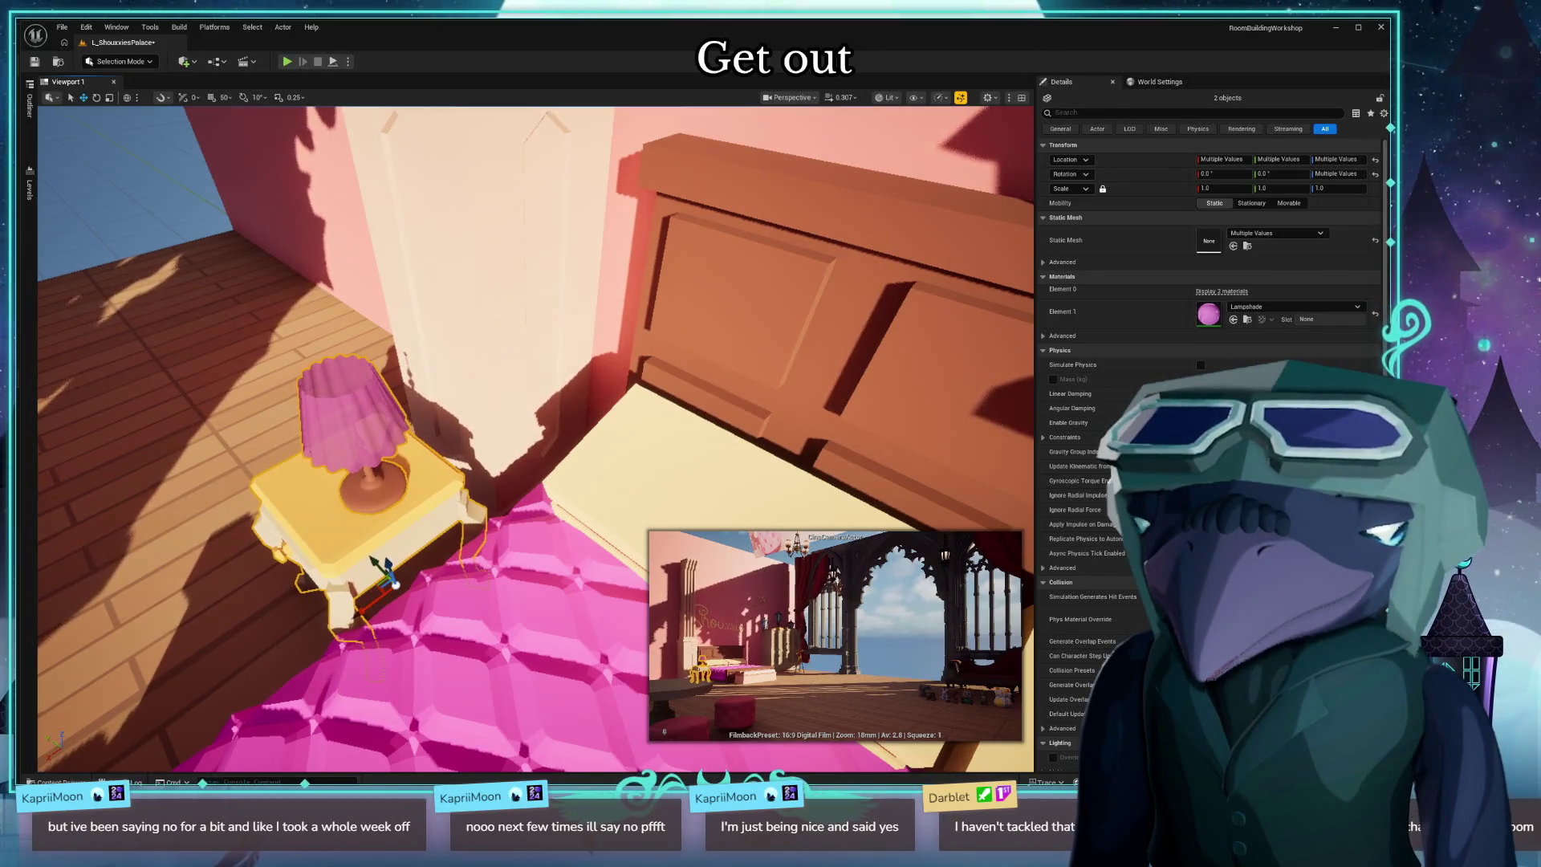
{"action": "mouse_move", "coordinate": [514, 434]}
{"action": "left_mouse_down"}
{"action": "mouse_move", "coordinate": [449, 439]}
{"action": "mouse_move", "coordinate": [490, 429]}
{"action": "mouse_move", "coordinate": [514, 312]}
{"action": "left_mouse_up"}
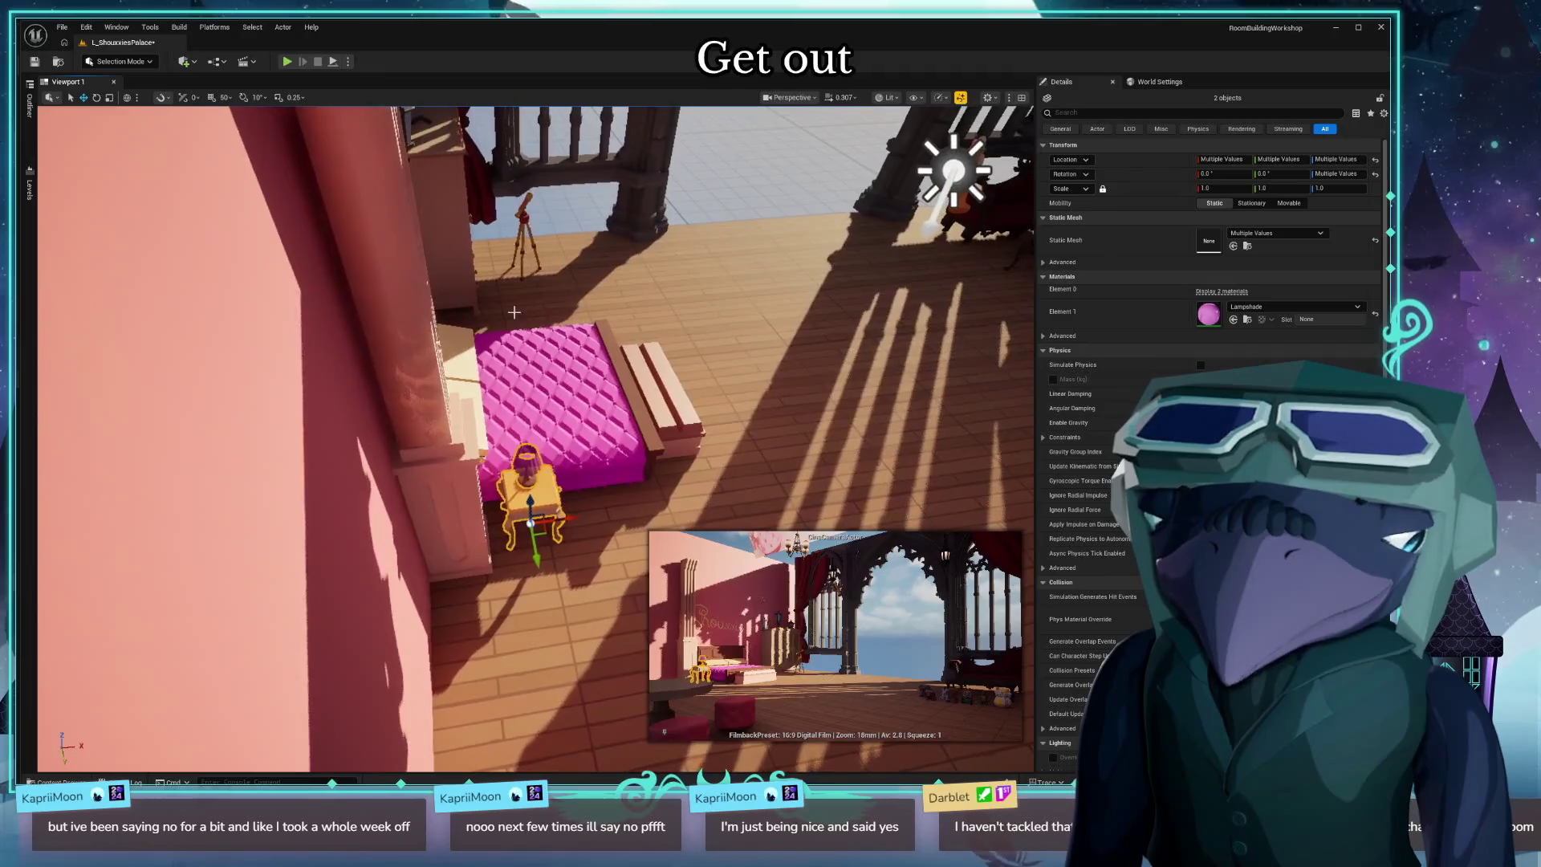
{"action": "left_click", "coordinate": [420, 394], "text": "ctrl"}
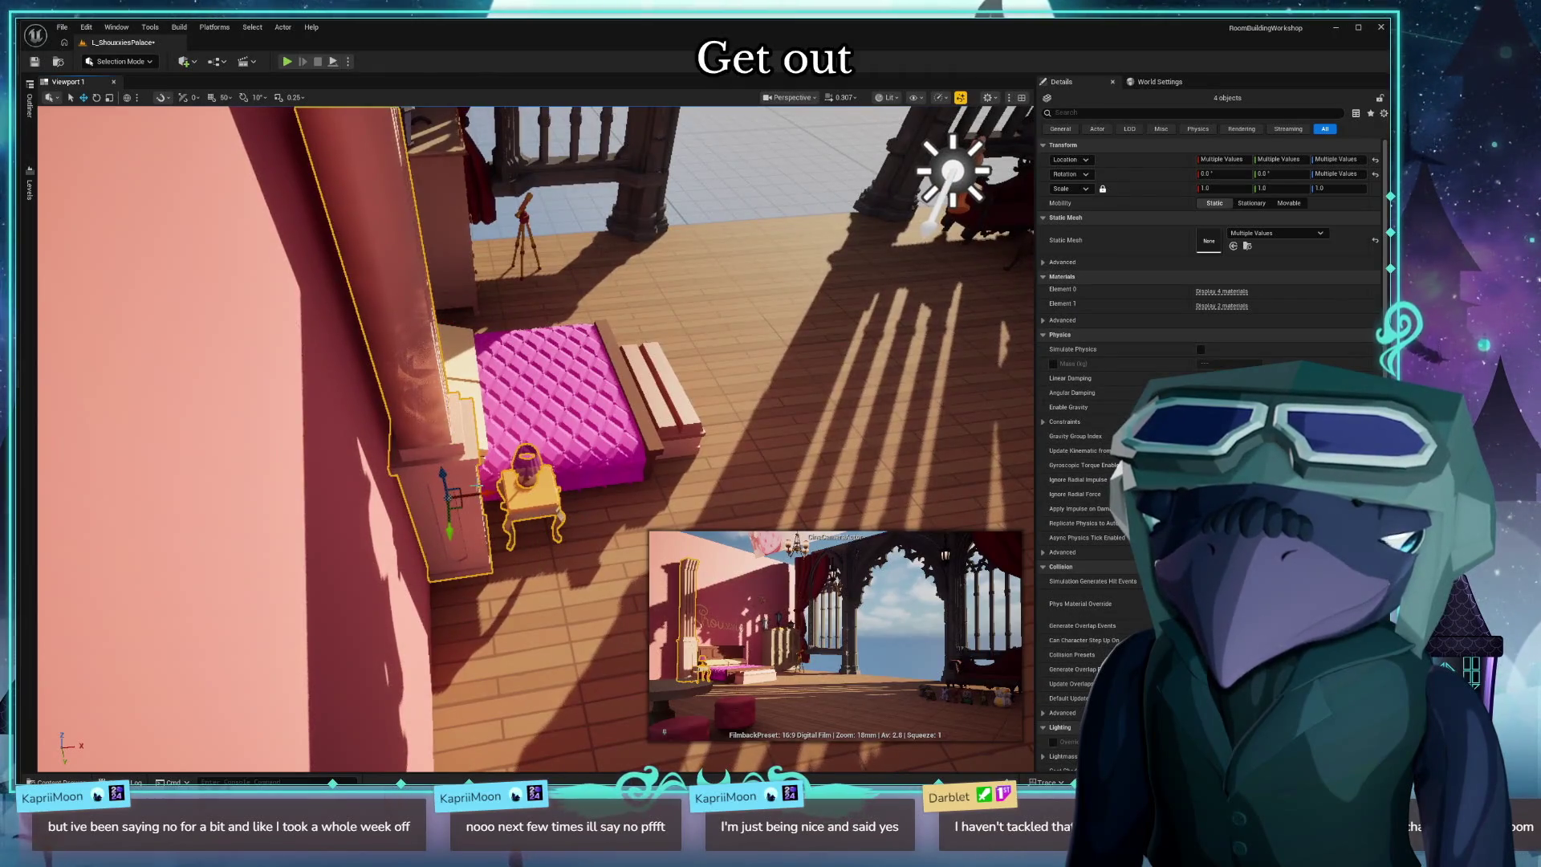
{"action": "mouse_move", "coordinate": [484, 495]}
{"action": "left_mouse_down"}
{"action": "mouse_move", "coordinate": [281, 512]}
{"action": "mouse_move", "coordinate": [289, 491]}
{"action": "left_mouse_up"}
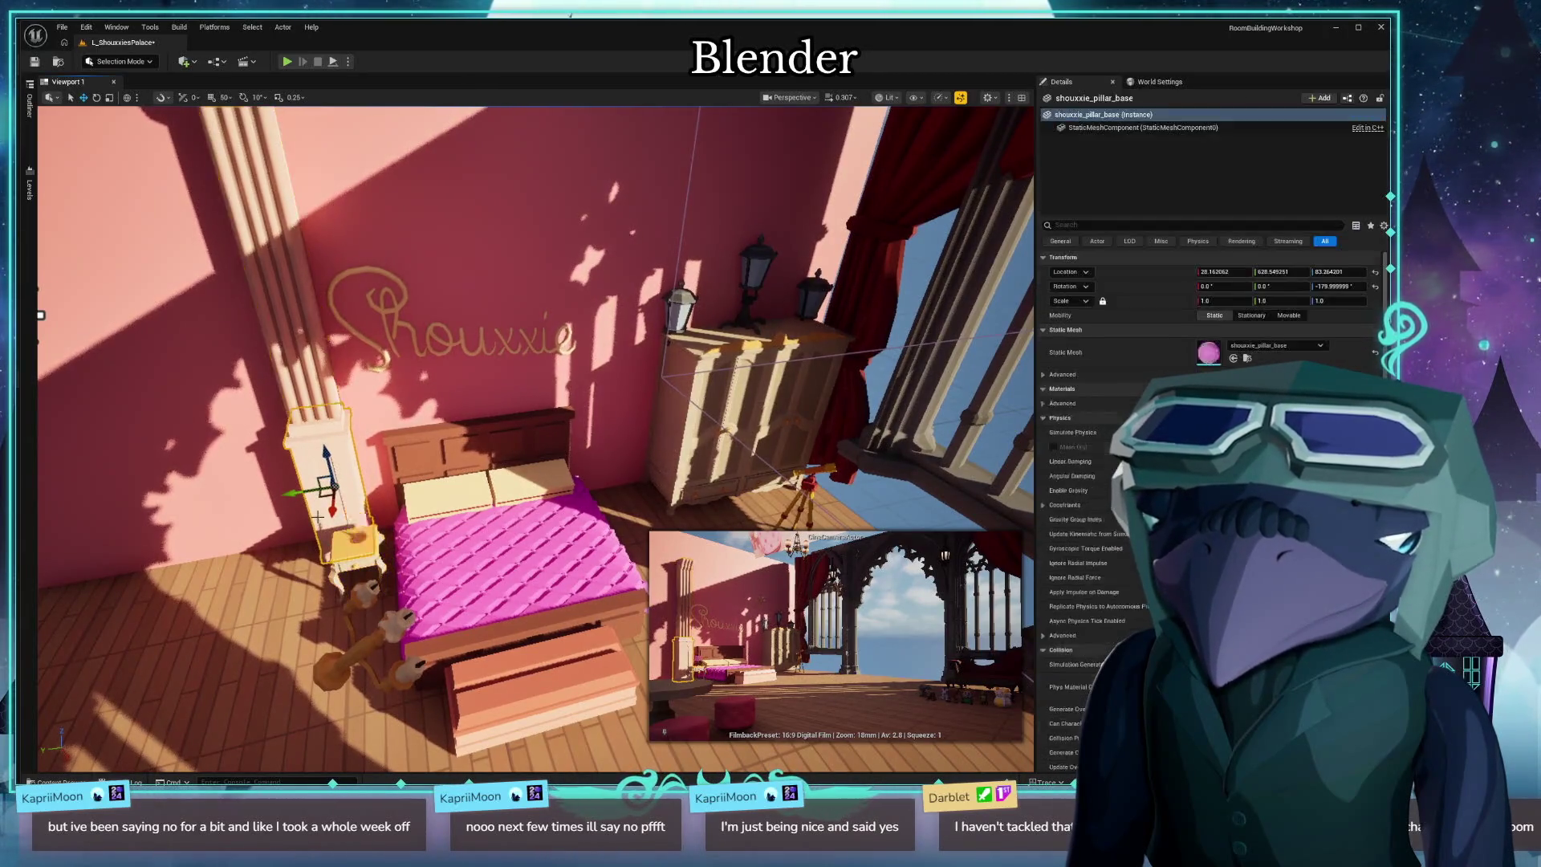
{"action": "left_click", "coordinate": [309, 433]}
{"action": "left_click", "coordinate": [293, 420], "text": "ctrl"}
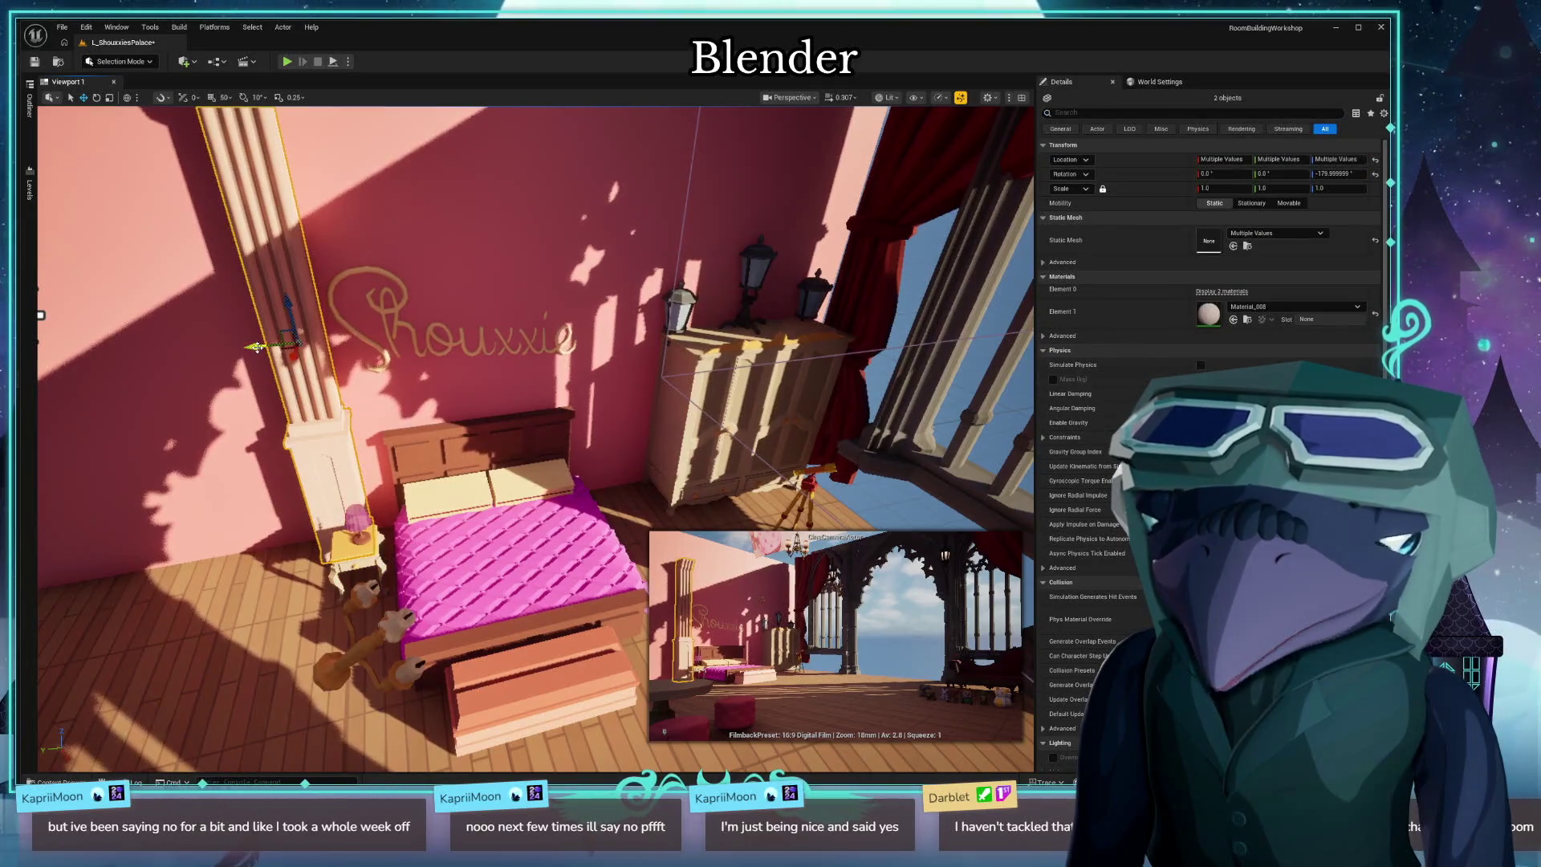
{"action": "mouse_move", "coordinate": [257, 347]}
{"action": "left_mouse_down"}
{"action": "mouse_move", "coordinate": [630, 355]}
{"action": "mouse_move", "coordinate": [592, 367]}
{"action": "left_mouse_up"}
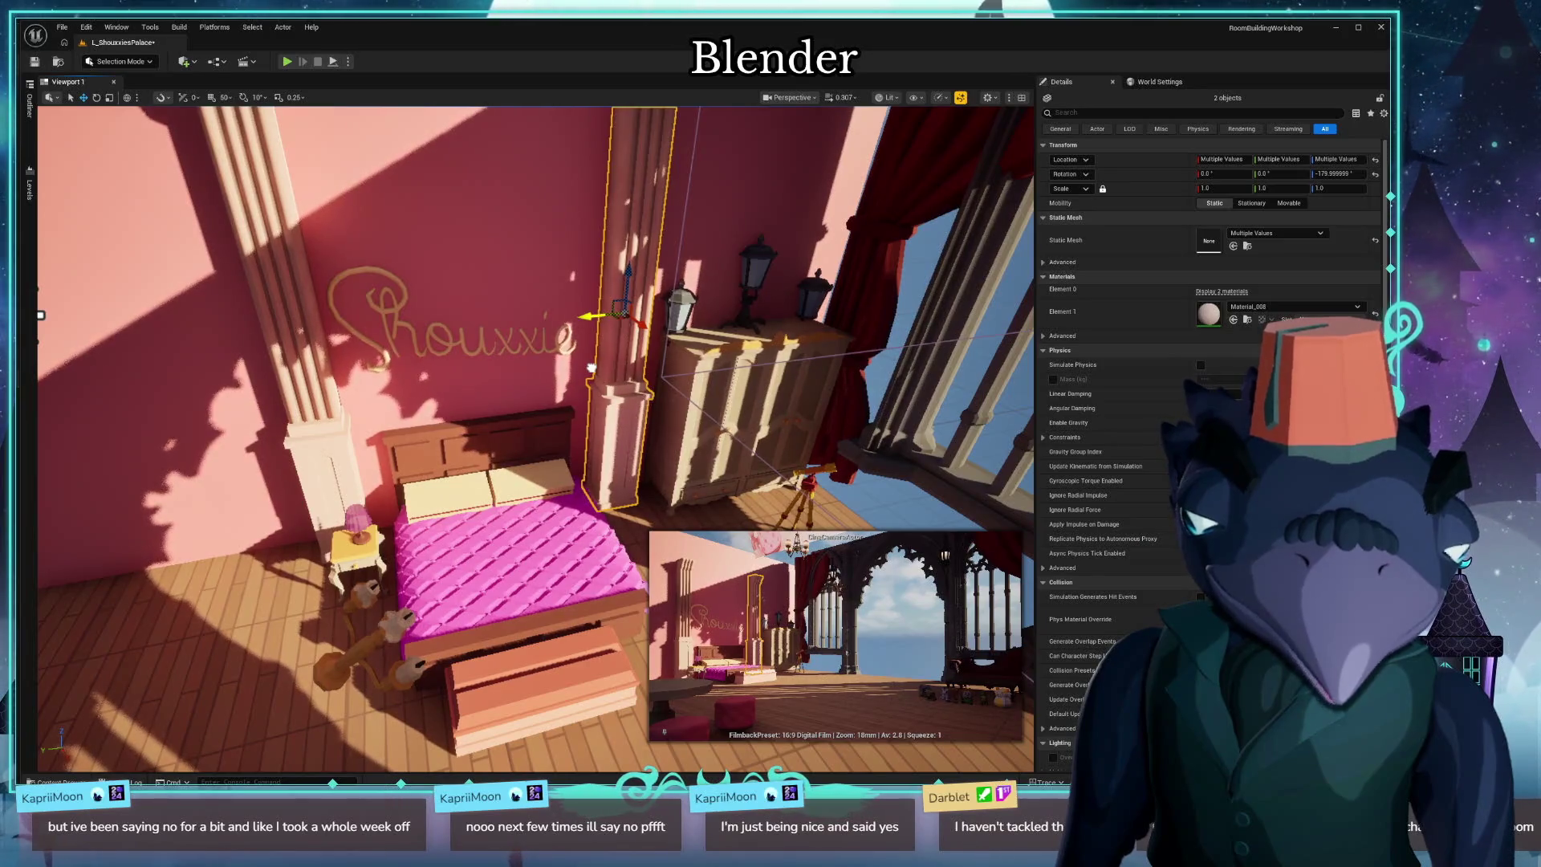
{"action": "mouse_move", "coordinate": [591, 368]}
{"action": "left_mouse_down"}
{"action": "mouse_move", "coordinate": [602, 273]}
{"action": "mouse_move", "coordinate": [602, 321]}
{"action": "mouse_move", "coordinate": [590, 289]}
{"action": "mouse_move", "coordinate": [540, 280]}
{"action": "left_mouse_up"}
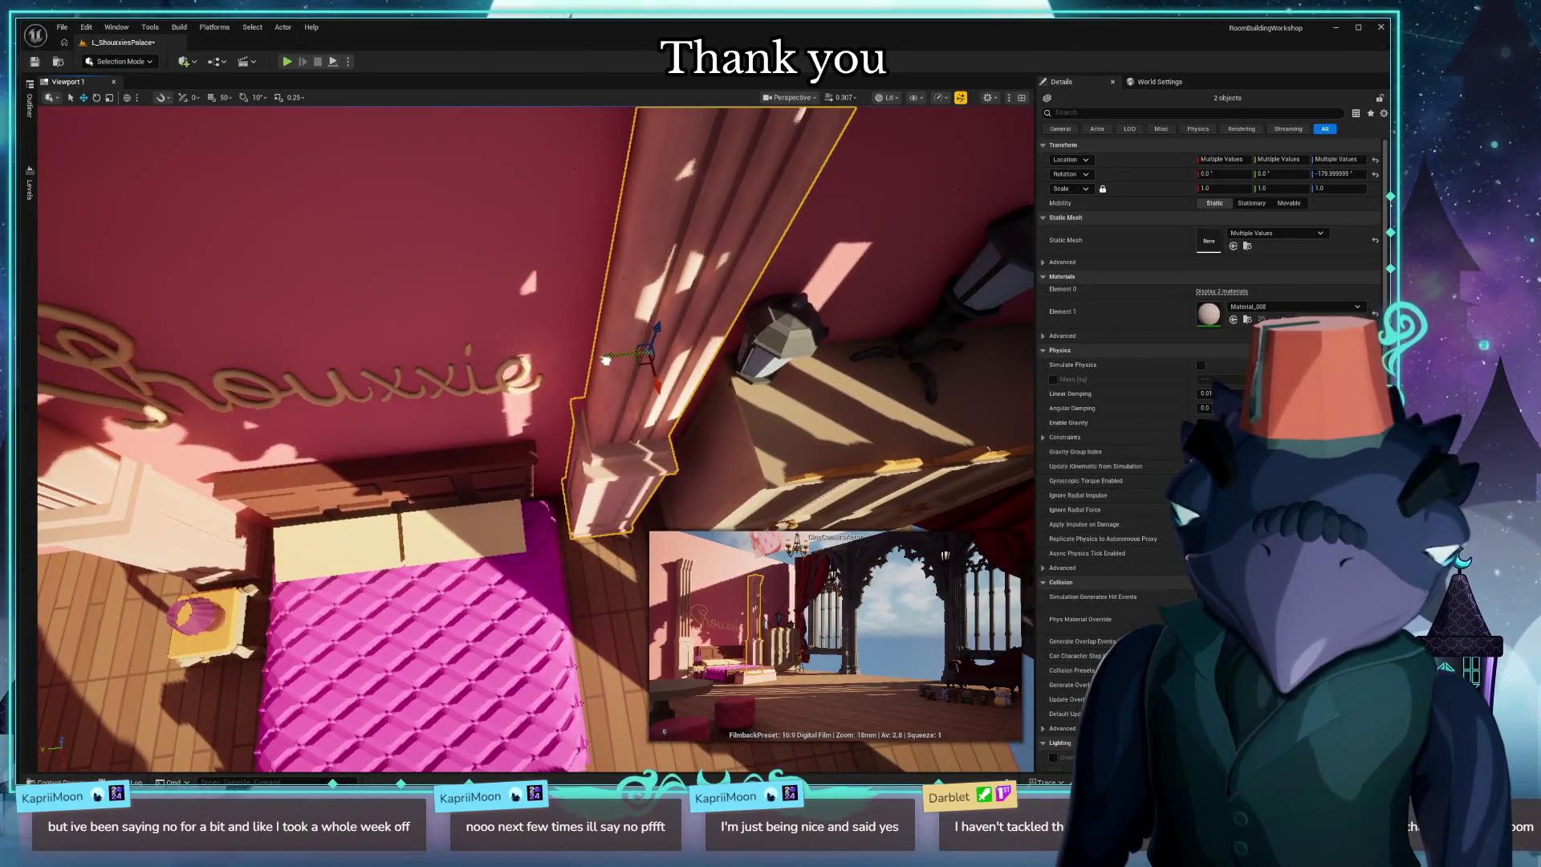
{"action": "mouse_move", "coordinate": [450, 367]}
{"action": "left_mouse_down"}
{"action": "mouse_move", "coordinate": [462, 341]}
{"action": "mouse_move", "coordinate": [466, 362]}
{"action": "mouse_move", "coordinate": [498, 361]}
{"action": "left_mouse_up"}
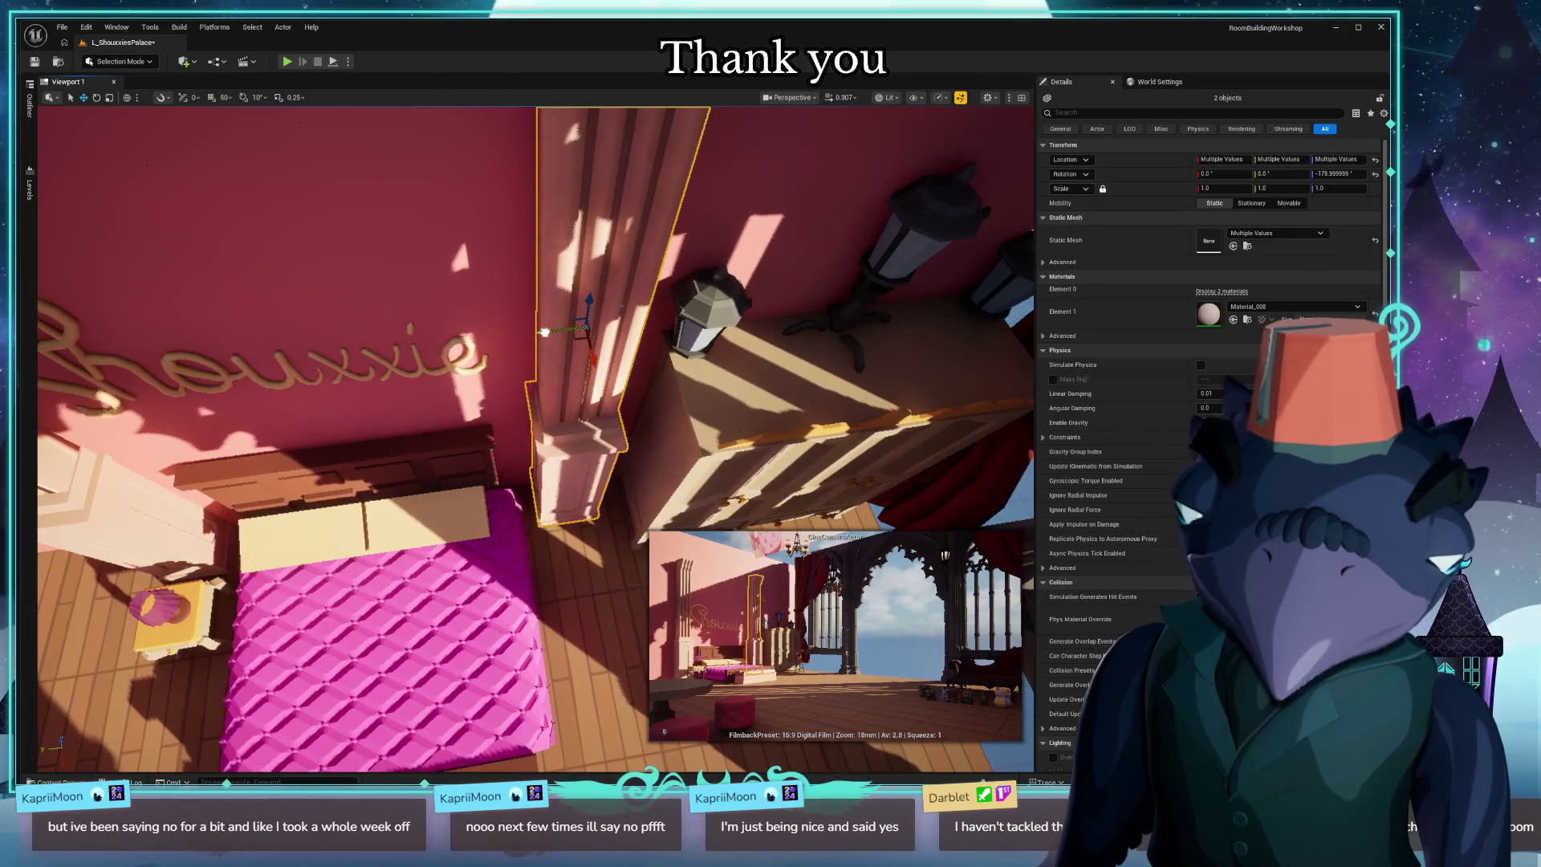
{"action": "left_click", "coordinate": [544, 332]}
{"action": "mouse_move", "coordinate": [544, 331]}
{"action": "left_mouse_down"}
{"action": "mouse_move", "coordinate": [561, 353]}
{"action": "mouse_move", "coordinate": [534, 313]}
{"action": "left_mouse_up"}
{"action": "mouse_move", "coordinate": [355, 236]}
{"action": "left_mouse_down"}
{"action": "mouse_move", "coordinate": [355, 257]}
{"action": "mouse_move", "coordinate": [355, 237]}
{"action": "mouse_move", "coordinate": [382, 241]}
{"action": "left_mouse_up"}
{"action": "left_click_drag", "start_coordinate": [516, 348], "coordinate": [521, 348]}
{"action": "left_click", "coordinate": [501, 453]}
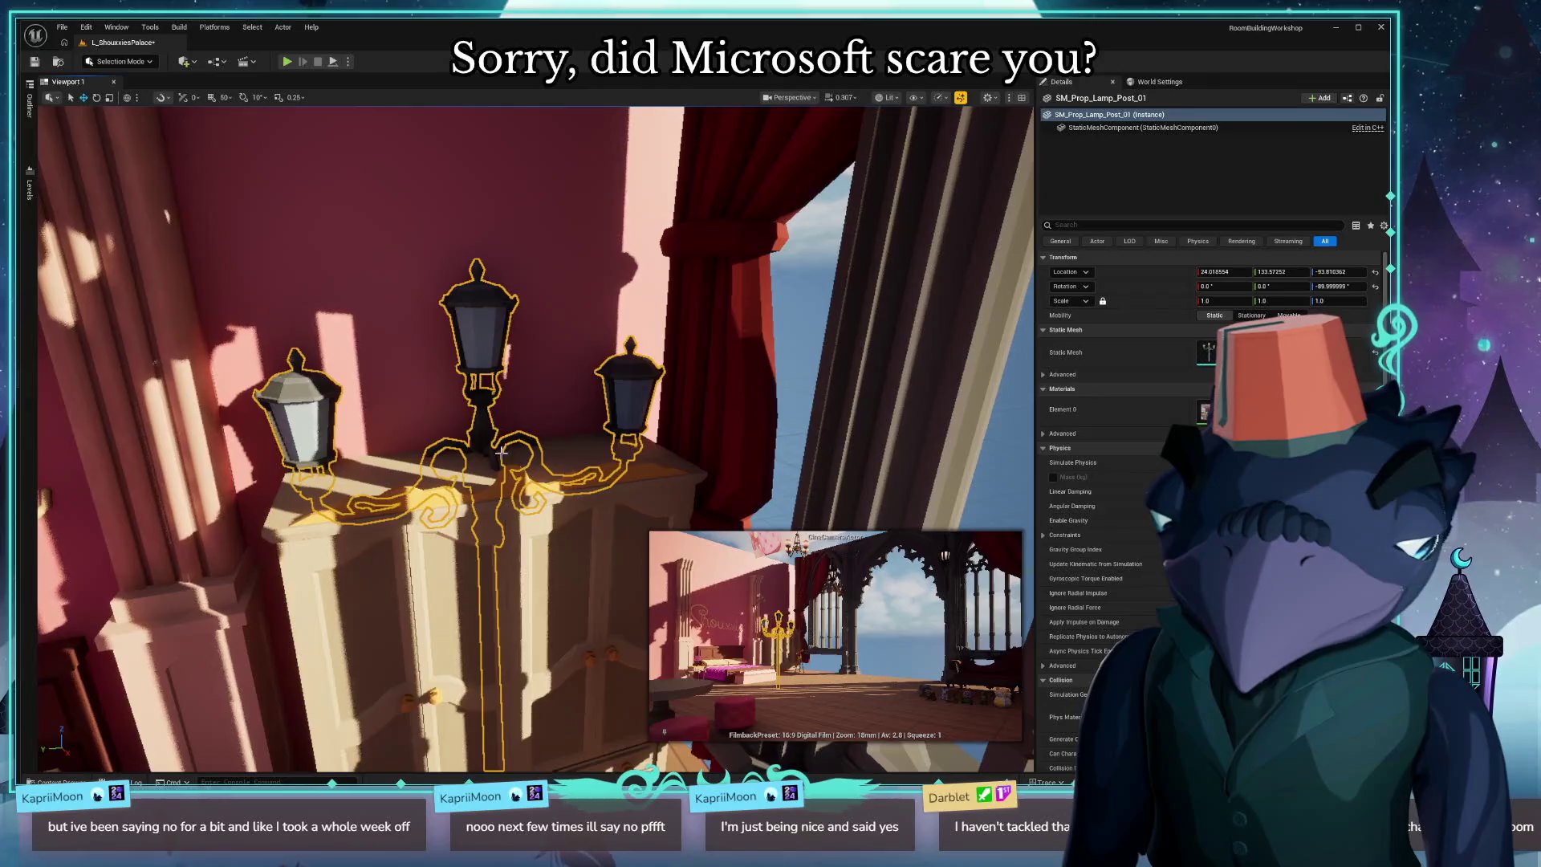
{"action": "left_click_drag", "start_coordinate": [469, 637], "coordinate": [474, 634]}
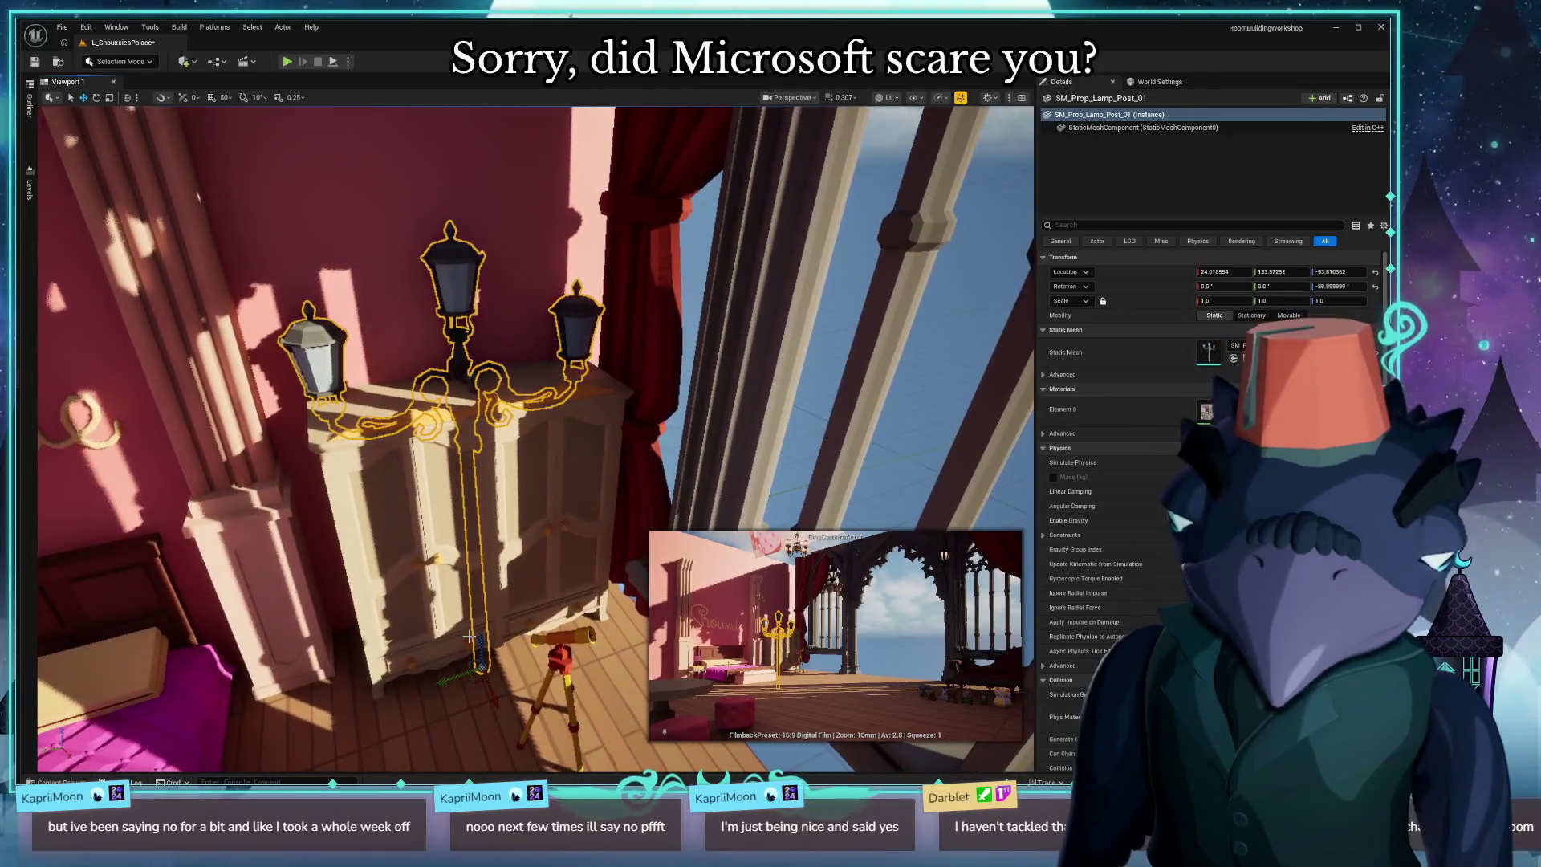
{"action": "mouse_move", "coordinate": [403, 358]}
{"action": "left_mouse_down"}
{"action": "mouse_move", "coordinate": [353, 377]}
{"action": "mouse_move", "coordinate": [622, 342]}
{"action": "mouse_move", "coordinate": [570, 377]}
{"action": "mouse_move", "coordinate": [650, 377]}
{"action": "mouse_move", "coordinate": [562, 385]}
{"action": "mouse_move", "coordinate": [659, 402]}
{"action": "mouse_move", "coordinate": [363, 502]}
{"action": "left_mouse_up"}
{"action": "left_click", "coordinate": [622, 343]}
{"action": "key", "text": "Escape"}
{"action": "key", "text": "ctrl+space"}
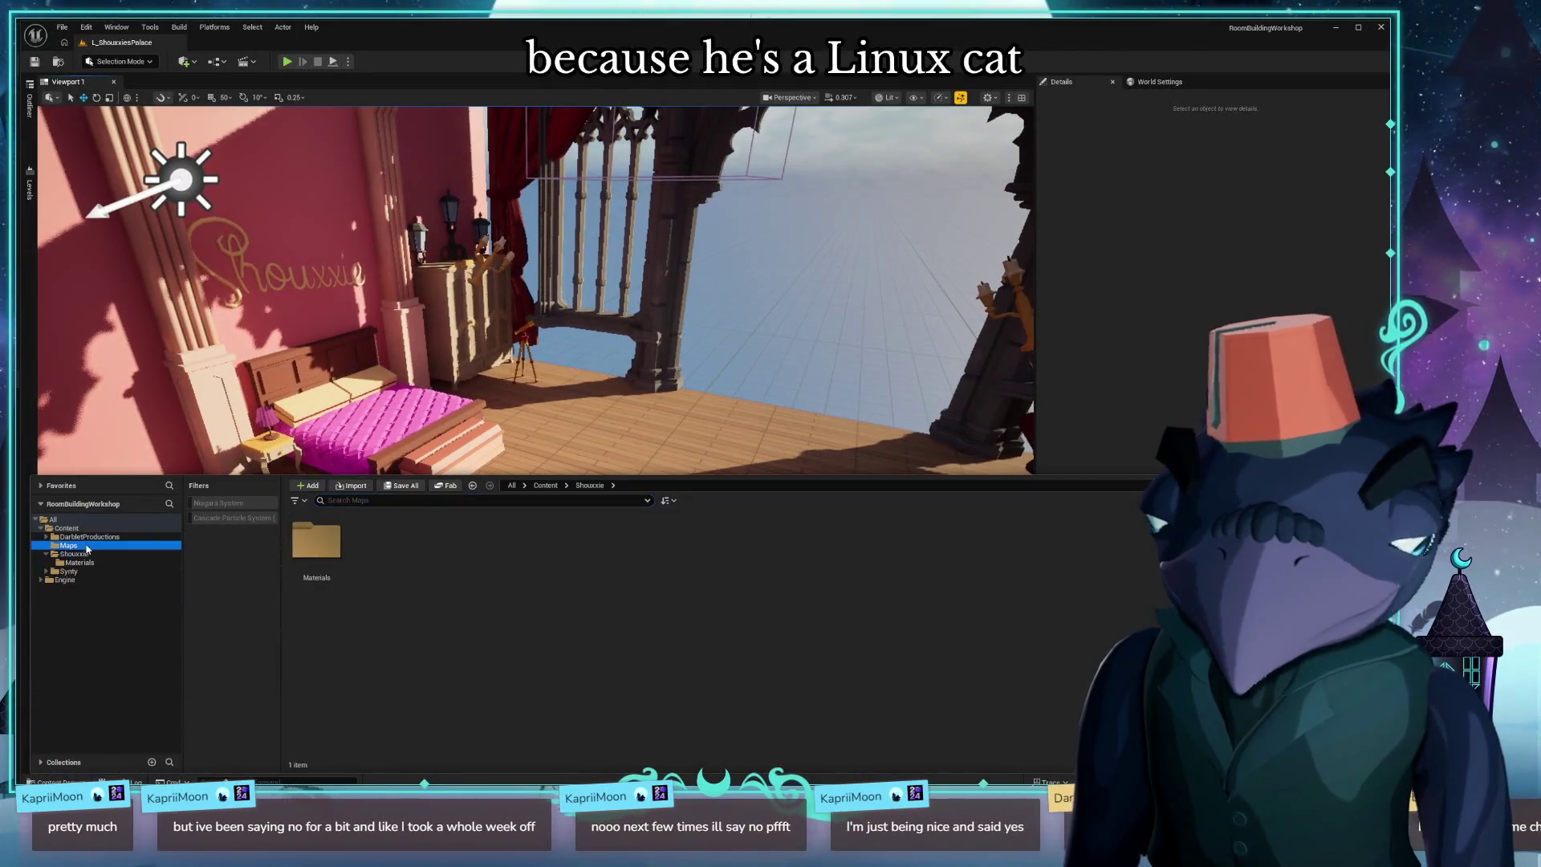
Import shouxxie_EXPERIMENTRUG.glb into DarbletProductions using the default import settings.
{"action": "left_click", "coordinate": [90, 536]}
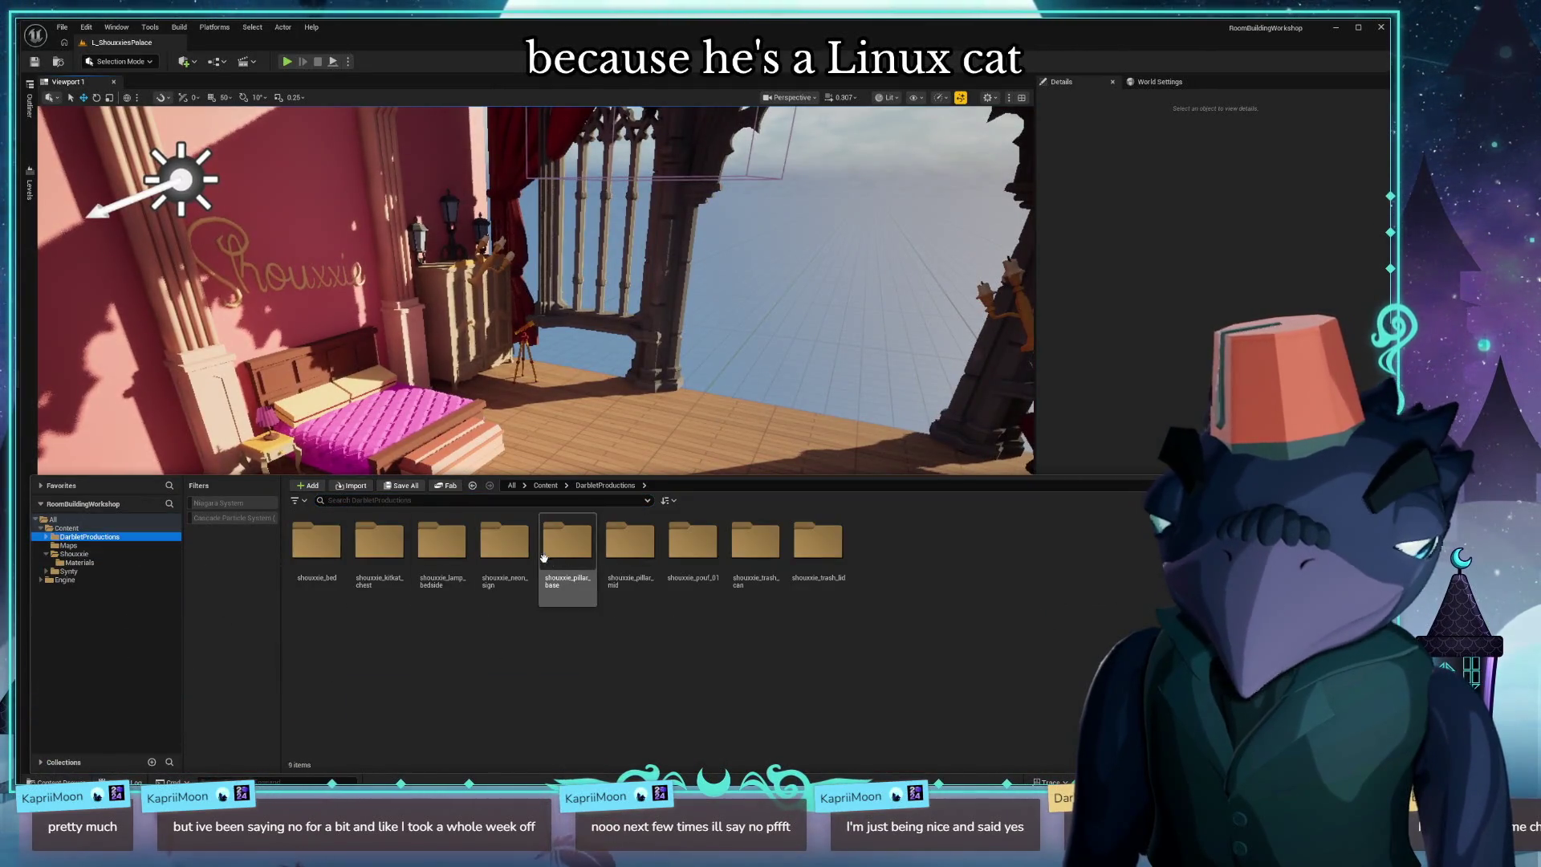
{"action": "left_click", "coordinate": [352, 488]}
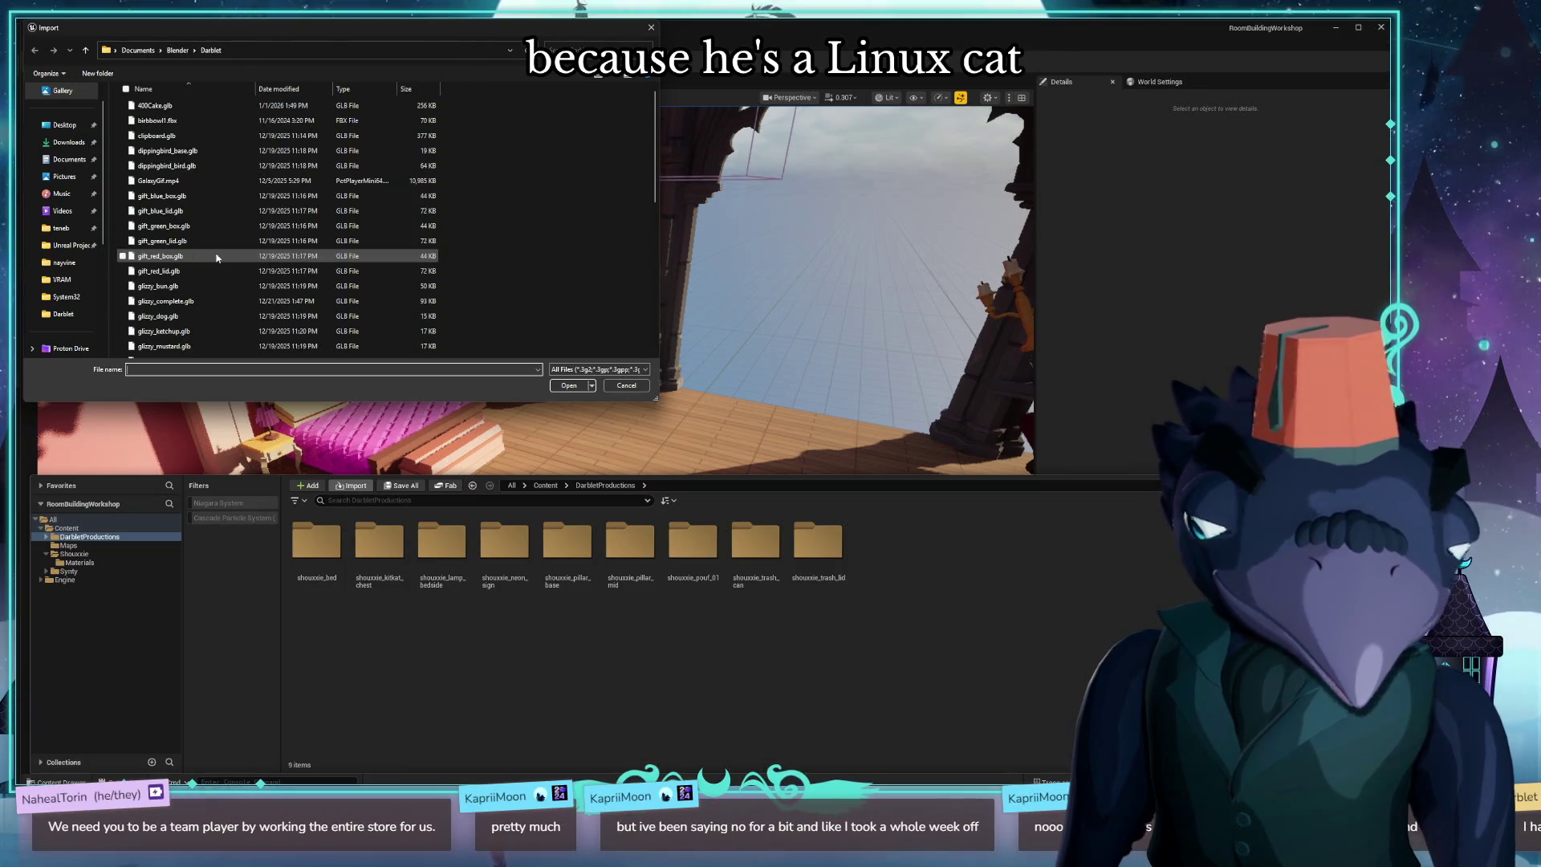
{"action": "scroll", "coordinate": [224, 268], "scroll_direction": "down", "scroll_amount": 5}
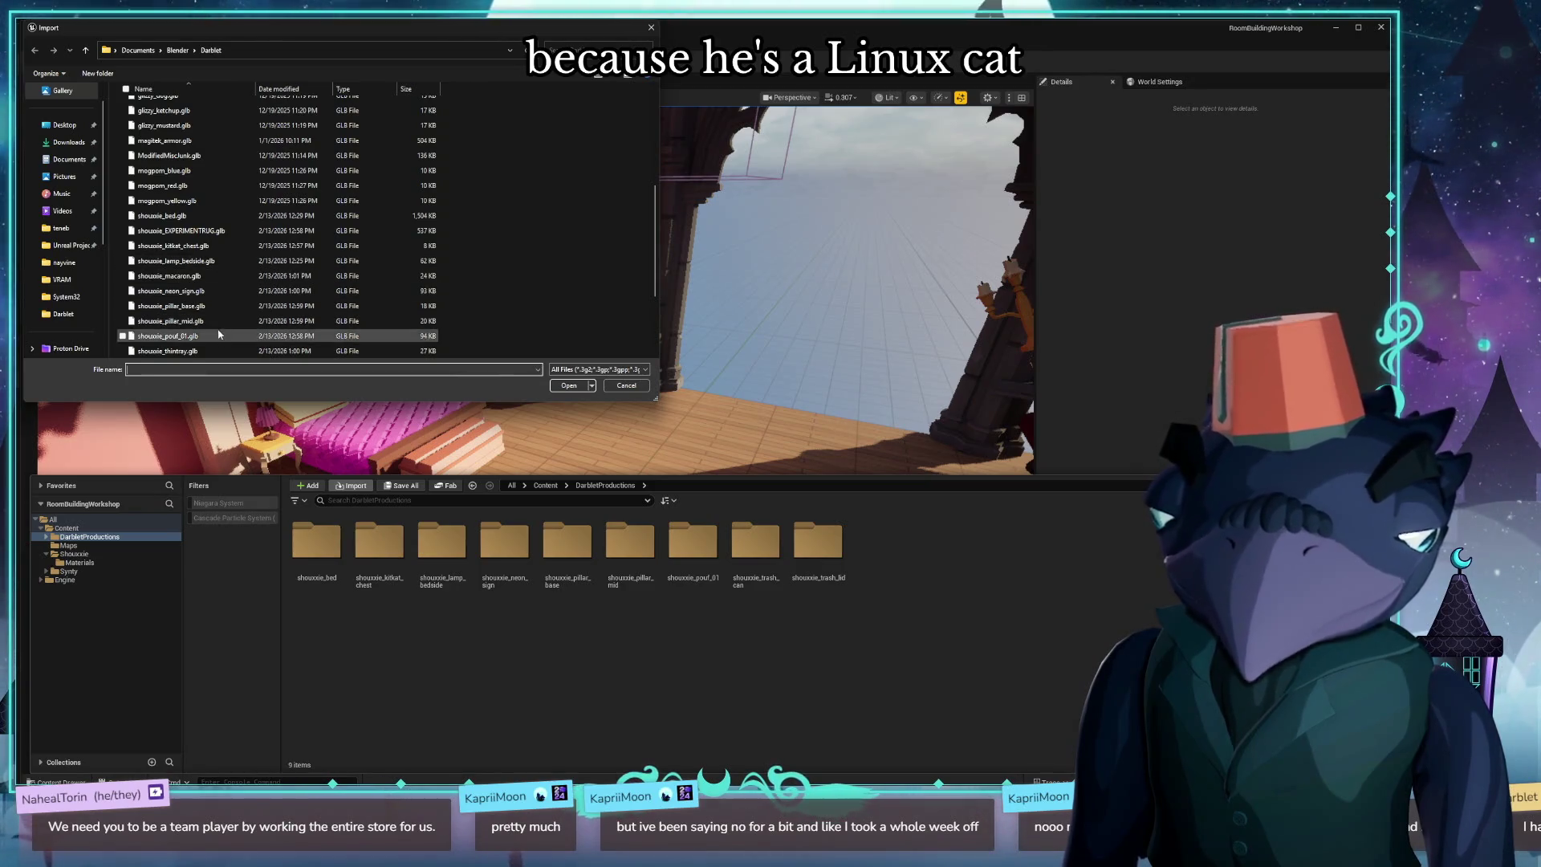
{"action": "left_click", "coordinate": [241, 351]}
{"action": "scroll", "coordinate": [258, 289], "scroll_direction": "down", "scroll_amount": 2}
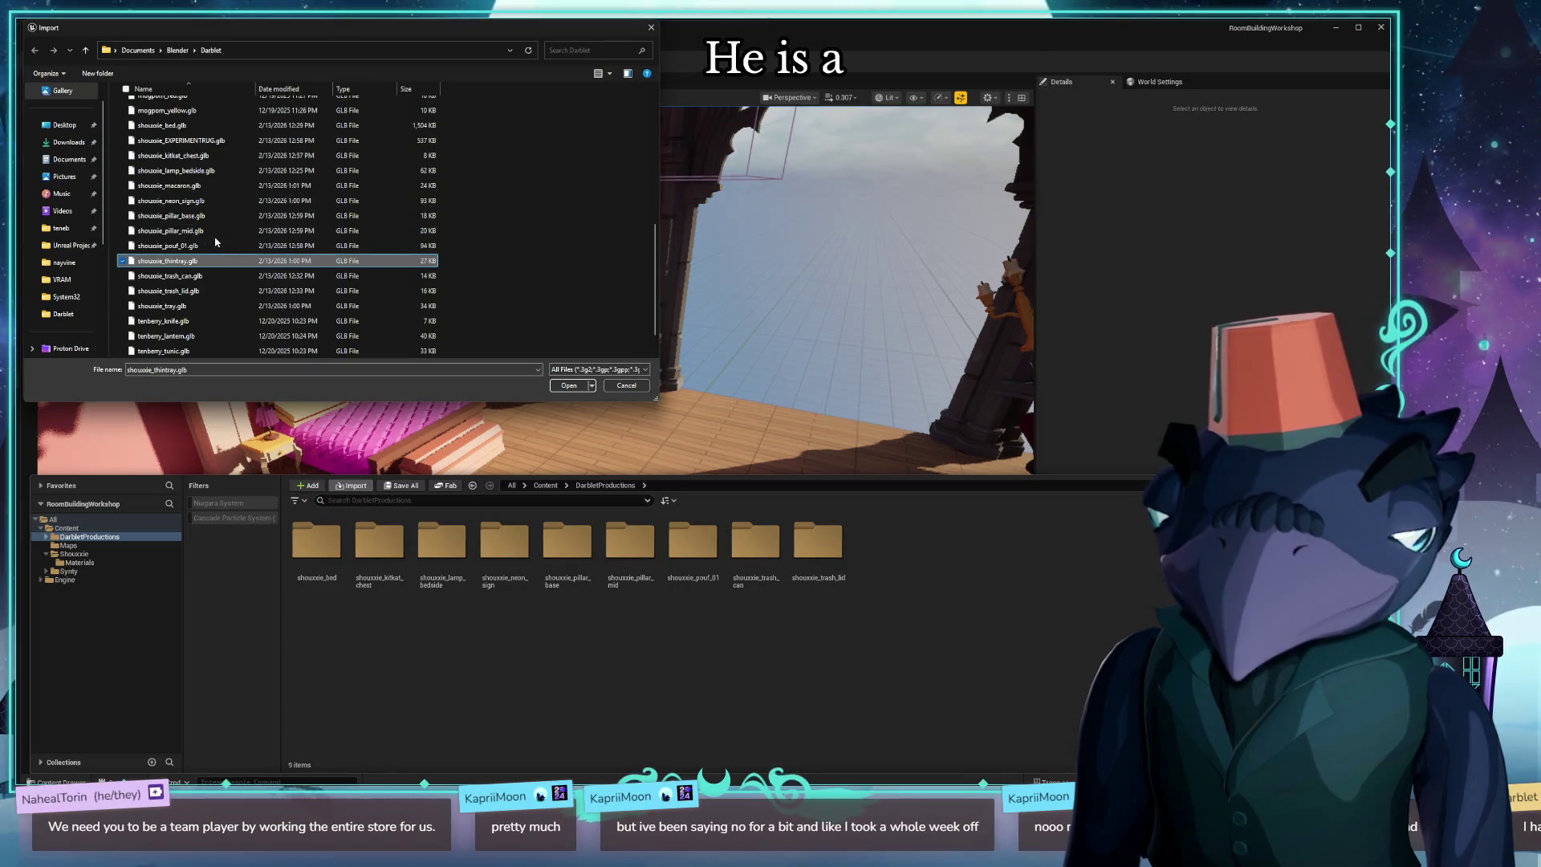
{"action": "double_click", "coordinate": [211, 142]}
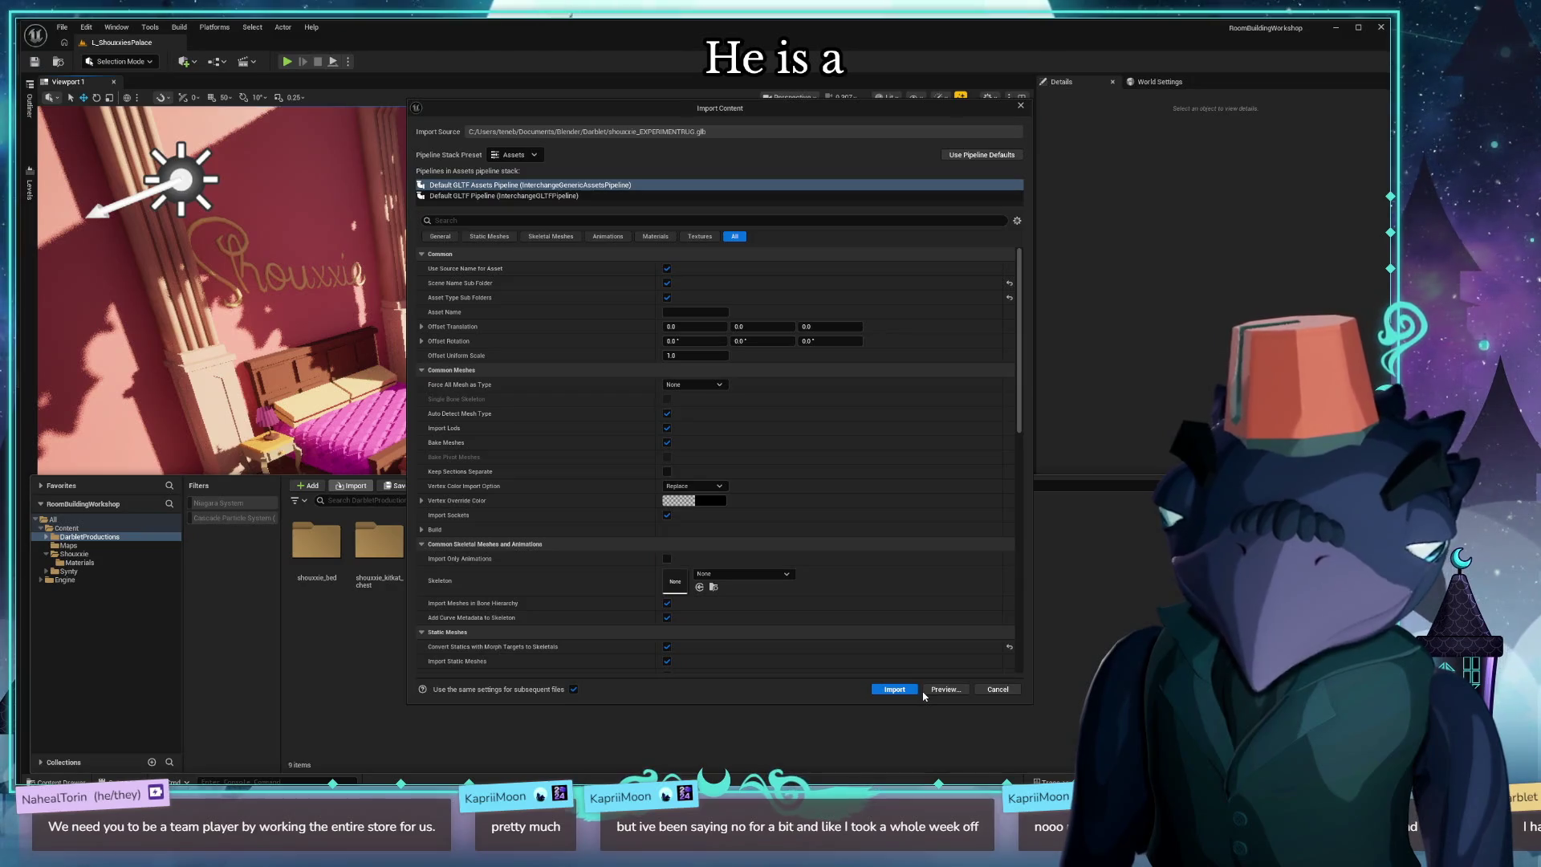
{"action": "left_click", "coordinate": [895, 689]}
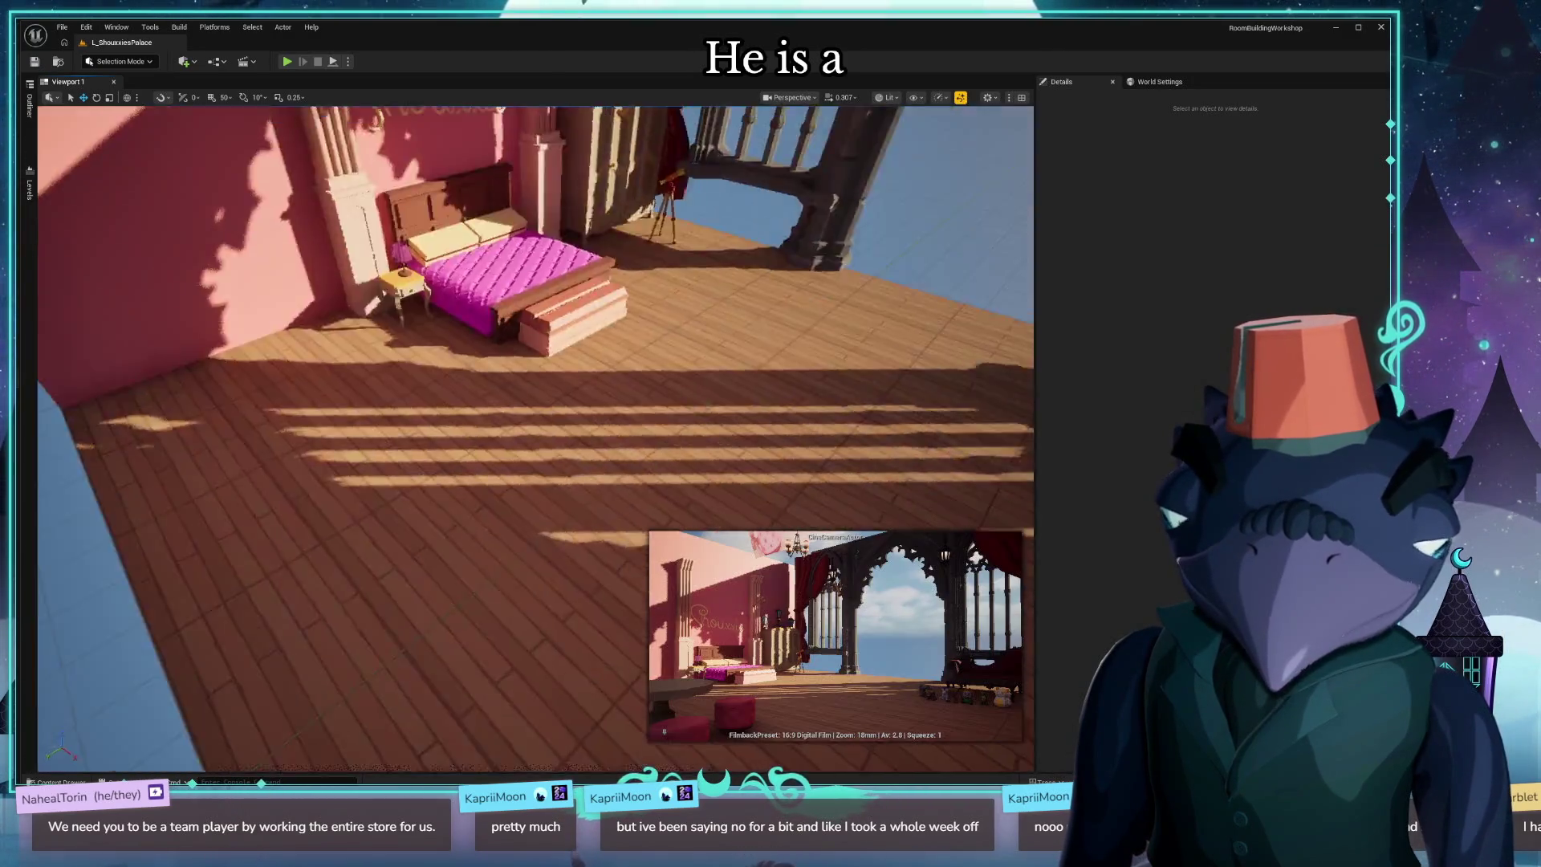
Drag the EXPERIMENTRUG static mesh onto the floor in front of the bed.
{"action": "mouse_move", "coordinate": [535, 439]}
{"action": "left_mouse_down"}
{"action": "mouse_move", "coordinate": [482, 433]}
{"action": "mouse_move", "coordinate": [76, 213]}
{"action": "mouse_move", "coordinate": [161, 209]}
{"action": "mouse_move", "coordinate": [265, 241]}
{"action": "left_mouse_up"}
{"action": "key", "text": "ctrl+space"}
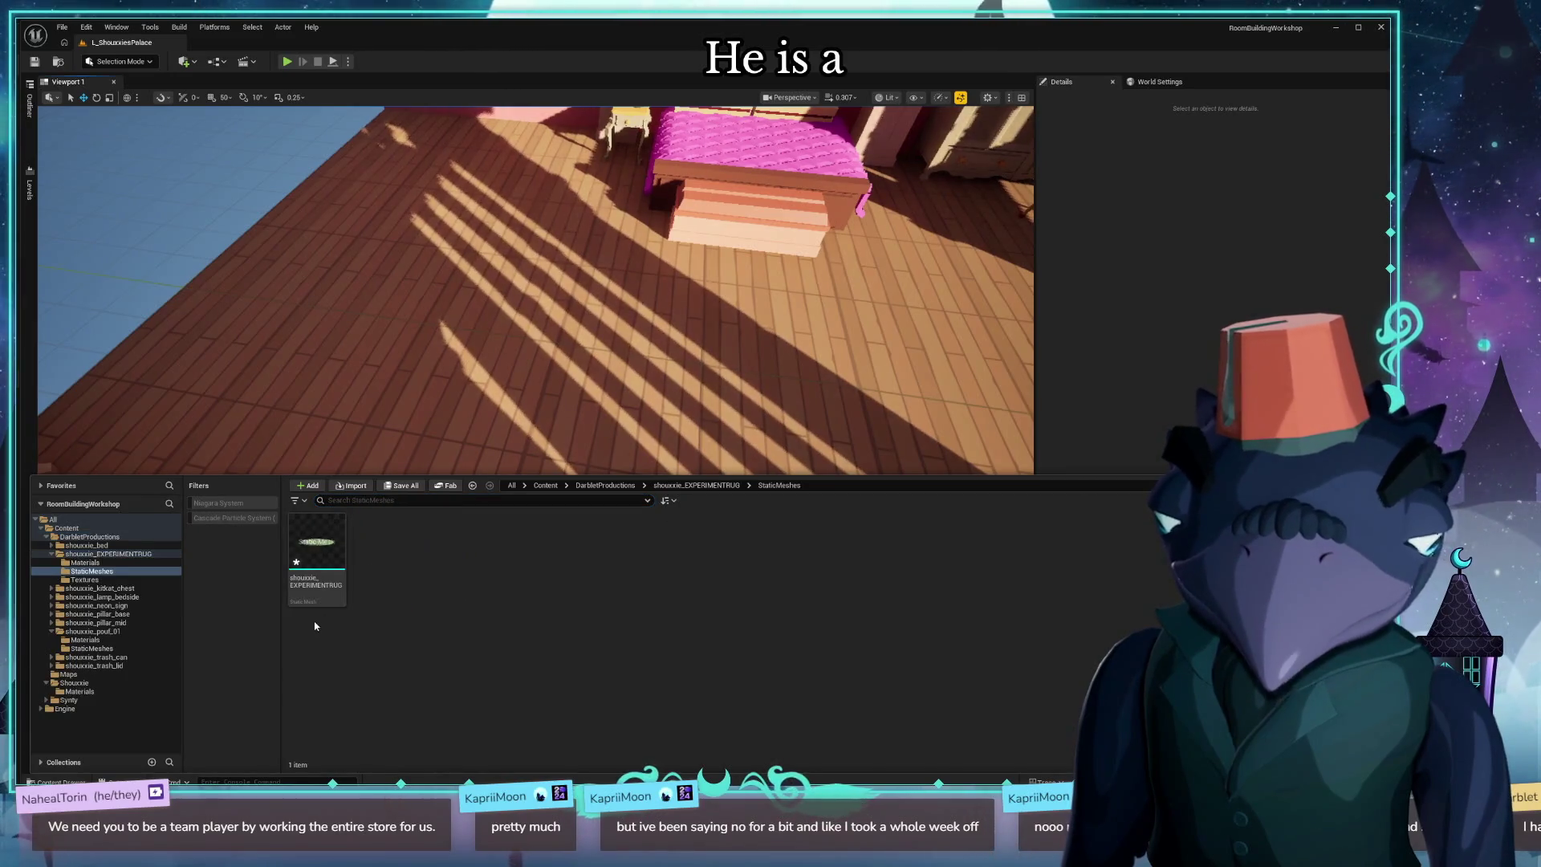
{"action": "mouse_move", "coordinate": [321, 550]}
{"action": "left_mouse_down"}
{"action": "mouse_move", "coordinate": [663, 337]}
{"action": "mouse_move", "coordinate": [705, 358]}
{"action": "mouse_move", "coordinate": [702, 372]}
{"action": "left_mouse_up"}
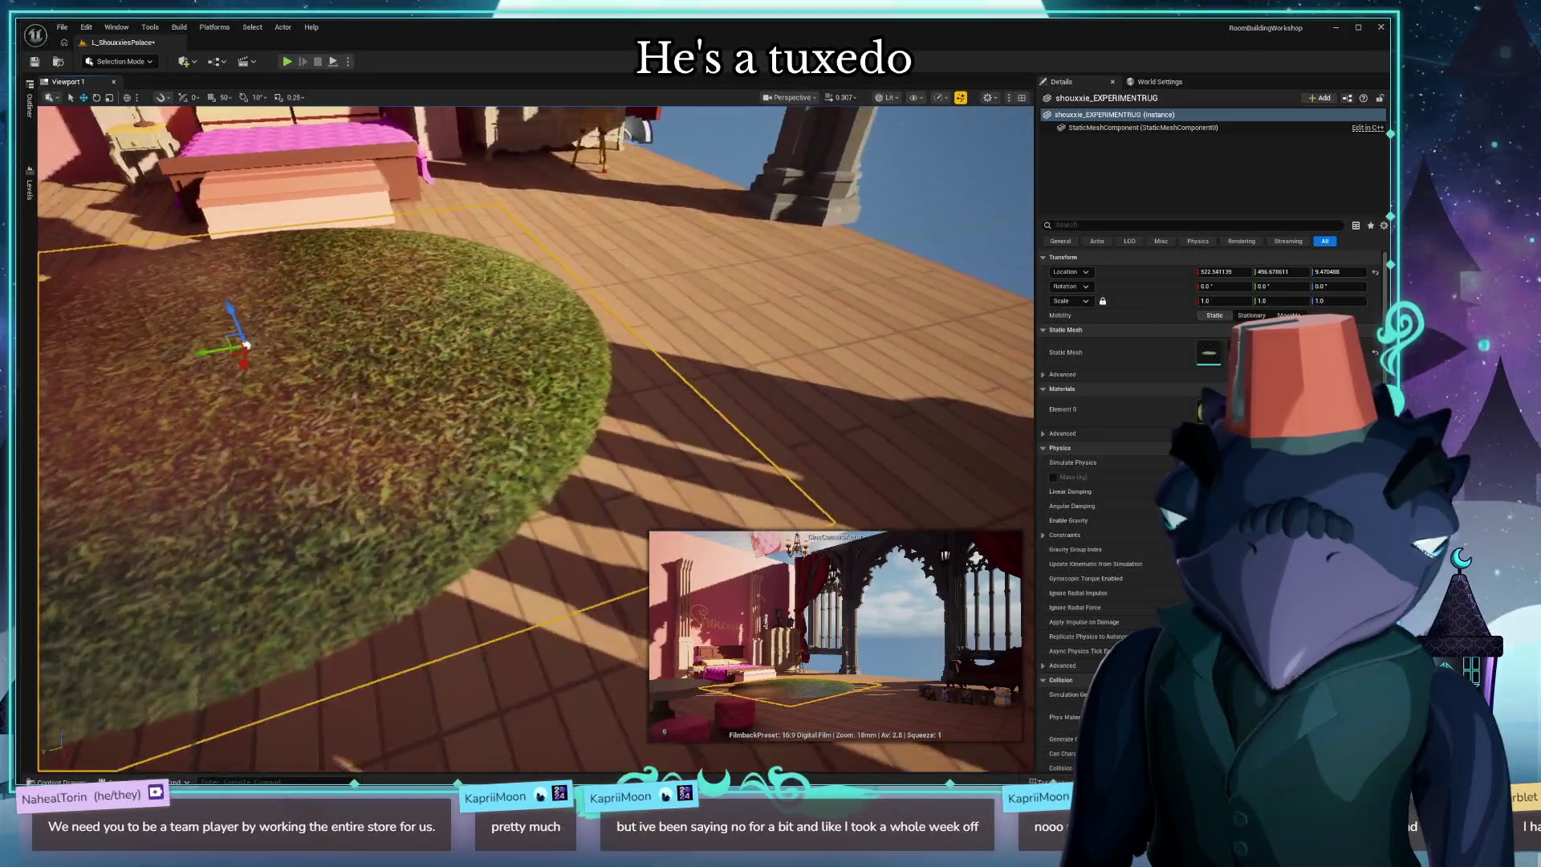
{"action": "mouse_move", "coordinate": [535, 433]}
{"action": "left_mouse_down"}
{"action": "mouse_move", "coordinate": [465, 433]}
{"action": "mouse_move", "coordinate": [466, 385]}
{"action": "mouse_move", "coordinate": [466, 450]}
{"action": "mouse_move", "coordinate": [489, 433]}
{"action": "mouse_move", "coordinate": [489, 481]}
{"action": "mouse_move", "coordinate": [489, 425]}
{"action": "mouse_move", "coordinate": [407, 375]}
{"action": "mouse_move", "coordinate": [369, 397]}
{"action": "left_mouse_up"}
Open the CarpetAttempt material from the rug's Materials folder.
{"action": "key", "text": "ctrl+space"}
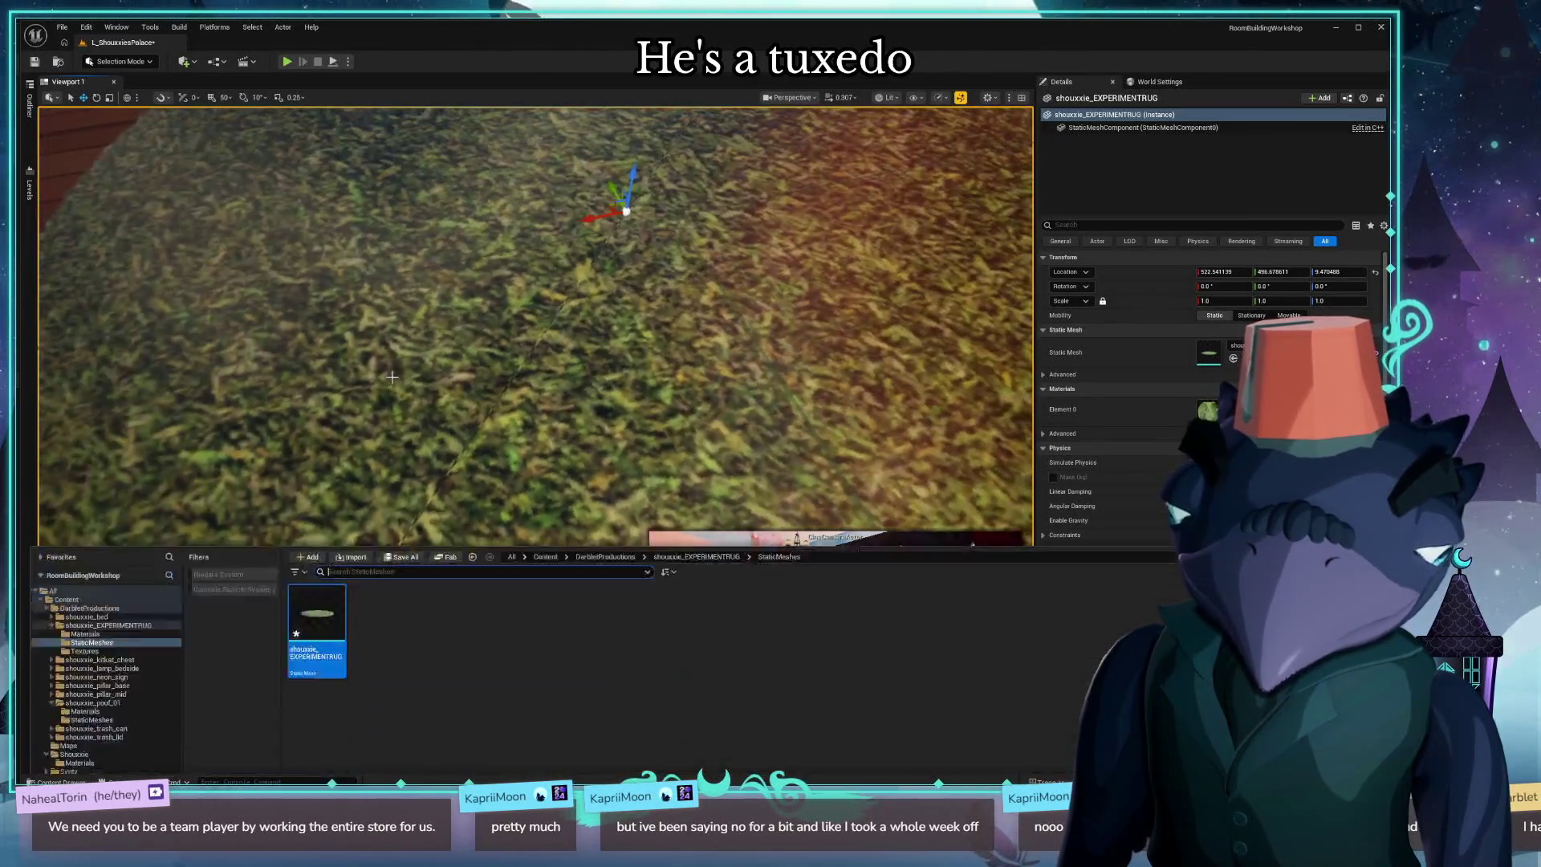
{"action": "left_click", "coordinate": [711, 486]}
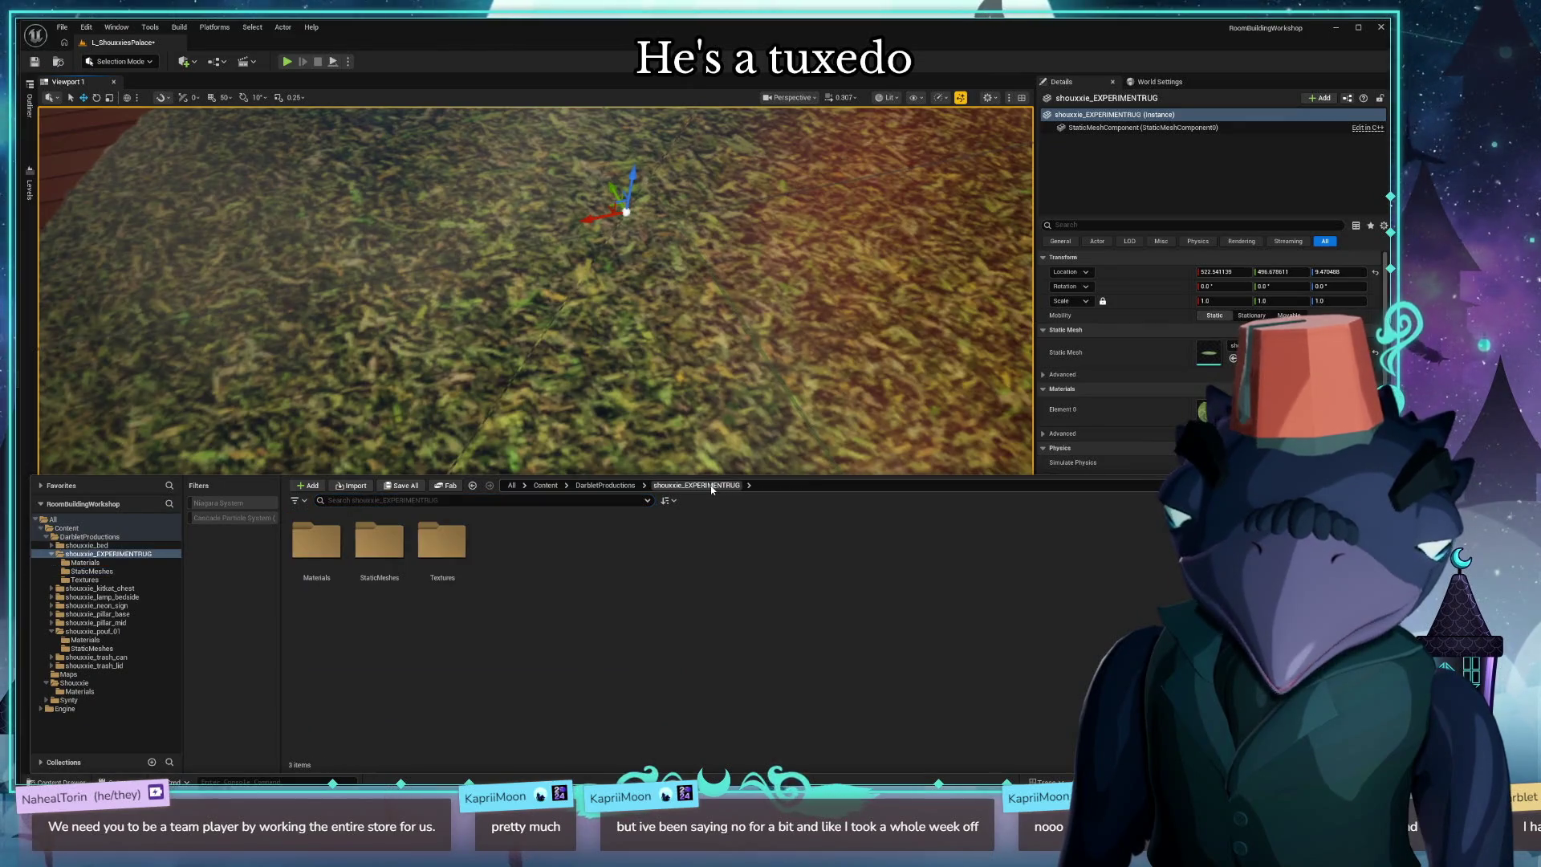
{"action": "double_click", "coordinate": [318, 563]}
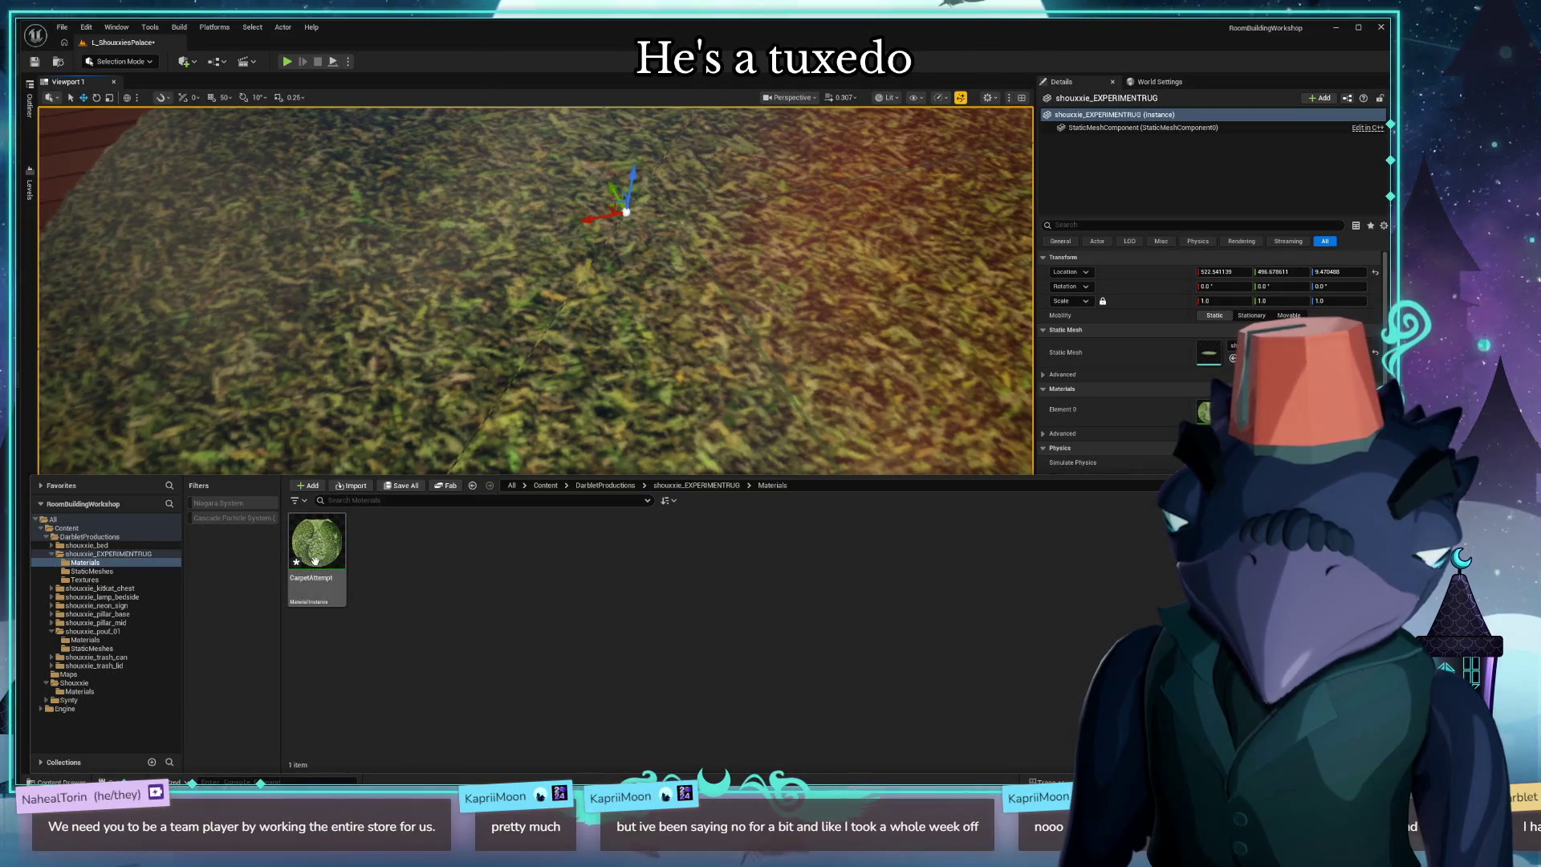
{"action": "left_click", "coordinate": [314, 560]}
{"action": "double_click", "coordinate": [317, 567]}
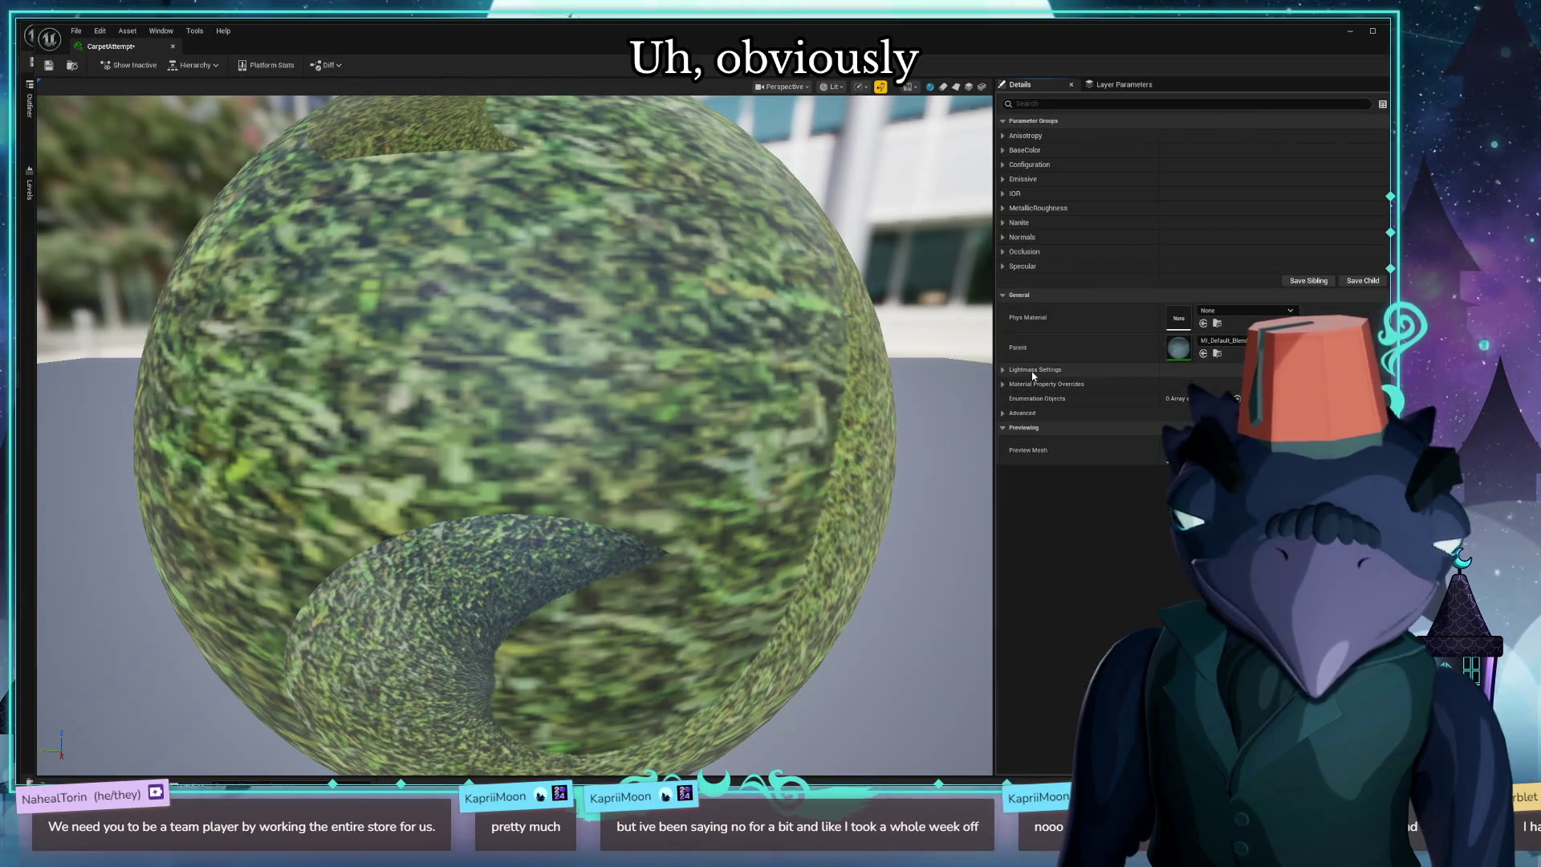
Open and close CarpetAttempt's parent material instance, toggling the Configuration settings.
{"action": "double_click", "coordinate": [1179, 348]}
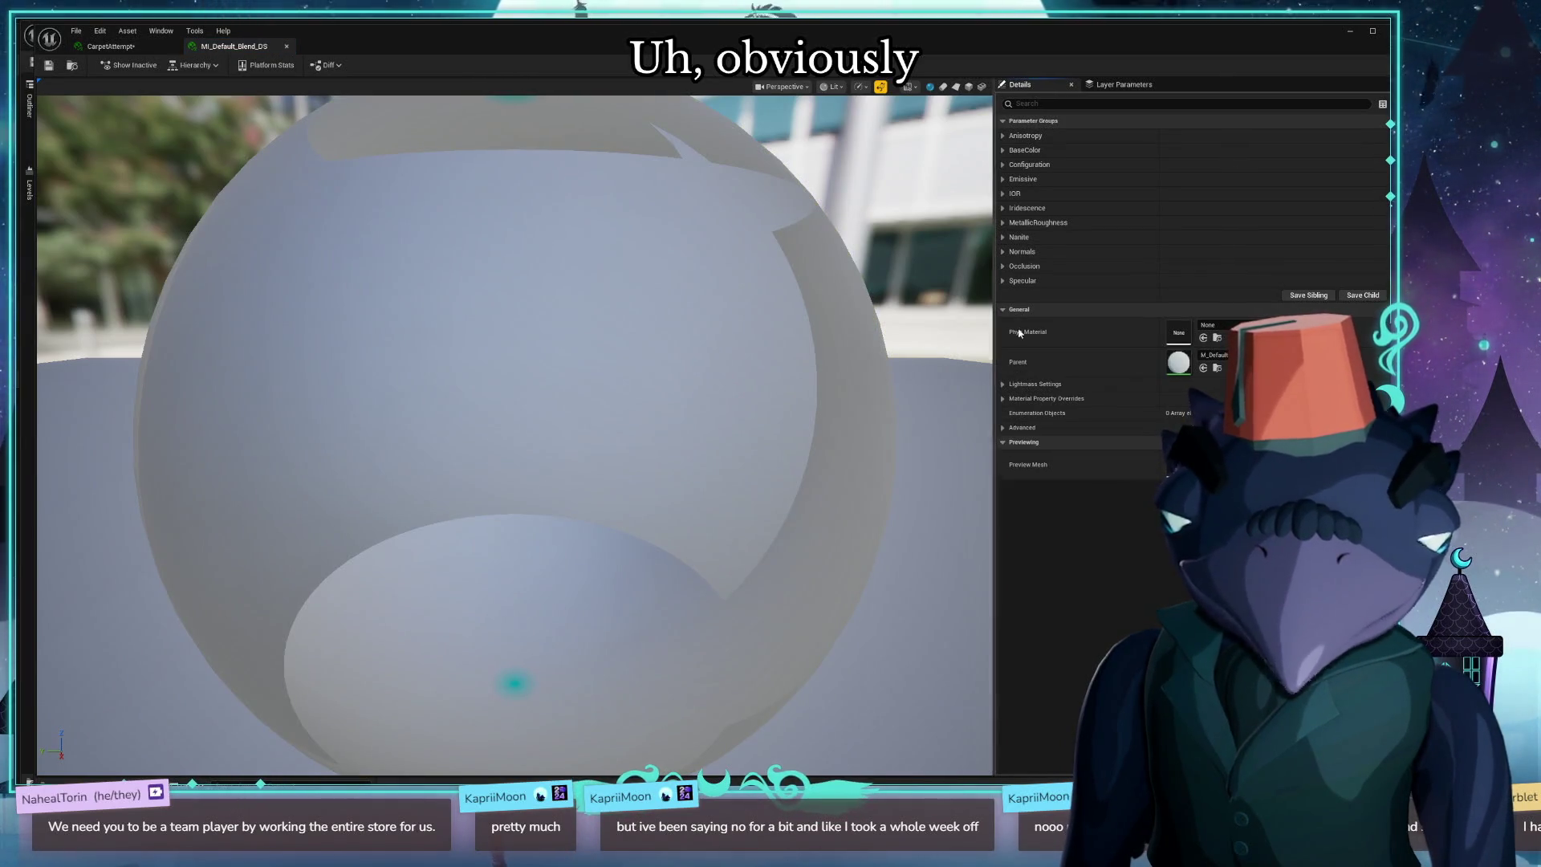
{"action": "left_click", "coordinate": [286, 46]}
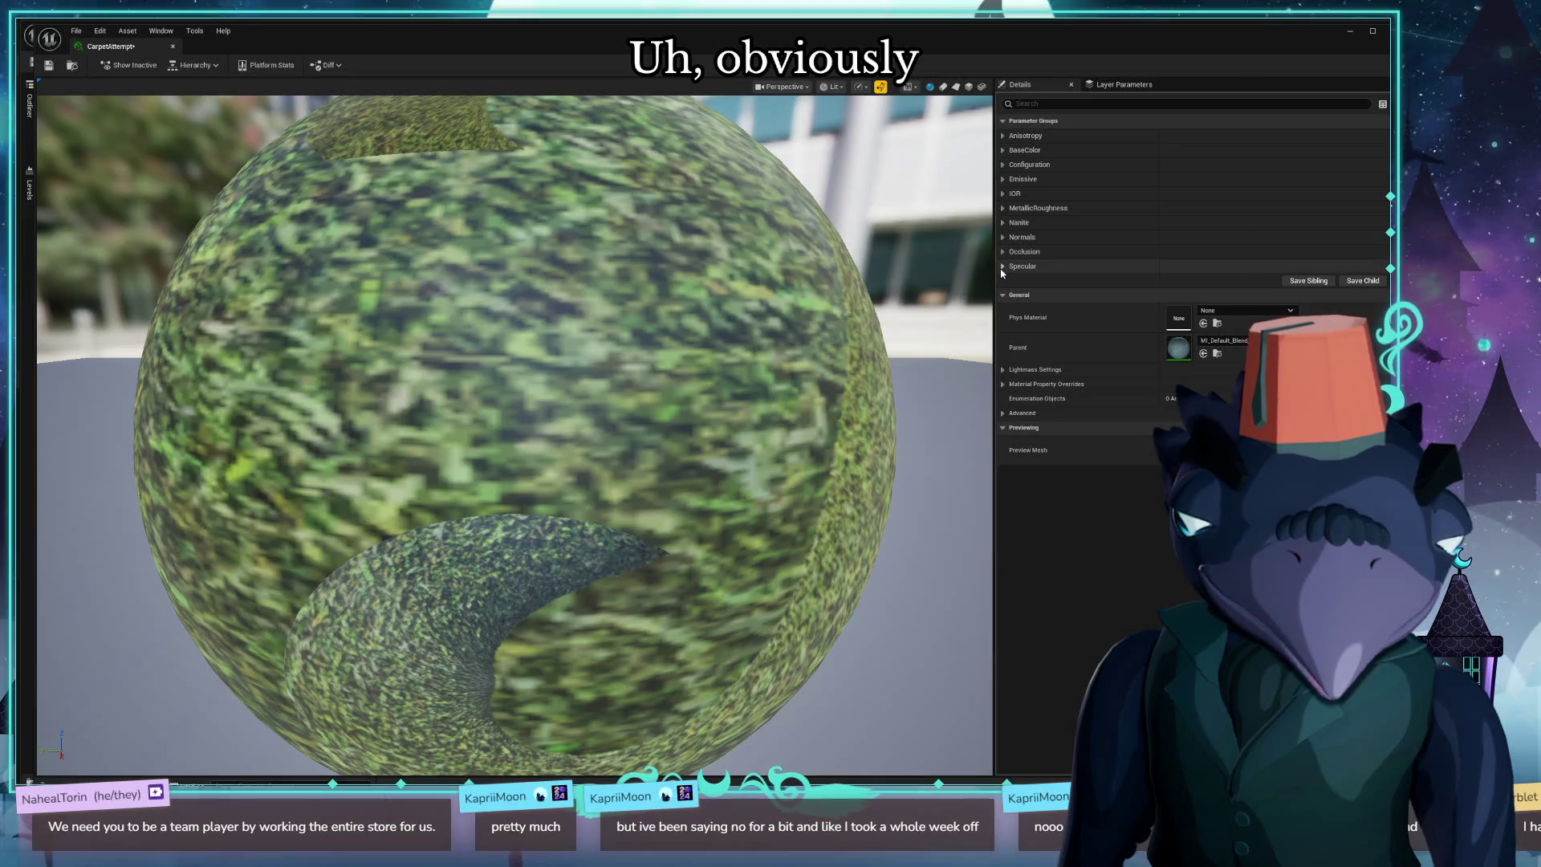
{"action": "left_click", "coordinate": [1002, 164]}
{"action": "left_click", "coordinate": [1003, 164]}
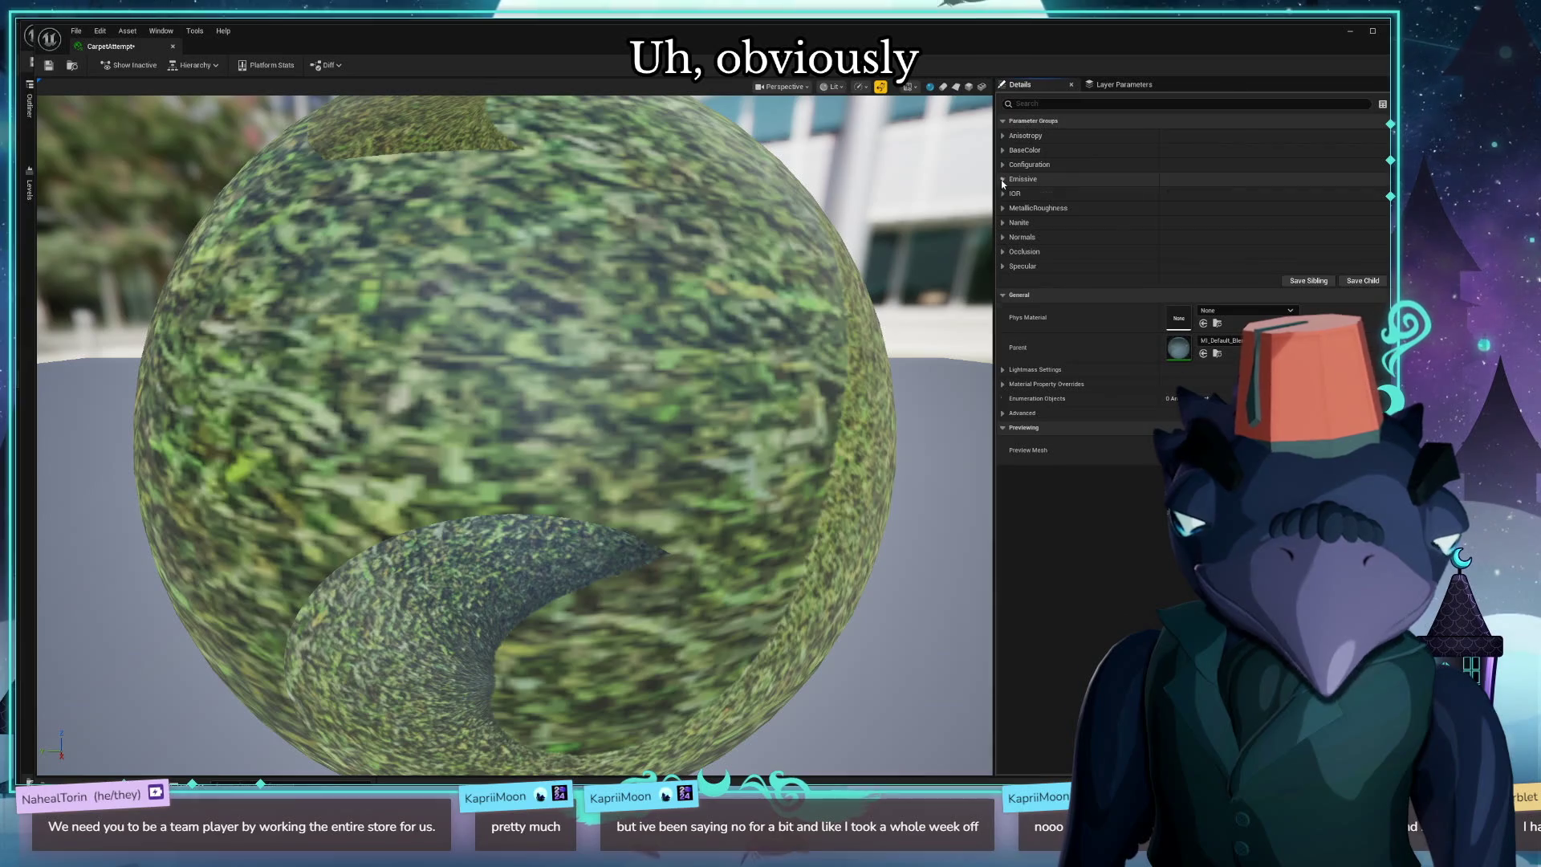
Check the Grass004 BaseColor texture on the preview sphere, then close the material editor.
{"action": "left_click", "coordinate": [1003, 150]}
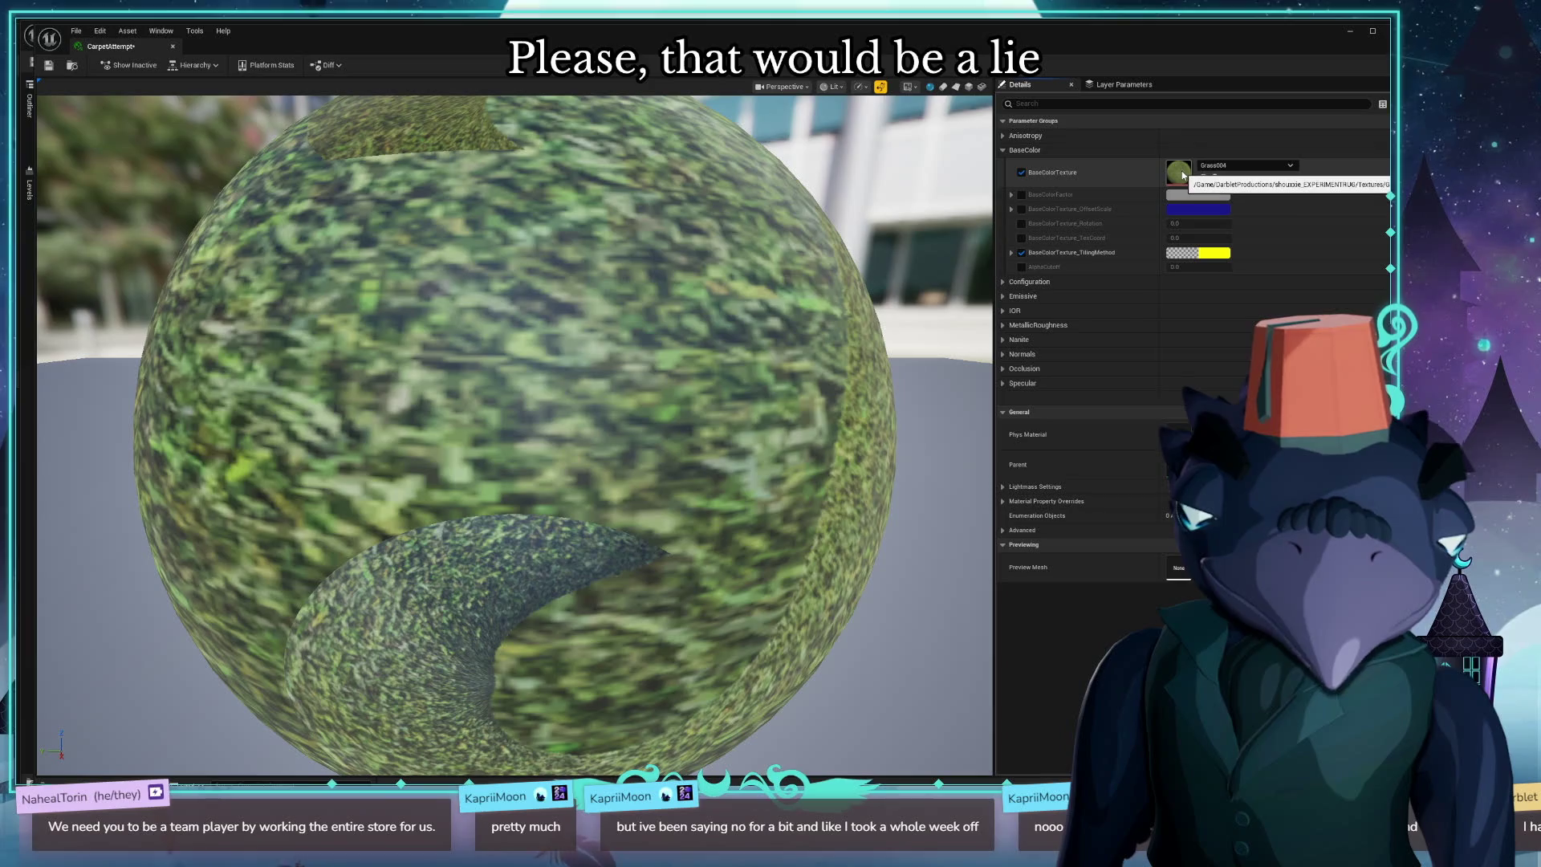
{"action": "left_click", "coordinate": [1234, 166]}
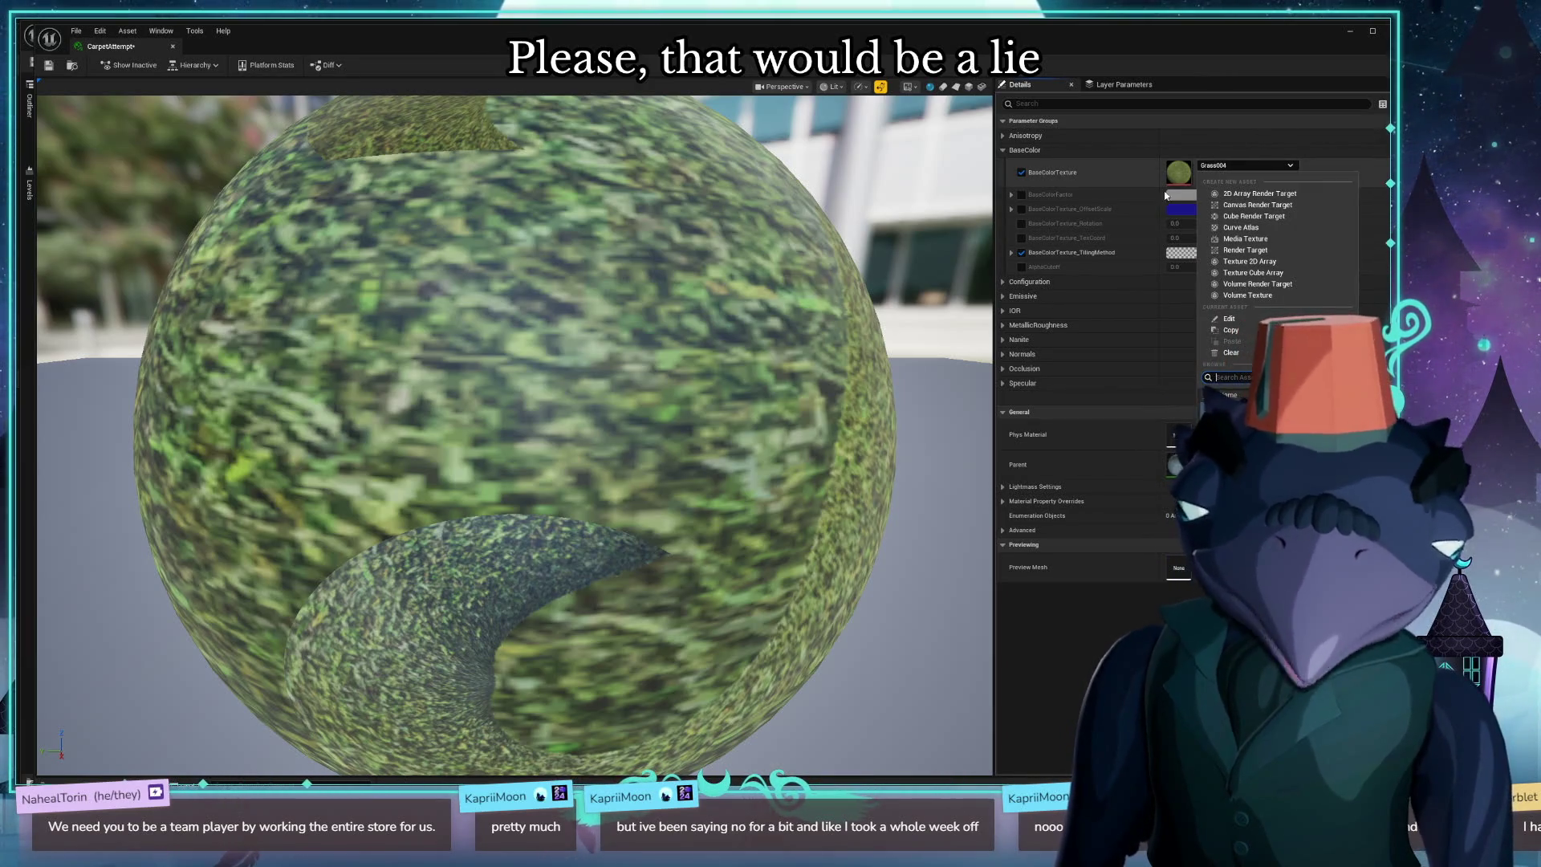
{"action": "left_click", "coordinate": [513, 433]}
{"action": "mouse_move", "coordinate": [514, 434]}
{"action": "left_mouse_down"}
{"action": "mouse_move", "coordinate": [987, 434]}
{"action": "mouse_move", "coordinate": [987, 562]}
{"action": "mouse_move", "coordinate": [987, 449]}
{"action": "left_mouse_up"}
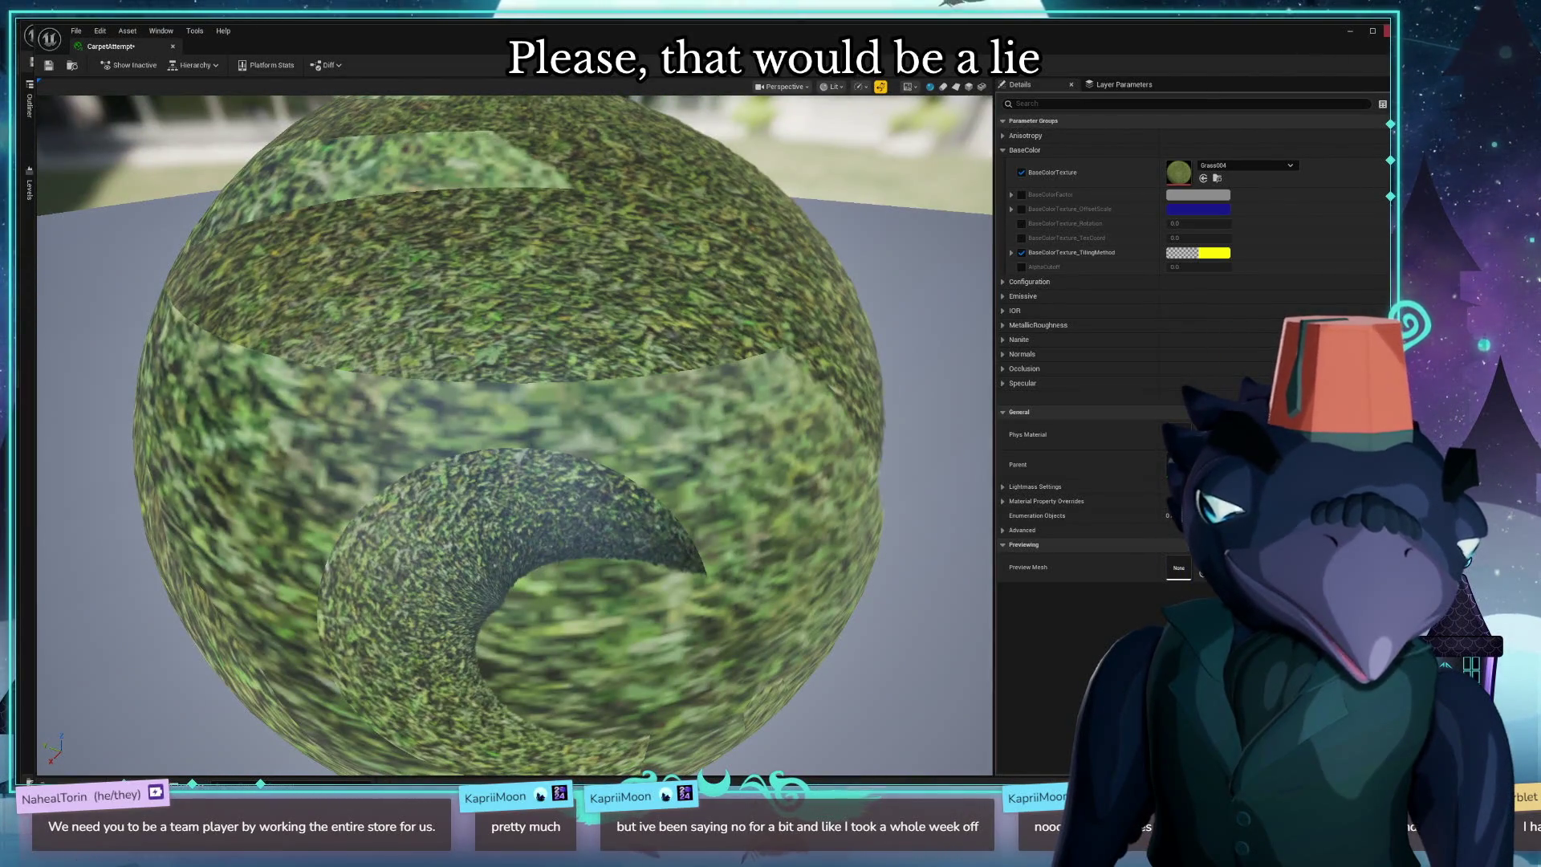
{"action": "left_click", "coordinate": [1386, 30]}
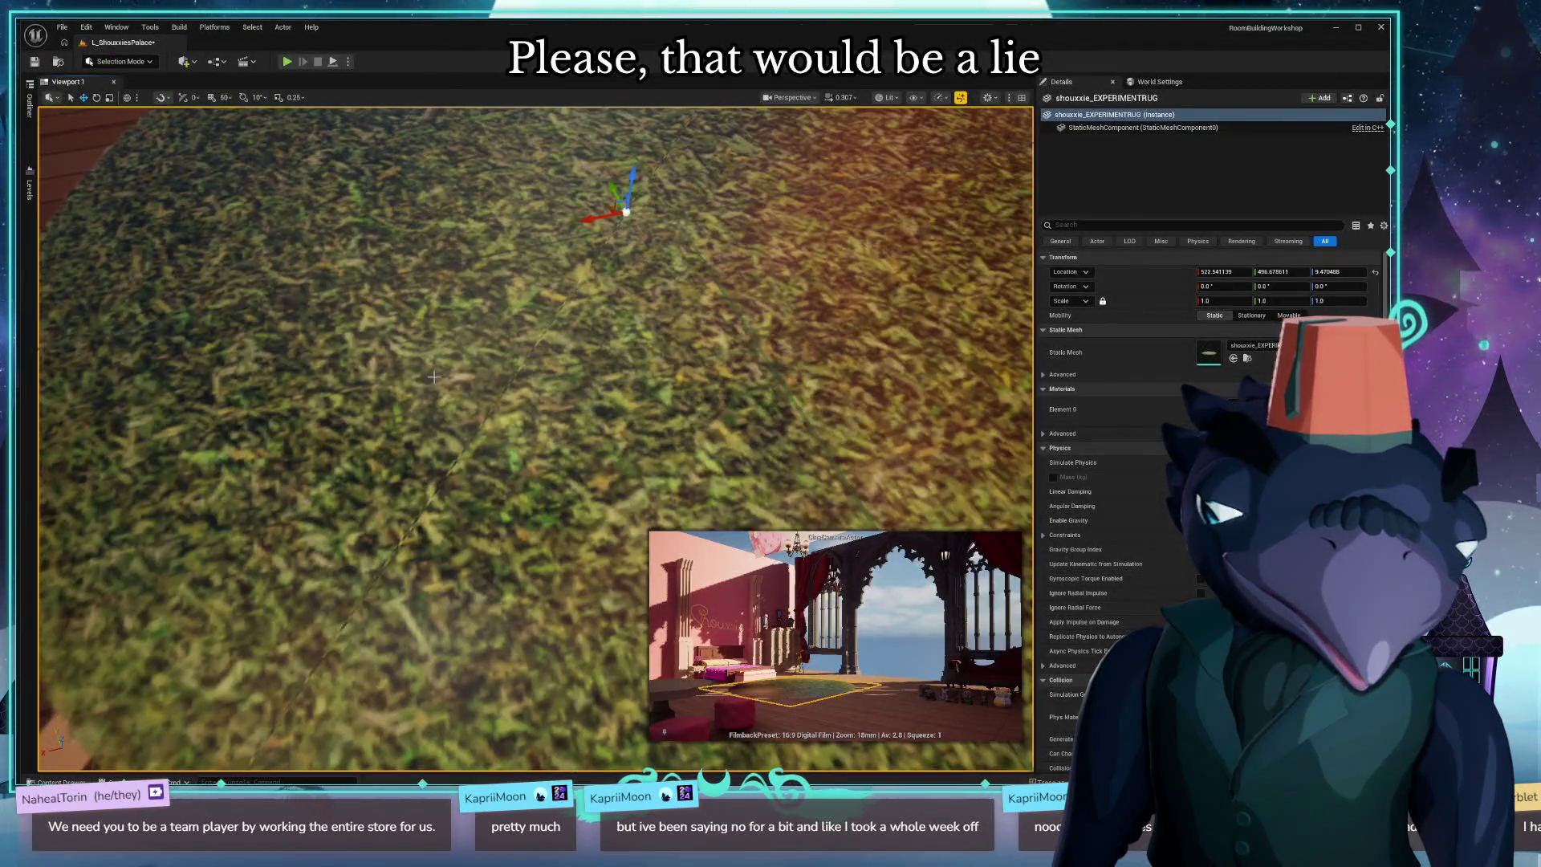
{"action": "mouse_move", "coordinate": [433, 378]}
{"action": "left_mouse_down"}
{"action": "mouse_move", "coordinate": [441, 514]}
{"action": "mouse_move", "coordinate": [424, 490]}
{"action": "mouse_move", "coordinate": [459, 497]}
{"action": "mouse_move", "coordinate": [459, 421]}
{"action": "left_mouse_up"}
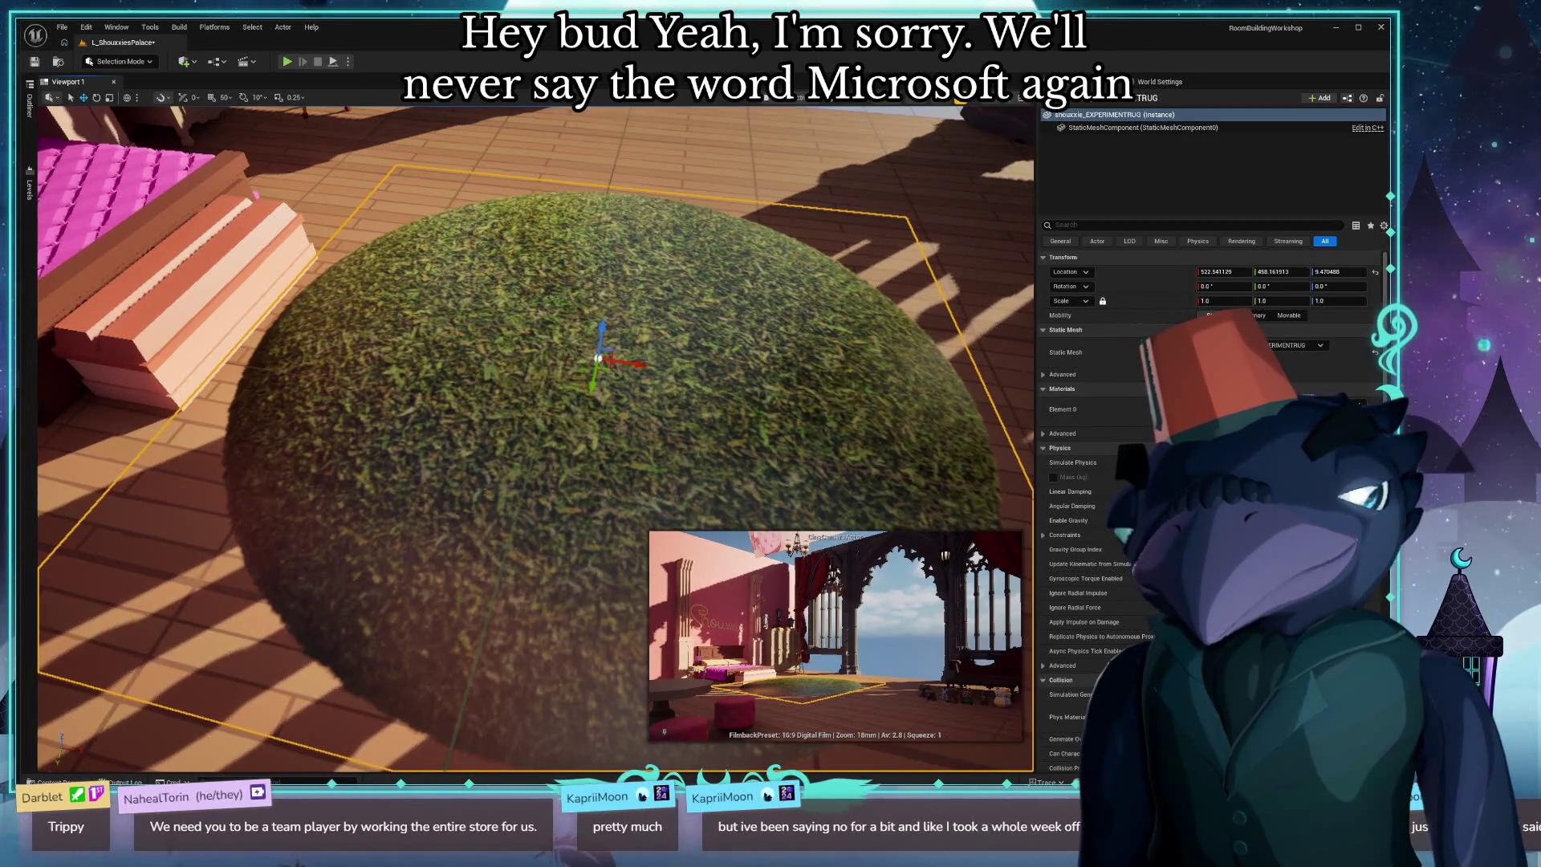
{"action": "mouse_move", "coordinate": [503, 354]}
{"action": "left_mouse_down"}
{"action": "mouse_move", "coordinate": [514, 337]}
{"action": "mouse_move", "coordinate": [503, 354]}
{"action": "left_mouse_up"}
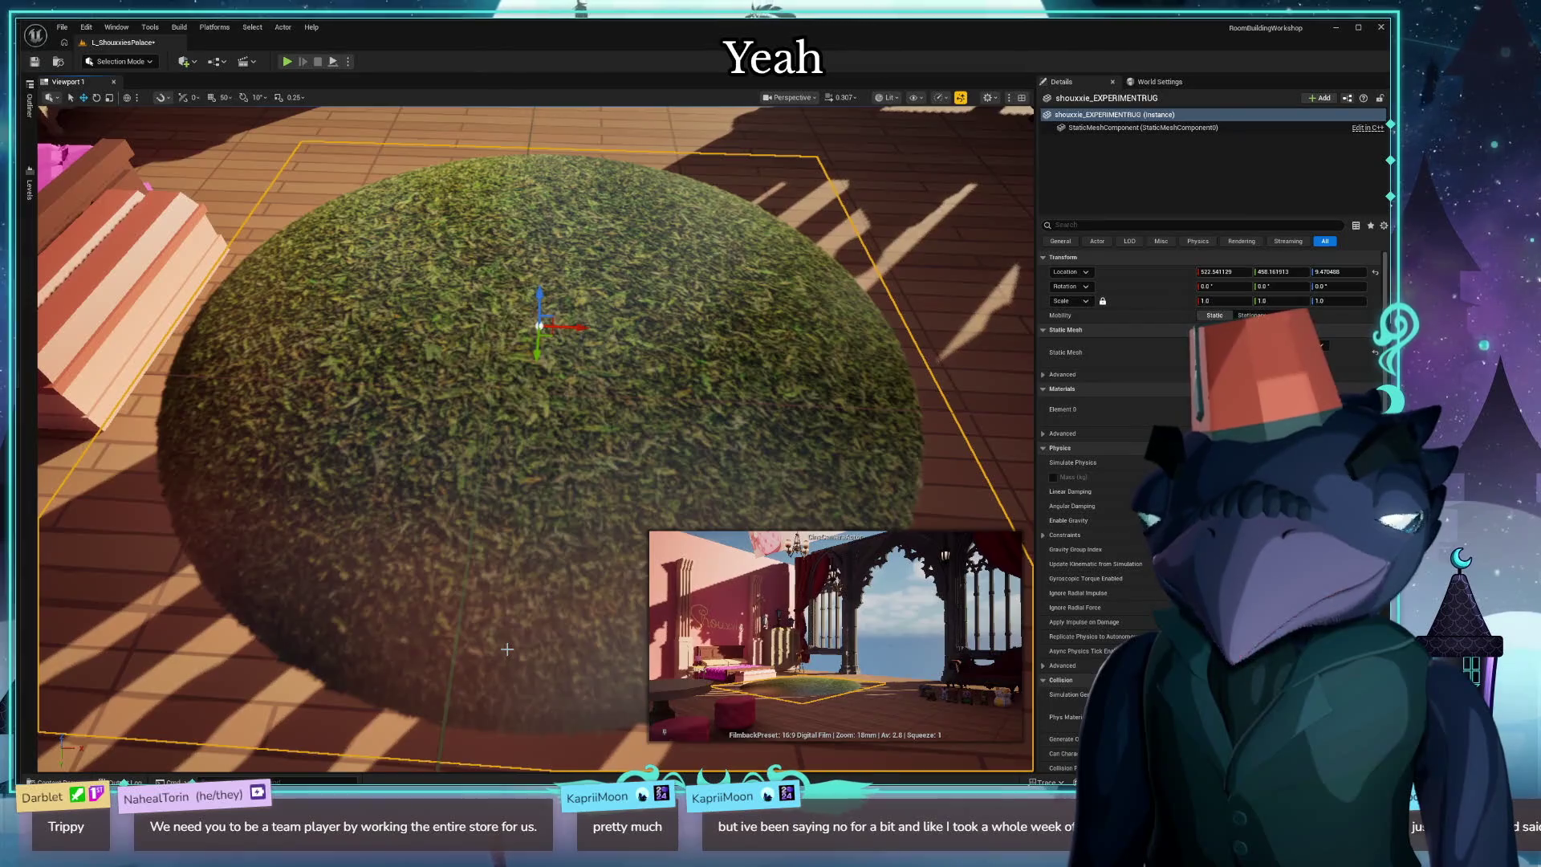
{"action": "key", "text": "Escape"}
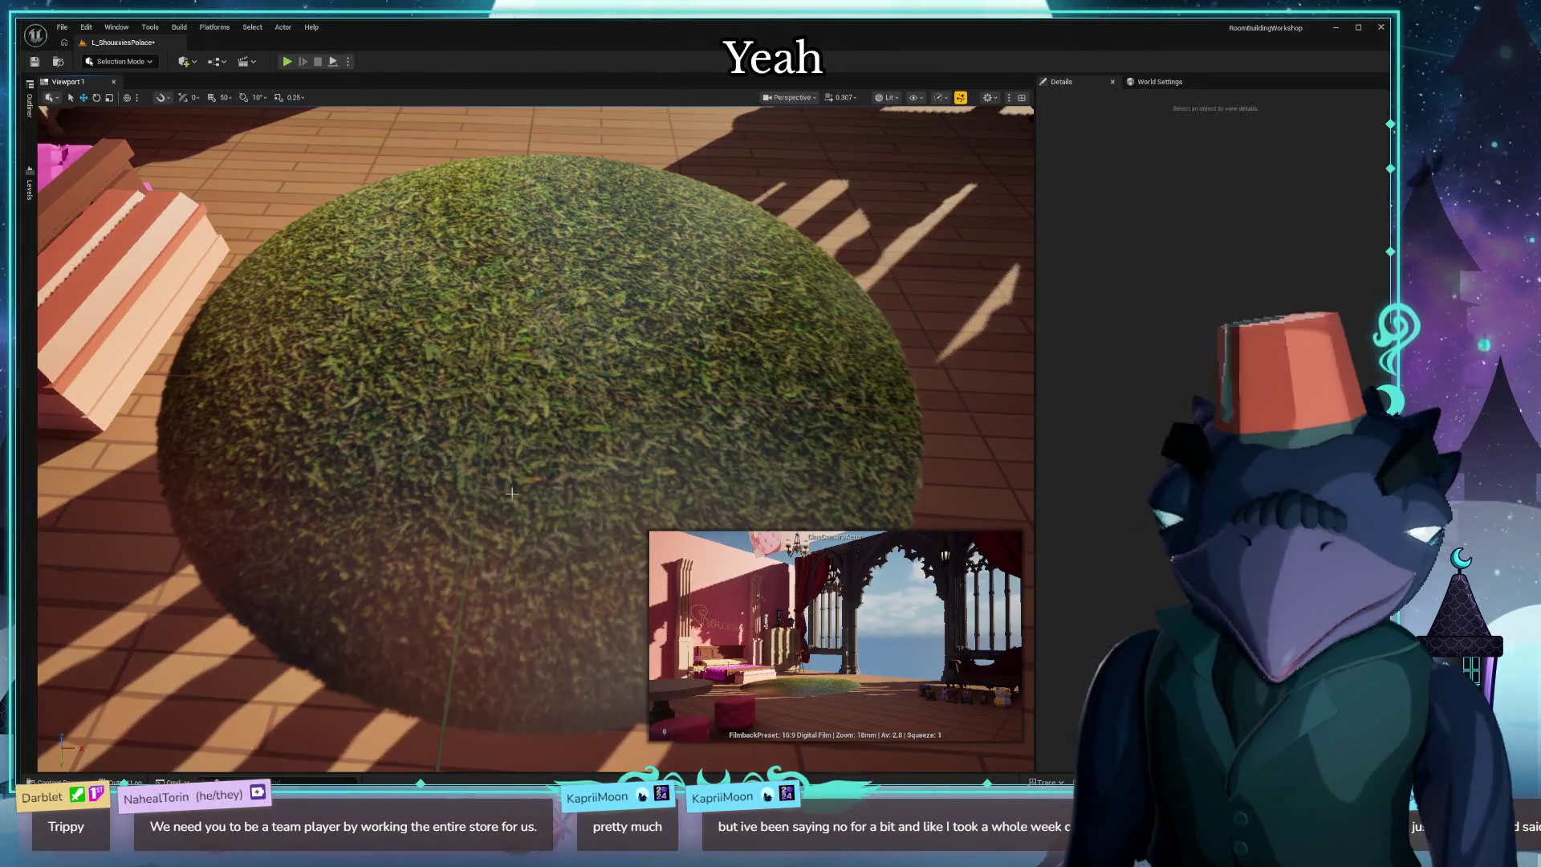
{"action": "scroll", "coordinate": [552, 419], "scroll_direction": "down", "scroll_amount": 6}
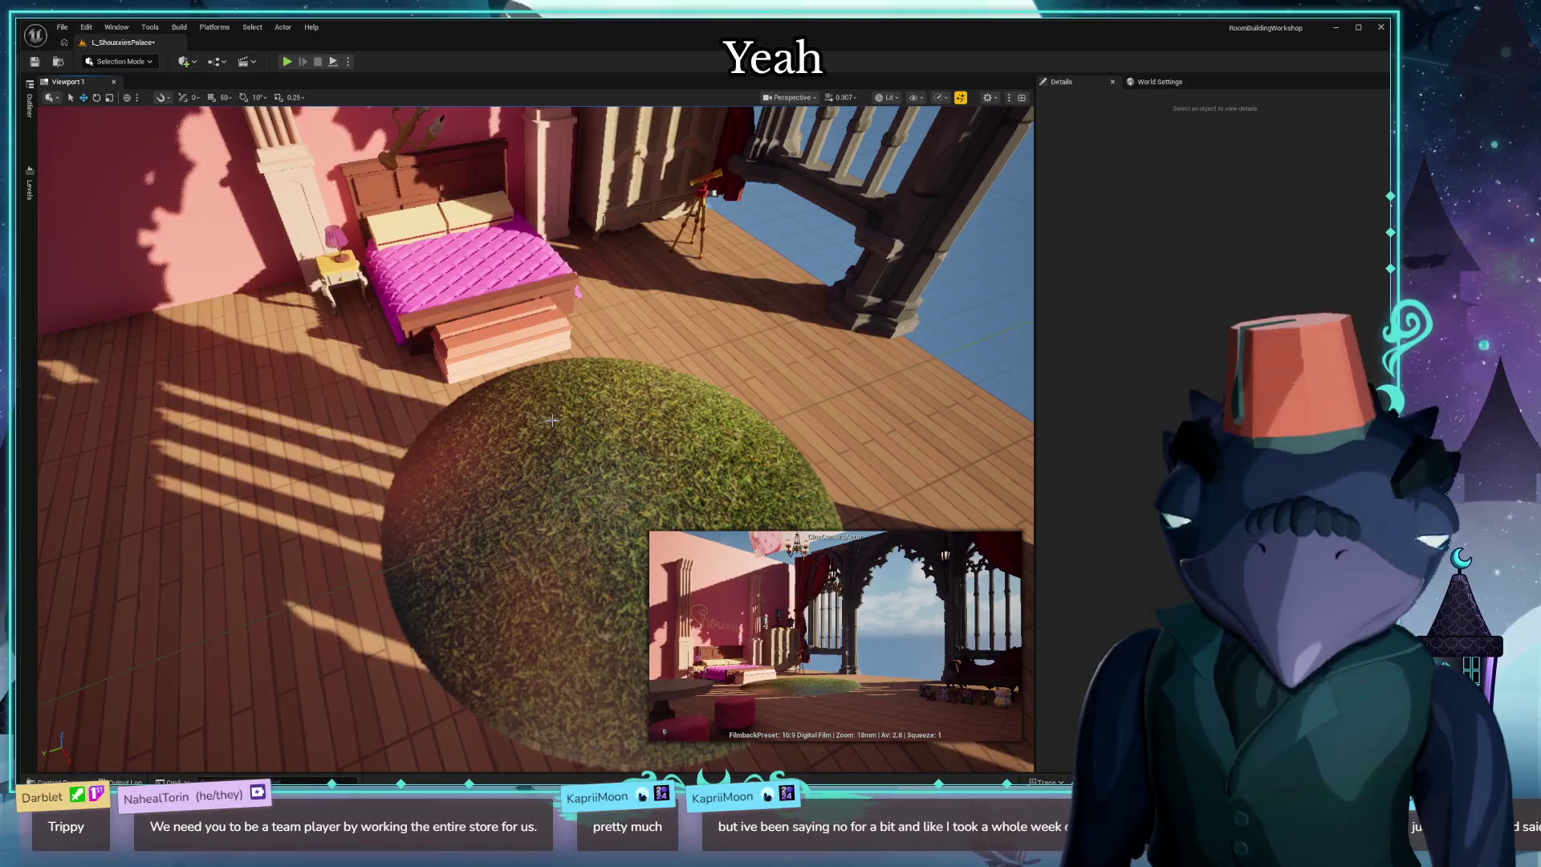